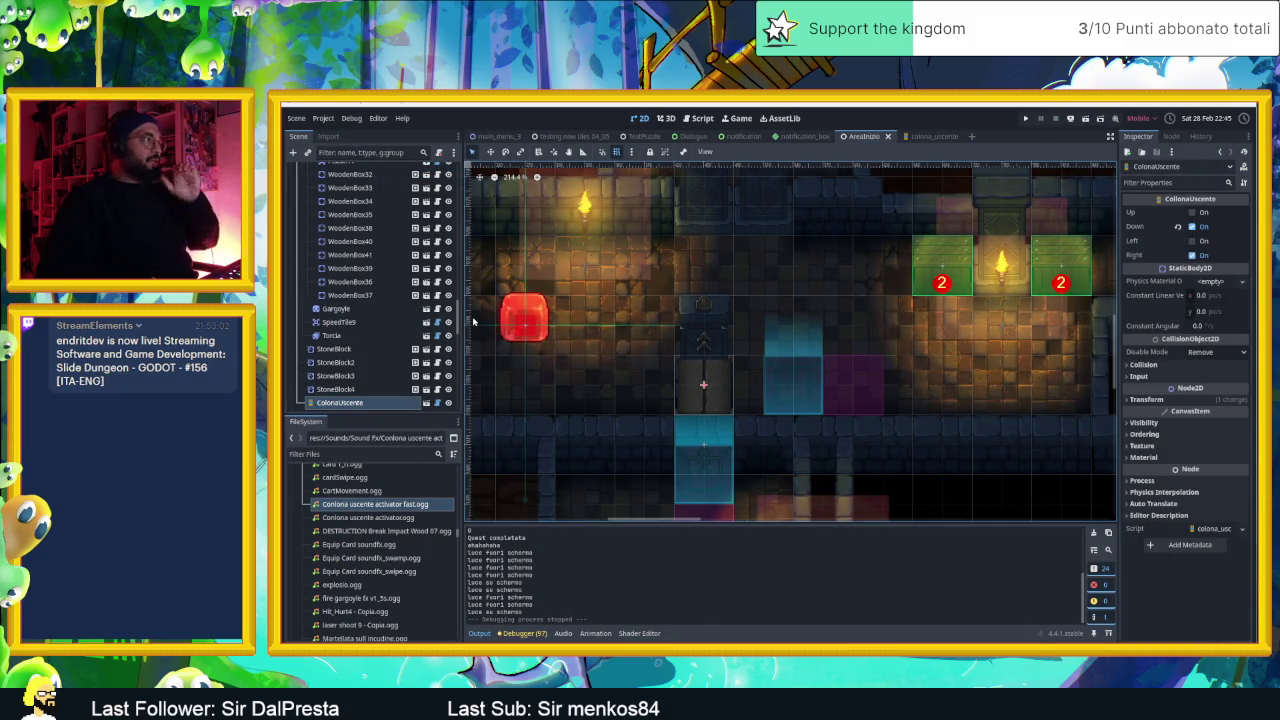
- Select SpeedTile10 in the Scene dock and open its SpeedTile.gd script
{"action": "scroll", "coordinate": [350, 318], "scroll_direction": "up", "scroll_amount": 5}
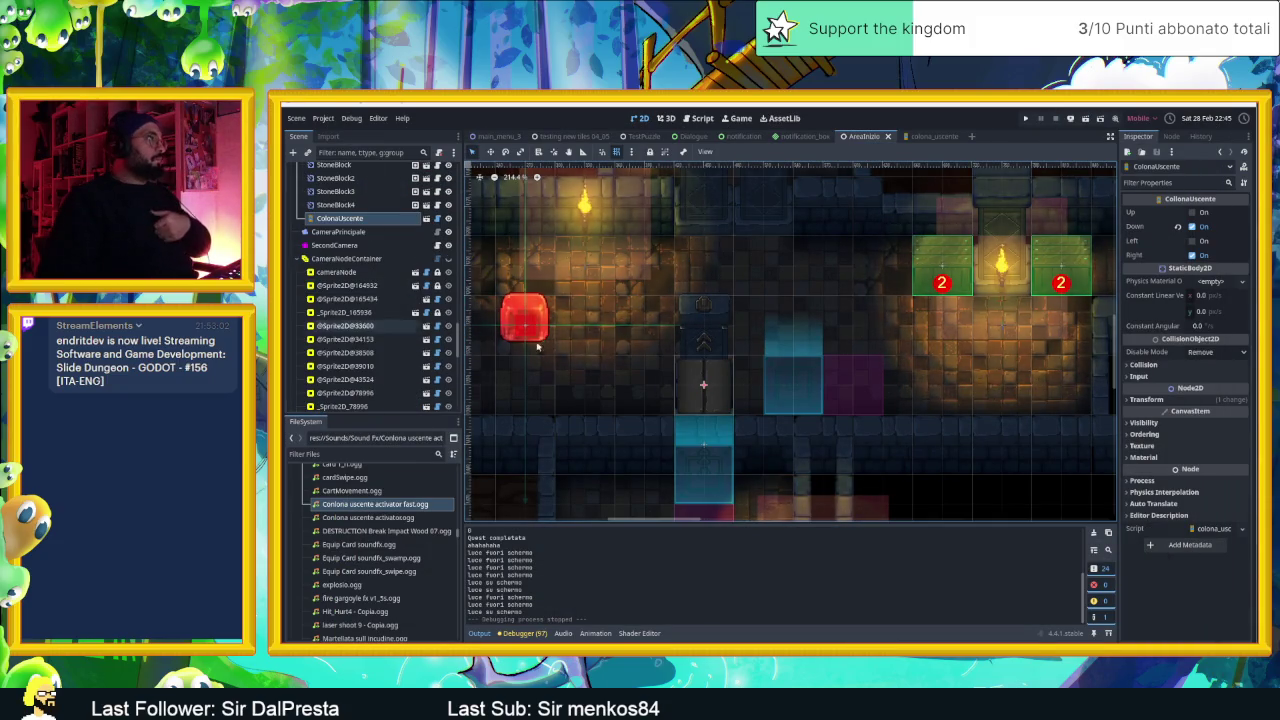
{"action": "scroll", "coordinate": [375, 317], "scroll_direction": "up", "scroll_amount": 10}
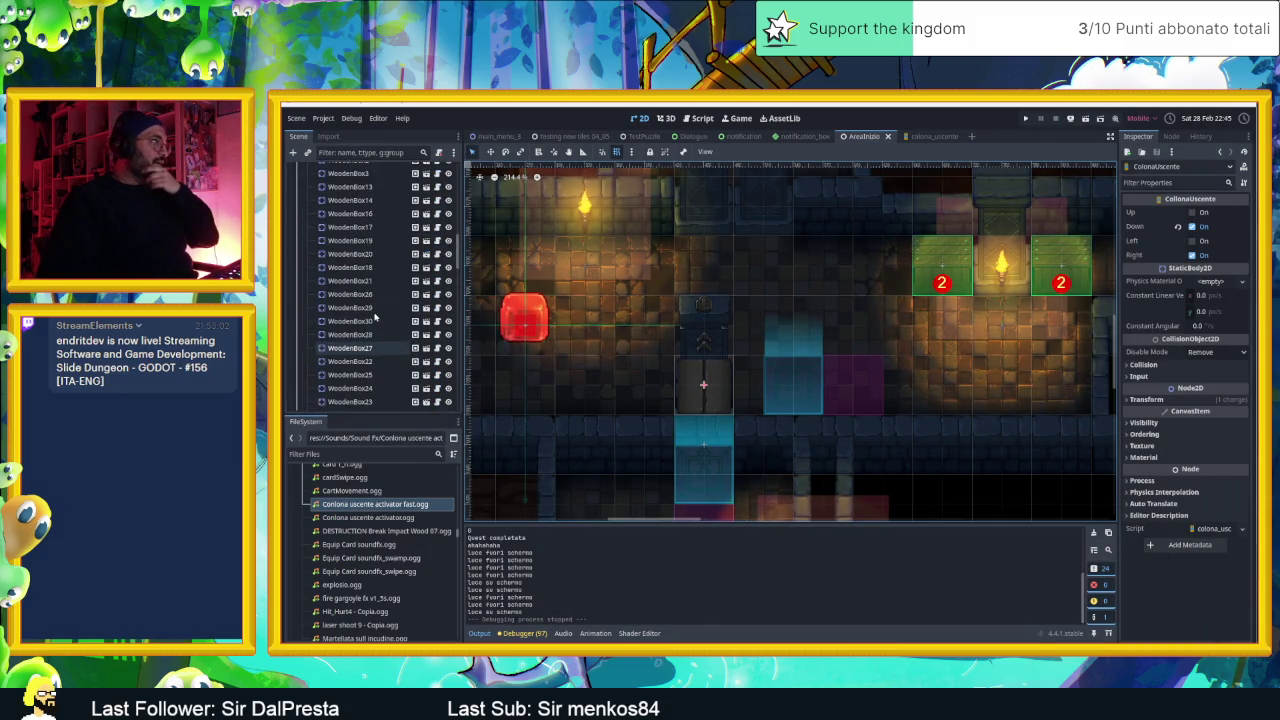
{"action": "scroll", "coordinate": [375, 317], "scroll_direction": "down", "scroll_amount": 8}
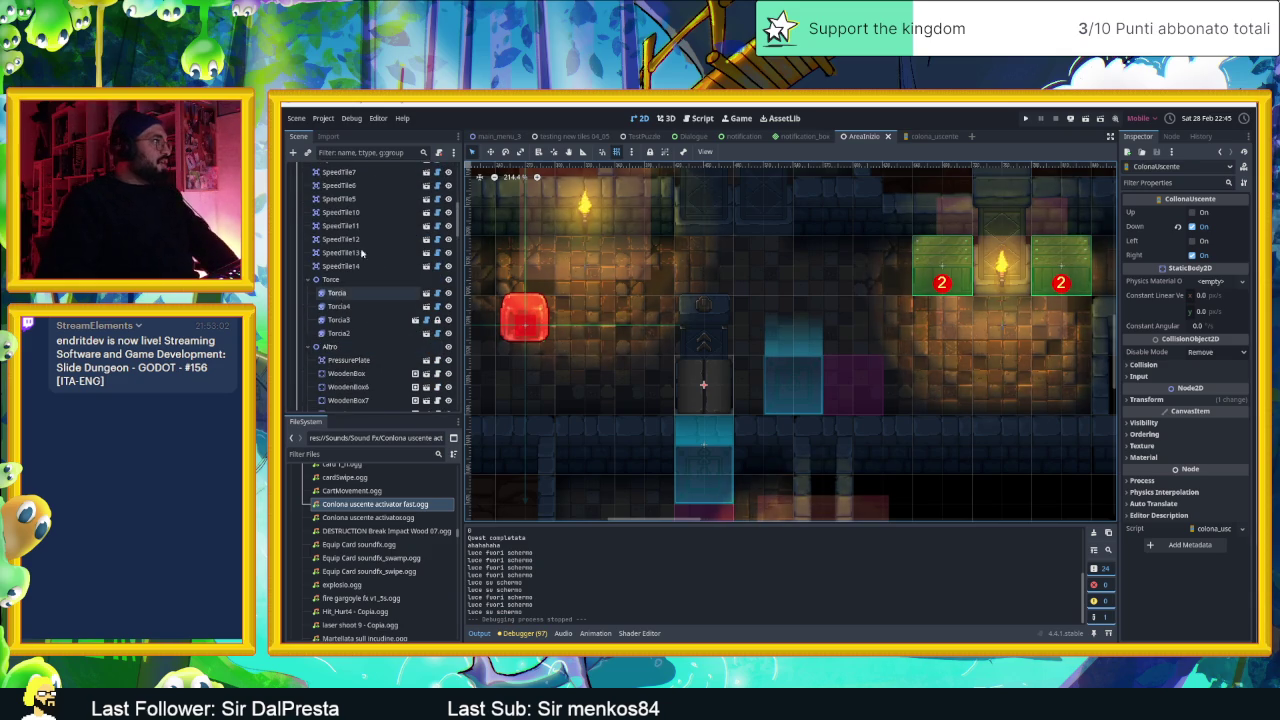
{"action": "left_click", "coordinate": [345, 212]}
{"action": "left_click", "coordinate": [437, 213]}
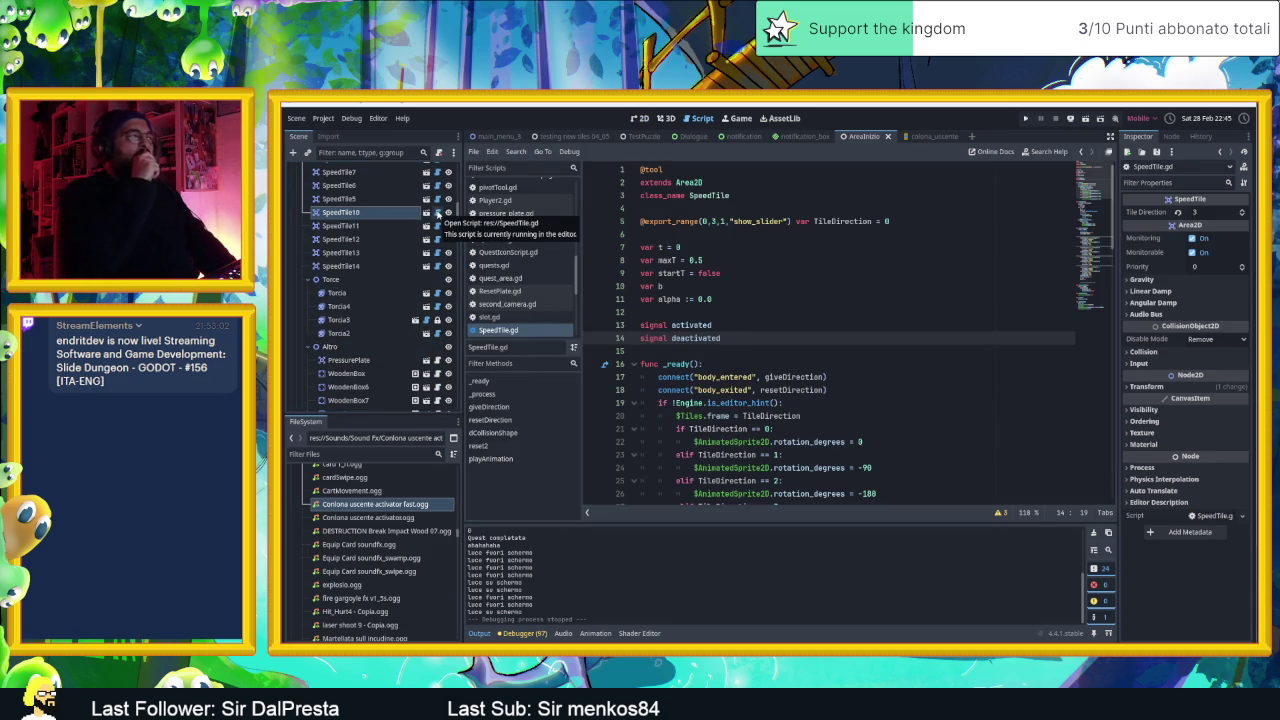
- Copy playAnimation's random-pitch and play lines 106–107, then go to the colona_uscente scene
{"action": "scroll", "coordinate": [881, 325], "scroll_direction": "down", "scroll_amount": 5}
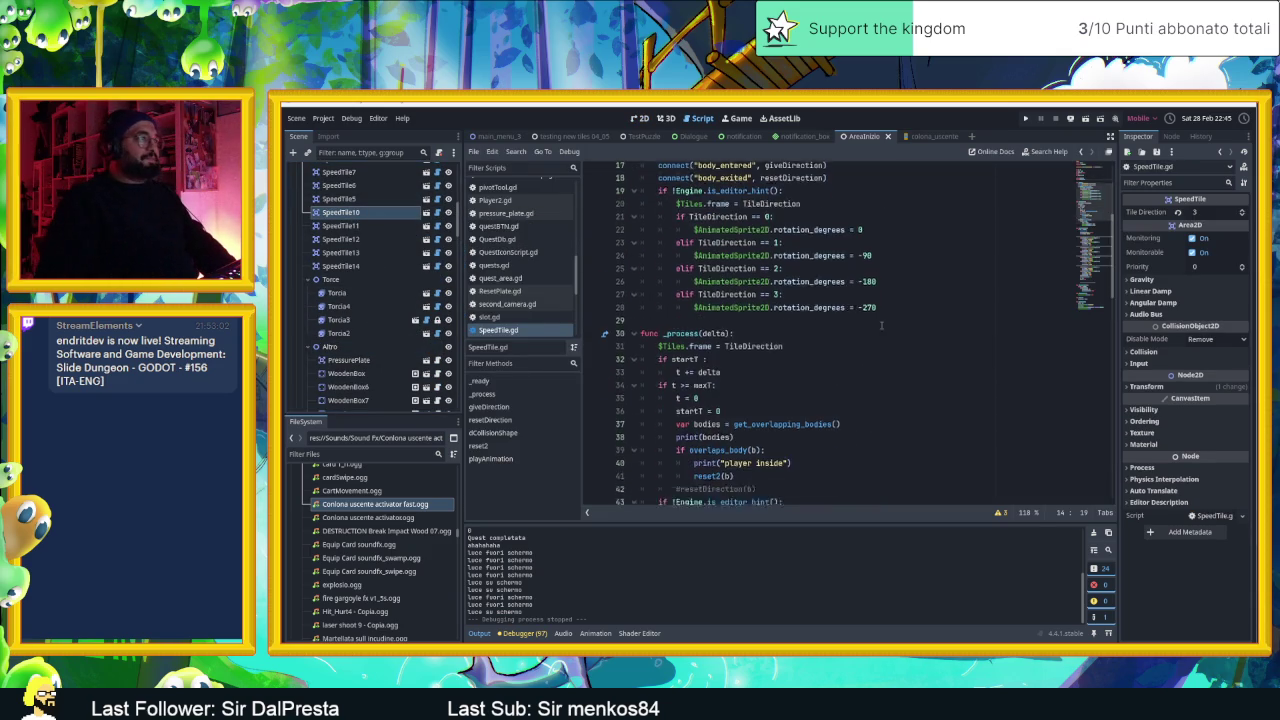
{"action": "scroll", "coordinate": [881, 325], "scroll_direction": "down", "scroll_amount": 6}
{"action": "scroll", "coordinate": [881, 353], "scroll_direction": "down", "scroll_amount": 14}
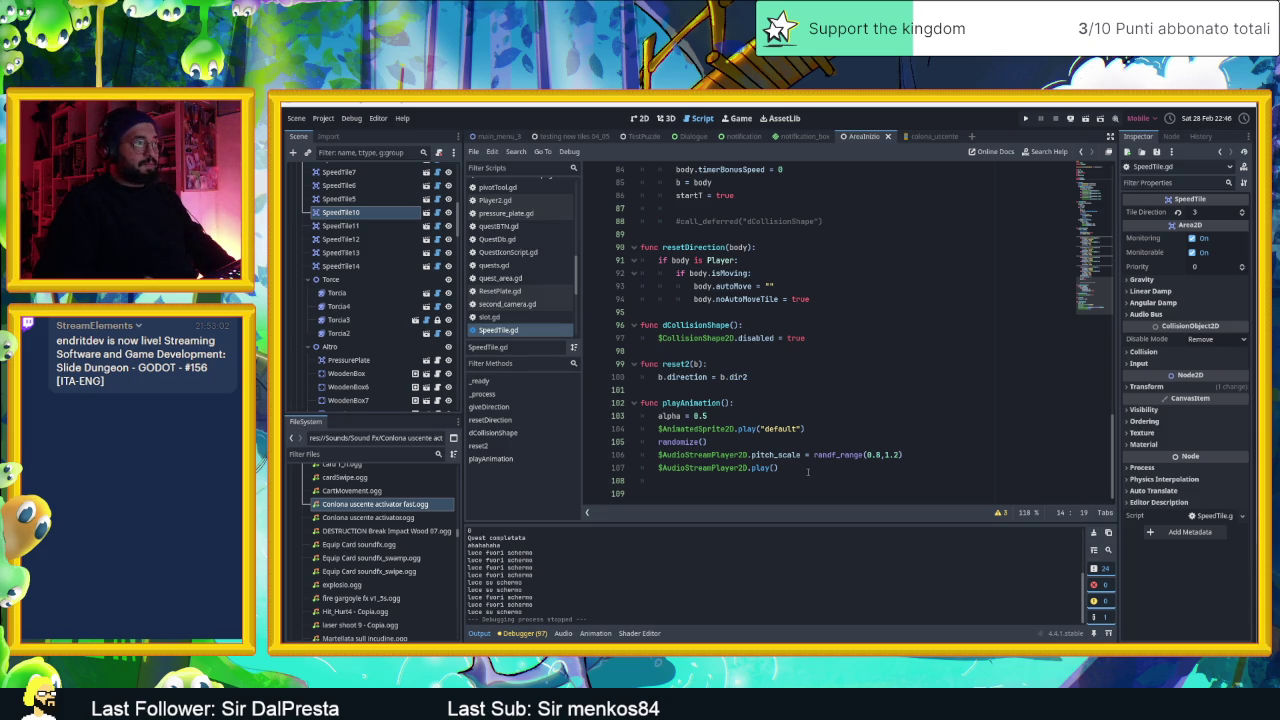
{"action": "left_click_drag", "start_coordinate": [778, 468], "coordinate": [618, 456]}
{"action": "key", "text": "ctrl+c"}
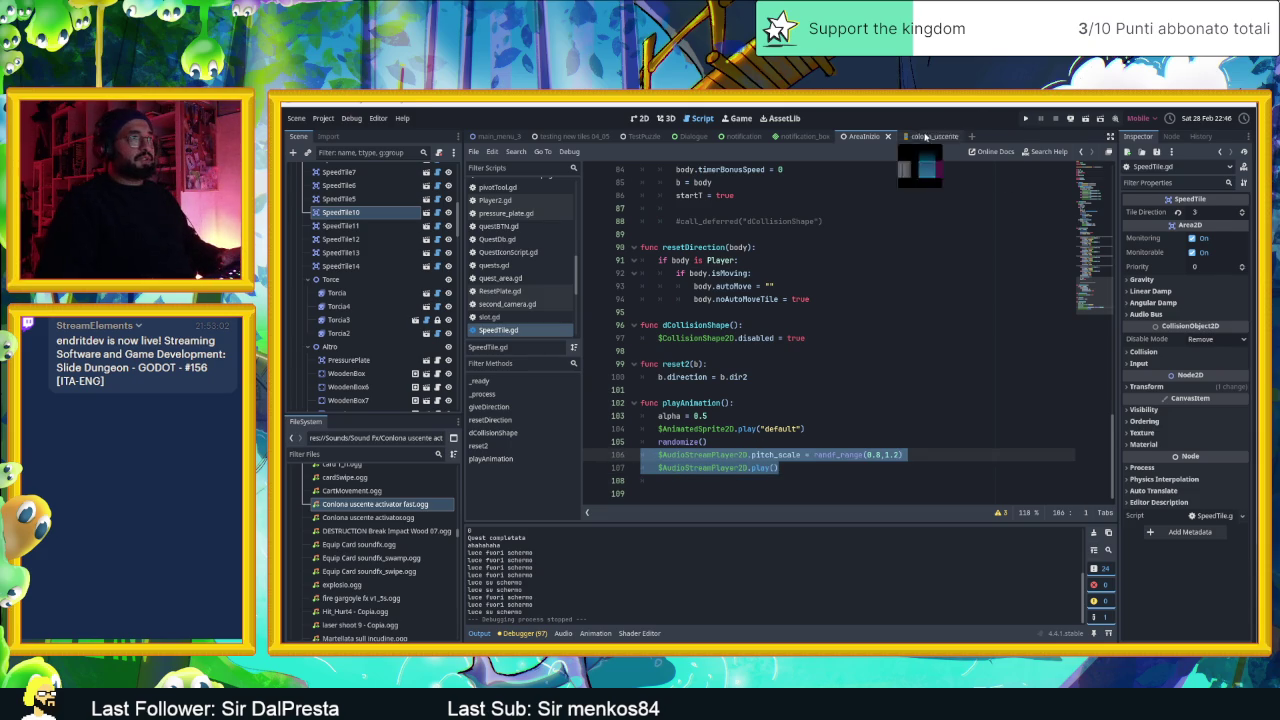
{"action": "left_click", "coordinate": [922, 136]}
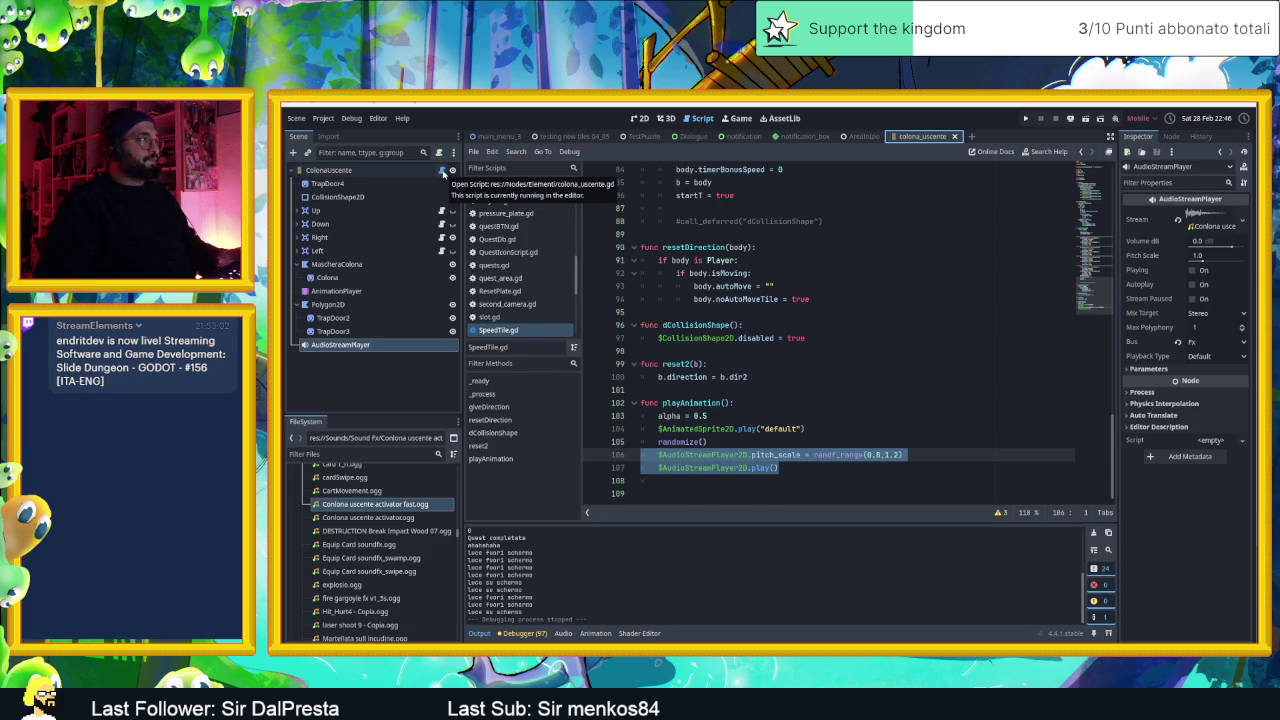
- In colona_uscente.gd, replace the old play line with the pasted pitch and play lines, indented correctly
{"action": "left_click", "coordinate": [443, 173]}
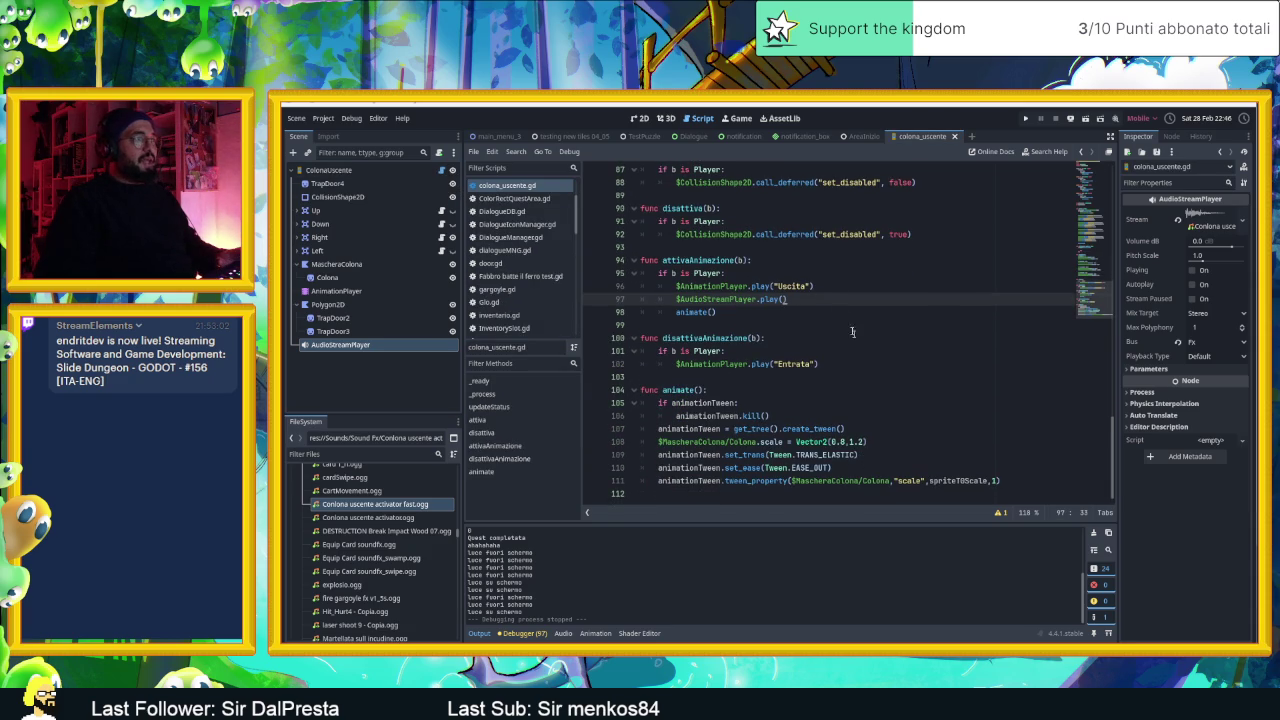
{"action": "key", "text": "shift+Home"}
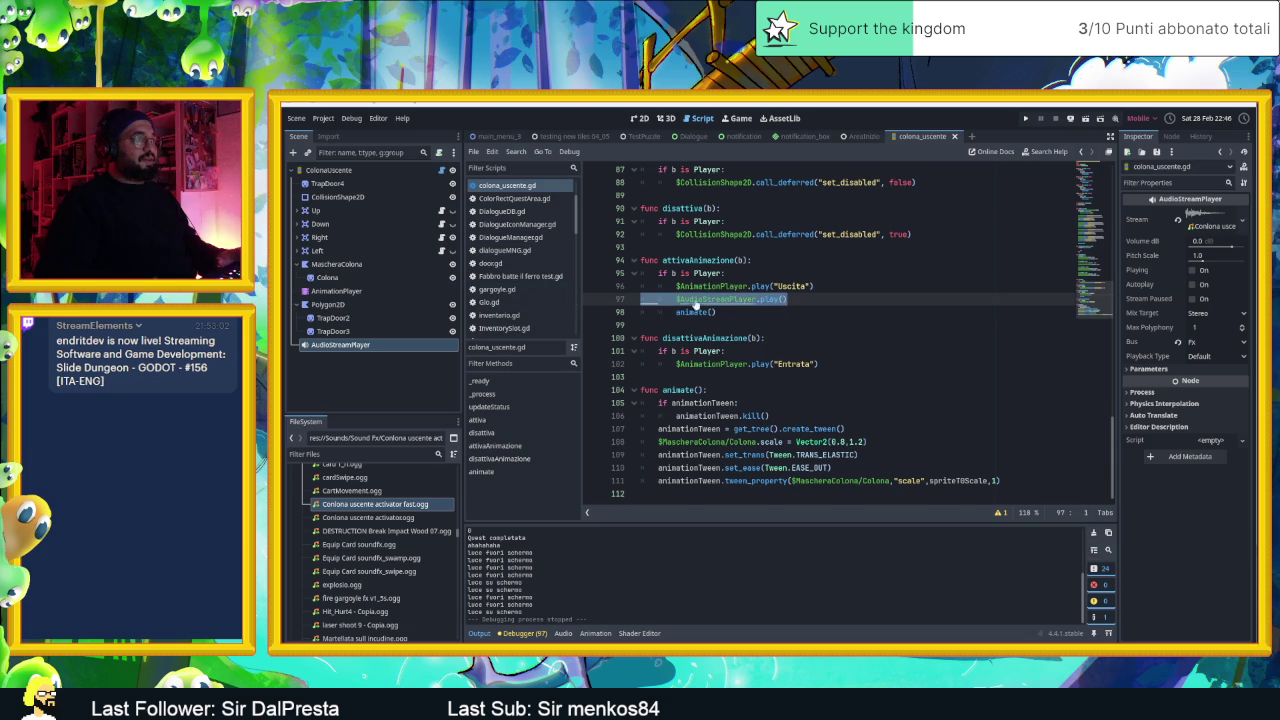
{"action": "key", "text": "ctrl+v"}
{"action": "left_click", "coordinate": [657, 299]}
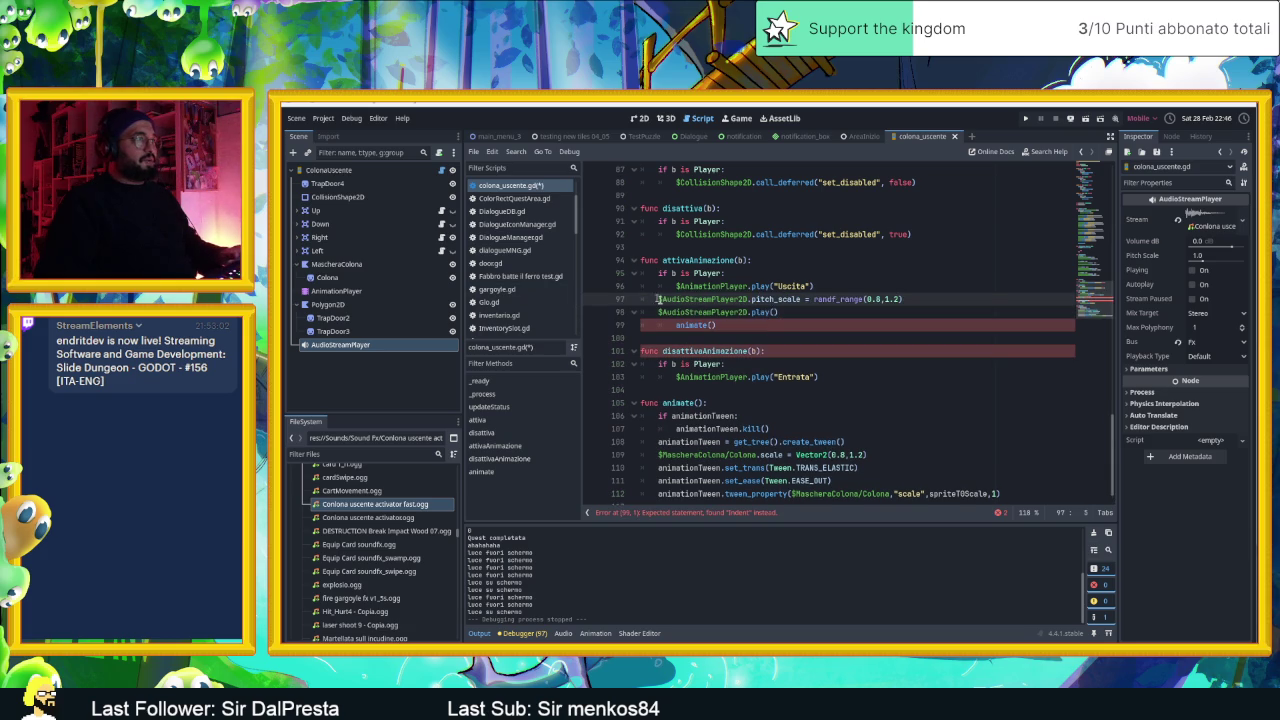
{"action": "key", "text": "Tab"}
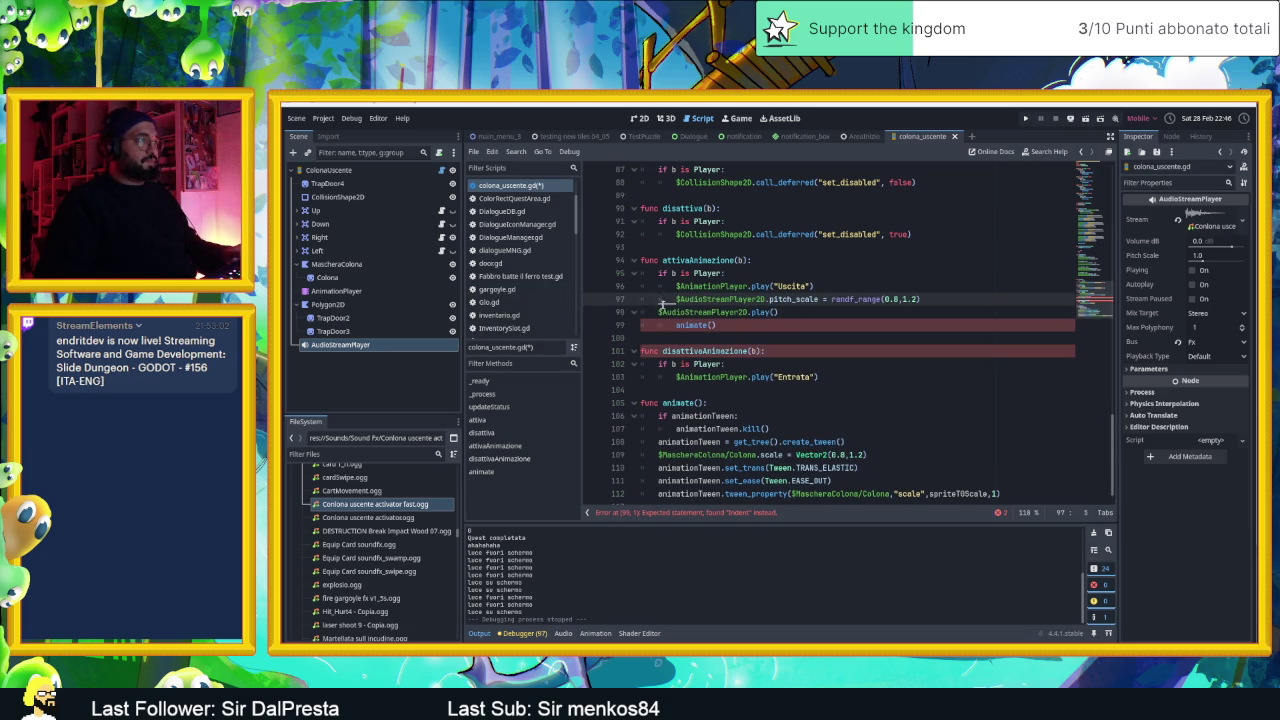
{"action": "left_click", "coordinate": [658, 312]}
{"action": "key", "text": "Tab"}
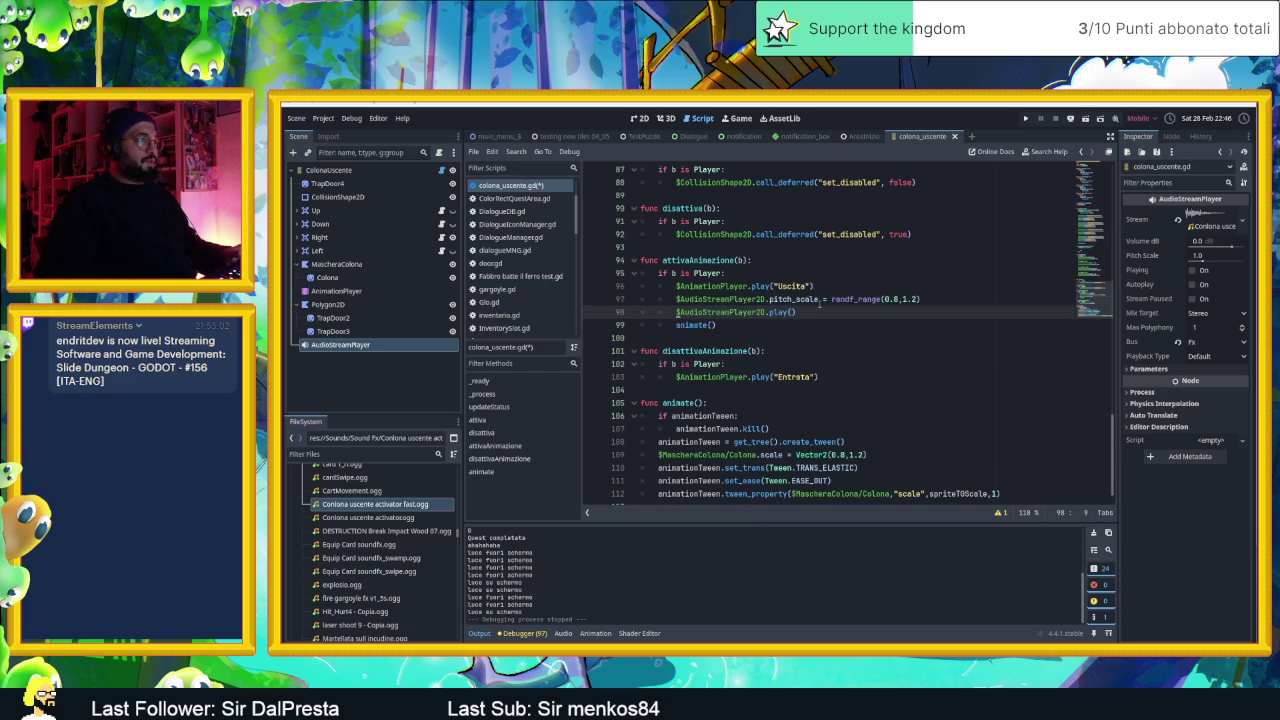
- Change AudioStreamPlayer2D to AudioStreamPlayer on both lines and save the script
{"action": "left_click", "coordinate": [801, 299]}
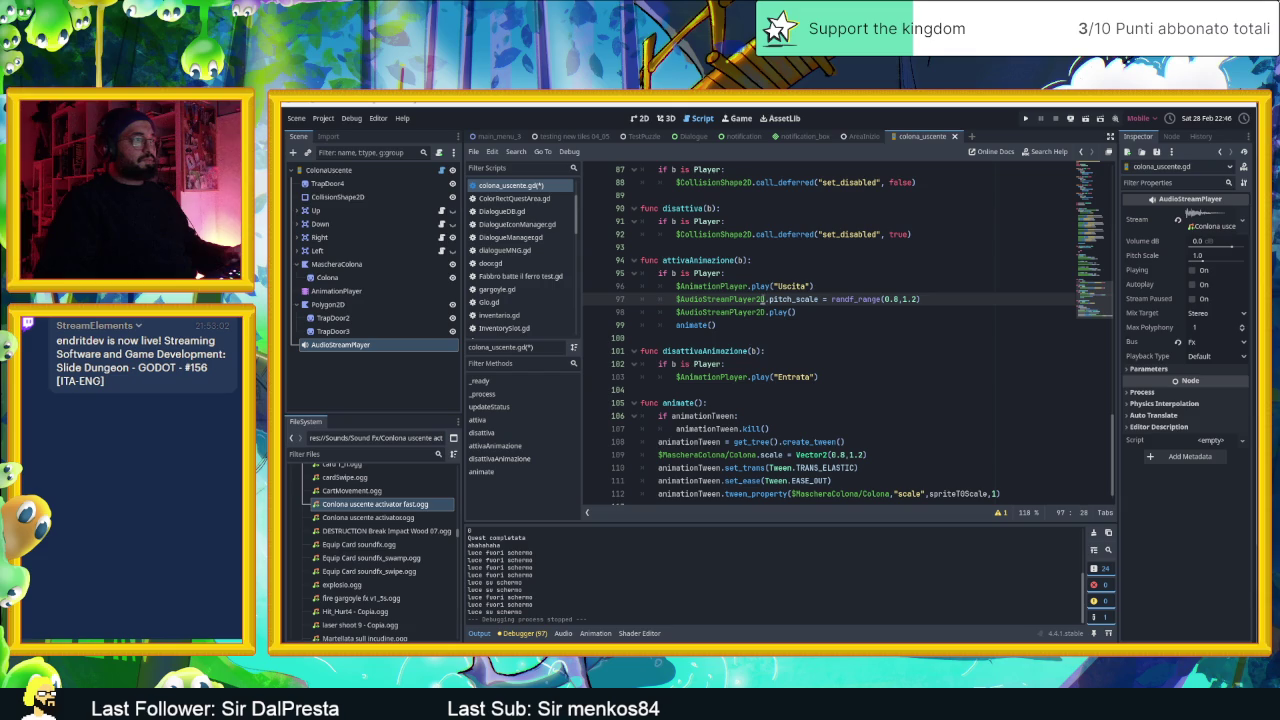
{"action": "double_click", "coordinate": [762, 299]}
{"action": "left_click", "coordinate": [758, 299]}
{"action": "key", "text": "Delete"}
{"action": "key", "text": "Delete"}
{"action": "left_click", "coordinate": [765, 312]}
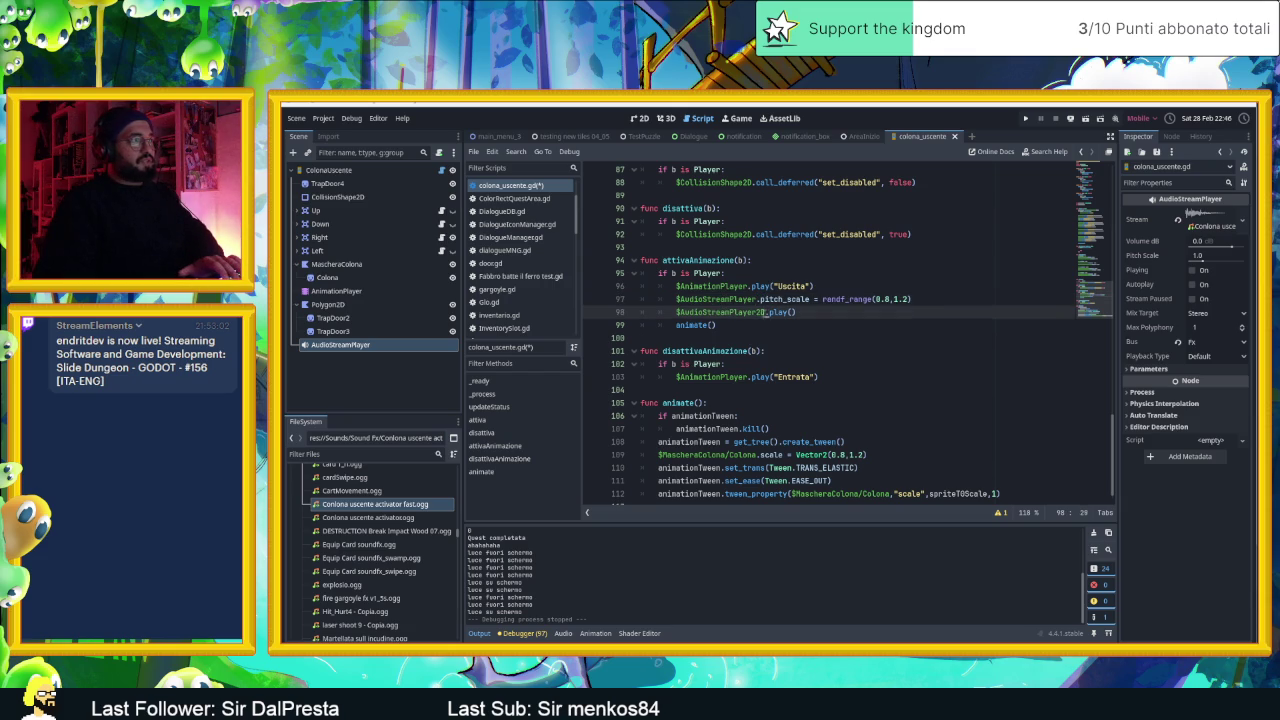
{"action": "key", "text": "Delete"}
{"action": "key", "text": "Delete"}
{"action": "key", "text": "End"}
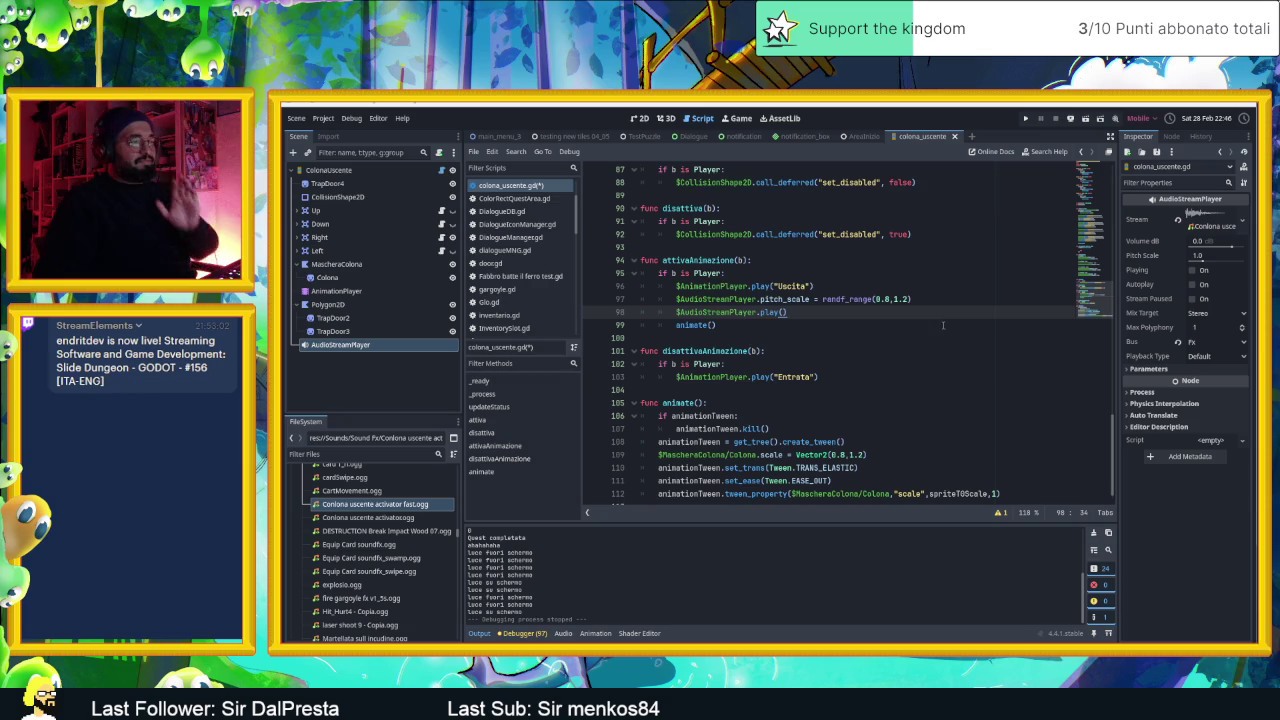
{"action": "left_click", "coordinate": [960, 300]}
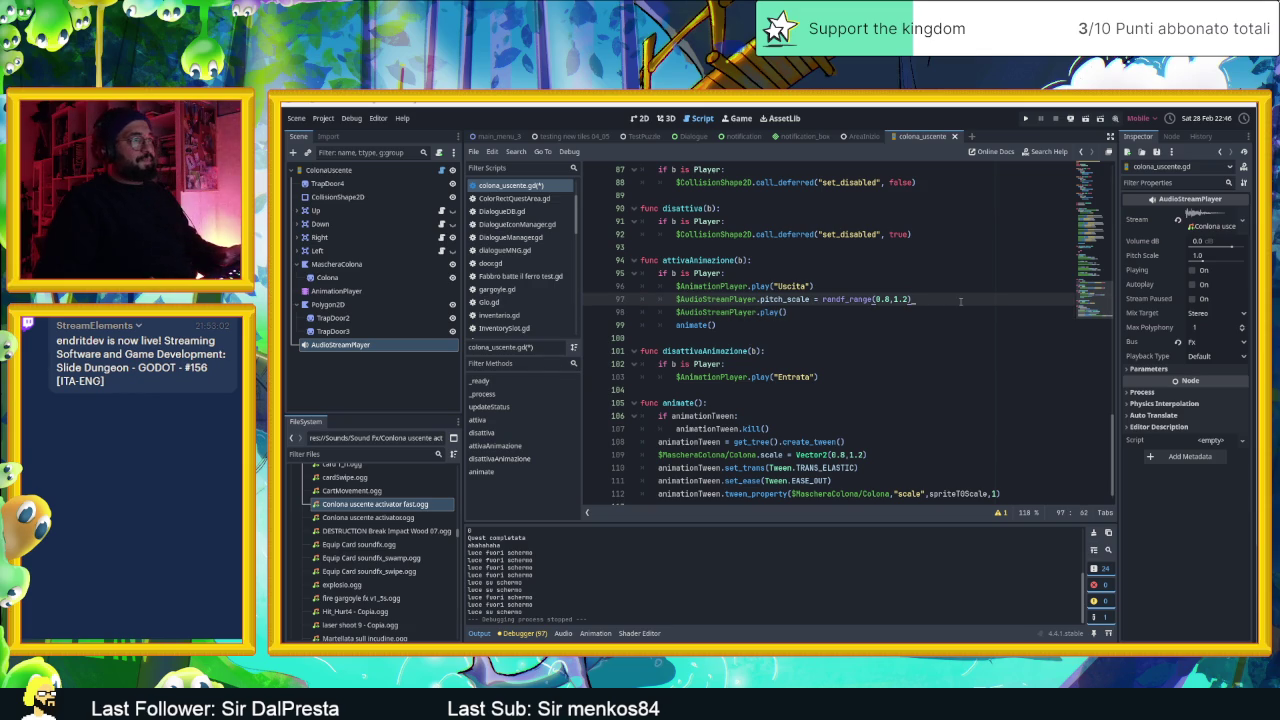
{"action": "key", "text": "ctrl+s"}
{"action": "left_click", "coordinate": [961, 318]}
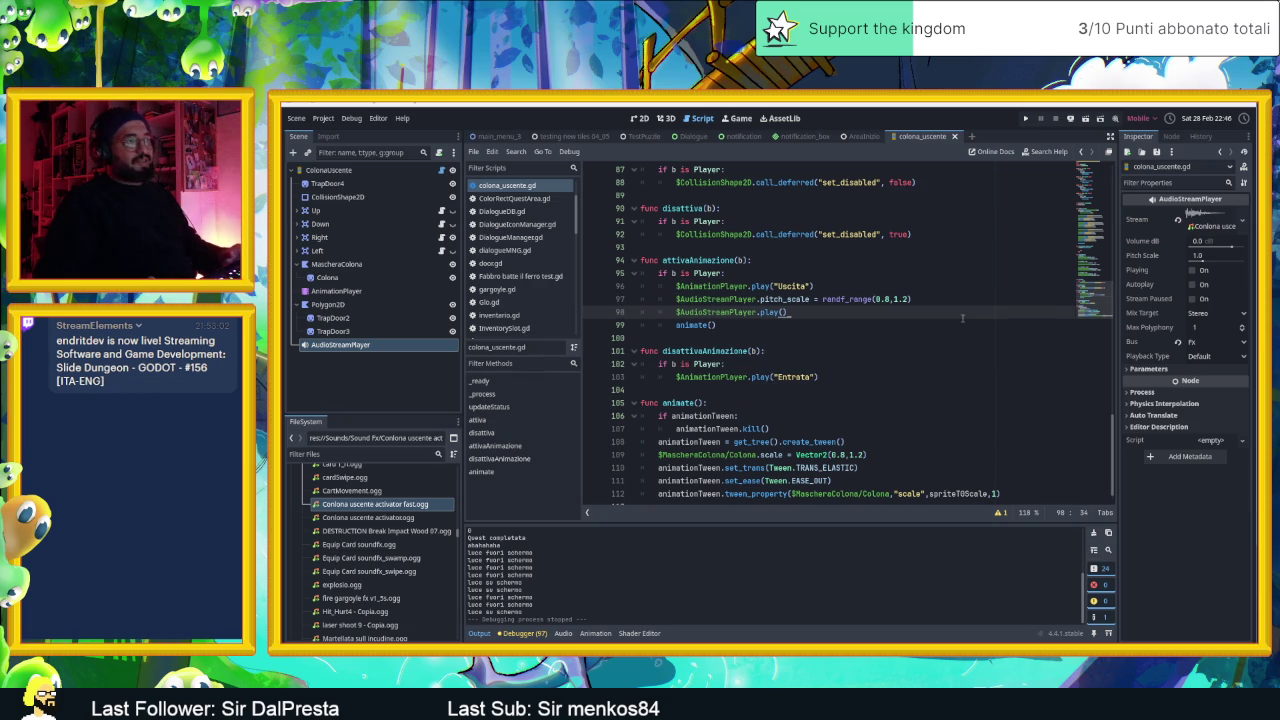
- Run the AreaInizio scene from the 2D editor
{"action": "left_click", "coordinate": [863, 137]}
{"action": "left_click", "coordinate": [638, 118]}
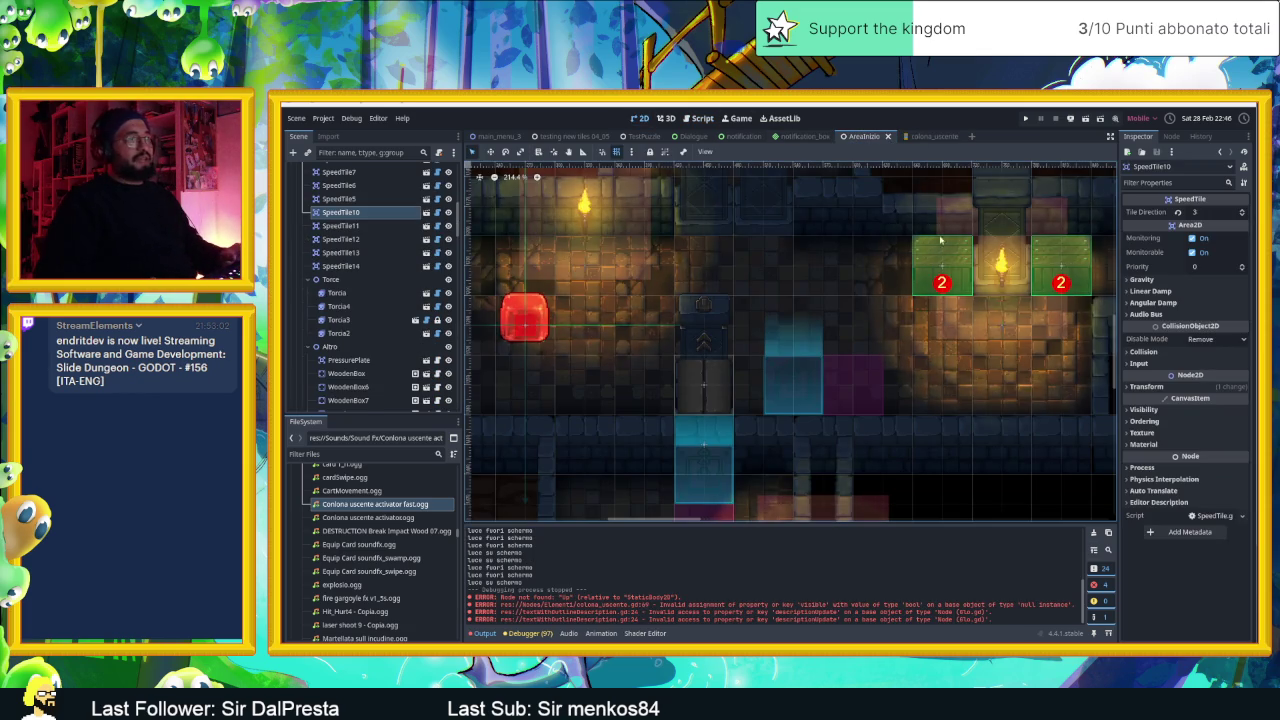
{"action": "left_click", "coordinate": [1086, 121]}
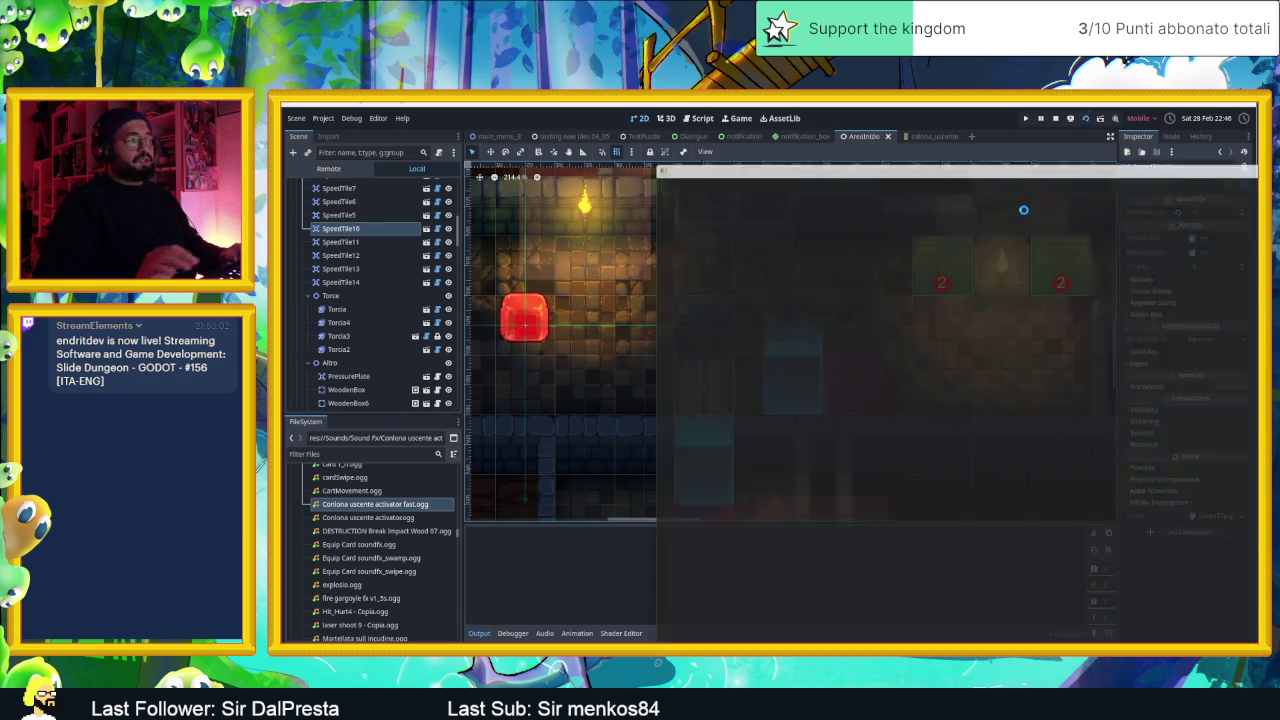
- Slide the red block back and forth onto the blue switch to trigger the rising column
{"action": "key", "text": "Right"}
{"action": "key", "text": "Down"}
{"action": "key", "text": "Left"}
{"action": "key", "text": "Right"}
{"action": "key", "text": "Left"}
{"action": "key", "text": "Right"}
{"action": "key", "text": "Left"}
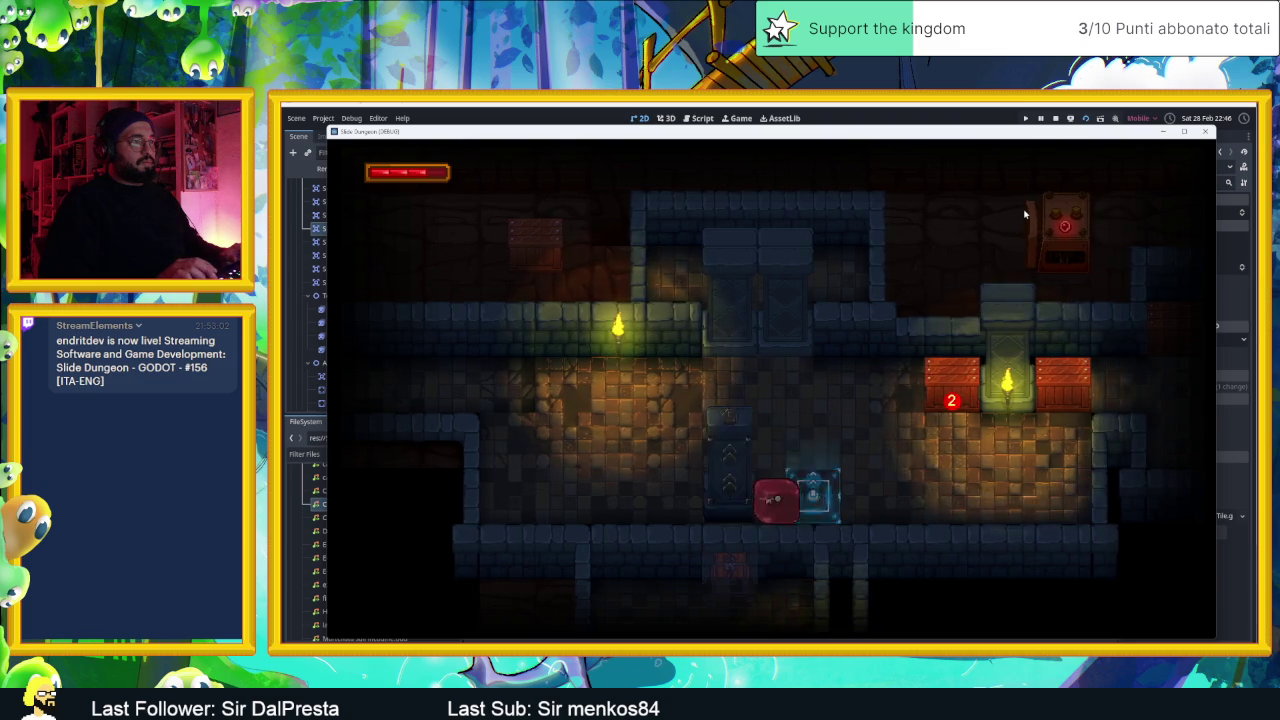
{"action": "key", "text": "Right"}
{"action": "key", "text": "Left"}
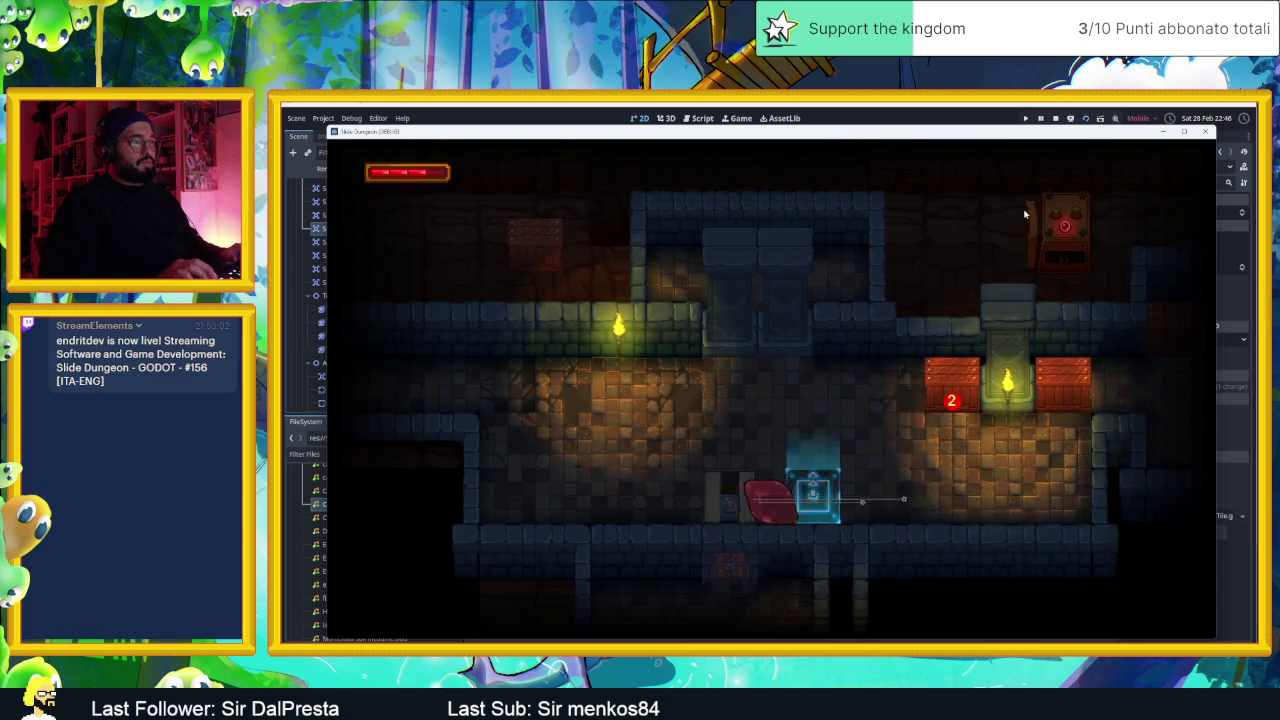
{"action": "key", "text": "Left"}
{"action": "key", "text": "Right"}
{"action": "key", "text": "Left"}
{"action": "key", "text": "Right"}
{"action": "key", "text": "Left"}
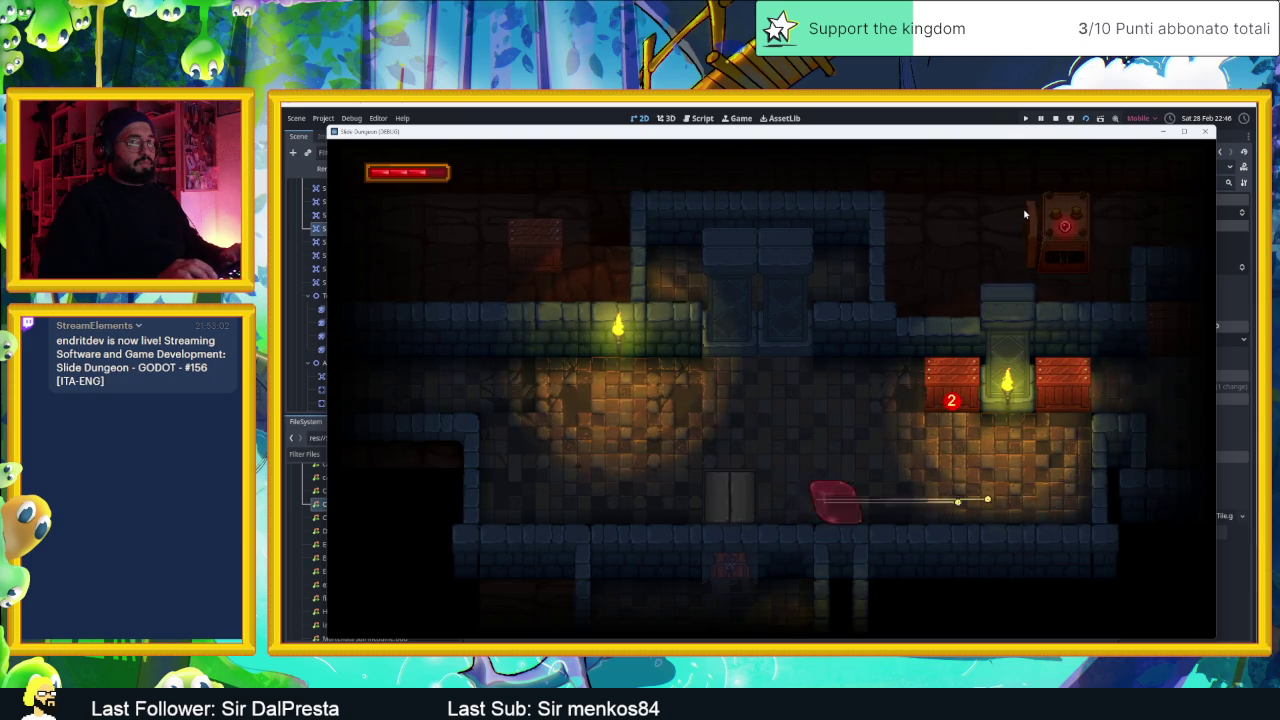
{"action": "key", "text": "Right"}
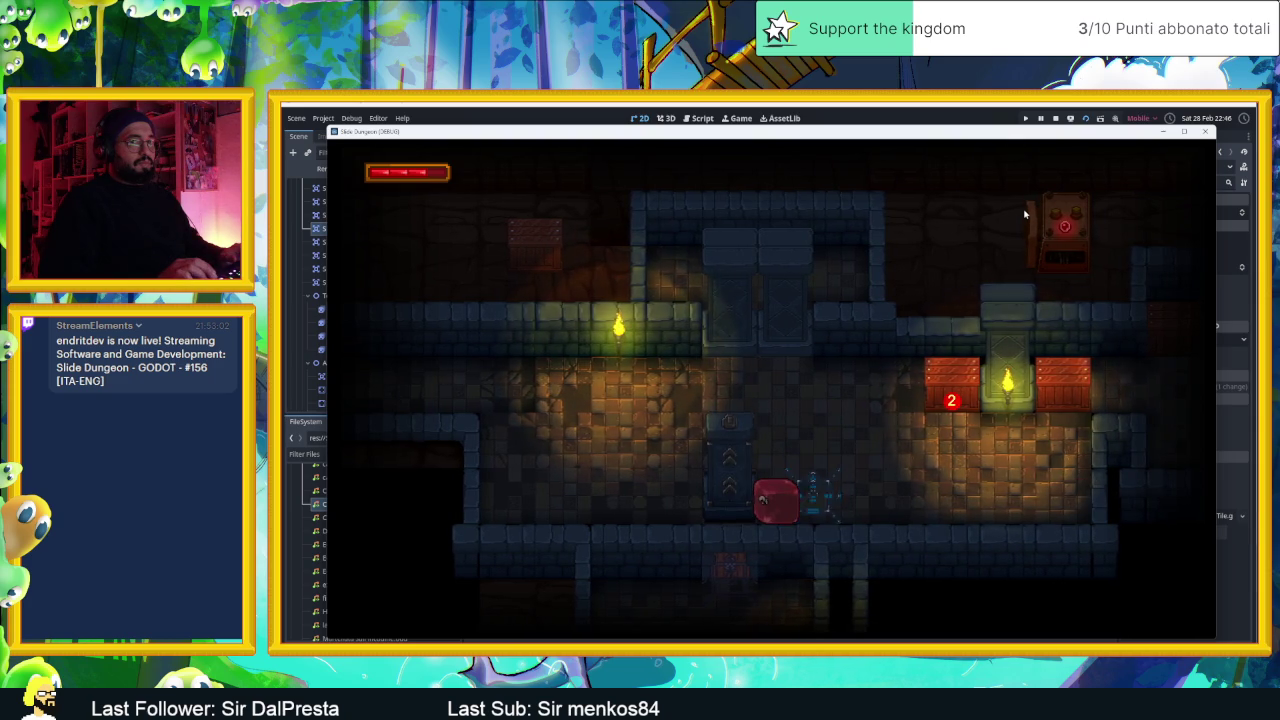
{"action": "key", "text": "Right"}
{"action": "key", "text": "Left"}
- Ram the red block into the crates until one breaks, then close the game
{"action": "key", "text": "Up"}
{"action": "key", "text": "Right"}
{"action": "key", "text": "Down"}
{"action": "key", "text": "Left"}
{"action": "key", "text": "Right"}
{"action": "key", "text": "Up"}
{"action": "key", "text": "Down"}
{"action": "key", "text": "Up"}
{"action": "key", "text": "Down"}
{"action": "key", "text": "Left"}
{"action": "key", "text": "Up"}
{"action": "key", "text": "Right"}
{"action": "key", "text": "Down"}
{"action": "key", "text": "Left"}
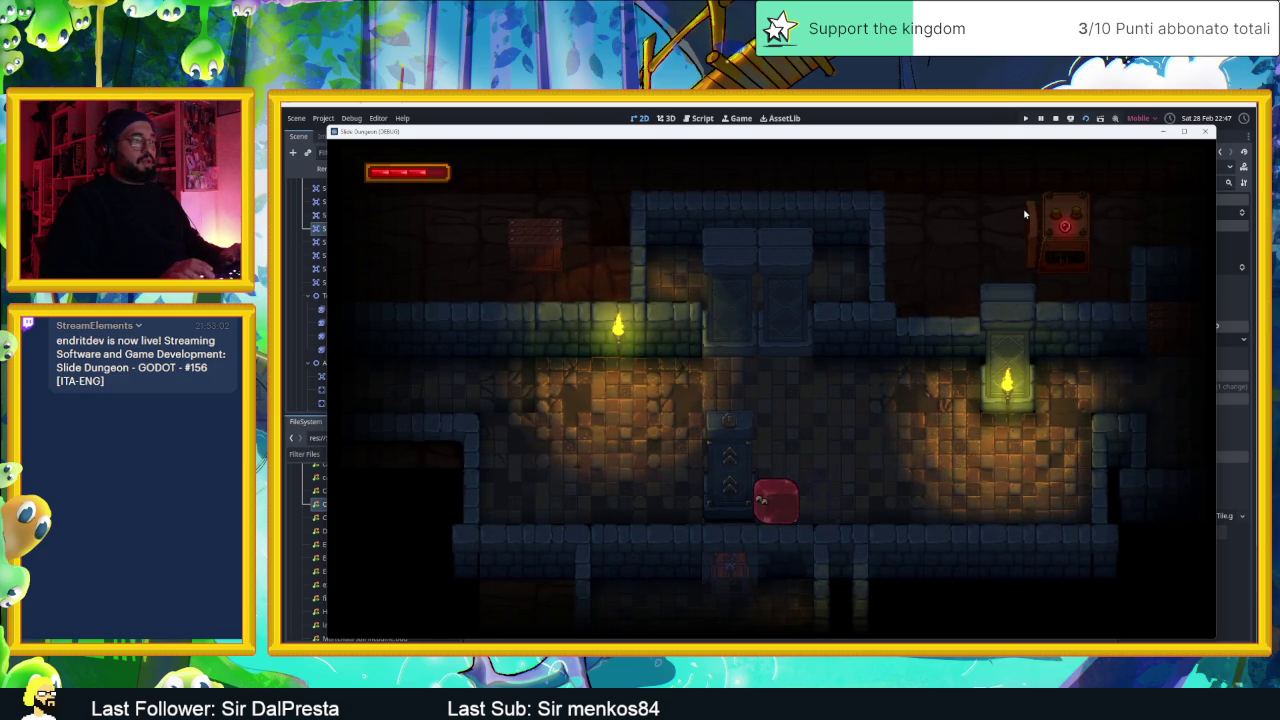
{"action": "key", "text": "Right"}
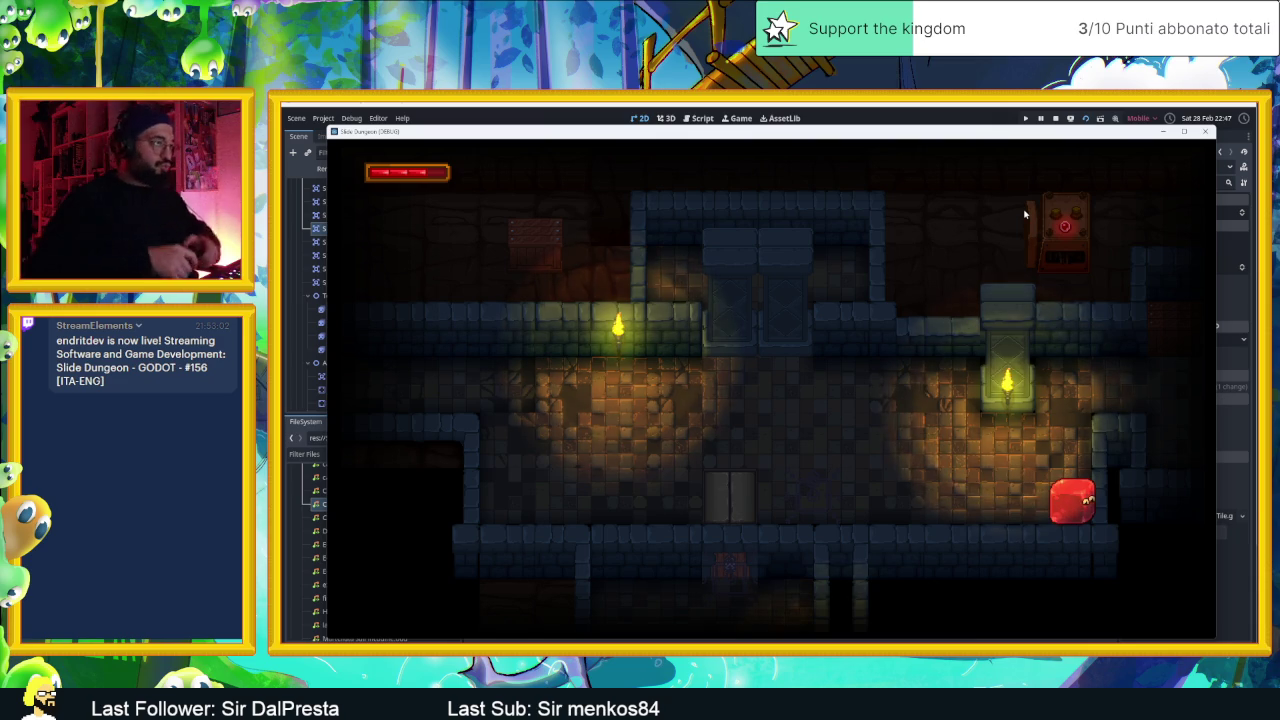
{"action": "left_click", "coordinate": [1205, 131]}
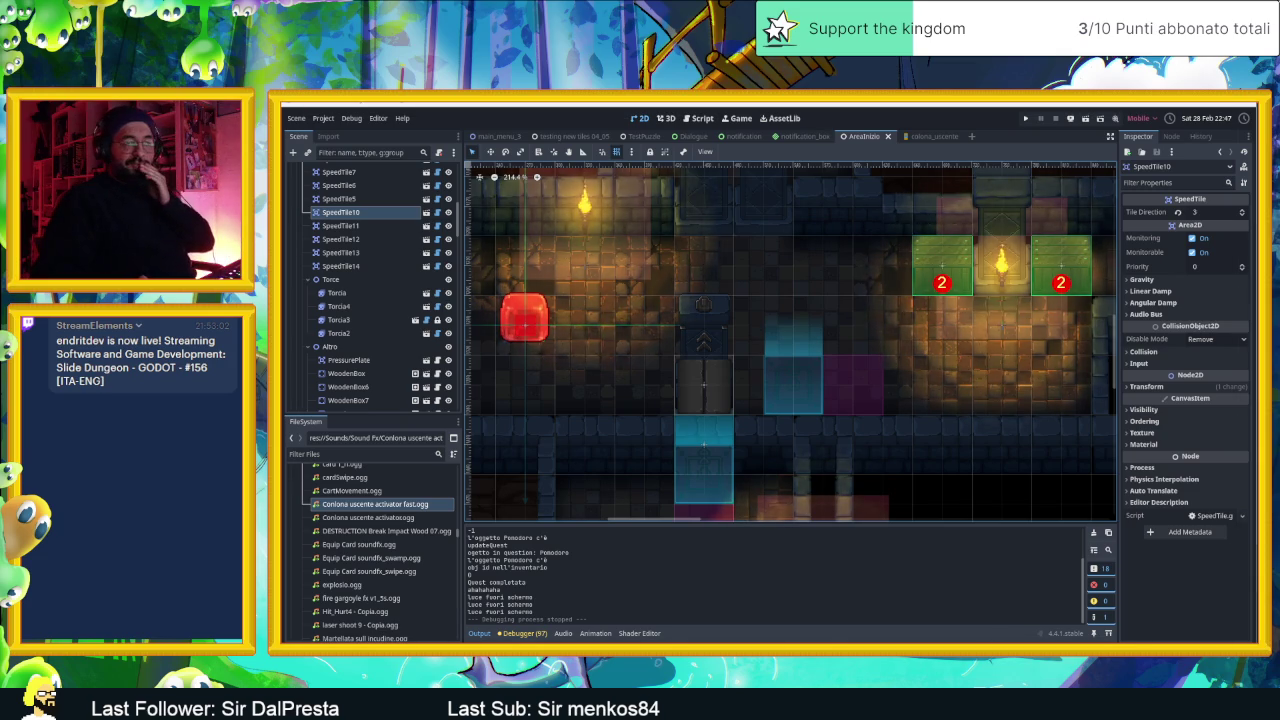
- Switch to Audacity, where the Colonna uscente activator clip is loaded
{"action": "key", "text": "alt+Tab"}
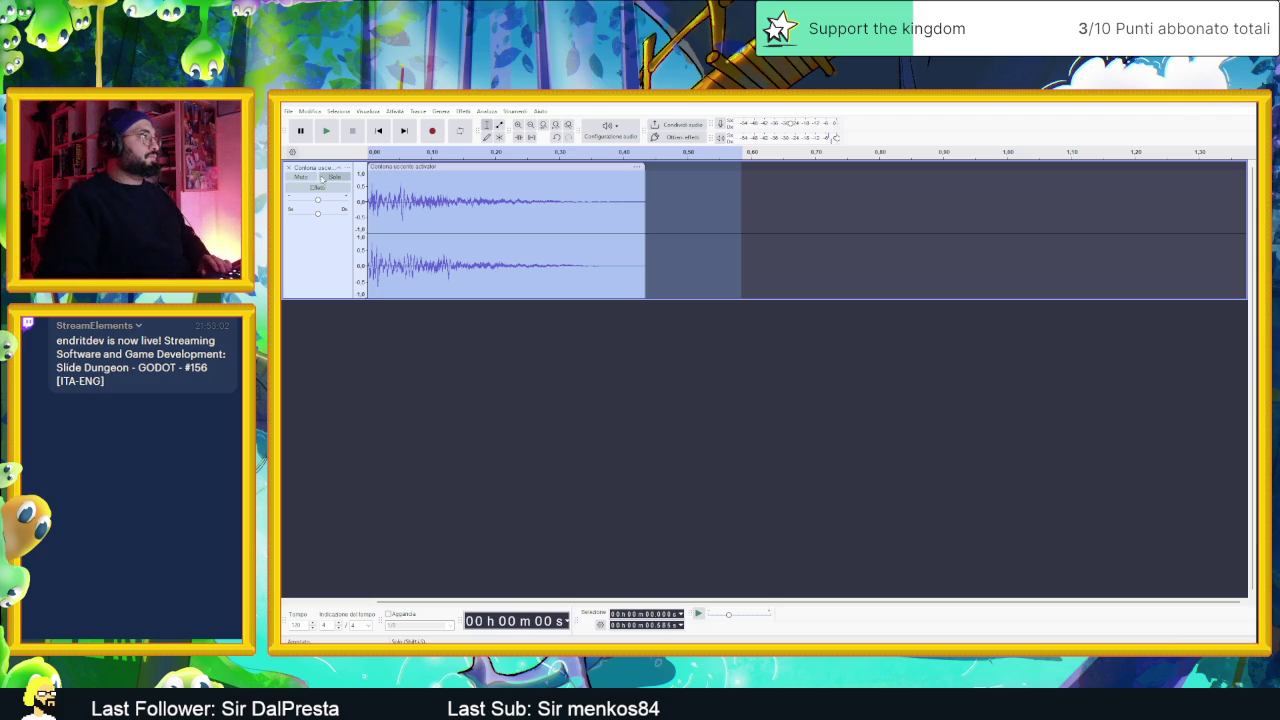
- Remove the audio track, close Audacity, and bring up the task board
{"action": "left_click", "coordinate": [288, 168]}
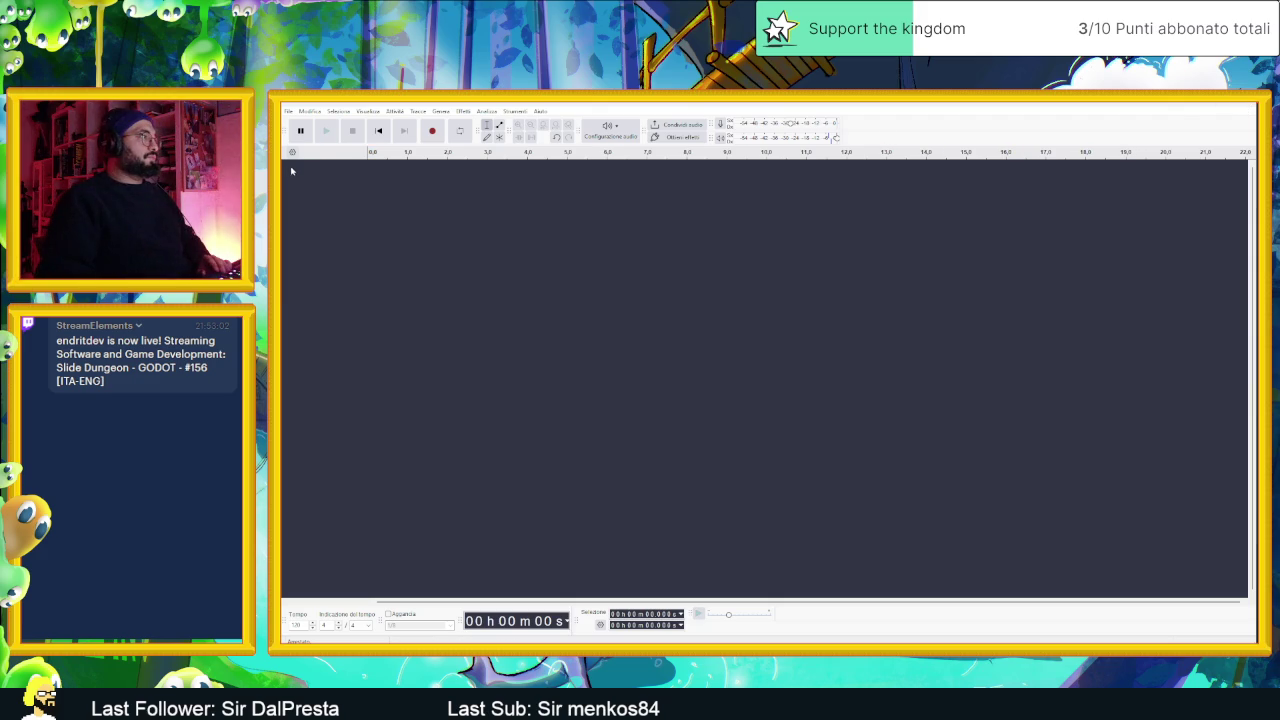
{"action": "left_click", "coordinate": [1243, 105]}
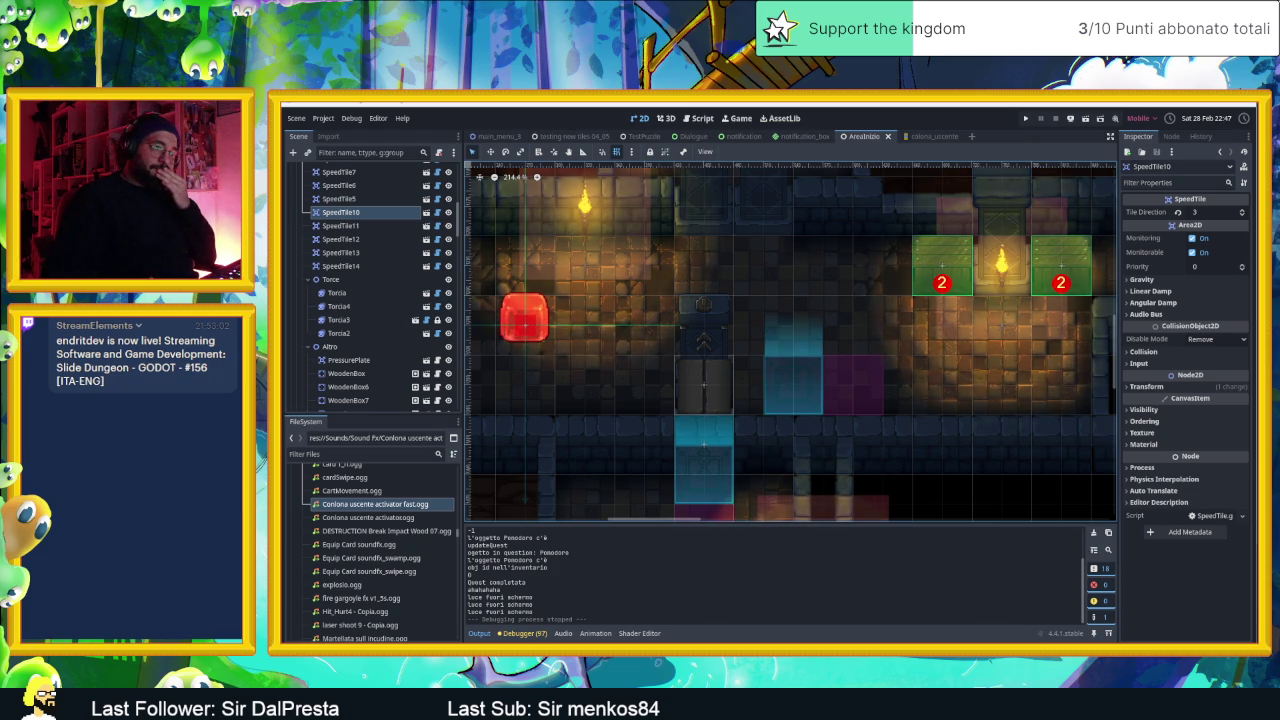
{"action": "key", "text": "alt+Tab"}
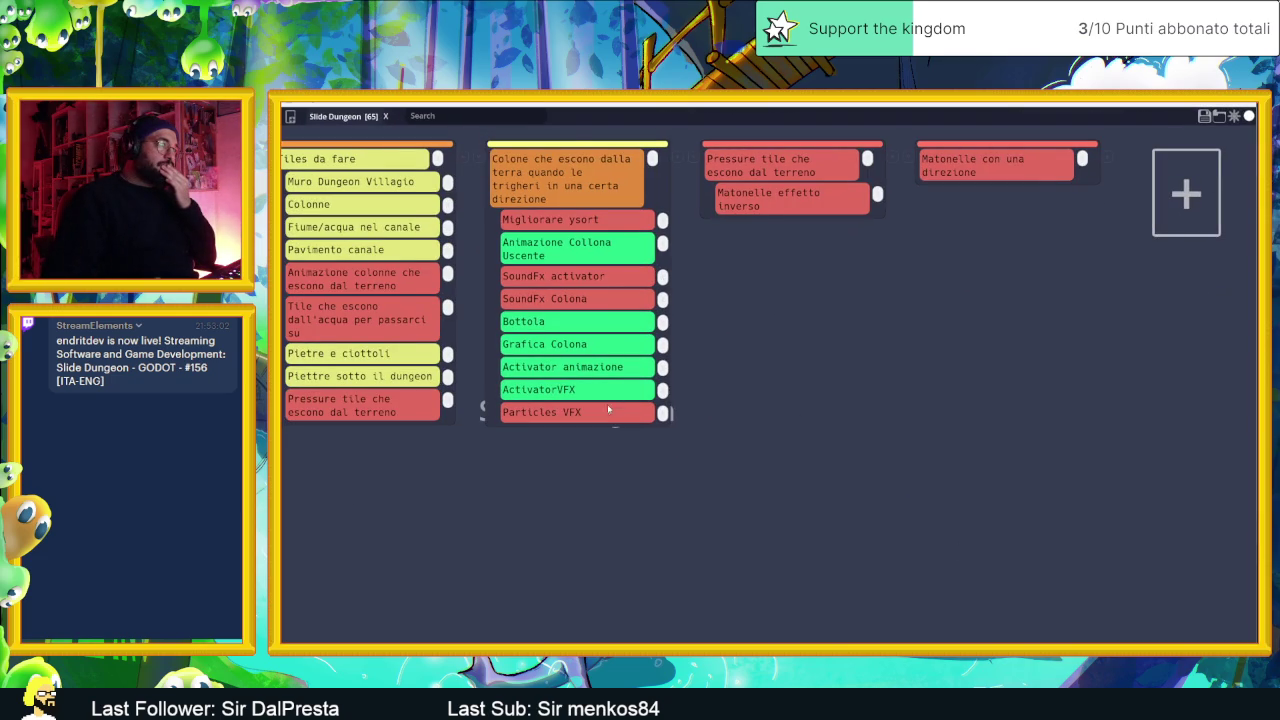
- Mark the SoundFx activator card yellow, overwrite Slide Dungeon.tasks, and return to Godot
{"action": "scroll", "coordinate": [603, 404], "scroll_direction": "left", "scroll_amount": 2}
{"action": "scroll", "coordinate": [643, 404], "scroll_direction": "right", "scroll_amount": 2}
{"action": "left_click", "coordinate": [605, 282]}
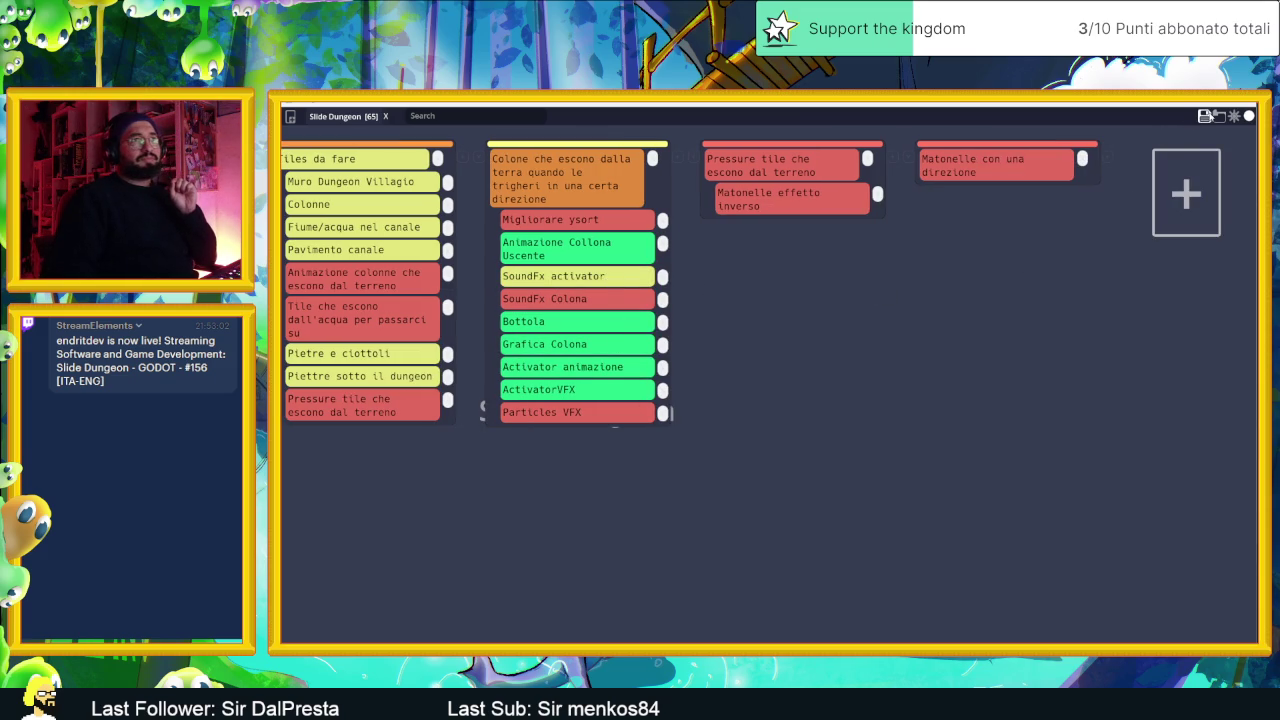
{"action": "left_click", "coordinate": [1210, 116]}
{"action": "left_click", "coordinate": [401, 352]}
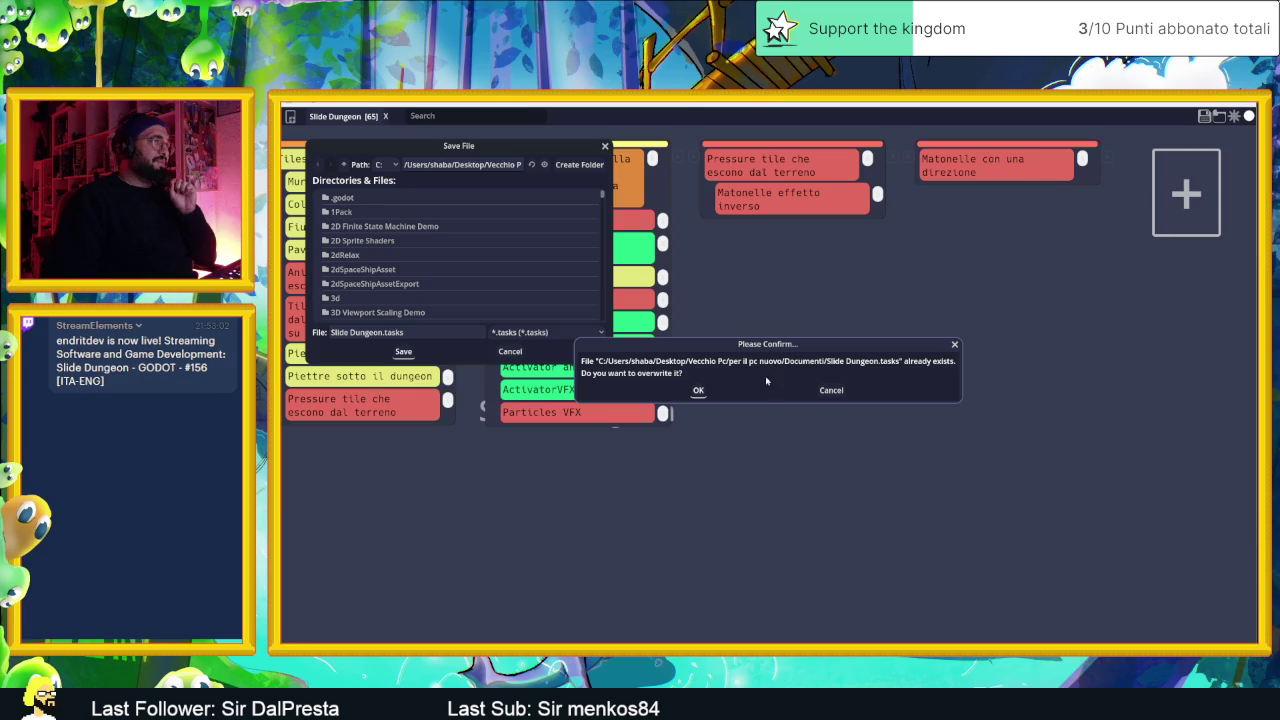
{"action": "left_click", "coordinate": [700, 391]}
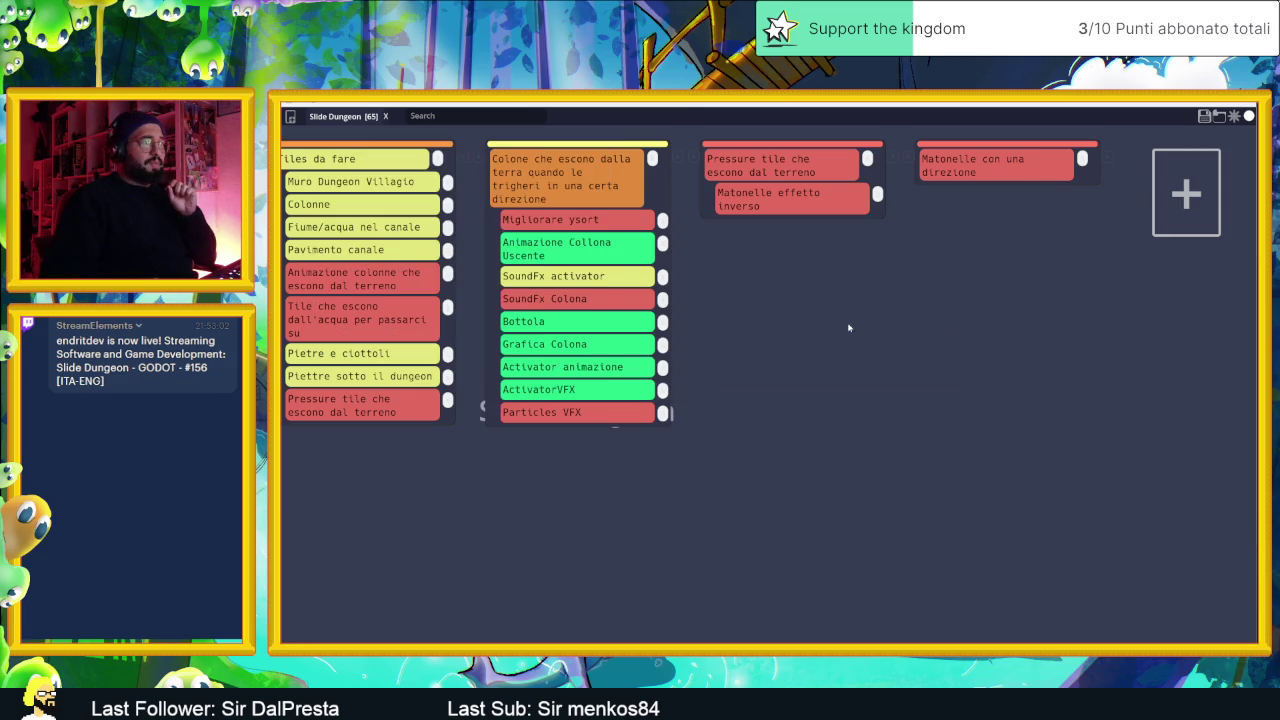
{"action": "key", "text": "alt+Tab"}
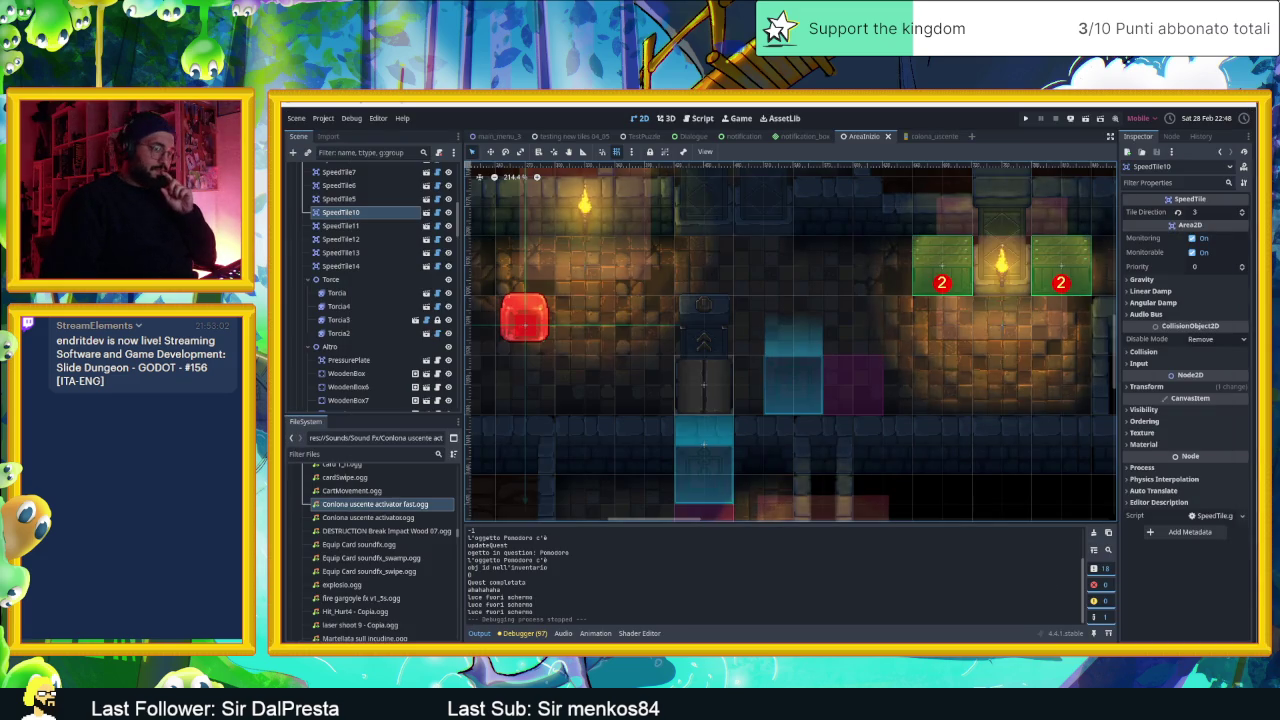
- Cycle past the Steam page to bring the Pro Sound Collection PDF forward
{"action": "key", "text": "alt+Tab"}
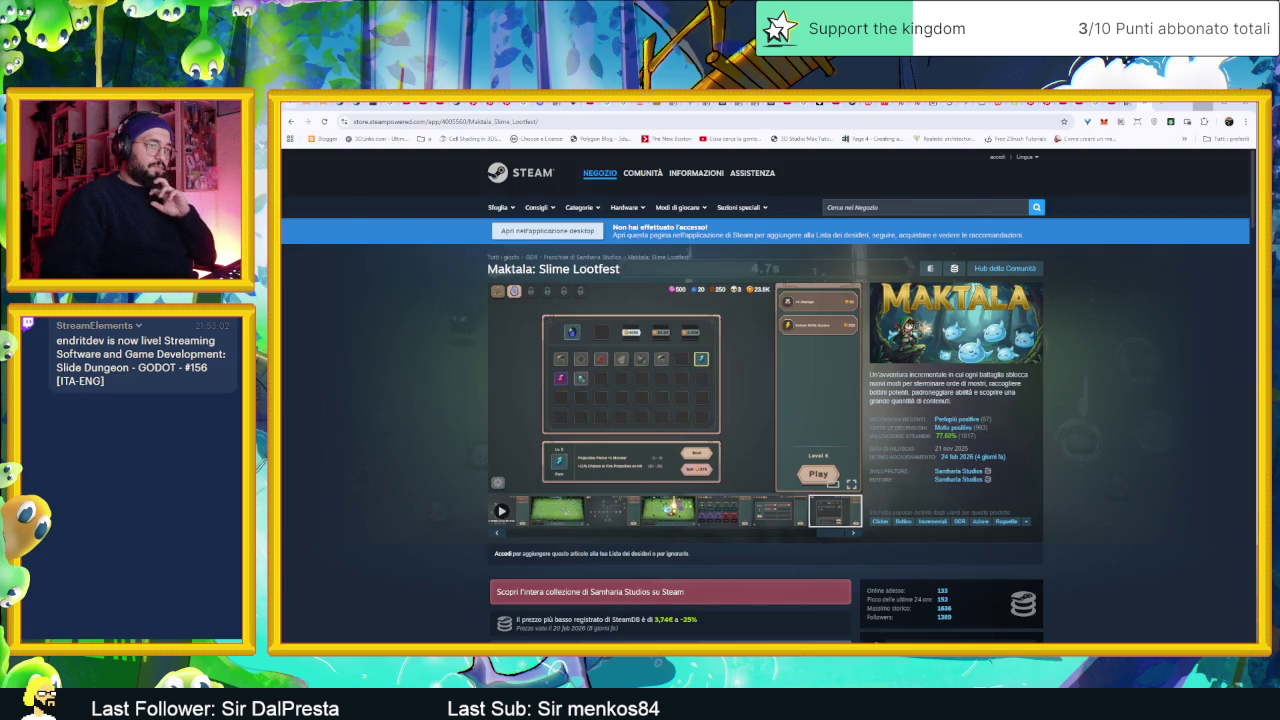
{"action": "key", "text": "alt+Tab"}
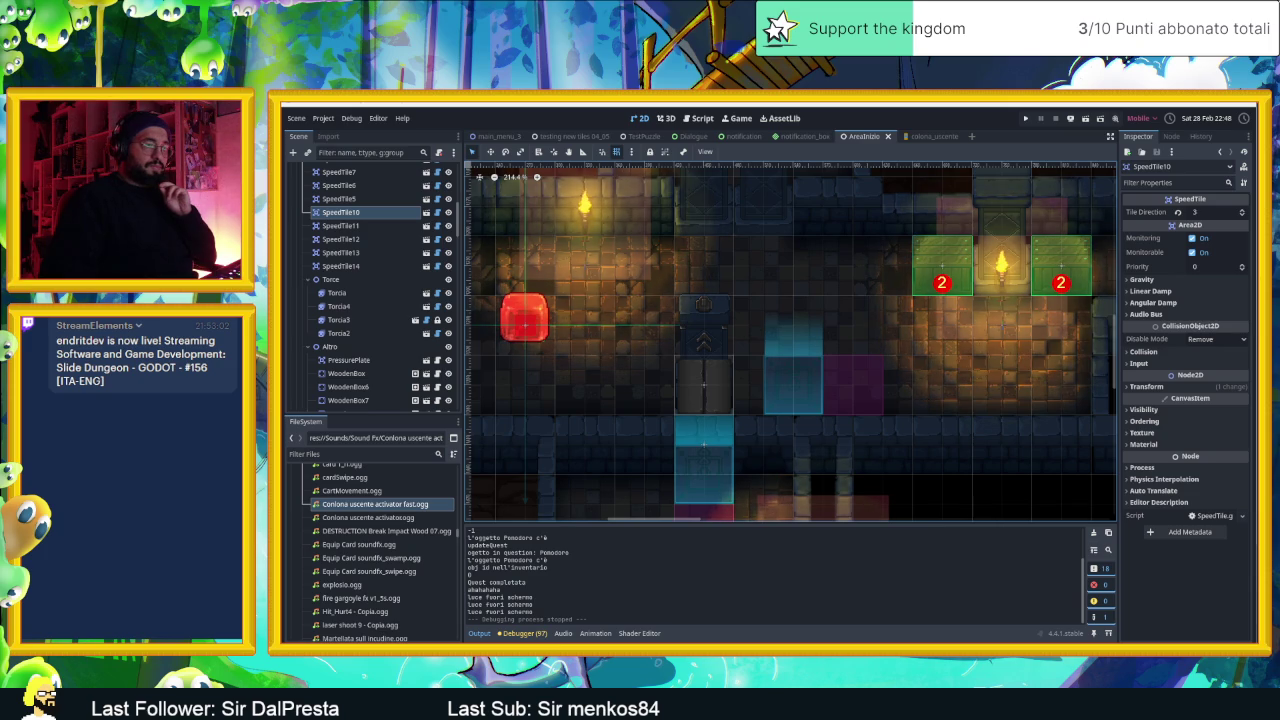
{"action": "key", "text": "alt+Tab"}
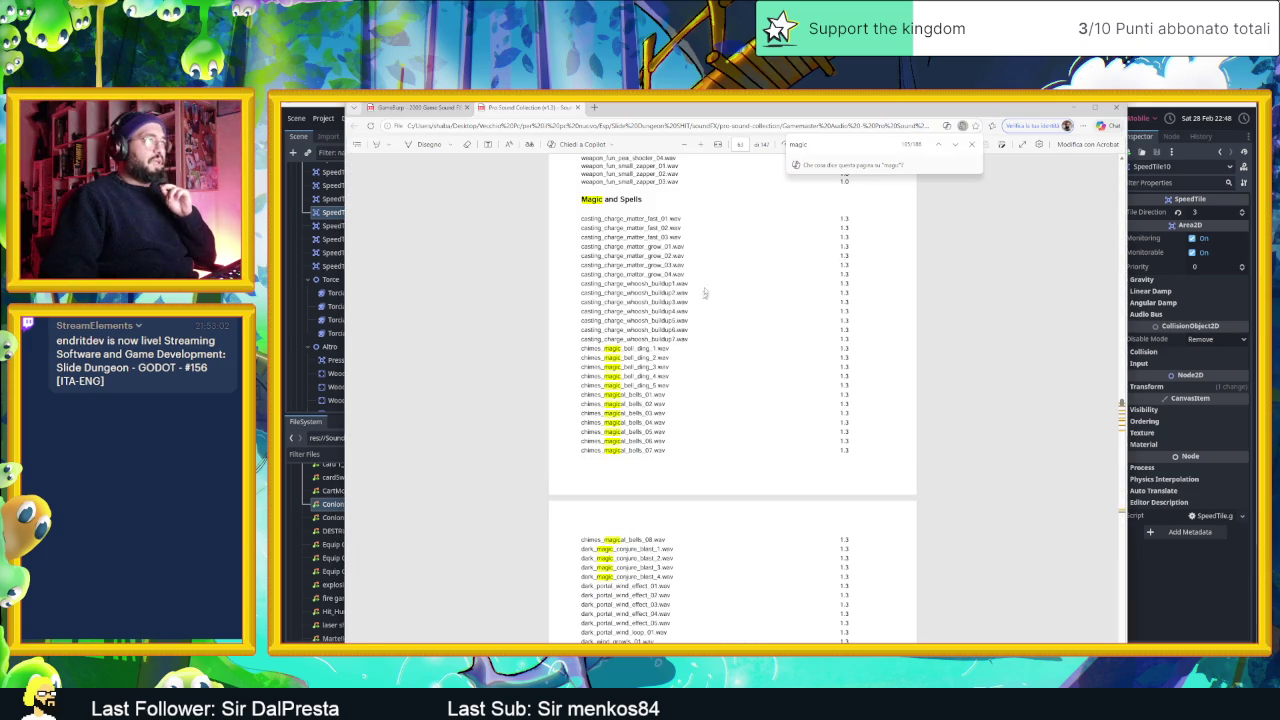
- Search the PDF for 'rock' and select the Impacts and Smashables heading
{"action": "type", "text": "rom"}
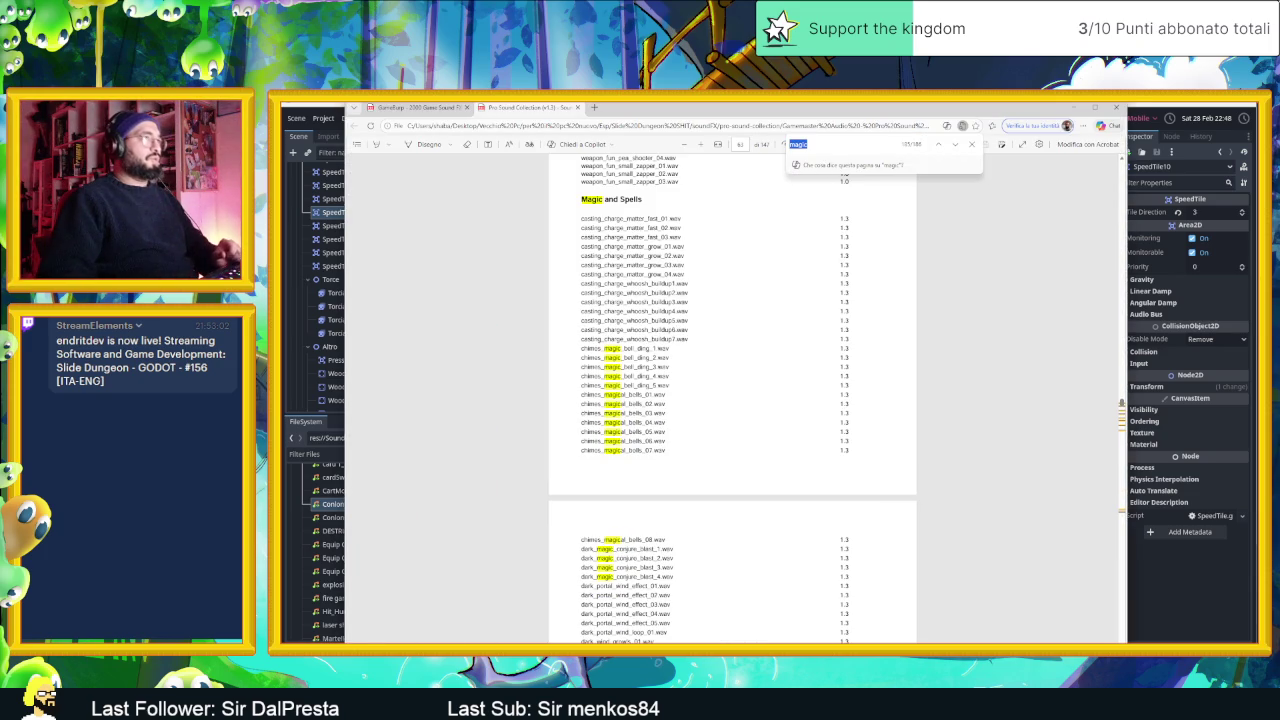
{"action": "type", "text": "k"}
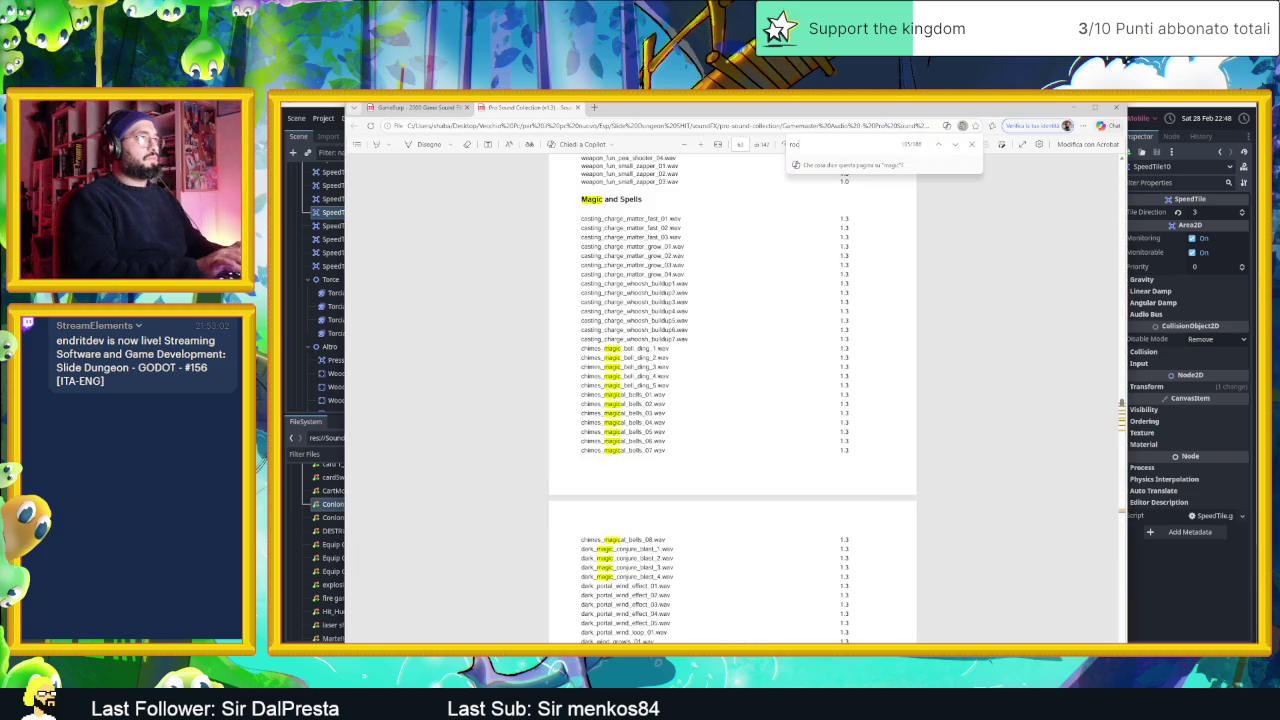
{"action": "type", "text": "k"}
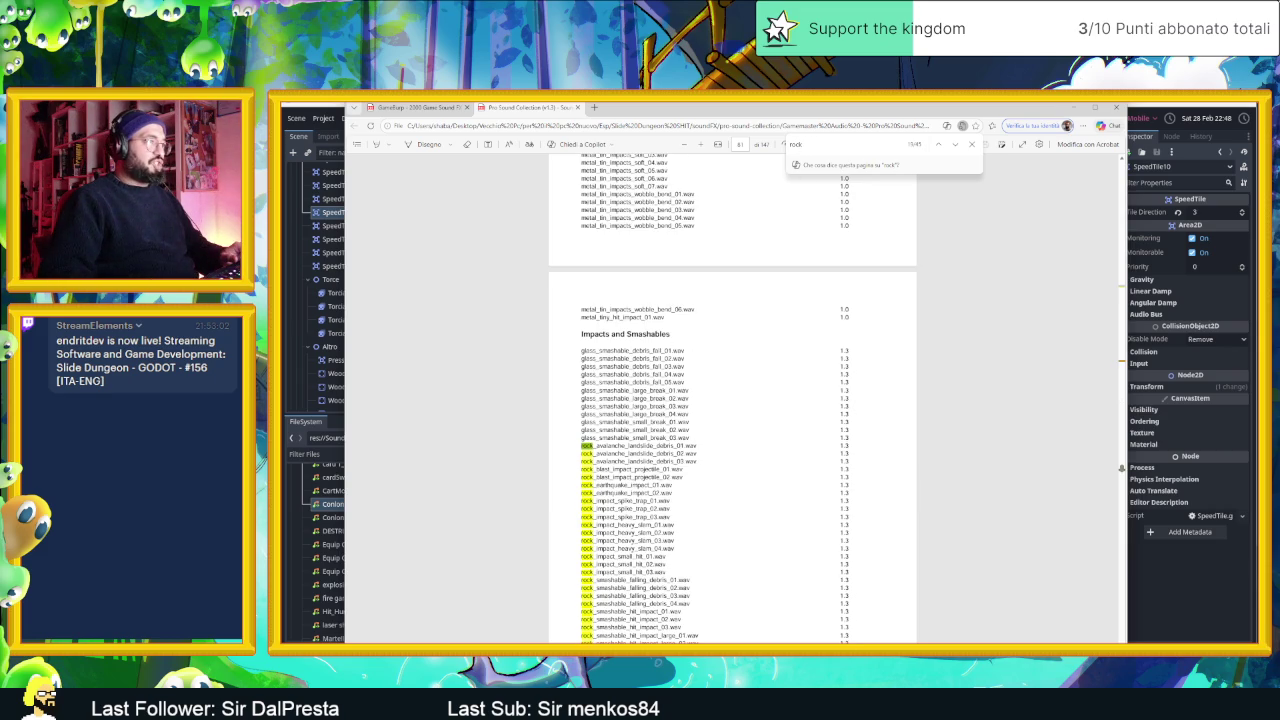
{"action": "triple_click", "coordinate": [648, 334]}
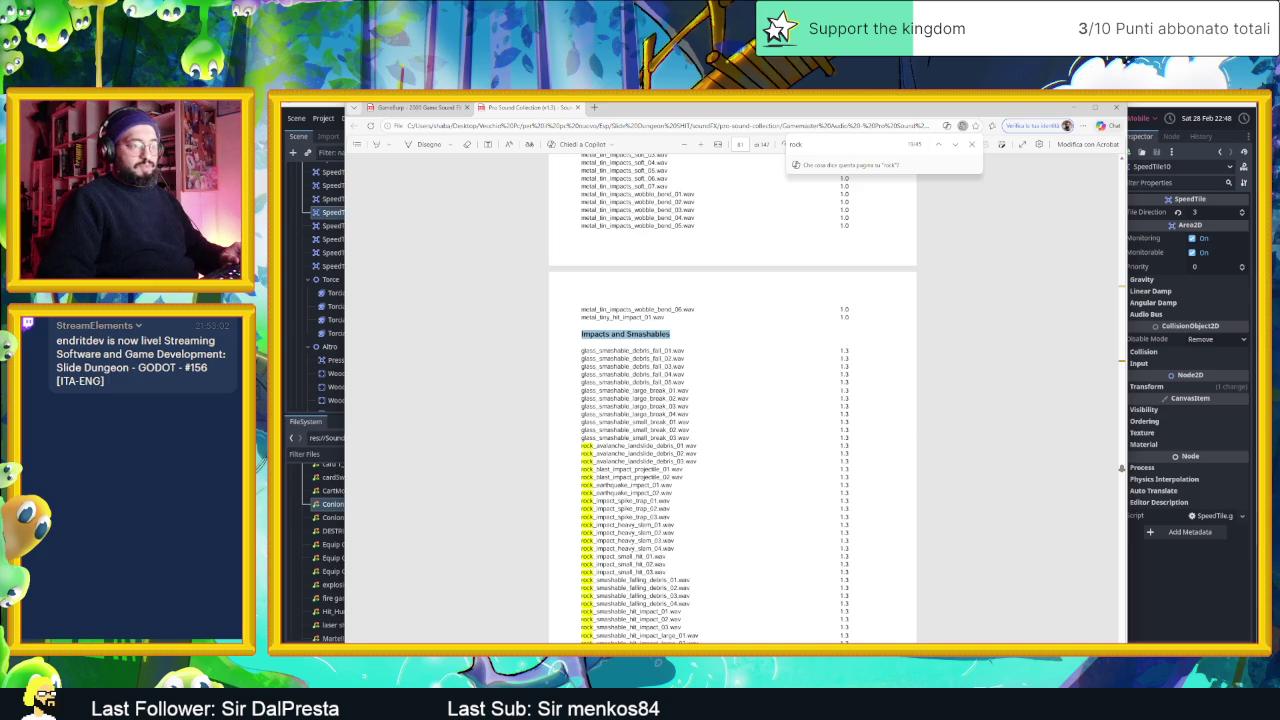
- Open the Impacts_Smashable folder in File Explorer and select its wav files
{"action": "key", "text": "alt+Tab"}
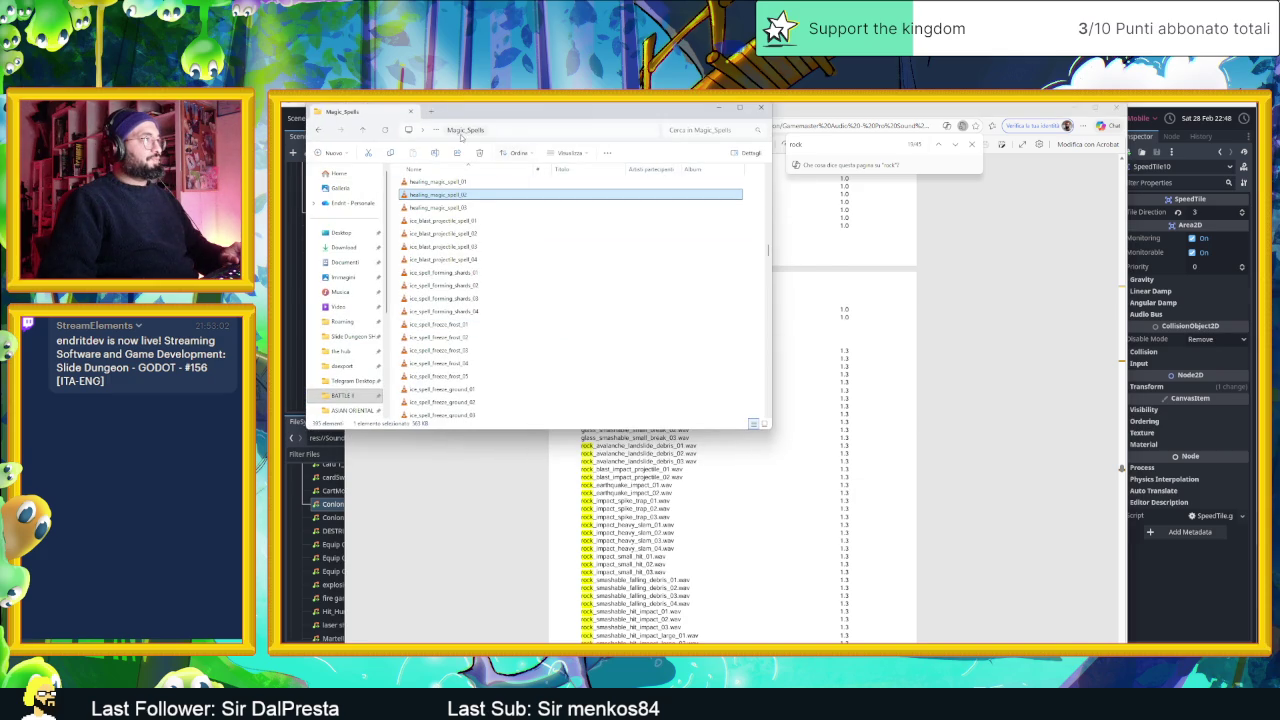
{"action": "key", "text": "alt+Up"}
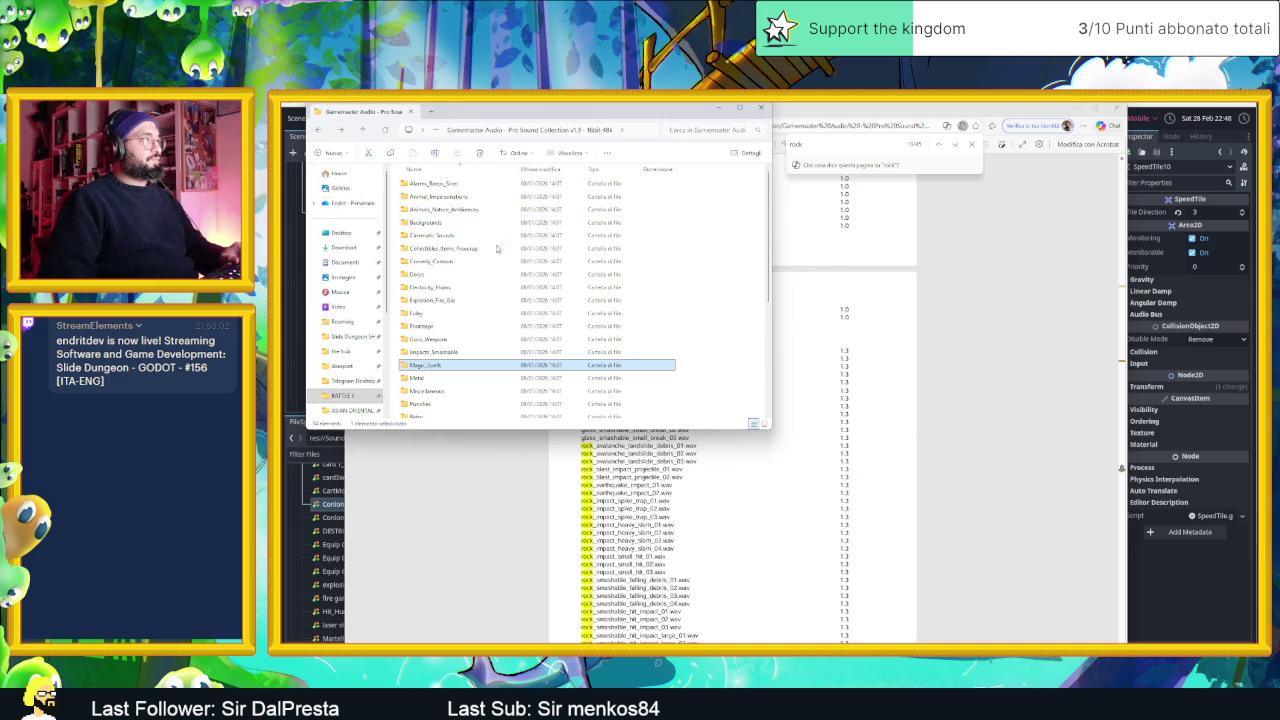
{"action": "double_click", "coordinate": [478, 351]}
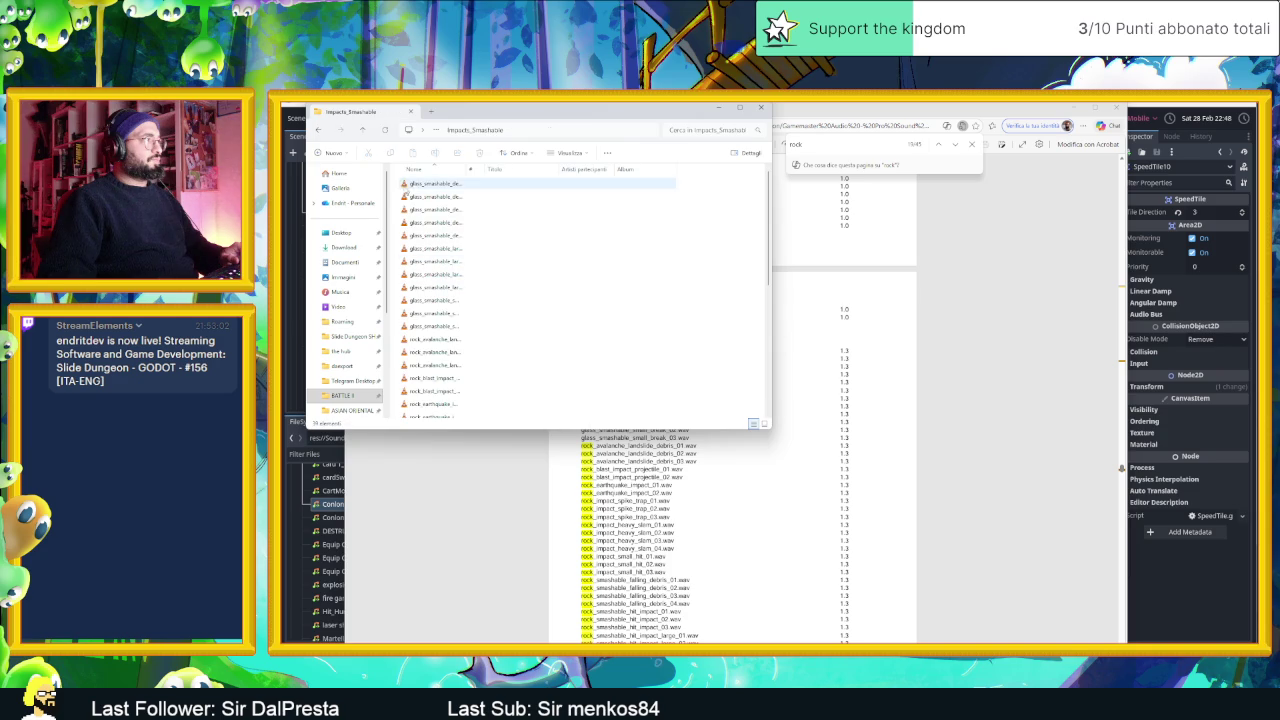
{"action": "left_click_drag", "start_coordinate": [397, 186], "coordinate": [620, 430]}
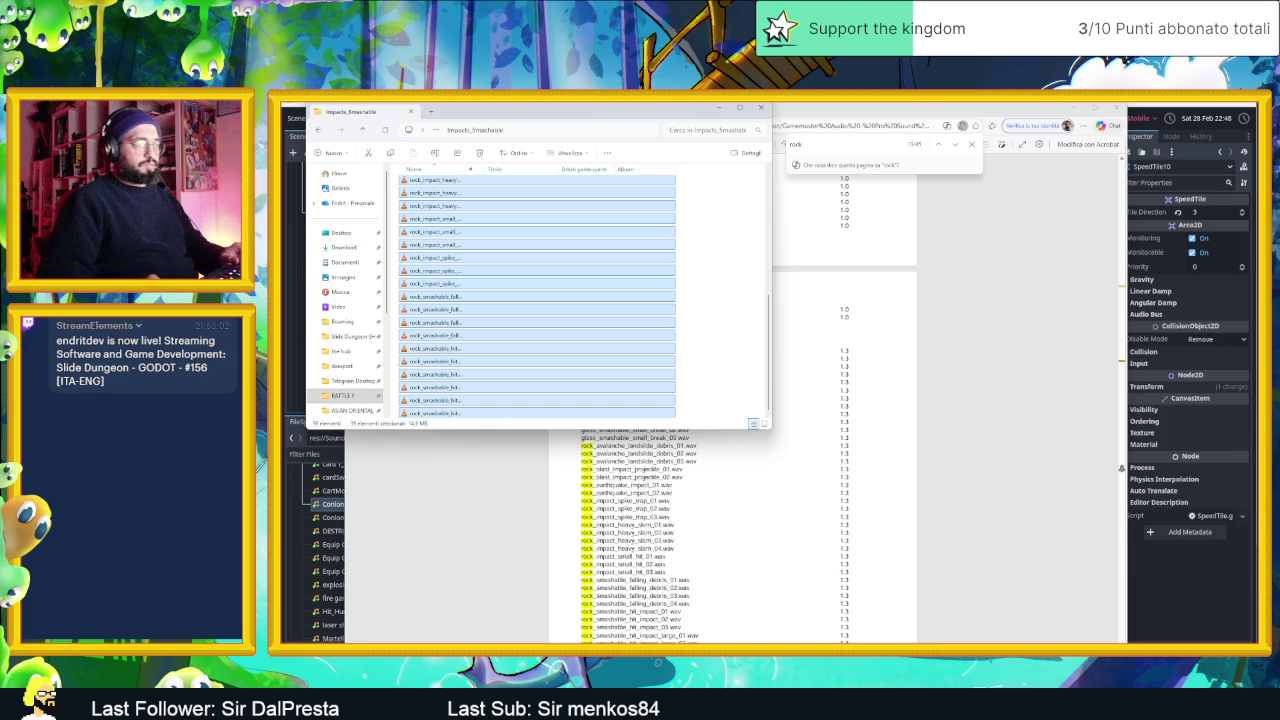
{"action": "key", "text": "super"}
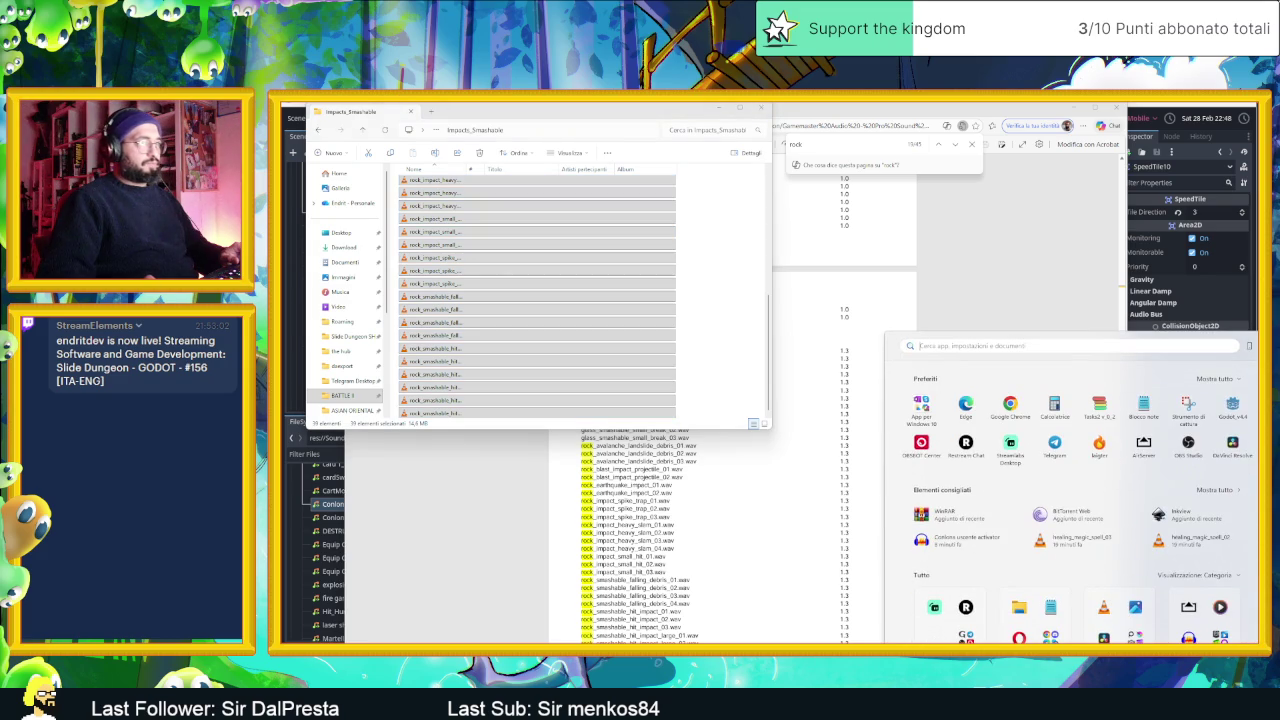
- Launch VLC and load the selected Impacts_Smashable sound files into its playlist
{"action": "type", "text": "vlc media player"}
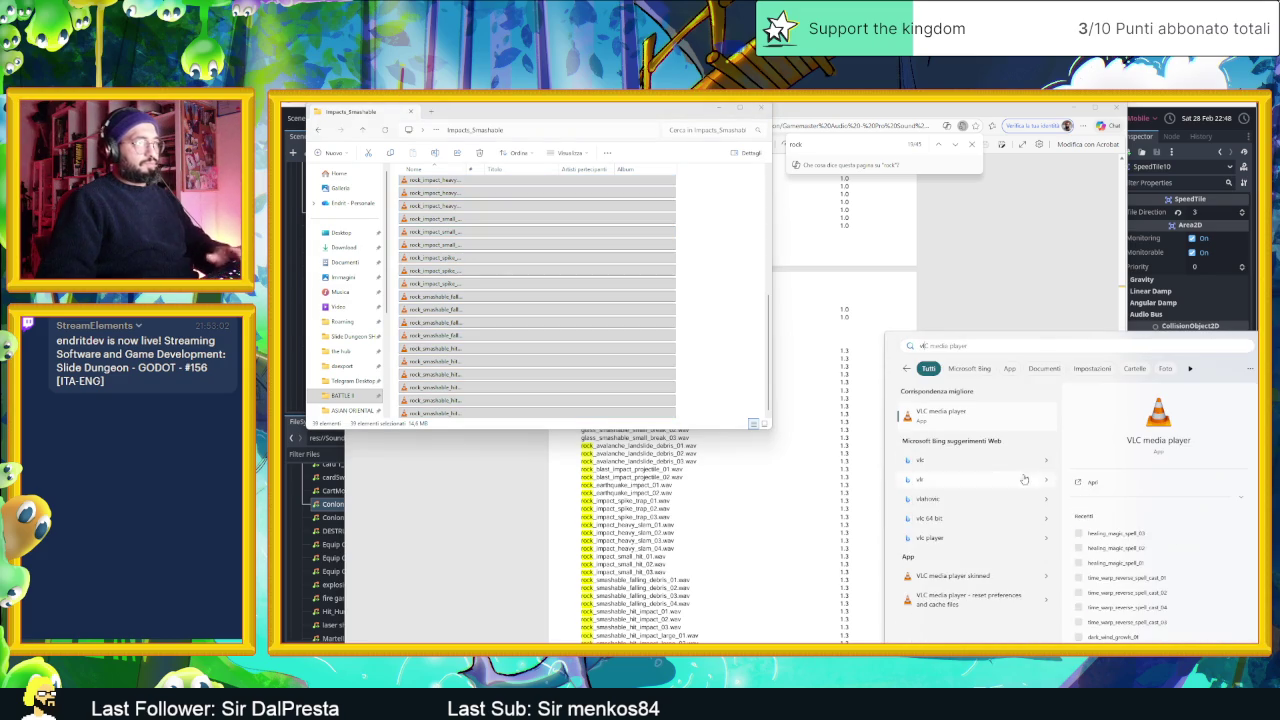
{"action": "key", "text": "Return"}
{"action": "mouse_move", "coordinate": [513, 306]}
{"action": "left_mouse_down"}
{"action": "mouse_move", "coordinate": [790, 450]}
{"action": "mouse_move", "coordinate": [780, 460]}
{"action": "left_mouse_up"}
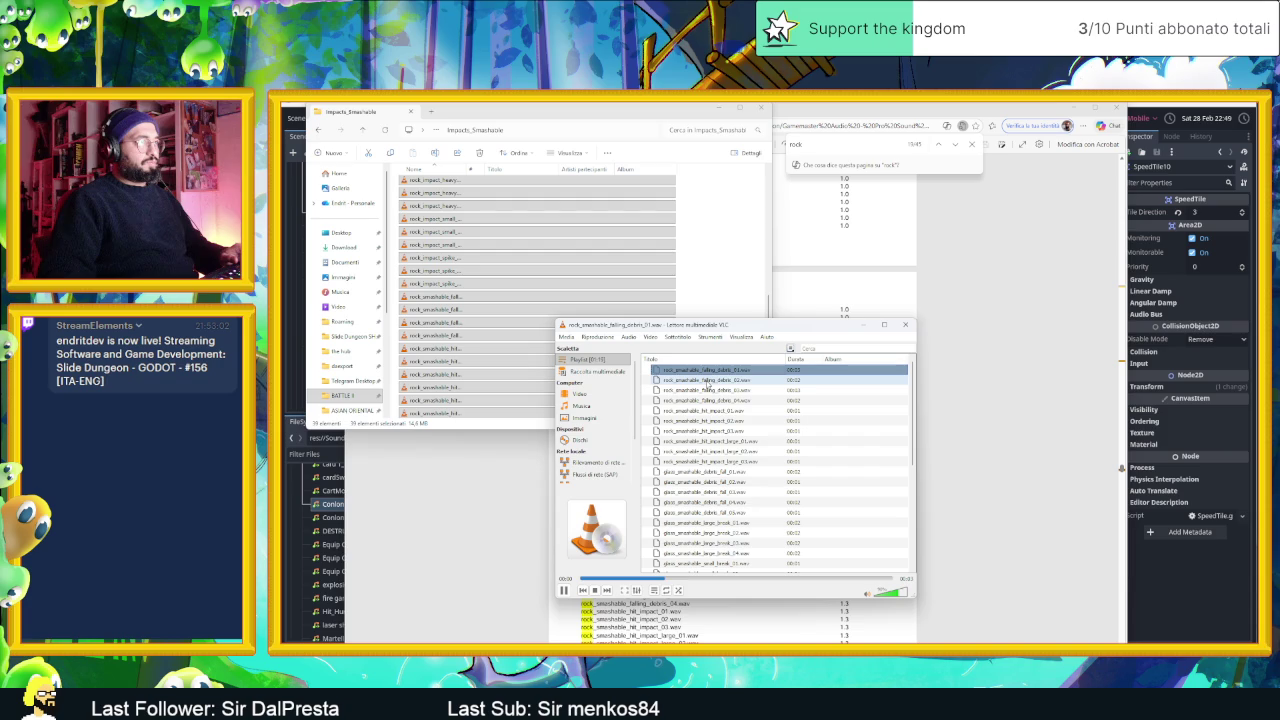
- Audition rock falling_debris_03 and 04, then the glass debris fall and small-break clips
{"action": "double_click", "coordinate": [718, 390]}
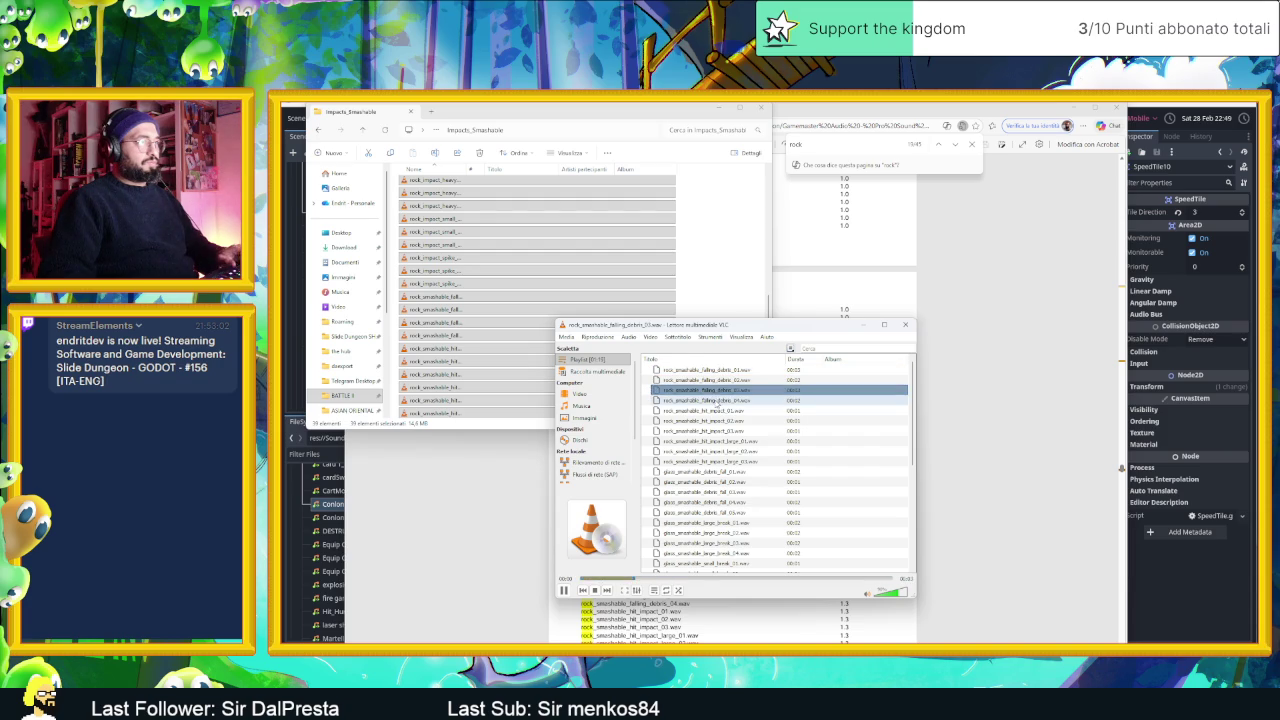
{"action": "double_click", "coordinate": [718, 401]}
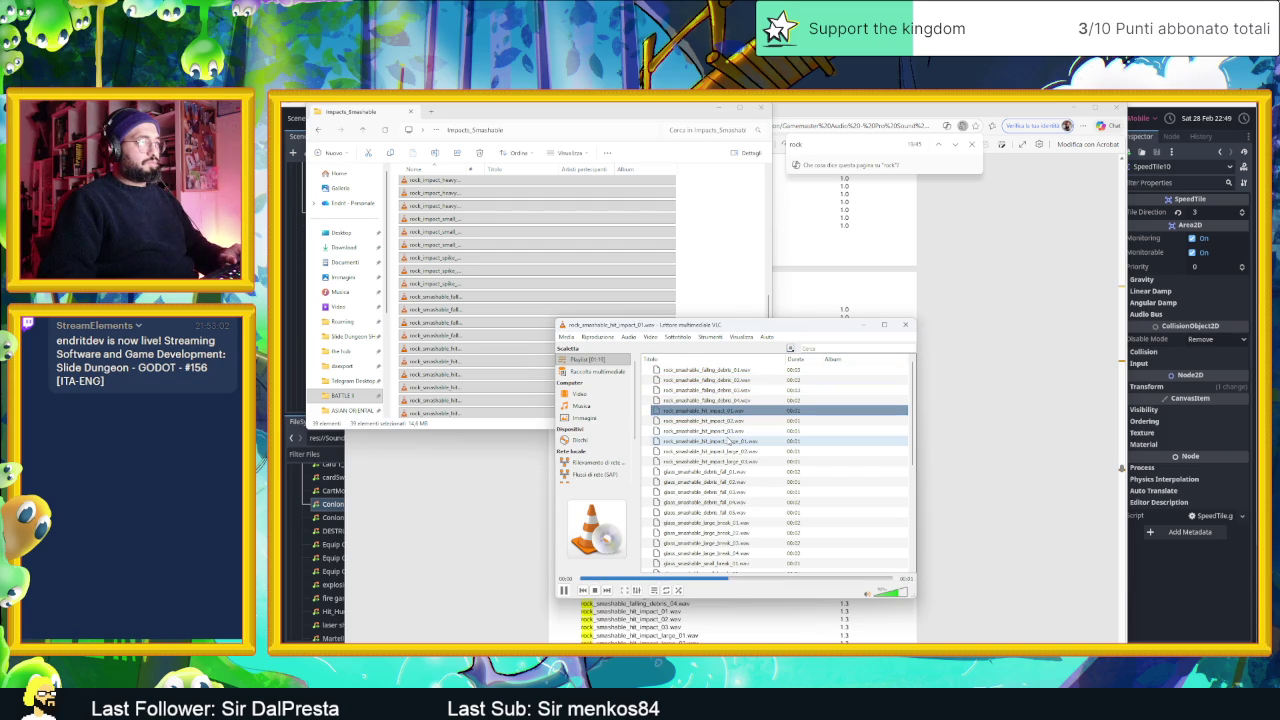
{"action": "left_click", "coordinate": [727, 441]}
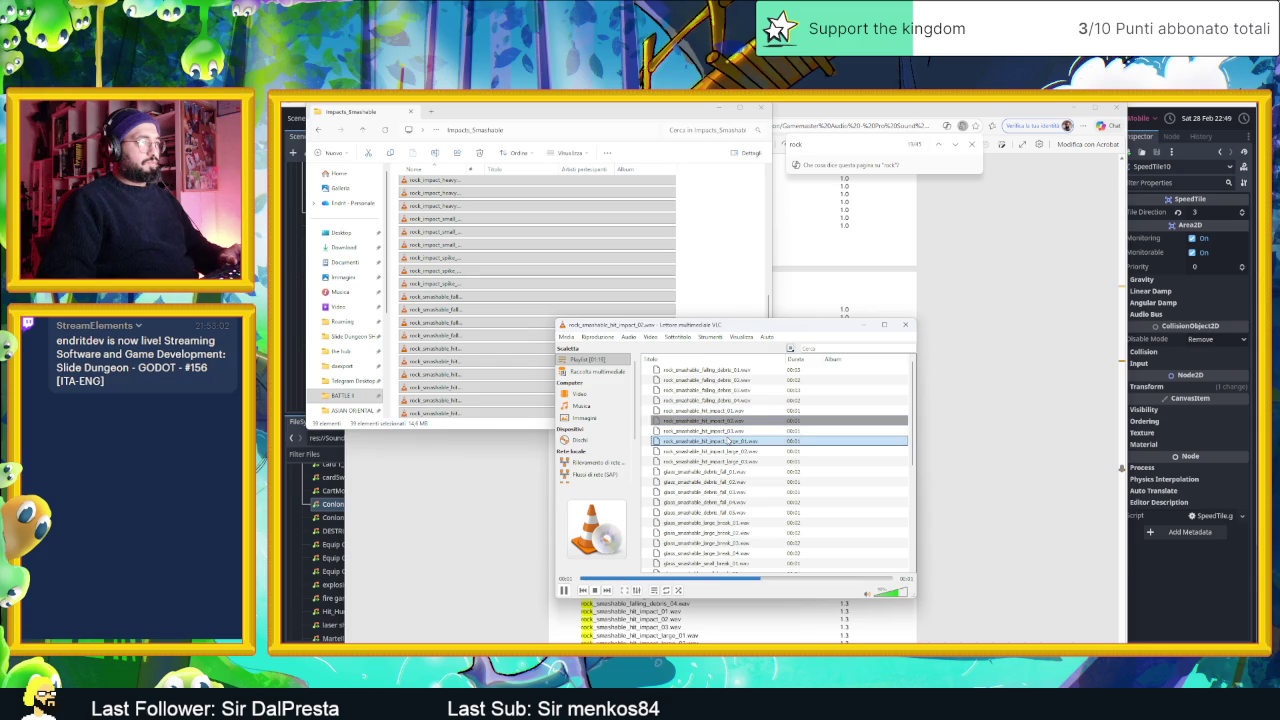
{"action": "double_click", "coordinate": [732, 471]}
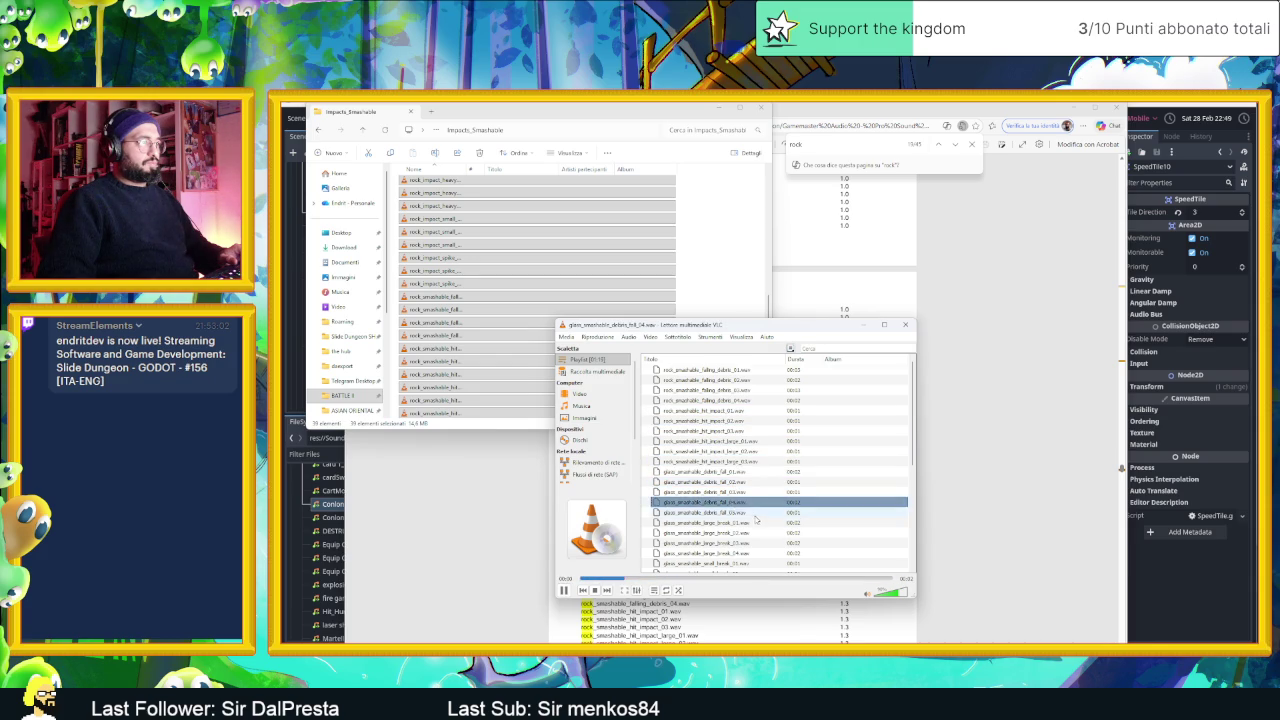
{"action": "scroll", "coordinate": [733, 481], "scroll_direction": "down", "scroll_amount": 3}
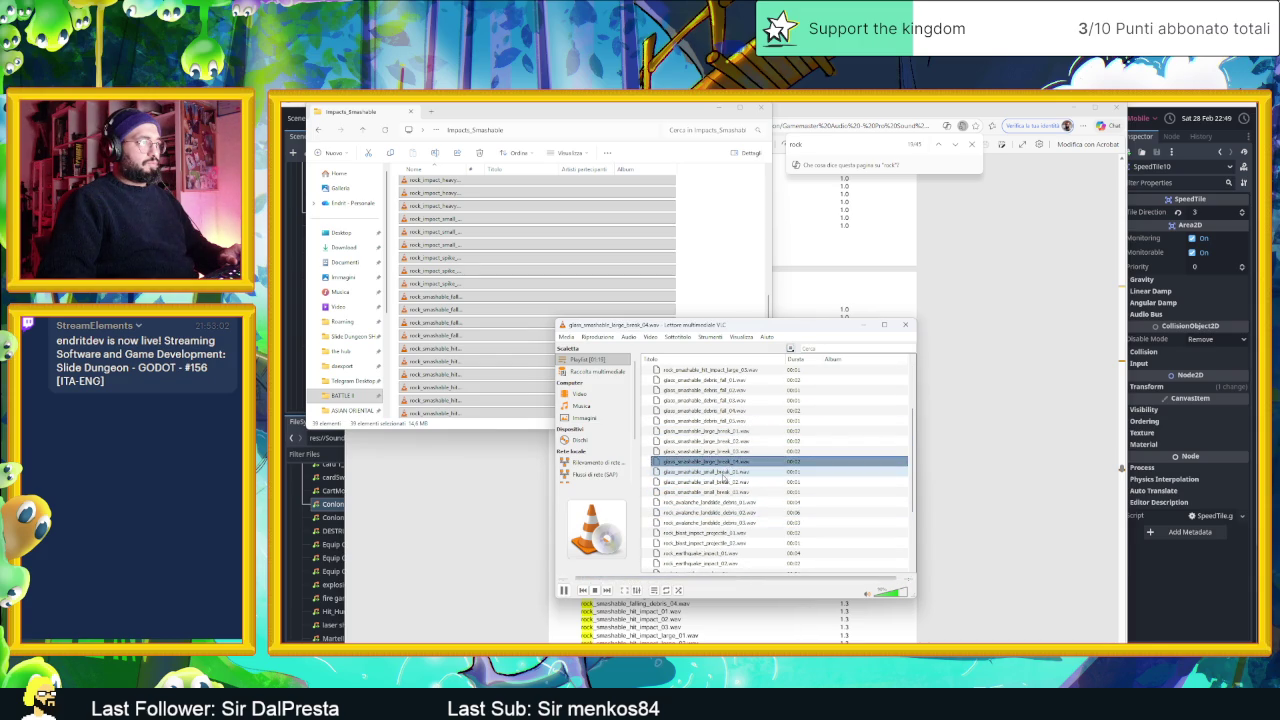
{"action": "double_click", "coordinate": [726, 475]}
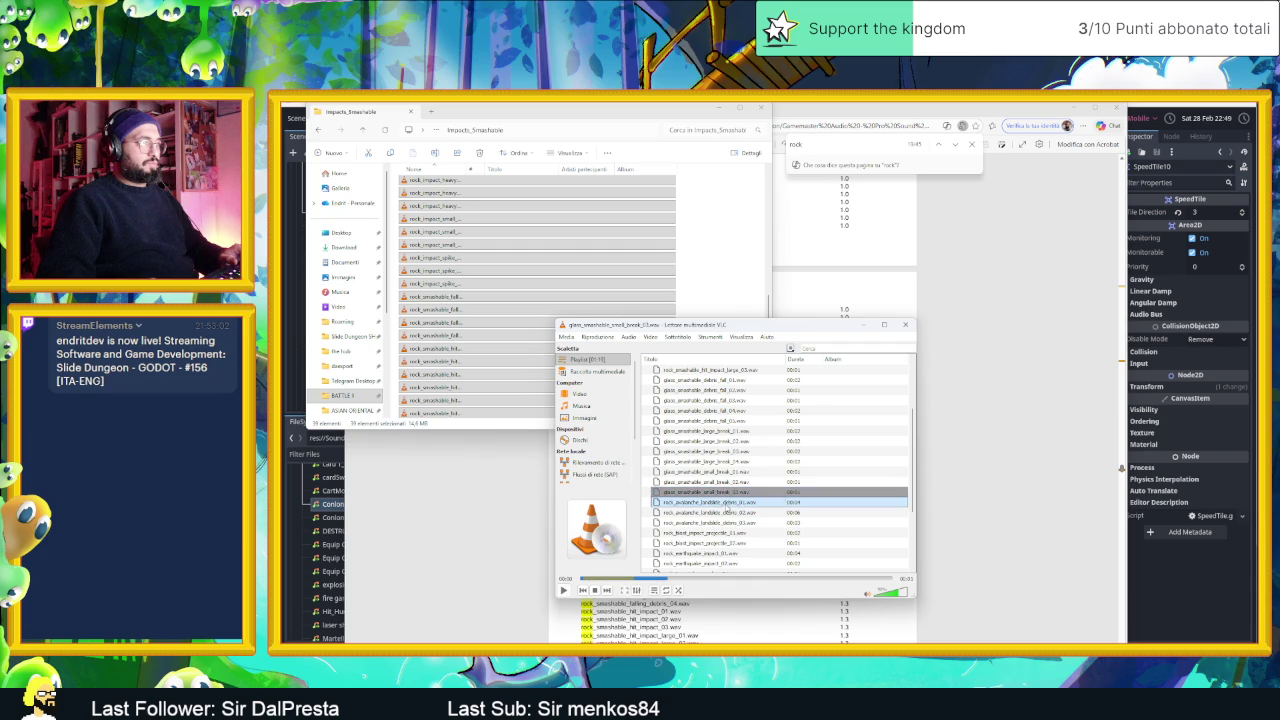
{"action": "scroll", "coordinate": [744, 522], "scroll_direction": "down", "scroll_amount": 2}
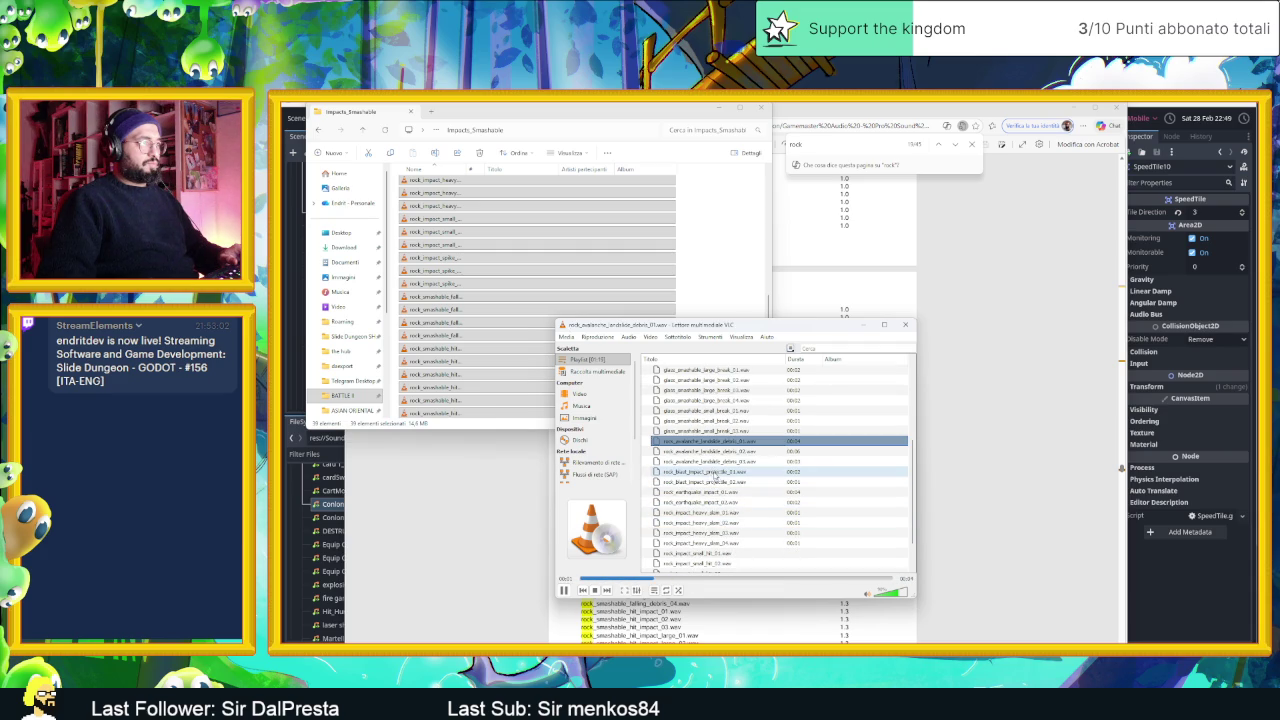
- Audition rock_blast_impact_projectile_01 and 02, rock_earthquake_impact_02 and rock_impact_heavy_slam_02
{"action": "double_click", "coordinate": [716, 473]}
{"action": "double_click", "coordinate": [717, 484]}
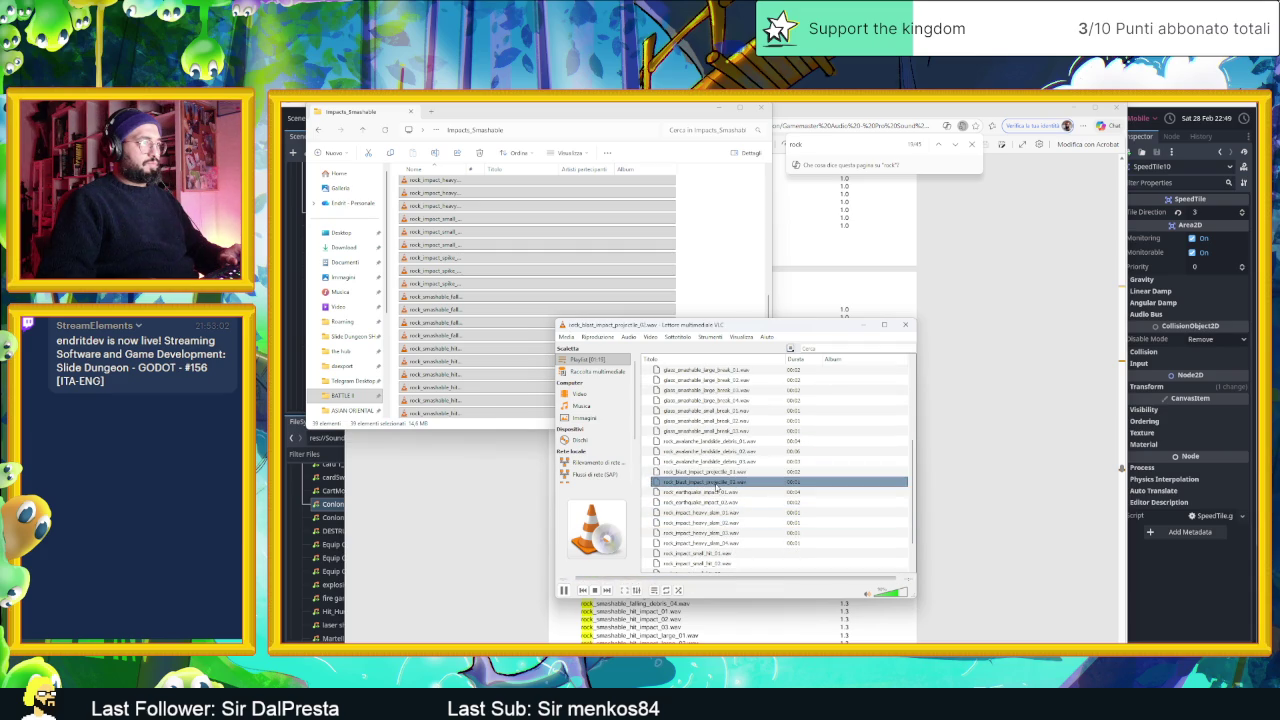
{"action": "left_click", "coordinate": [717, 494]}
{"action": "double_click", "coordinate": [717, 502]}
{"action": "left_click", "coordinate": [714, 484]}
{"action": "double_click", "coordinate": [714, 484]}
{"action": "double_click", "coordinate": [714, 484]}
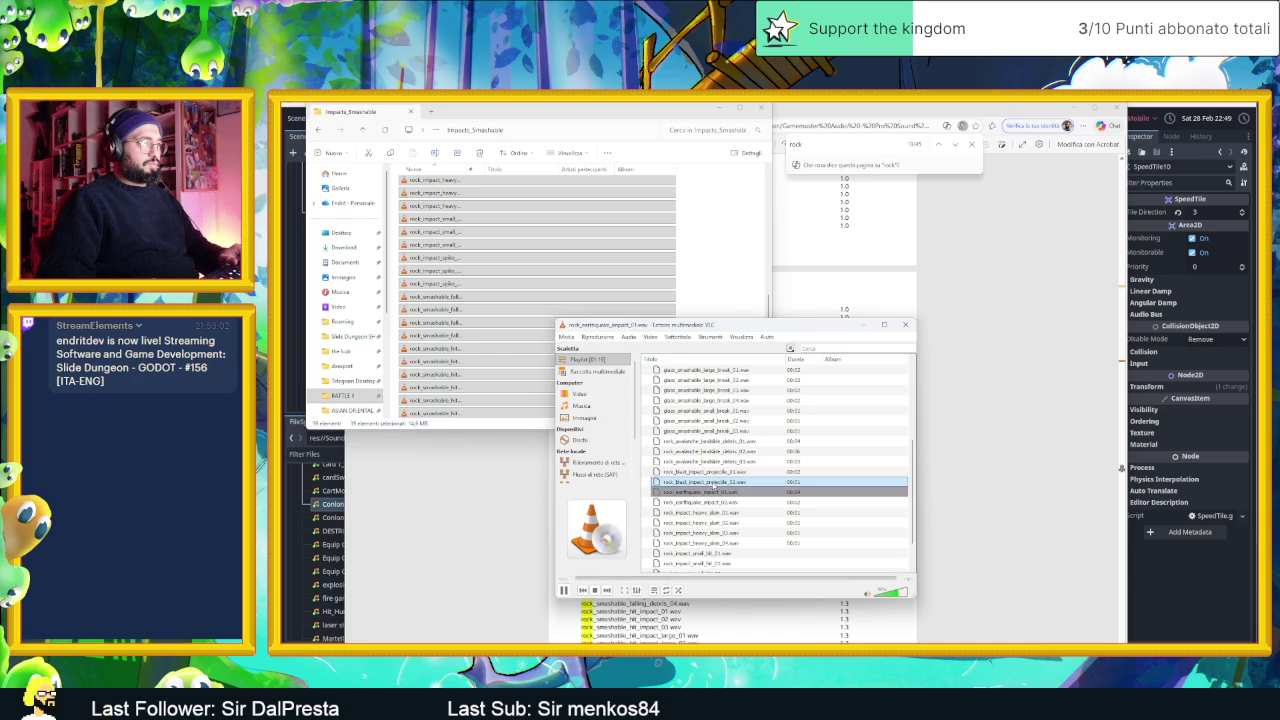
{"action": "double_click", "coordinate": [717, 472]}
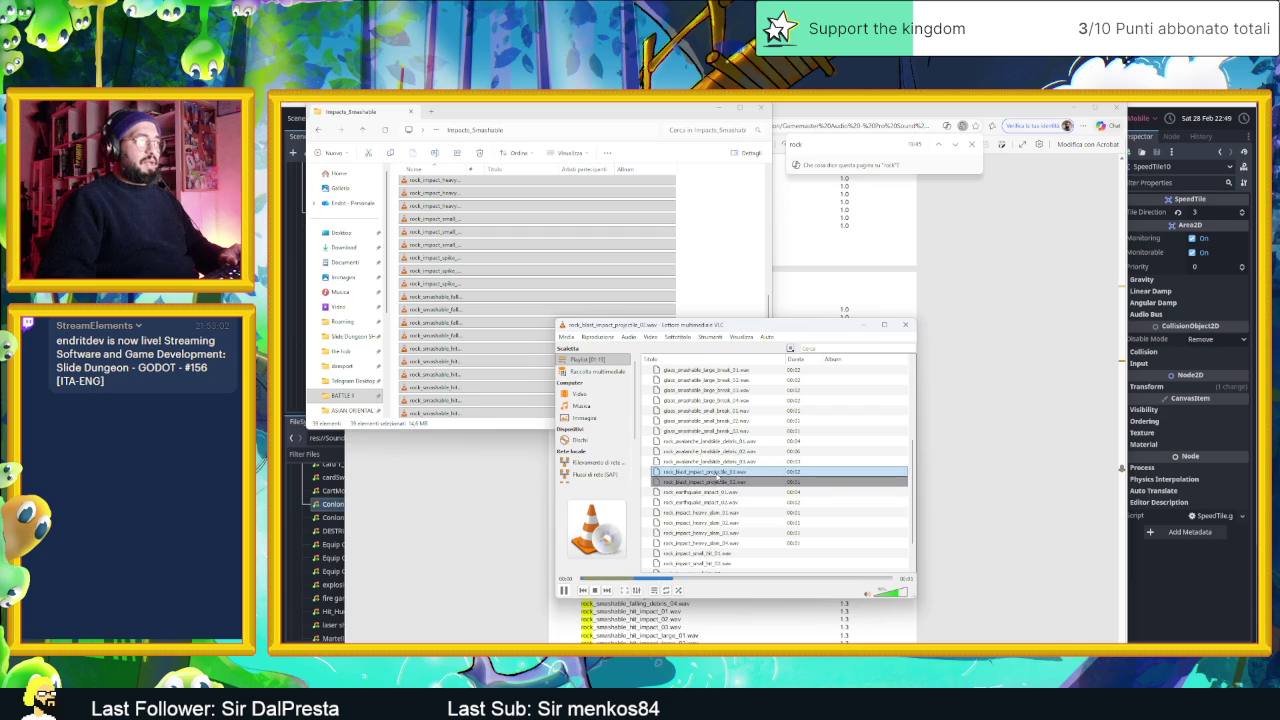
{"action": "double_click", "coordinate": [713, 502]}
{"action": "double_click", "coordinate": [715, 522]}
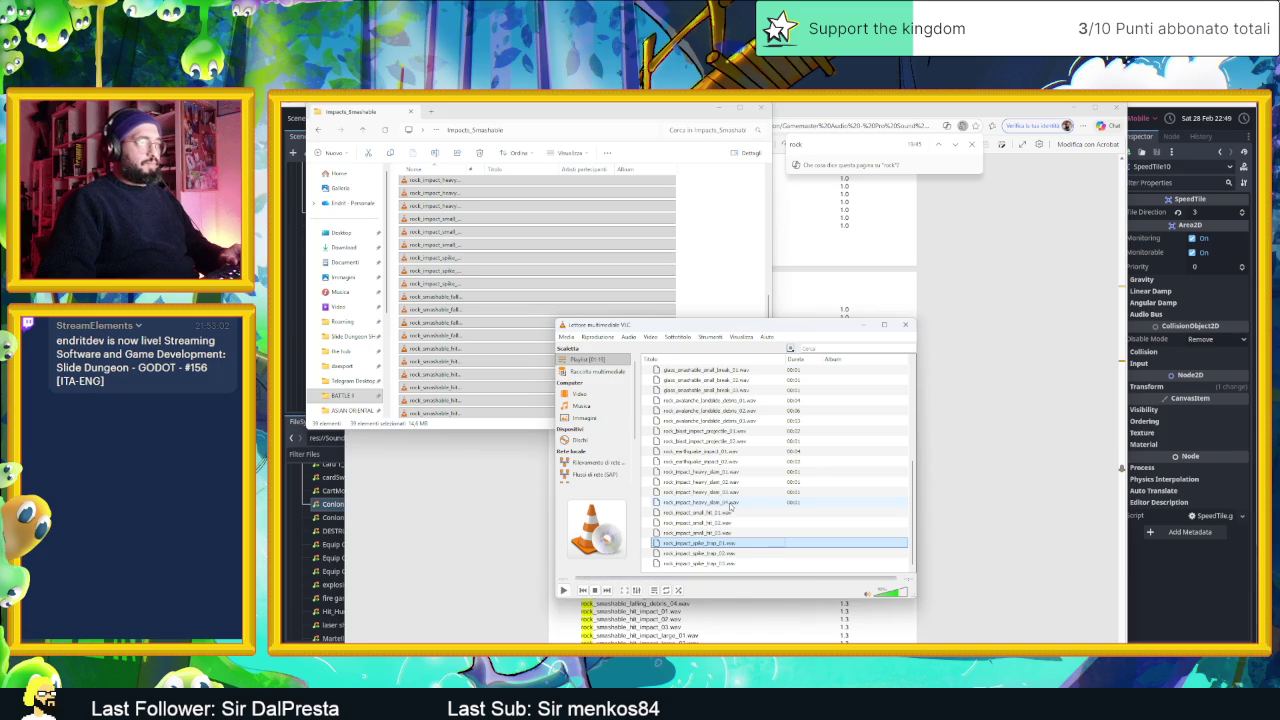
{"action": "key", "text": "super"}
- Launch Audacity, dismiss its audio.com welcome dialog and restore the window to a smaller size
{"action": "type", "text": "audacity"}
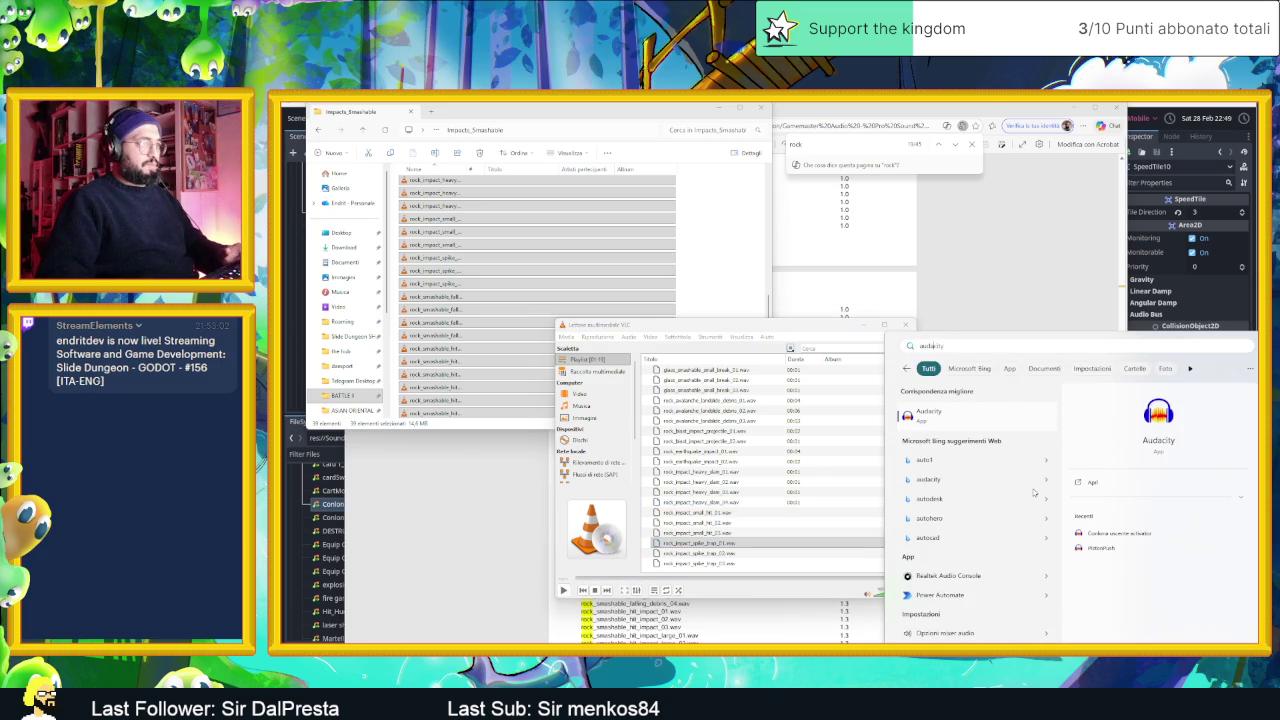
{"action": "key", "text": "Return"}
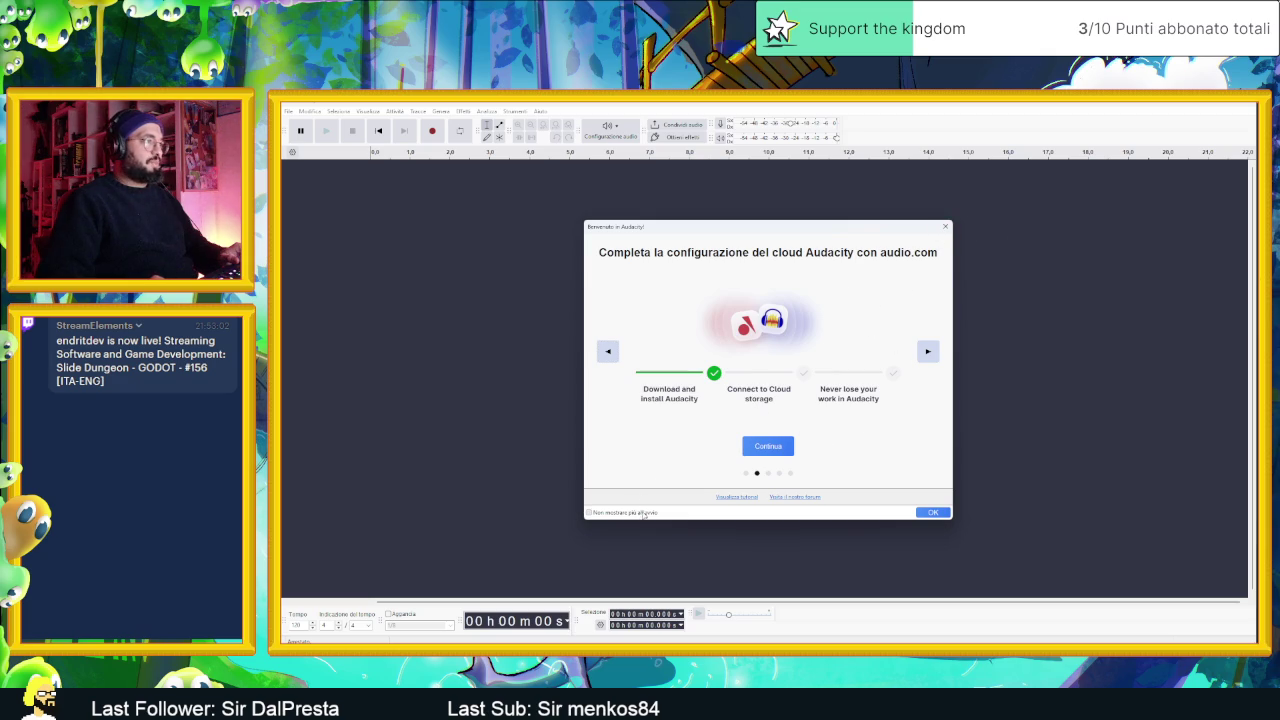
{"action": "left_click", "coordinate": [934, 513]}
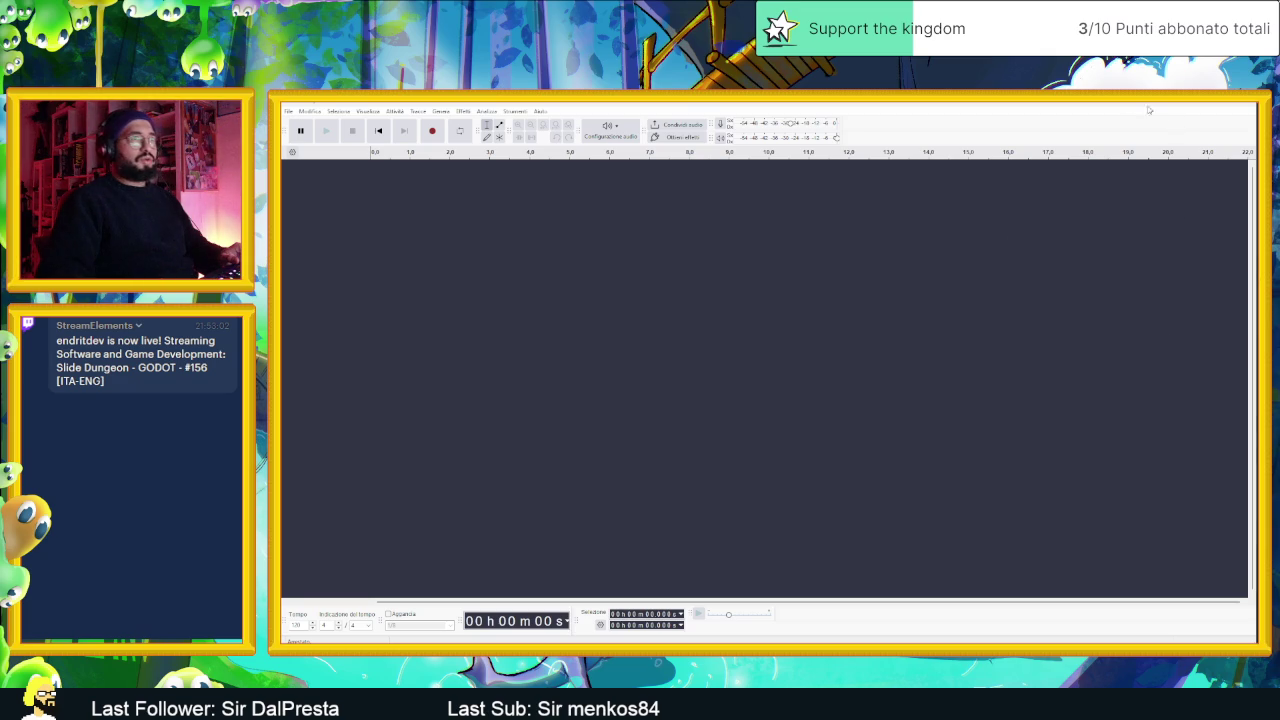
{"action": "left_click", "coordinate": [1150, 110]}
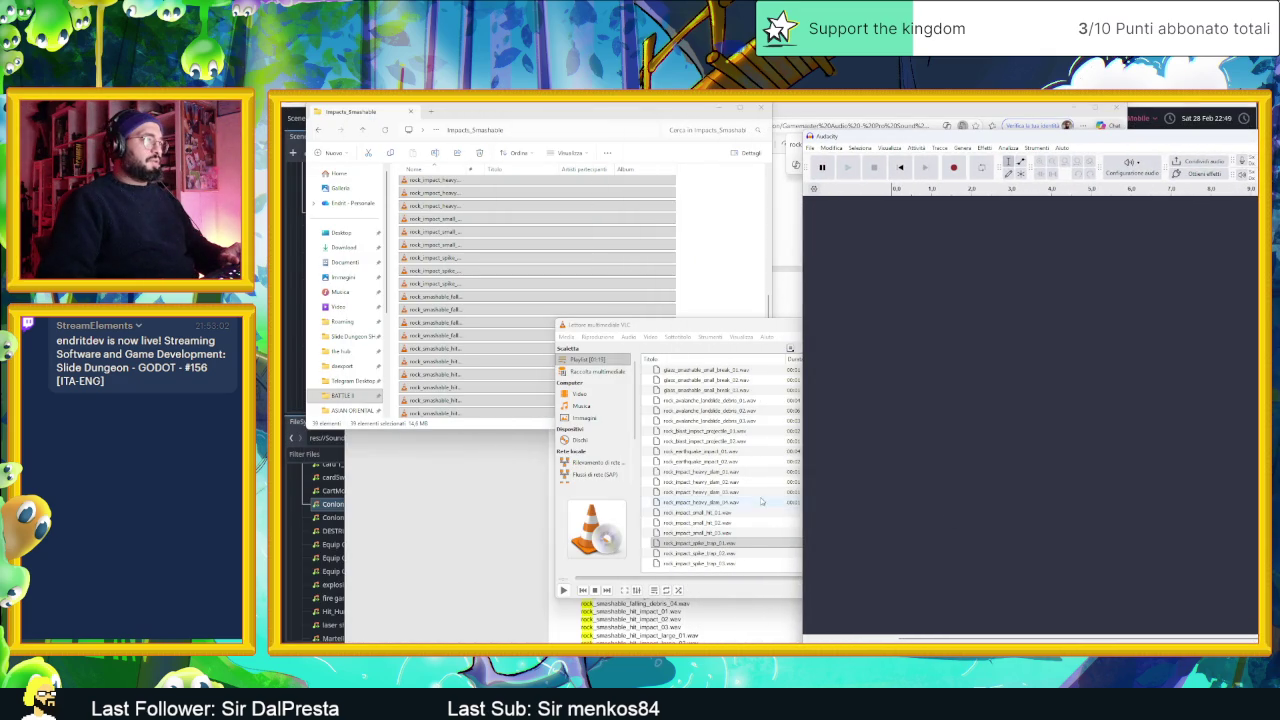
- Audition rock_smashable_falling_debris_01, 02 and 04 in VLC's playlist
{"action": "scroll", "coordinate": [735, 390], "scroll_direction": "up", "scroll_amount": 6}
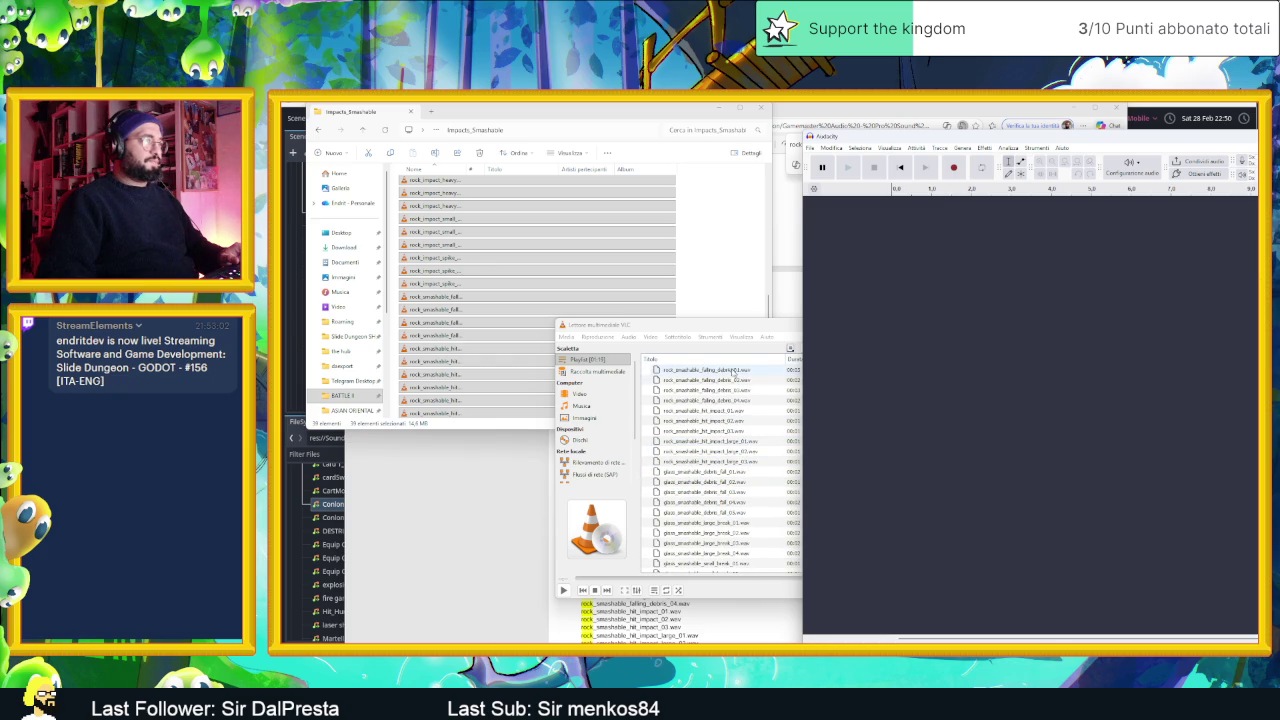
{"action": "double_click", "coordinate": [733, 371]}
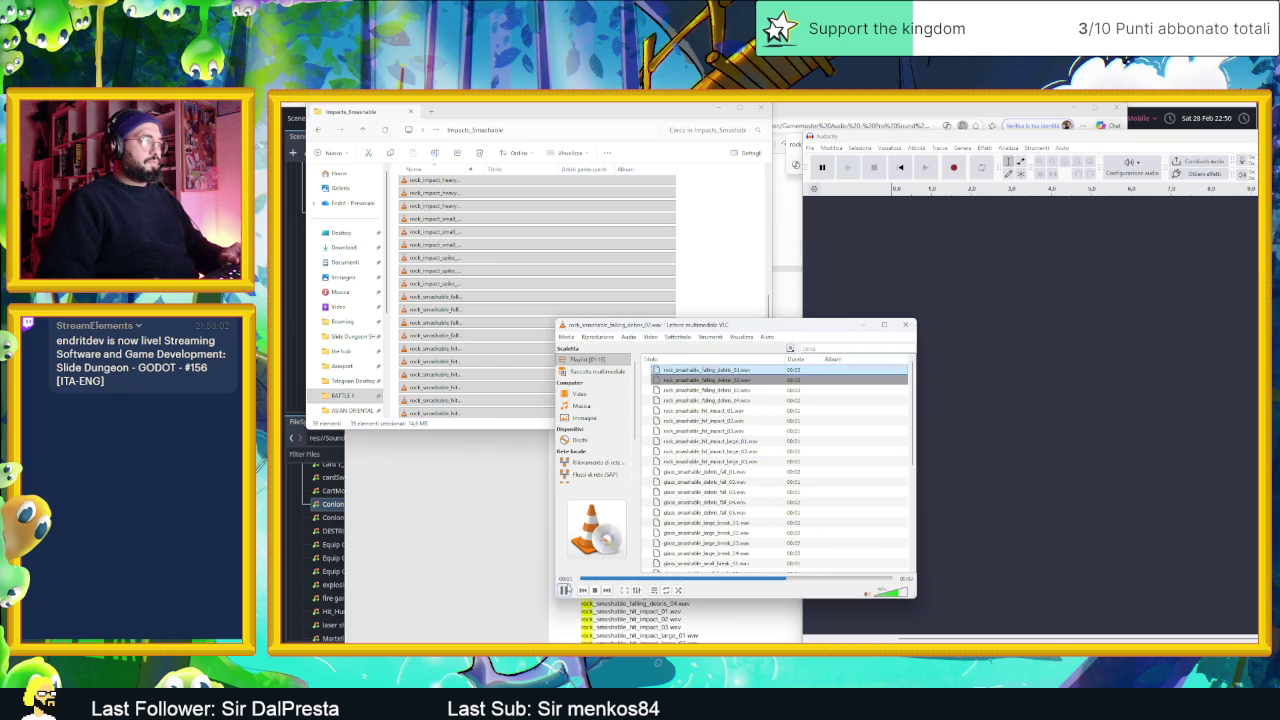
{"action": "double_click", "coordinate": [738, 379]}
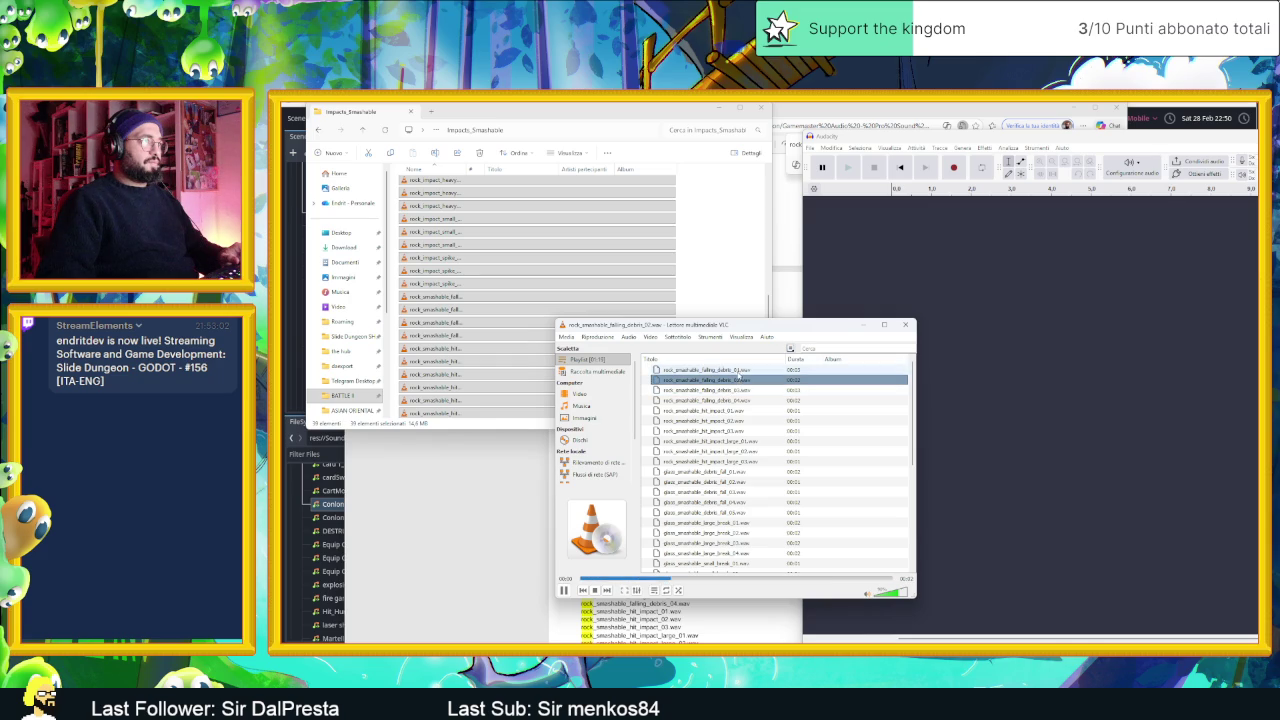
{"action": "double_click", "coordinate": [738, 371]}
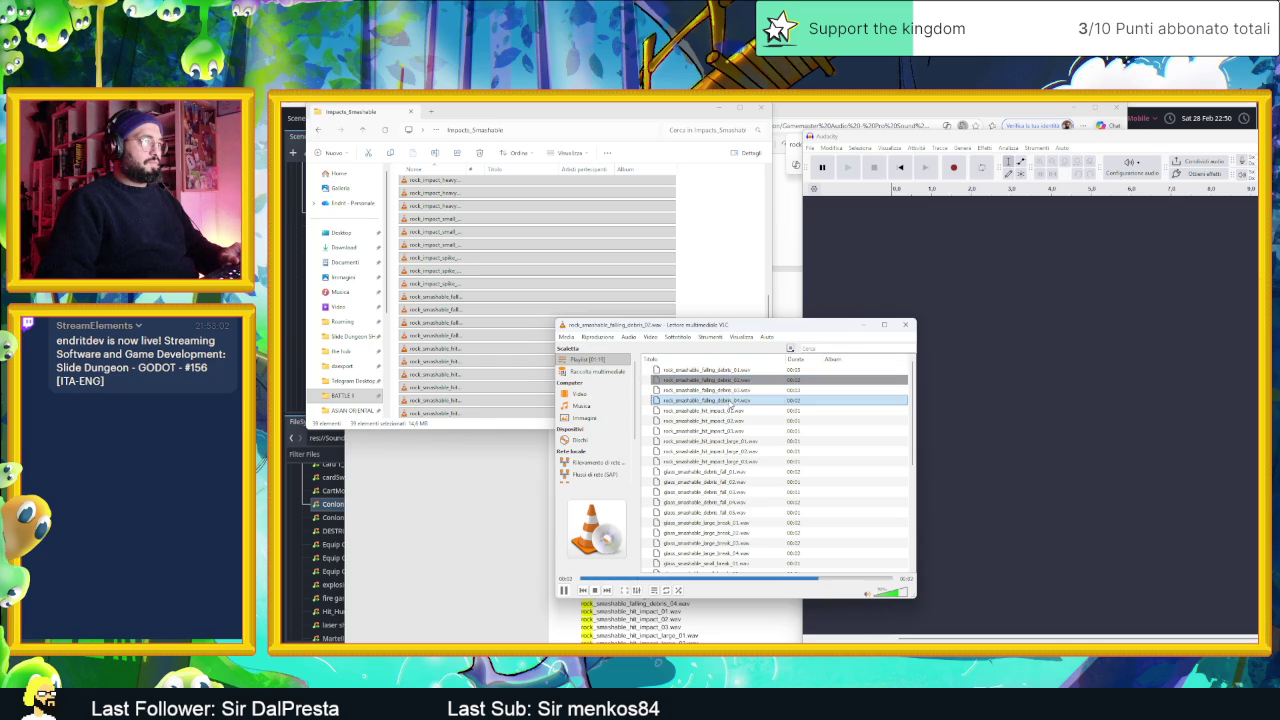
{"action": "double_click", "coordinate": [733, 404]}
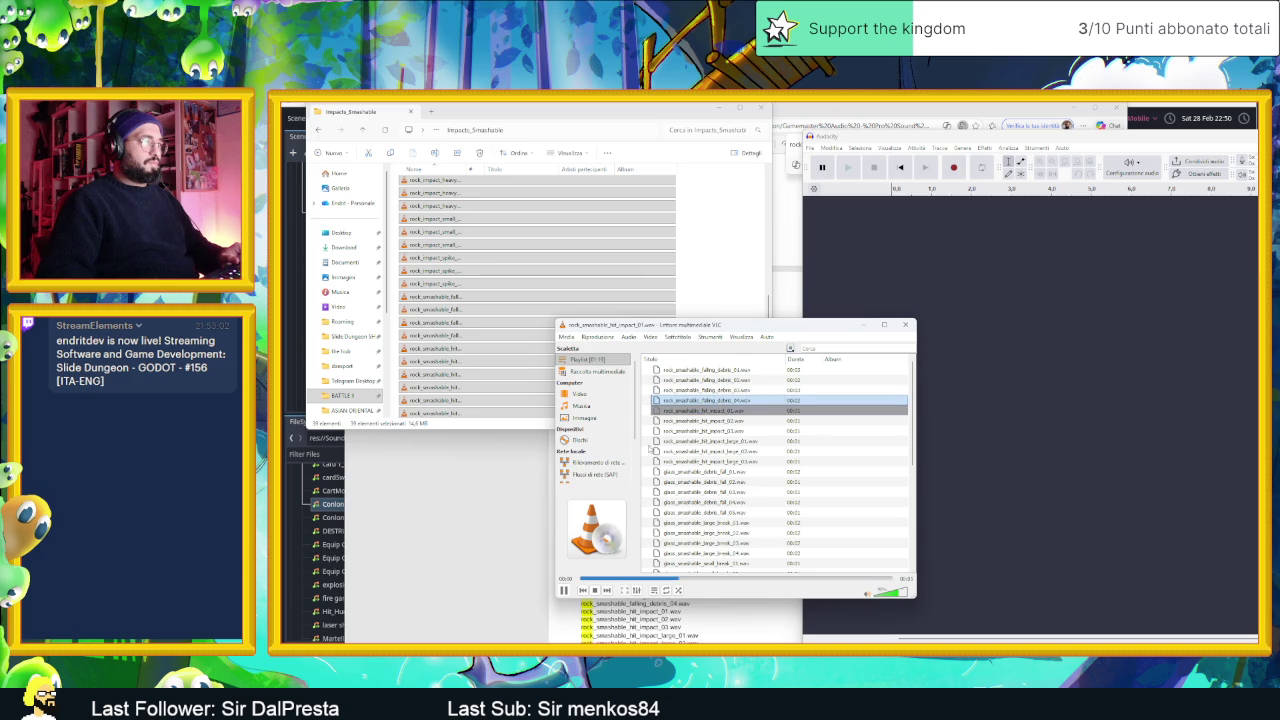
{"action": "double_click", "coordinate": [727, 401]}
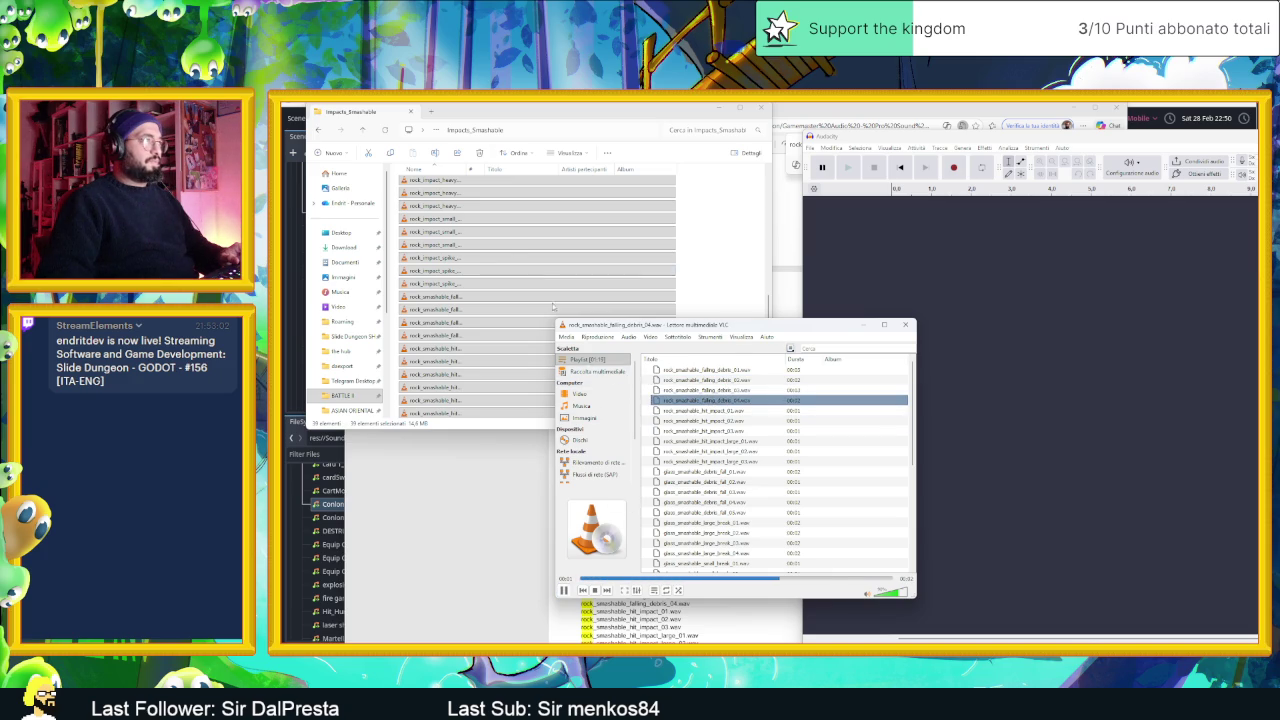
- Widen Explorer's name column to show full file names, then replay falling_debris_04 and pause
{"action": "left_click", "coordinate": [720, 250]}
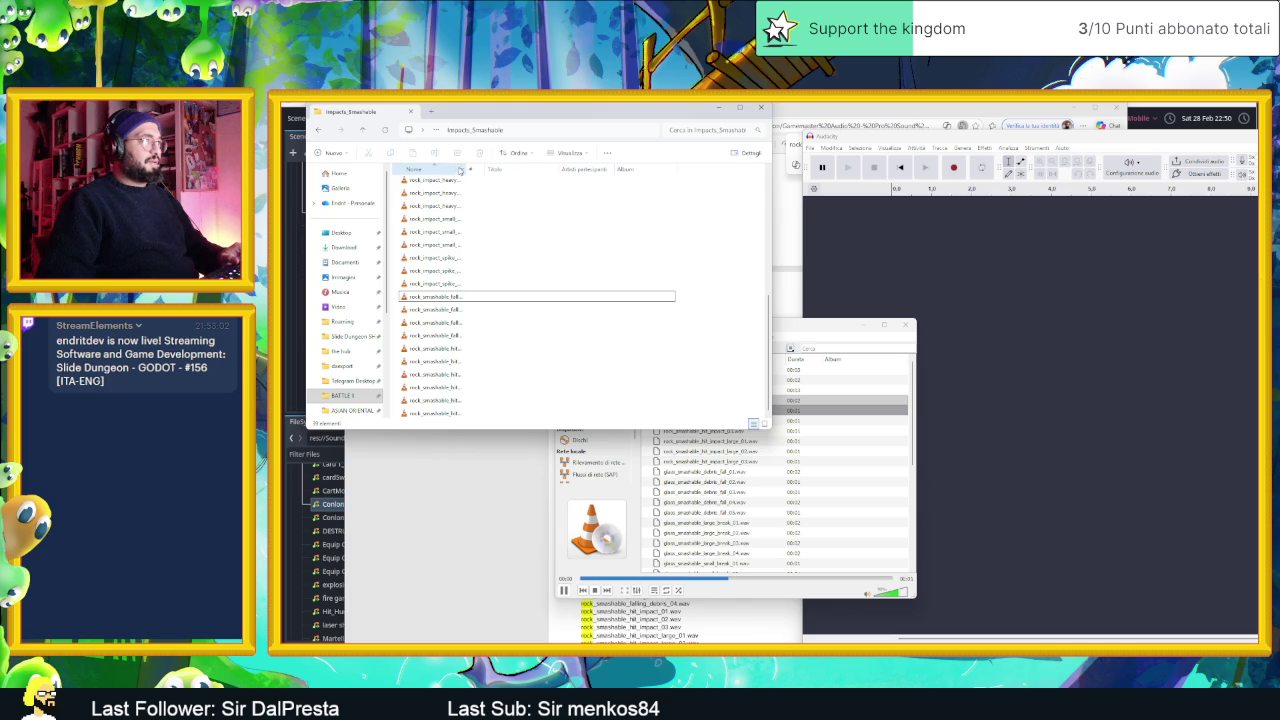
{"action": "left_click_drag", "start_coordinate": [468, 167], "coordinate": [566, 169]}
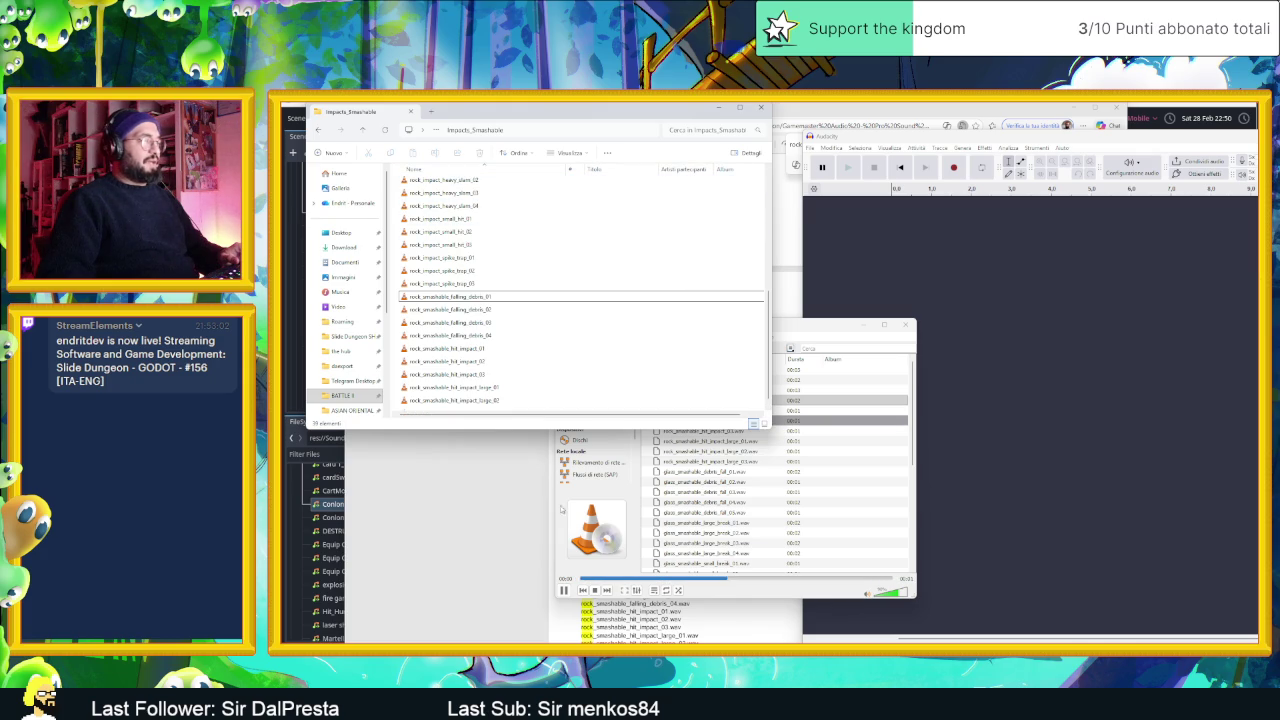
{"action": "left_click", "coordinate": [750, 545]}
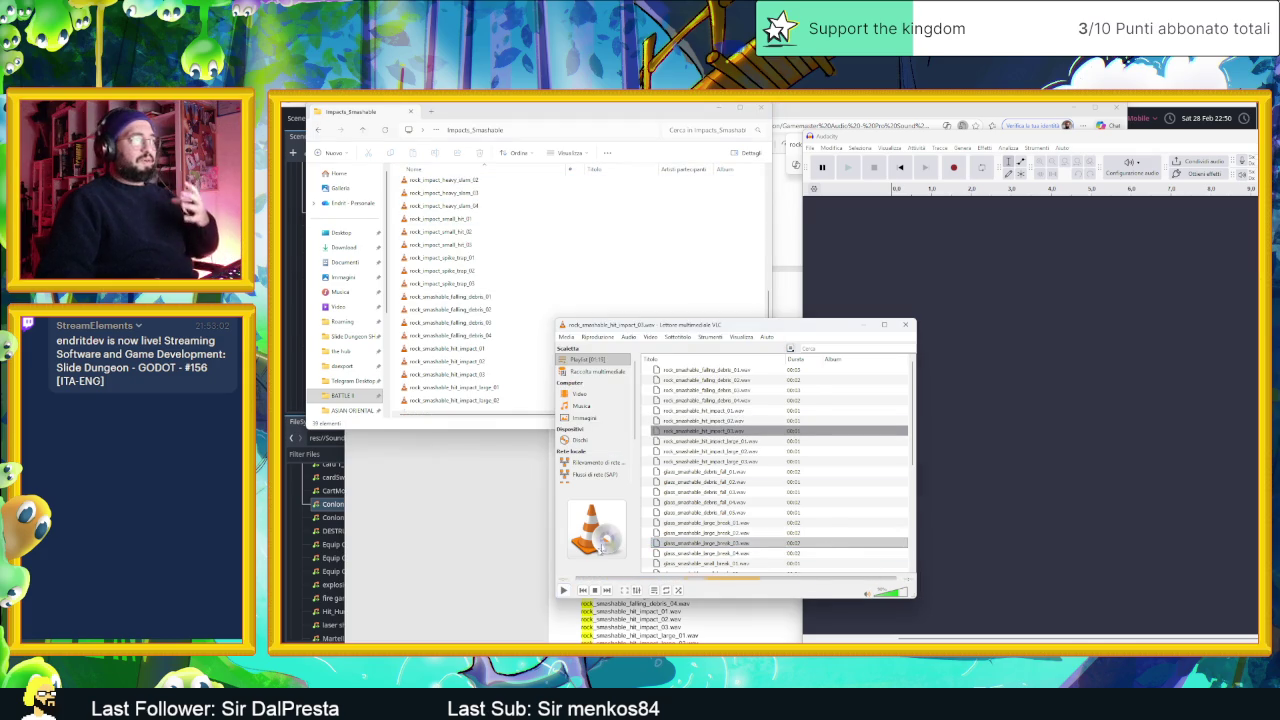
{"action": "double_click", "coordinate": [720, 401]}
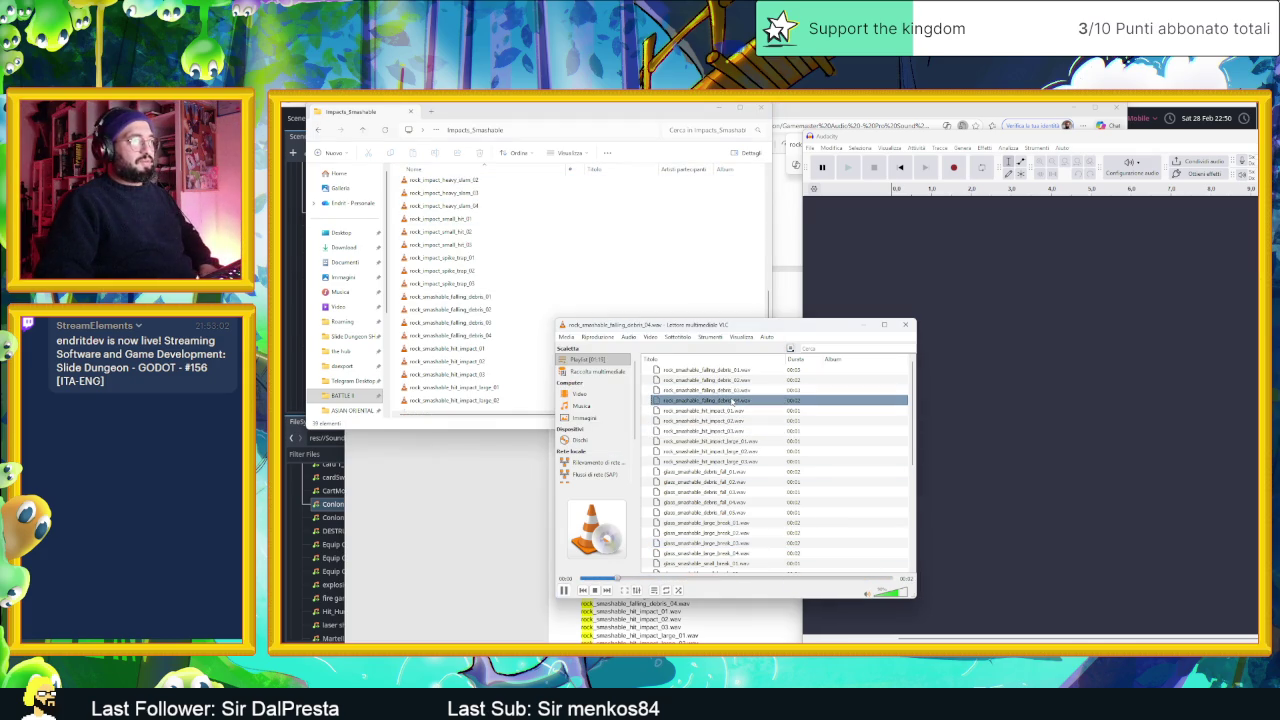
{"action": "key", "text": "space"}
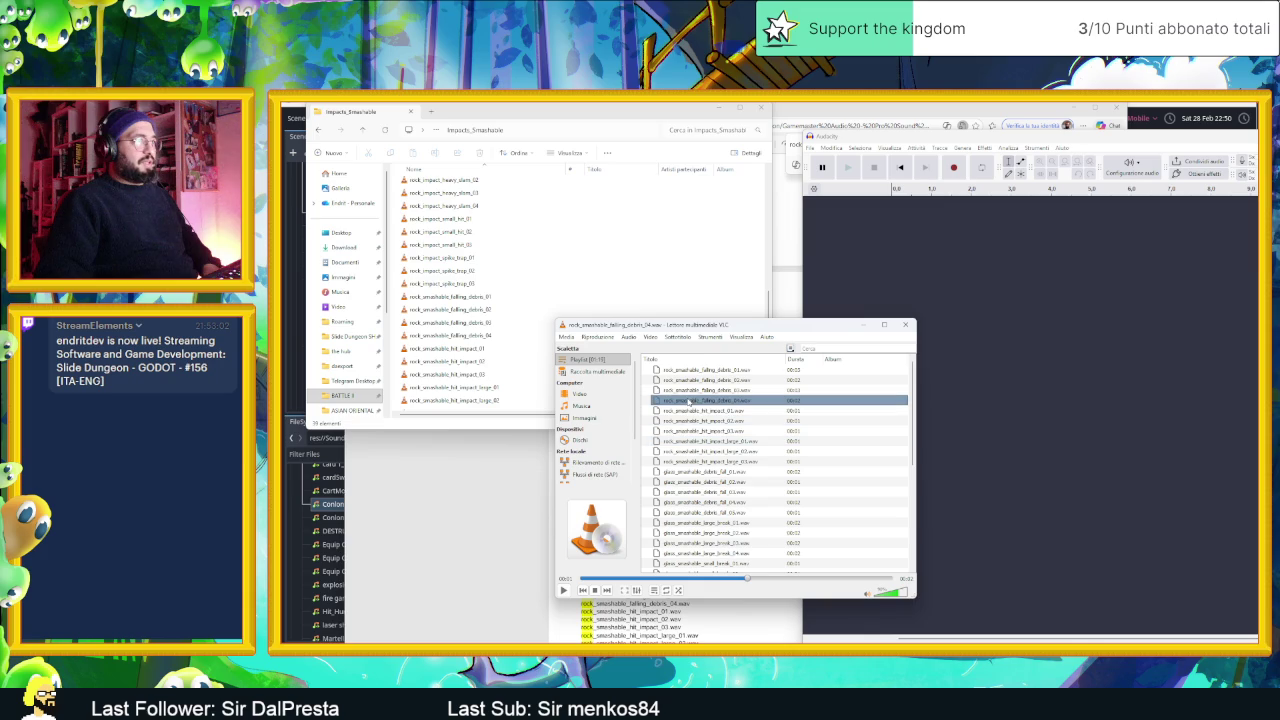
{"action": "left_click", "coordinate": [497, 205]}
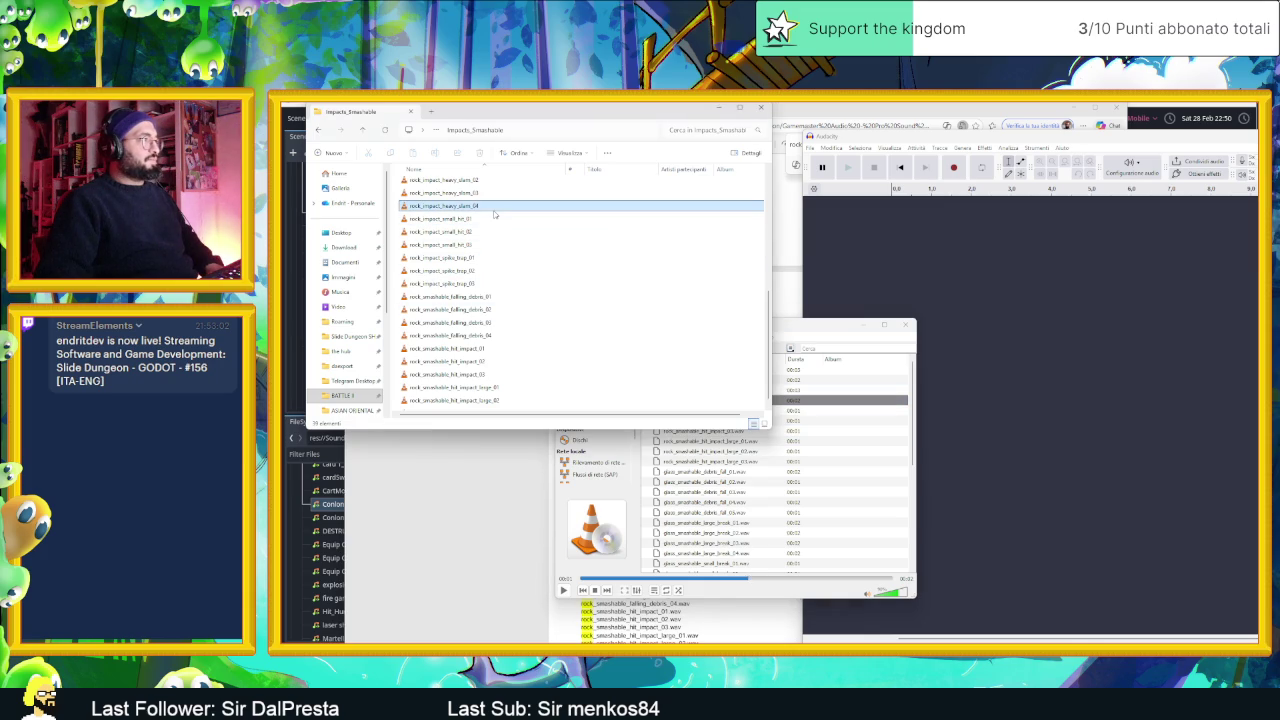
- Import rock_smashable_falling_debris_04 into Audacity as a track and play it from the start
{"action": "mouse_move", "coordinate": [509, 337]}
{"action": "left_mouse_down"}
{"action": "mouse_move", "coordinate": [986, 308]}
{"action": "mouse_move", "coordinate": [960, 348]}
{"action": "left_mouse_up"}
{"action": "left_click", "coordinate": [848, 168]}
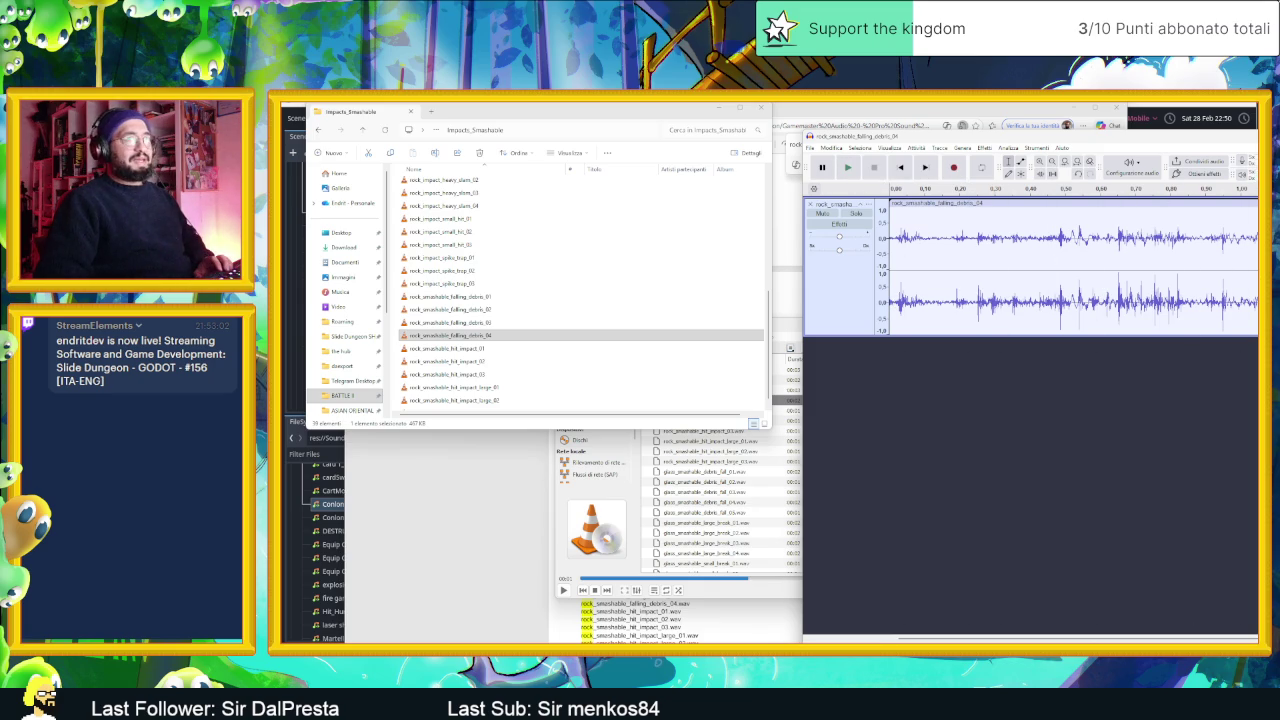
{"action": "key", "text": "space"}
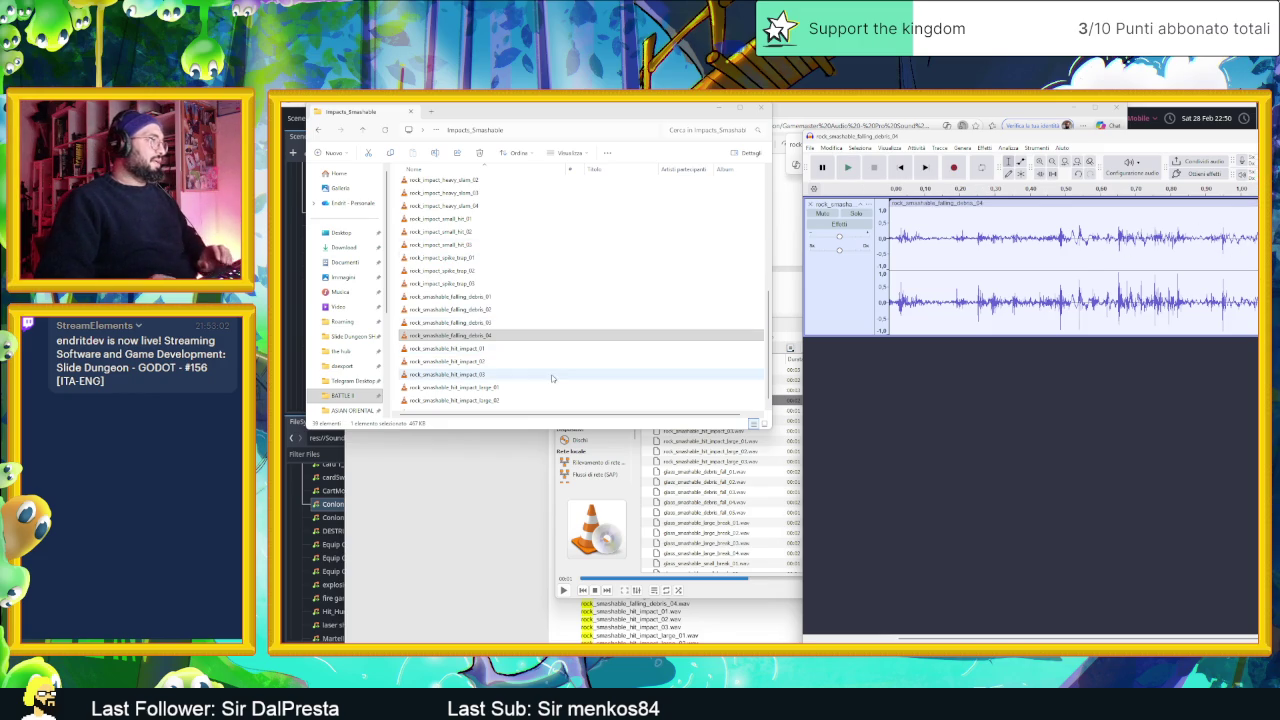
- Audition glass_smashable_large_break_01 and rock_blast_impact_projectile_02 in VLC
{"action": "scroll", "coordinate": [542, 360], "scroll_direction": "down", "scroll_amount": 1}
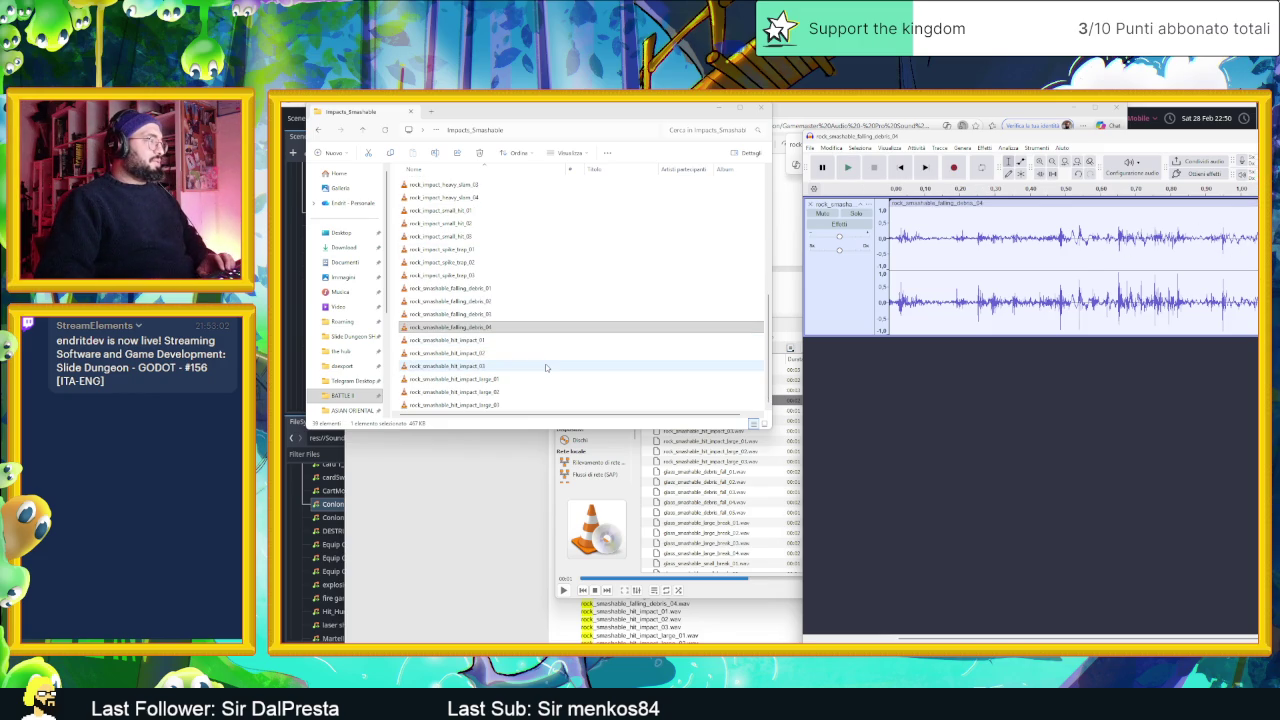
{"action": "left_click", "coordinate": [502, 352]}
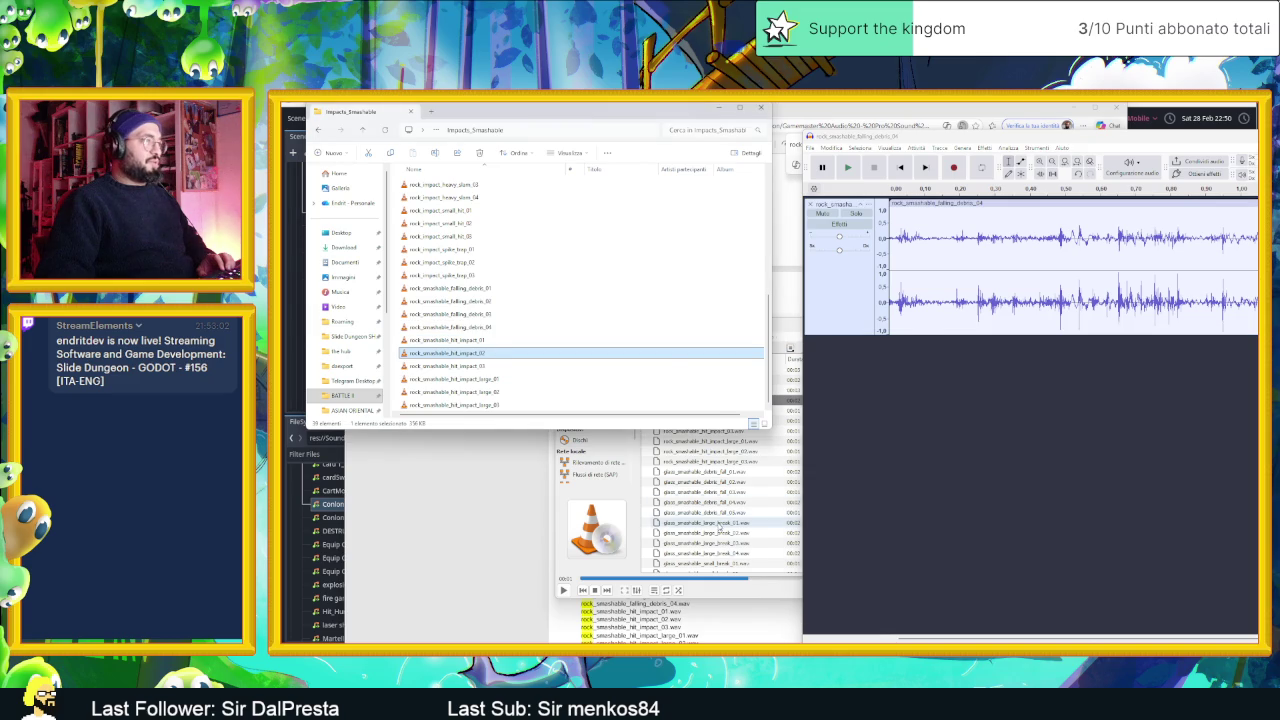
{"action": "double_click", "coordinate": [722, 524]}
{"action": "scroll", "coordinate": [745, 527], "scroll_direction": "down", "scroll_amount": 3}
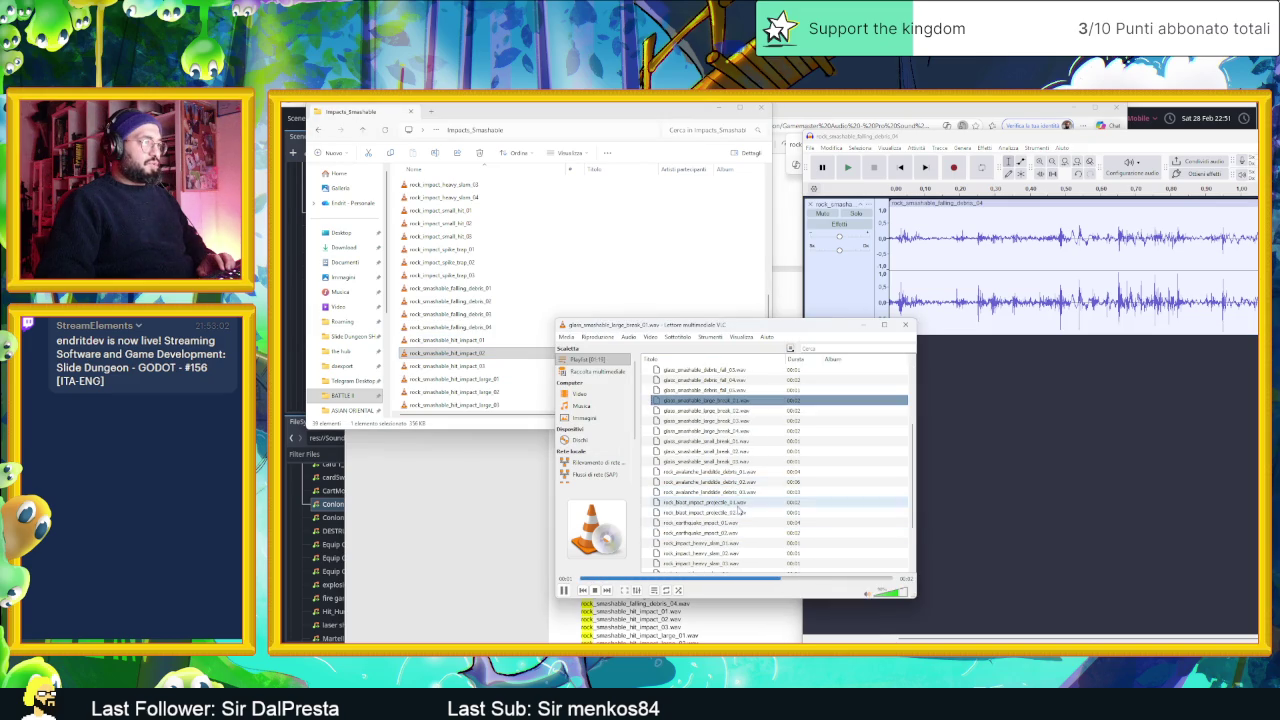
{"action": "double_click", "coordinate": [736, 513]}
{"action": "double_click", "coordinate": [743, 514]}
{"action": "left_click", "coordinate": [564, 590]}
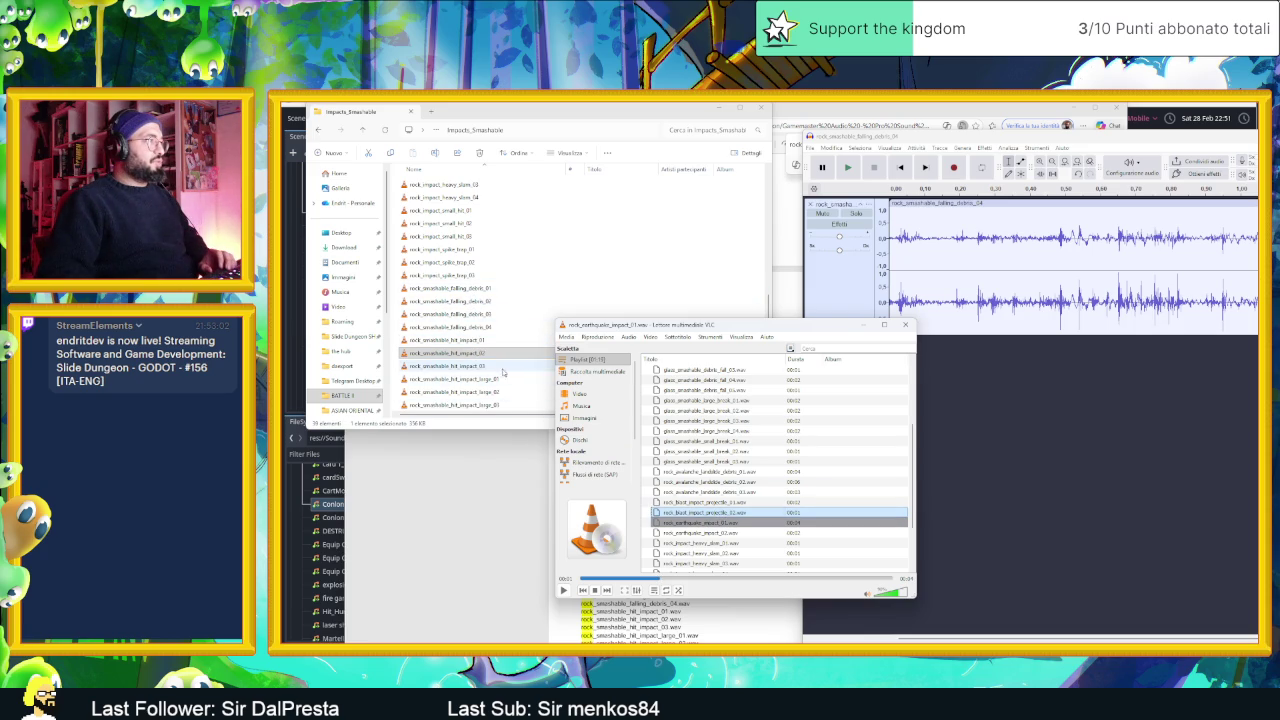
{"action": "scroll", "coordinate": [503, 369], "scroll_direction": "up", "scroll_amount": 3}
{"action": "scroll", "coordinate": [500, 340], "scroll_direction": "up", "scroll_amount": 1}
- Add rock_blast_impact_projectile_02 as a second track and audition its tail with the debris track muted
{"action": "left_click_drag", "start_coordinate": [450, 272], "coordinate": [1143, 435]}
{"action": "left_click_drag", "start_coordinate": [1082, 392], "coordinate": [1256, 398]}
{"action": "key", "text": "space"}
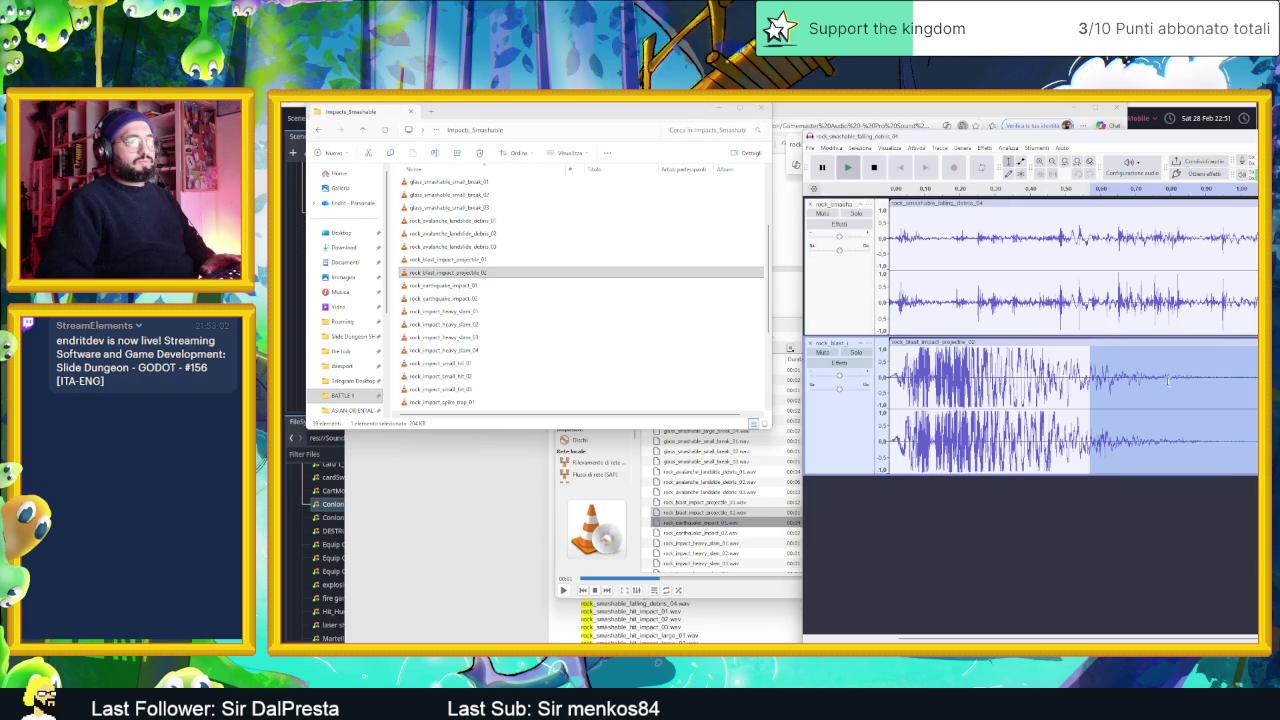
{"action": "left_click", "coordinate": [1196, 380]}
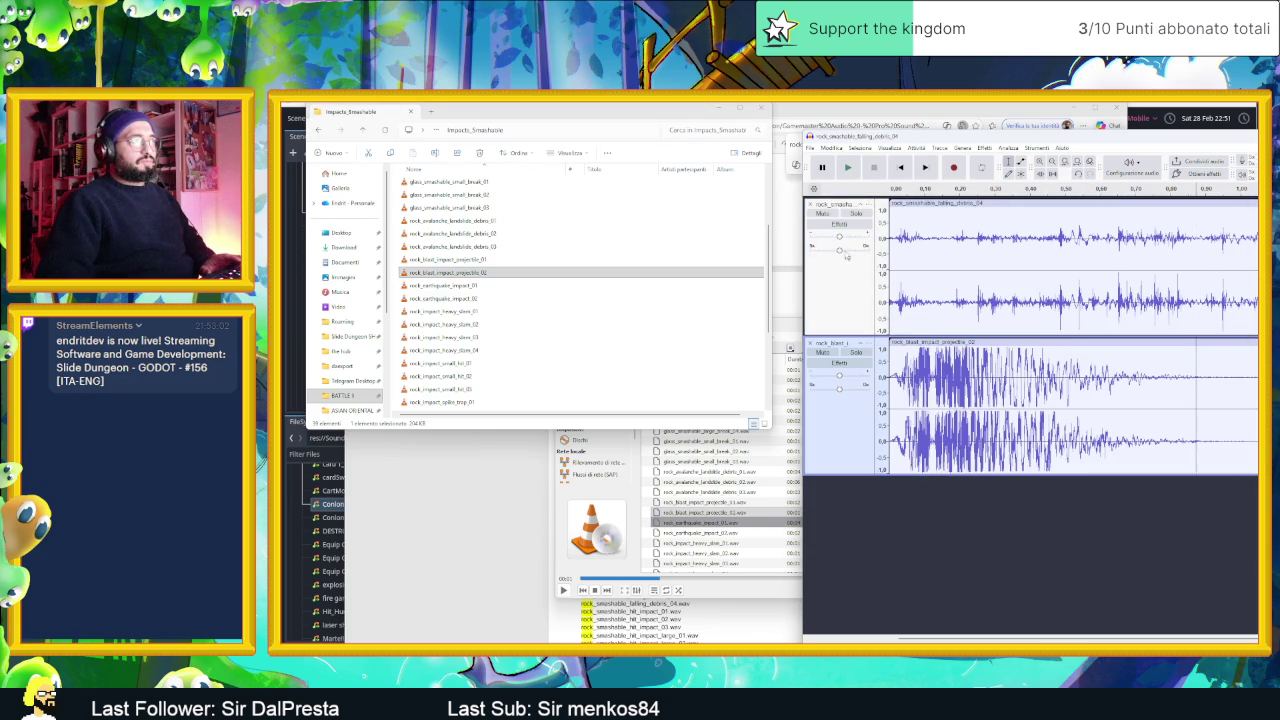
{"action": "left_click", "coordinate": [833, 215]}
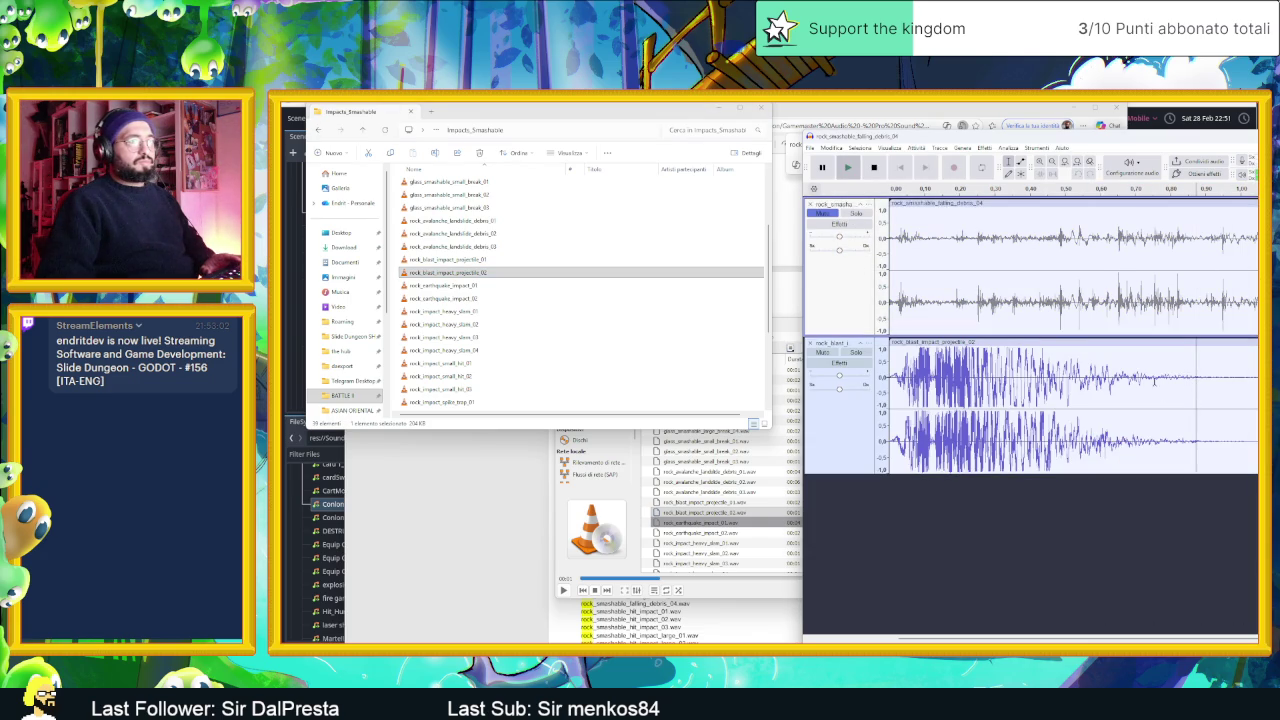
{"action": "left_click", "coordinate": [1120, 390]}
{"action": "key", "text": "space"}
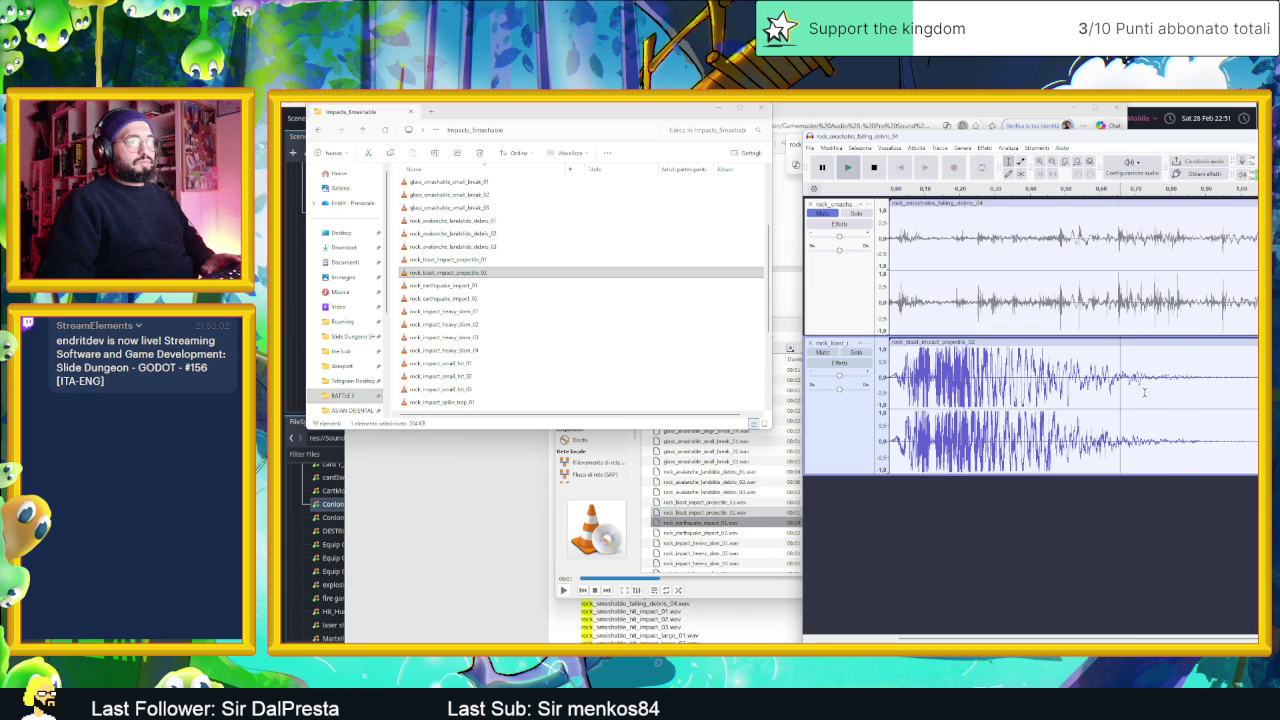
{"action": "key", "text": "space"}
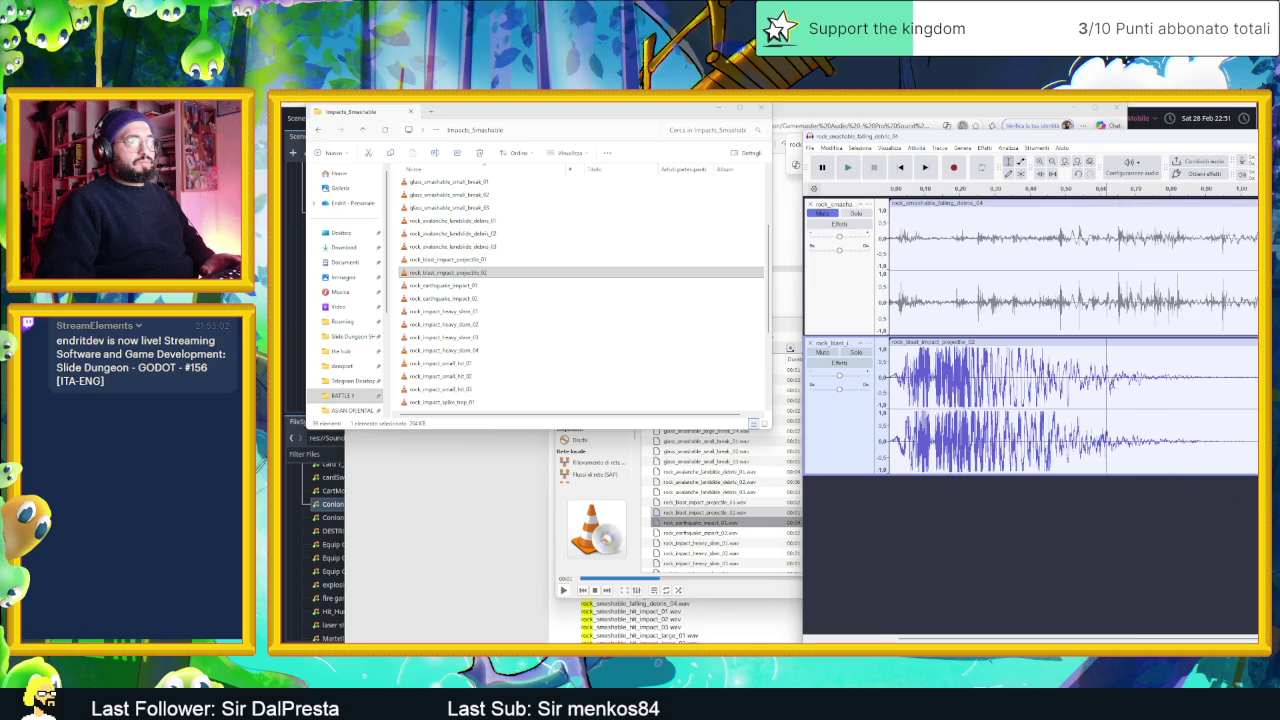
{"action": "key", "text": "space"}
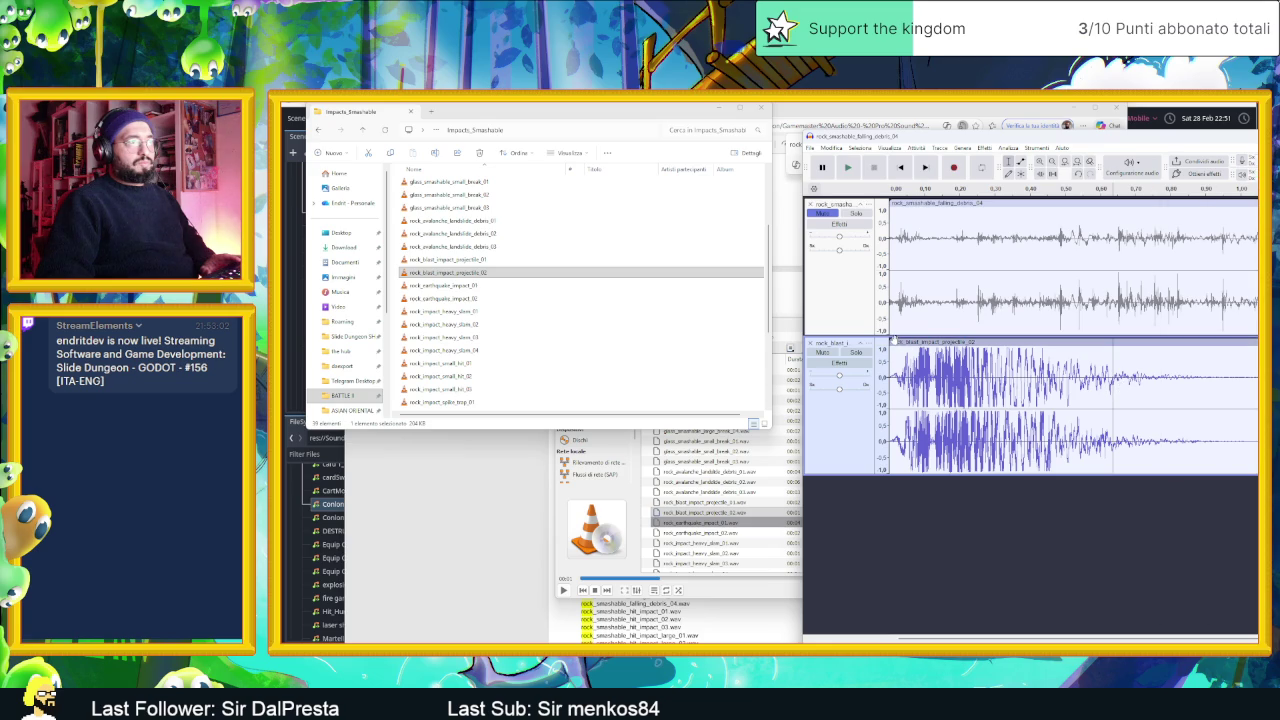
- Trim the lead-in off the blast clip, move it to the track start, and replay the mix
{"action": "left_click_drag", "start_coordinate": [886, 392], "coordinate": [1111, 392]}
{"action": "left_click_drag", "start_coordinate": [1221, 344], "coordinate": [997, 344]}
{"action": "left_click", "coordinate": [848, 167]}
{"action": "left_click", "coordinate": [848, 167]}
{"action": "left_click", "coordinate": [848, 167]}
{"action": "left_click", "coordinate": [848, 167]}
- Shift the falling debris clip slightly later, unmute its track, and play the adjusted mix
{"action": "left_click_drag", "start_coordinate": [923, 203], "coordinate": [979, 203]}
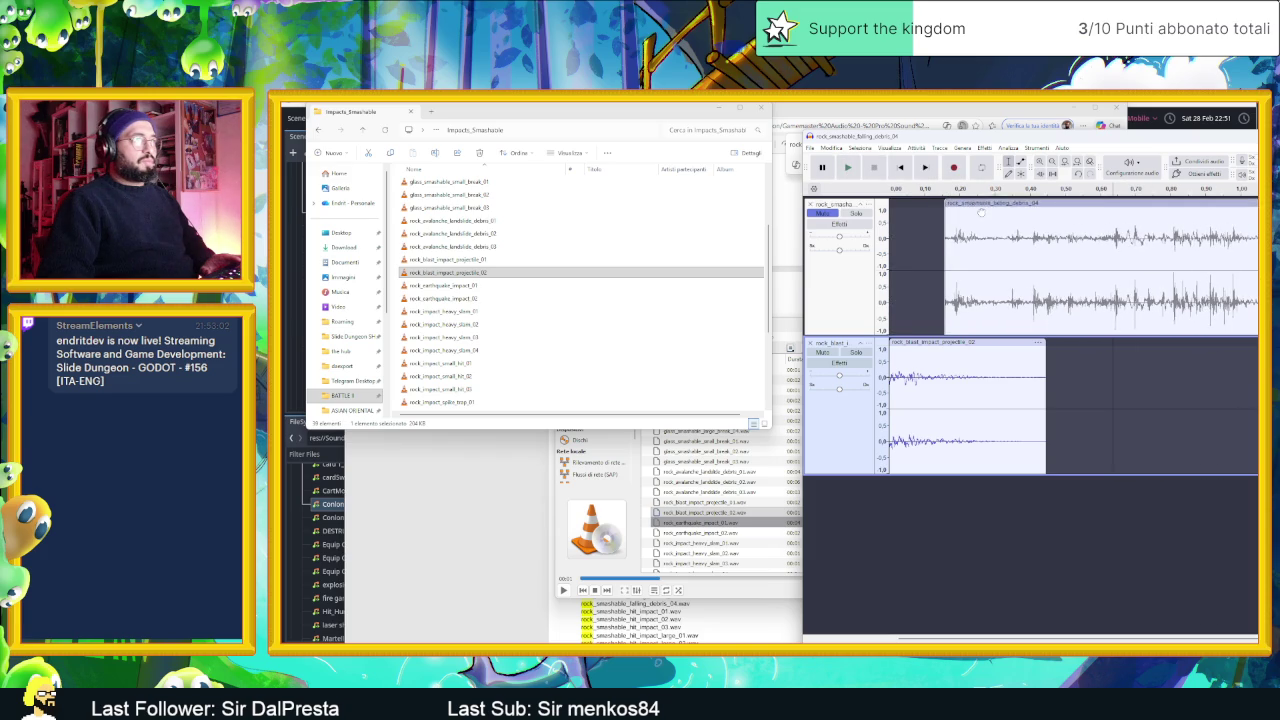
{"action": "left_click", "coordinate": [831, 214]}
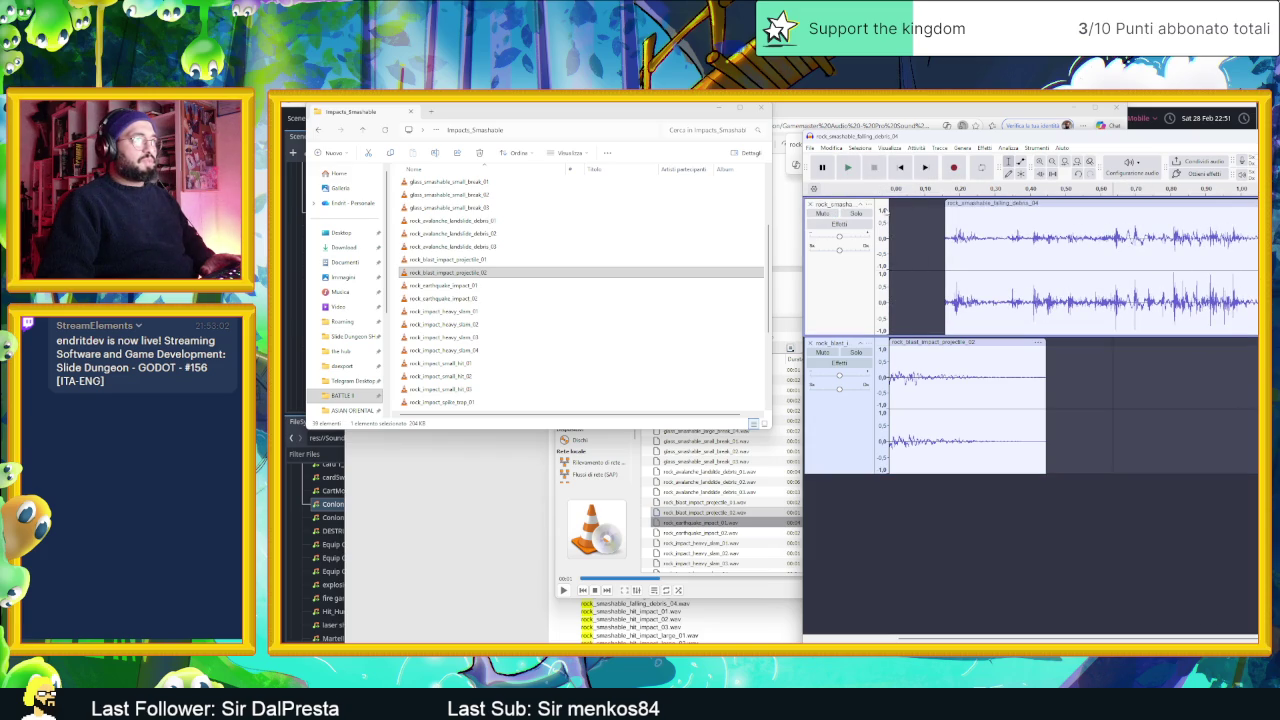
{"action": "left_click", "coordinate": [846, 167]}
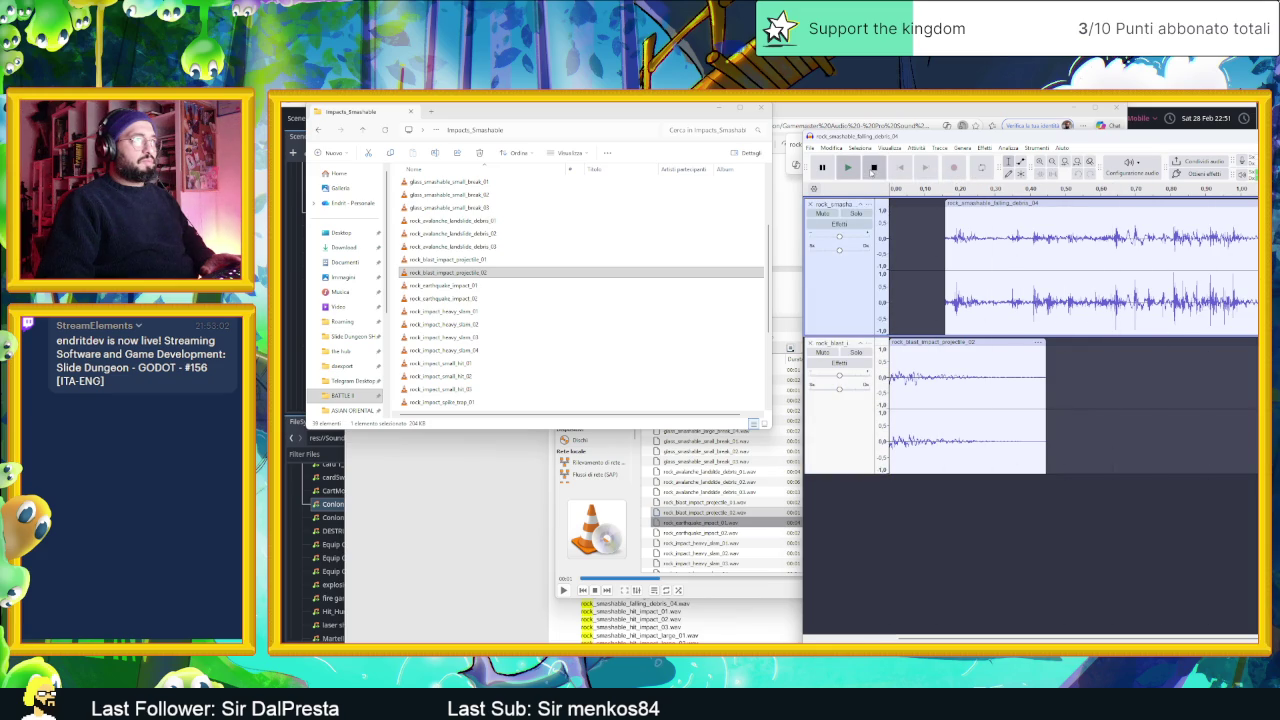
{"action": "left_click", "coordinate": [873, 170]}
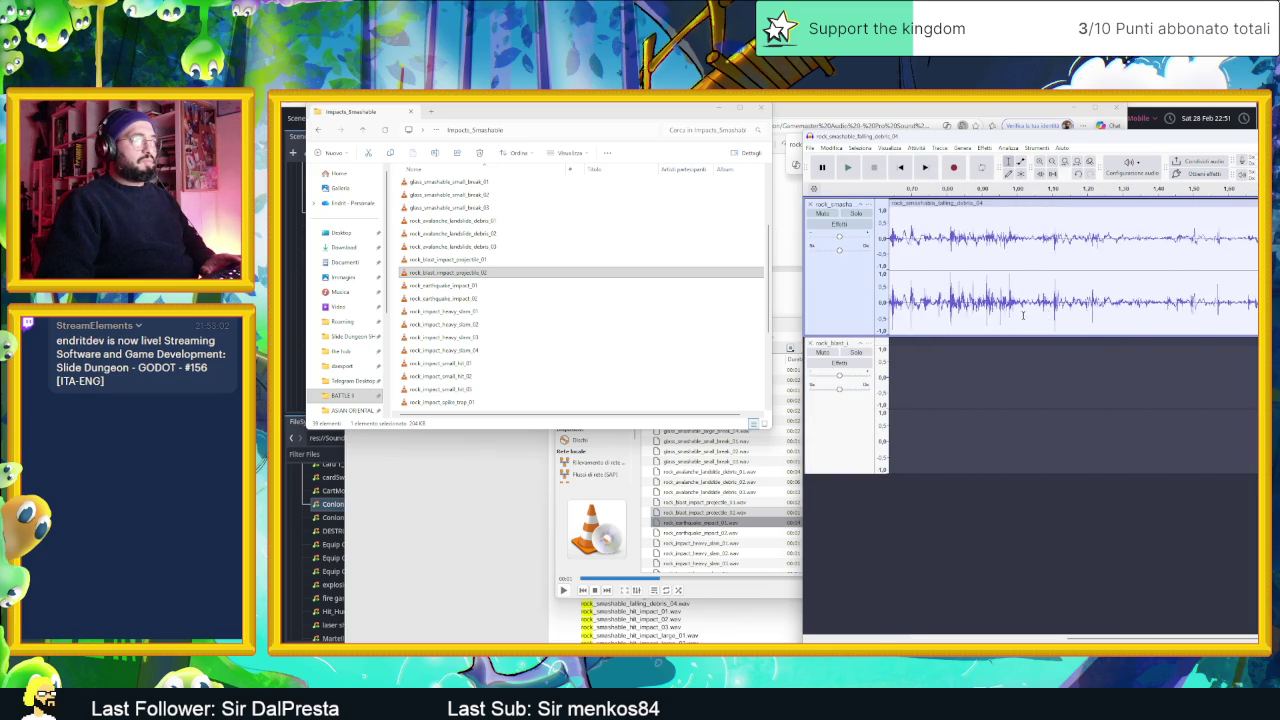
{"action": "scroll", "coordinate": [1022, 314], "scroll_direction": "left", "scroll_amount": 1}
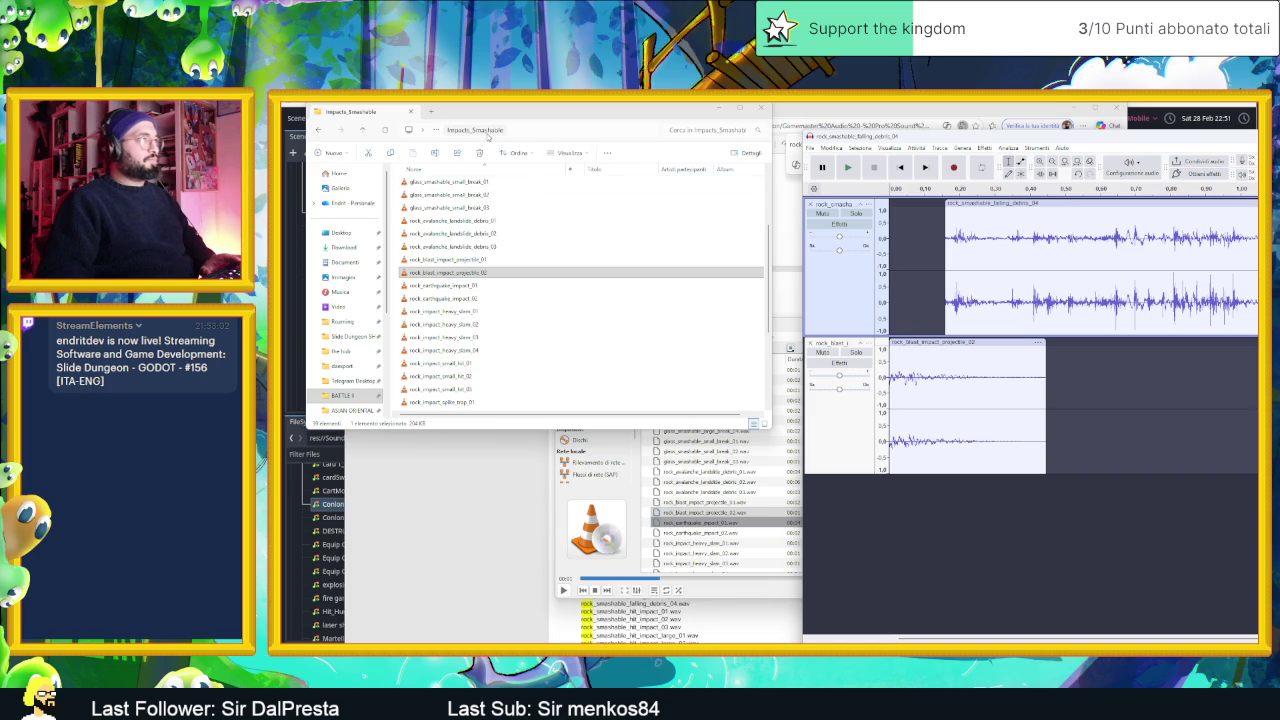
- Open the Cinematic Sounds folder, widen its name column, and empty VLC's playlist
{"action": "key", "text": "alt+Up"}
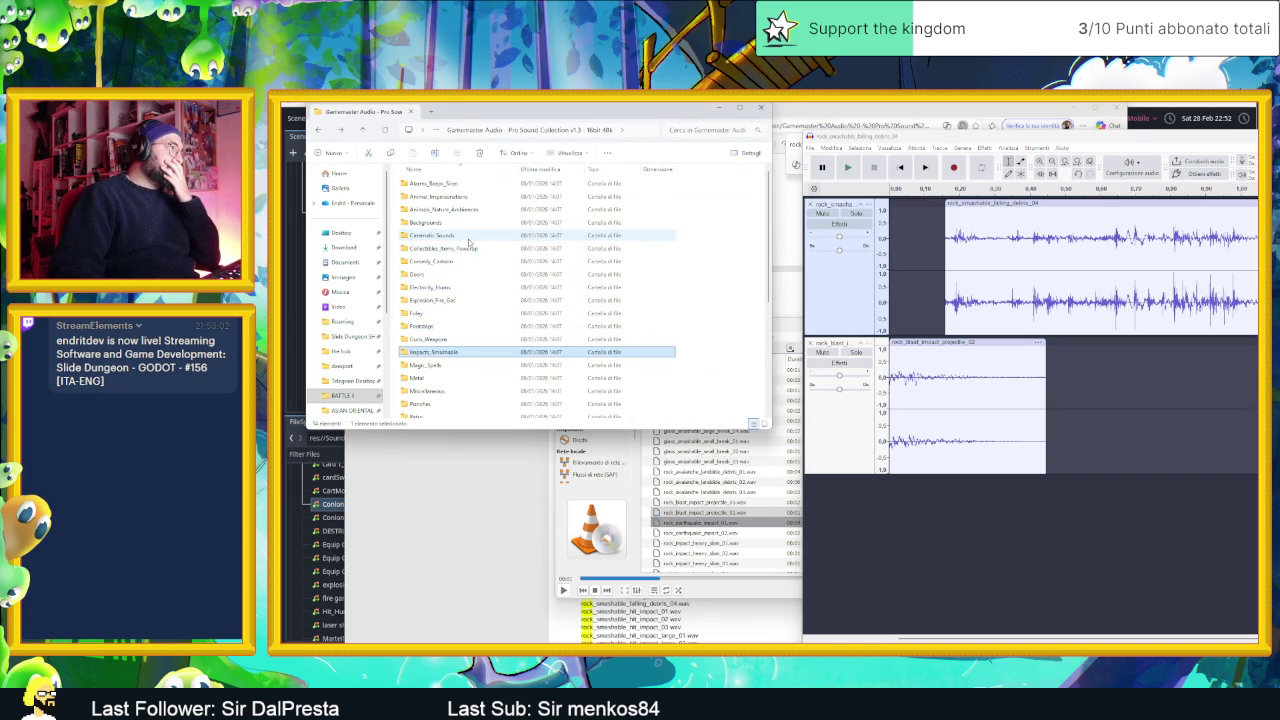
{"action": "double_click", "coordinate": [471, 240]}
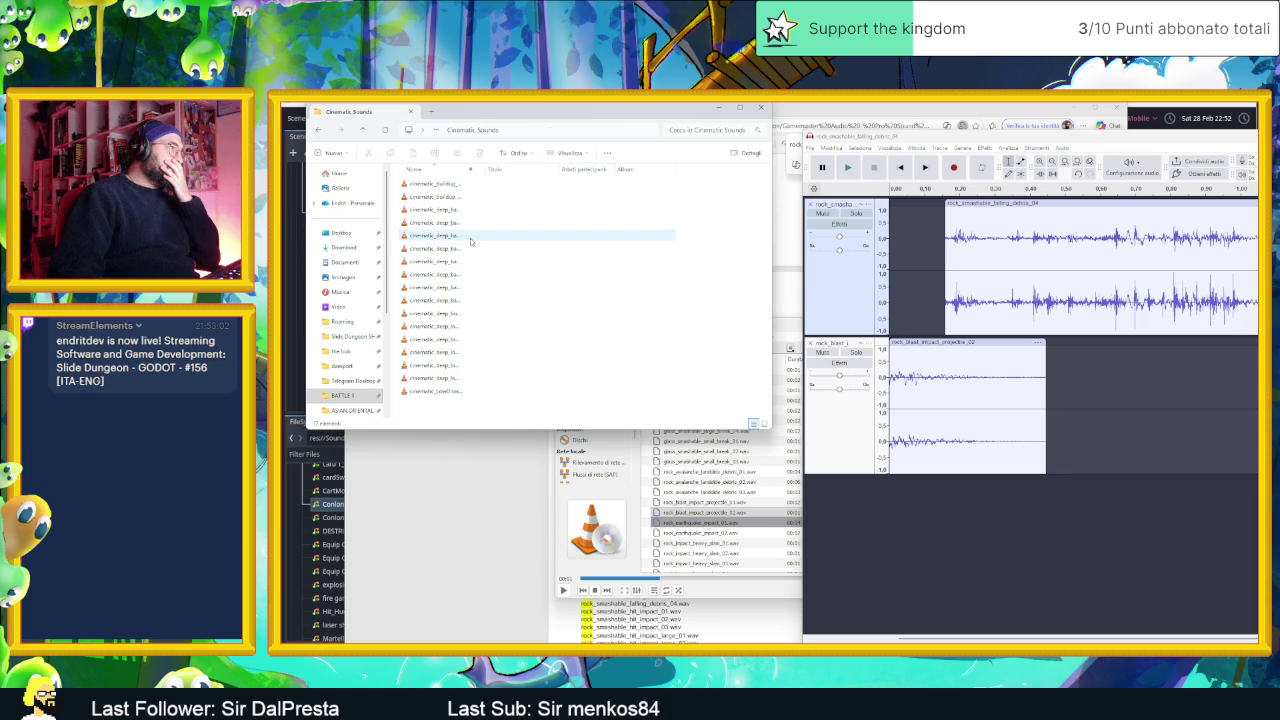
{"action": "left_click_drag", "start_coordinate": [473, 169], "coordinate": [563, 169]}
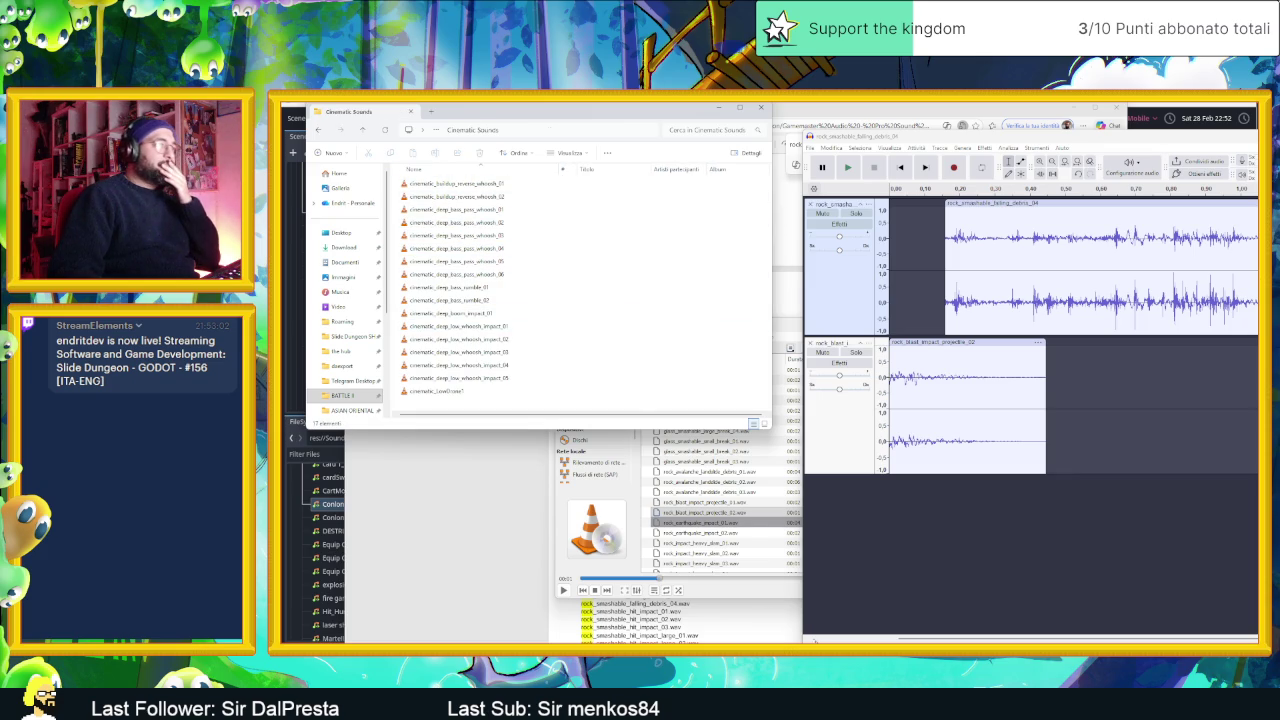
{"action": "left_click", "coordinate": [760, 597]}
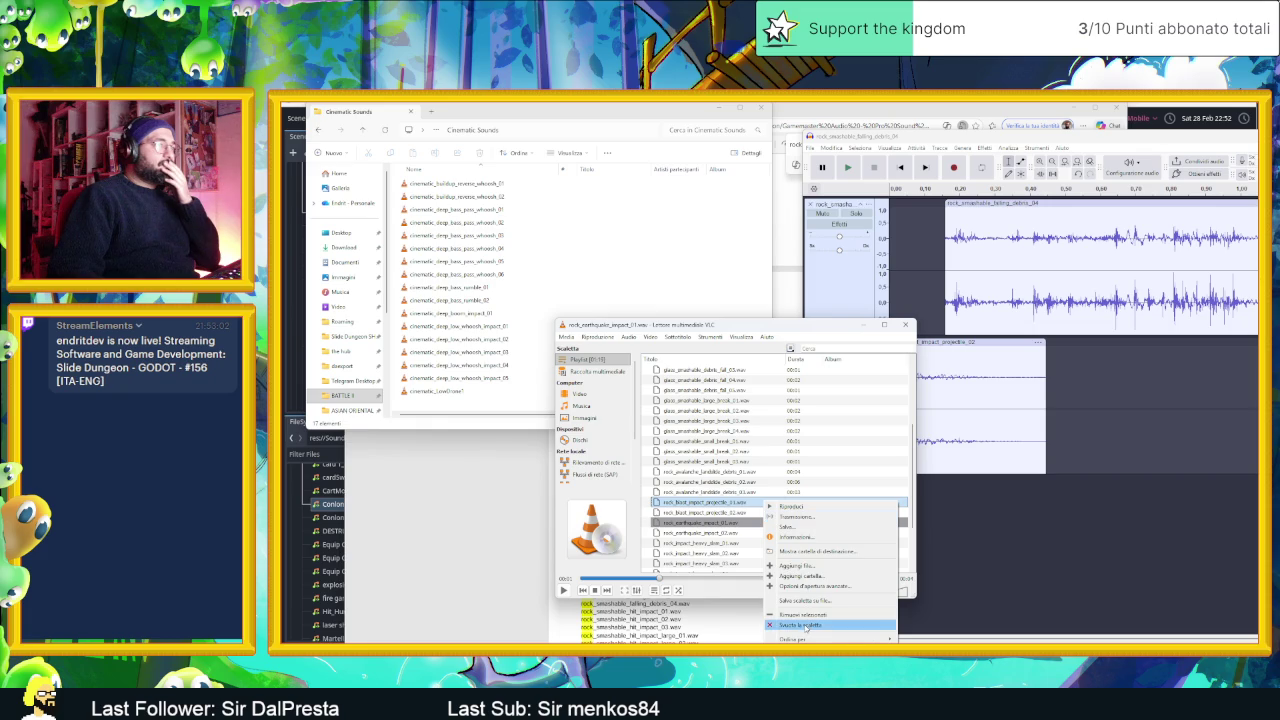
{"action": "left_click", "coordinate": [800, 625]}
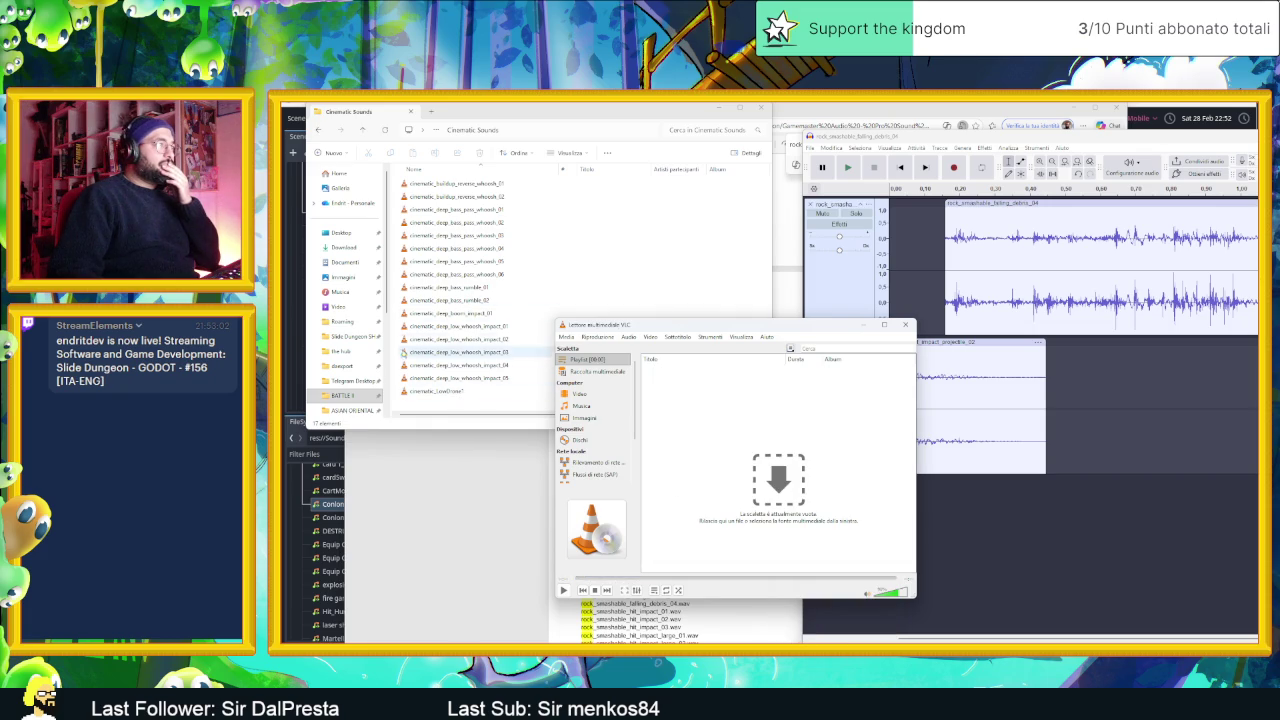
- Load the five deep low whoosh impacts into VLC and audition several, including impact_03
{"action": "mouse_move", "coordinate": [401, 325]}
{"action": "left_mouse_down"}
{"action": "mouse_move", "coordinate": [445, 380]}
{"action": "mouse_move", "coordinate": [781, 421]}
{"action": "left_mouse_up"}
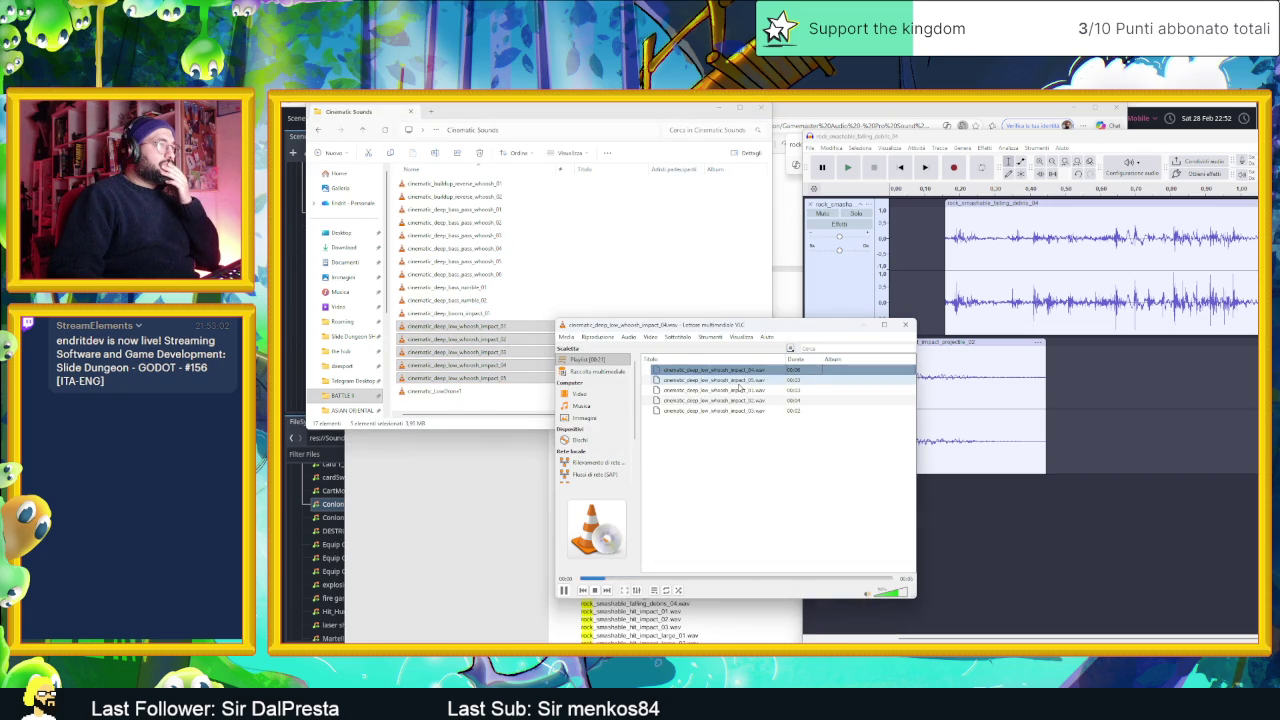
{"action": "double_click", "coordinate": [740, 390]}
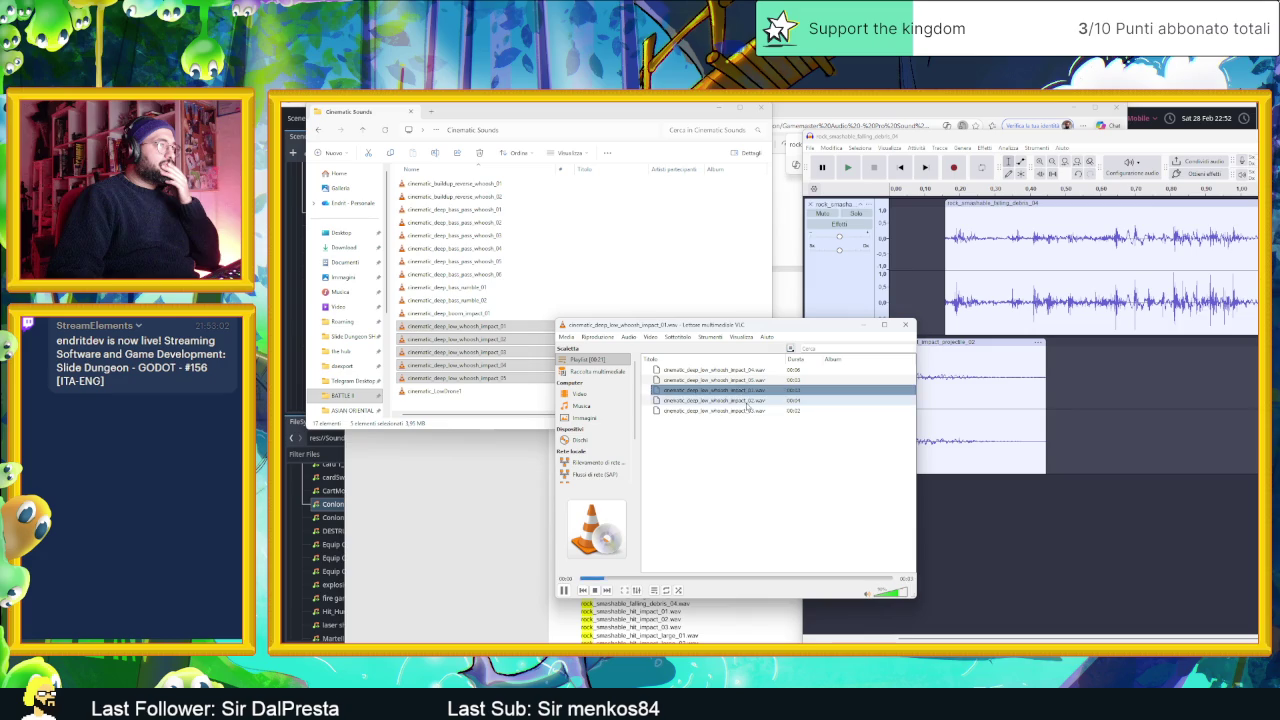
{"action": "double_click", "coordinate": [748, 400]}
{"action": "double_click", "coordinate": [750, 411]}
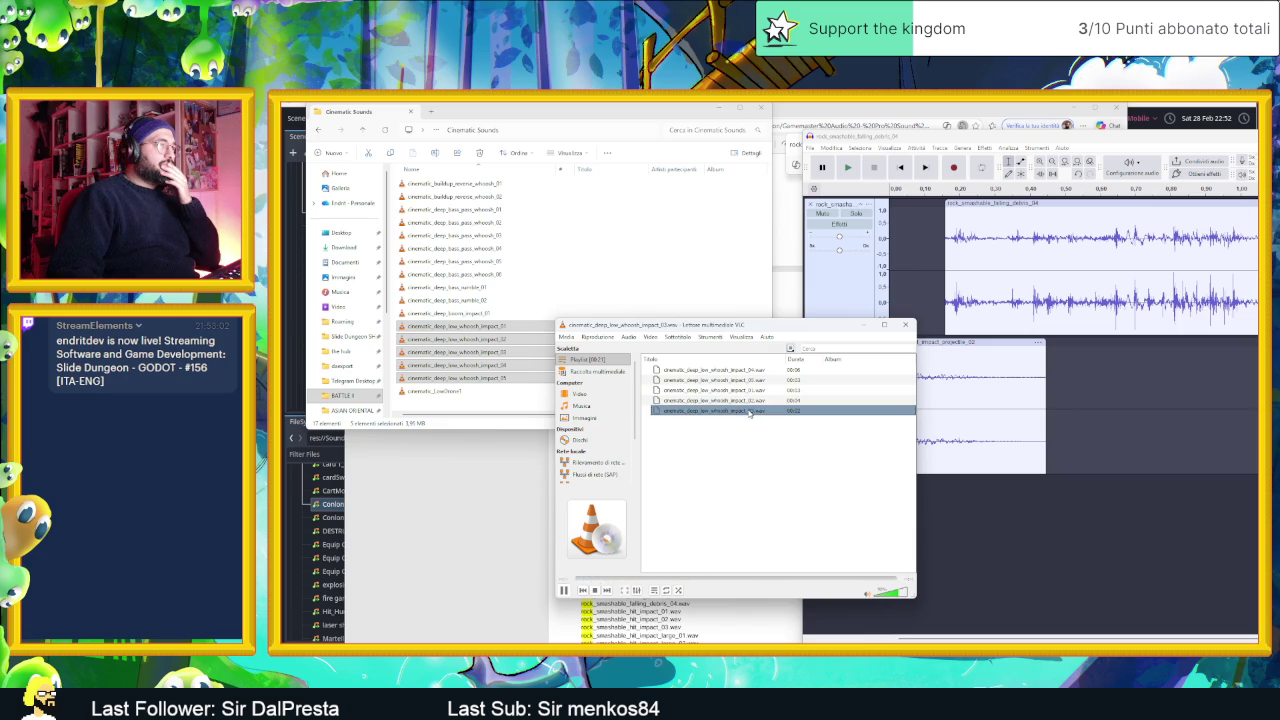
- Clear the whoosh clips from VLC's playlist and return to the Gamemaster Audio folder
{"action": "right_click", "coordinate": [706, 466]}
{"action": "left_click", "coordinate": [745, 534]}
{"action": "left_click", "coordinate": [460, 238]}
{"action": "key", "text": "alt+Up"}
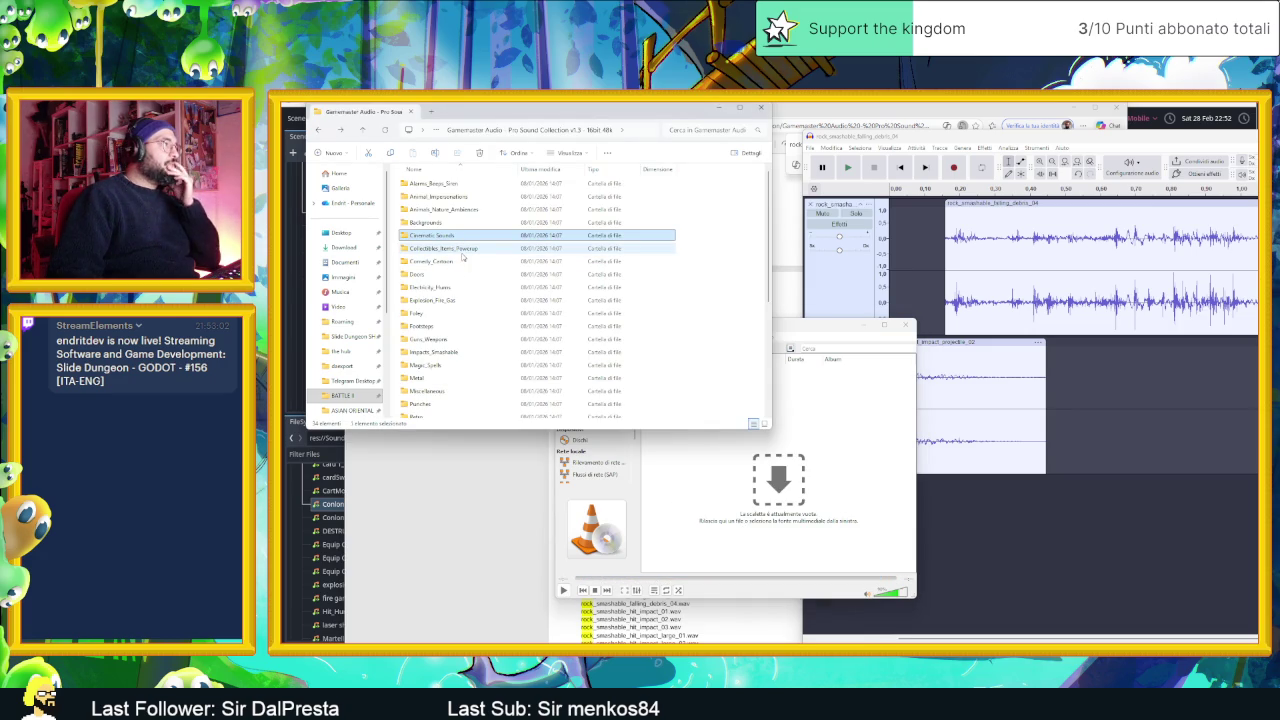
- Open the Metal folder, select all 177 sound files and load them into VLC's playlist to play
{"action": "left_click", "coordinate": [473, 224]}
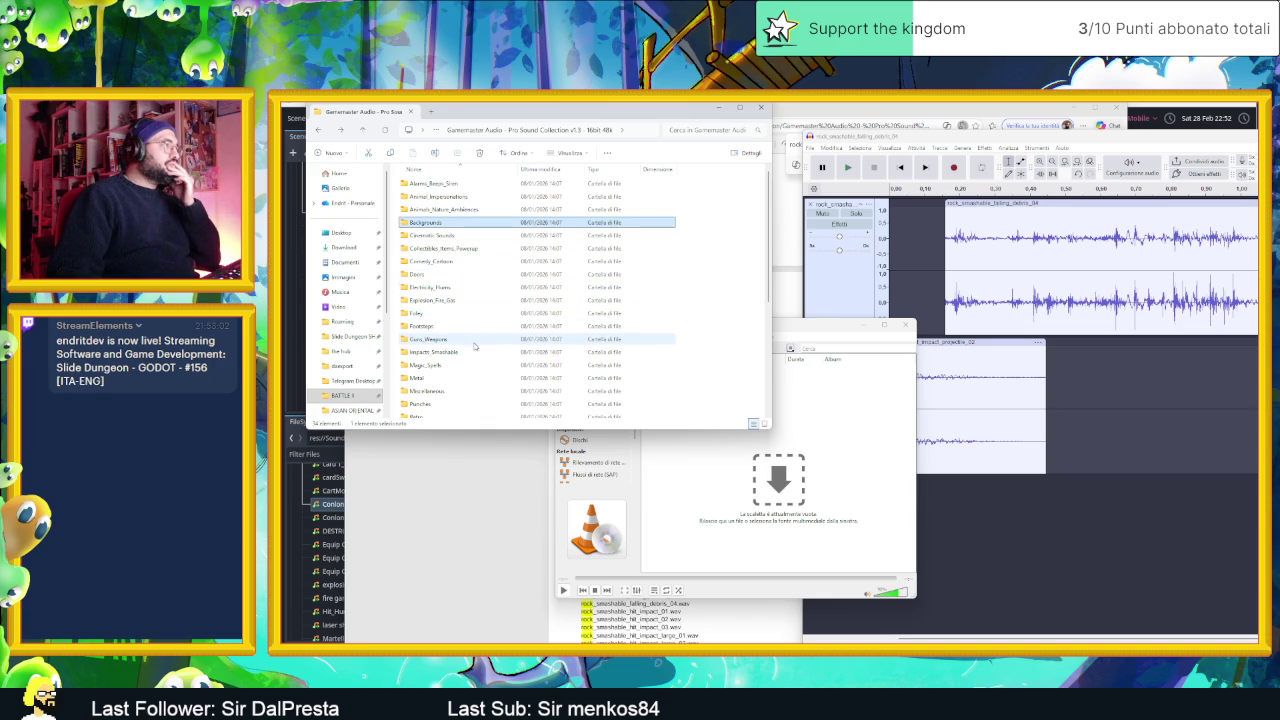
{"action": "scroll", "coordinate": [474, 346], "scroll_direction": "down", "scroll_amount": 1}
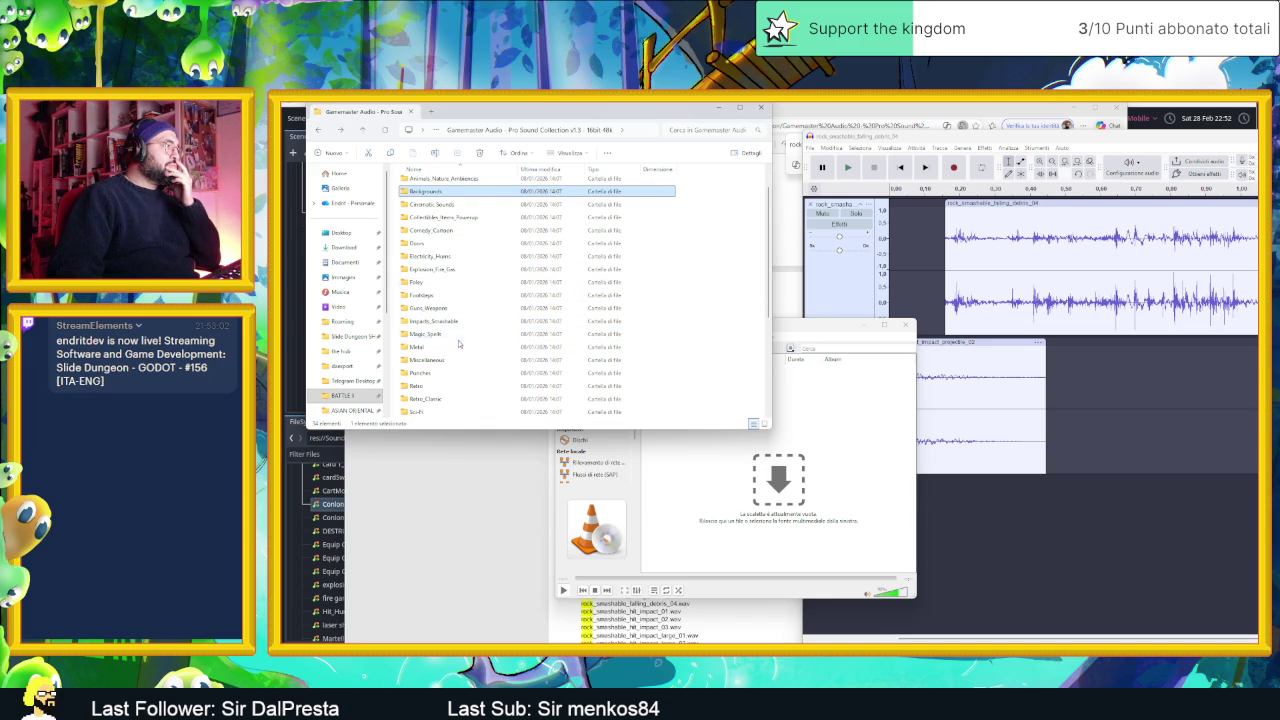
{"action": "left_click", "coordinate": [458, 347]}
{"action": "double_click", "coordinate": [458, 349]}
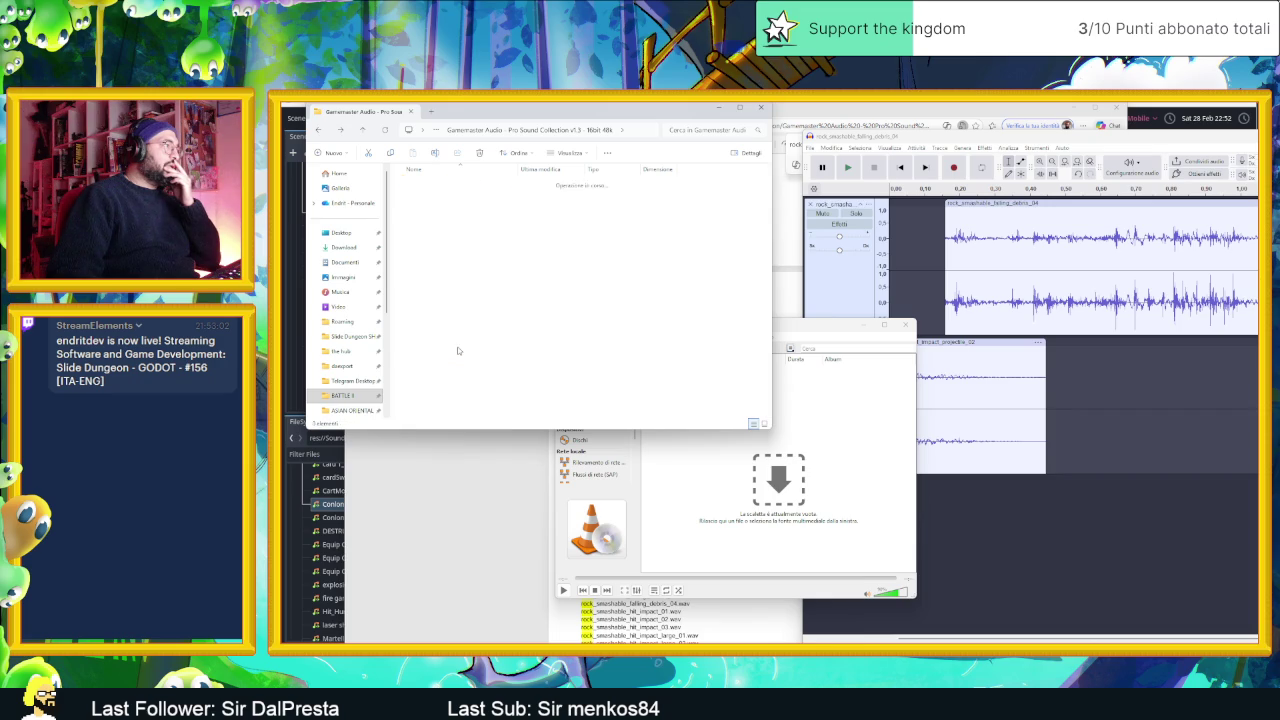
{"action": "mouse_move", "coordinate": [394, 180]}
{"action": "left_mouse_down"}
{"action": "mouse_move", "coordinate": [450, 255]}
{"action": "mouse_move", "coordinate": [483, 510]}
{"action": "left_mouse_up"}
{"action": "mouse_move", "coordinate": [450, 395]}
{"action": "left_mouse_down"}
{"action": "mouse_move", "coordinate": [585, 400]}
{"action": "mouse_move", "coordinate": [800, 480]}
{"action": "left_mouse_up"}
{"action": "double_click", "coordinate": [807, 400]}
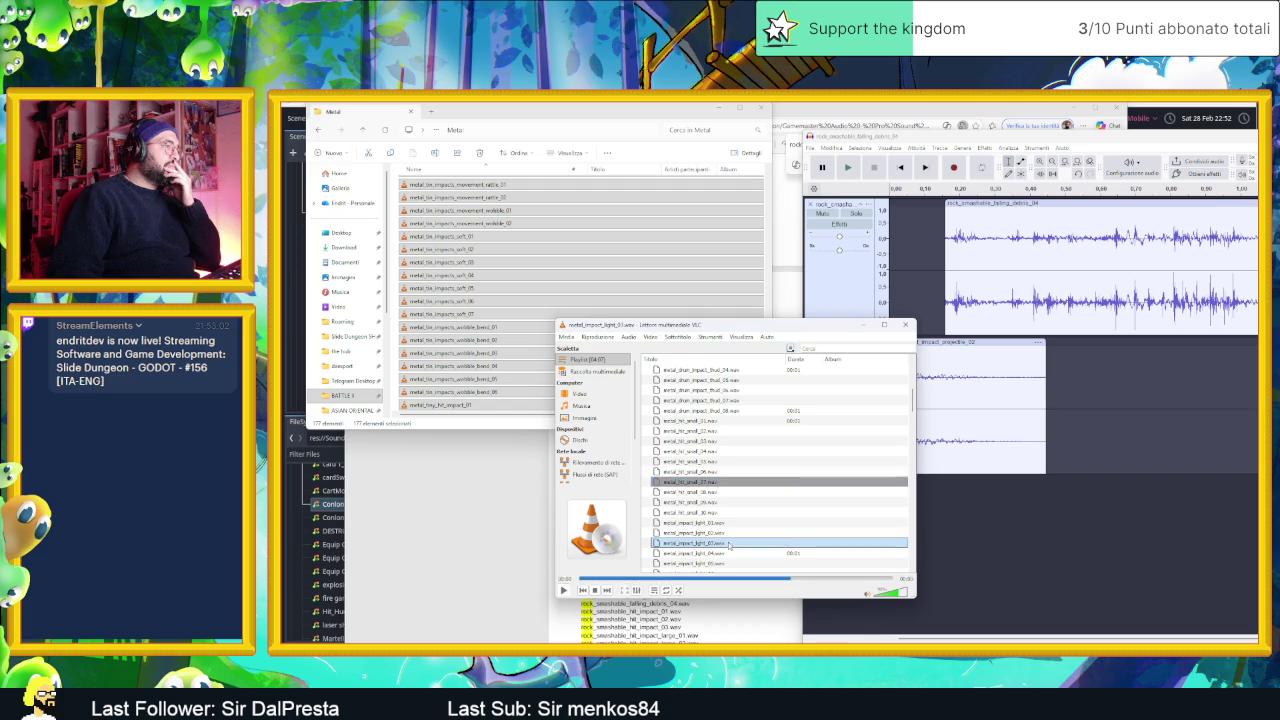
- Audition the lid movement impact, low creak squeak and metal_mod_impact_02 clips
{"action": "double_click", "coordinate": [785, 543]}
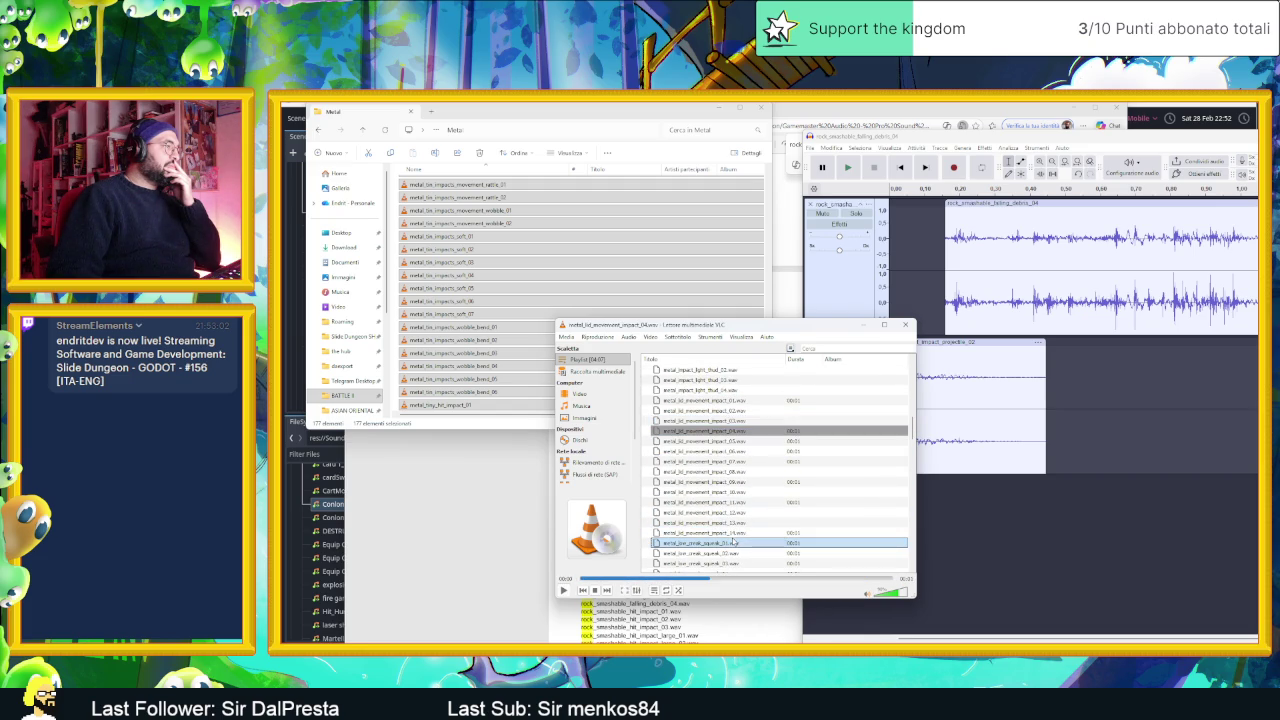
{"action": "double_click", "coordinate": [733, 541]}
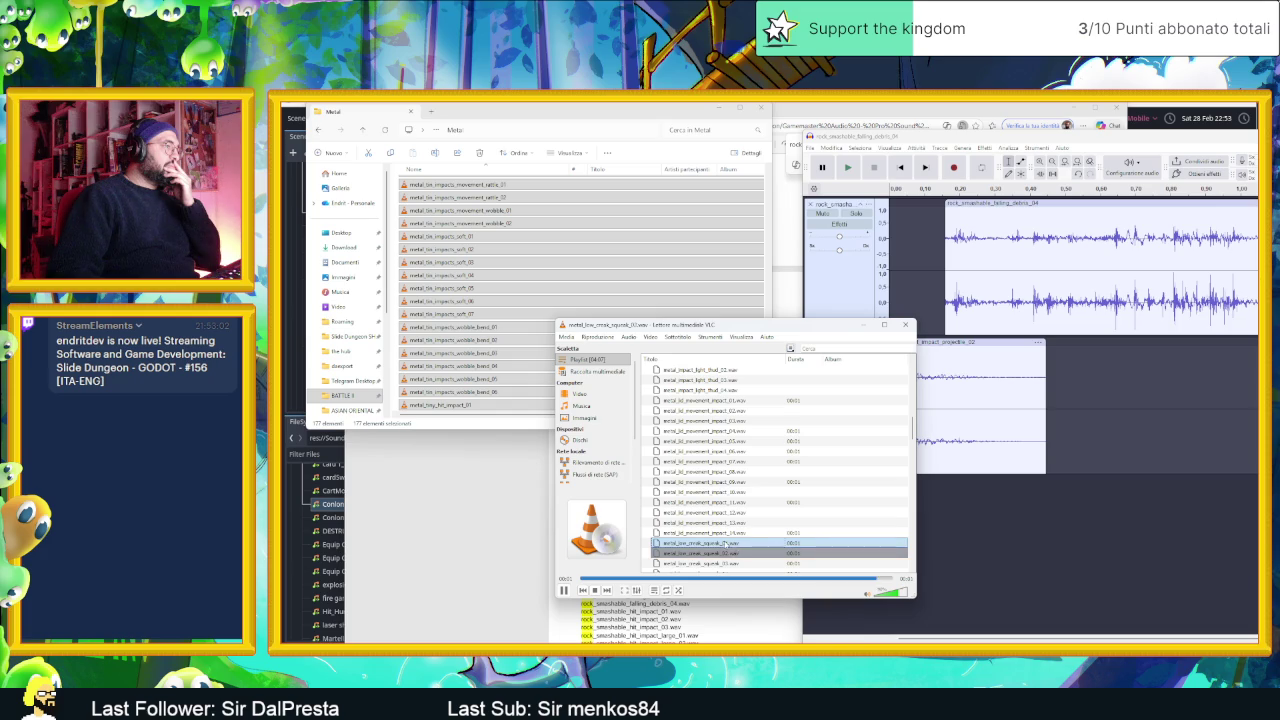
{"action": "scroll", "coordinate": [733, 550], "scroll_direction": "down", "scroll_amount": 3}
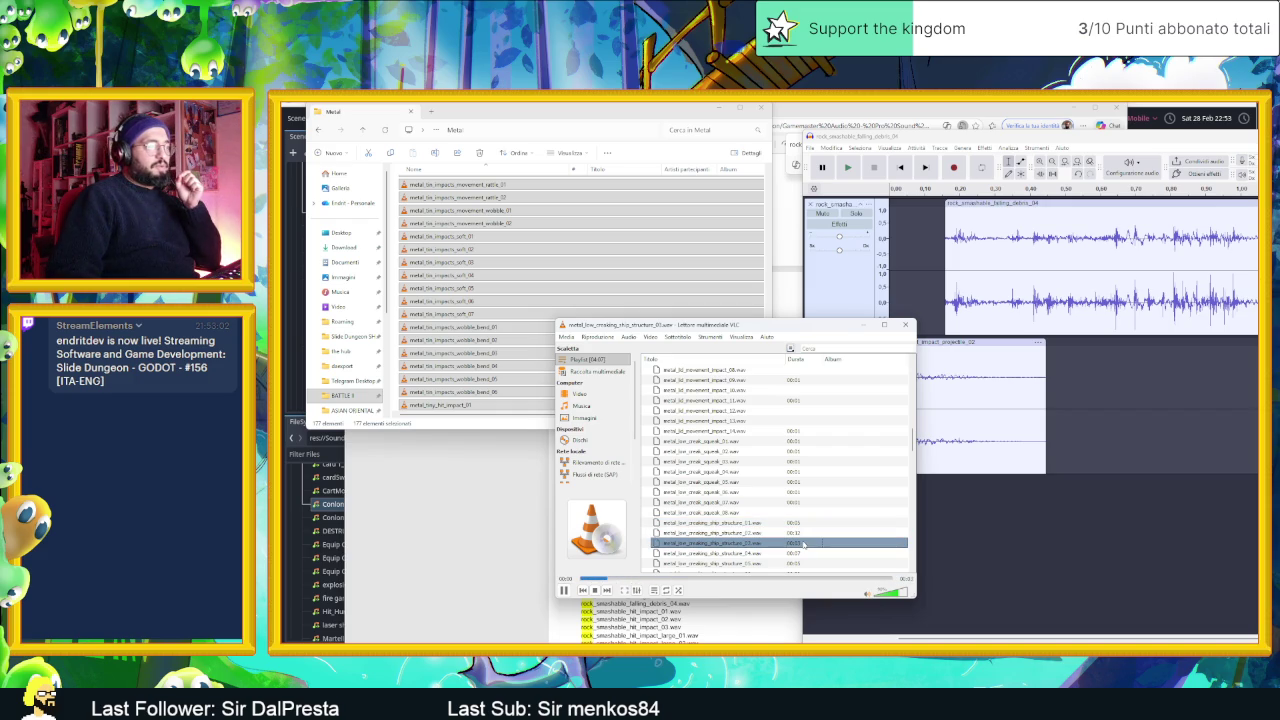
{"action": "scroll", "coordinate": [802, 524], "scroll_direction": "down", "scroll_amount": 3}
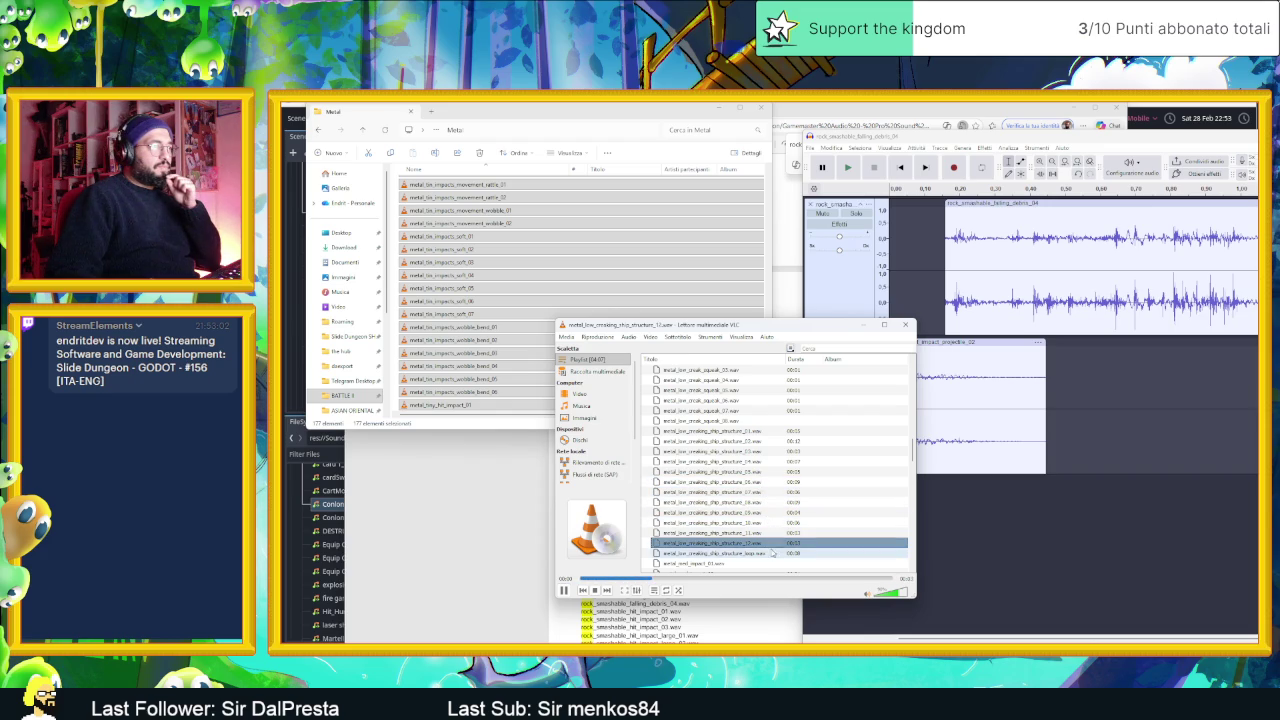
{"action": "scroll", "coordinate": [775, 530], "scroll_direction": "down", "scroll_amount": 2}
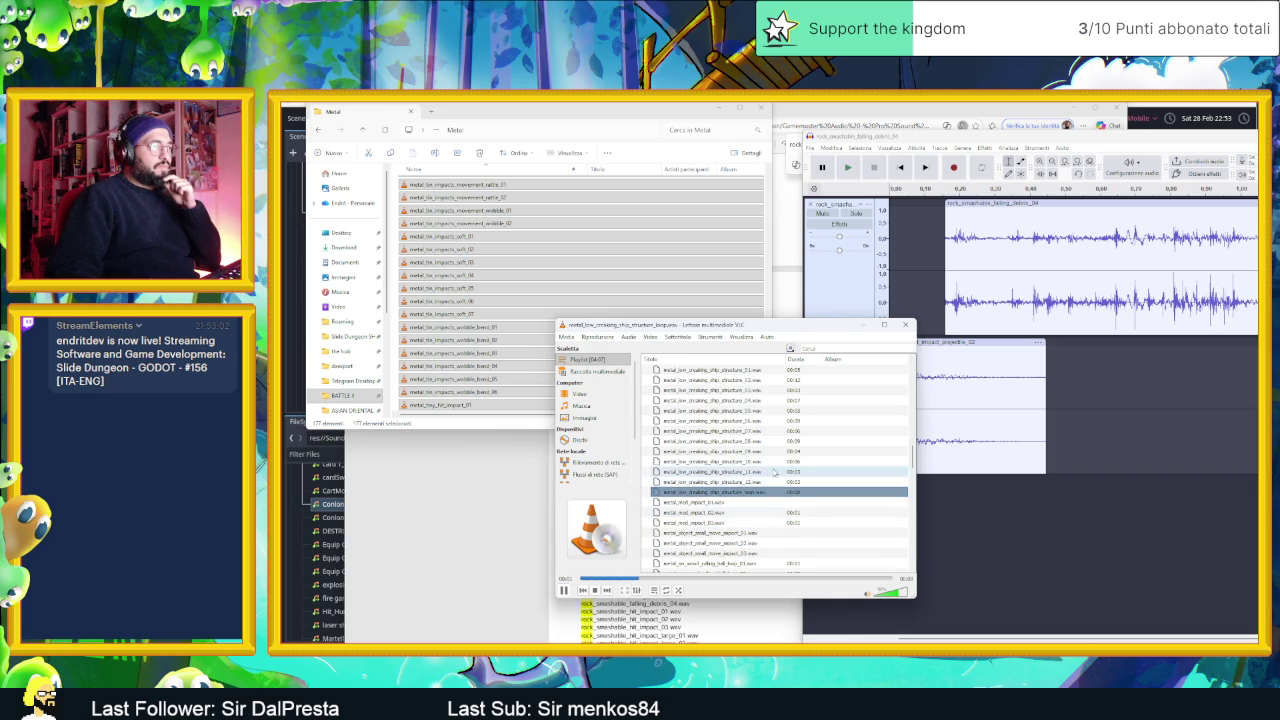
{"action": "scroll", "coordinate": [779, 470], "scroll_direction": "up", "scroll_amount": 1}
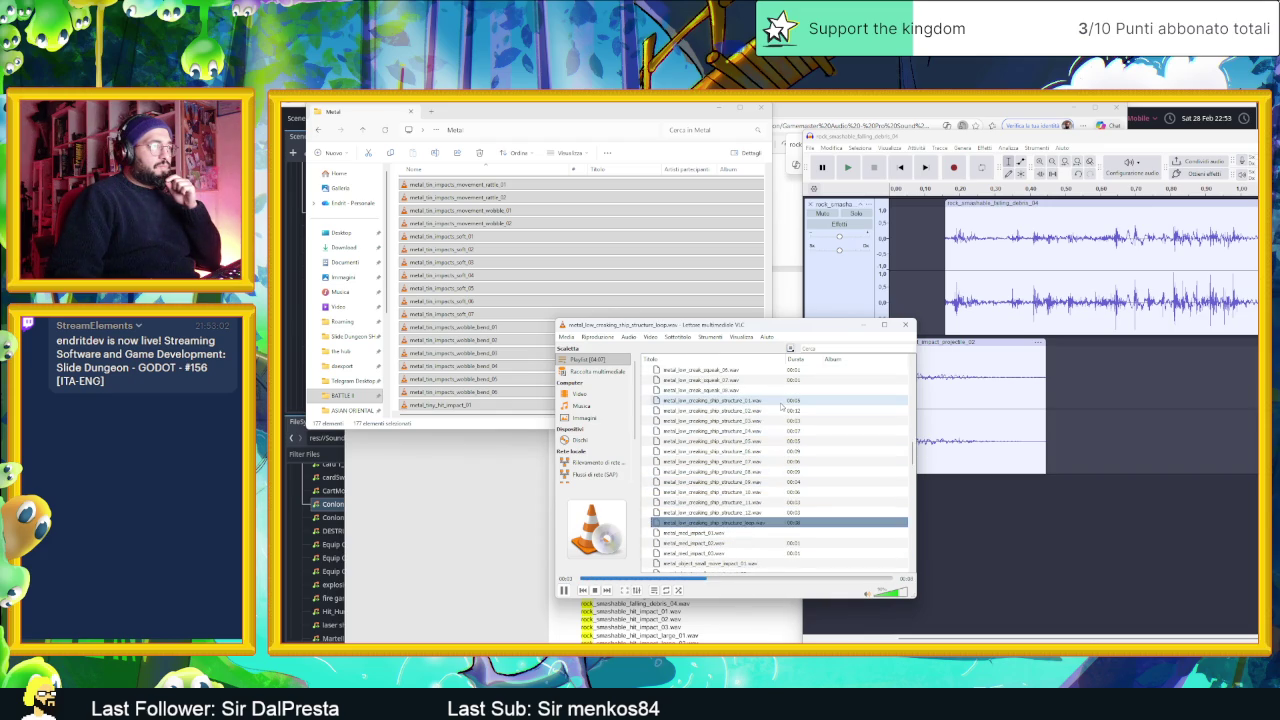
{"action": "double_click", "coordinate": [760, 542]}
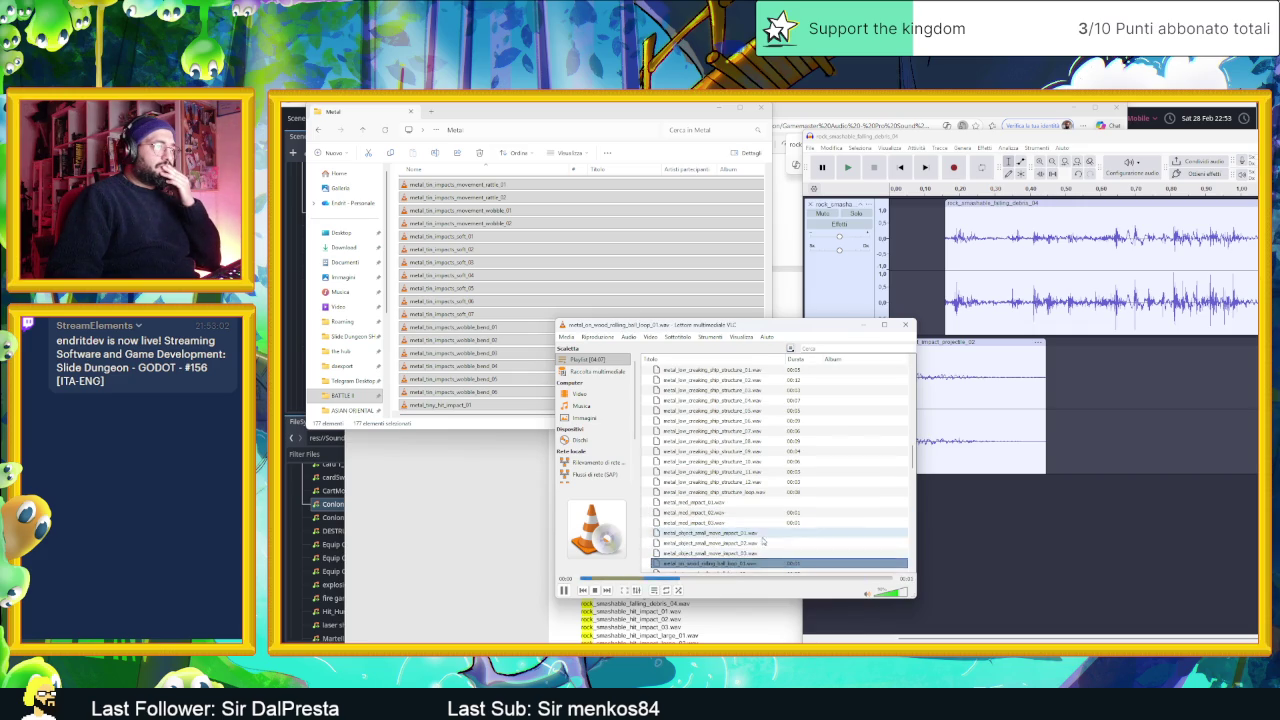
- Audition metal_rattle_spin_small_04, scrape_deep_grind_squeak_07, sheet_impacts_02 and 09, and small_movement_04
{"action": "scroll", "coordinate": [760, 535], "scroll_direction": "down", "scroll_amount": 2}
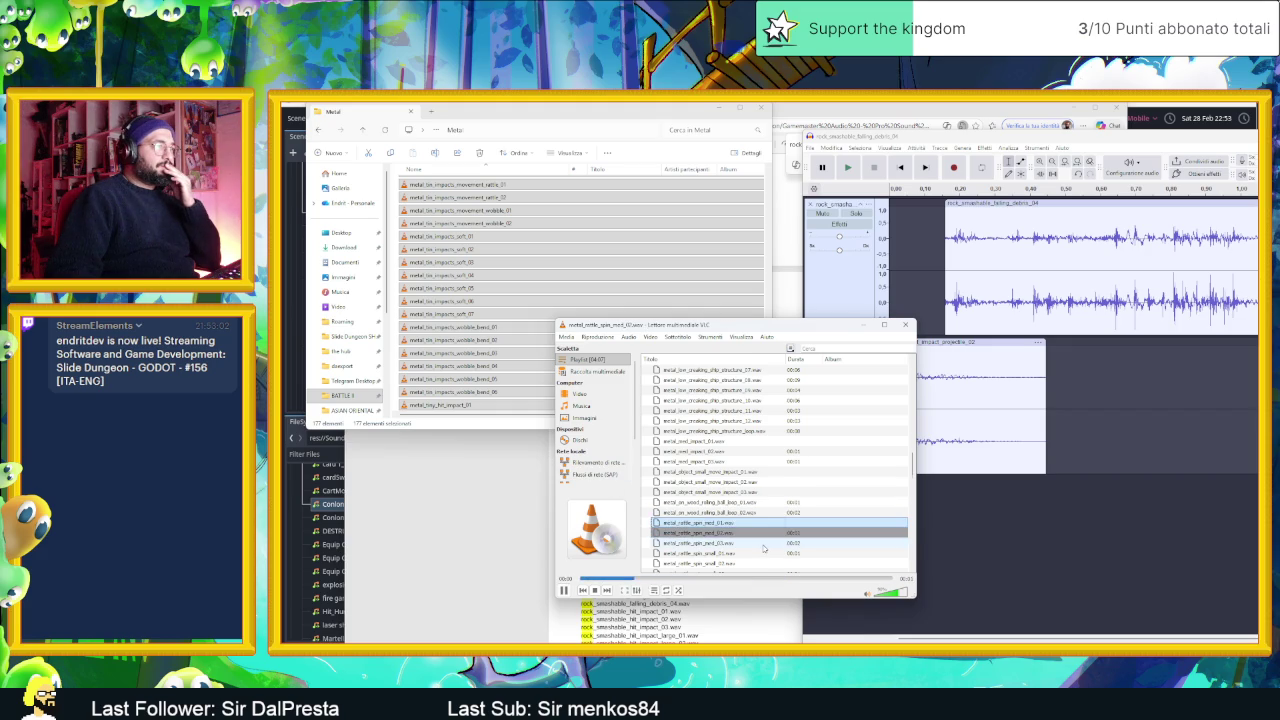
{"action": "scroll", "coordinate": [763, 548], "scroll_direction": "down", "scroll_amount": 1}
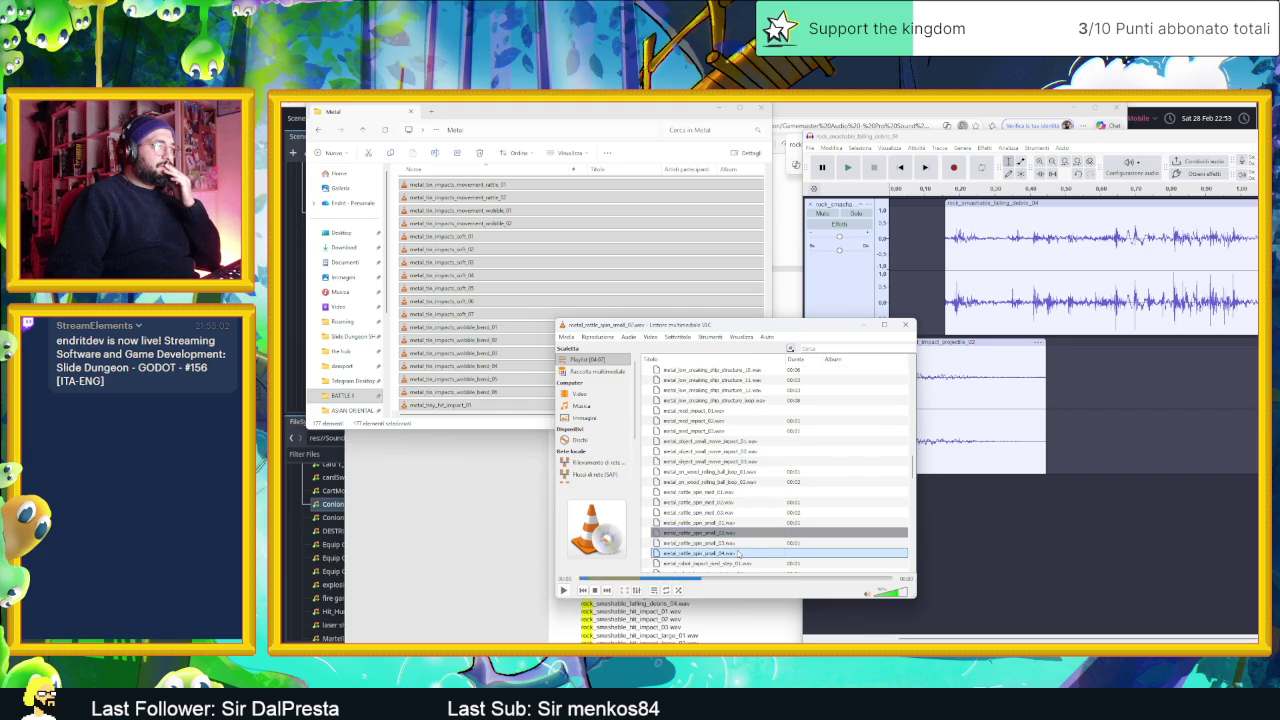
{"action": "double_click", "coordinate": [738, 553]}
{"action": "scroll", "coordinate": [766, 552], "scroll_direction": "down", "scroll_amount": 2}
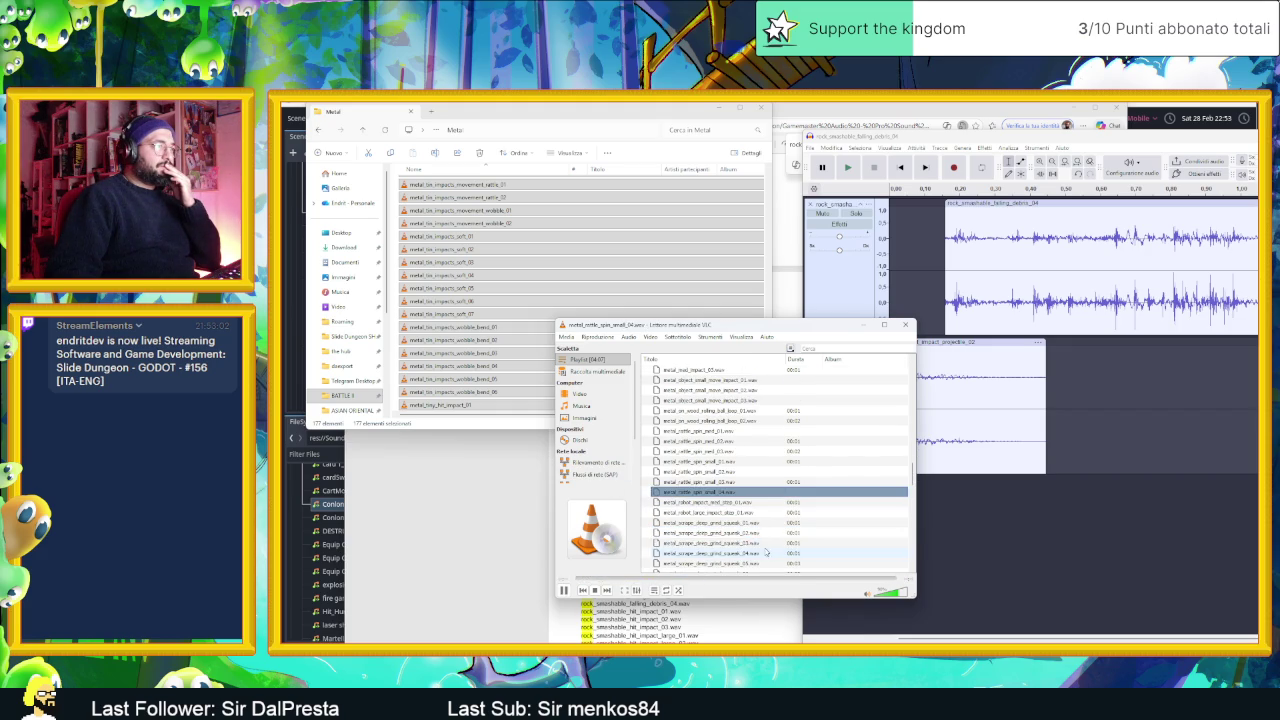
{"action": "scroll", "coordinate": [754, 545], "scroll_direction": "down", "scroll_amount": 2}
{"action": "double_click", "coordinate": [745, 523]}
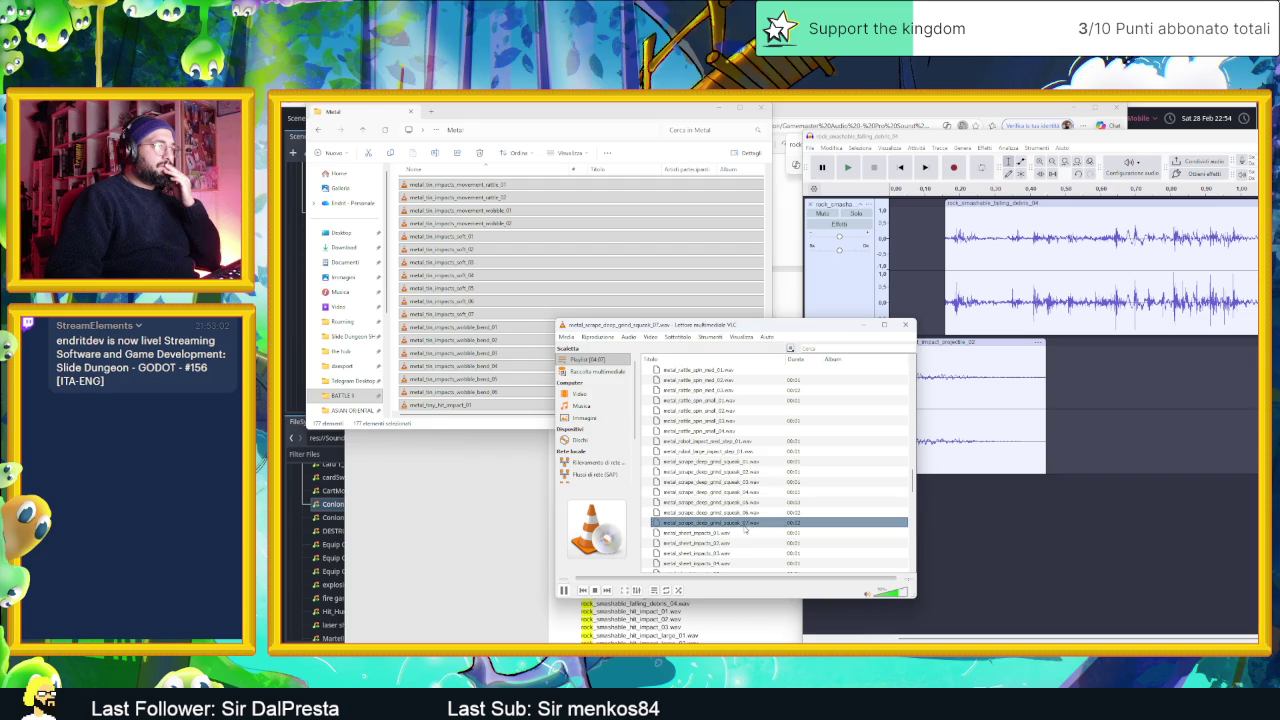
{"action": "double_click", "coordinate": [740, 545]}
{"action": "scroll", "coordinate": [735, 540], "scroll_direction": "down", "scroll_amount": 3}
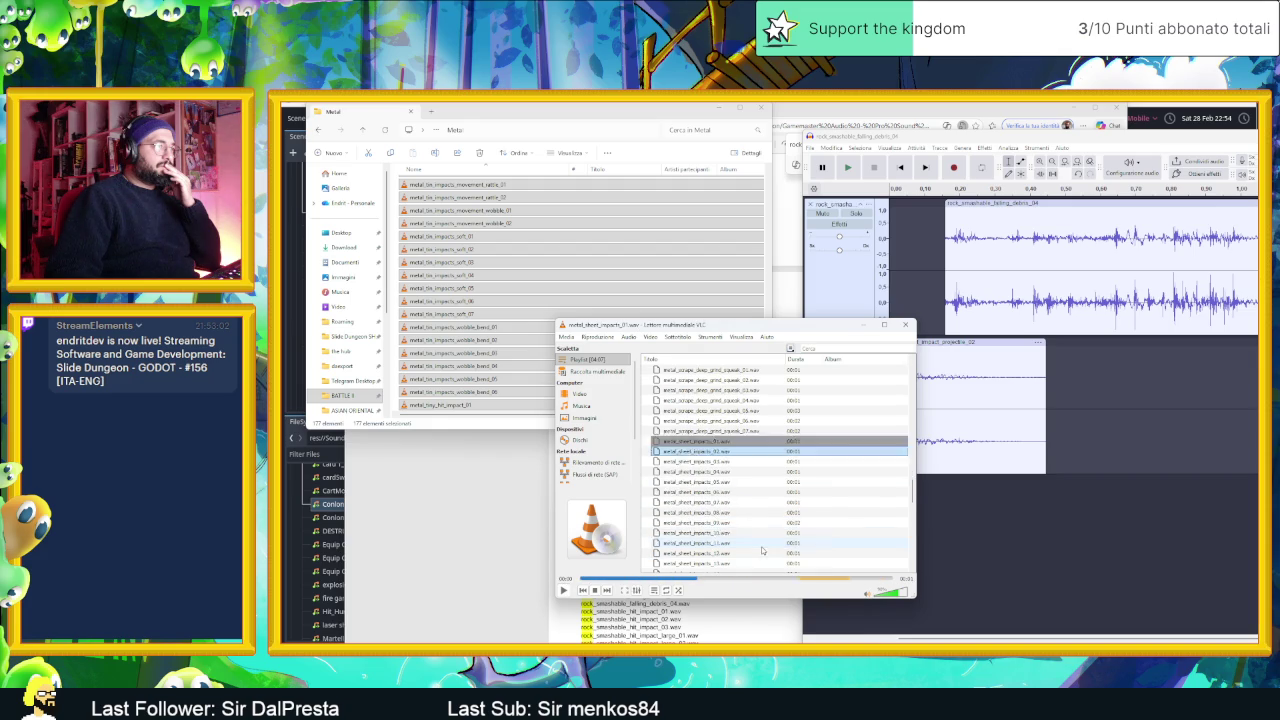
{"action": "double_click", "coordinate": [730, 523]}
{"action": "scroll", "coordinate": [730, 528], "scroll_direction": "down", "scroll_amount": 5}
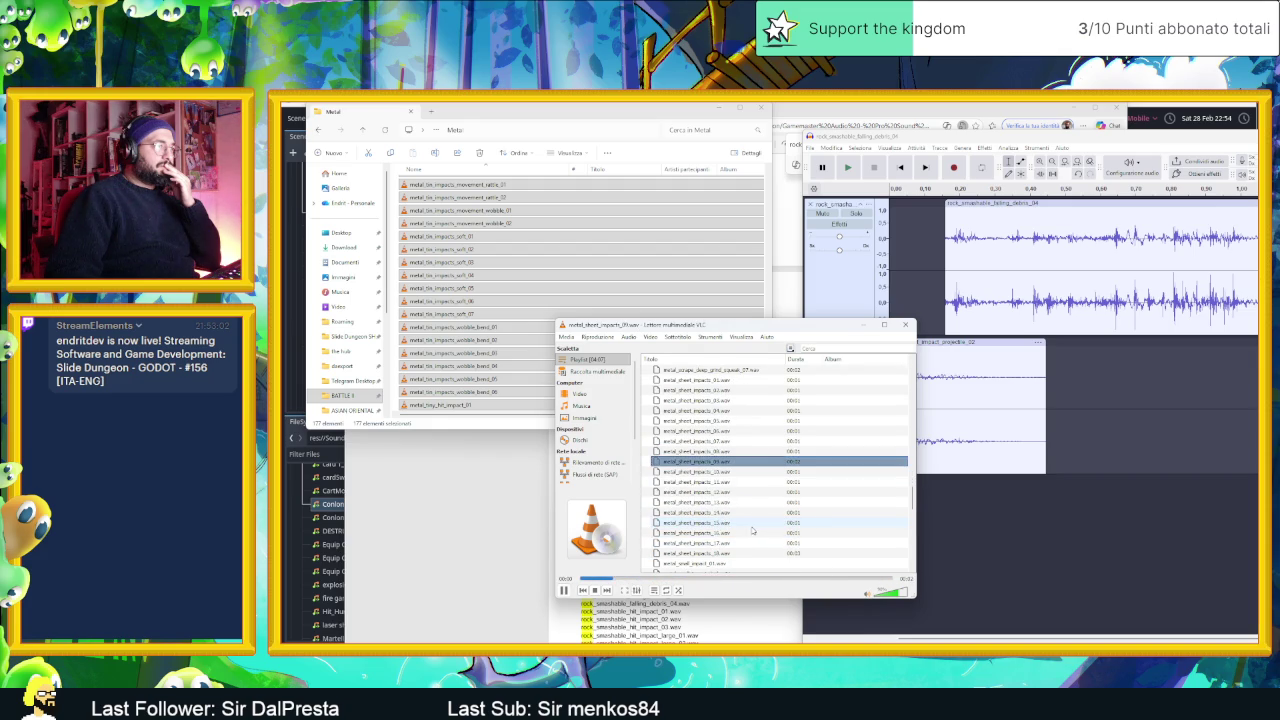
{"action": "double_click", "coordinate": [728, 533]}
- Audition a later small movement clip, tin_impacts_hit_hard_01, tin_impacts_wobble_bend_01 and robot_impact_mid_step_01
{"action": "scroll", "coordinate": [735, 534], "scroll_direction": "down", "scroll_amount": 3}
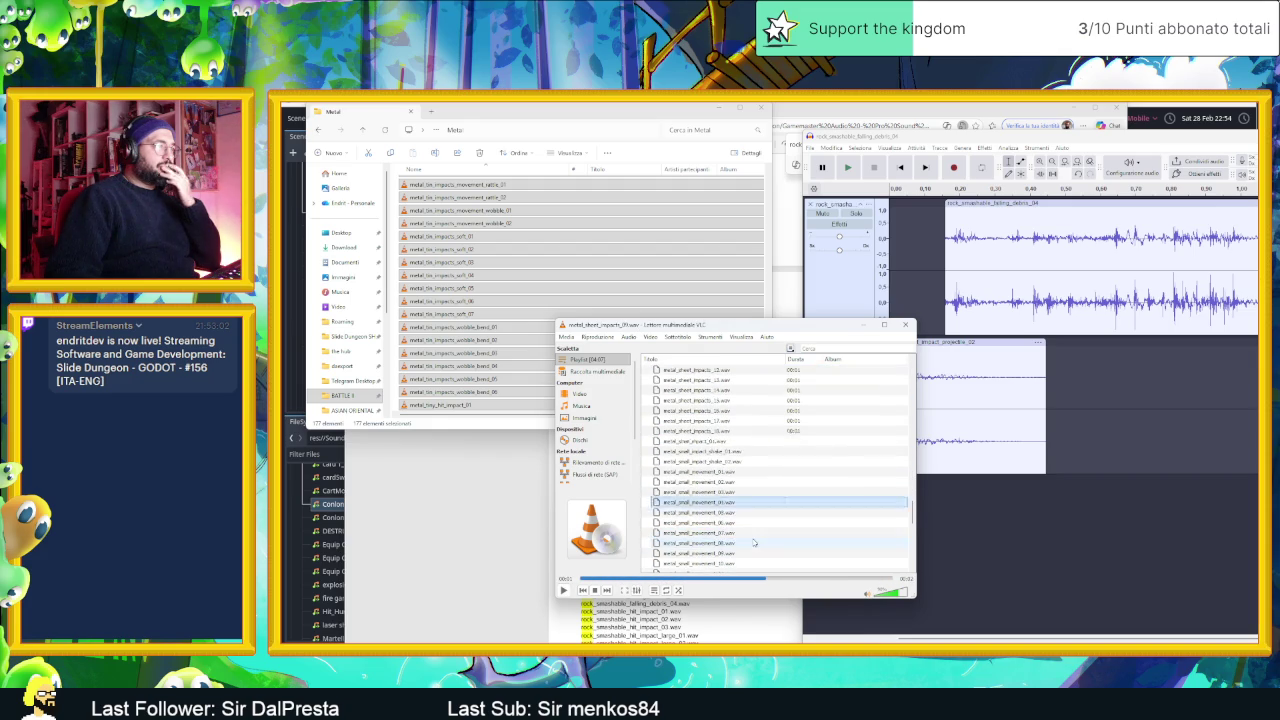
{"action": "double_click", "coordinate": [738, 533]}
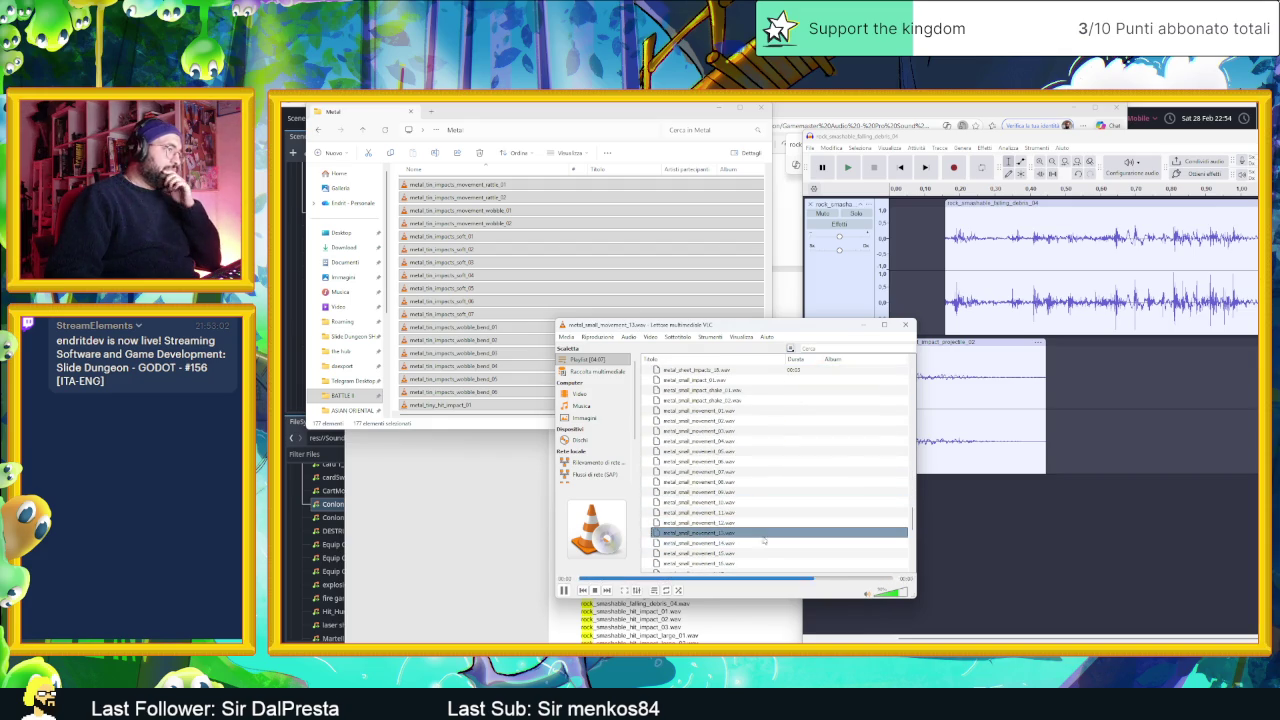
{"action": "scroll", "coordinate": [732, 528], "scroll_direction": "down", "scroll_amount": 4}
{"action": "double_click", "coordinate": [757, 543]}
{"action": "scroll", "coordinate": [757, 545], "scroll_direction": "down", "scroll_amount": 4}
{"action": "scroll", "coordinate": [757, 547], "scroll_direction": "down", "scroll_amount": 1}
{"action": "double_click", "coordinate": [740, 553]}
{"action": "scroll", "coordinate": [740, 553], "scroll_direction": "up", "scroll_amount": 1}
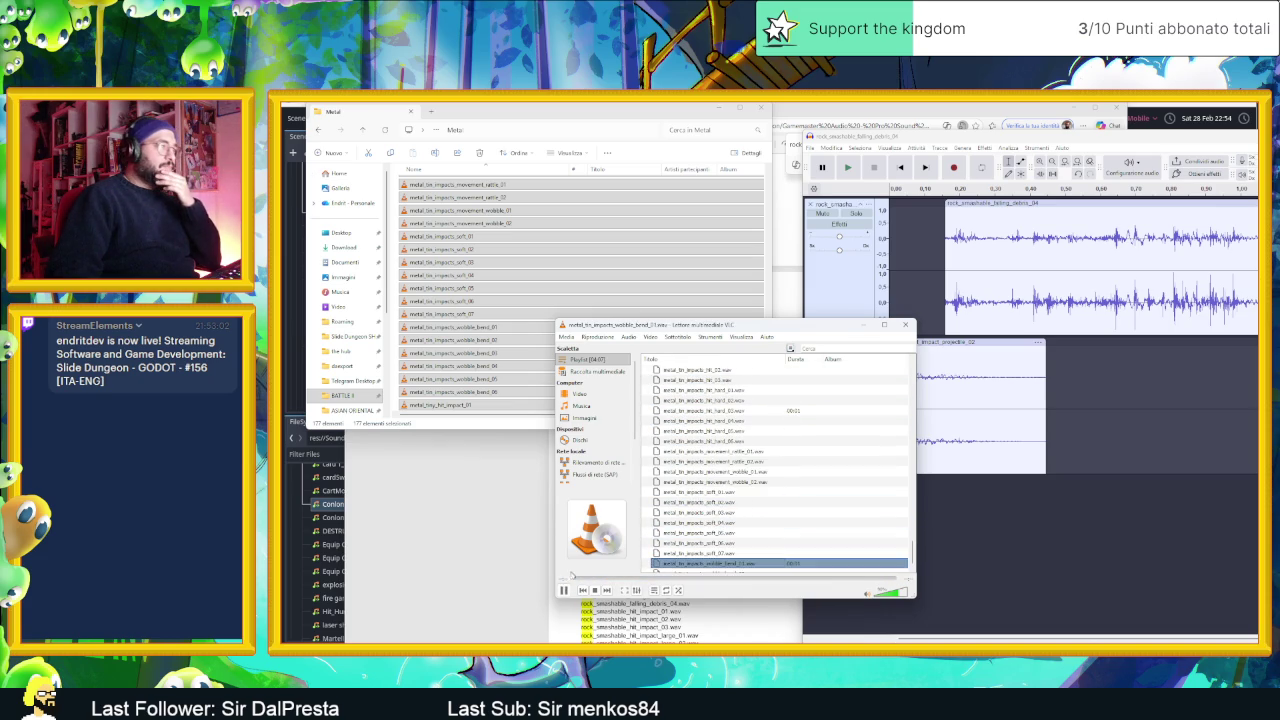
{"action": "scroll", "coordinate": [740, 470], "scroll_direction": "up", "scroll_amount": 9}
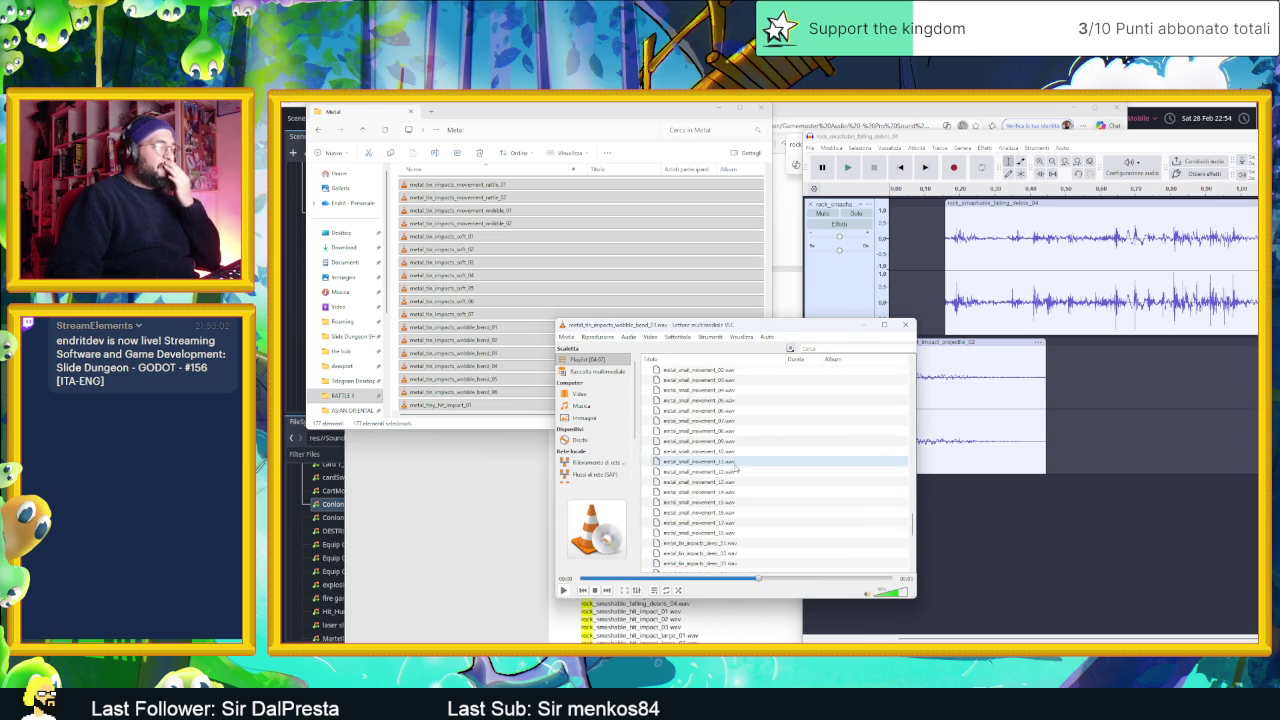
{"action": "scroll", "coordinate": [740, 455], "scroll_direction": "up", "scroll_amount": 5}
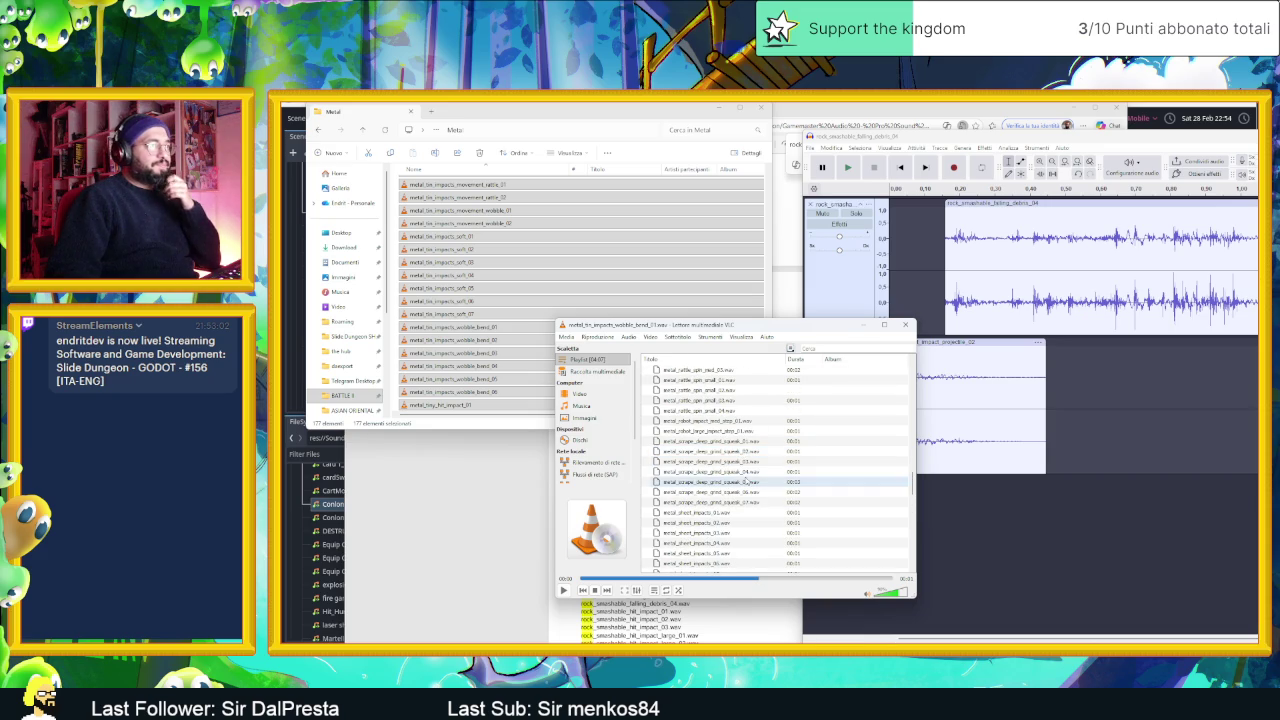
{"action": "double_click", "coordinate": [750, 423]}
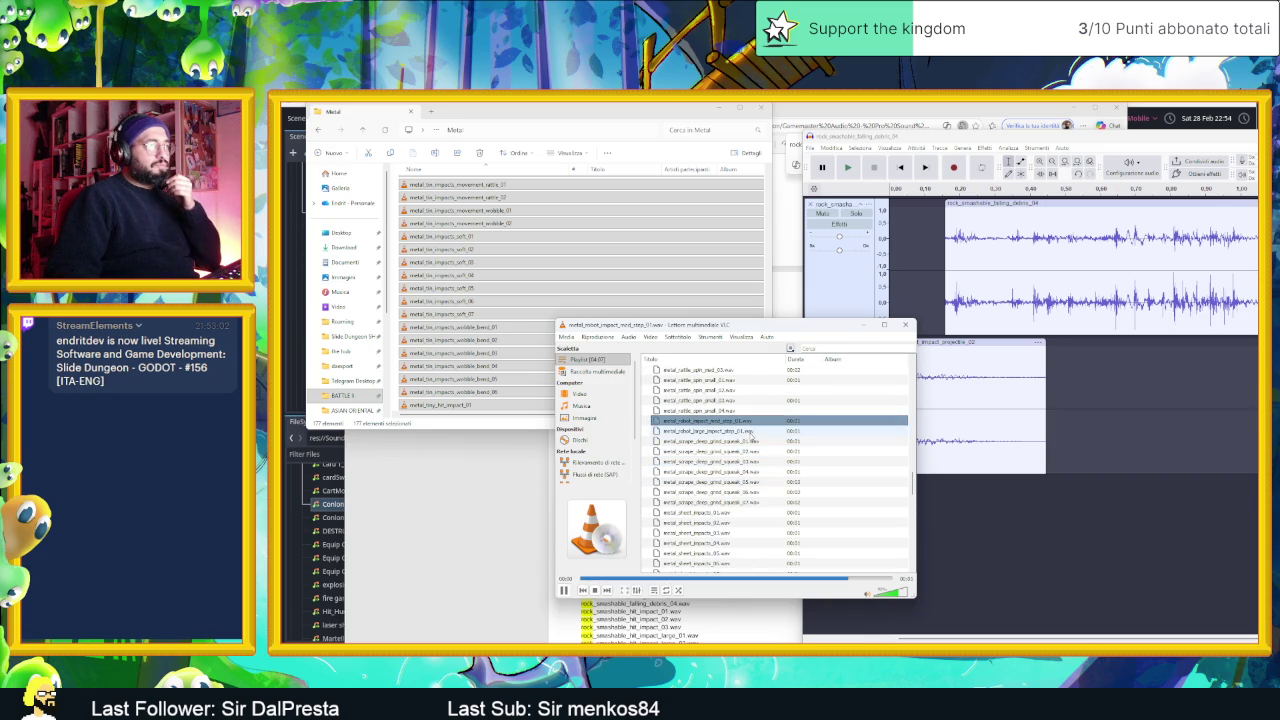
- Audition metal_on_wood_rolling_ball_loop_01, then settle on rolling_ball_loop_02
{"action": "scroll", "coordinate": [765, 422], "scroll_direction": "up", "scroll_amount": 2}
{"action": "left_click", "coordinate": [768, 392]}
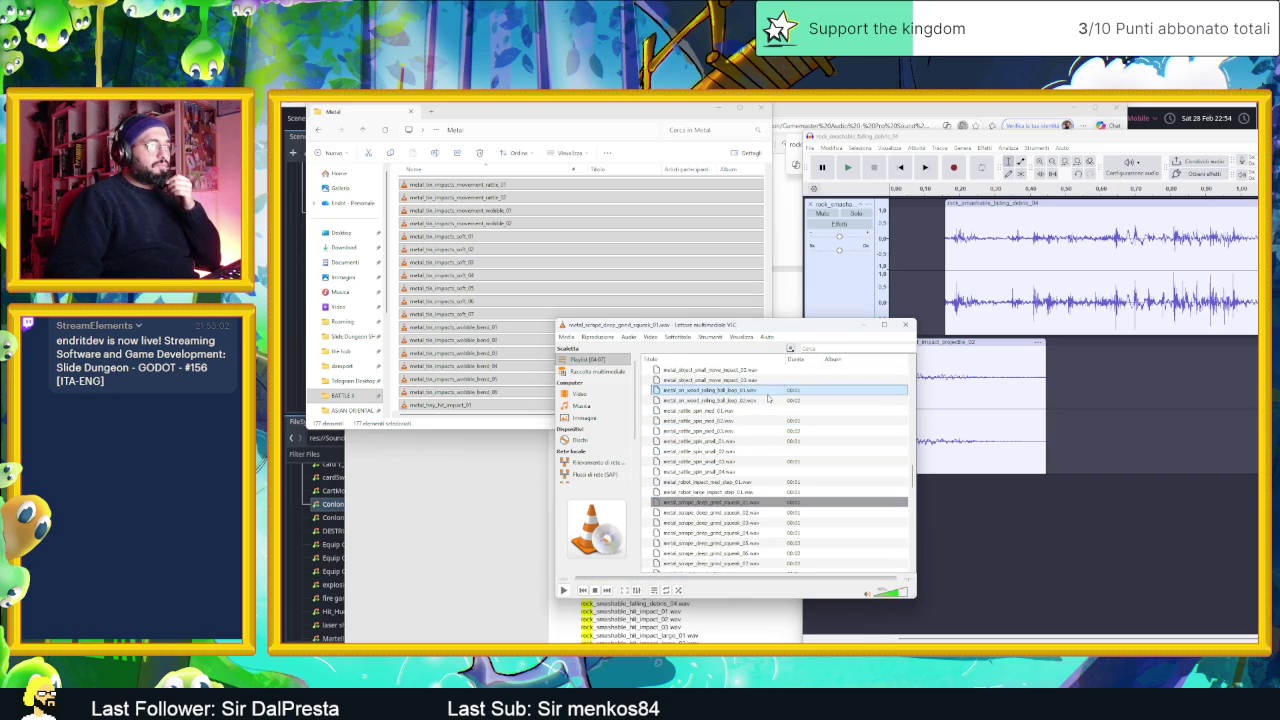
{"action": "double_click", "coordinate": [768, 392]}
{"action": "left_click", "coordinate": [785, 501]}
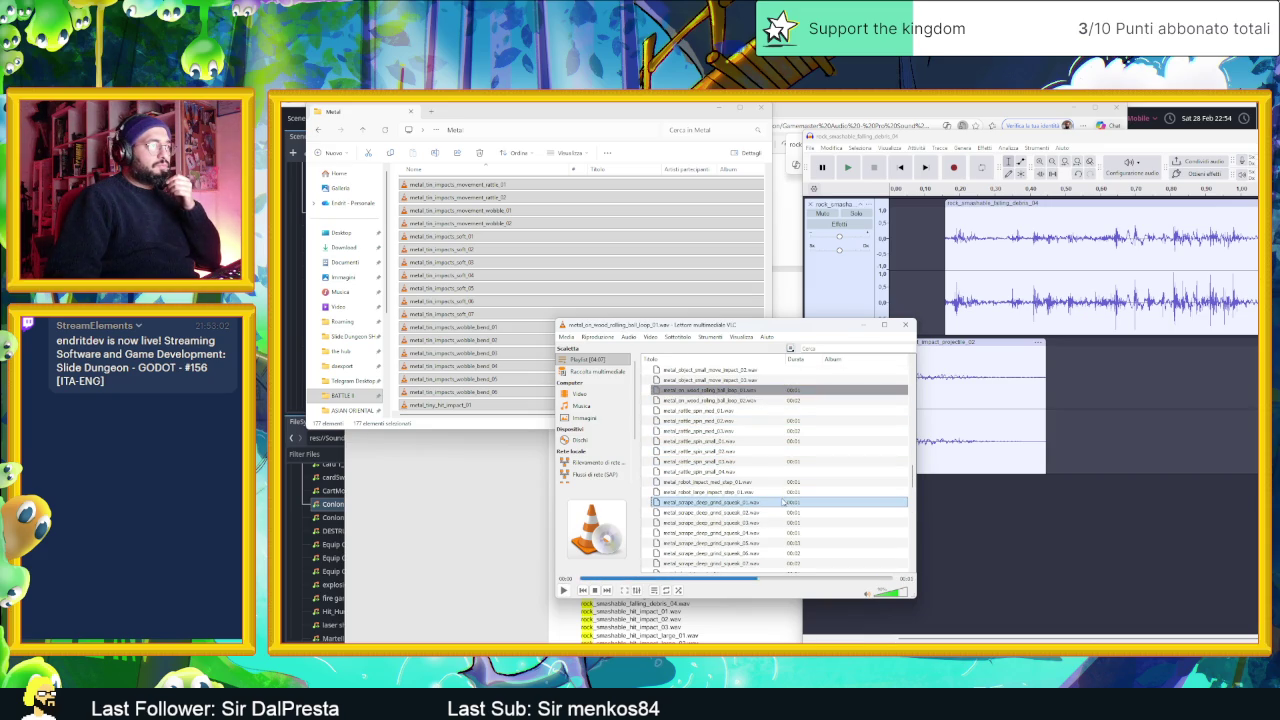
{"action": "scroll", "coordinate": [785, 470], "scroll_direction": "up", "scroll_amount": 2}
{"action": "left_click", "coordinate": [780, 481]}
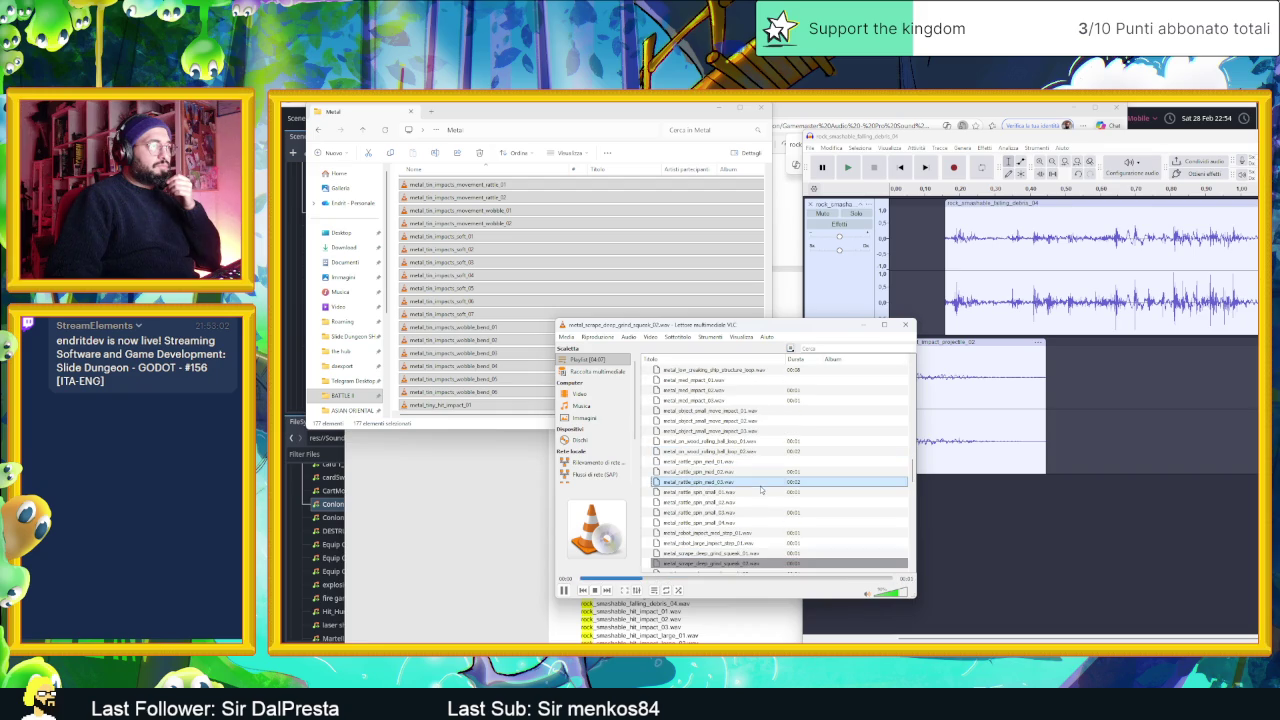
{"action": "double_click", "coordinate": [740, 441]}
{"action": "left_click", "coordinate": [716, 452]}
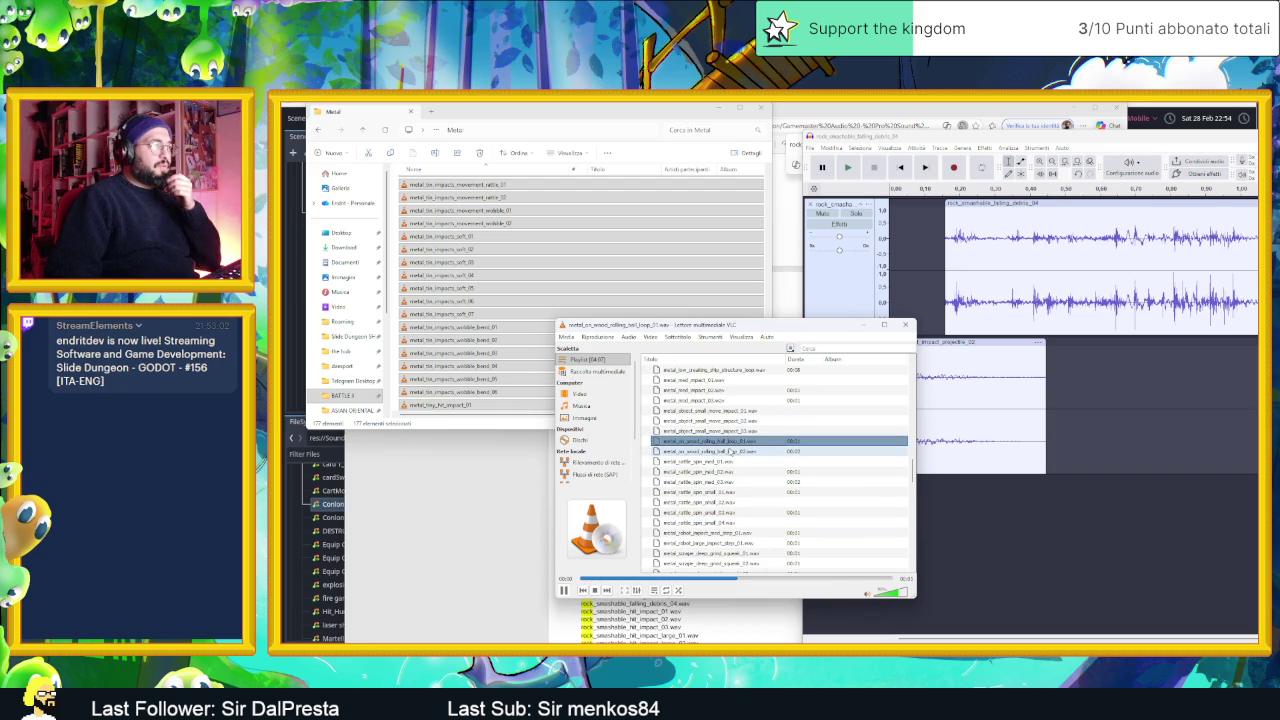
{"action": "double_click", "coordinate": [690, 452]}
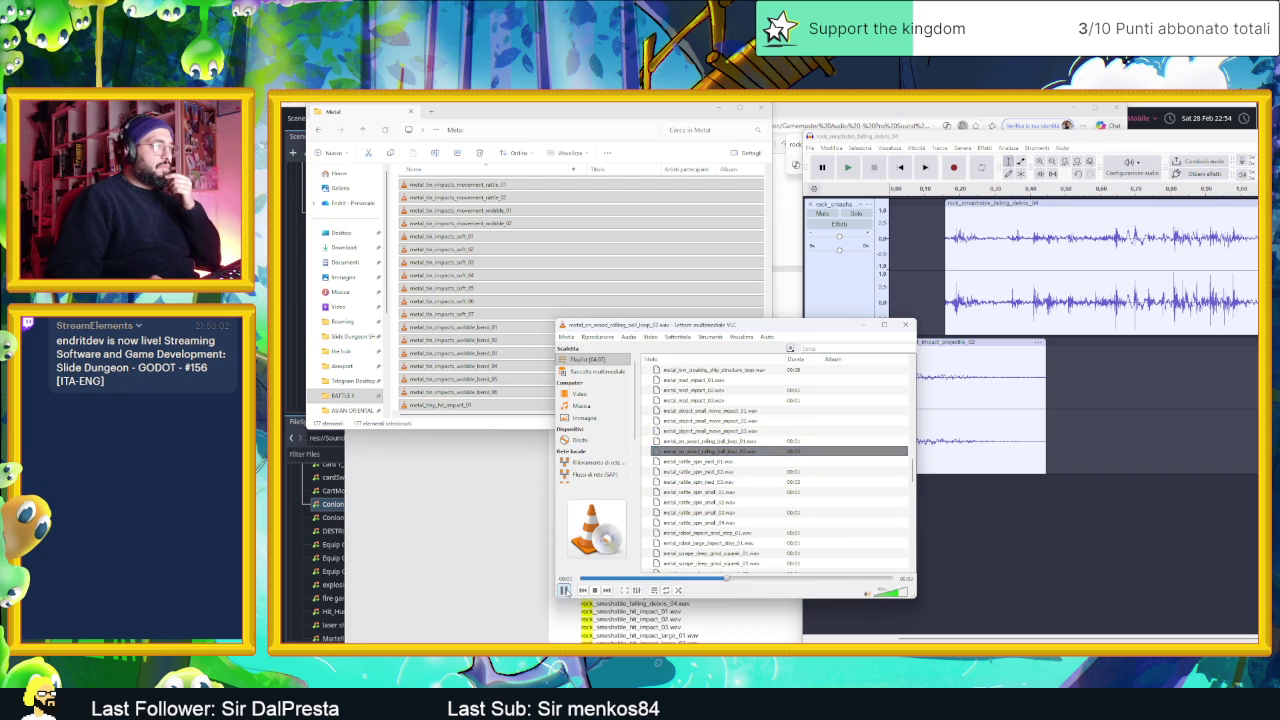
{"action": "left_click", "coordinate": [506, 320]}
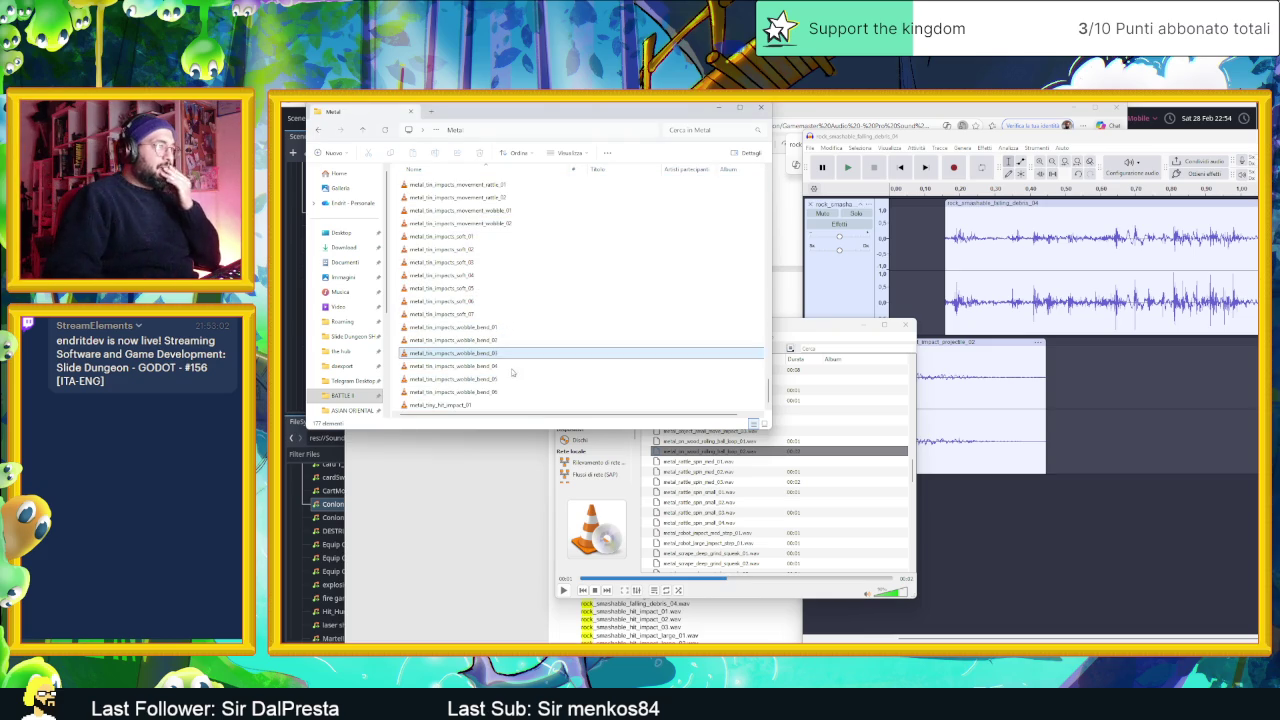
- Drag metal_on_wood_rolling_ball_loop_02 from the Metal folder into Audacity as a third track
{"action": "left_click", "coordinate": [497, 313]}
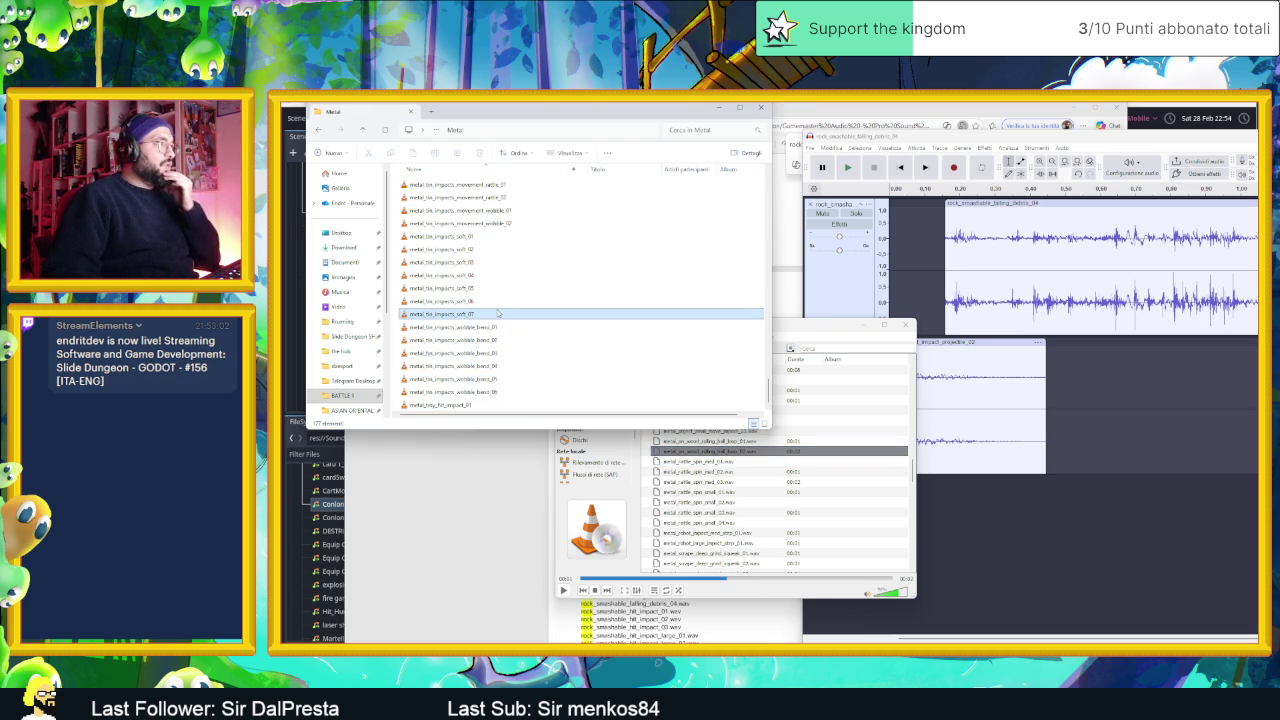
{"action": "scroll", "coordinate": [497, 313], "scroll_direction": "up", "scroll_amount": 3}
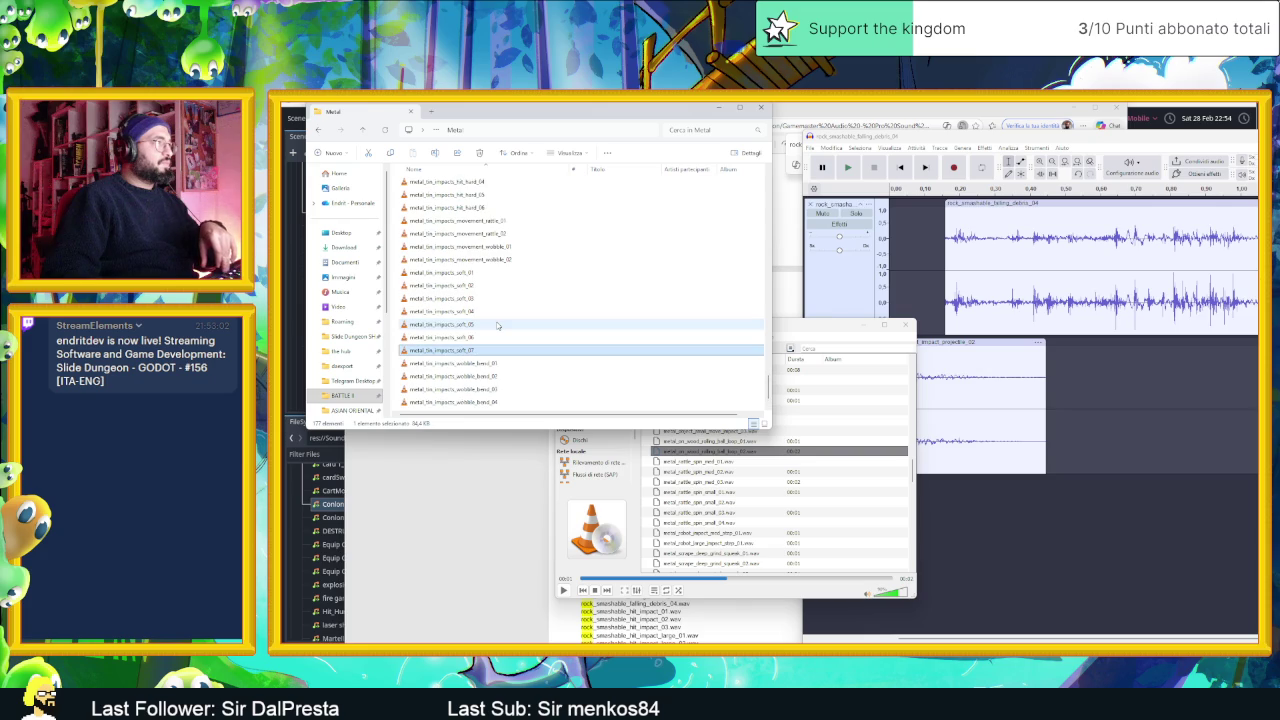
{"action": "scroll", "coordinate": [497, 325], "scroll_direction": "up", "scroll_amount": 6}
{"action": "scroll", "coordinate": [497, 325], "scroll_direction": "up", "scroll_amount": 10}
{"action": "scroll", "coordinate": [497, 325], "scroll_direction": "up", "scroll_amount": 10}
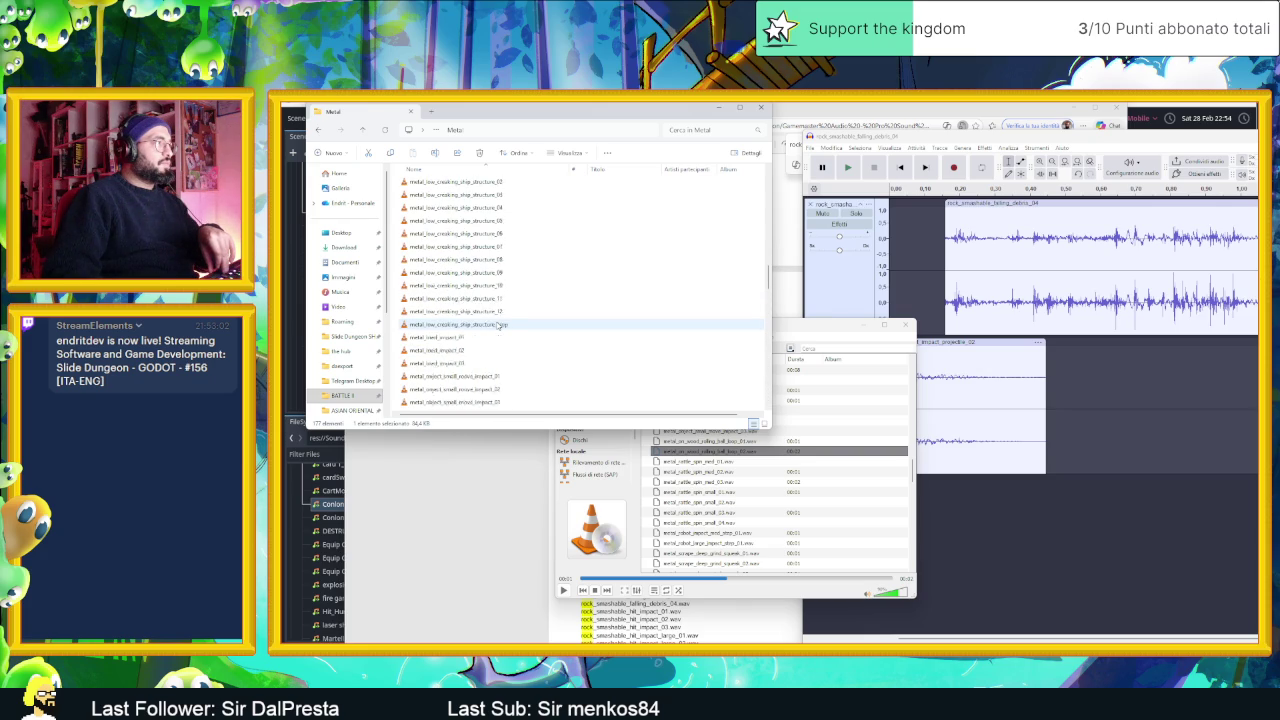
{"action": "scroll", "coordinate": [497, 325], "scroll_direction": "down", "scroll_amount": 15}
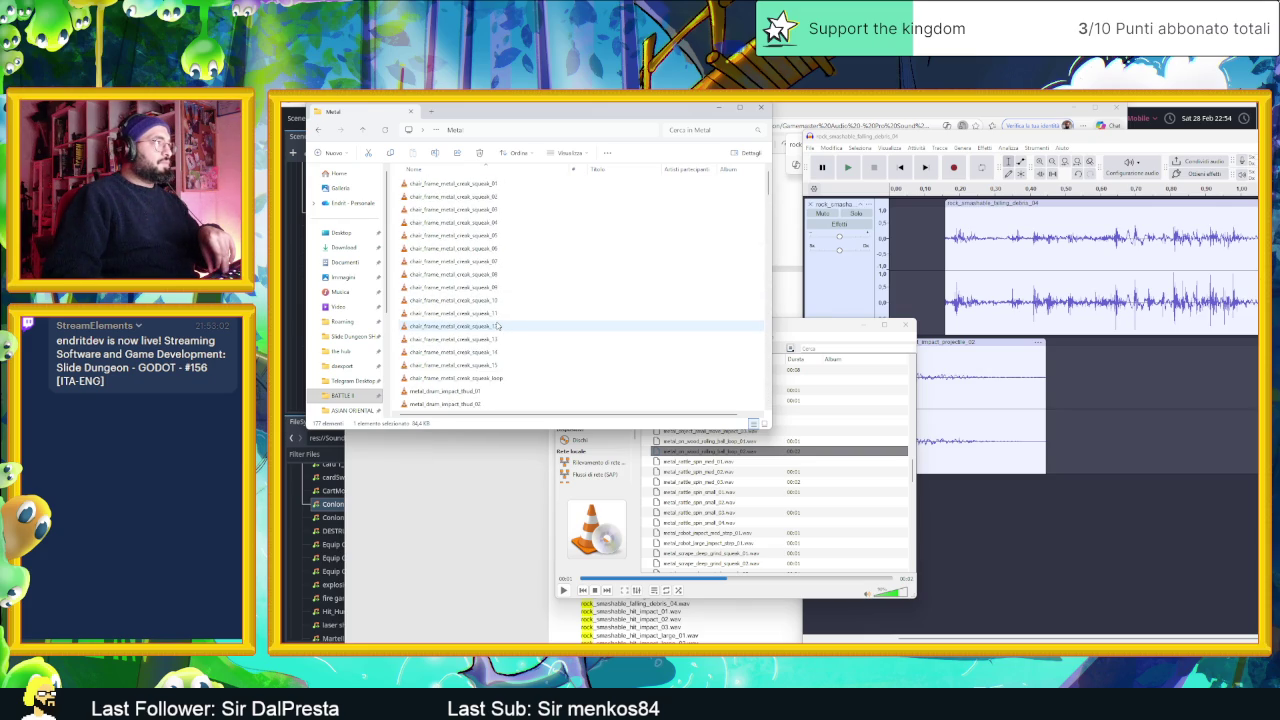
{"action": "scroll", "coordinate": [493, 327], "scroll_direction": "down", "scroll_amount": 5}
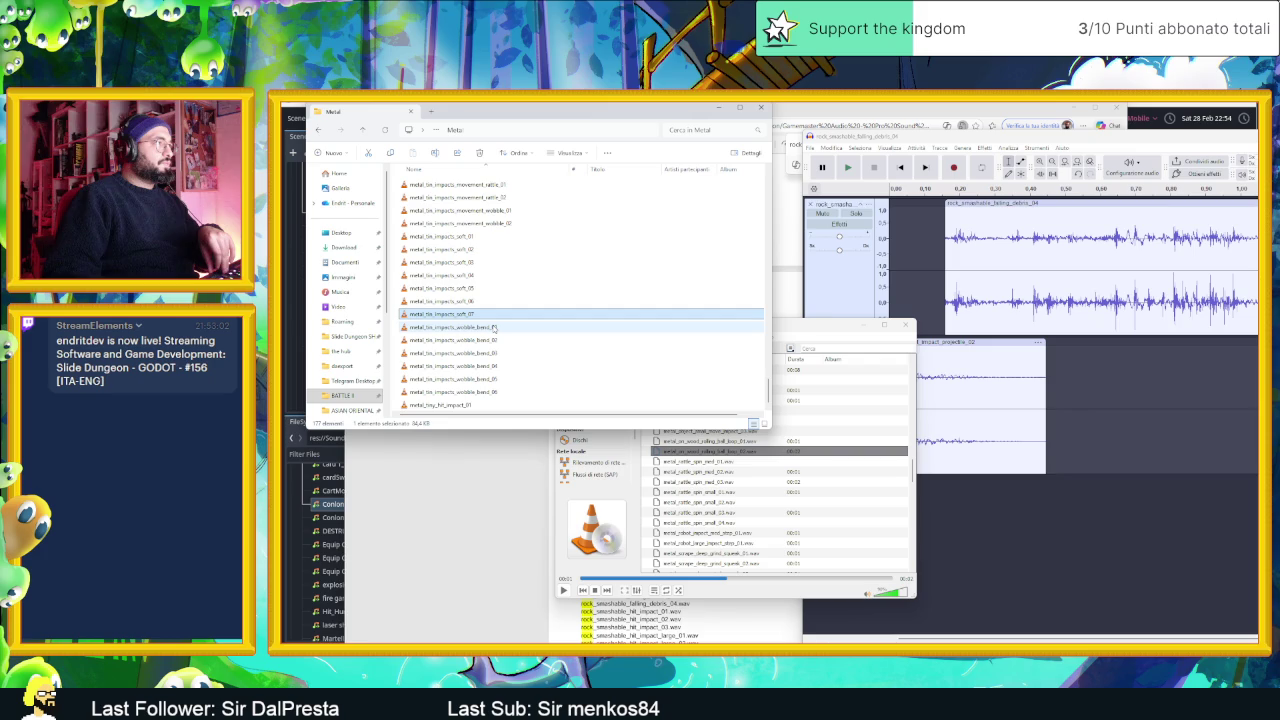
{"action": "scroll", "coordinate": [493, 327], "scroll_direction": "up", "scroll_amount": 5}
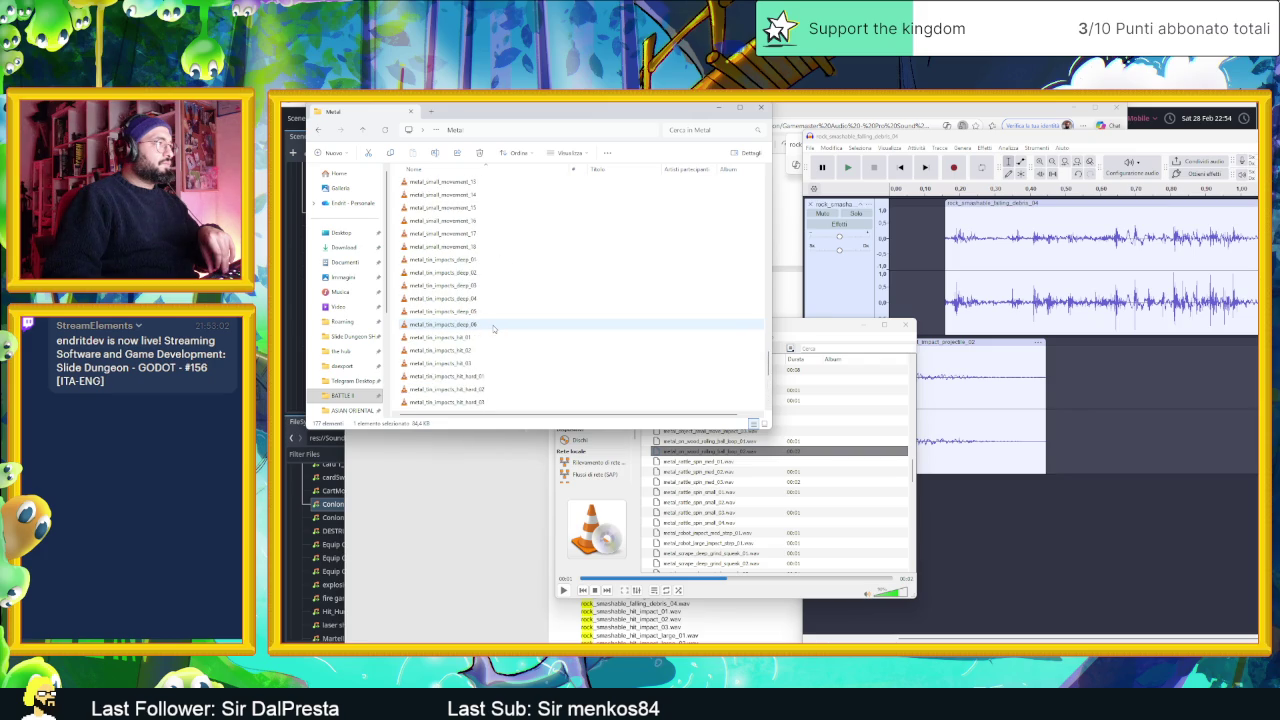
{"action": "scroll", "coordinate": [493, 327], "scroll_direction": "up", "scroll_amount": 10}
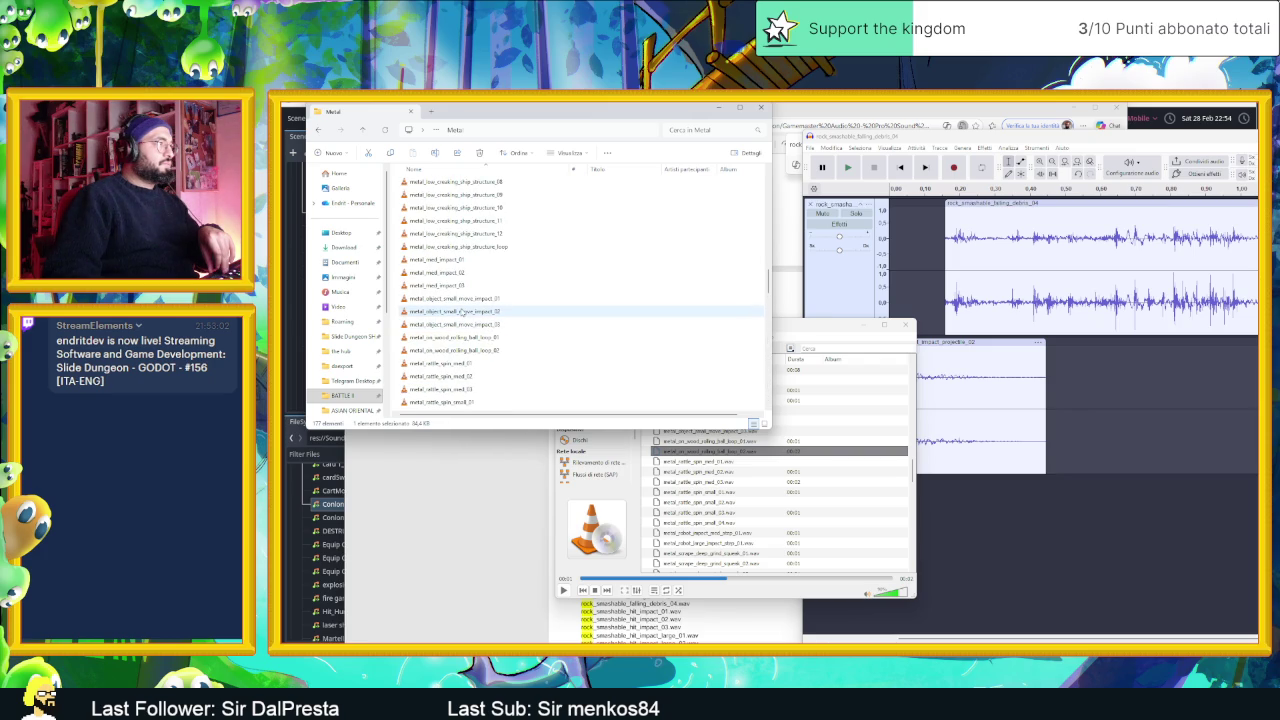
{"action": "scroll", "coordinate": [459, 311], "scroll_direction": "up", "scroll_amount": 4}
{"action": "scroll", "coordinate": [460, 272], "scroll_direction": "down", "scroll_amount": 6}
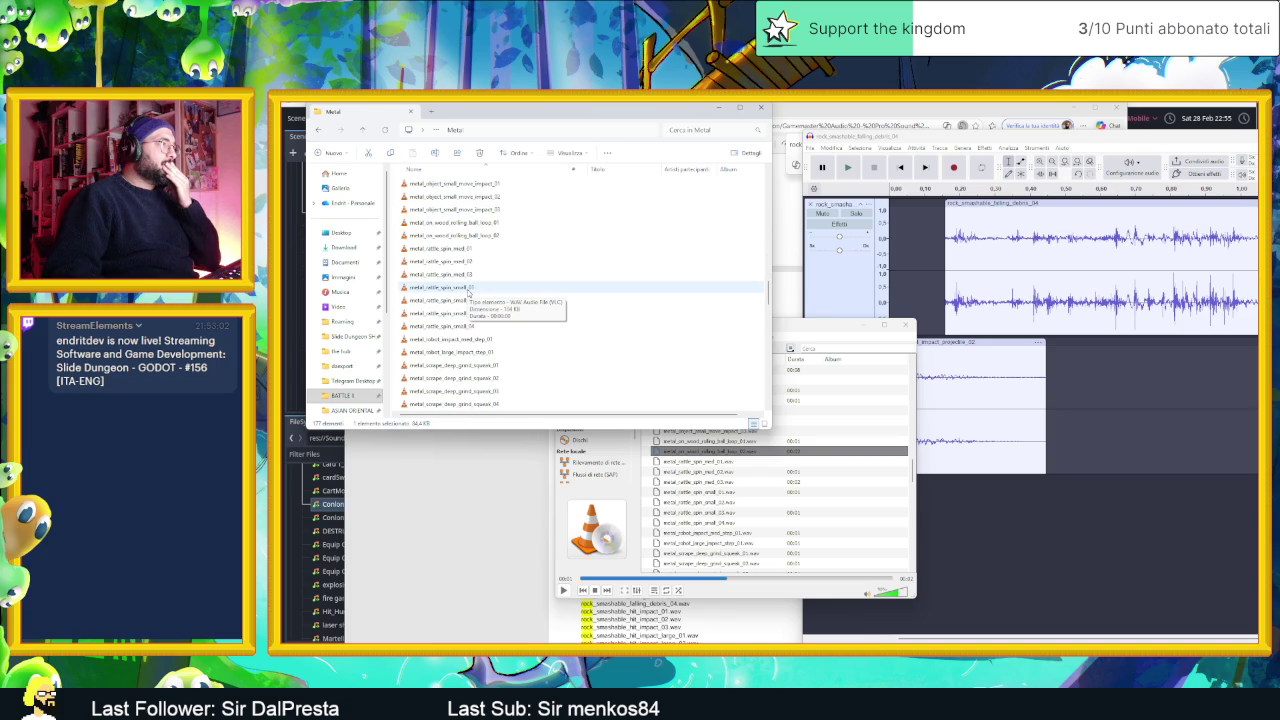
{"action": "left_click_drag", "start_coordinate": [448, 236], "coordinate": [1085, 560]}
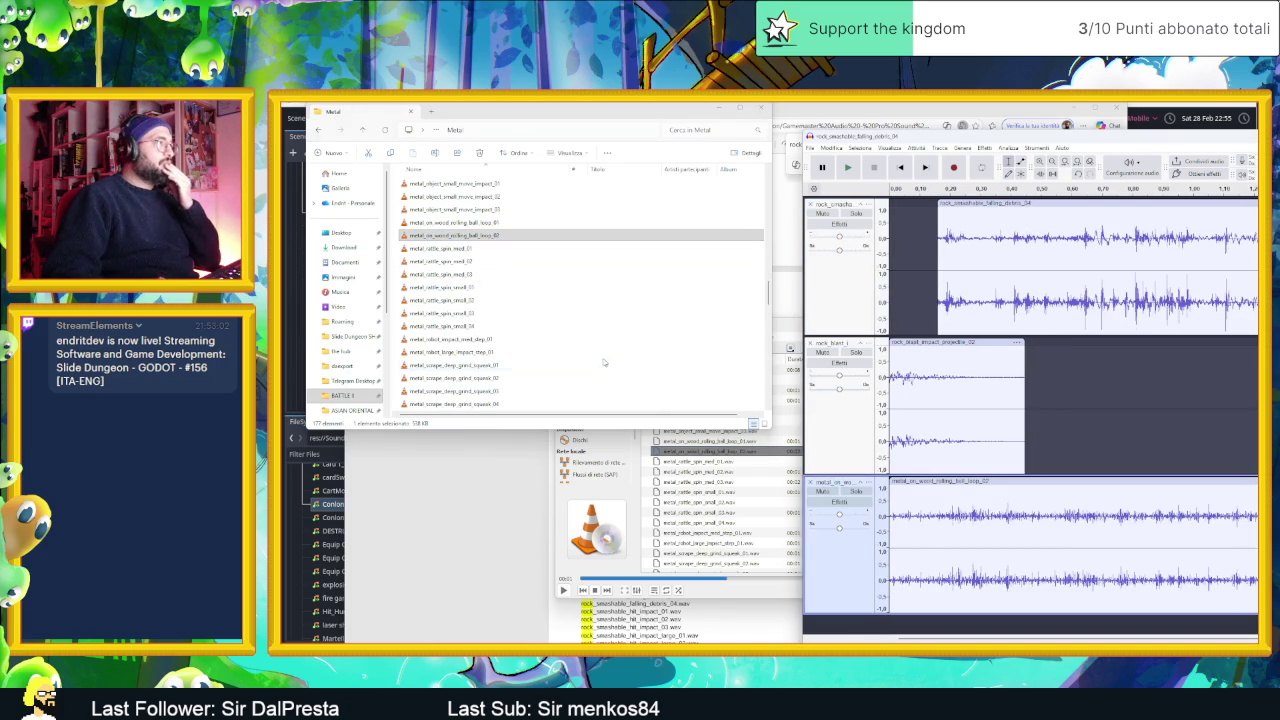
{"action": "left_click", "coordinate": [740, 443]}
- Audition creaking ship structure clips 01, 03, 06 and 07 in VLC, skipping ahead within them
{"action": "scroll", "coordinate": [755, 453], "scroll_direction": "up", "scroll_amount": 4}
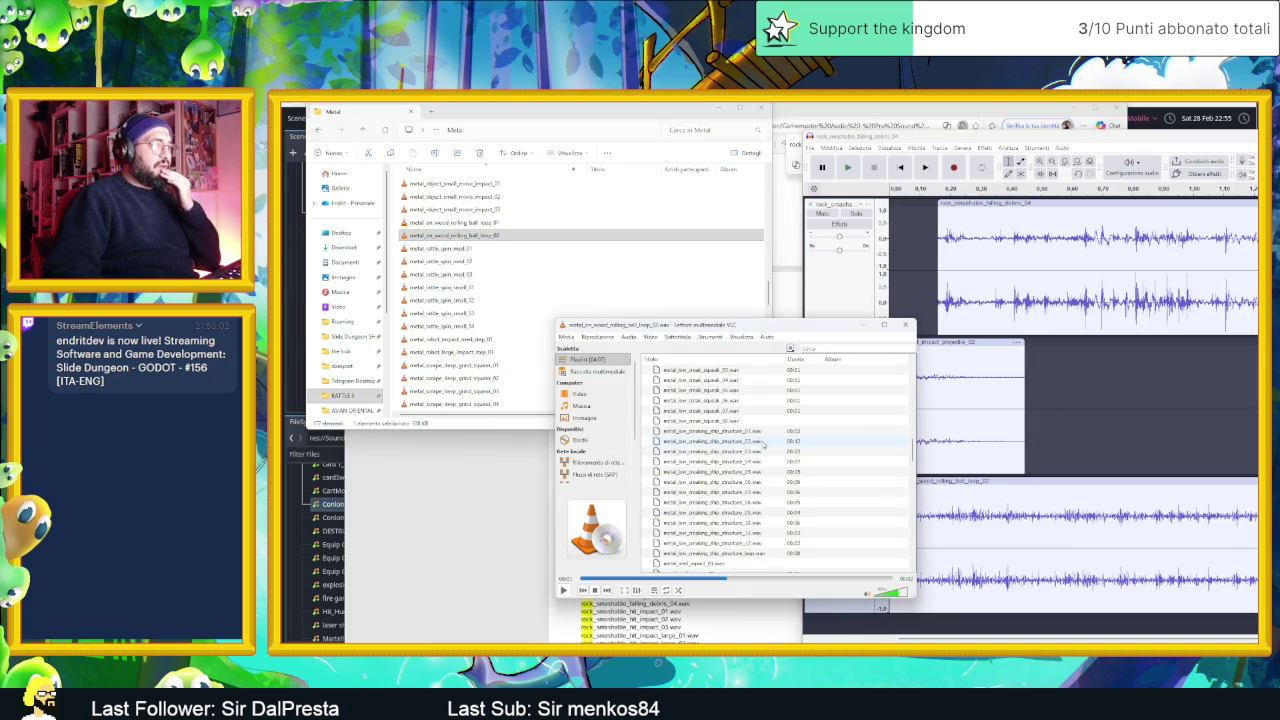
{"action": "double_click", "coordinate": [764, 432]}
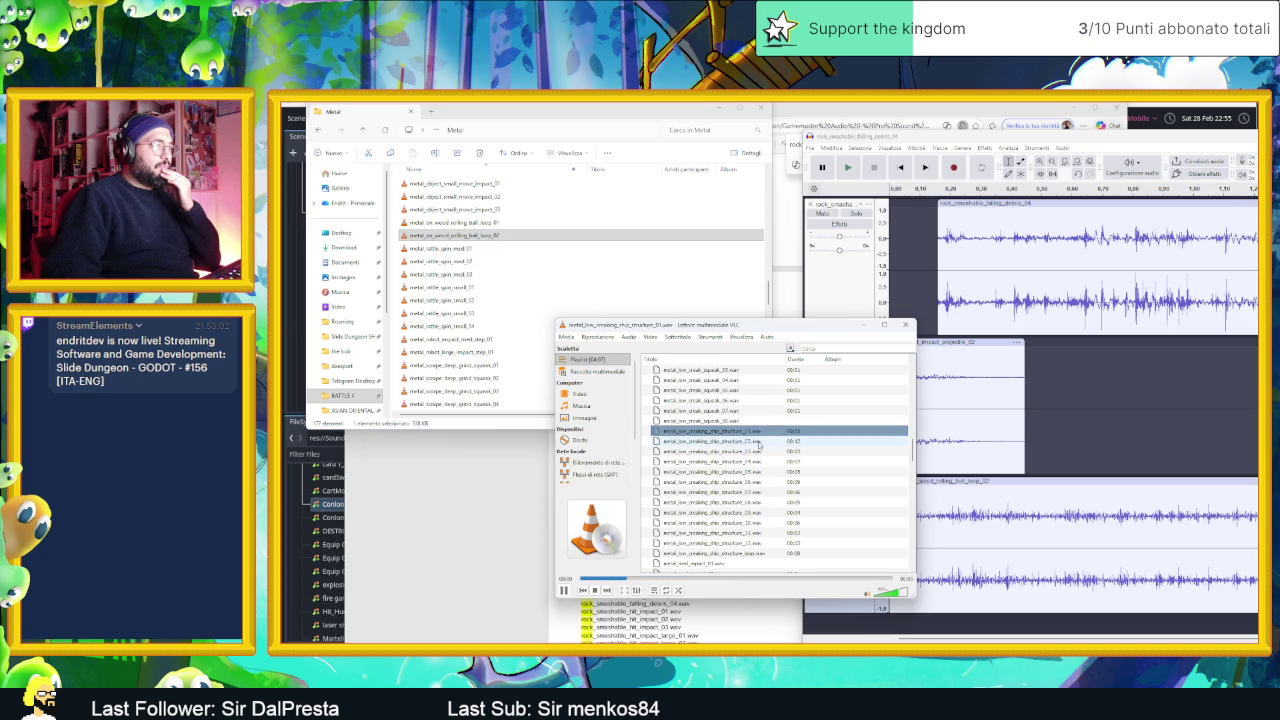
{"action": "left_click", "coordinate": [787, 580]}
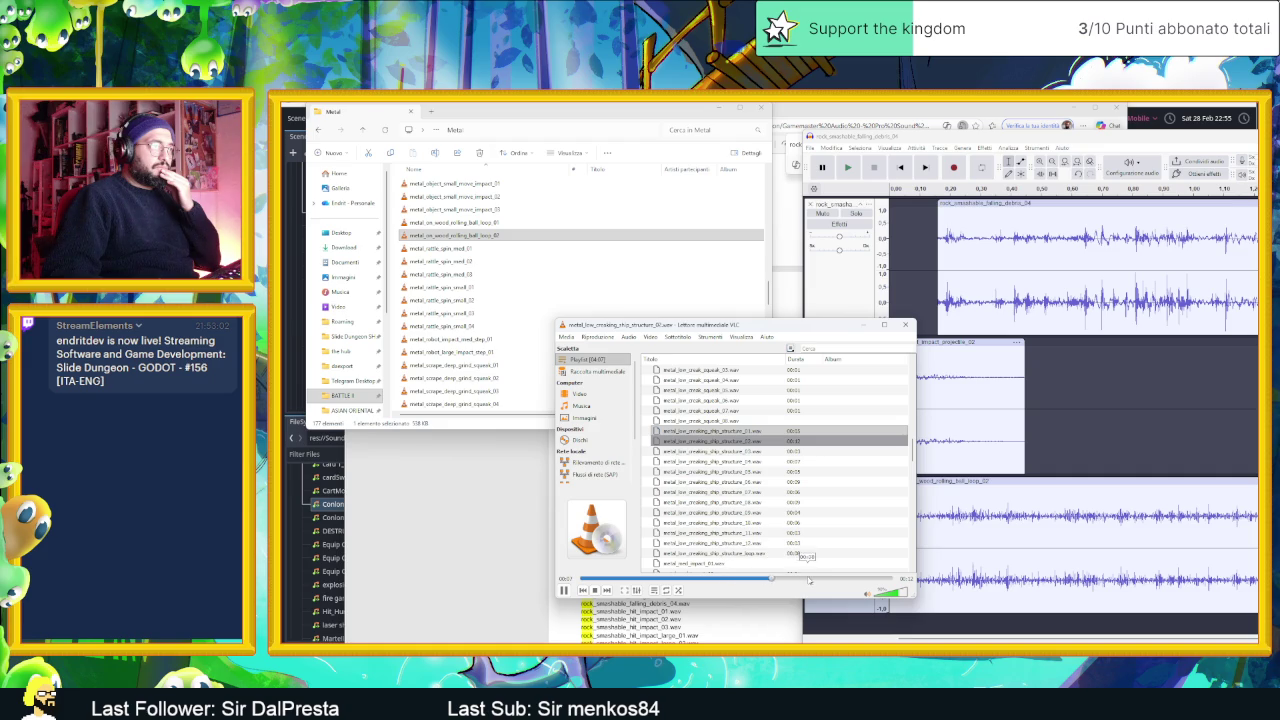
{"action": "left_click", "coordinate": [763, 452]}
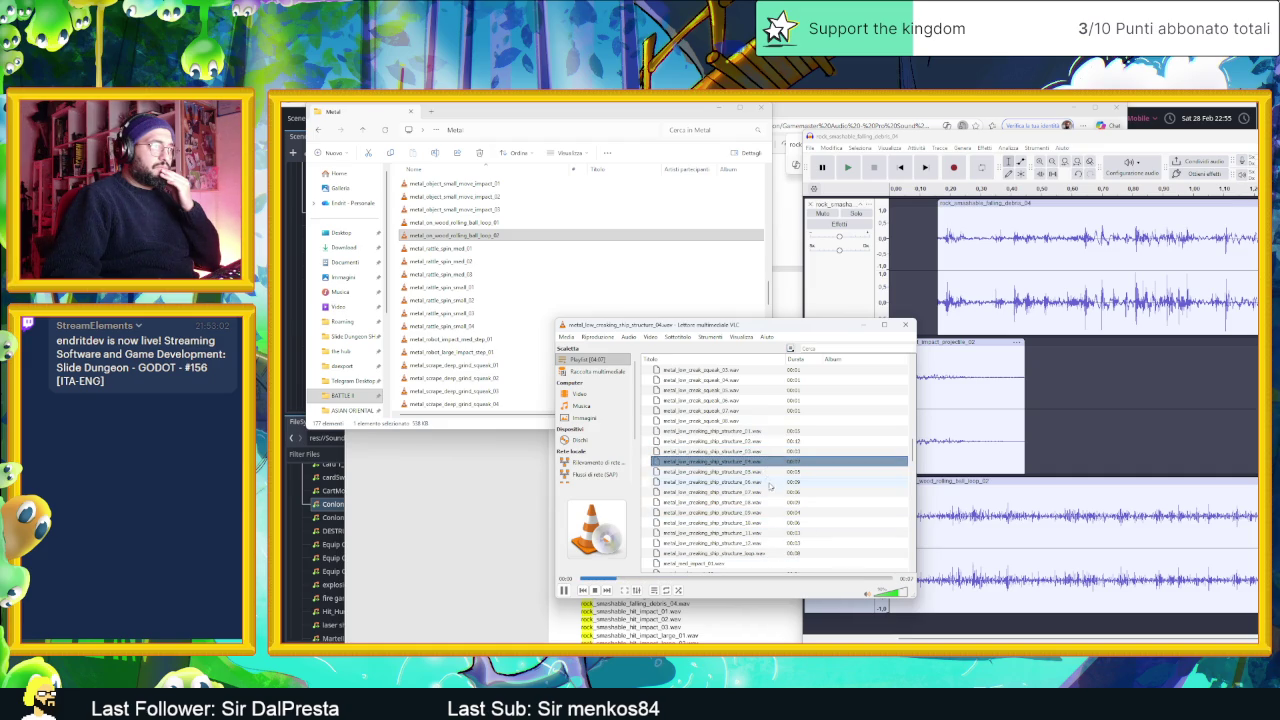
{"action": "key", "text": "n"}
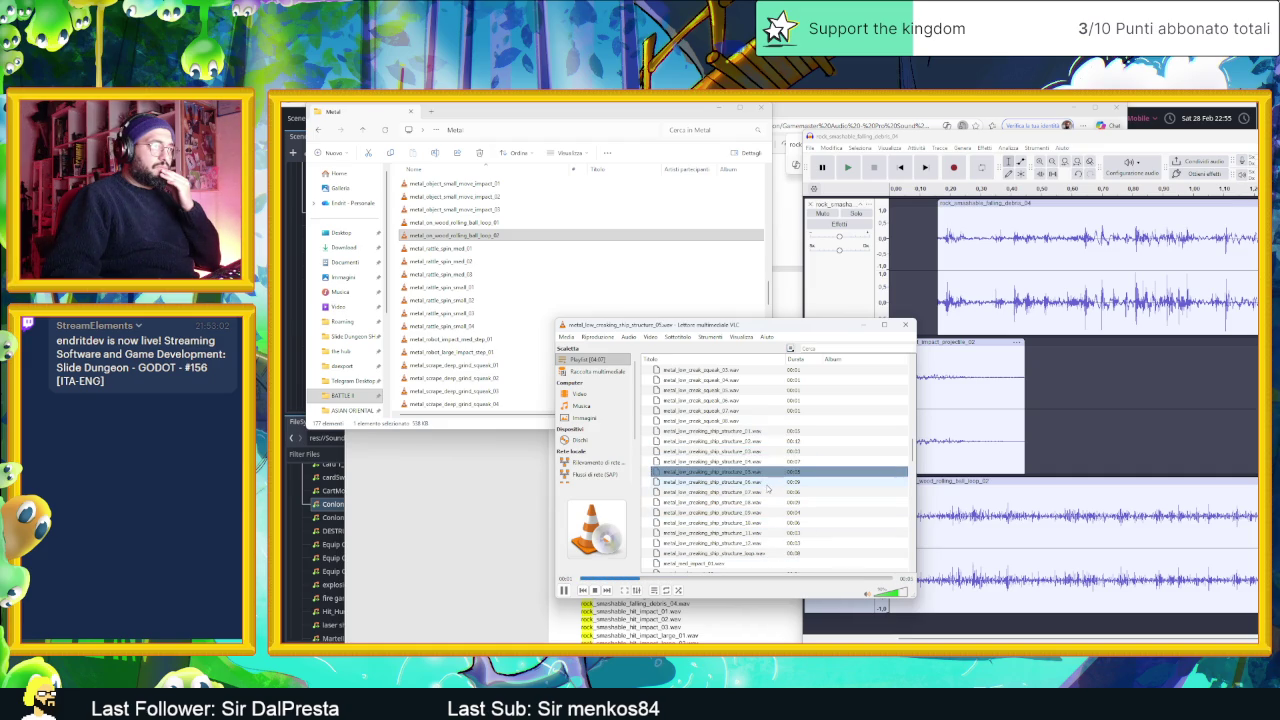
{"action": "double_click", "coordinate": [765, 483]}
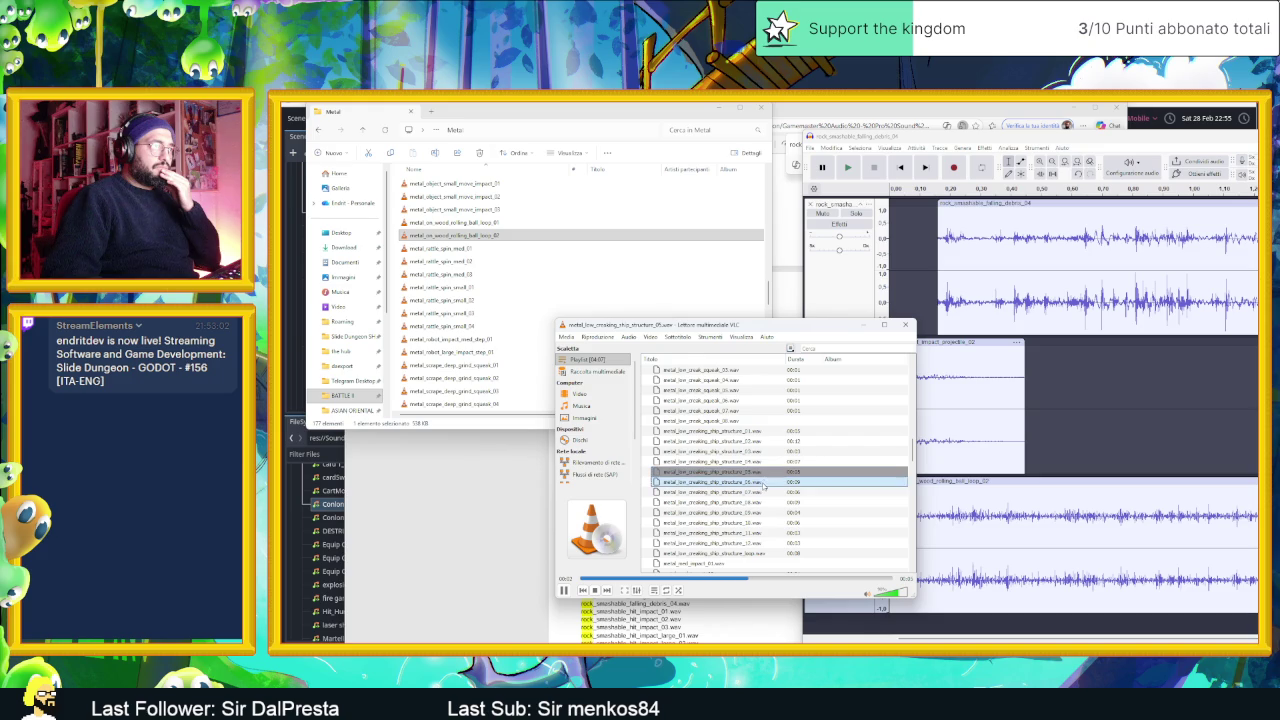
{"action": "double_click", "coordinate": [770, 493]}
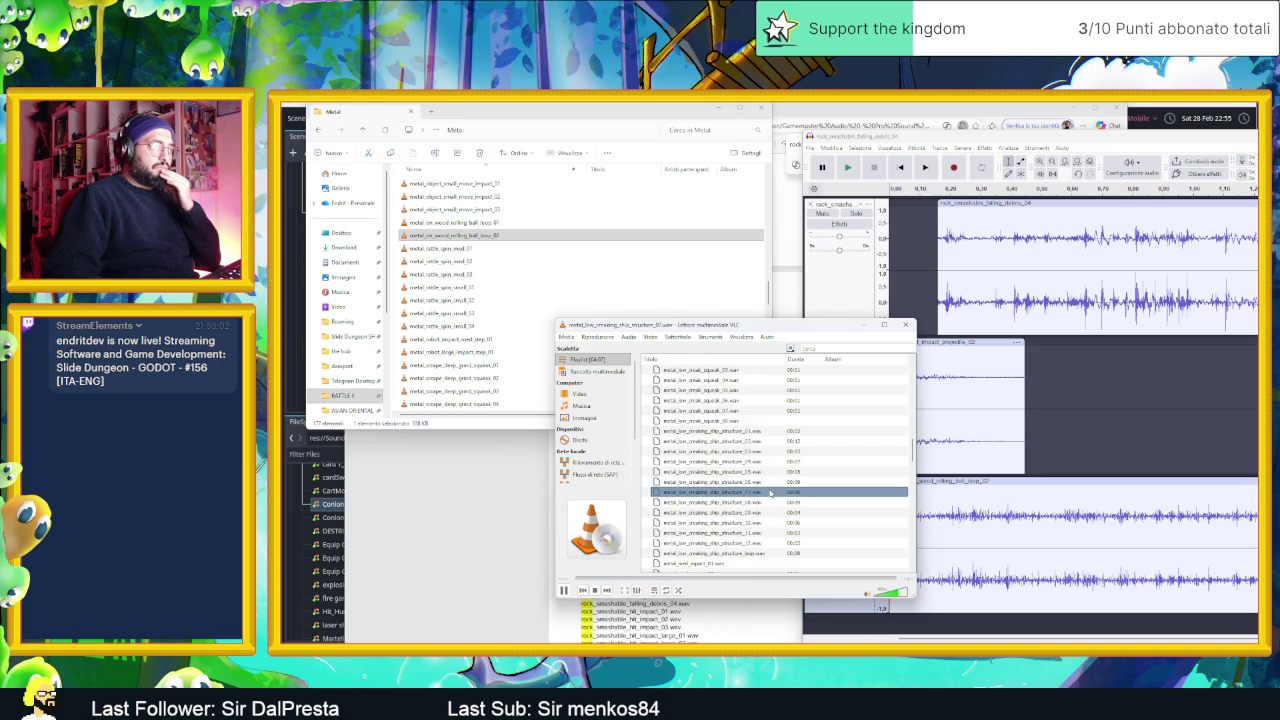
{"action": "left_click", "coordinate": [790, 578]}
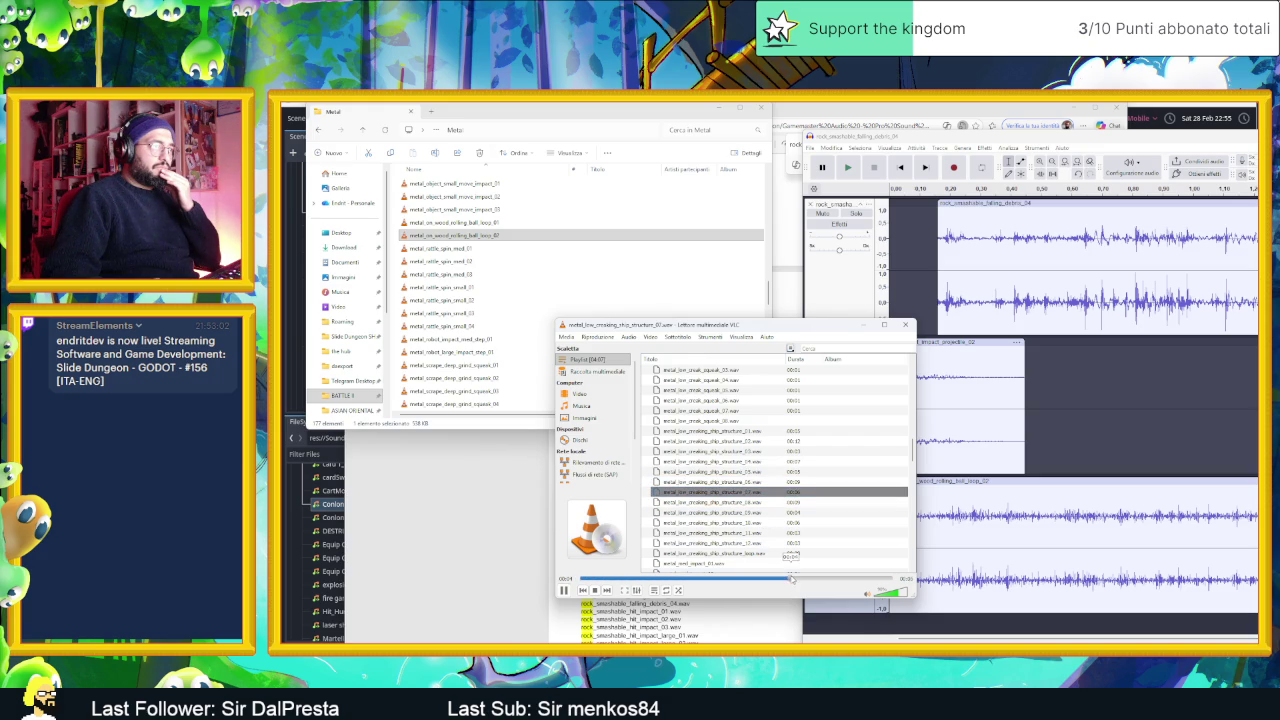
- Audition squeak_08, structure_10, structure_11 and the structure loop, then replay structure_01 from the start
{"action": "left_click", "coordinate": [754, 432]}
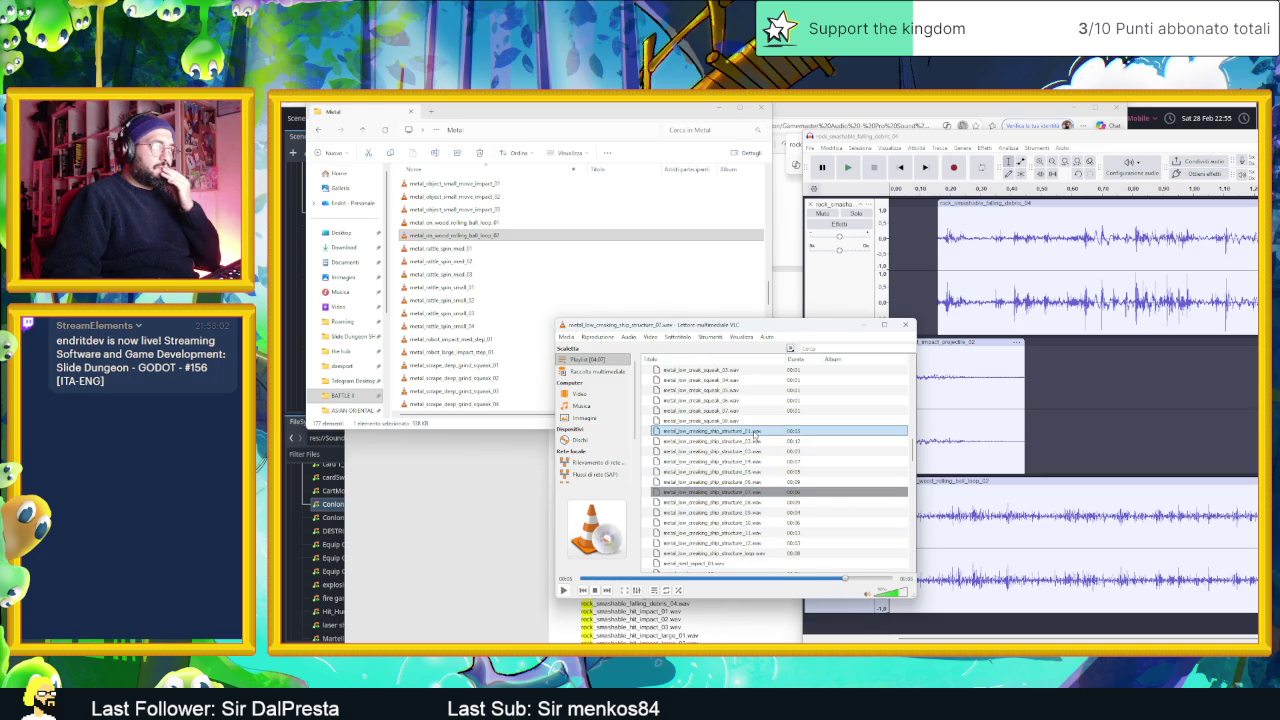
{"action": "double_click", "coordinate": [754, 434]}
{"action": "double_click", "coordinate": [745, 421]}
{"action": "double_click", "coordinate": [762, 432]}
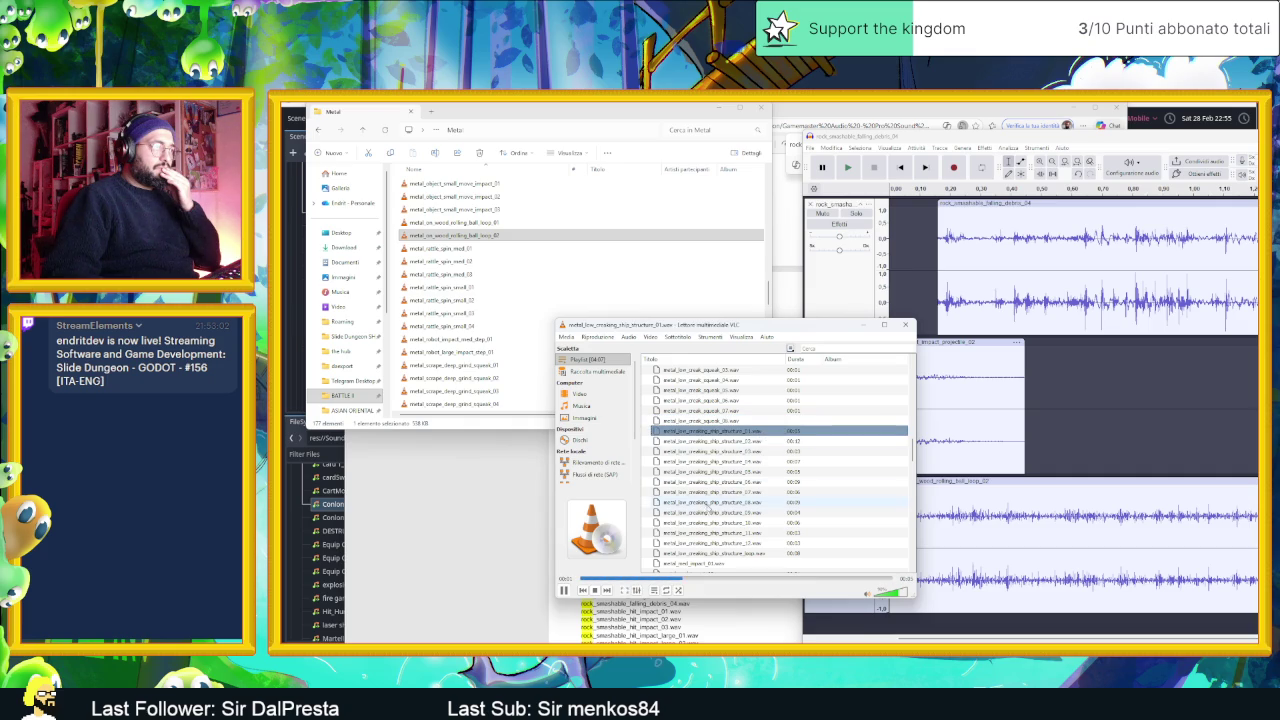
{"action": "double_click", "coordinate": [750, 522]}
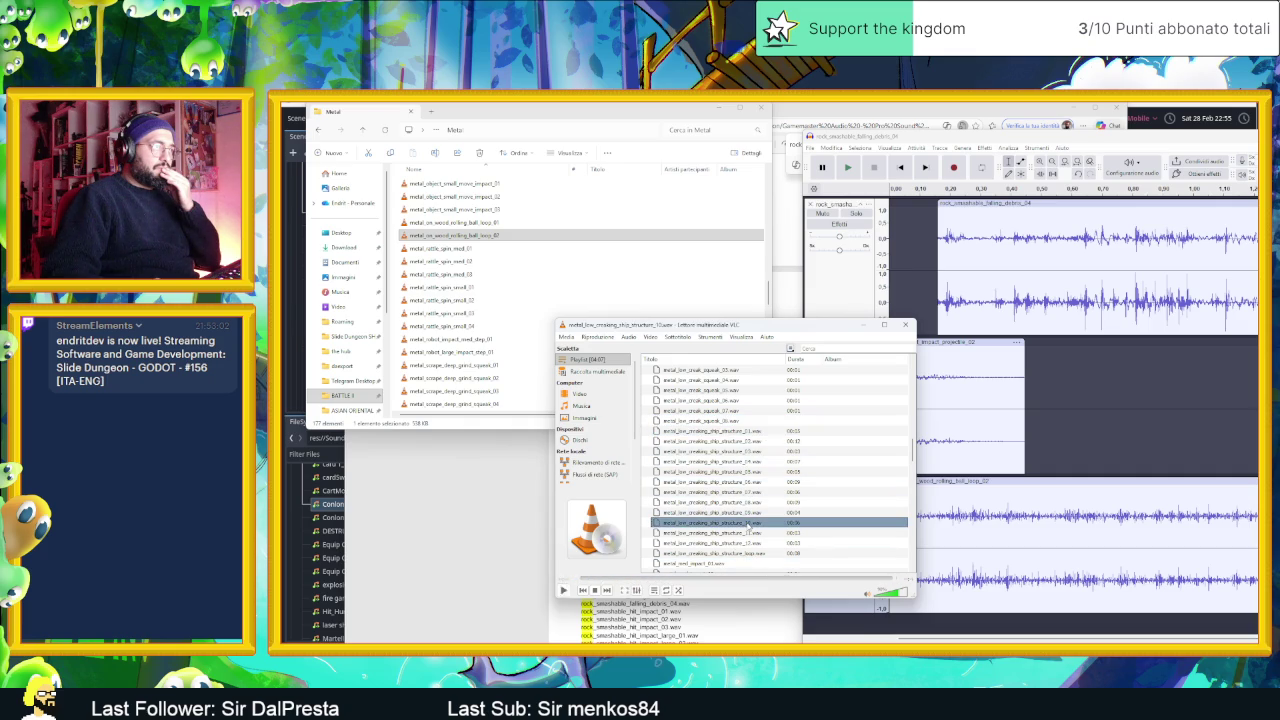
{"action": "left_click", "coordinate": [776, 580]}
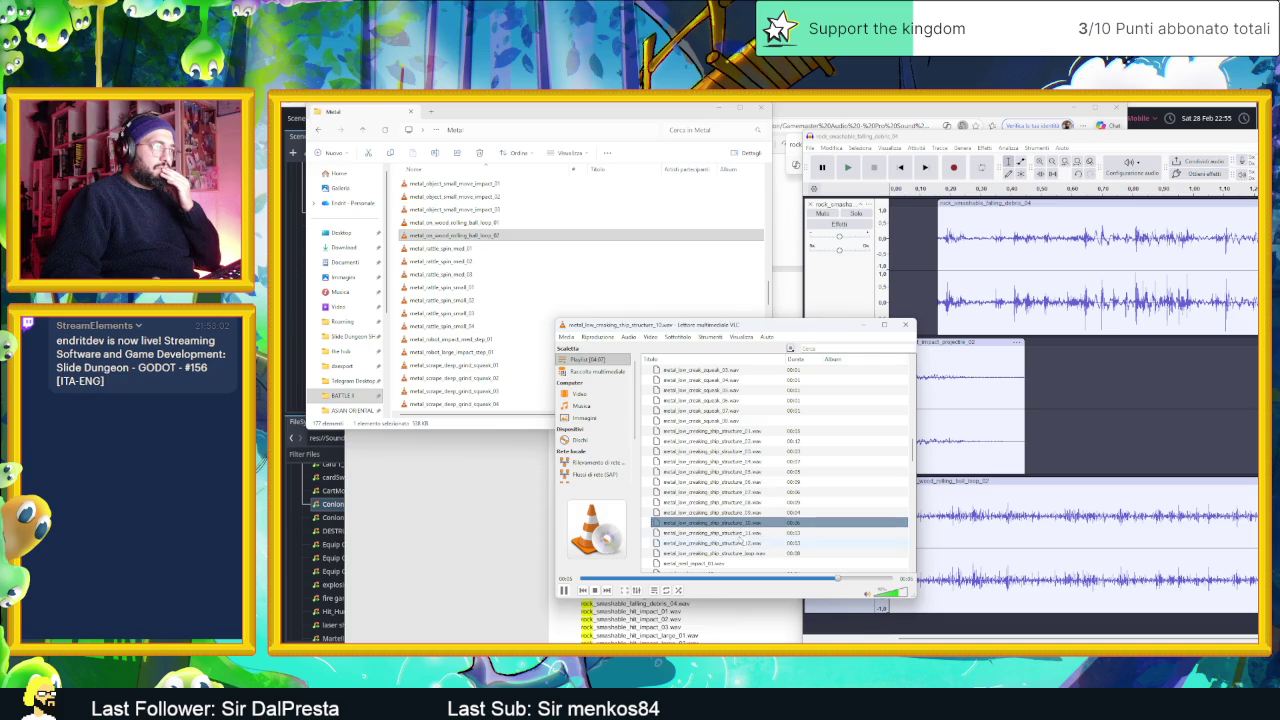
{"action": "double_click", "coordinate": [742, 535]}
{"action": "double_click", "coordinate": [755, 553]}
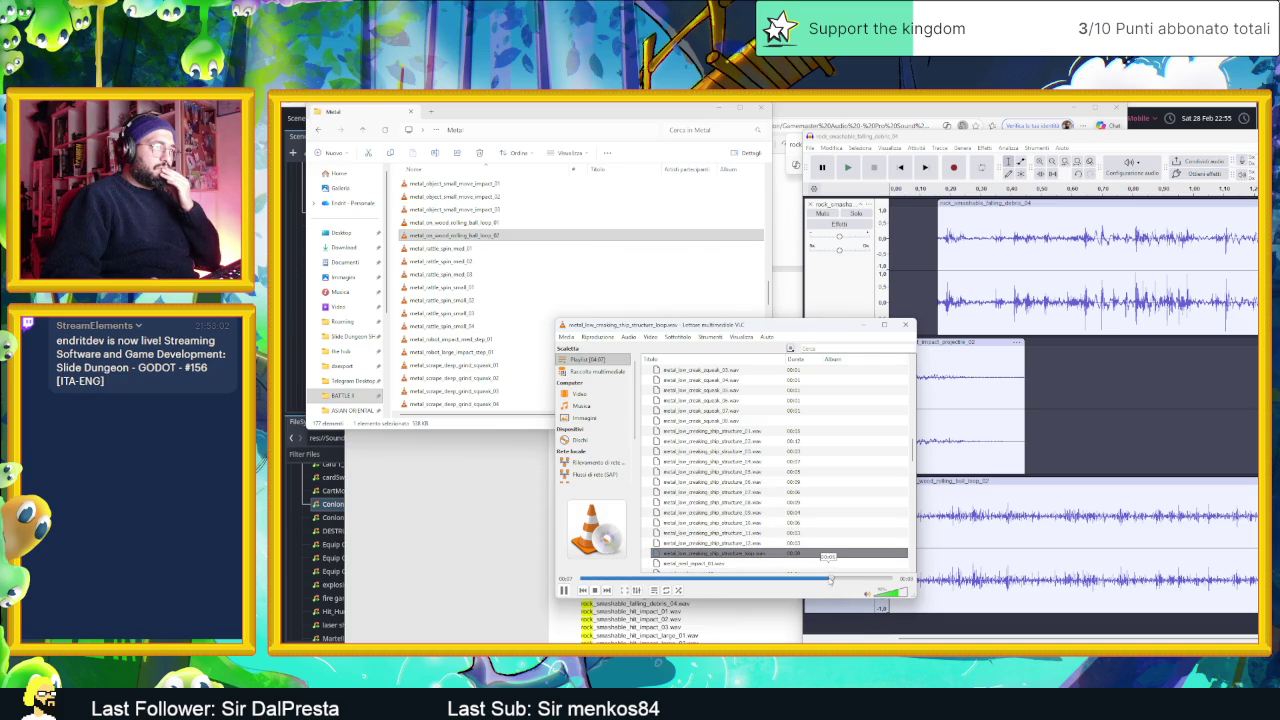
{"action": "left_click", "coordinate": [748, 436]}
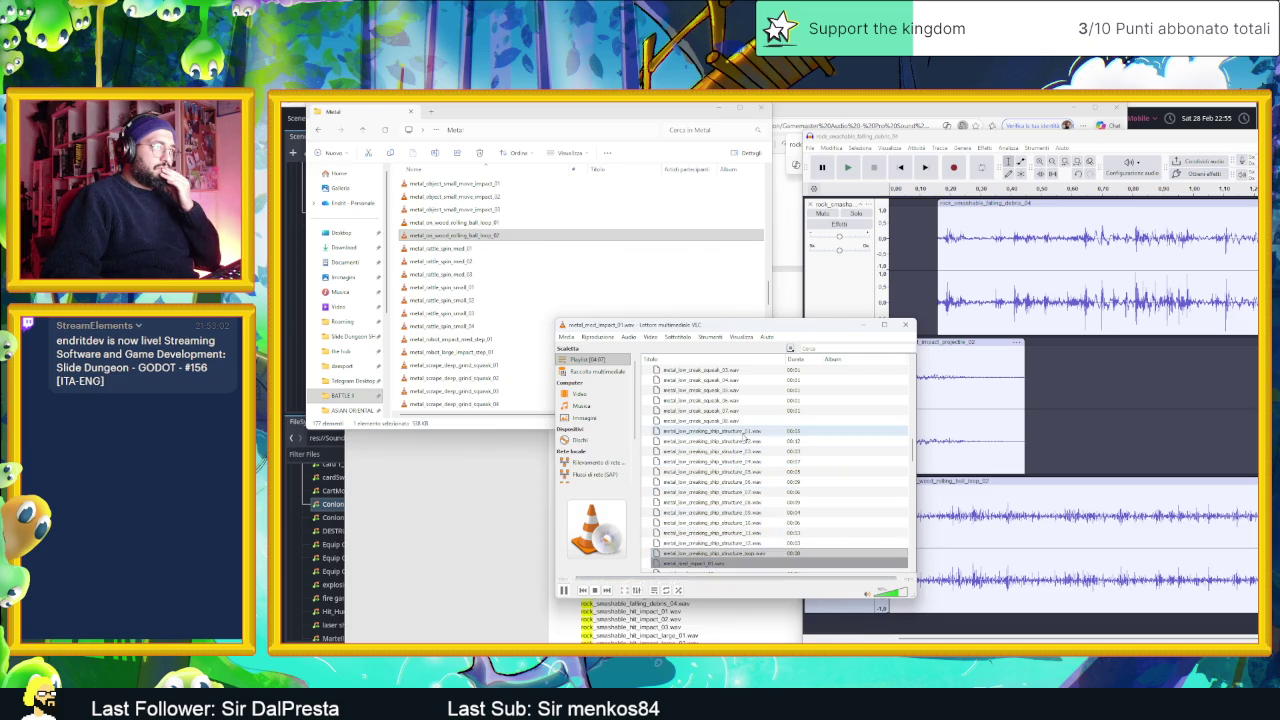
{"action": "double_click", "coordinate": [748, 421]}
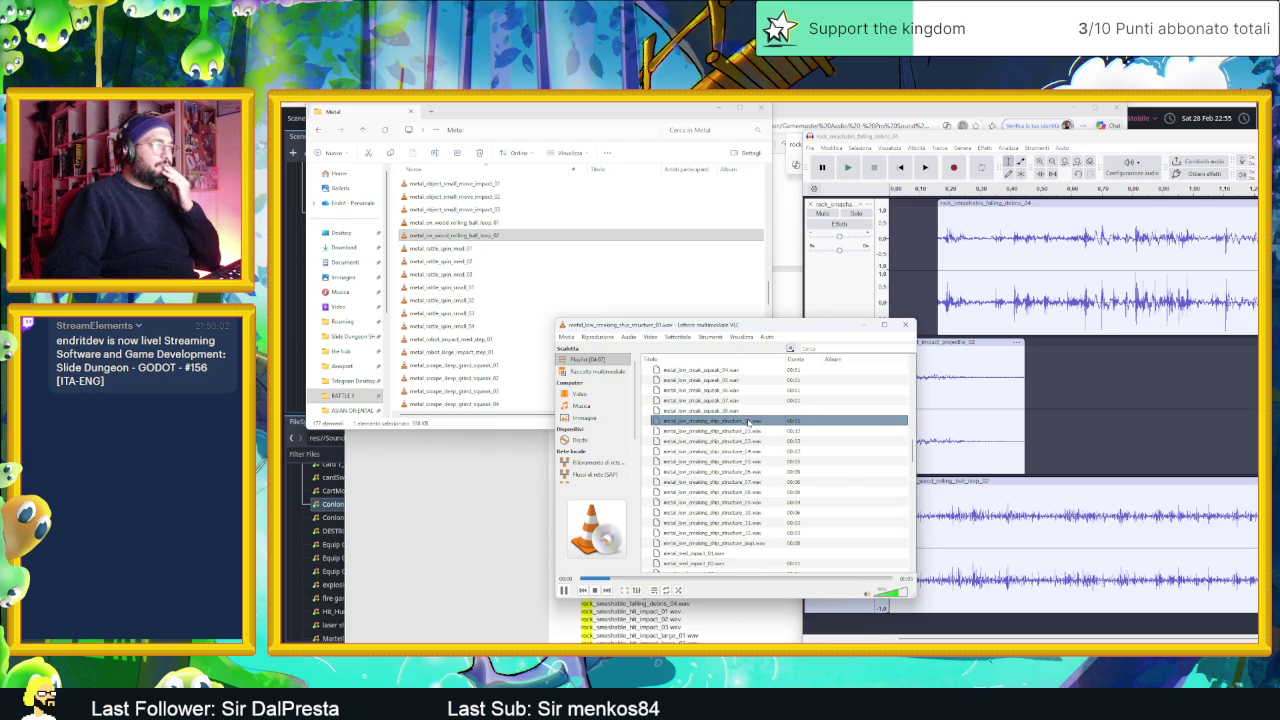
- Compare creaking ship structure clips 02, 03, 06 and 11 in VLC, then replay structure_01
{"action": "scroll", "coordinate": [760, 428], "scroll_direction": "up", "scroll_amount": 4}
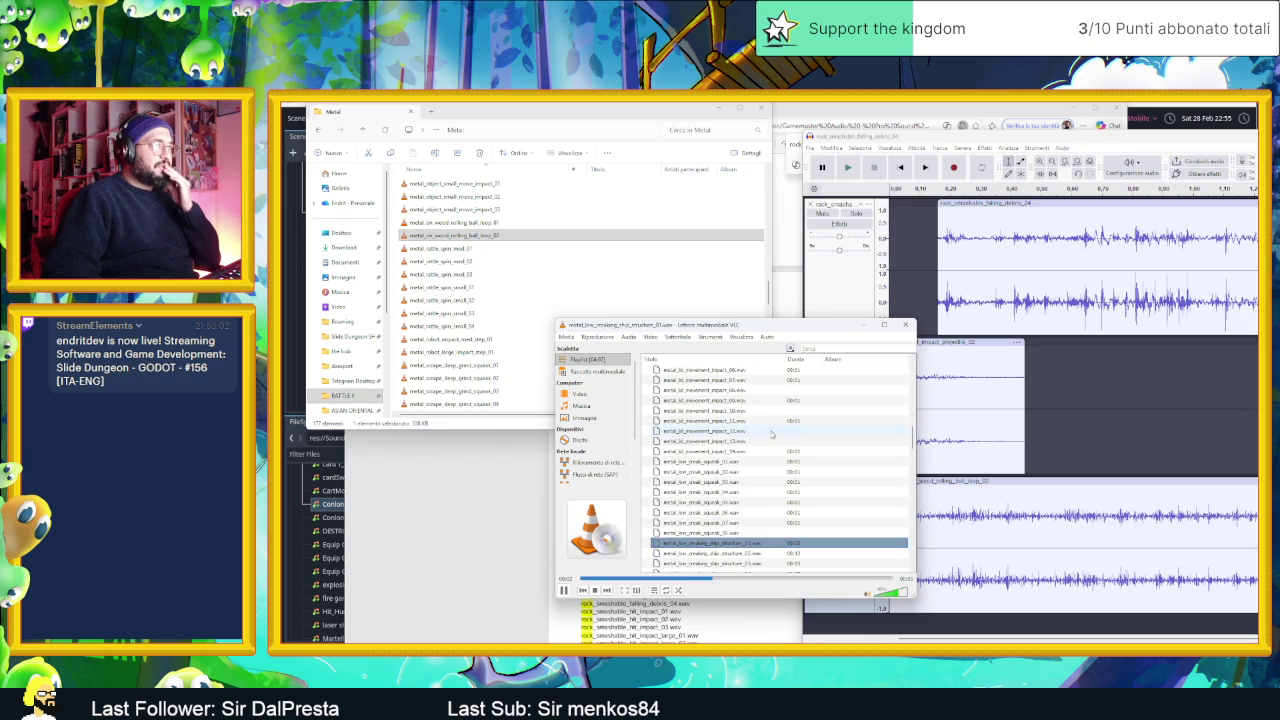
{"action": "scroll", "coordinate": [771, 434], "scroll_direction": "down", "scroll_amount": 3}
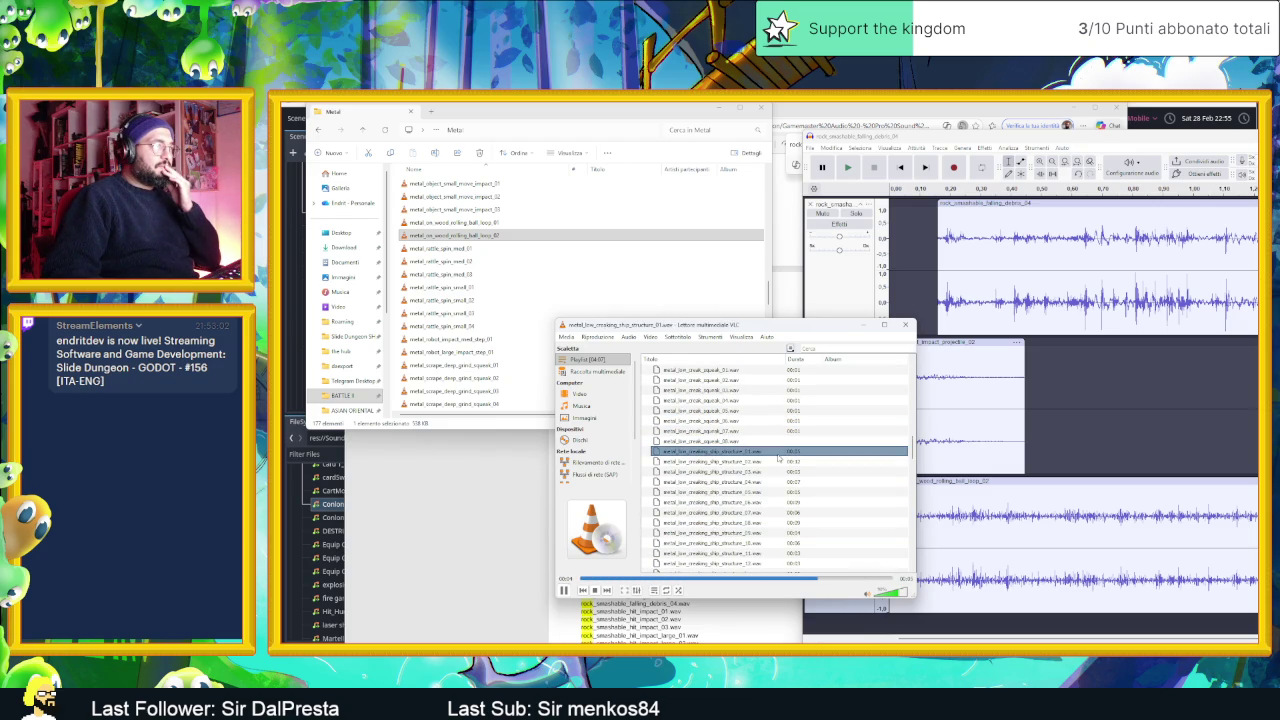
{"action": "double_click", "coordinate": [768, 462]}
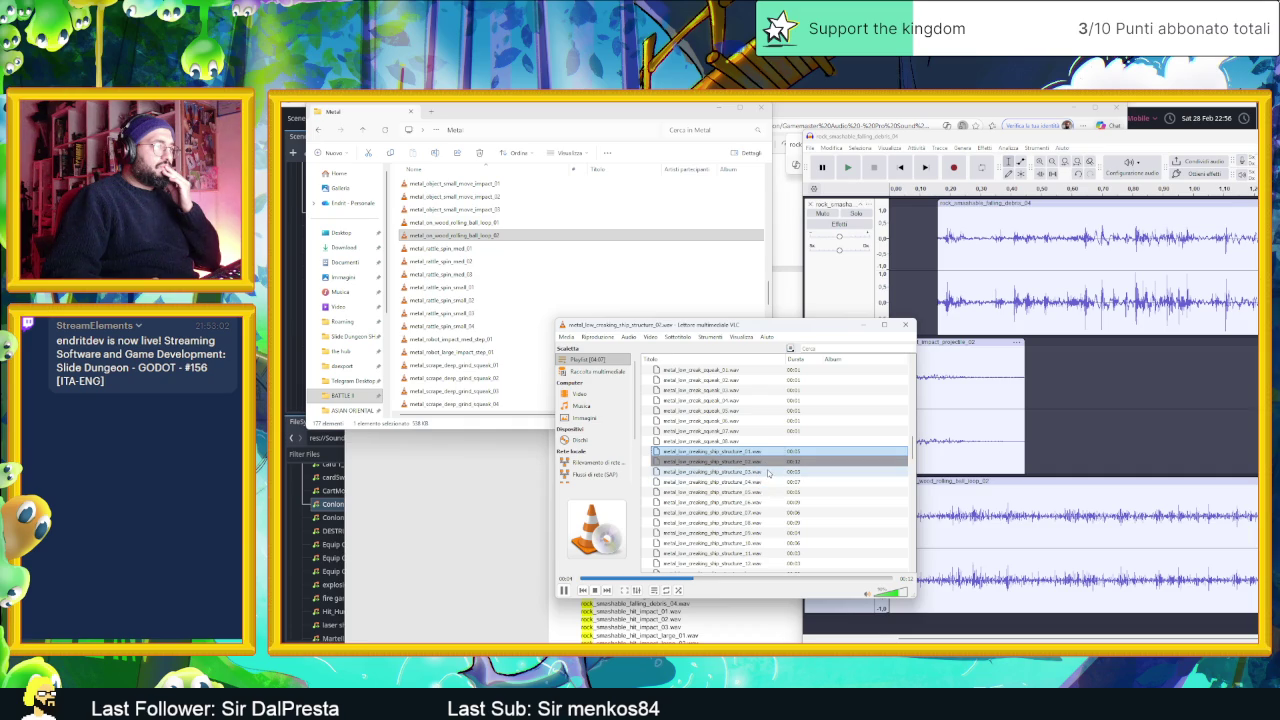
{"action": "double_click", "coordinate": [768, 472]}
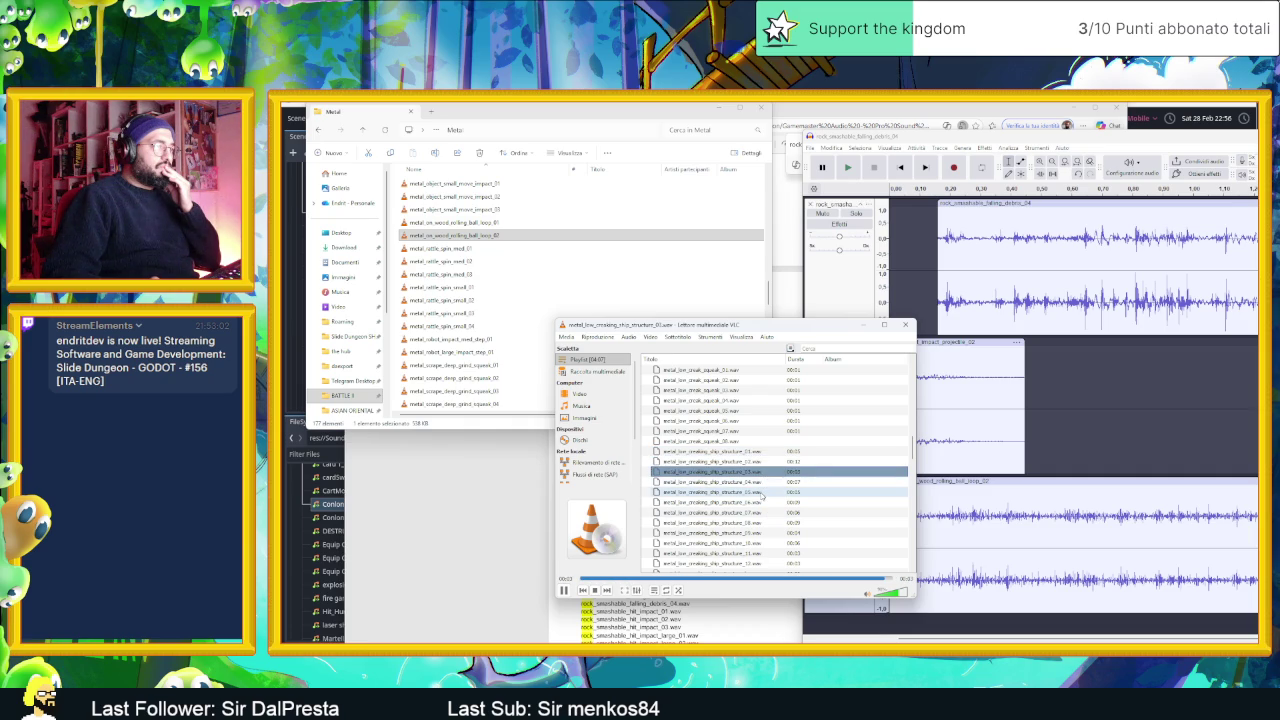
{"action": "left_click", "coordinate": [768, 580]}
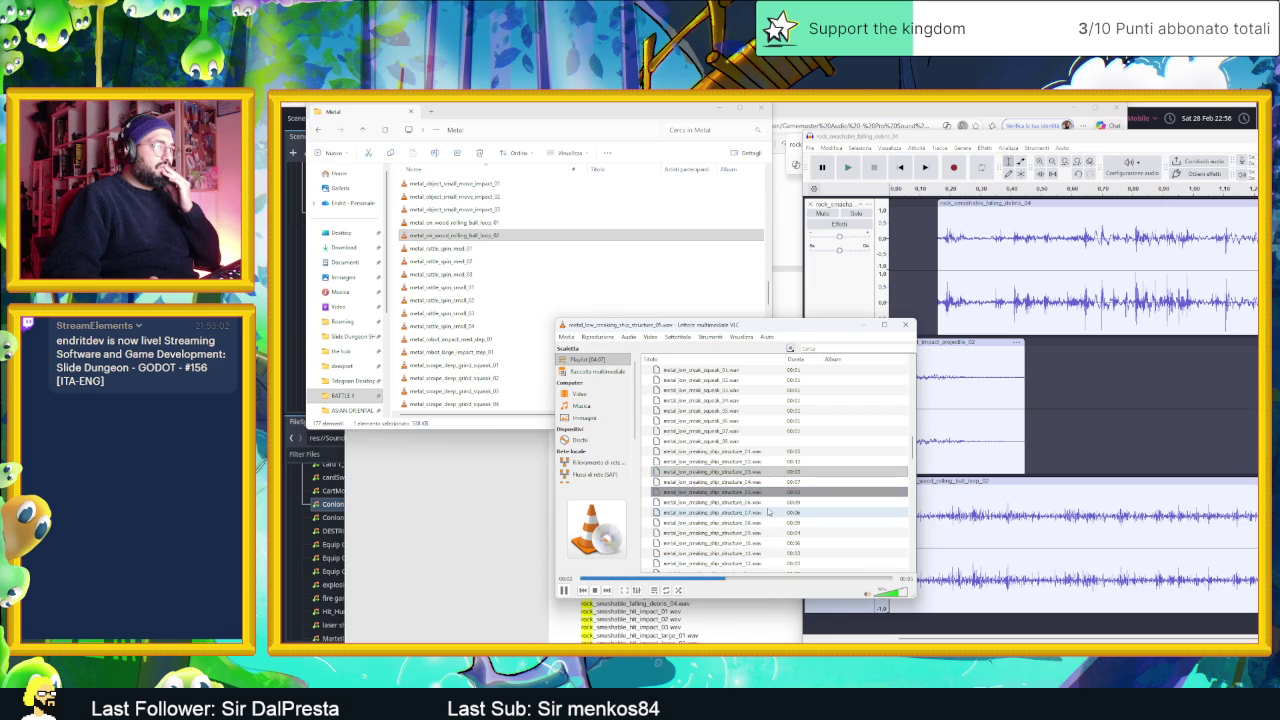
{"action": "double_click", "coordinate": [770, 503]}
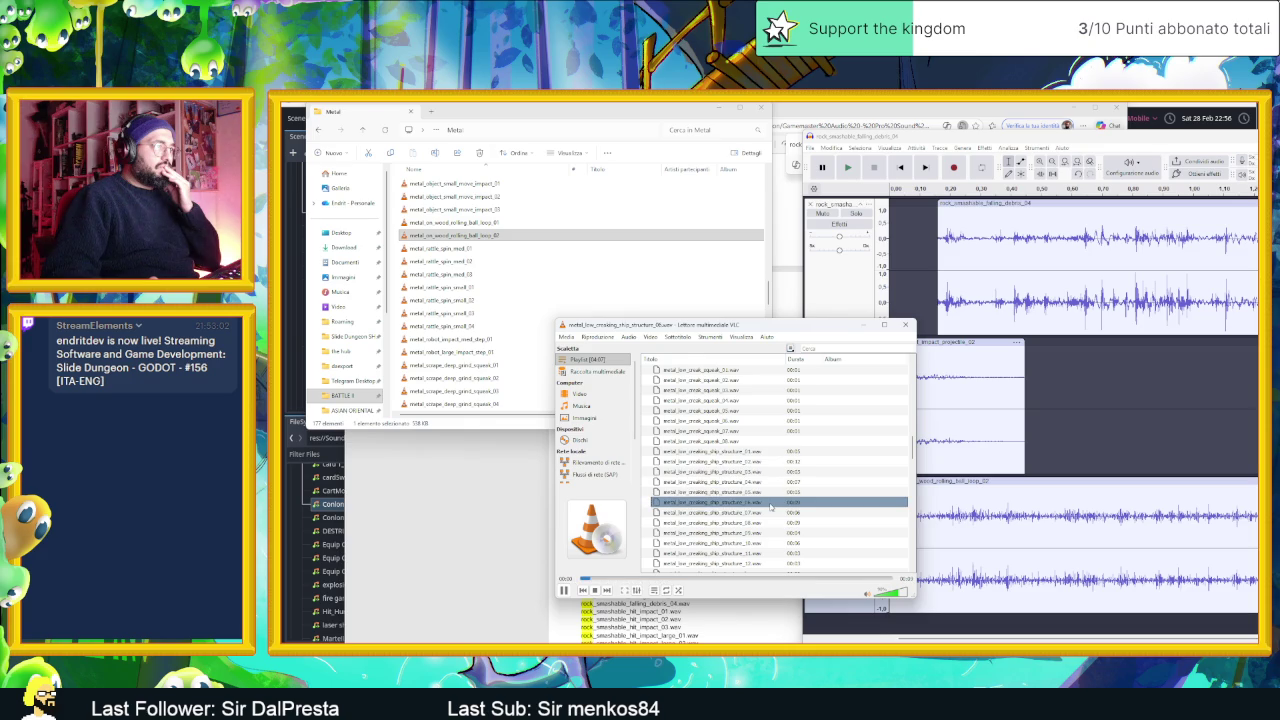
{"action": "left_click", "coordinate": [786, 579]}
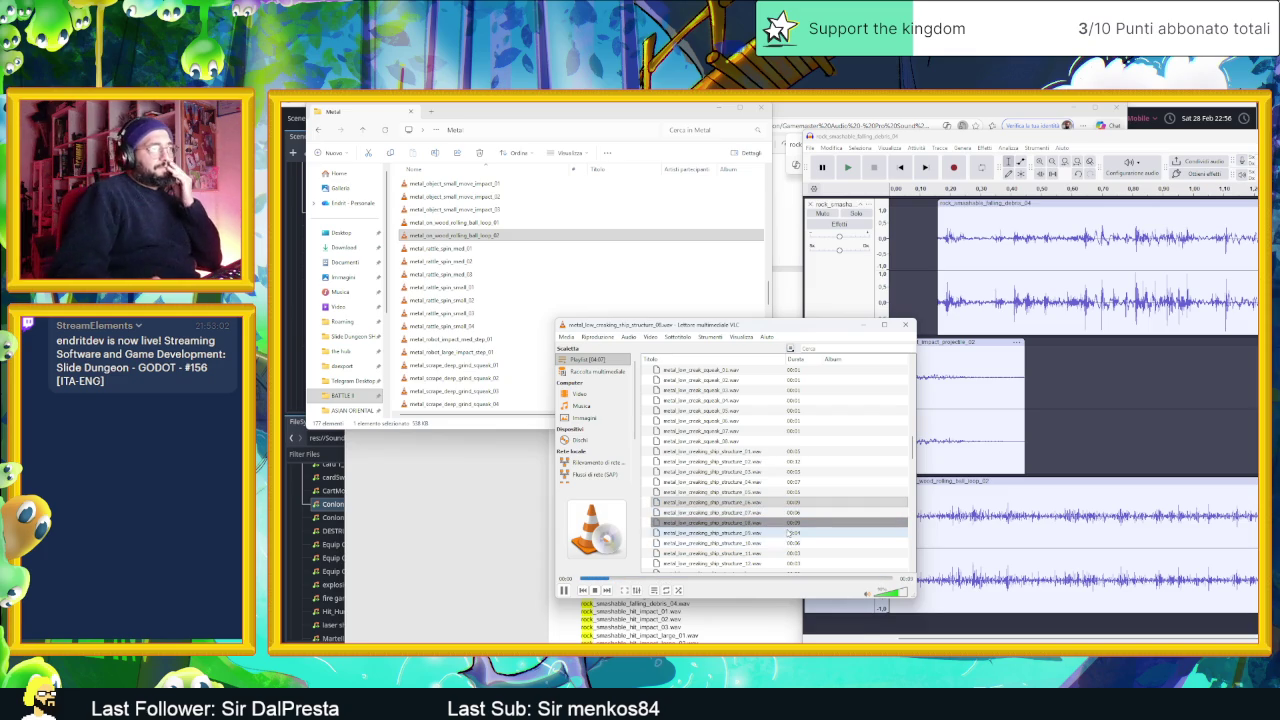
{"action": "scroll", "coordinate": [763, 533], "scroll_direction": "down", "scroll_amount": 2}
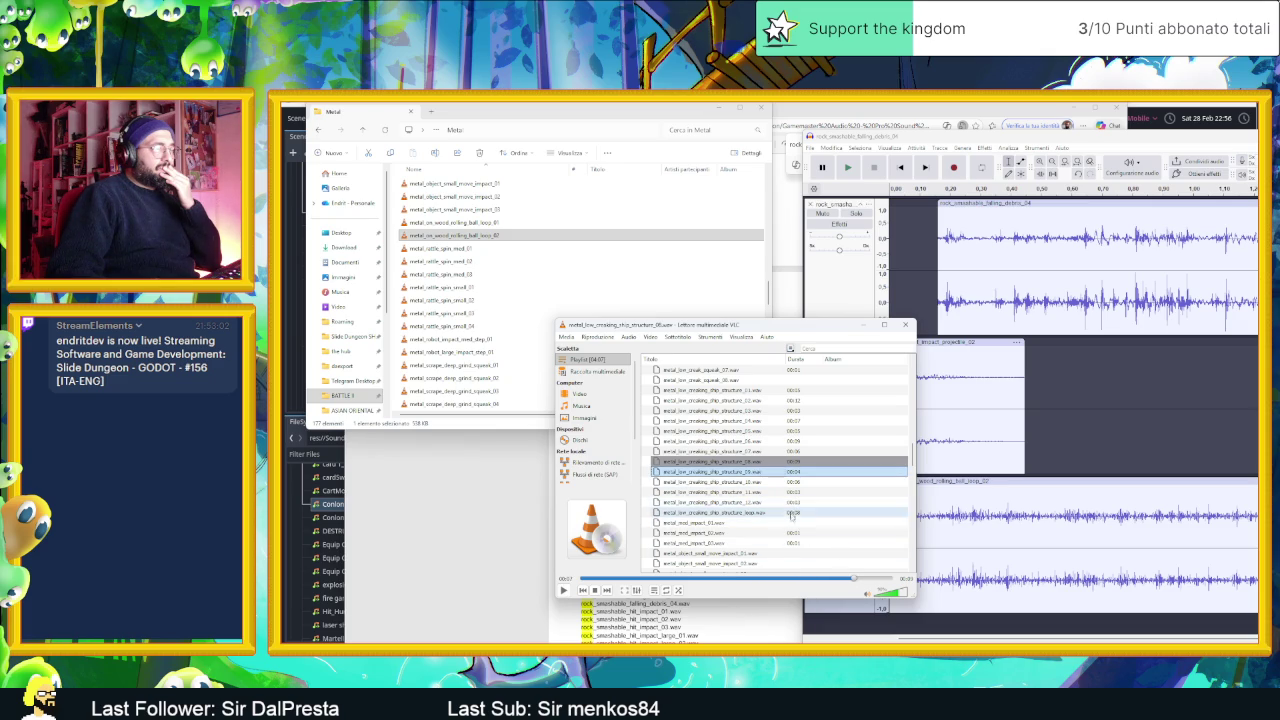
{"action": "left_click", "coordinate": [826, 580]}
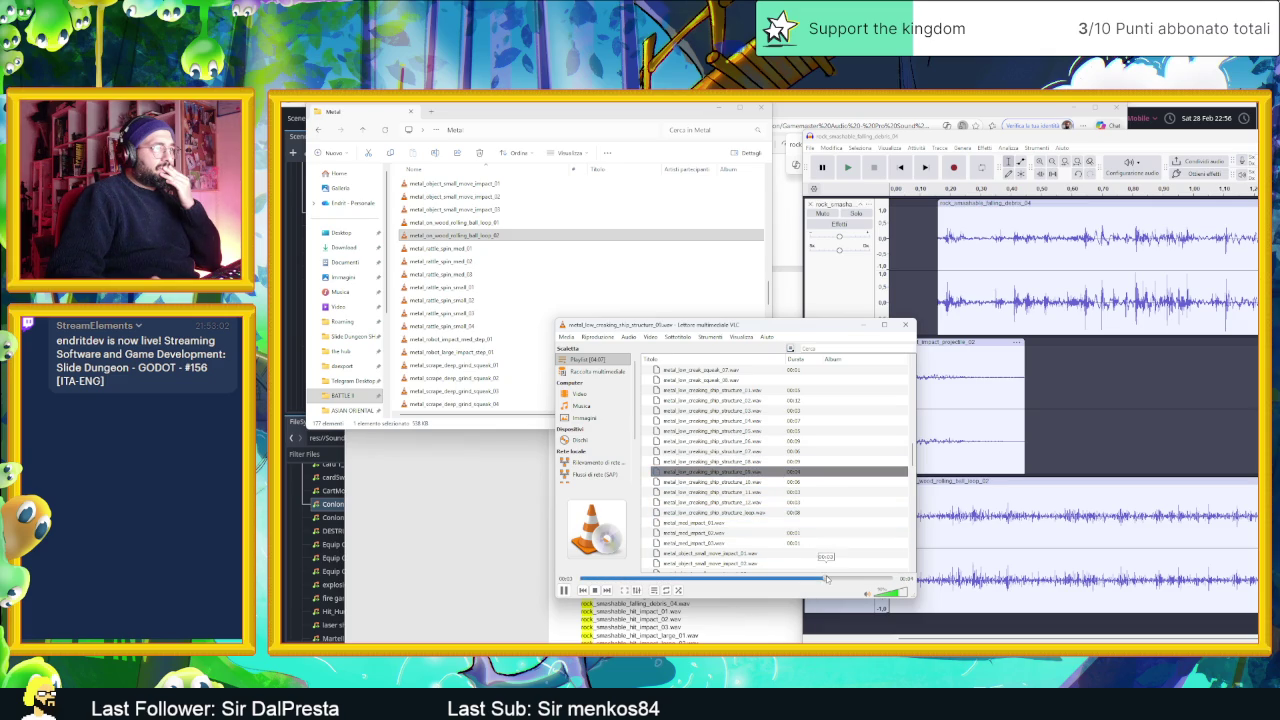
{"action": "double_click", "coordinate": [777, 493]}
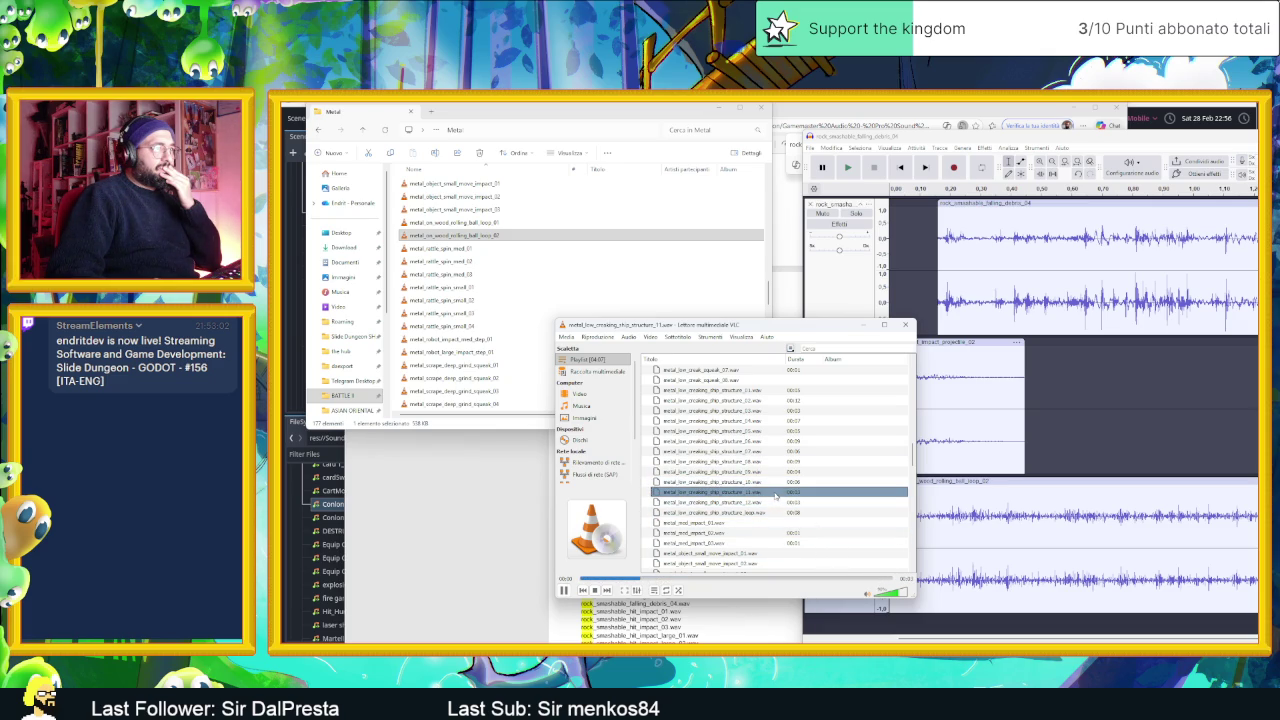
{"action": "double_click", "coordinate": [776, 391]}
{"action": "left_click", "coordinate": [745, 579]}
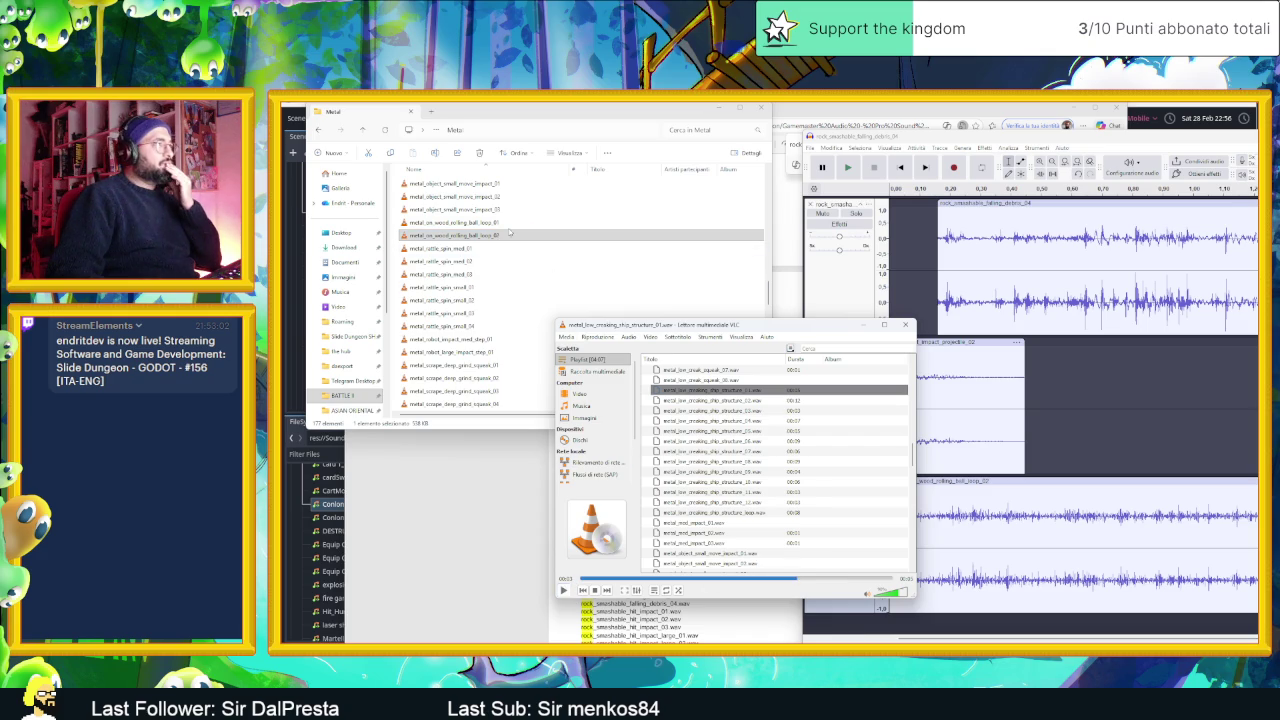
- Drag metal_low_creaking_ship_structure_01 from Explorer into Audacity as a new track
{"action": "scroll", "coordinate": [498, 232], "scroll_direction": "up", "scroll_amount": 1}
{"action": "scroll", "coordinate": [497, 233], "scroll_direction": "up", "scroll_amount": 6}
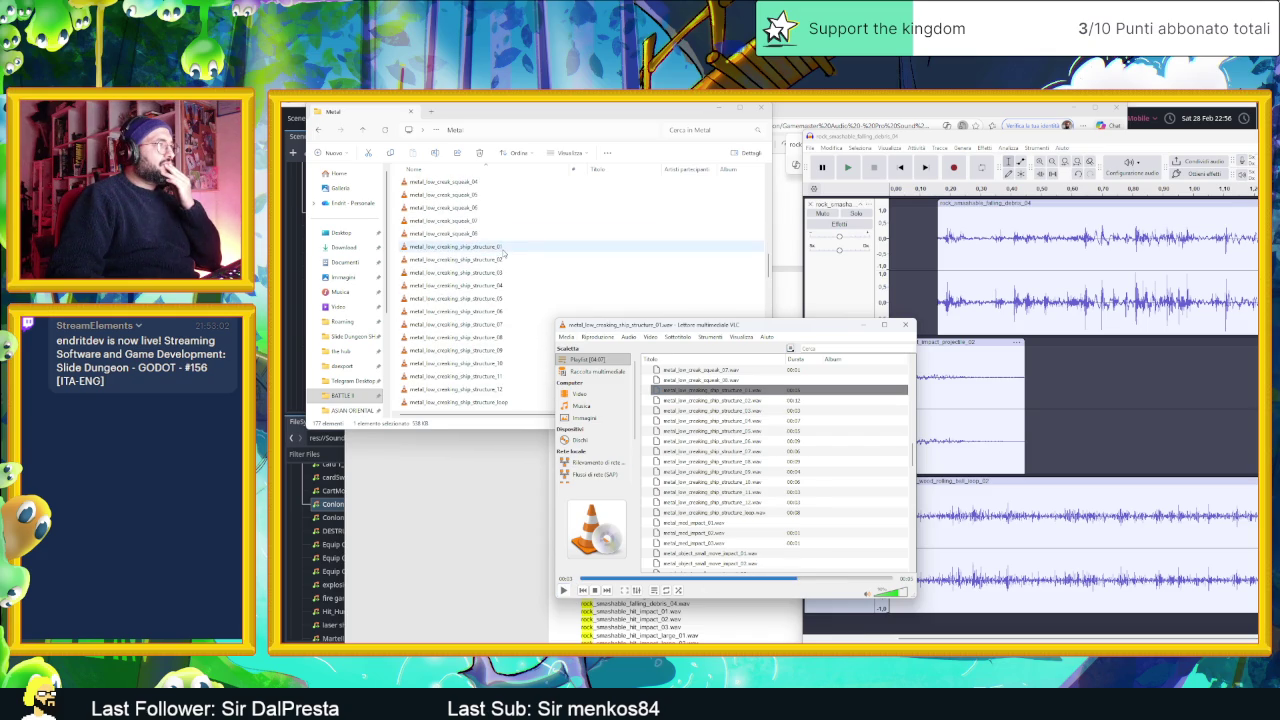
{"action": "left_click", "coordinate": [489, 247]}
{"action": "mouse_move", "coordinate": [494, 258]}
{"action": "left_mouse_down"}
{"action": "mouse_move", "coordinate": [975, 598]}
{"action": "mouse_move", "coordinate": [1000, 600]}
{"action": "left_mouse_up"}
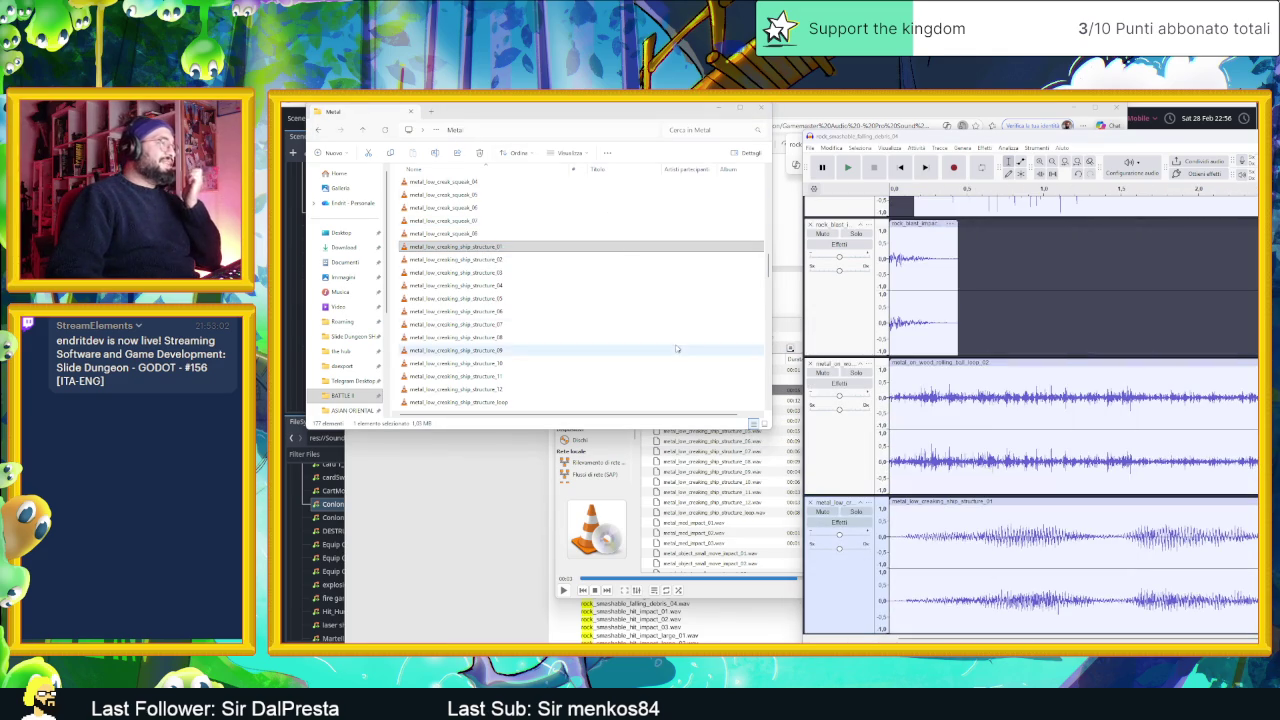
- Go up from Metal to the collection root and open Miscellaneous > Gravel Dirt Stones
{"action": "key", "text": "alt+Up"}
{"action": "scroll", "coordinate": [520, 350], "scroll_direction": "down", "scroll_amount": 2}
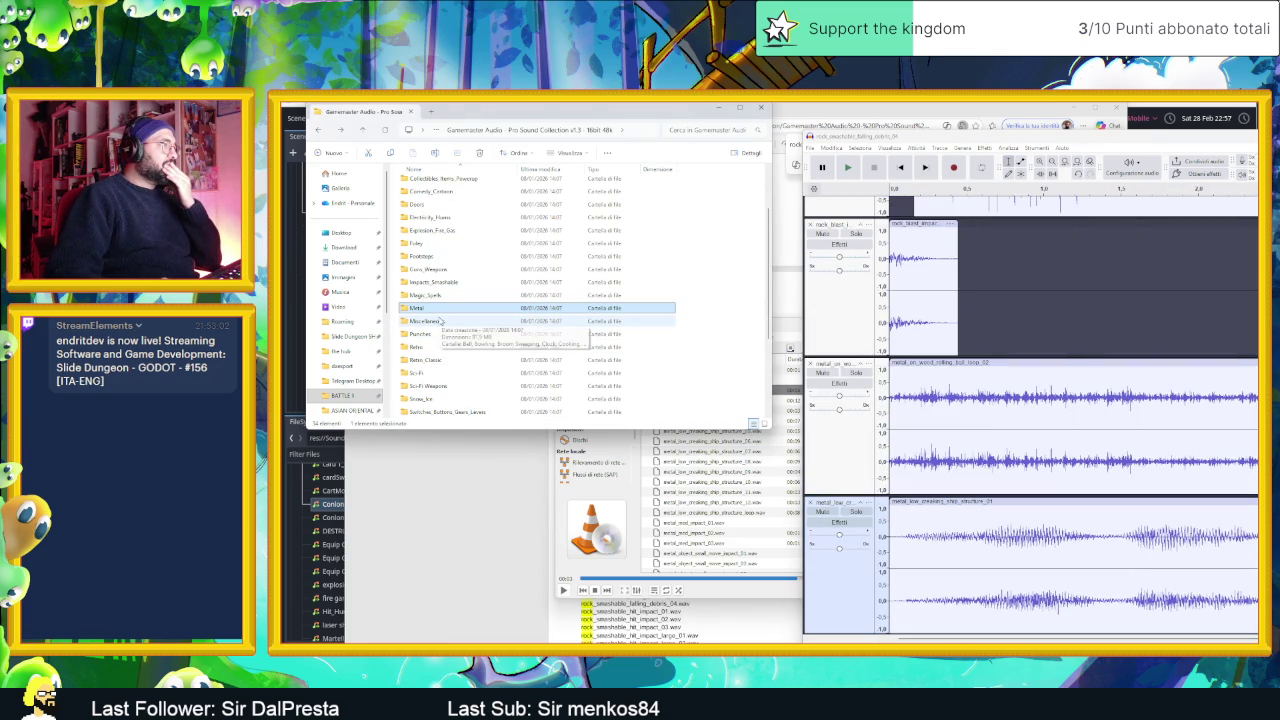
{"action": "scroll", "coordinate": [529, 341], "scroll_direction": "down", "scroll_amount": 1}
{"action": "scroll", "coordinate": [529, 341], "scroll_direction": "down", "scroll_amount": 1}
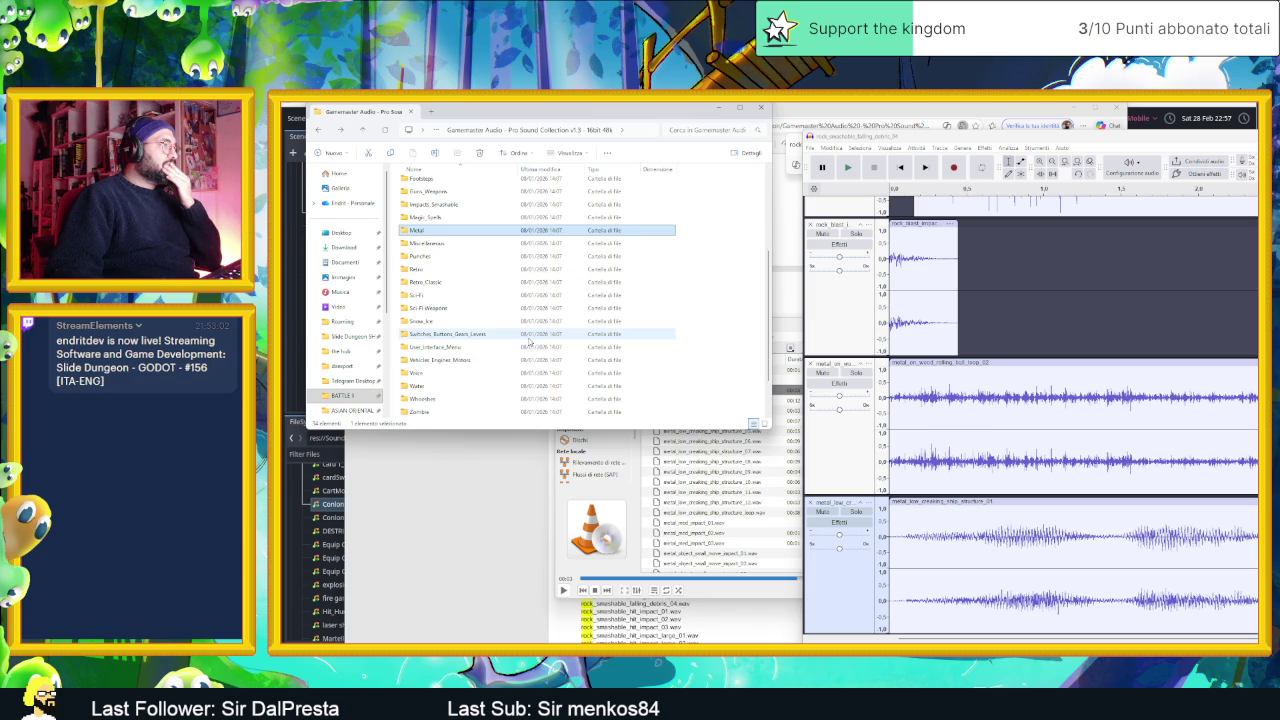
{"action": "scroll", "coordinate": [520, 355], "scroll_direction": "down", "scroll_amount": 1}
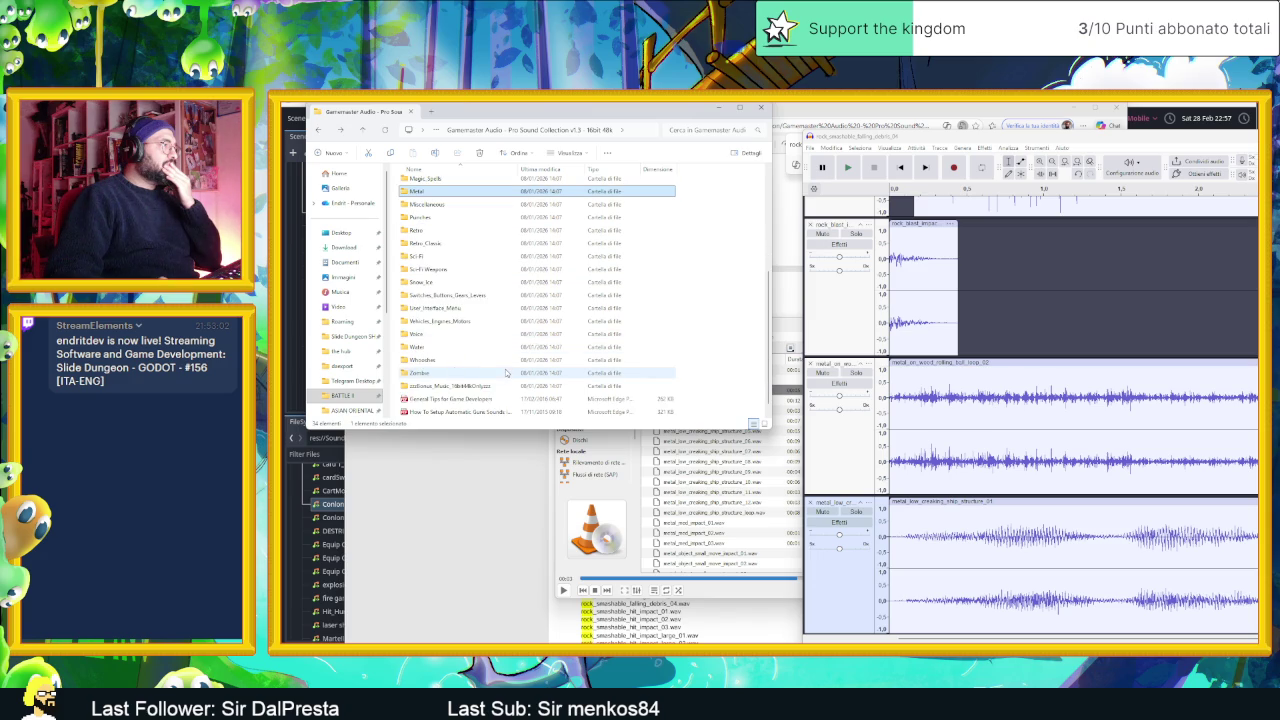
{"action": "scroll", "coordinate": [506, 373], "scroll_direction": "up", "scroll_amount": 2}
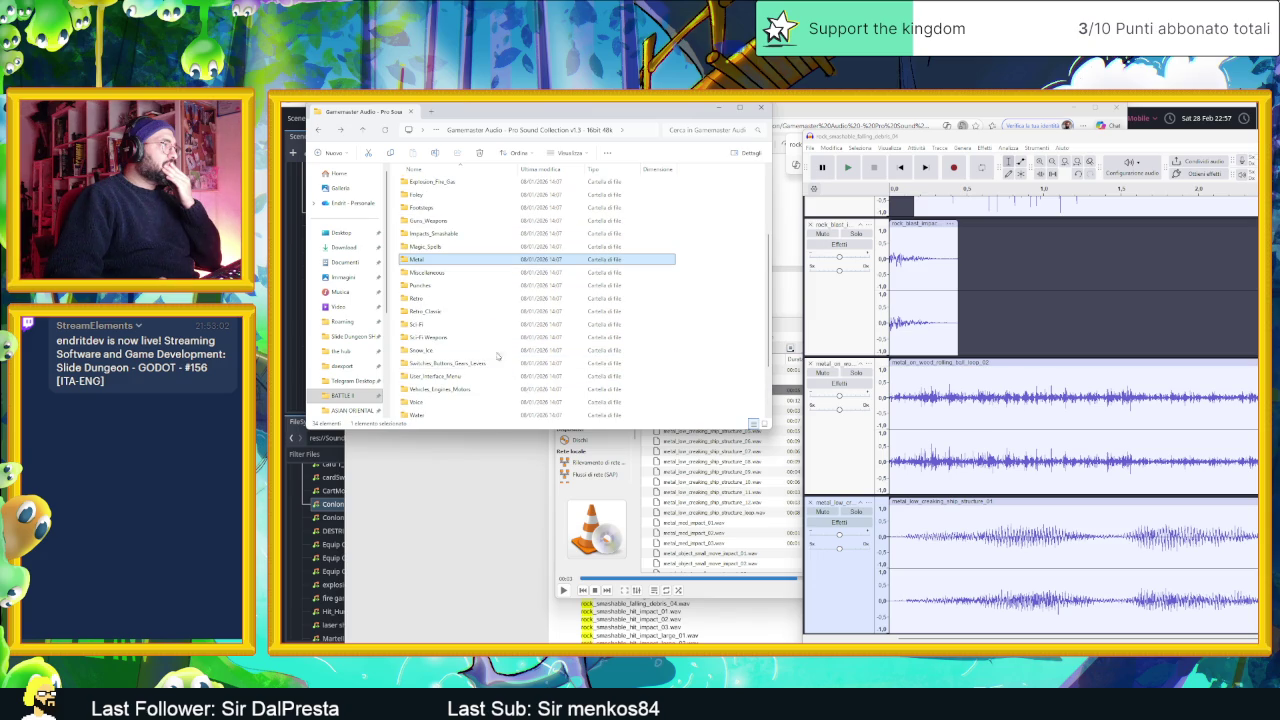
{"action": "double_click", "coordinate": [453, 273]}
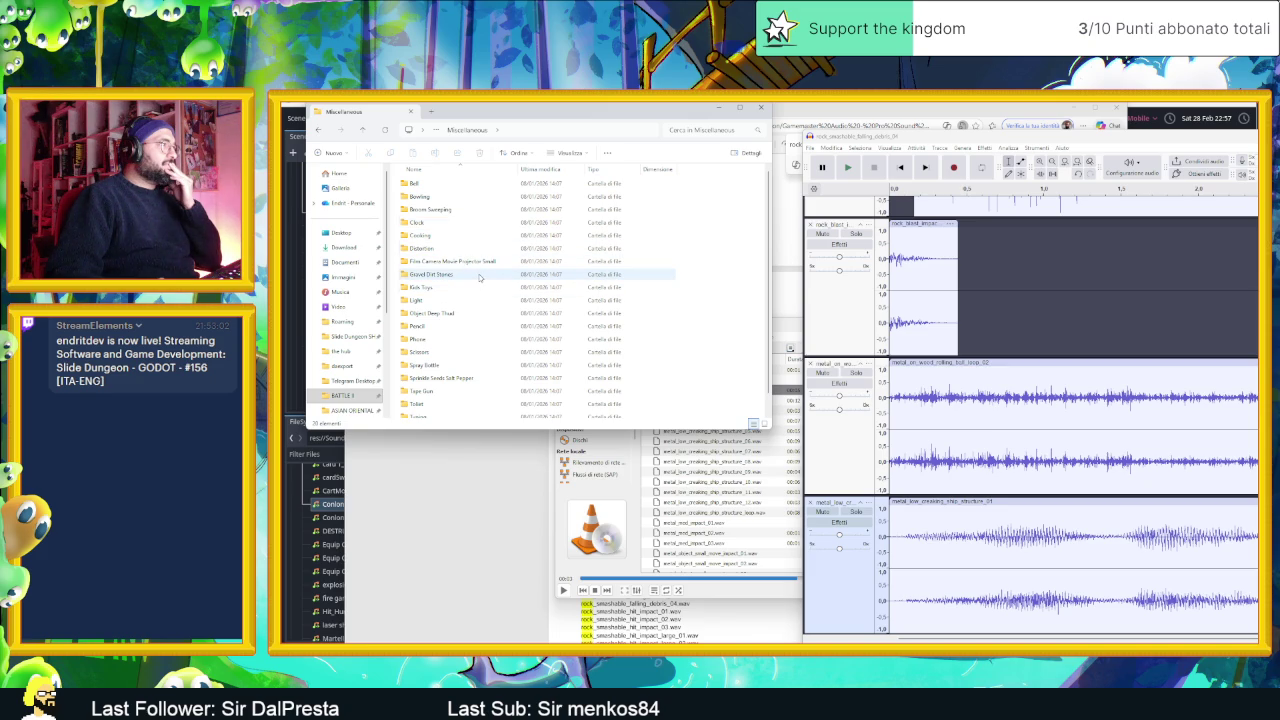
{"action": "double_click", "coordinate": [478, 277]}
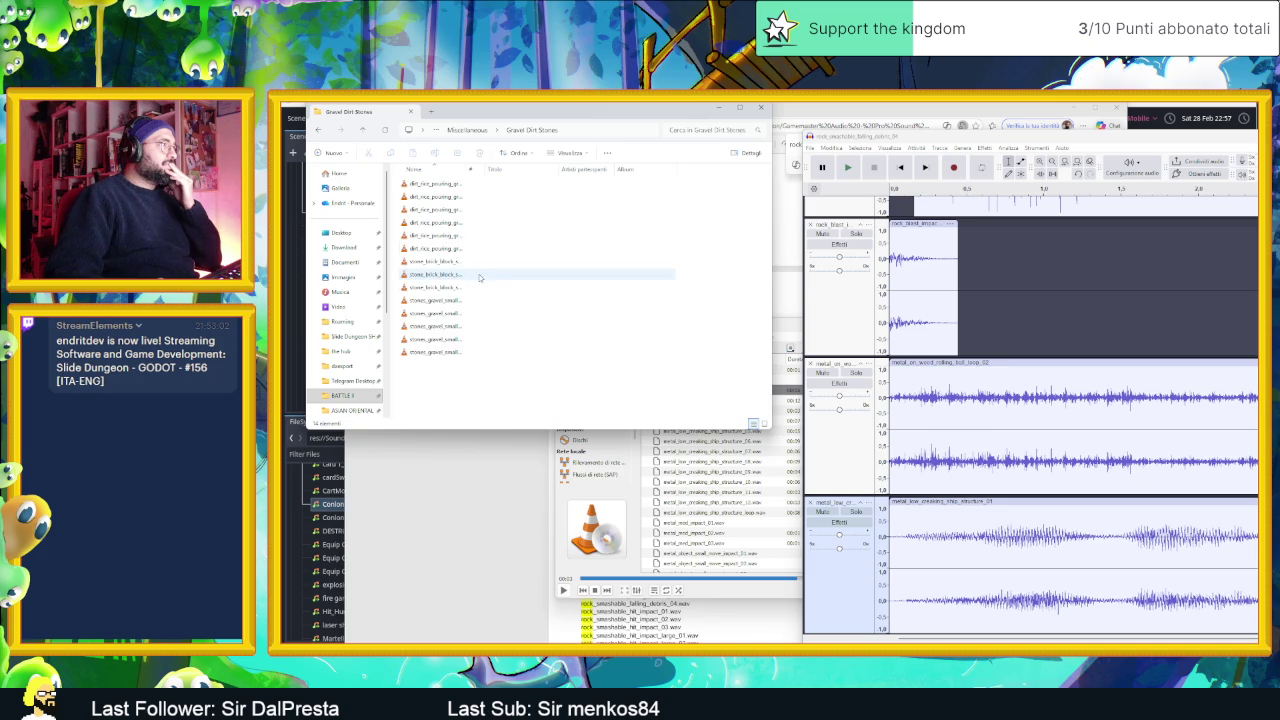
- Load the 14 Gravel Dirt Stones clips into an emptied VLC playlist and audition the dirt, gravel and stone brick clips
{"action": "right_click", "coordinate": [685, 505]}
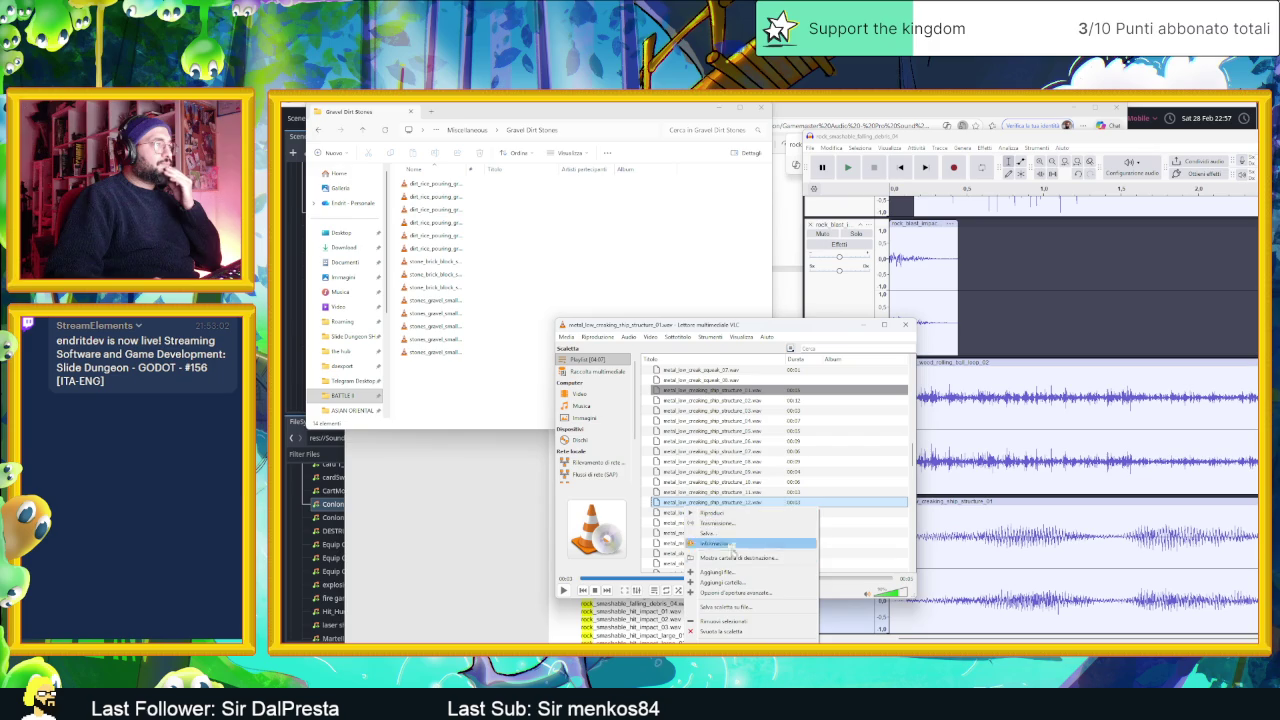
{"action": "left_click", "coordinate": [739, 632]}
{"action": "mouse_move", "coordinate": [453, 378]}
{"action": "left_mouse_down"}
{"action": "mouse_move", "coordinate": [405, 176]}
{"action": "mouse_move", "coordinate": [543, 290]}
{"action": "mouse_move", "coordinate": [808, 401]}
{"action": "left_mouse_up"}
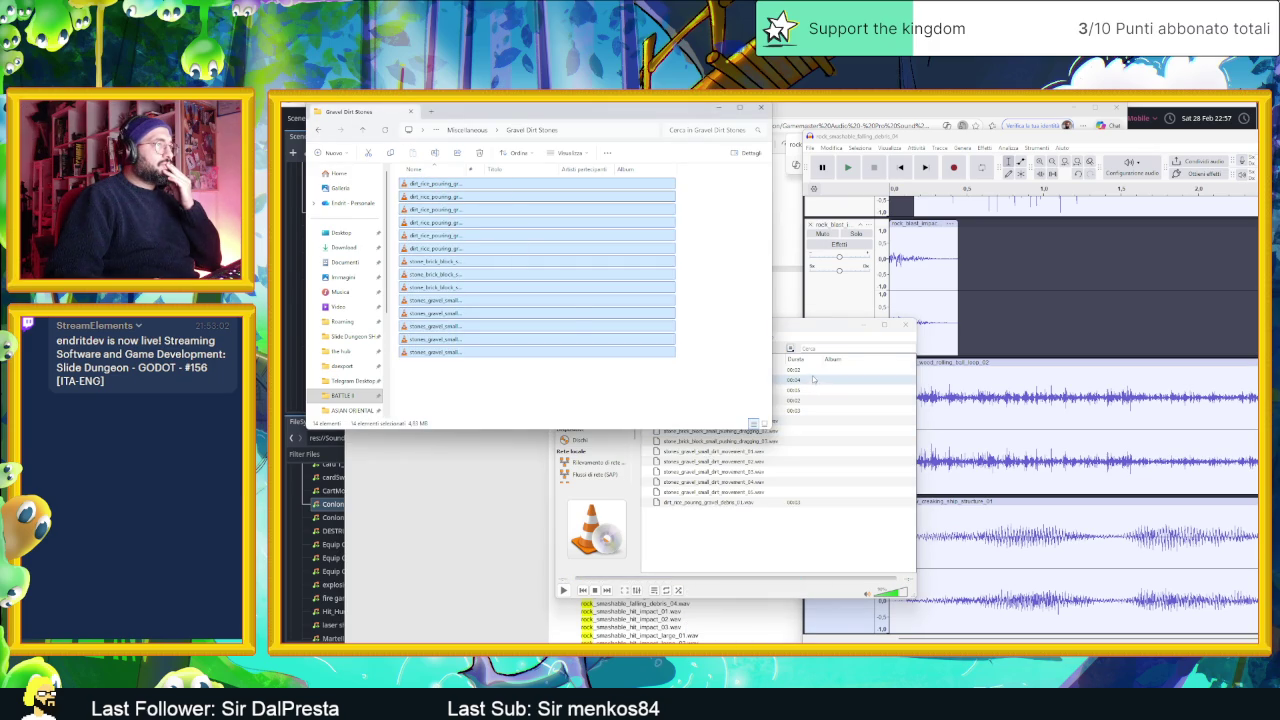
{"action": "double_click", "coordinate": [757, 400]}
{"action": "double_click", "coordinate": [752, 421]}
{"action": "double_click", "coordinate": [748, 431]}
{"action": "double_click", "coordinate": [748, 441]}
{"action": "double_click", "coordinate": [748, 451]}
{"action": "double_click", "coordinate": [748, 461]}
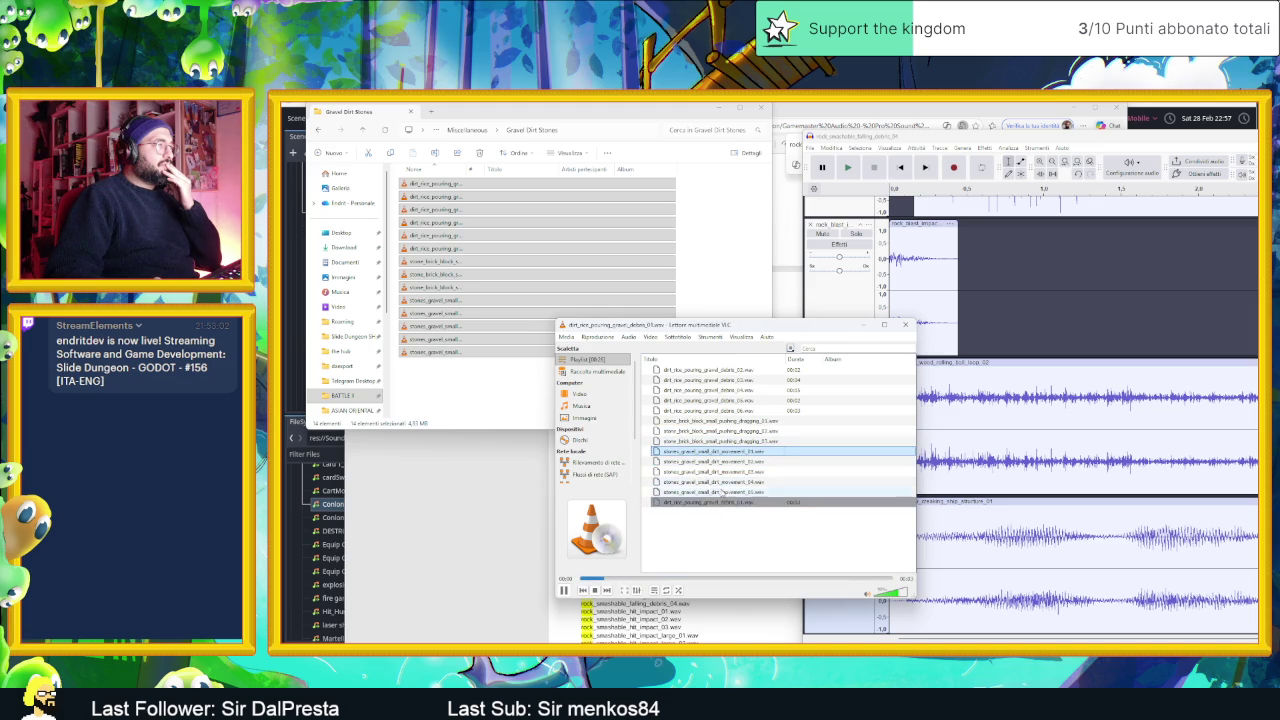
{"action": "double_click", "coordinate": [709, 441]}
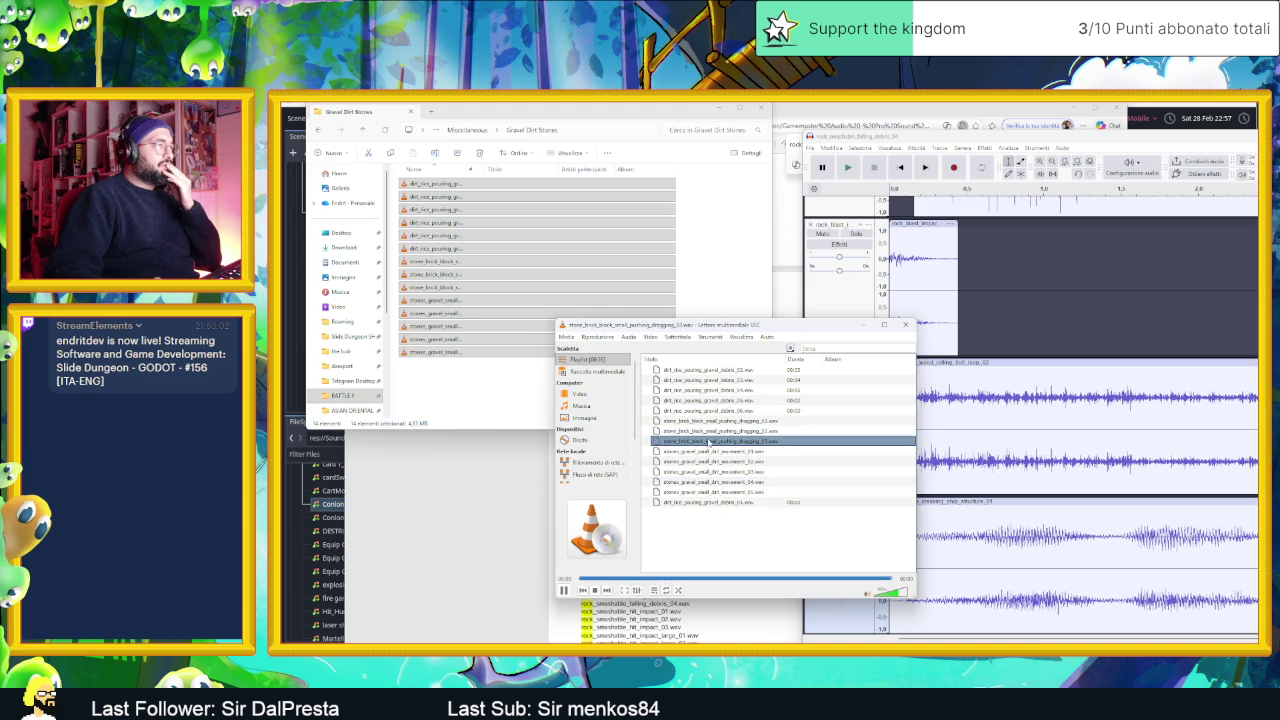
{"action": "double_click", "coordinate": [711, 442]}
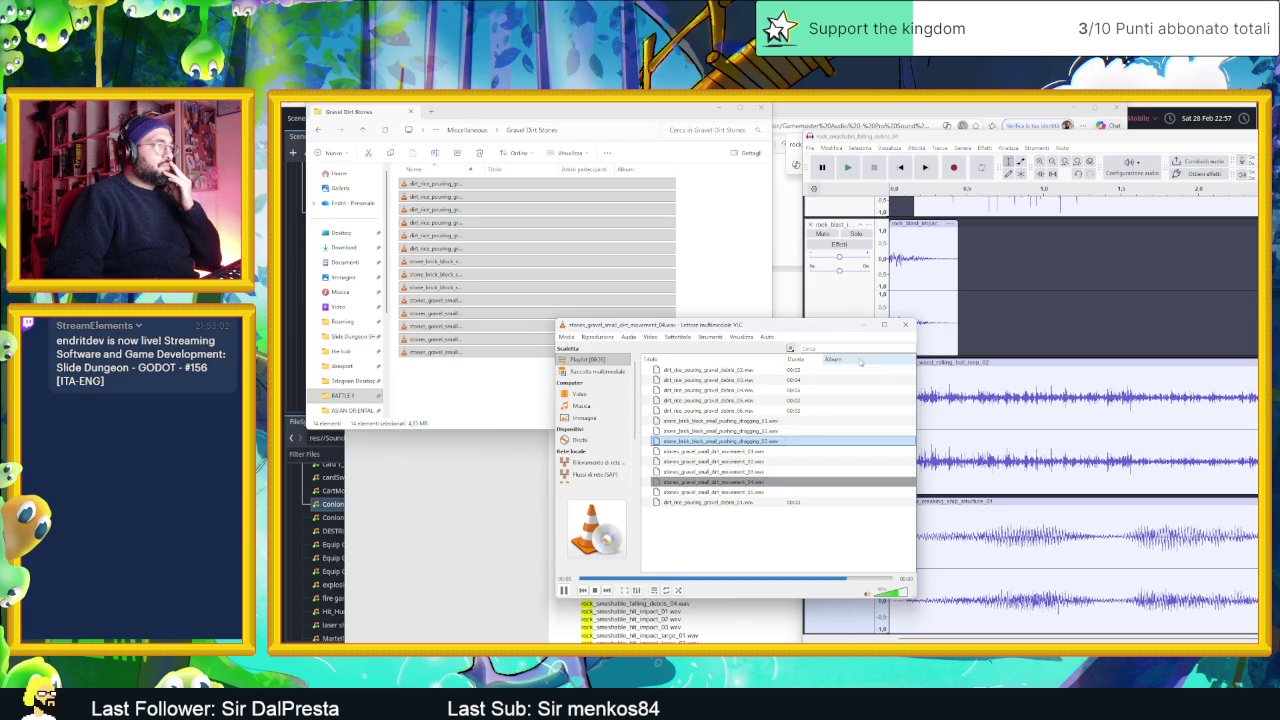
- Close VLC and drag stone_brick_block_small_pushing_dragging_03 into Audacity as a new track
{"action": "left_click", "coordinate": [903, 325]}
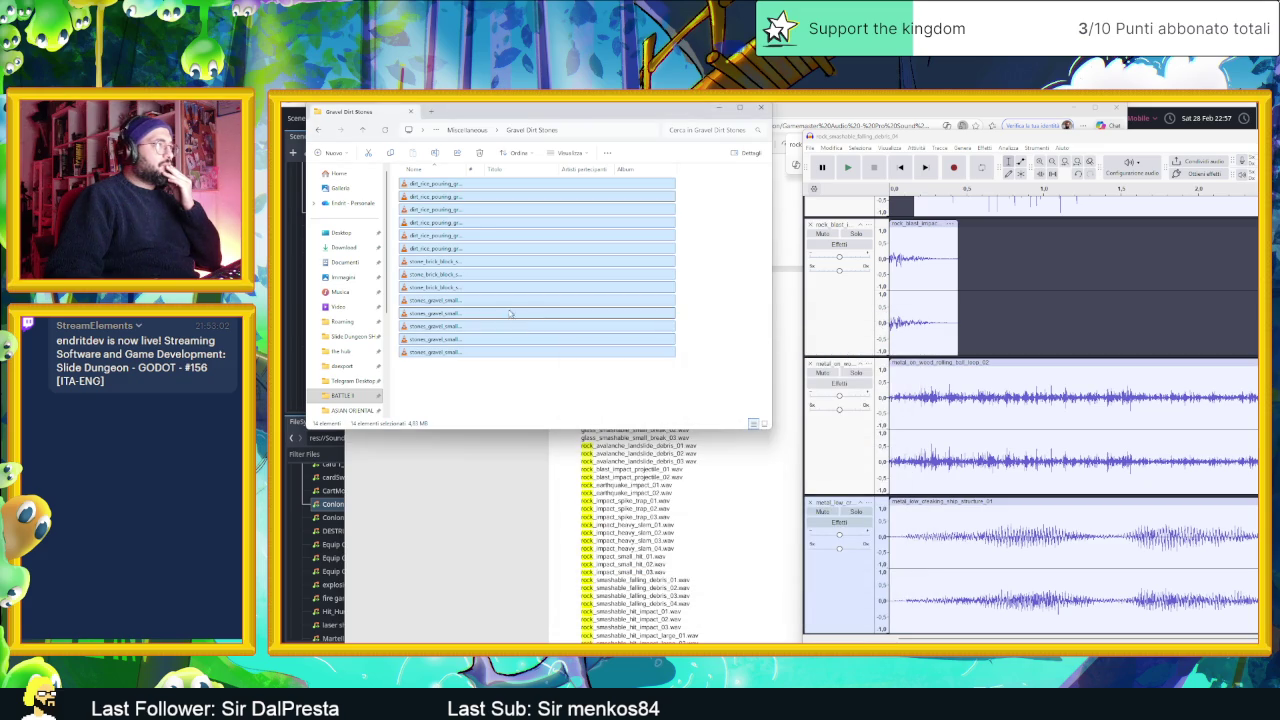
{"action": "left_click_drag", "start_coordinate": [466, 167], "coordinate": [584, 167]}
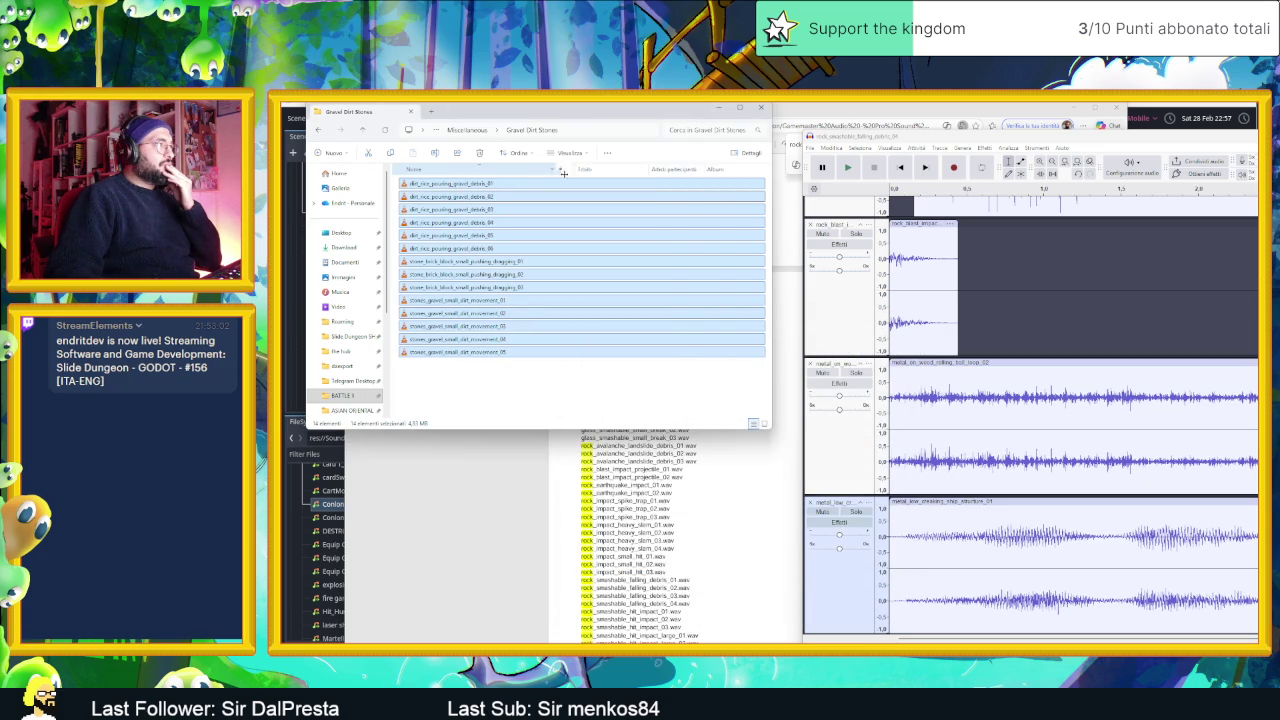
{"action": "left_click", "coordinate": [500, 380]}
{"action": "left_click_drag", "start_coordinate": [463, 288], "coordinate": [925, 610]}
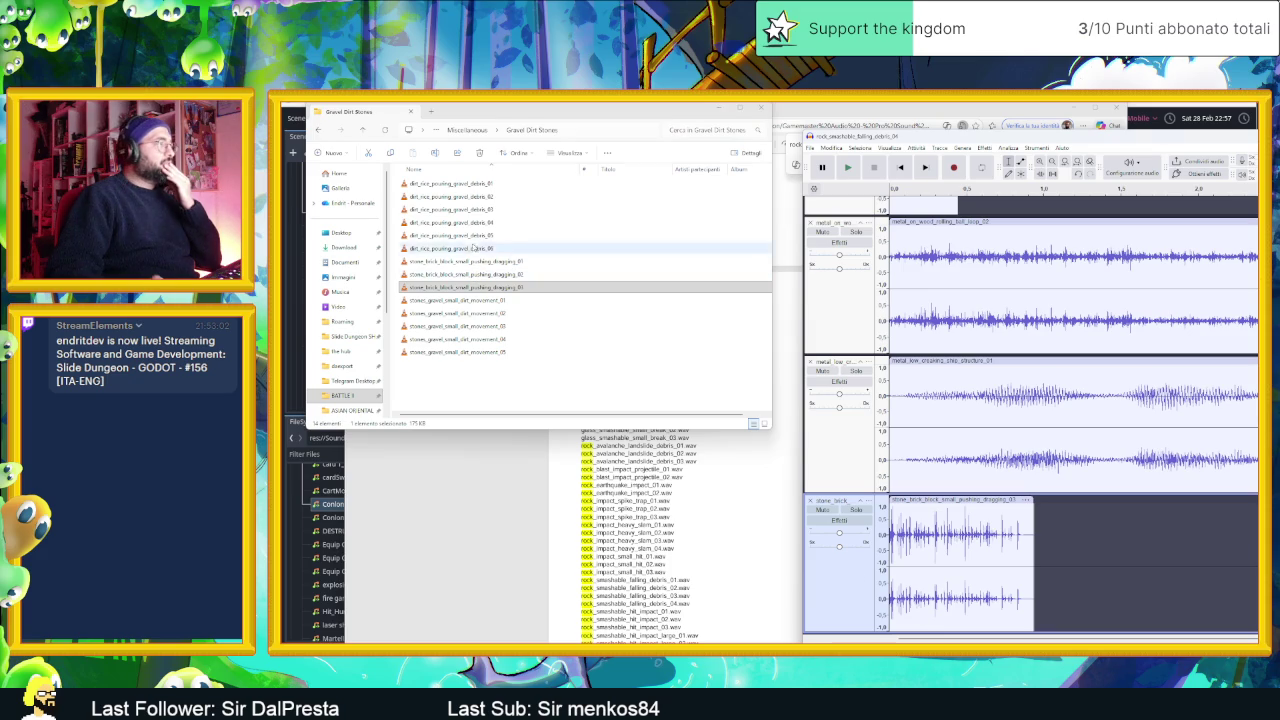
{"action": "key", "text": "alt+Up"}
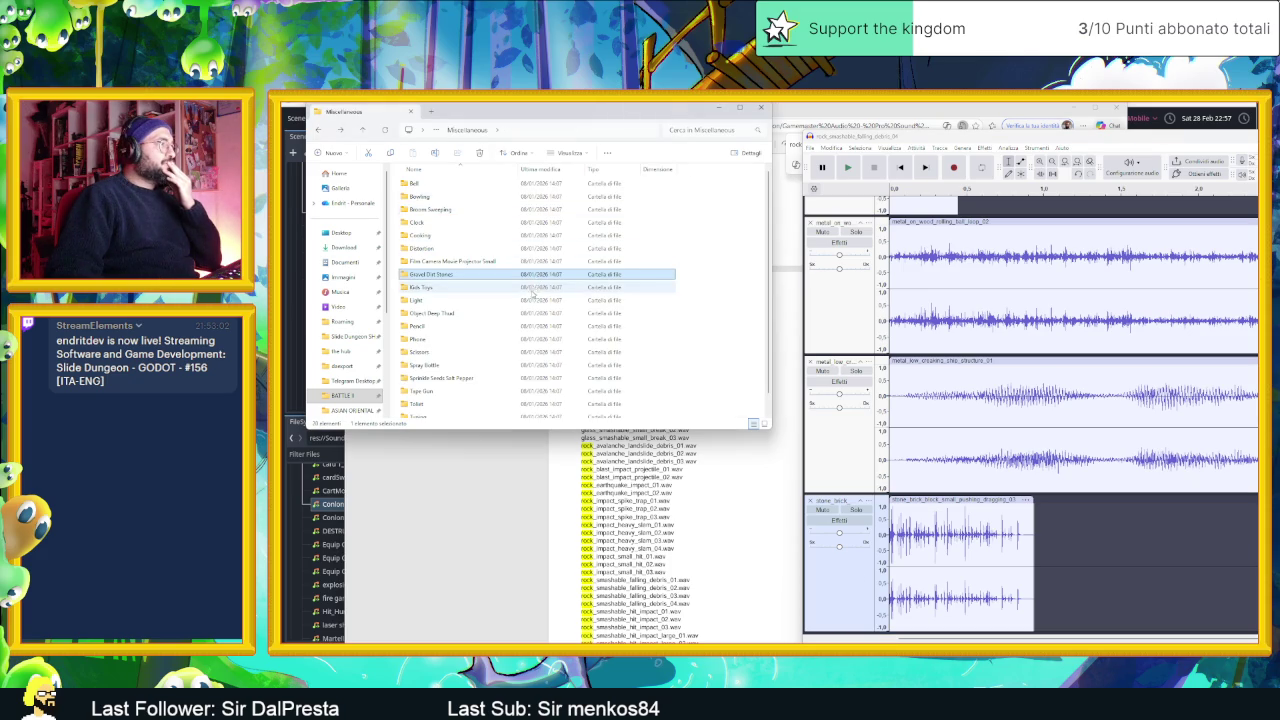
- Play all the wood_block files from Miscellaneous > Wood in VLC media player
{"action": "scroll", "coordinate": [525, 306], "scroll_direction": "down", "scroll_amount": 1}
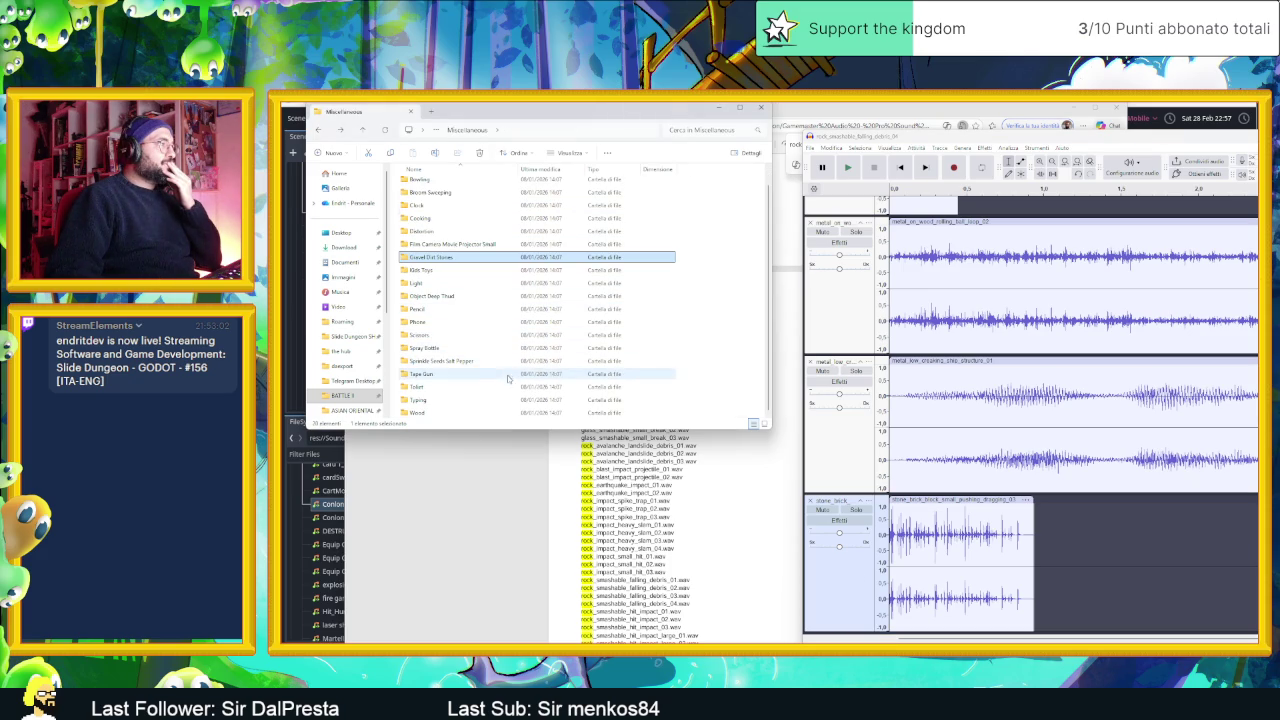
{"action": "double_click", "coordinate": [504, 411]}
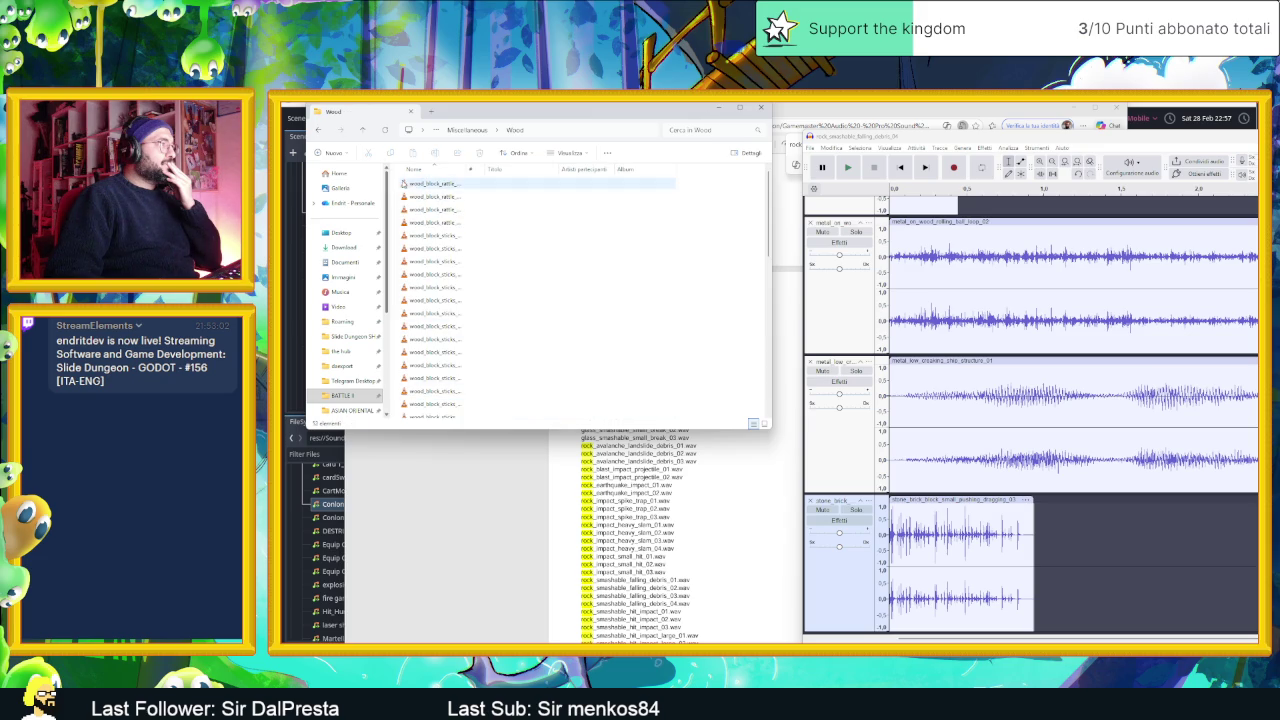
{"action": "mouse_move", "coordinate": [470, 180]}
{"action": "left_mouse_down"}
{"action": "mouse_move", "coordinate": [470, 416]}
{"action": "mouse_move", "coordinate": [480, 405]}
{"action": "left_mouse_up"}
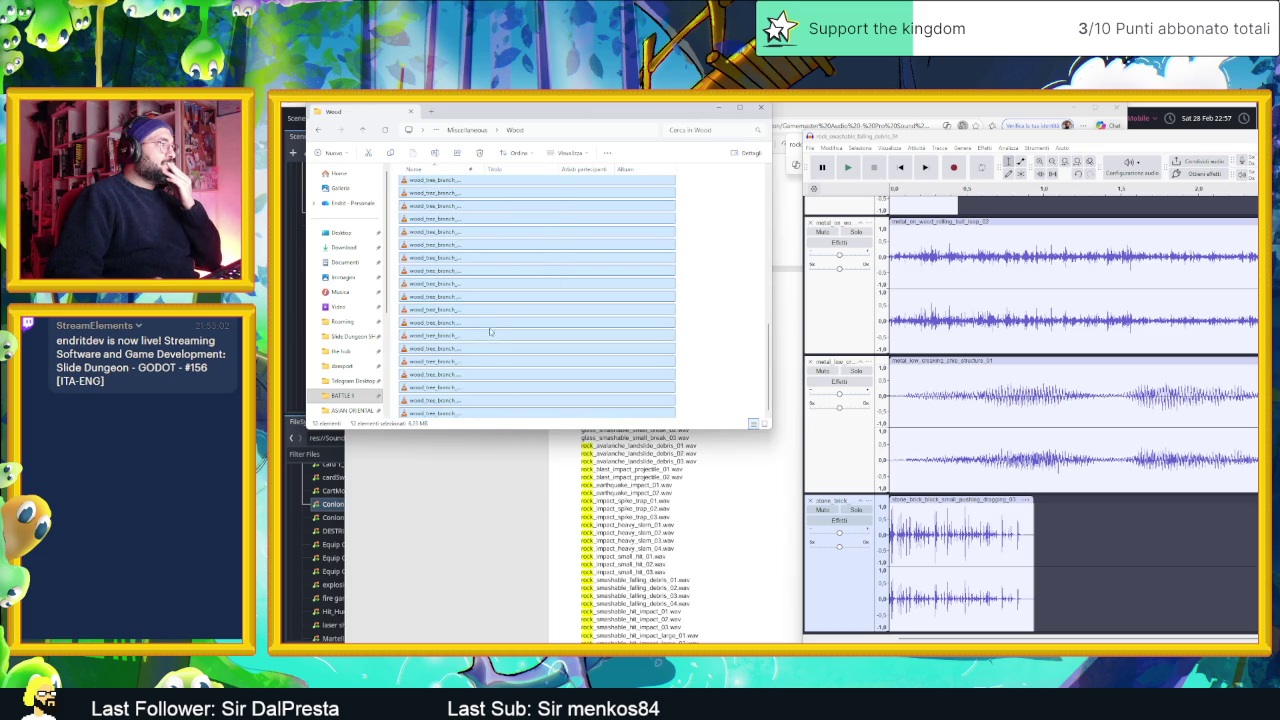
{"action": "right_click", "coordinate": [489, 324]}
{"action": "left_click", "coordinate": [538, 360]}
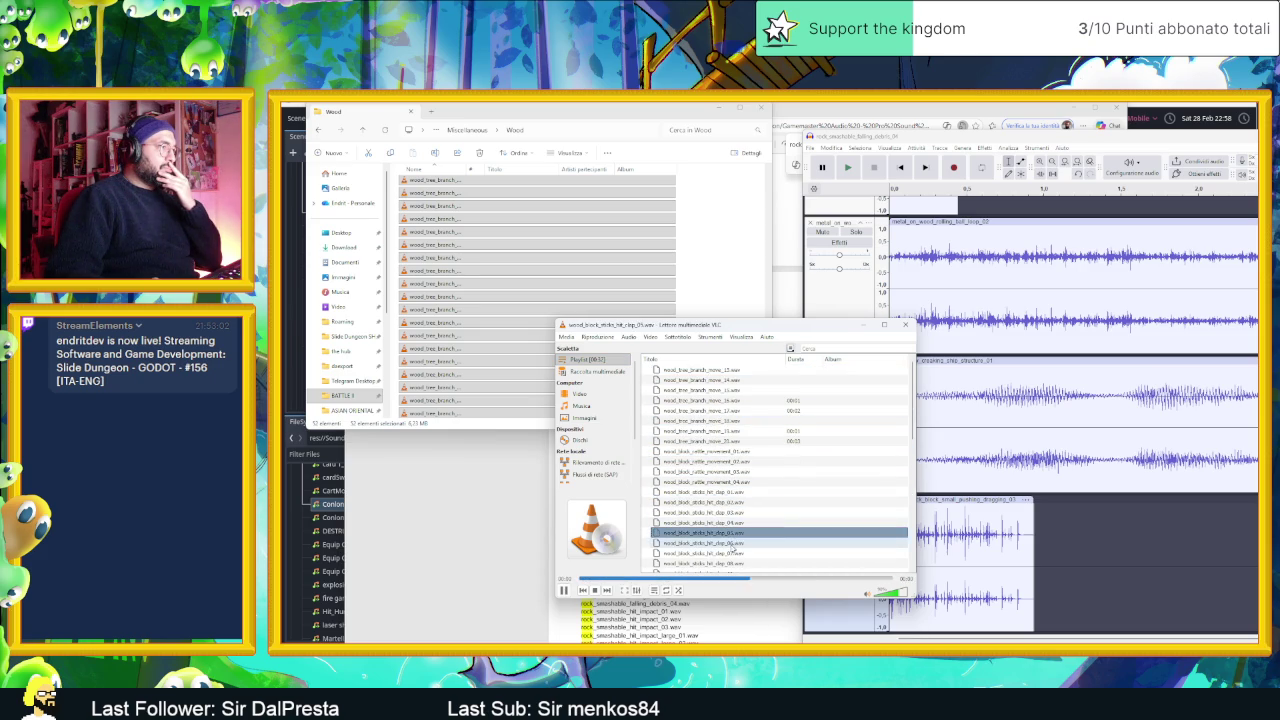
{"action": "scroll", "coordinate": [735, 544], "scroll_direction": "down", "scroll_amount": 4}
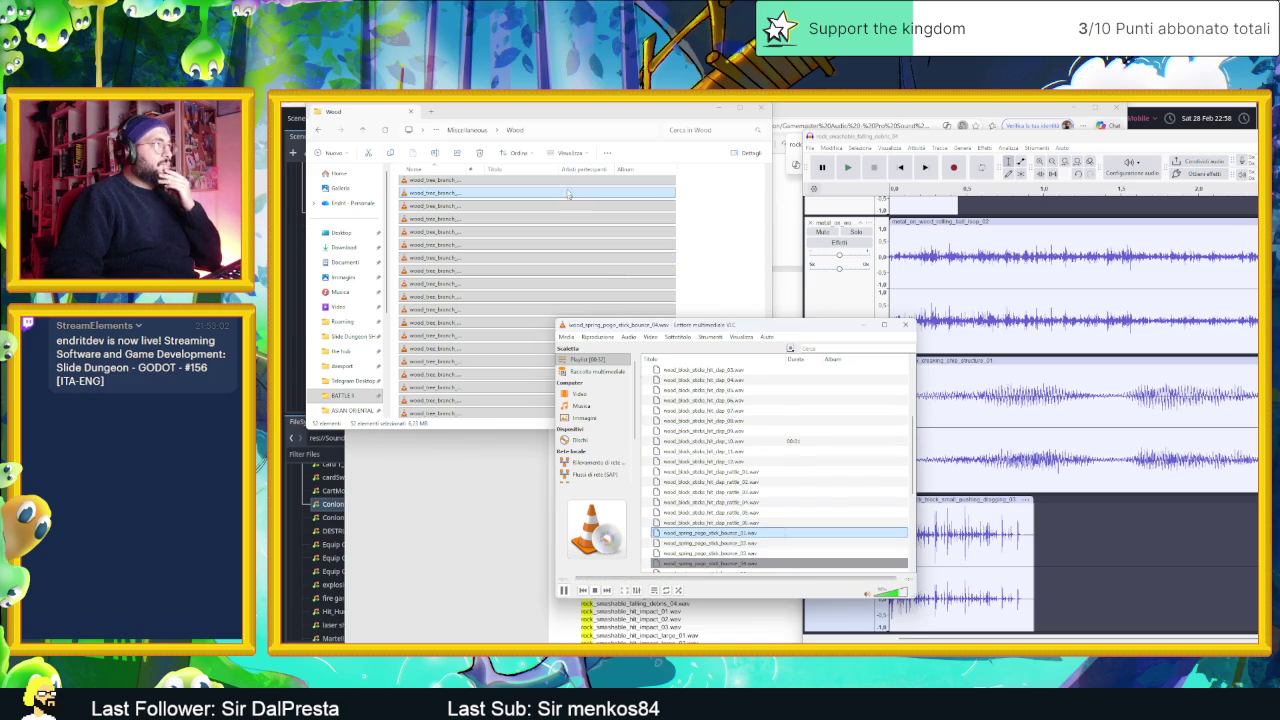
{"action": "left_click", "coordinate": [466, 130]}
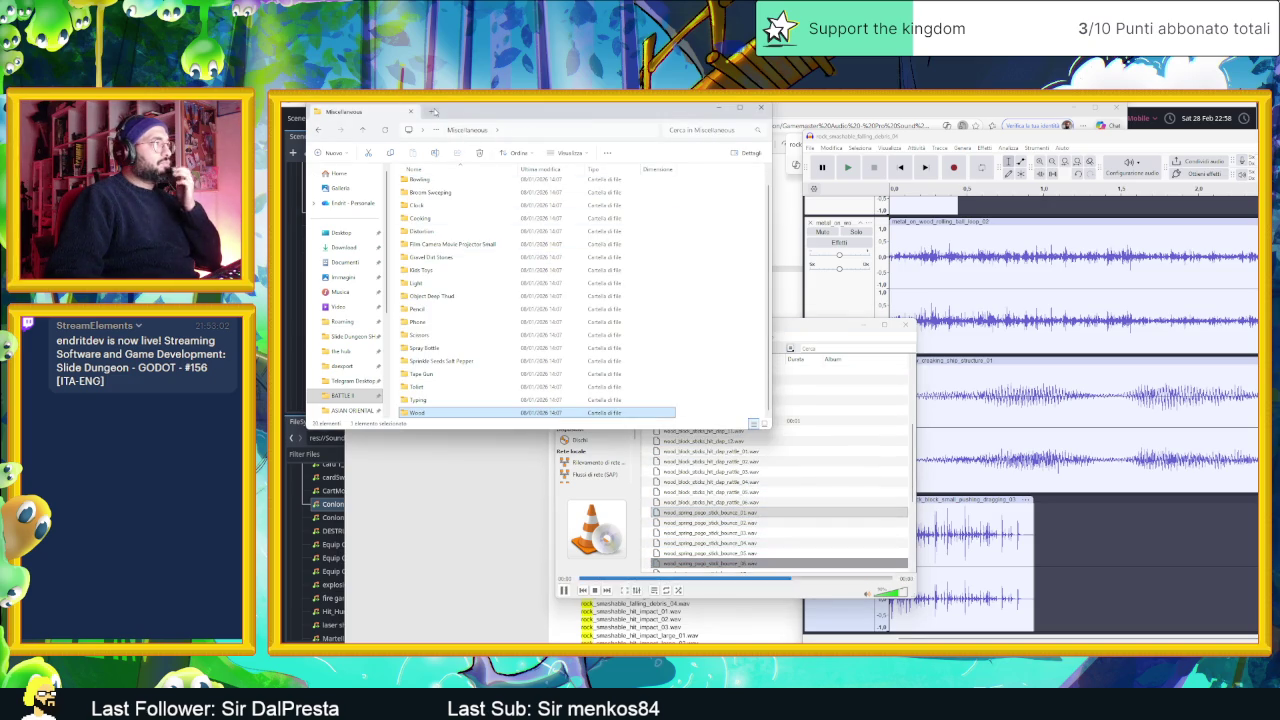
{"action": "double_click", "coordinate": [420, 270]}
- Browse the Whooshes folder's files, then return to the collection root and open Doors
{"action": "key", "text": "alt+Up"}
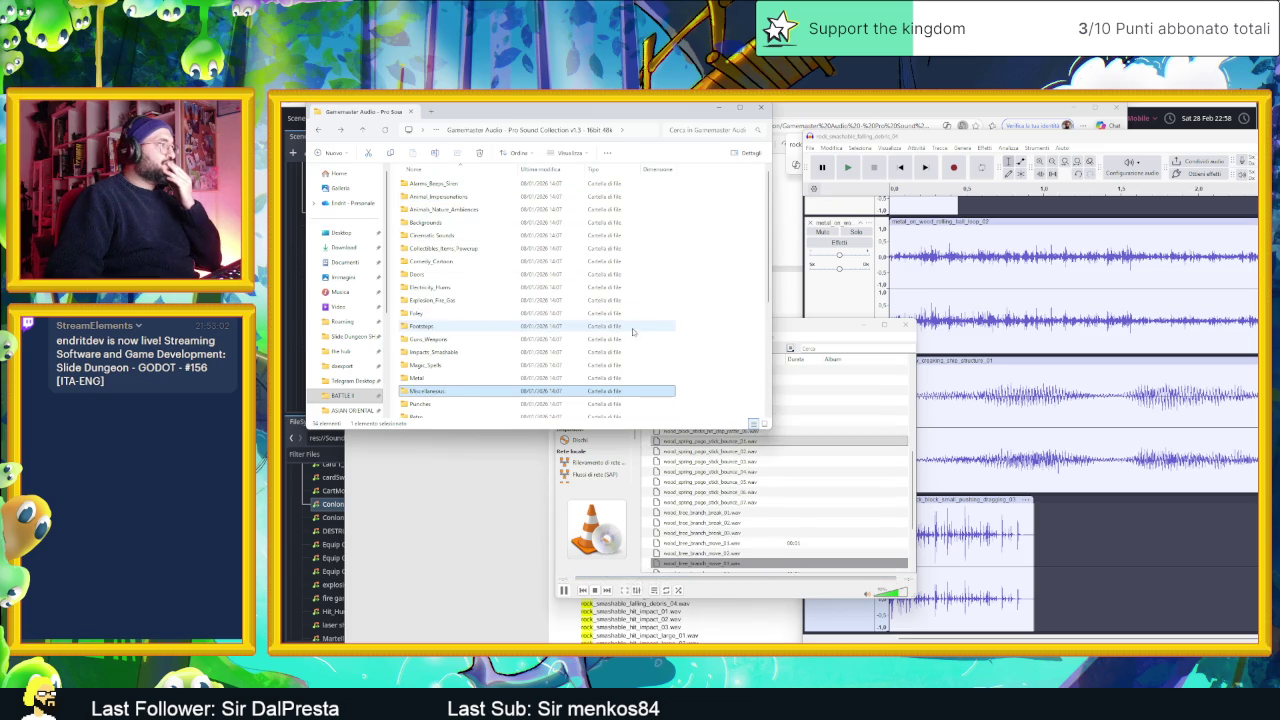
{"action": "scroll", "coordinate": [638, 335], "scroll_direction": "down", "scroll_amount": 2}
{"action": "scroll", "coordinate": [638, 335], "scroll_direction": "down", "scroll_amount": 1}
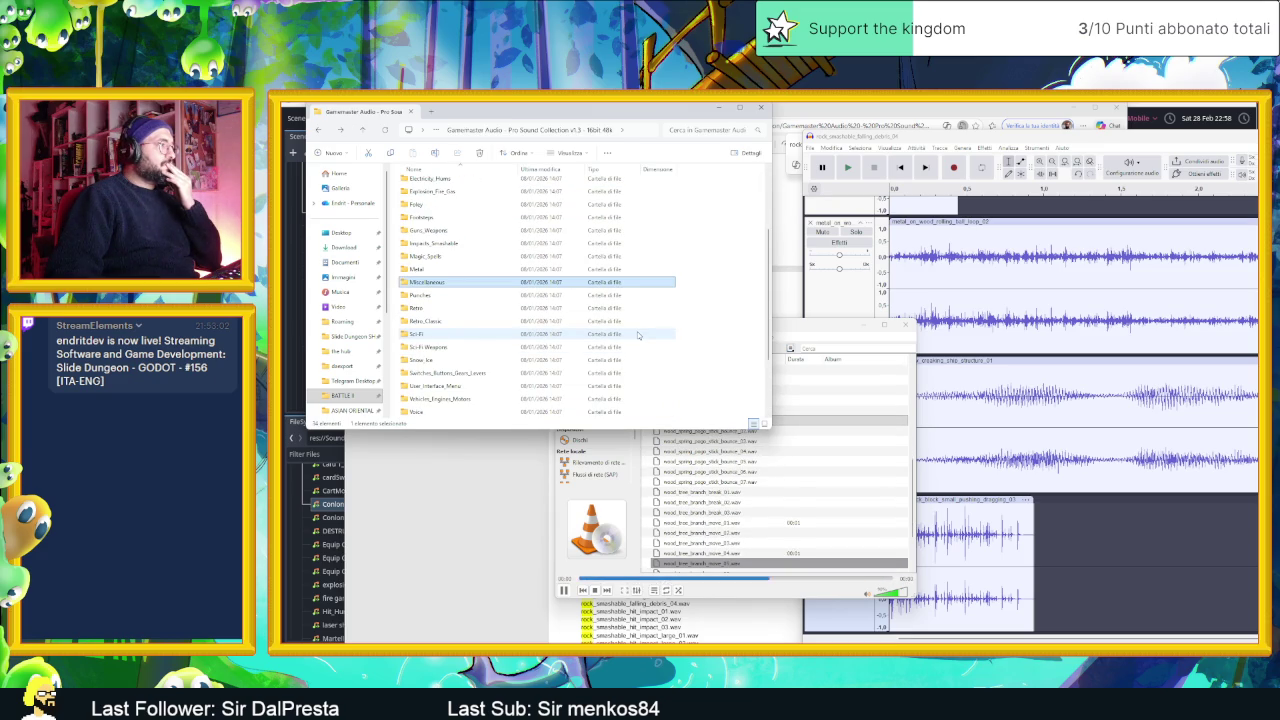
{"action": "scroll", "coordinate": [638, 335], "scroll_direction": "down", "scroll_amount": 1}
{"action": "scroll", "coordinate": [474, 355], "scroll_direction": "down", "scroll_amount": 1}
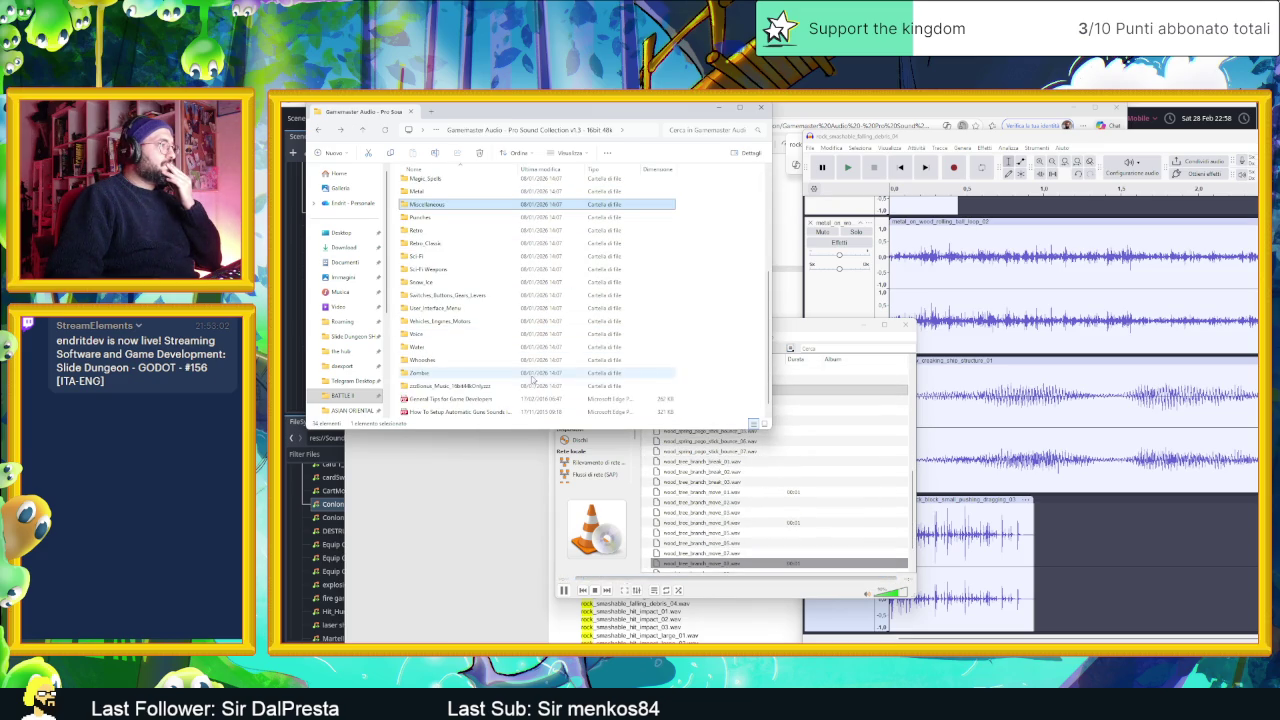
{"action": "double_click", "coordinate": [474, 355]}
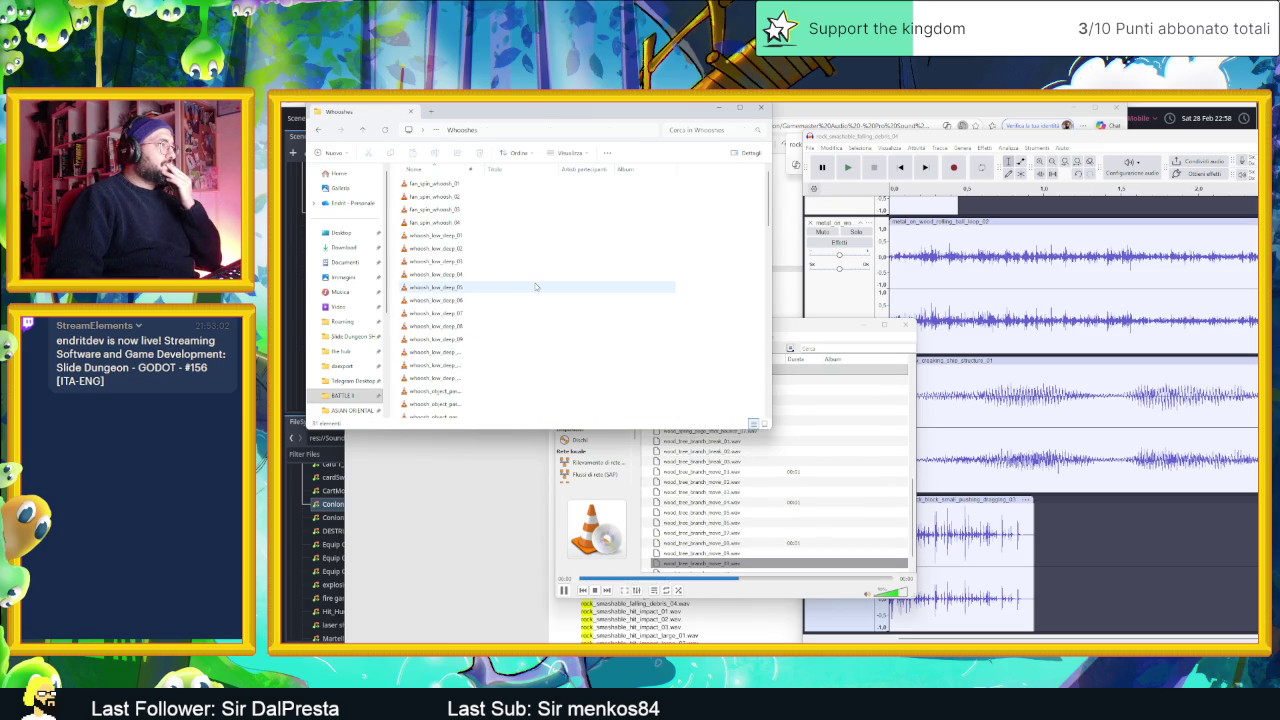
{"action": "scroll", "coordinate": [540, 300], "scroll_direction": "down", "scroll_amount": 3}
{"action": "scroll", "coordinate": [563, 305], "scroll_direction": "down", "scroll_amount": 2}
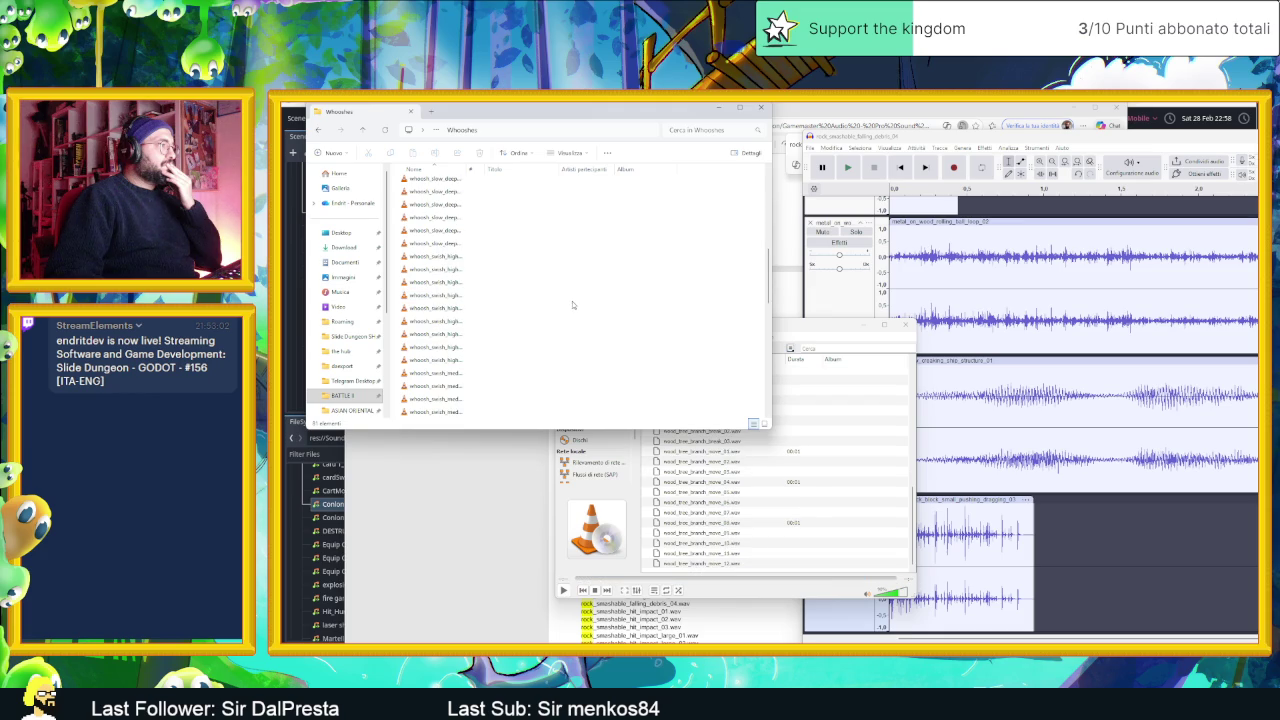
{"action": "scroll", "coordinate": [579, 303], "scroll_direction": "down", "scroll_amount": 1}
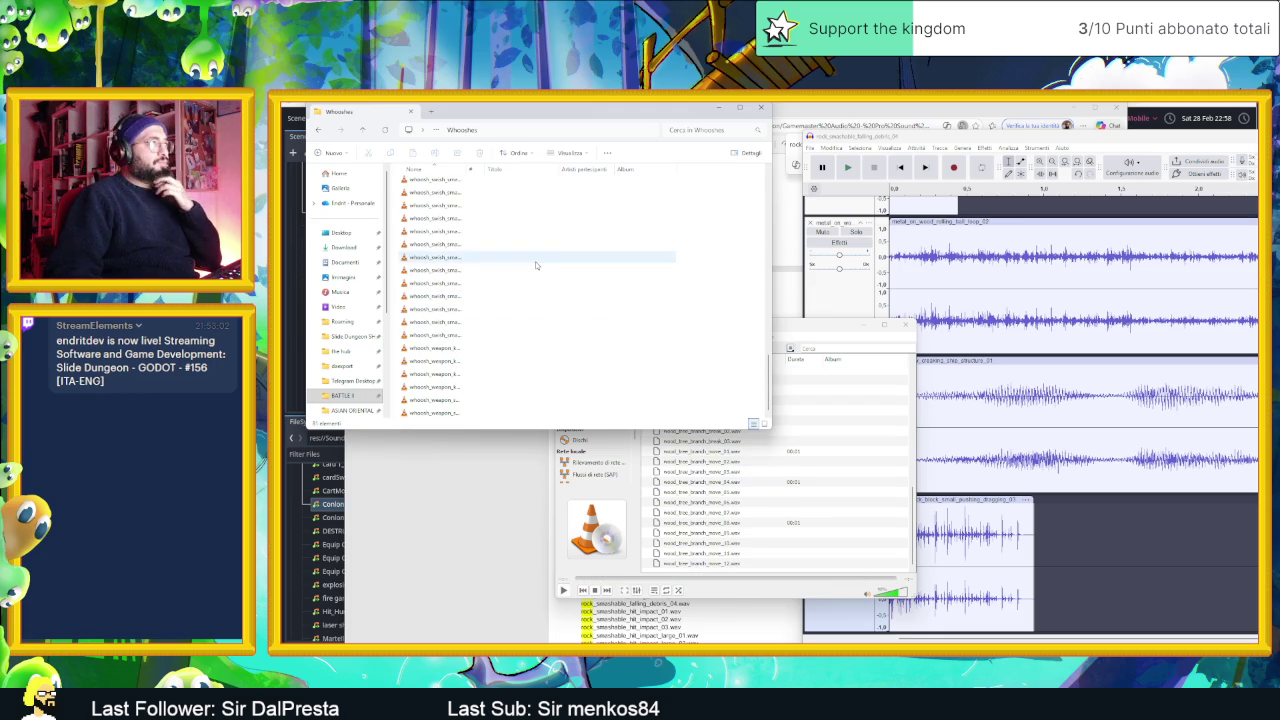
{"action": "key", "text": "alt+Up"}
{"action": "scroll", "coordinate": [537, 265], "scroll_direction": "up", "scroll_amount": 3}
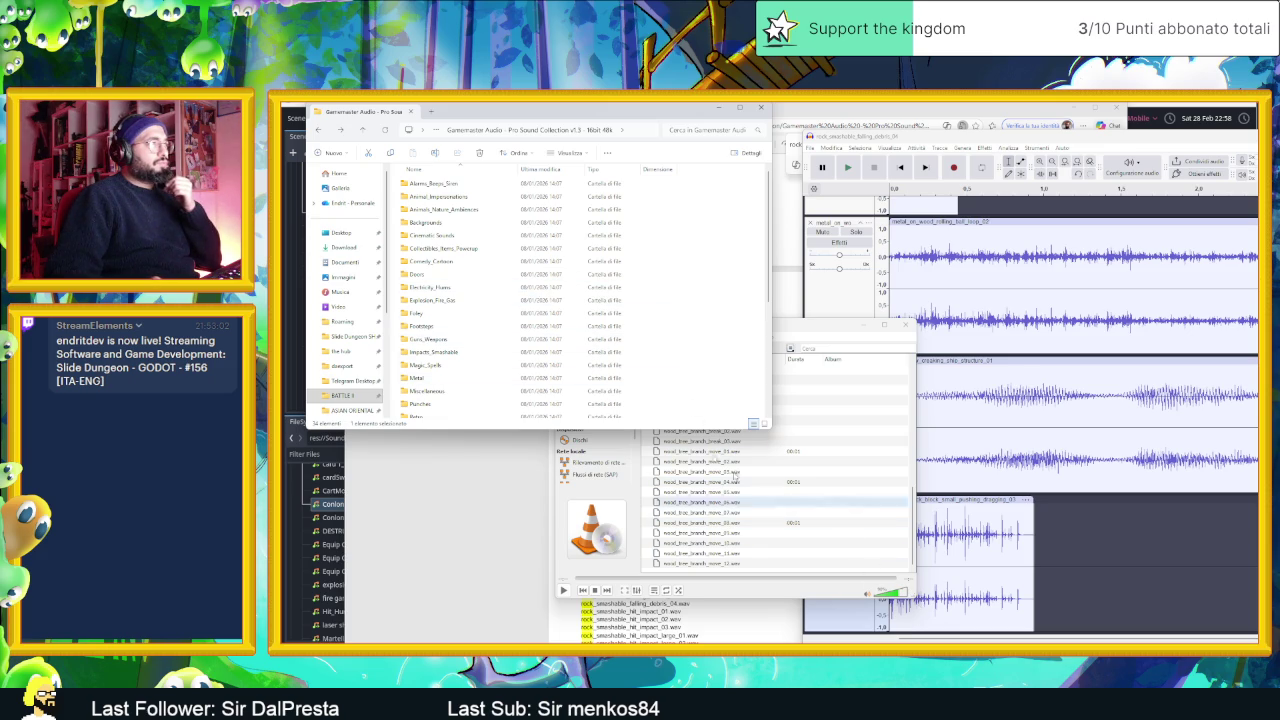
{"action": "double_click", "coordinate": [472, 274]}
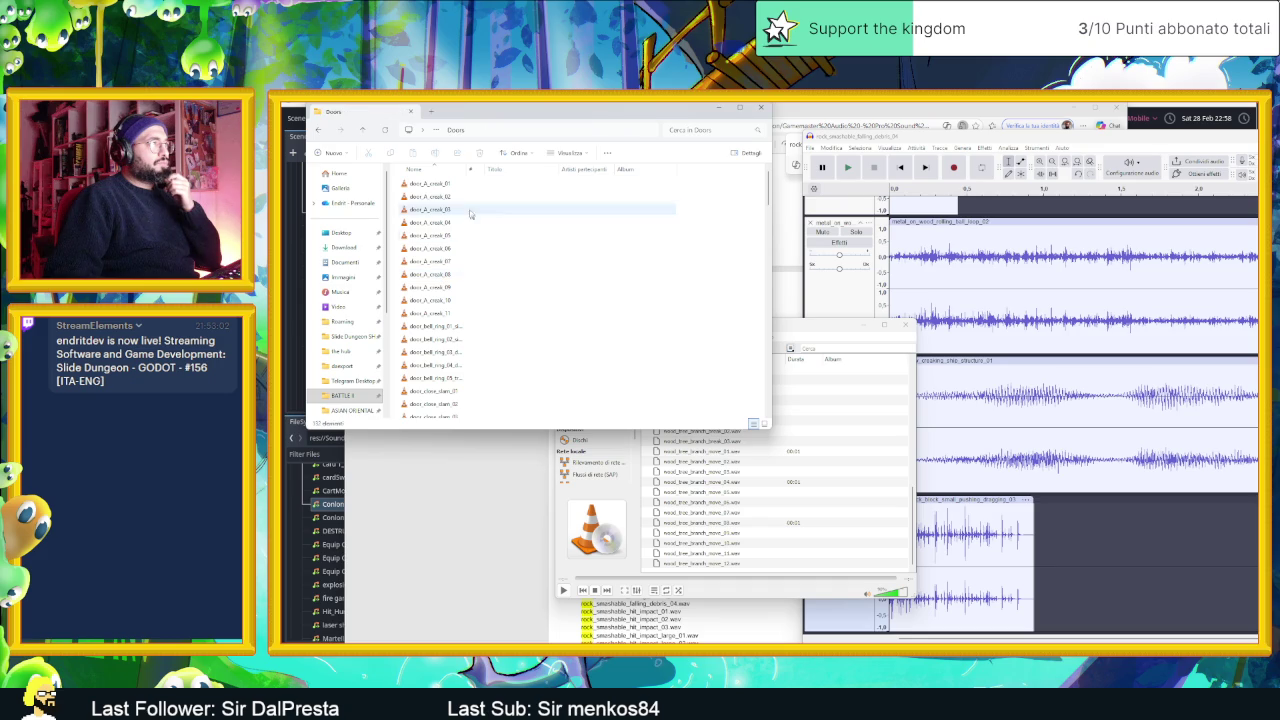
- Replace the VLC playlist with every file from the Doors folder
{"action": "left_click", "coordinate": [430, 183]}
{"action": "key", "text": "shift+End"}
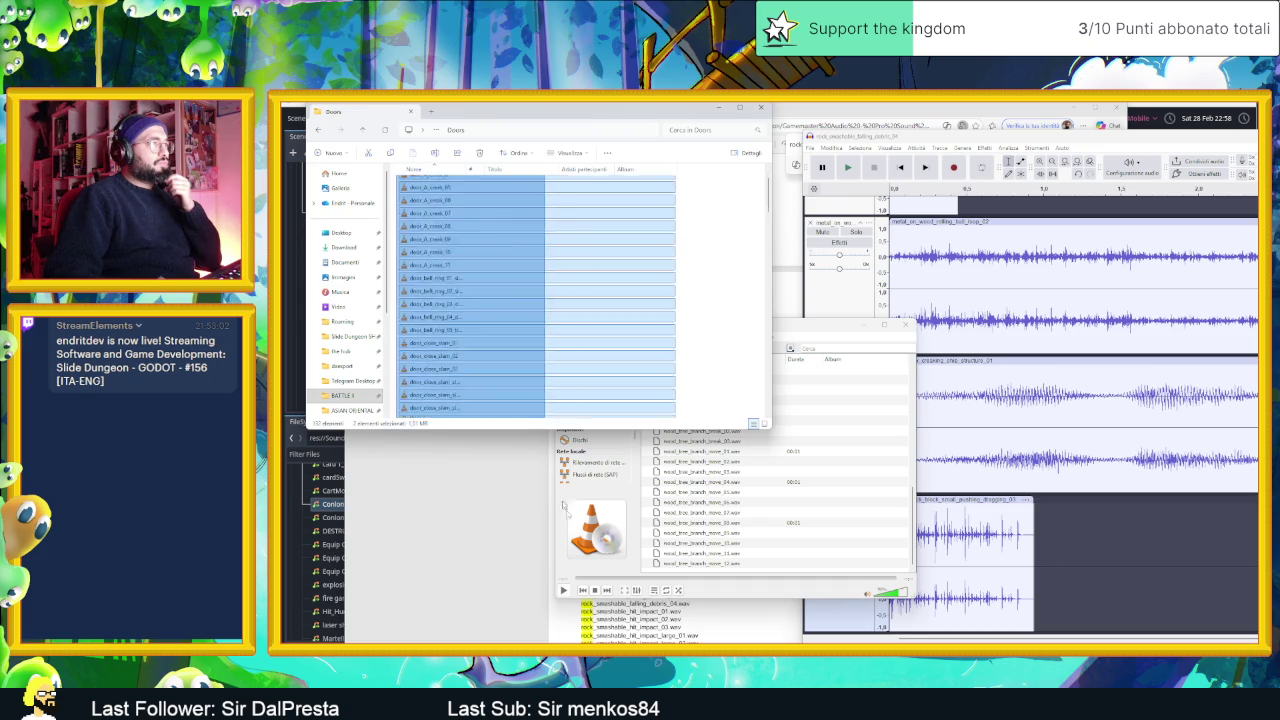
{"action": "left_click_drag", "start_coordinate": [607, 572], "coordinate": [607, 572]}
{"action": "right_click", "coordinate": [471, 330]}
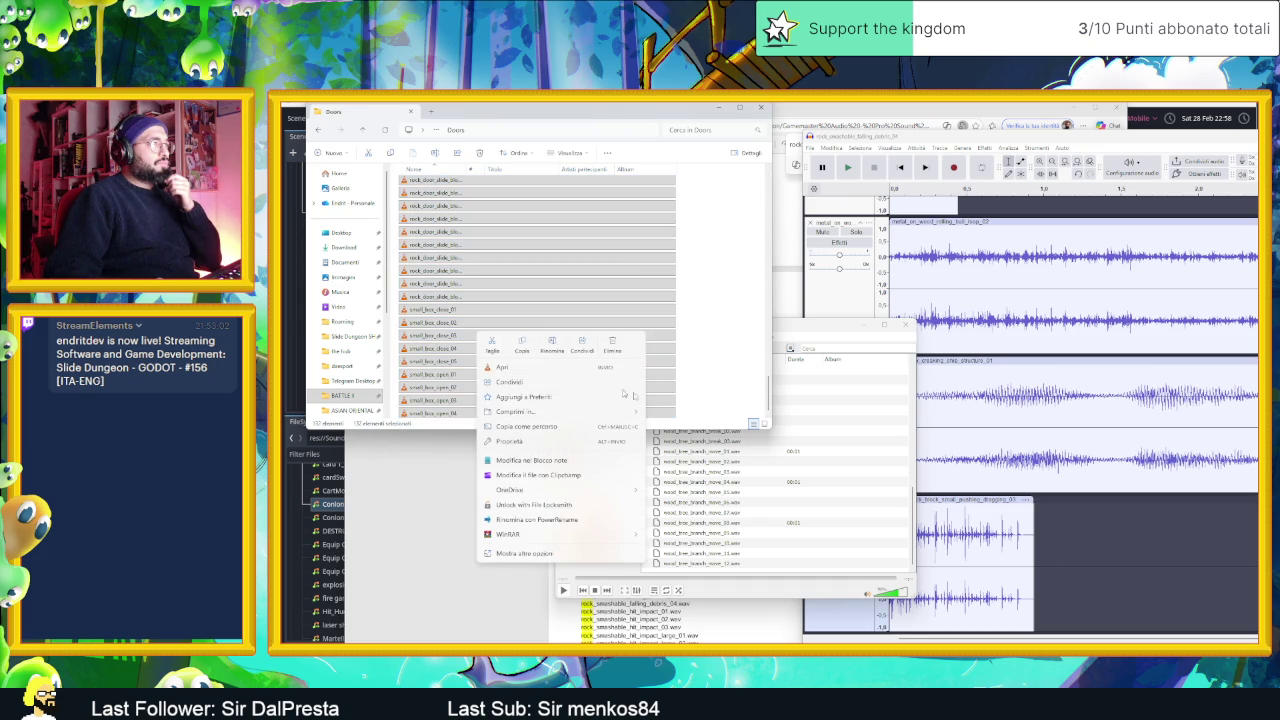
{"action": "right_click", "coordinate": [842, 452]}
{"action": "left_click", "coordinate": [860, 571]}
{"action": "mouse_move", "coordinate": [500, 300]}
{"action": "left_mouse_down"}
{"action": "mouse_move", "coordinate": [640, 420]}
{"action": "mouse_move", "coordinate": [735, 462]}
{"action": "left_mouse_up"}
{"action": "left_click_drag", "start_coordinate": [811, 389], "coordinate": [805, 389]}
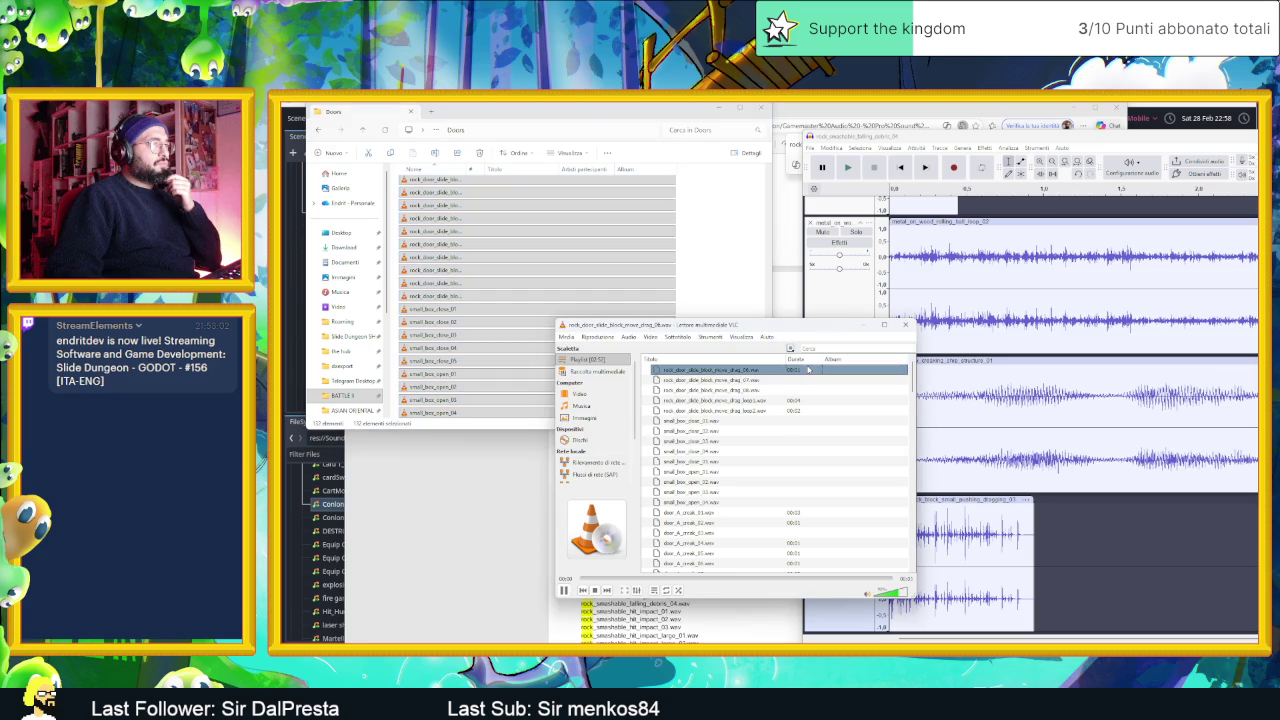
- Audition the rock door slide 08, slide loop1, drag_06 and drag loop1 and loop2 clips
{"action": "double_click", "coordinate": [762, 401]}
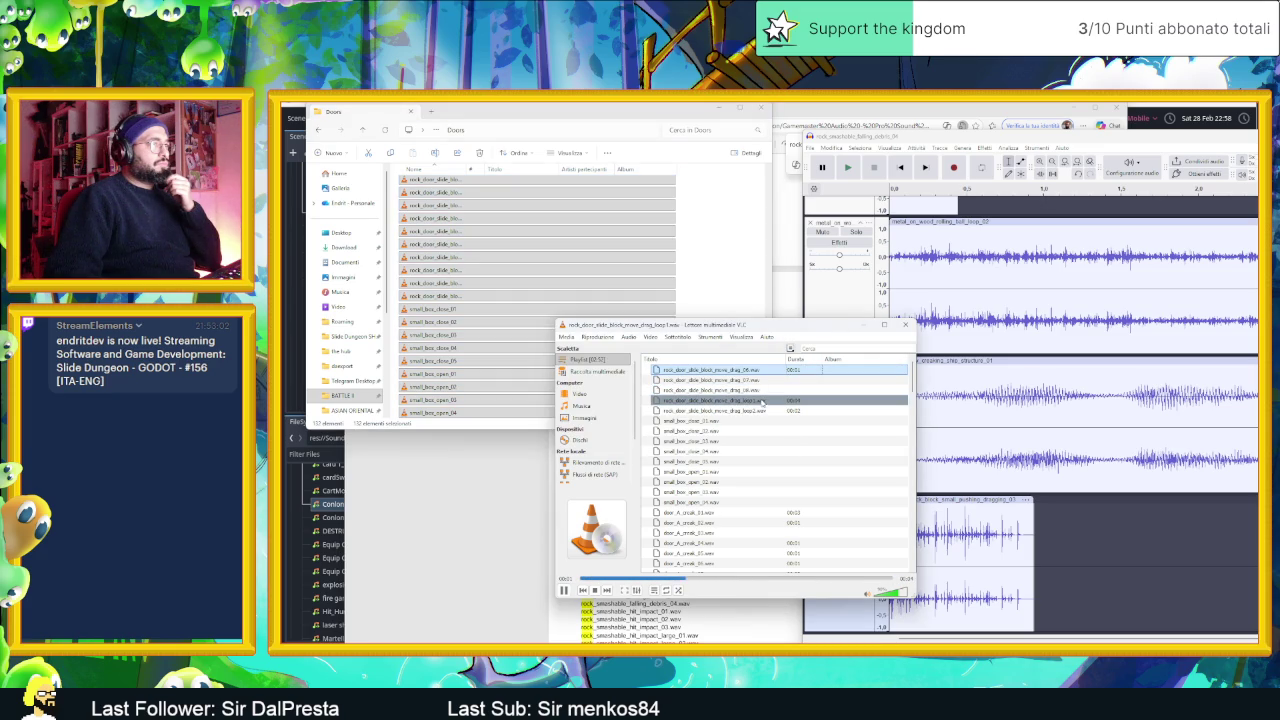
{"action": "double_click", "coordinate": [758, 391]}
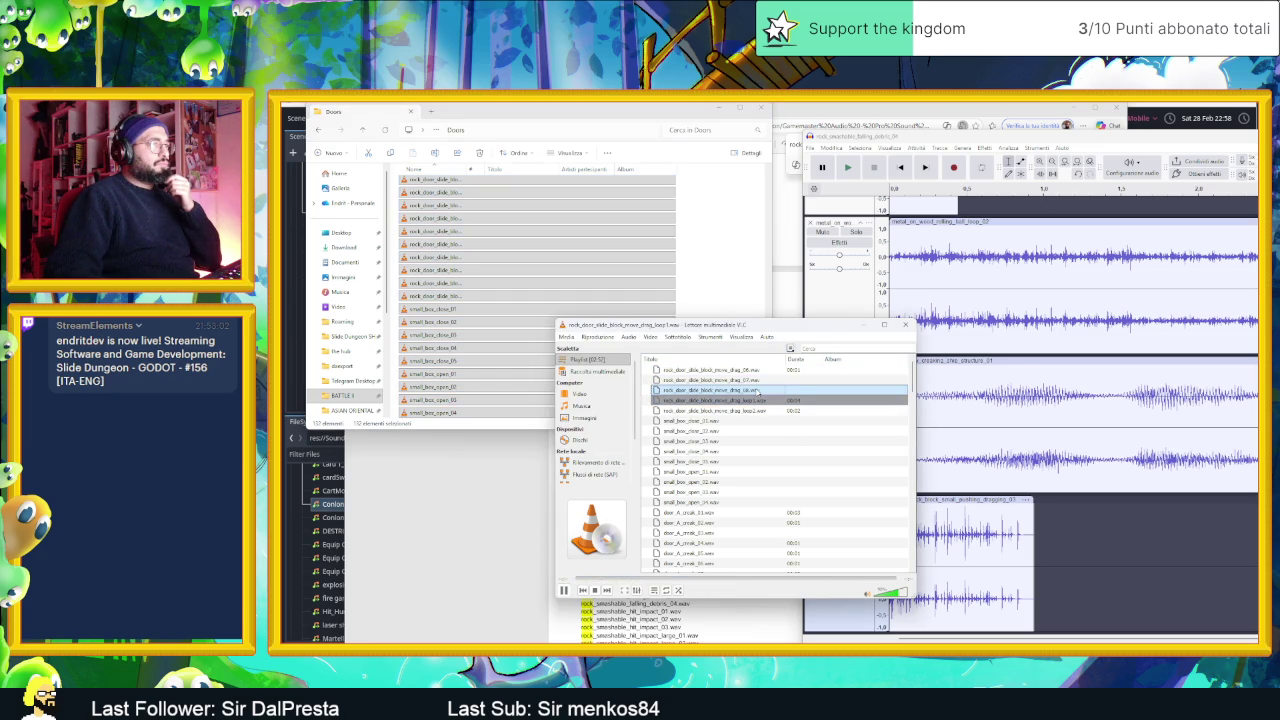
{"action": "double_click", "coordinate": [755, 372]}
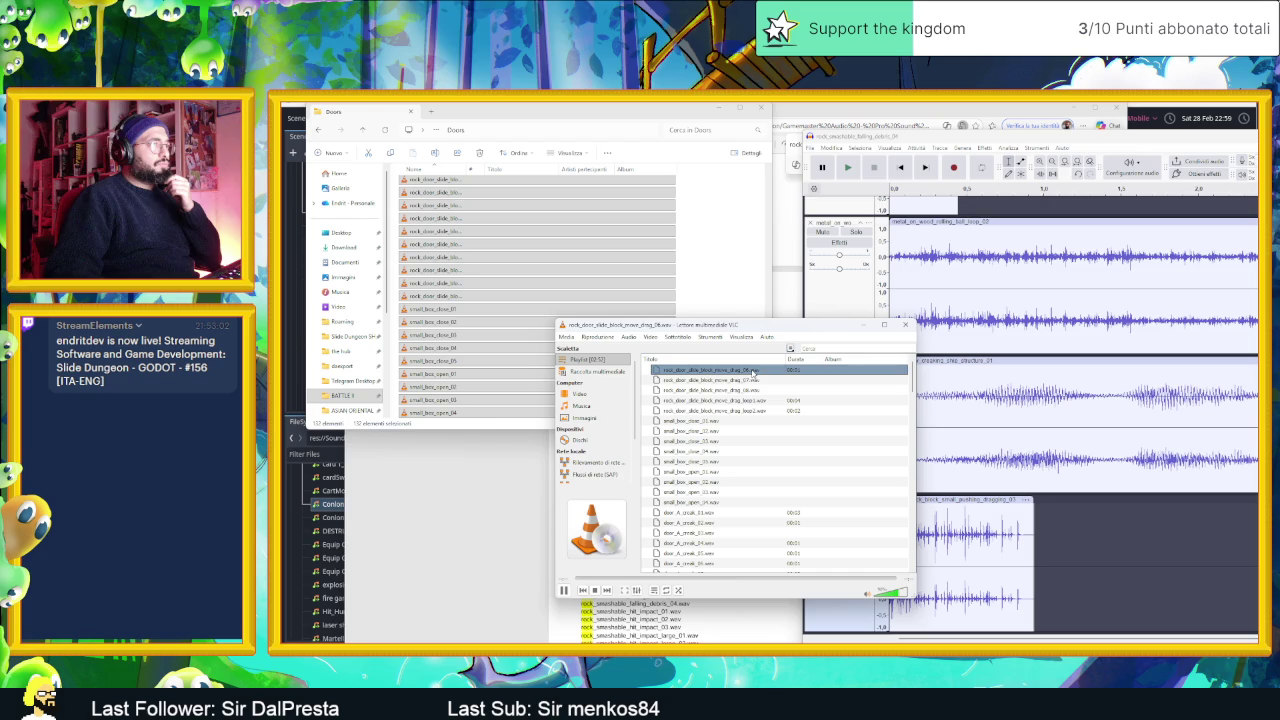
{"action": "double_click", "coordinate": [762, 400]}
{"action": "double_click", "coordinate": [757, 411]}
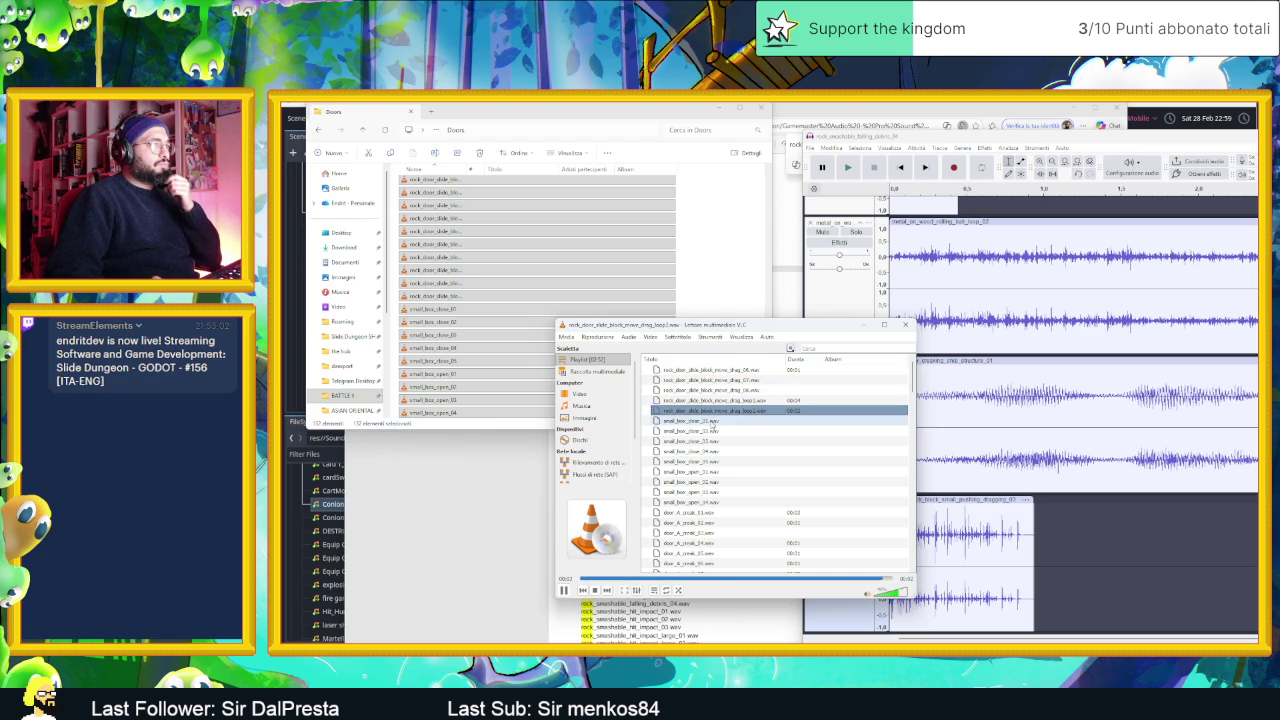
- Audition door_A_creak_04, a slow door slam, door_creak_short_01 and the door hatch squeak
{"action": "scroll", "coordinate": [740, 450], "scroll_direction": "down", "scroll_amount": 3}
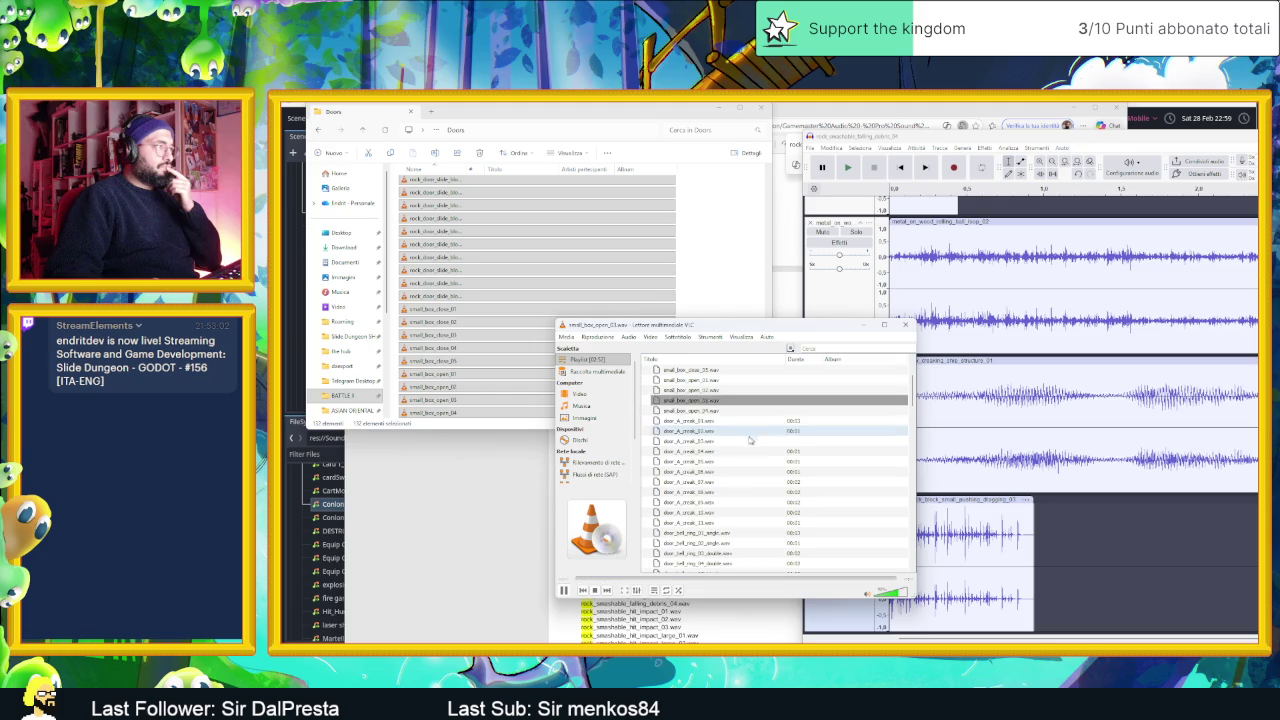
{"action": "double_click", "coordinate": [722, 452]}
{"action": "scroll", "coordinate": [722, 460], "scroll_direction": "down", "scroll_amount": 4}
{"action": "left_click", "coordinate": [722, 503]}
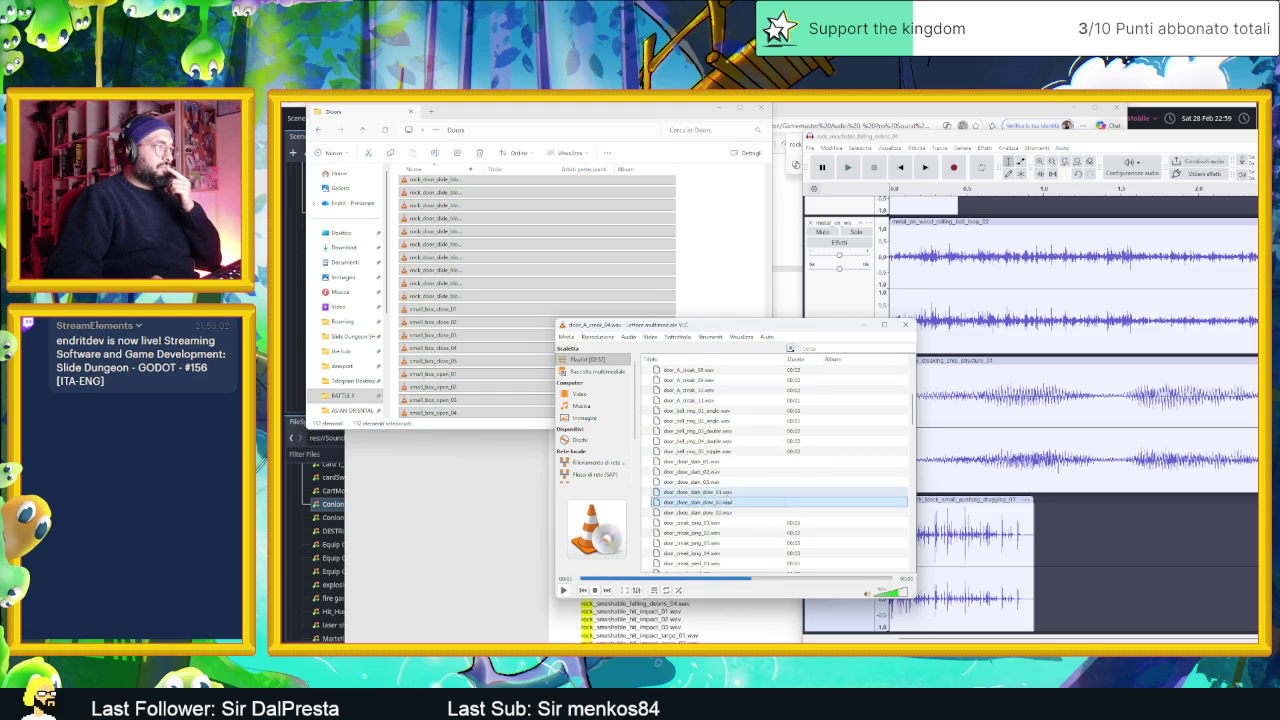
{"action": "scroll", "coordinate": [734, 498], "scroll_direction": "down", "scroll_amount": 3}
{"action": "double_click", "coordinate": [735, 493]}
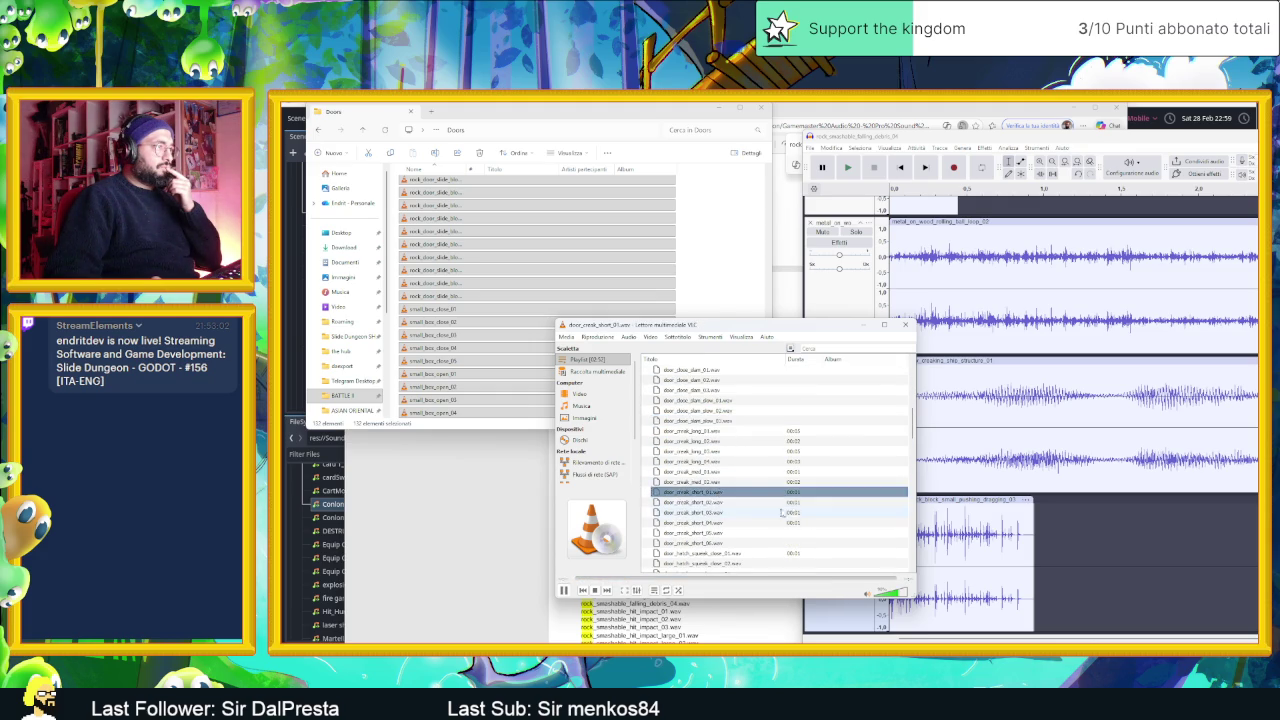
{"action": "scroll", "coordinate": [781, 513], "scroll_direction": "down", "scroll_amount": 3}
{"action": "double_click", "coordinate": [705, 471]}
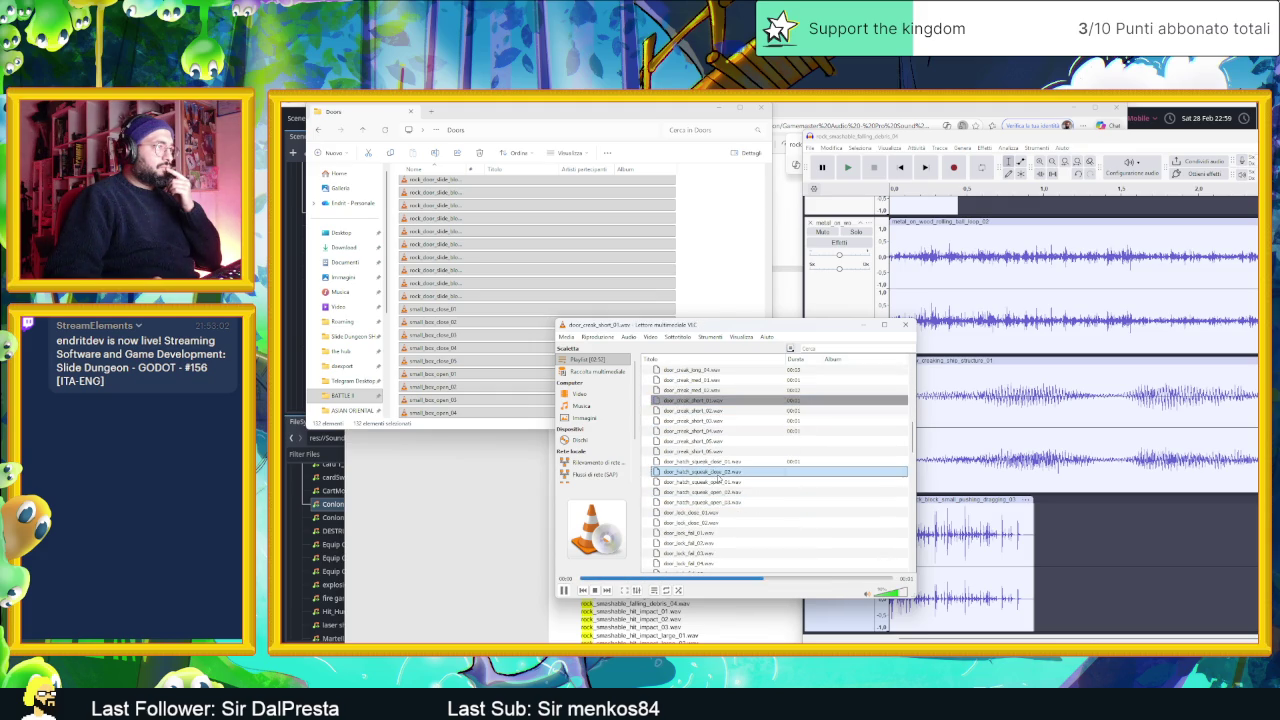
- Audition door_lock_handle_locked_01, the lock picking keyhole clip and door_lock_turn_01
{"action": "left_click", "coordinate": [730, 533]}
{"action": "scroll", "coordinate": [730, 533], "scroll_direction": "down", "scroll_amount": 3}
{"action": "double_click", "coordinate": [720, 492]}
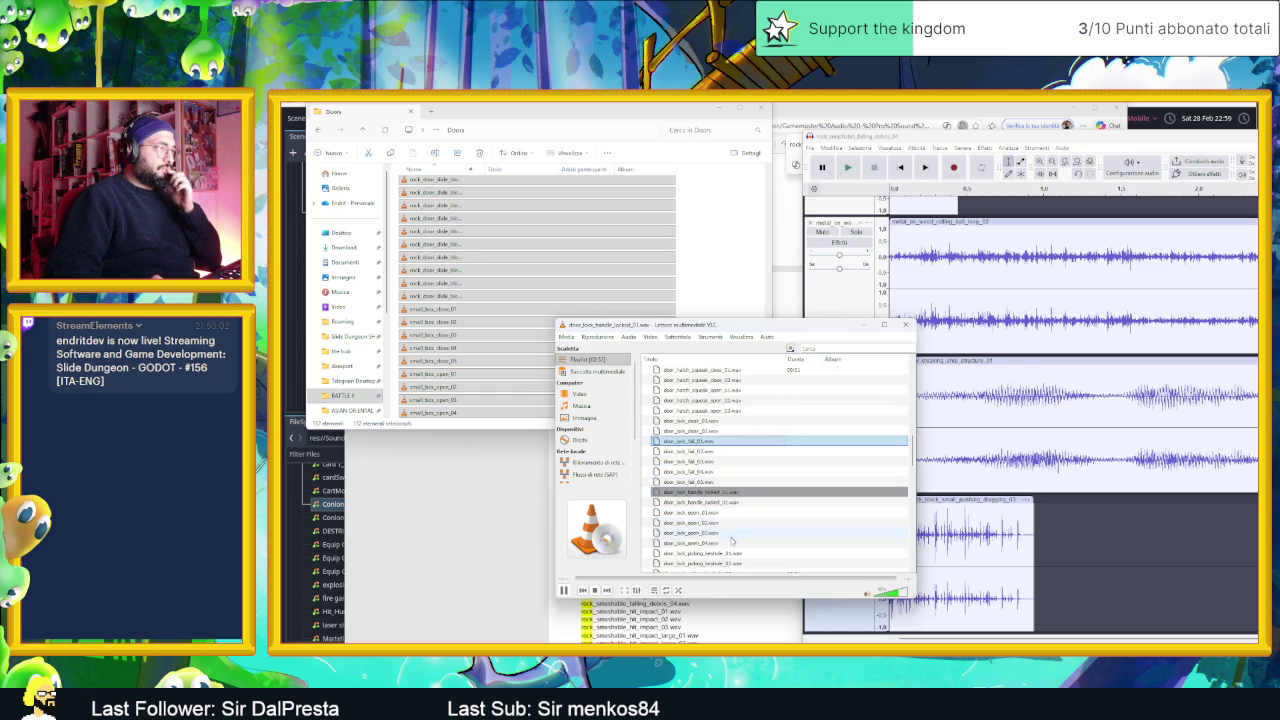
{"action": "scroll", "coordinate": [731, 540], "scroll_direction": "down", "scroll_amount": 3}
{"action": "double_click", "coordinate": [700, 430]}
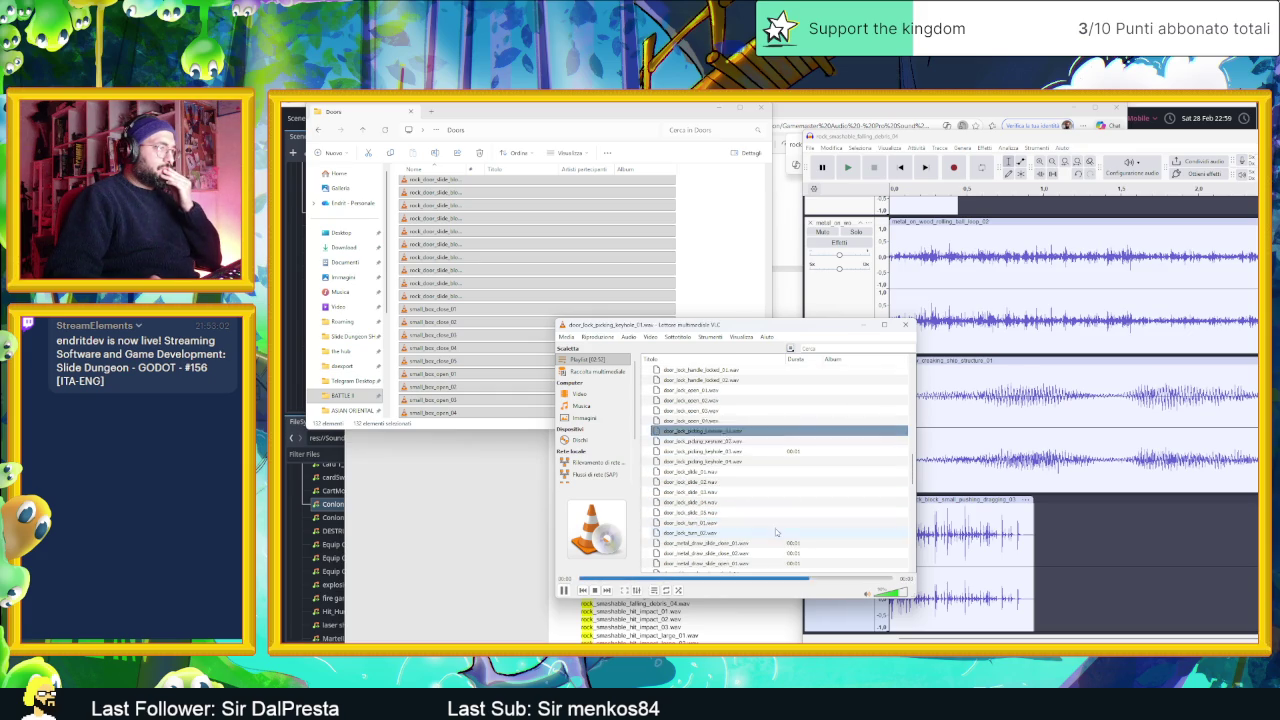
{"action": "scroll", "coordinate": [760, 520], "scroll_direction": "down", "scroll_amount": 3}
{"action": "double_click", "coordinate": [700, 430]}
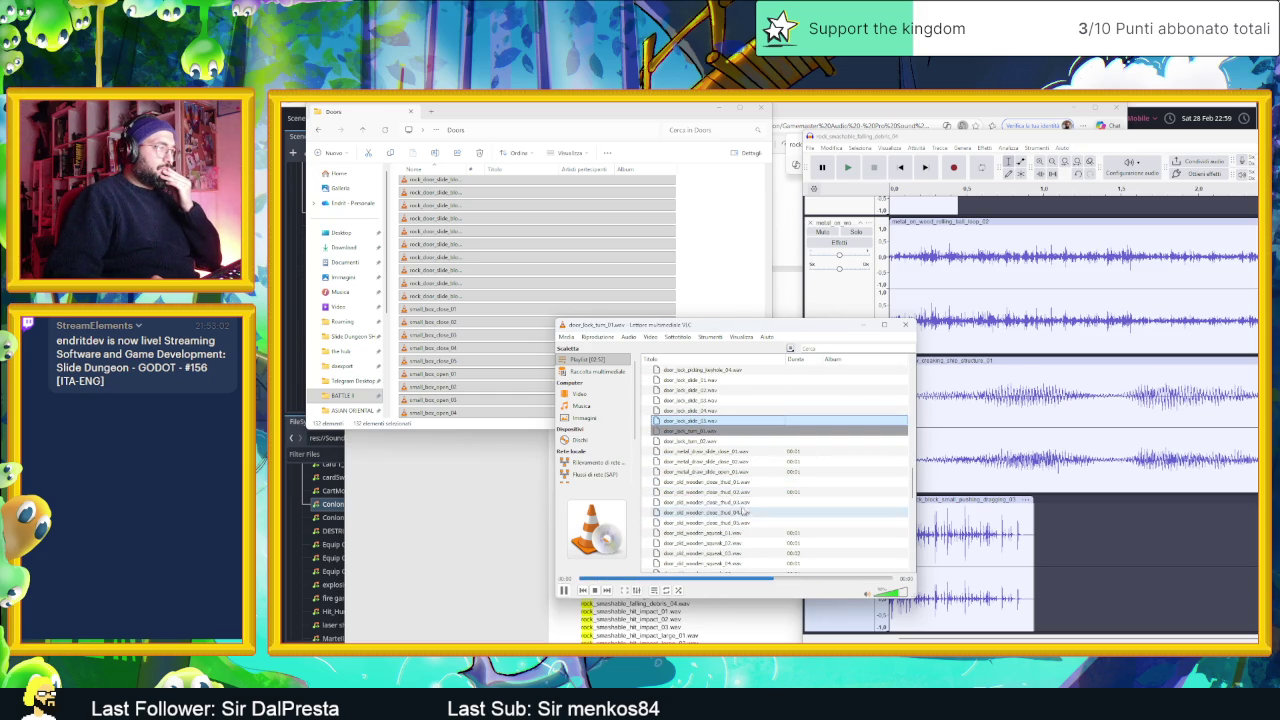
- Audition the old wooden door thud, hydraulic gas shock door and manhole metal lid impact
{"action": "left_click", "coordinate": [720, 503]}
{"action": "double_click", "coordinate": [741, 521]}
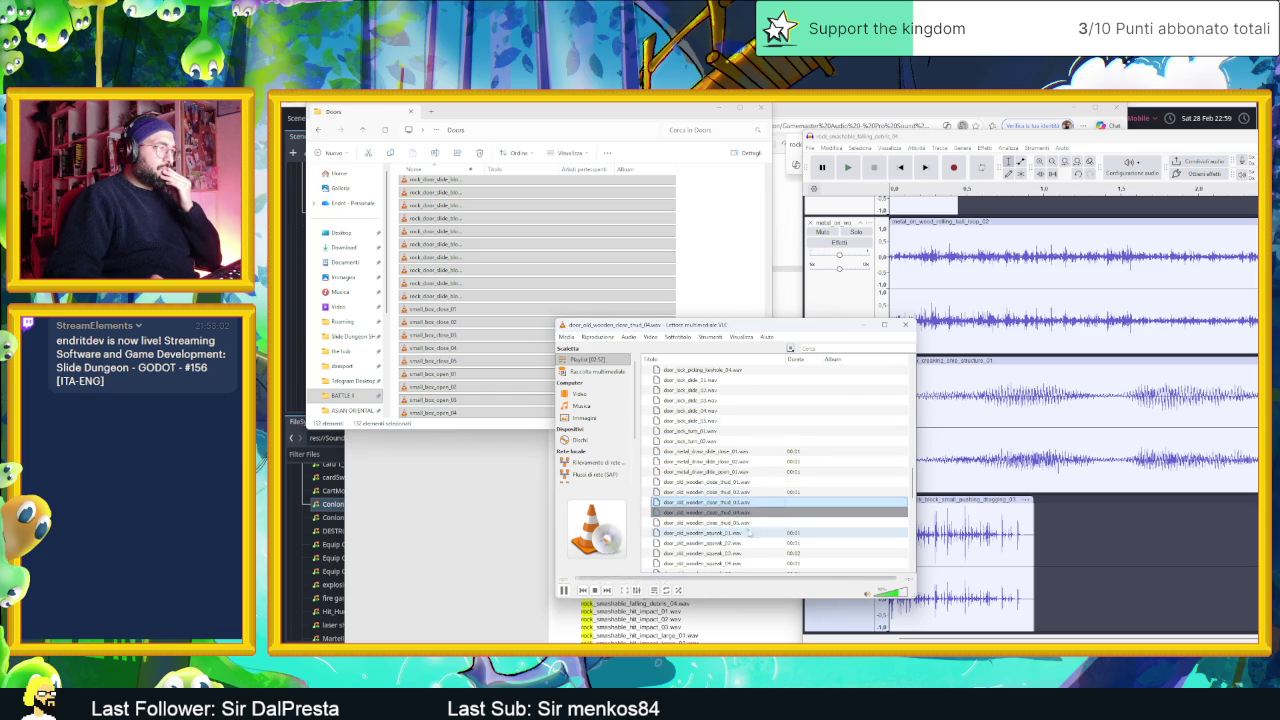
{"action": "scroll", "coordinate": [764, 527], "scroll_direction": "down", "scroll_amount": 2}
{"action": "double_click", "coordinate": [745, 553]}
{"action": "scroll", "coordinate": [750, 535], "scroll_direction": "down", "scroll_amount": 3}
{"action": "double_click", "coordinate": [750, 541]}
- Audition the metal hatch slam, metal gate automatic door squeak and metal gate fence impact
{"action": "scroll", "coordinate": [745, 525], "scroll_direction": "down", "scroll_amount": 3}
{"action": "left_click", "coordinate": [740, 542]}
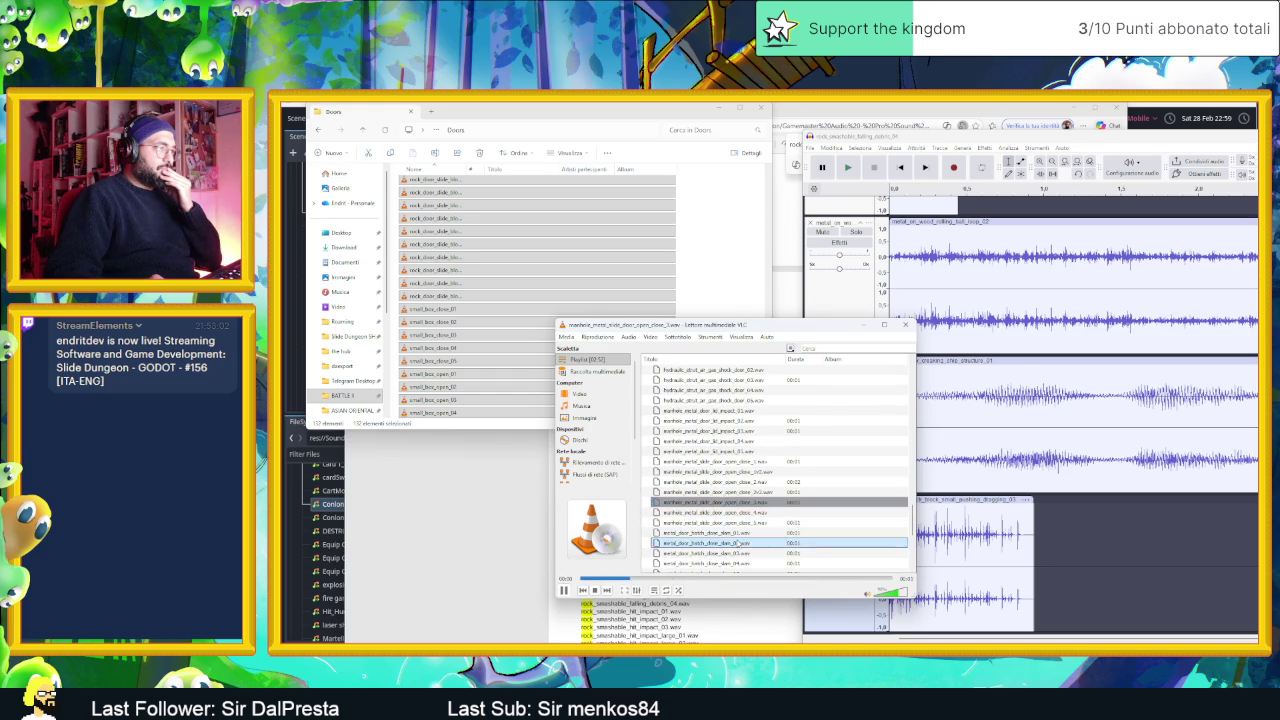
{"action": "scroll", "coordinate": [737, 530], "scroll_direction": "down", "scroll_amount": 3}
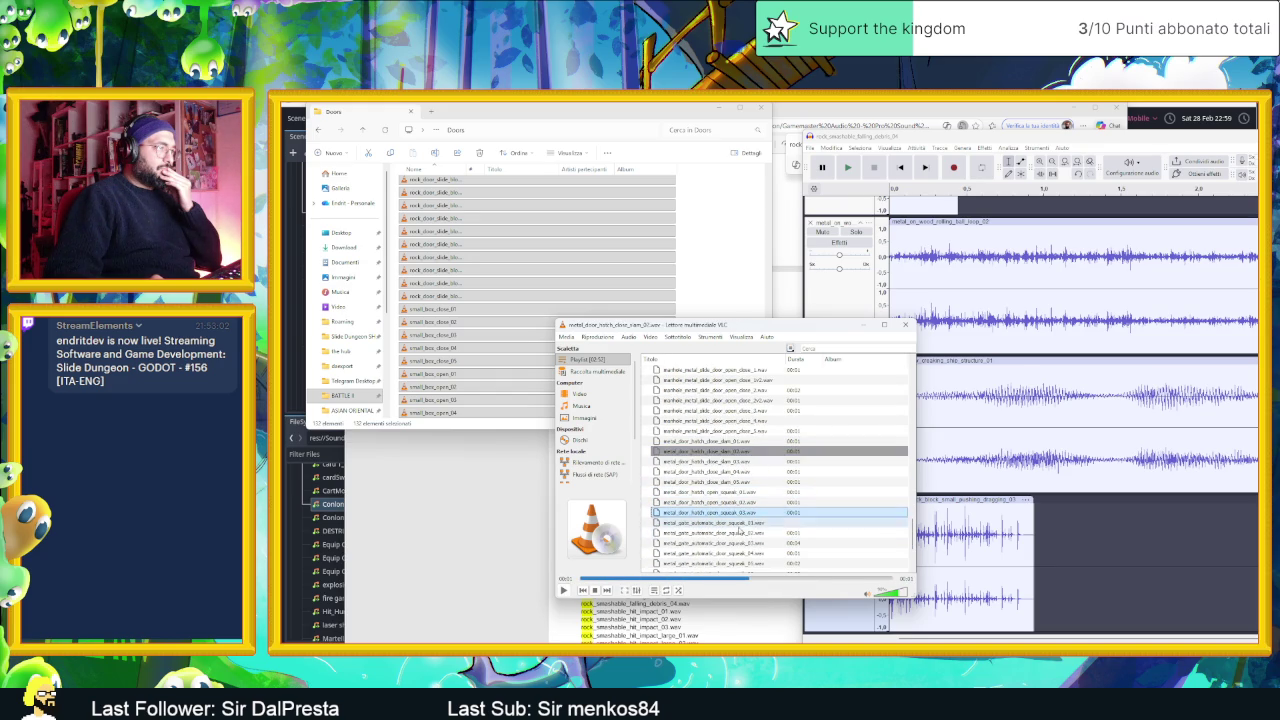
{"action": "double_click", "coordinate": [740, 523]}
{"action": "scroll", "coordinate": [779, 513], "scroll_direction": "down", "scroll_amount": 3}
{"action": "left_click", "coordinate": [752, 513]}
{"action": "scroll", "coordinate": [768, 520], "scroll_direction": "down", "scroll_amount": 1}
- Compare rock door drag_03, drag_04 and drag_01, then drag rock_door_slide_block_move_drag_01 toward Audacity
{"action": "double_click", "coordinate": [754, 544]}
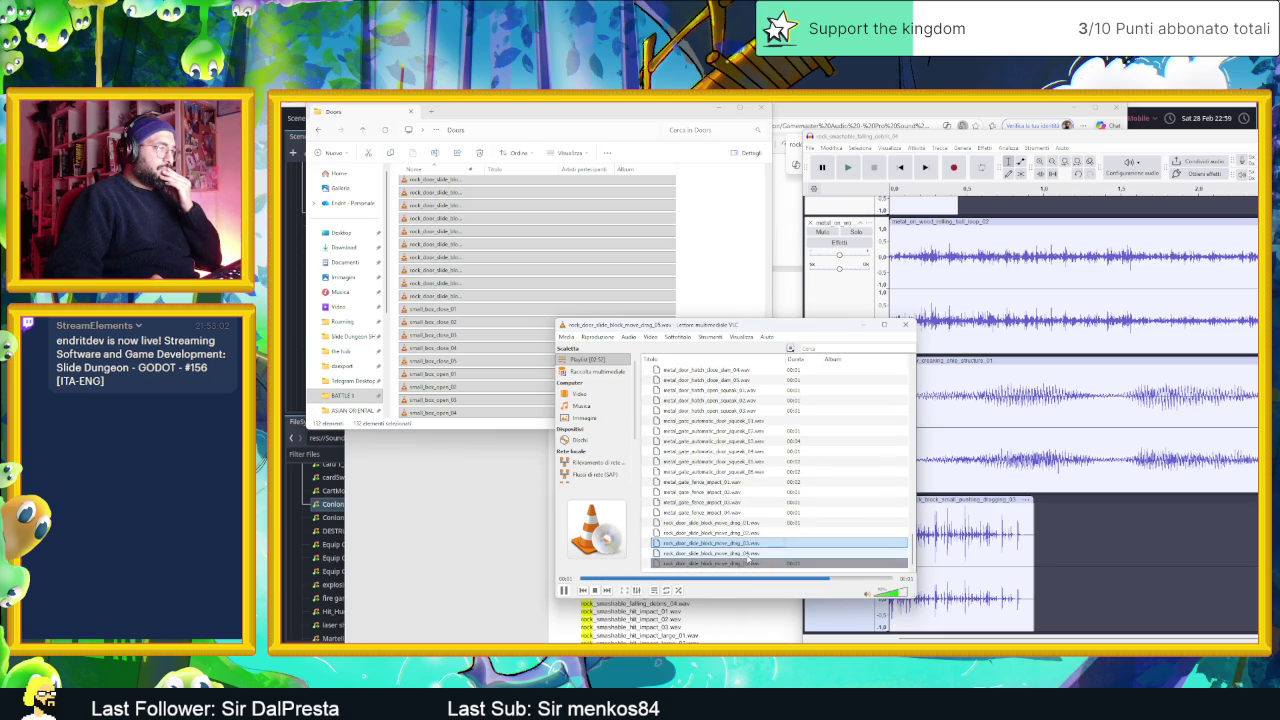
{"action": "double_click", "coordinate": [745, 554]}
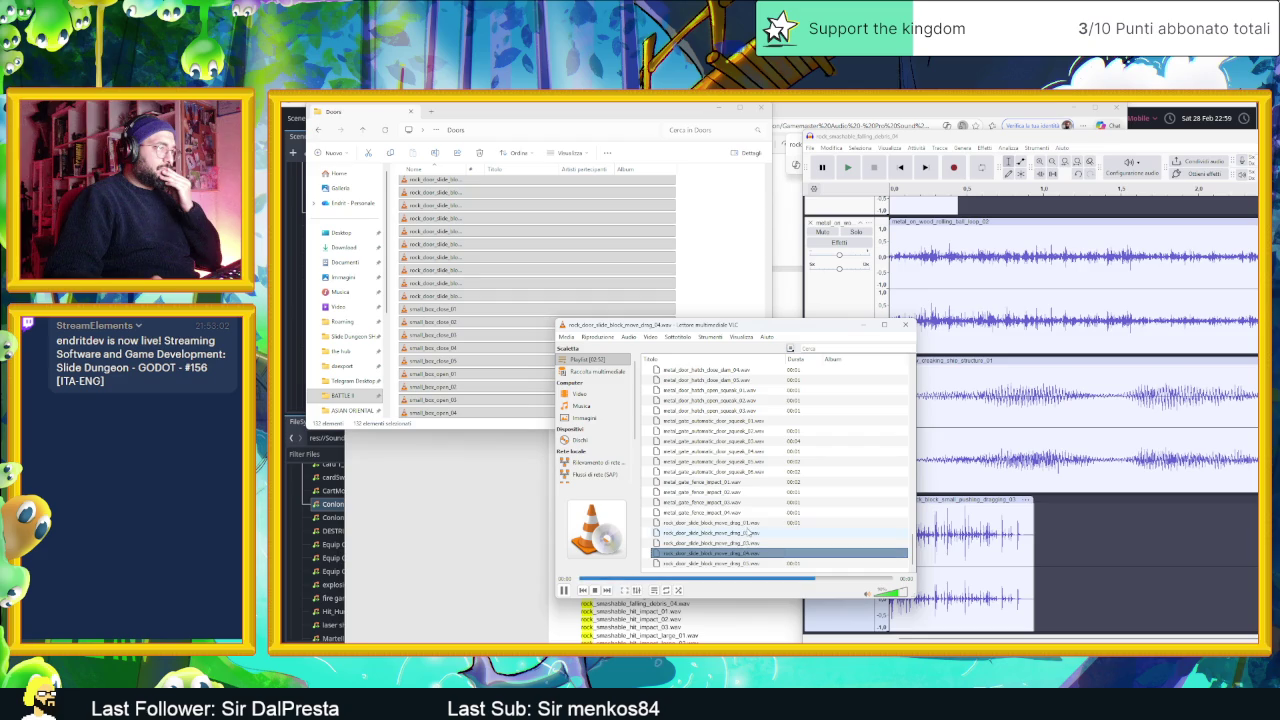
{"action": "double_click", "coordinate": [748, 523]}
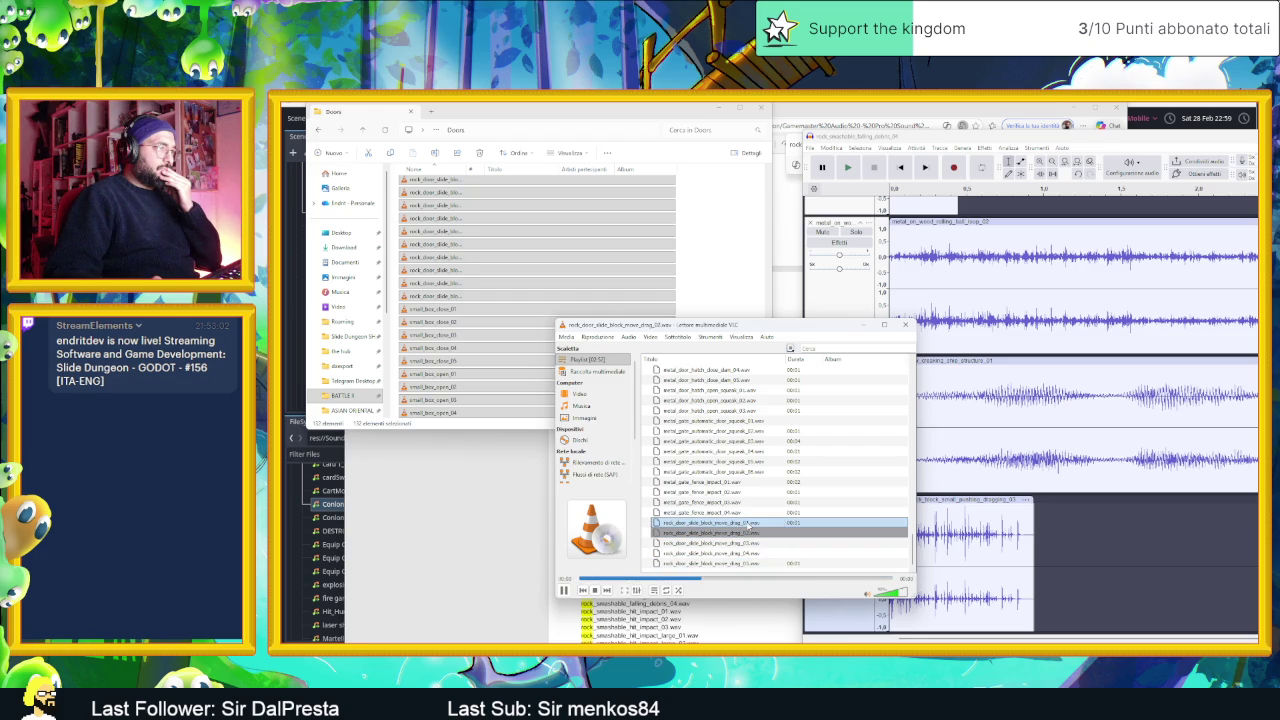
{"action": "double_click", "coordinate": [748, 524]}
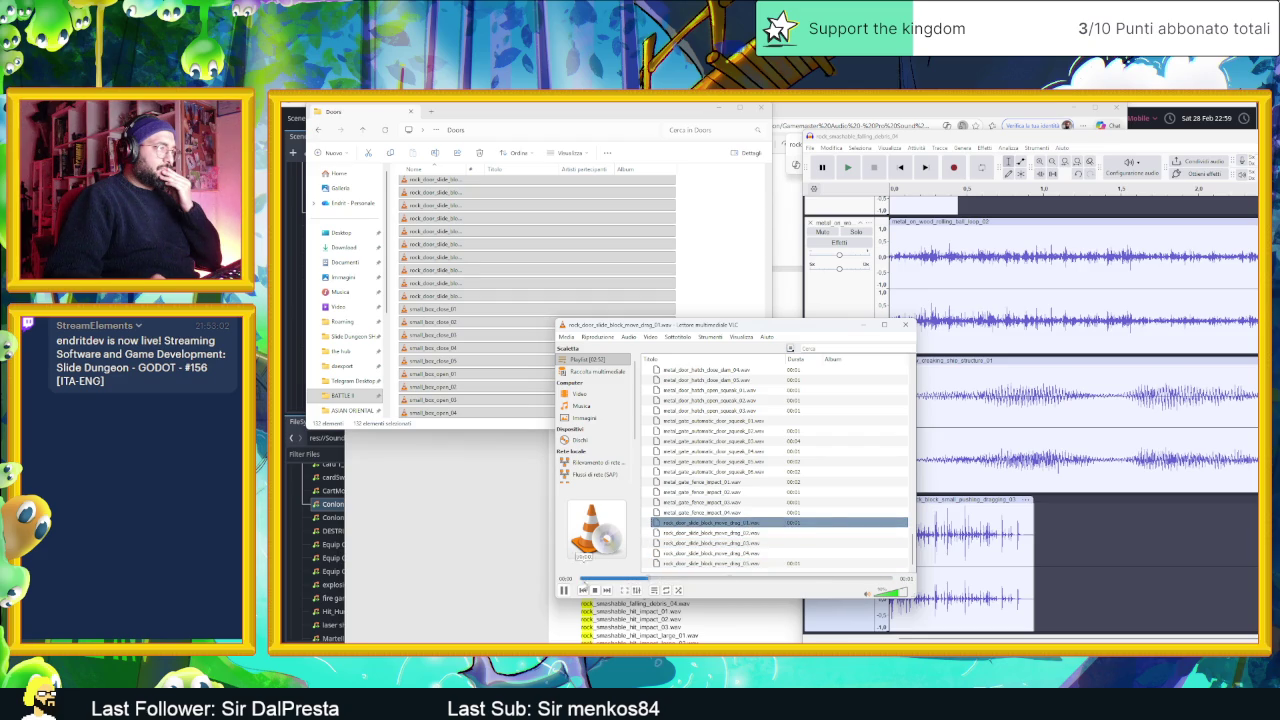
{"action": "mouse_move", "coordinate": [700, 523]}
{"action": "left_mouse_down"}
{"action": "mouse_move", "coordinate": [884, 594]}
{"action": "mouse_move", "coordinate": [1062, 610]}
{"action": "mouse_move", "coordinate": [740, 497]}
{"action": "left_mouse_up"}
{"action": "scroll", "coordinate": [491, 337], "scroll_direction": "up", "scroll_amount": 5}
{"action": "left_click", "coordinate": [491, 337]}
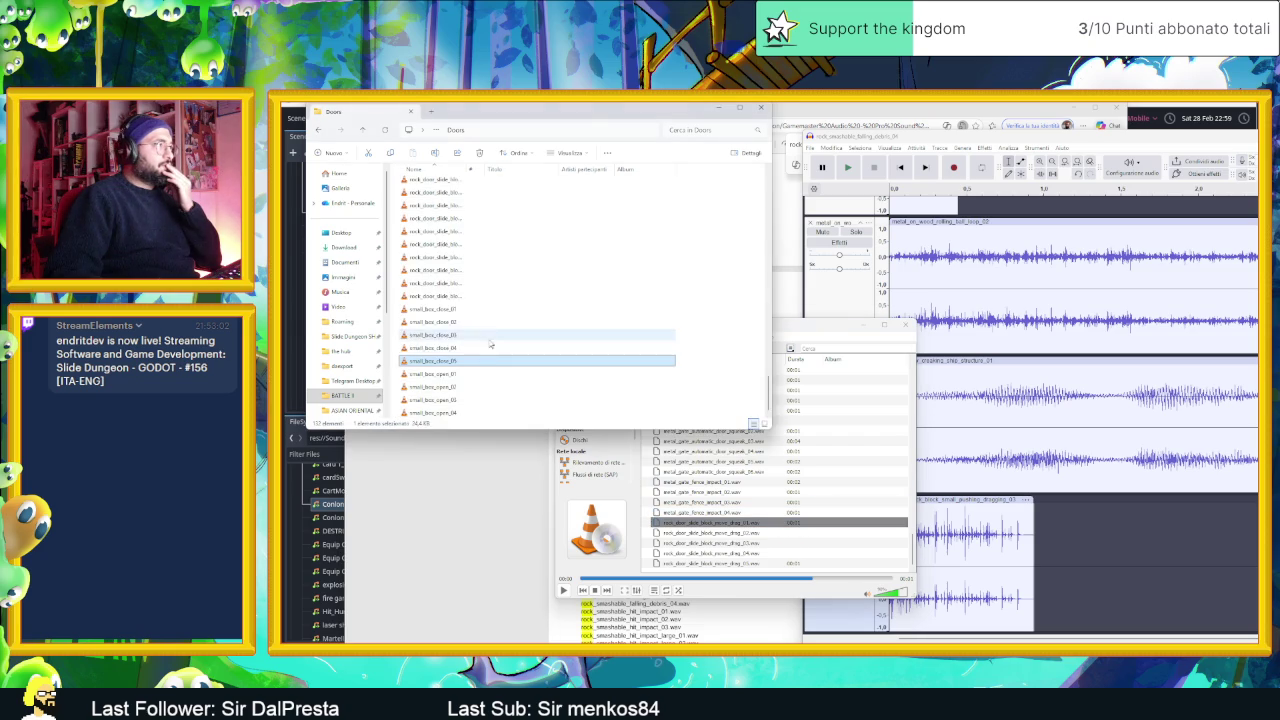
- Drag rock_door_slide_block_move_drag_01.wav from the Doors folder into Audacity as a new track, then minimize Explorer
{"action": "scroll", "coordinate": [480, 235], "scroll_direction": "up", "scroll_amount": 5}
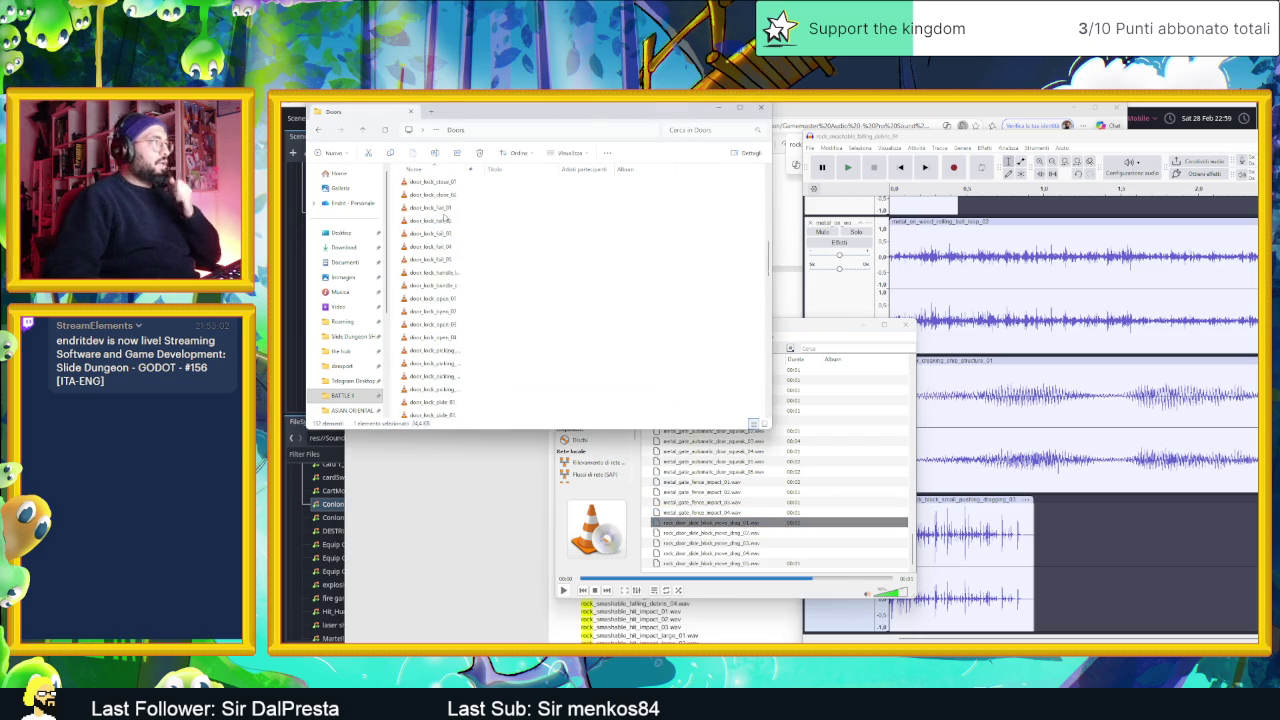
{"action": "left_click_drag", "start_coordinate": [466, 168], "coordinate": [589, 168]}
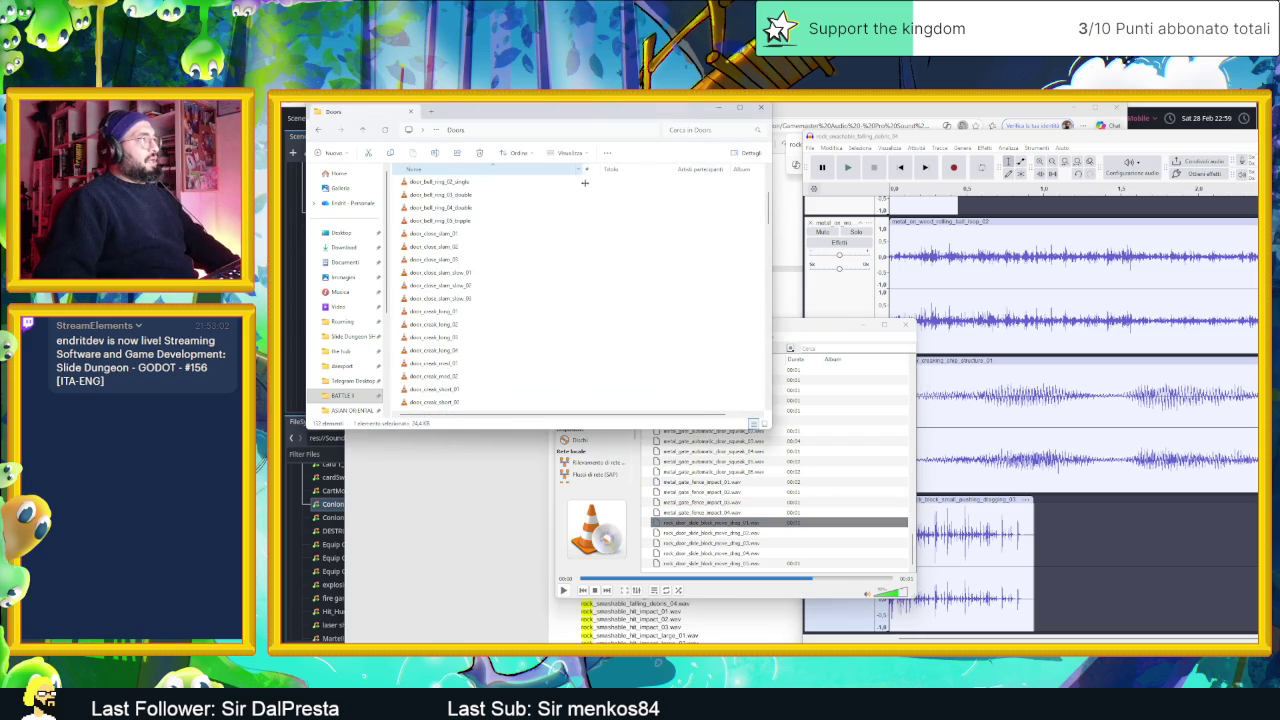
{"action": "scroll", "coordinate": [523, 234], "scroll_direction": "up", "scroll_amount": 3}
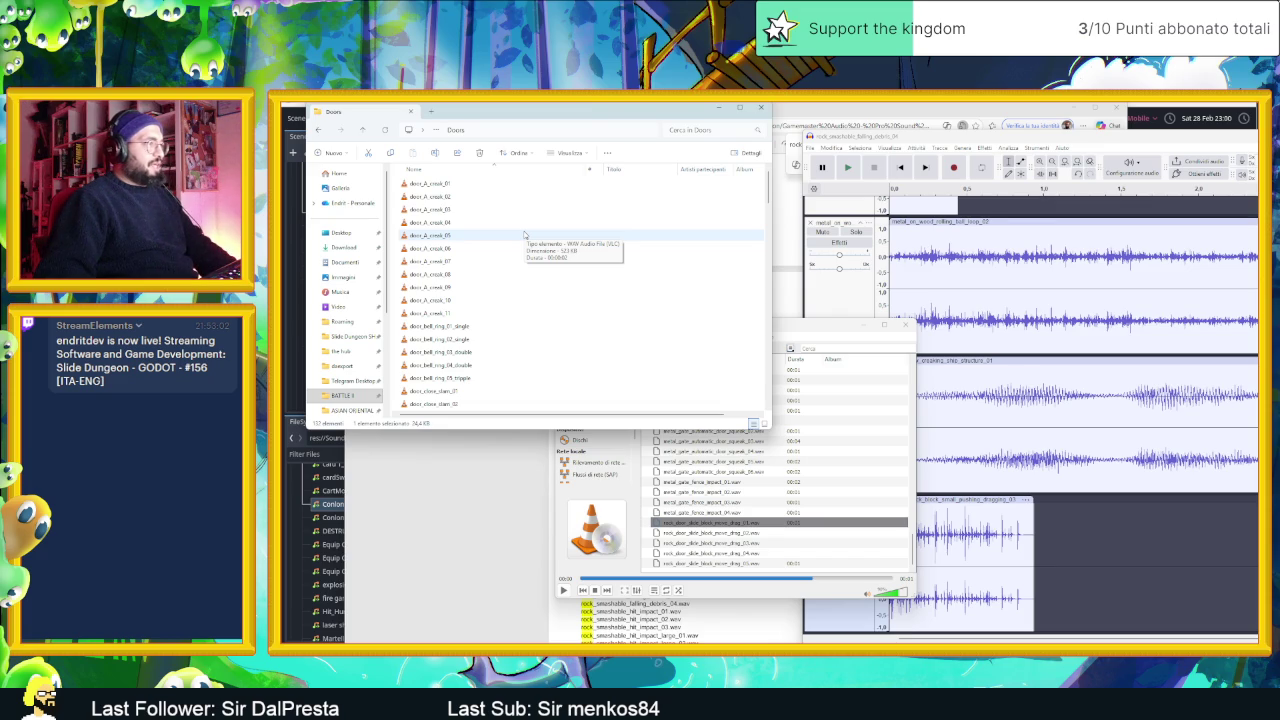
{"action": "scroll", "coordinate": [523, 234], "scroll_direction": "down", "scroll_amount": 5}
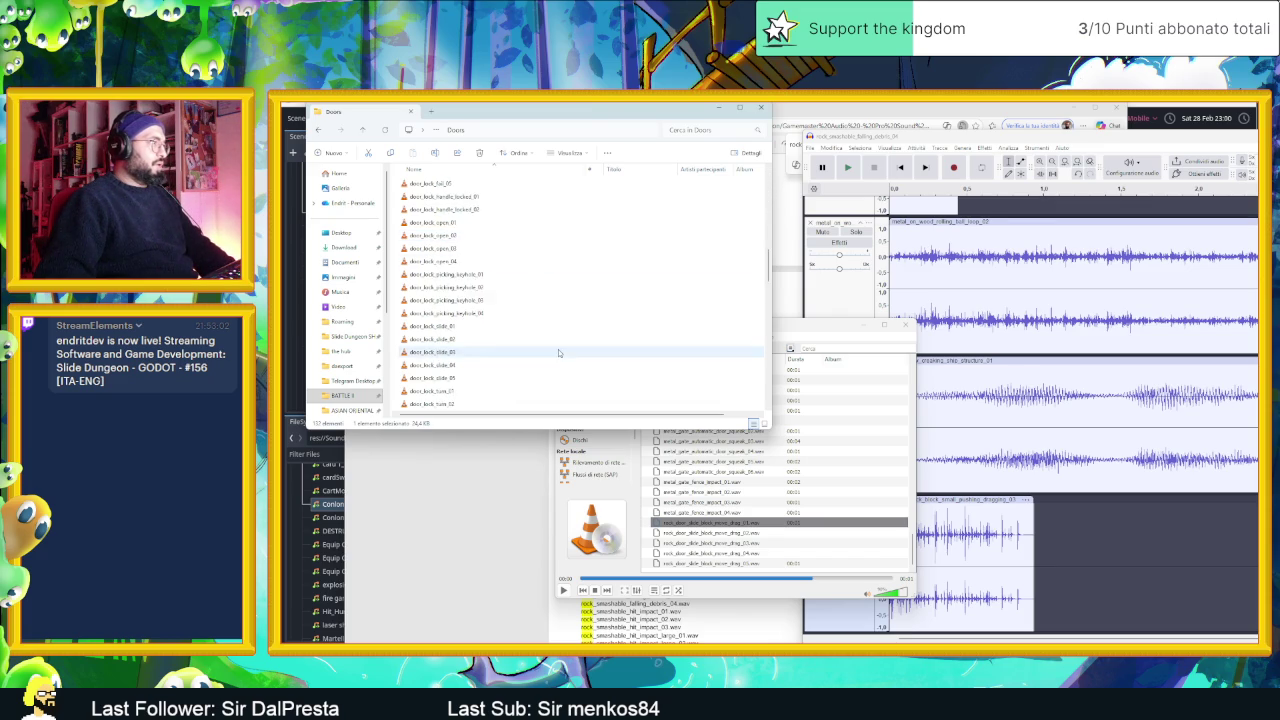
{"action": "scroll", "coordinate": [557, 353], "scroll_direction": "down", "scroll_amount": 10}
{"action": "scroll", "coordinate": [560, 349], "scroll_direction": "up", "scroll_amount": 2}
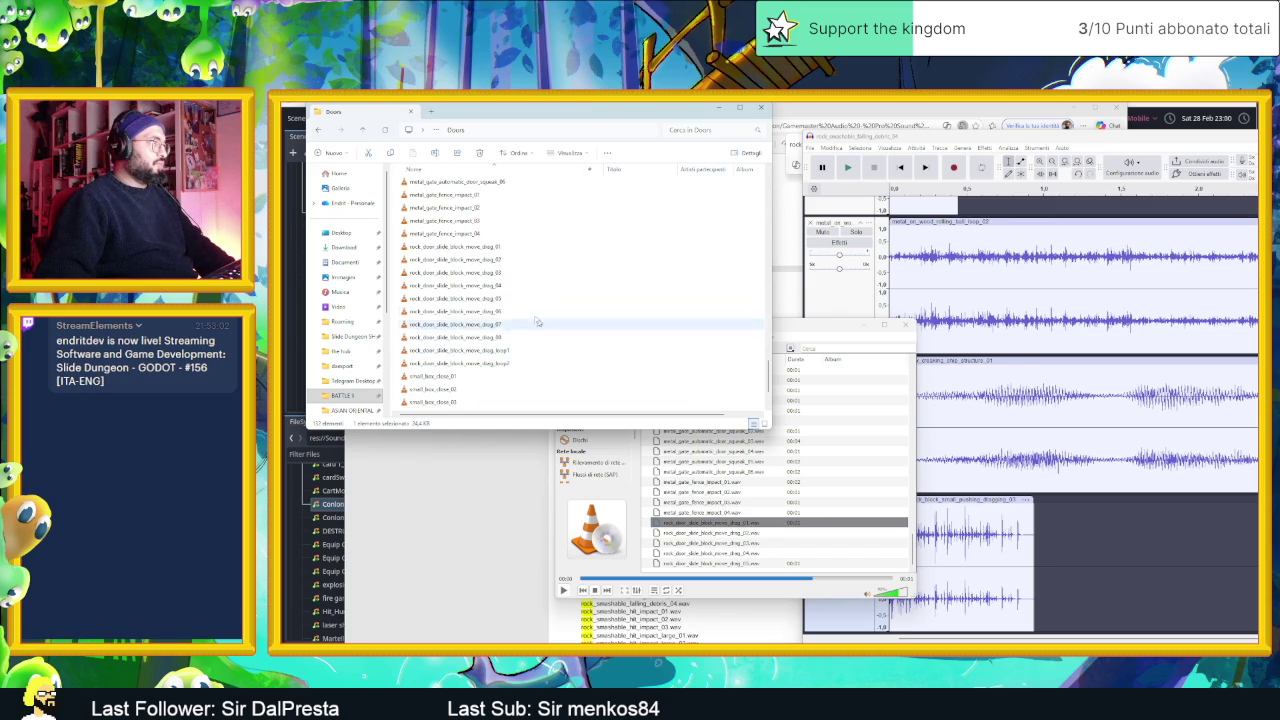
{"action": "left_click", "coordinate": [481, 249]}
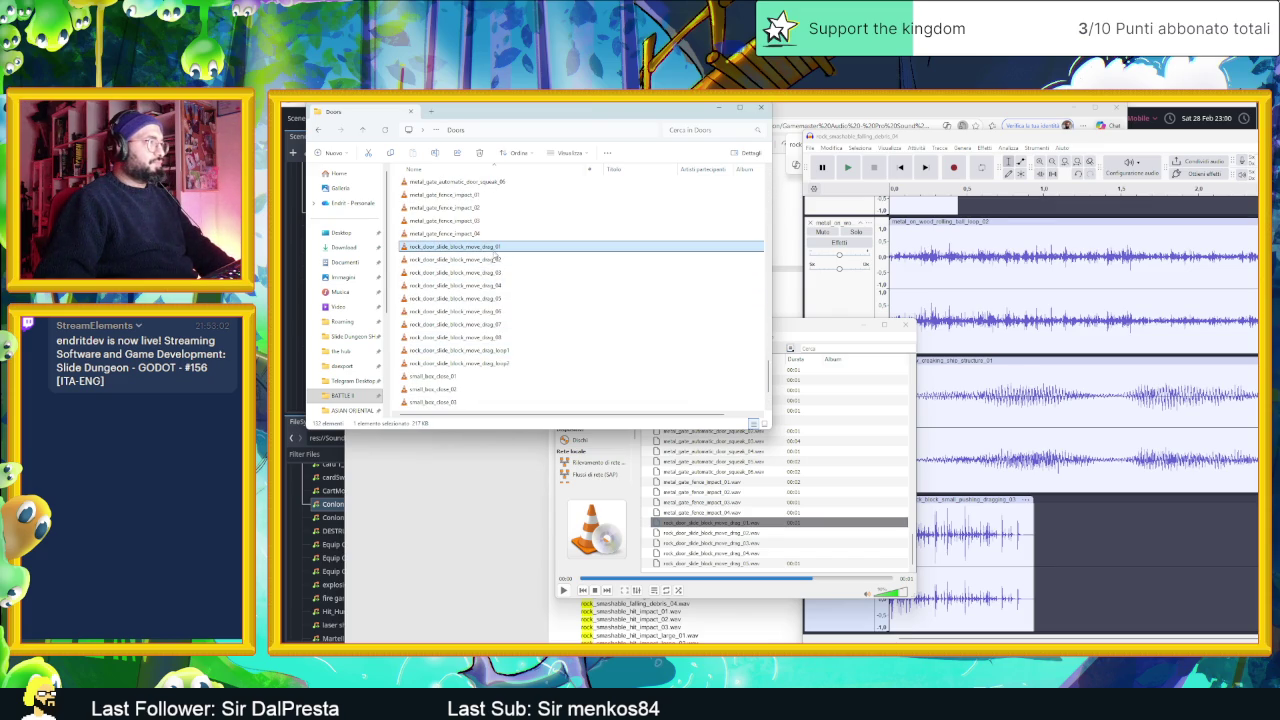
{"action": "mouse_move", "coordinate": [490, 247]}
{"action": "left_mouse_down"}
{"action": "mouse_move", "coordinate": [890, 590]}
{"action": "mouse_move", "coordinate": [1040, 605]}
{"action": "mouse_move", "coordinate": [1064, 620]}
{"action": "left_mouse_up"}
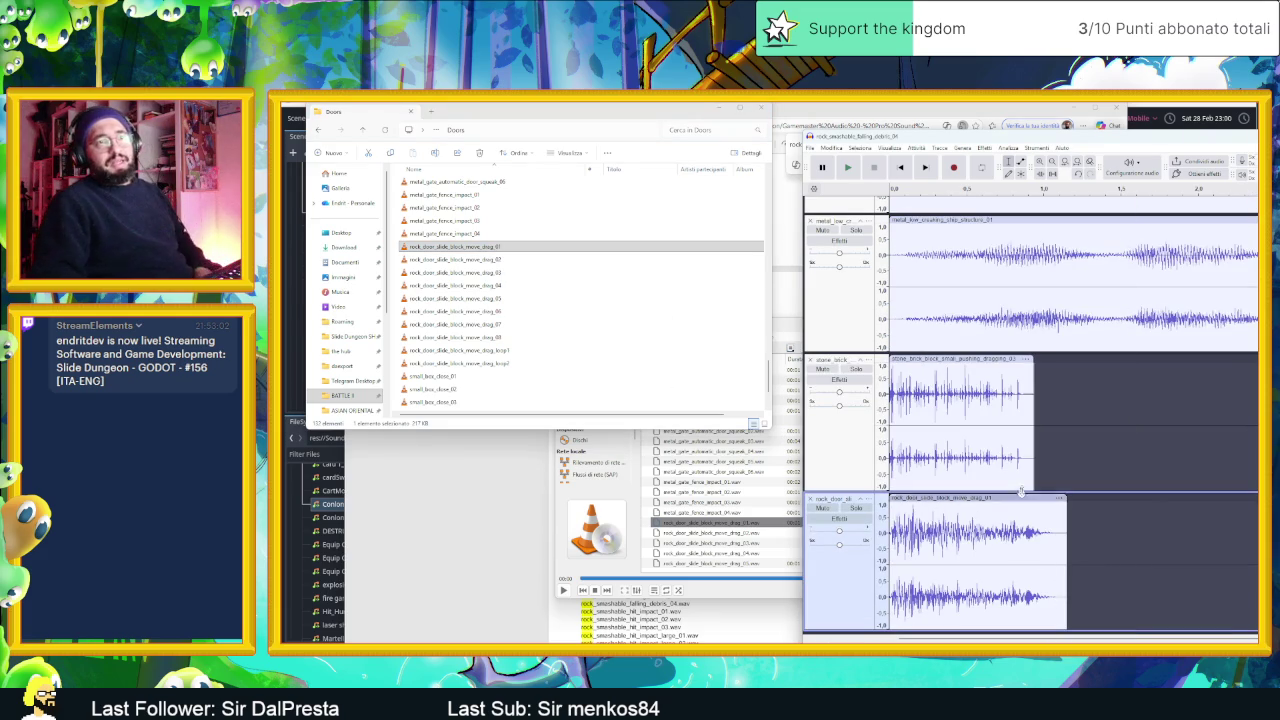
{"action": "left_click", "coordinate": [737, 109]}
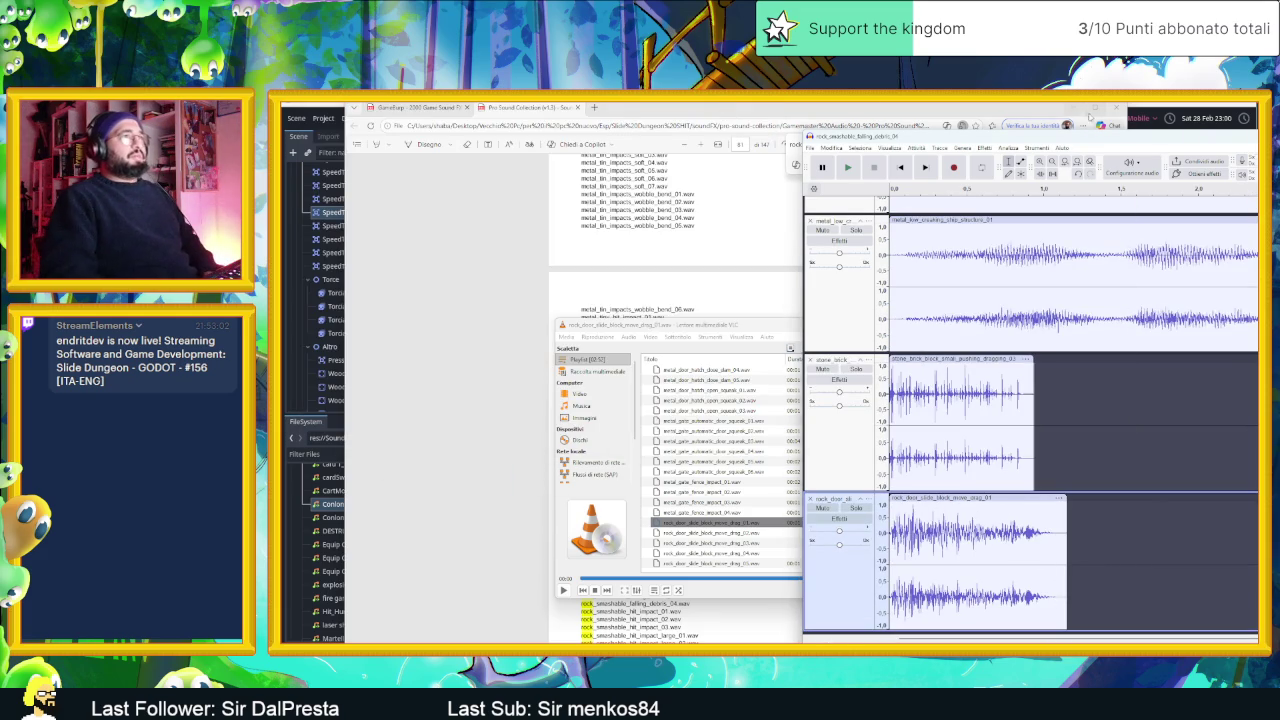
- Bring Audacity back full-screen, solo the first two tracks and play them
{"action": "left_click", "coordinate": [1073, 108]}
{"action": "double_click", "coordinate": [950, 135]}
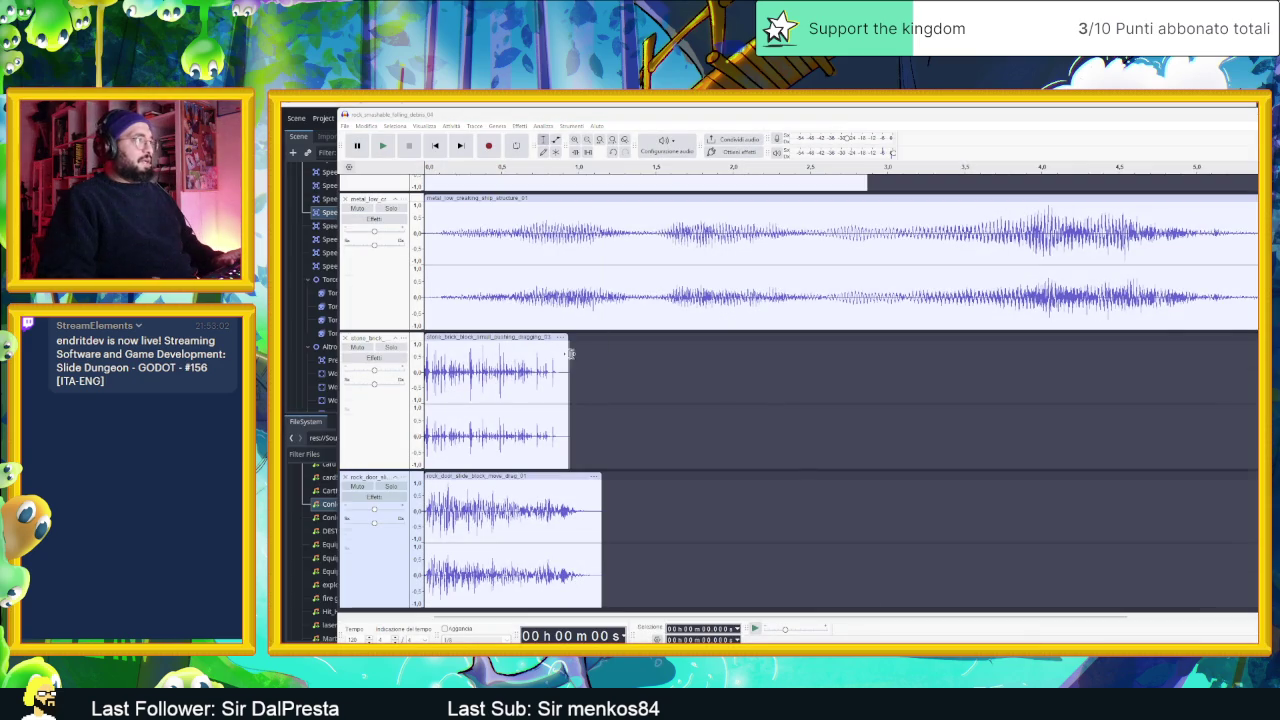
{"action": "scroll", "coordinate": [567, 353], "scroll_direction": "up", "scroll_amount": 5}
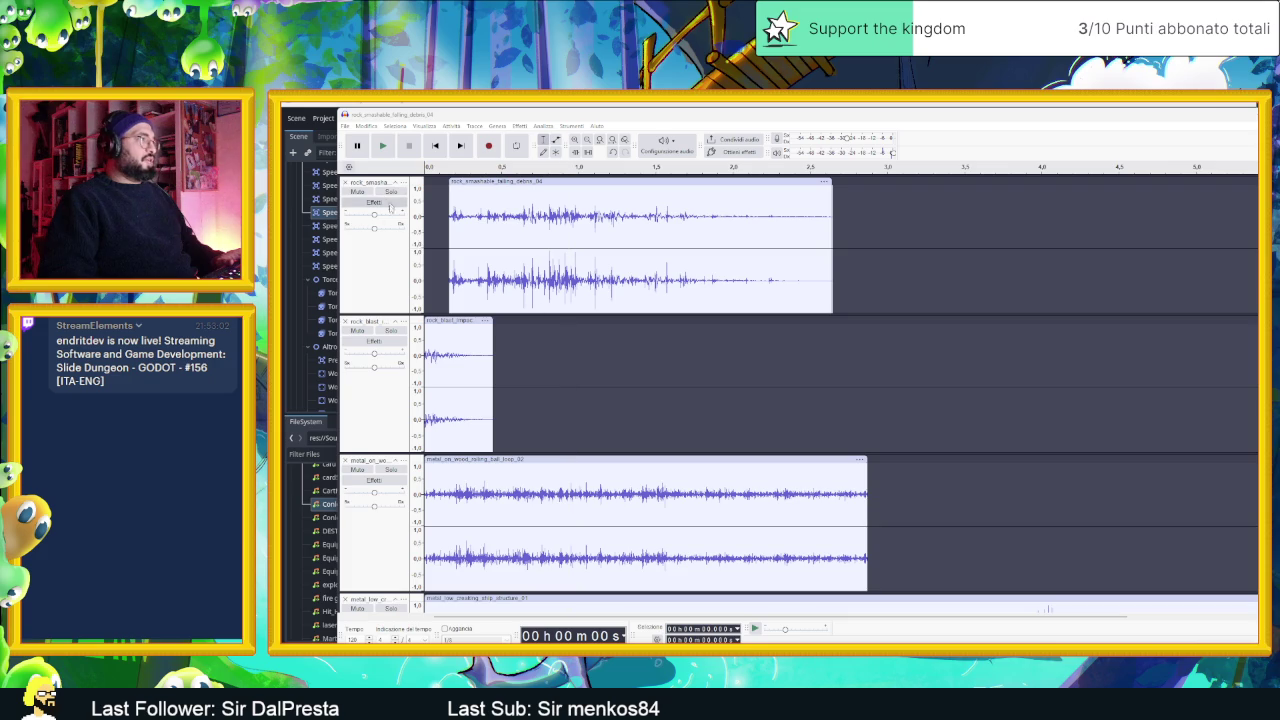
{"action": "left_click", "coordinate": [394, 196]}
{"action": "left_click", "coordinate": [386, 330]}
{"action": "left_click", "coordinate": [386, 148]}
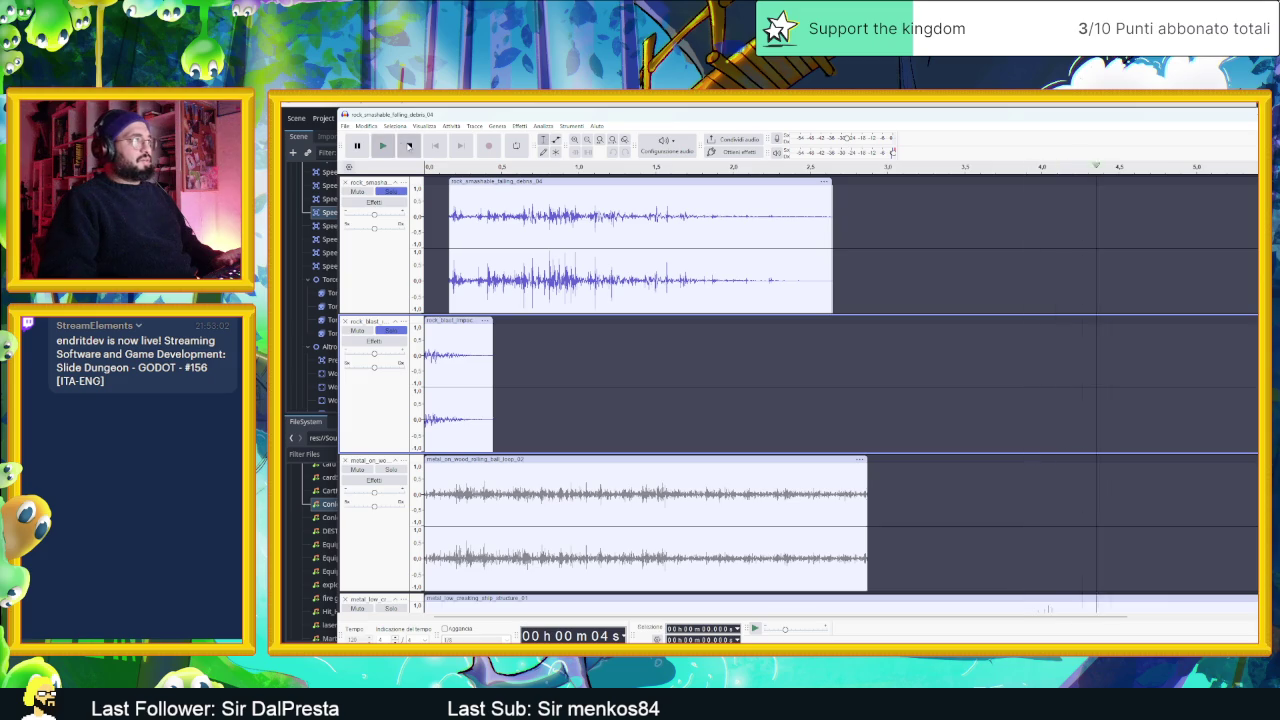
- Replay the layered rock and metal clips from the start, stopping after each listen
{"action": "left_click", "coordinate": [382, 147]}
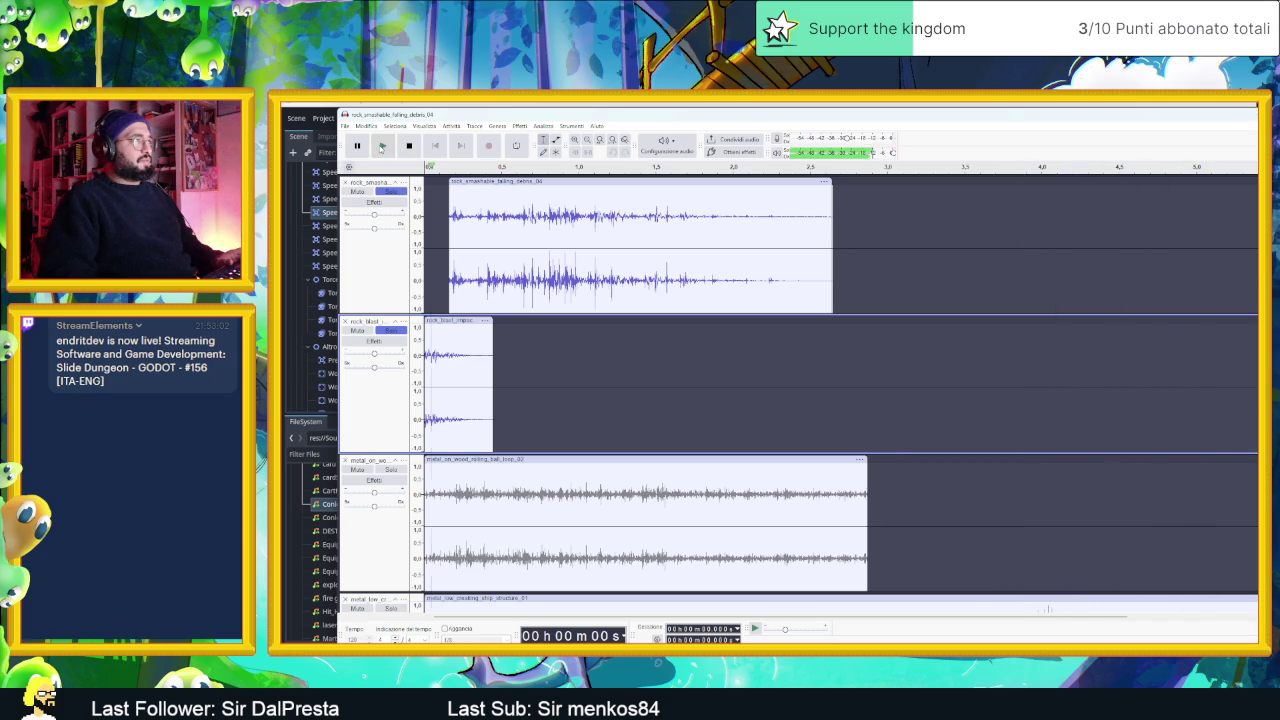
{"action": "left_click", "coordinate": [388, 147]}
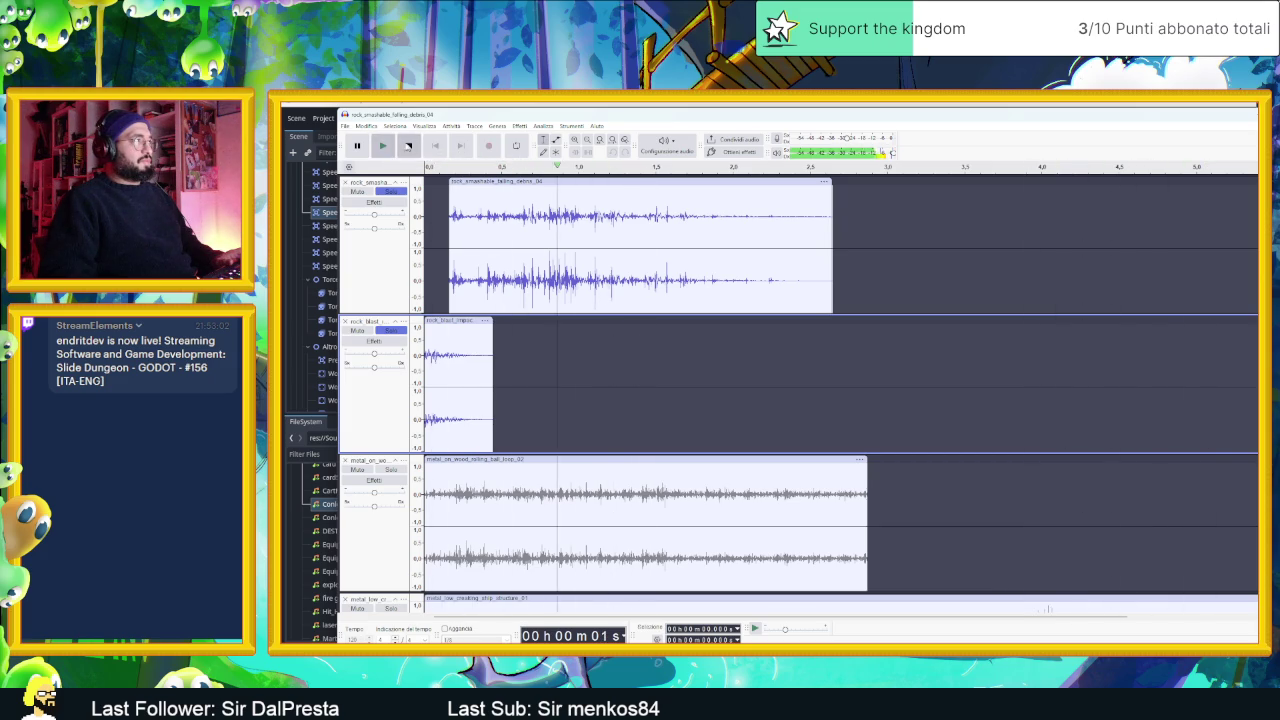
{"action": "left_click", "coordinate": [412, 147]}
{"action": "left_click", "coordinate": [435, 147]}
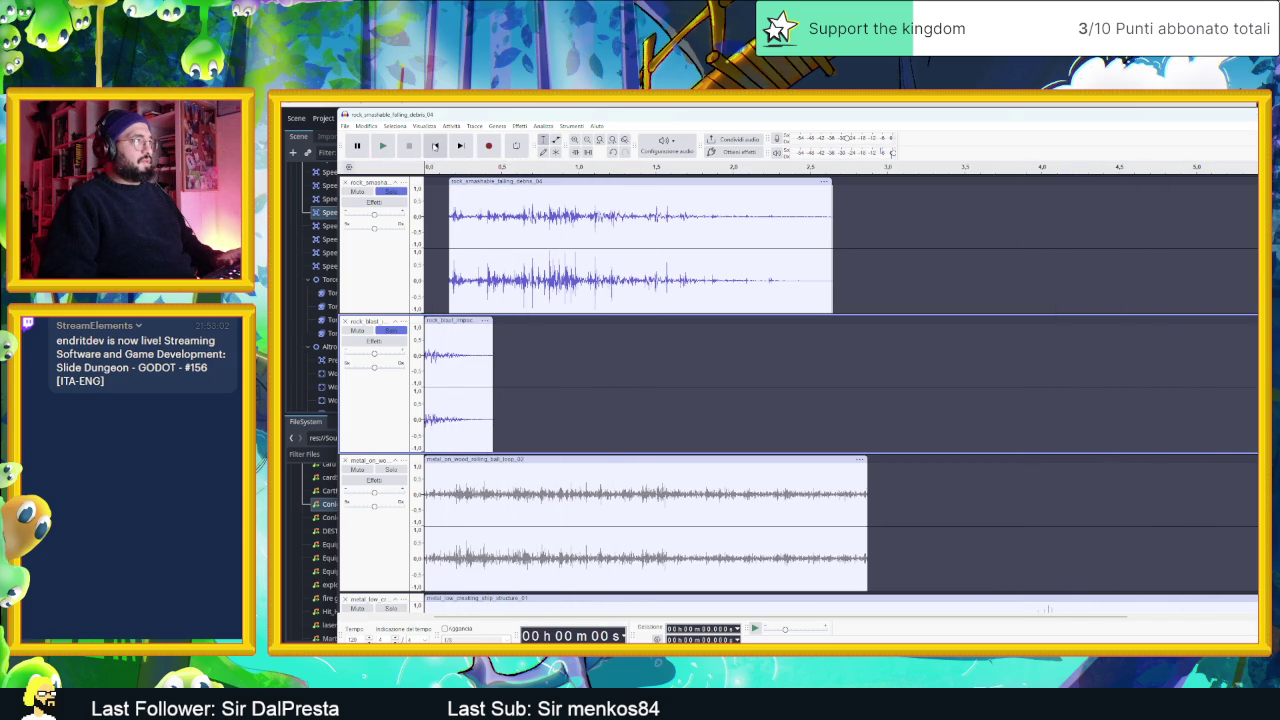
{"action": "left_click", "coordinate": [384, 147]}
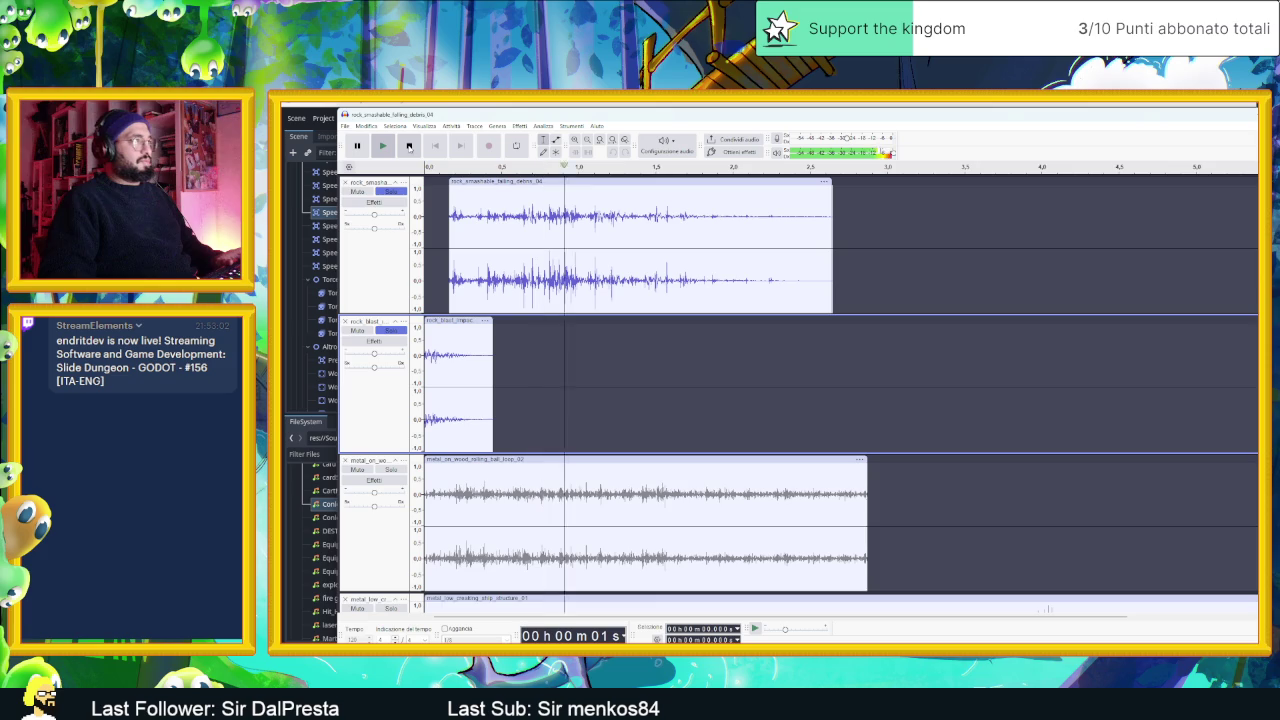
{"action": "left_click", "coordinate": [408, 147]}
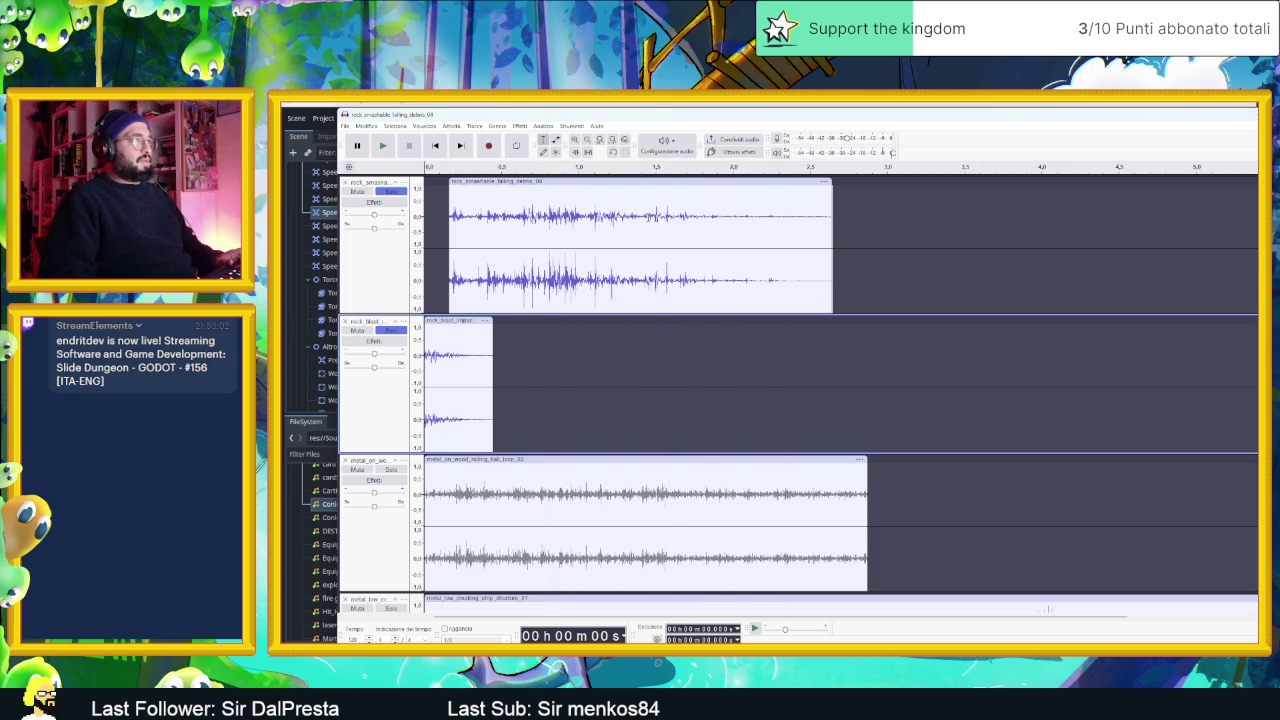
- Play only the later part of the rock debris clip, then trim off its start
{"action": "left_click_drag", "start_coordinate": [647, 226], "coordinate": [848, 226]}
{"action": "key", "text": "space"}
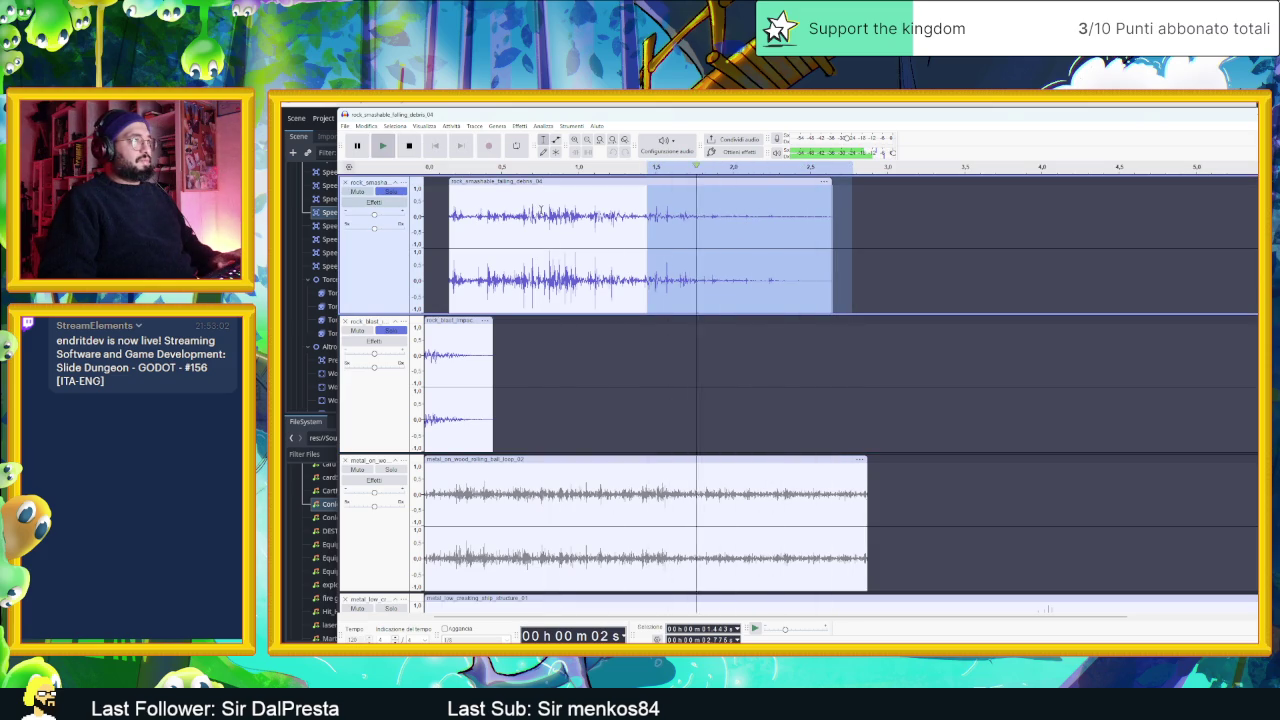
{"action": "mouse_move", "coordinate": [449, 215]}
{"action": "left_mouse_down"}
{"action": "mouse_move", "coordinate": [642, 215]}
{"action": "mouse_move", "coordinate": [613, 192]}
{"action": "mouse_move", "coordinate": [489, 194]}
{"action": "left_mouse_up"}
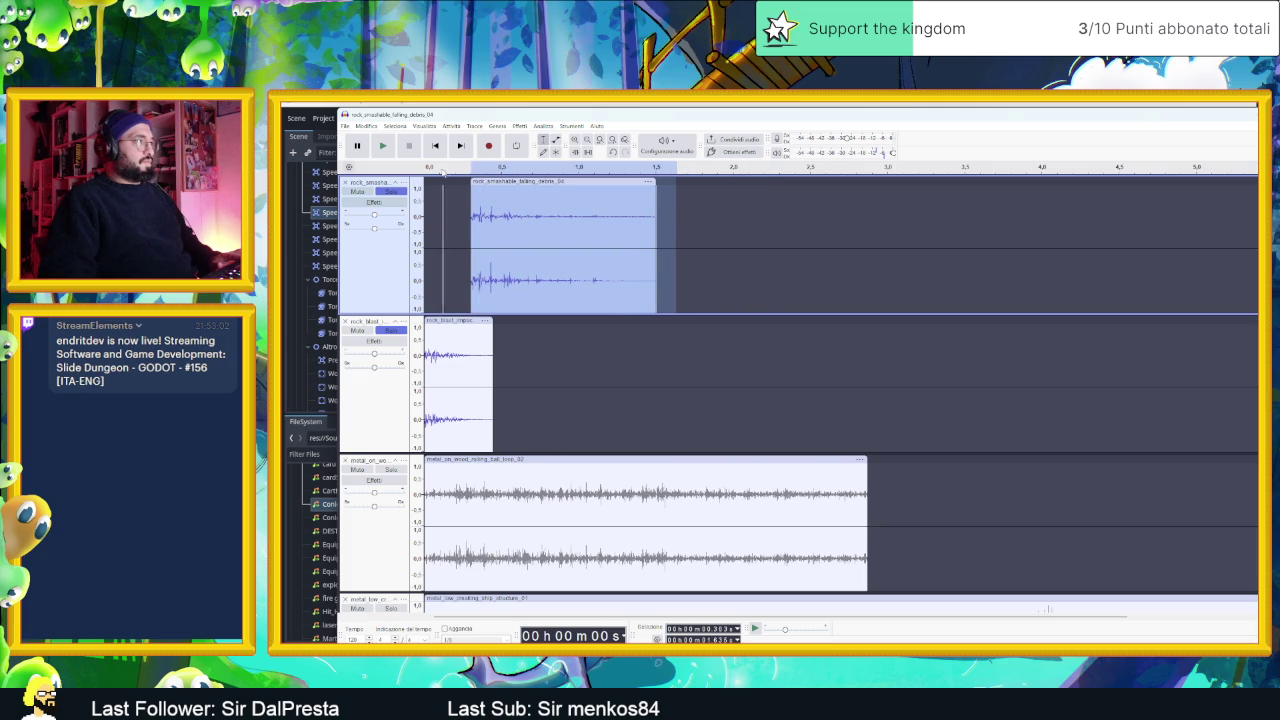
- Replay the mix from the start several times with the trimmed rock clip
{"action": "left_click", "coordinate": [411, 147]}
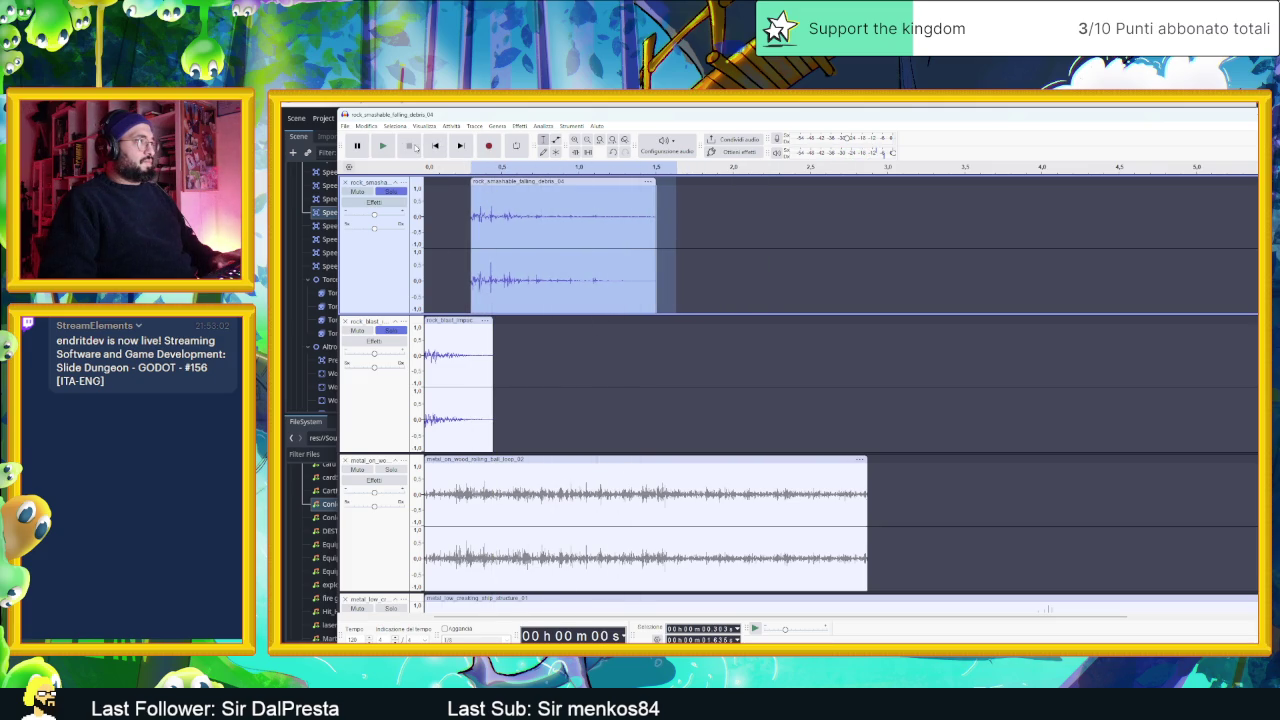
{"action": "left_click", "coordinate": [435, 146]}
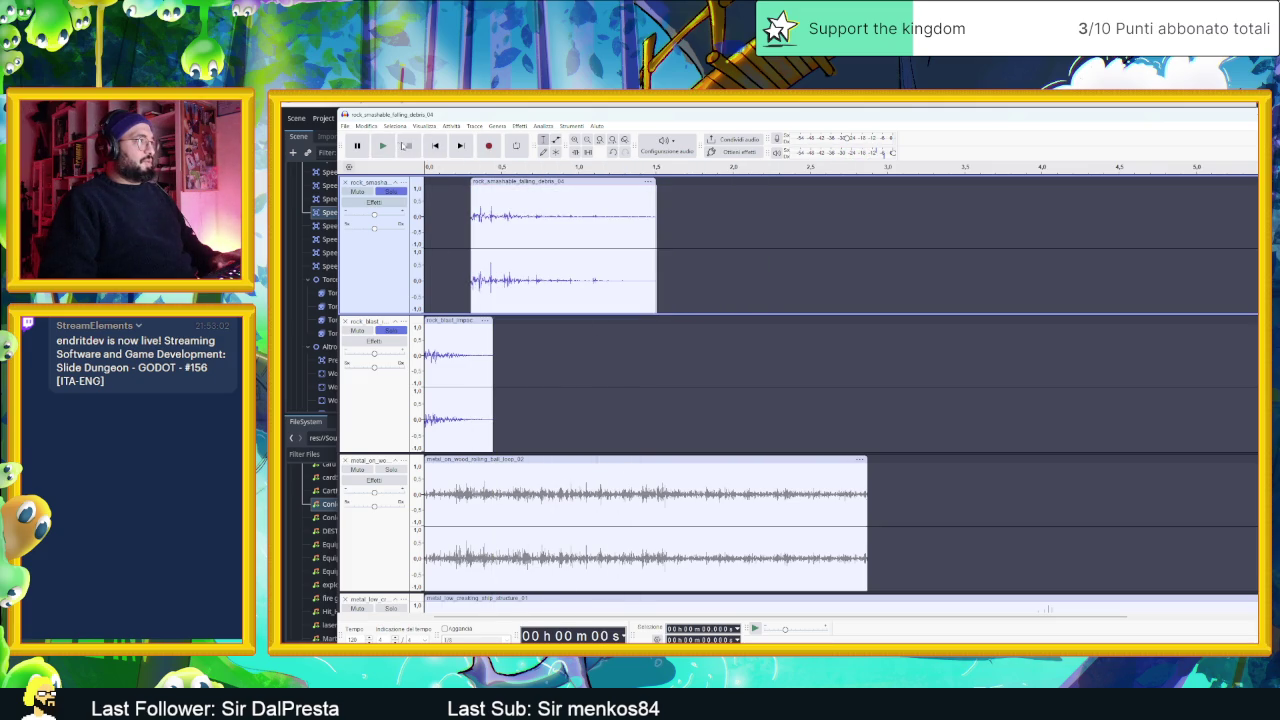
{"action": "left_click", "coordinate": [382, 146]}
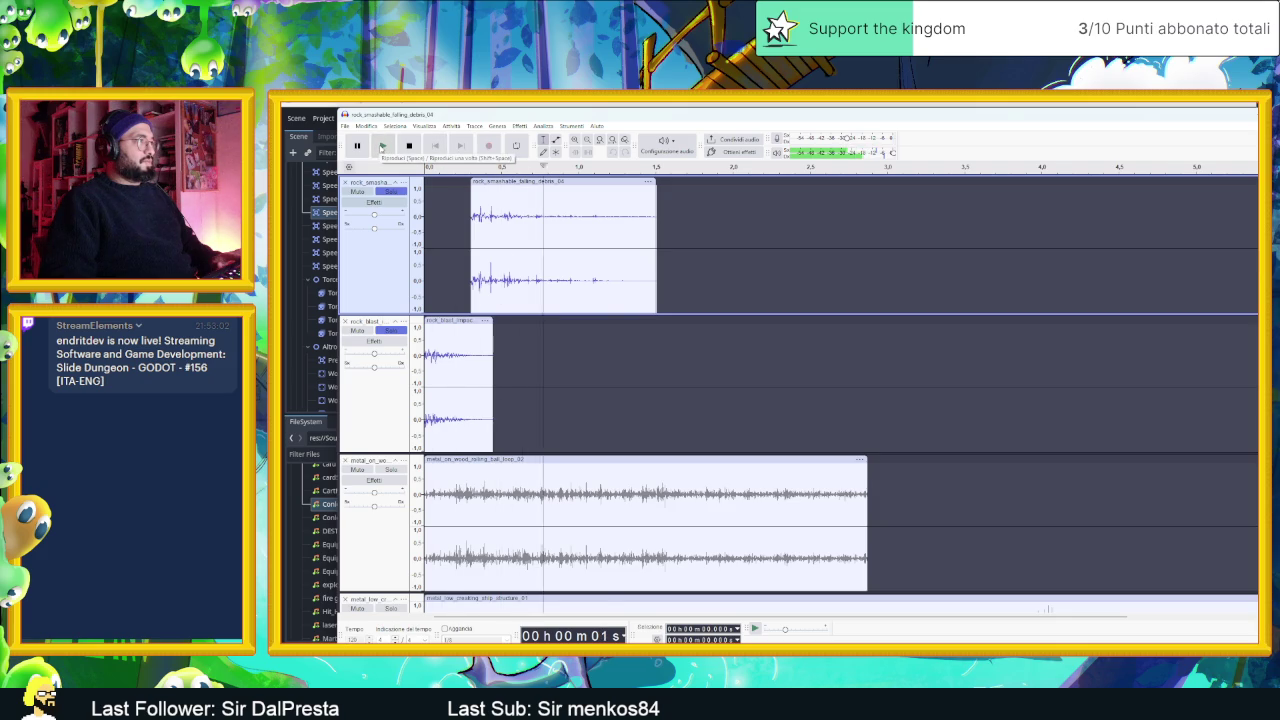
{"action": "left_click", "coordinate": [411, 147]}
{"action": "left_click", "coordinate": [382, 146]}
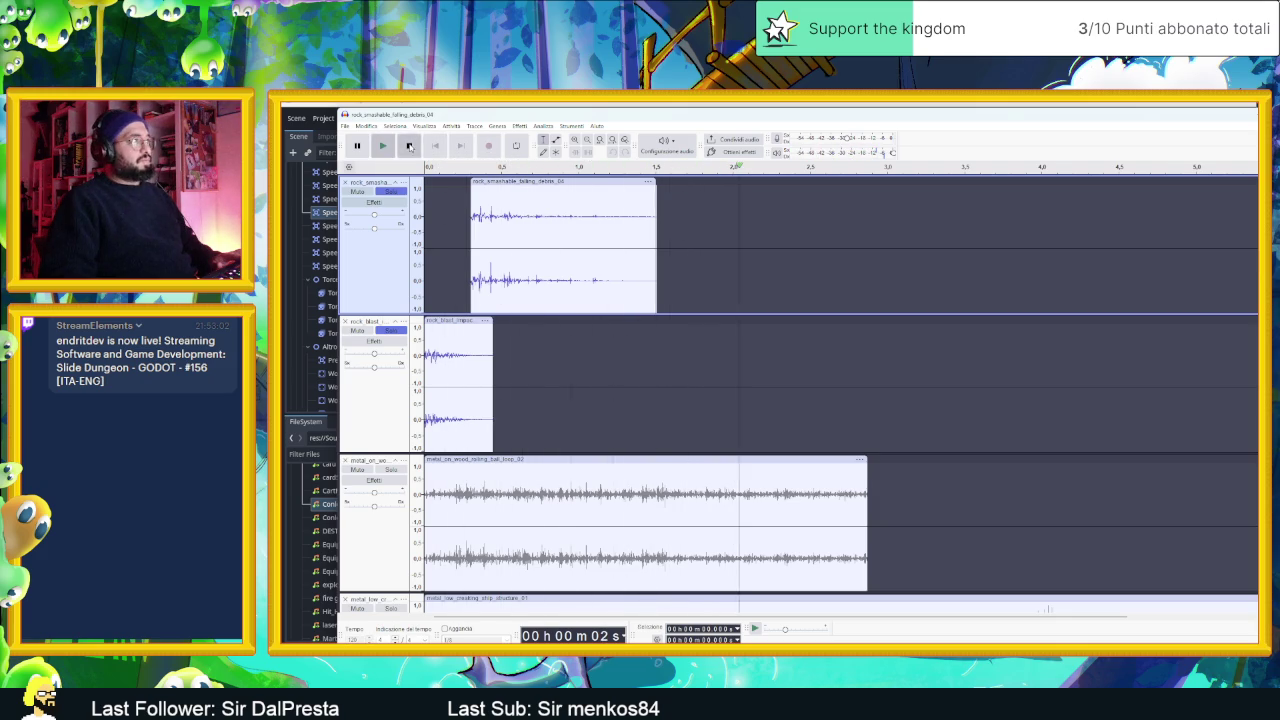
{"action": "left_click", "coordinate": [382, 146]}
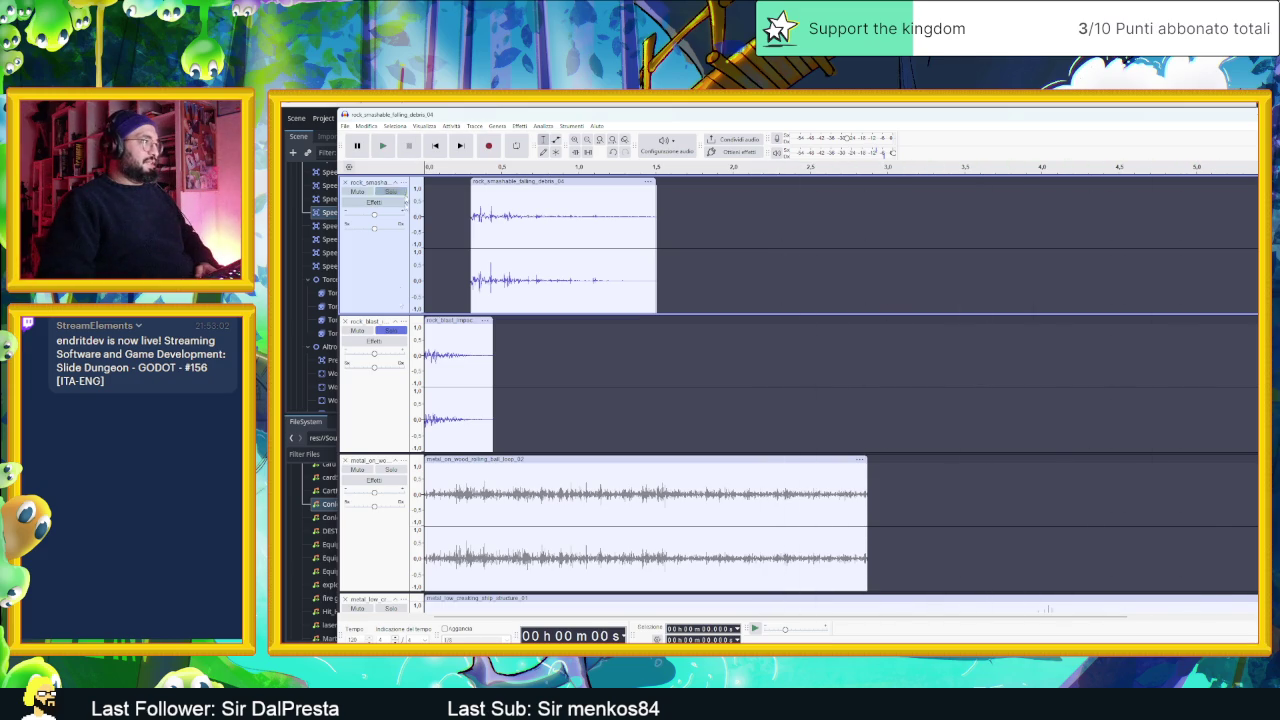
- Trim the metal-on-wood clip to roughly 0.34–1.33 s with Ctrl+T
{"action": "left_click", "coordinate": [381, 261]}
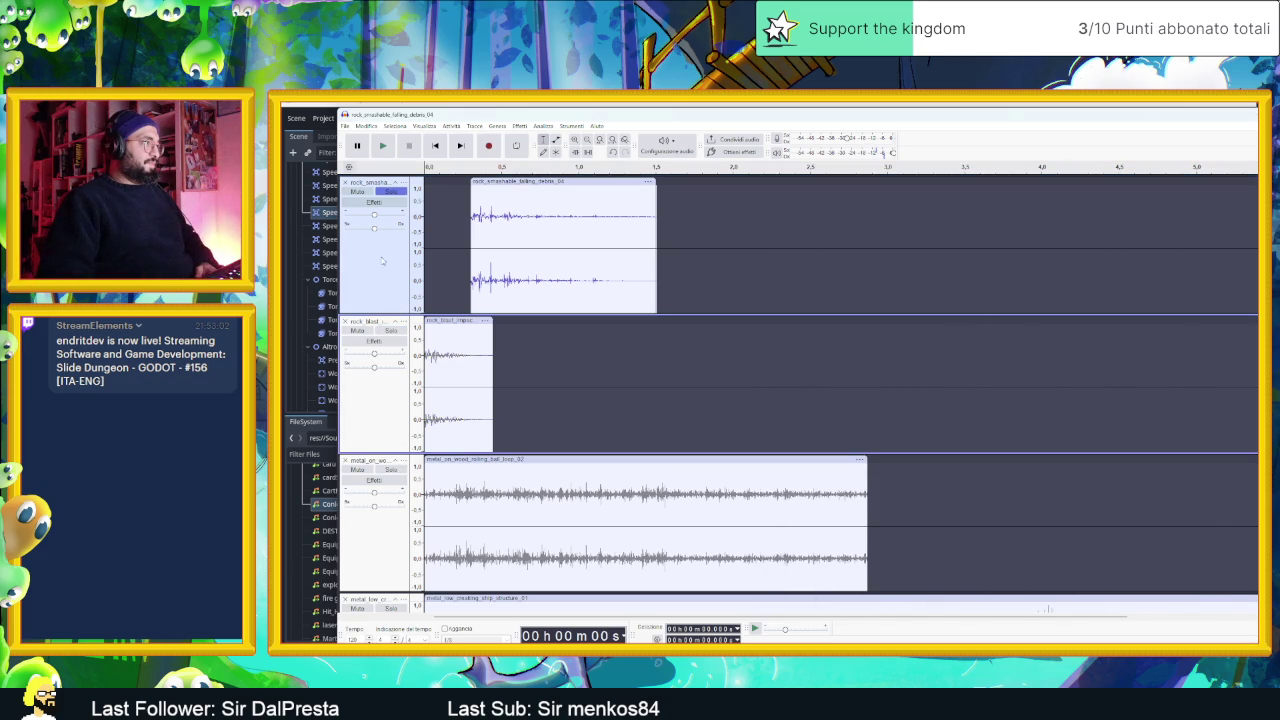
{"action": "left_click", "coordinate": [401, 470]}
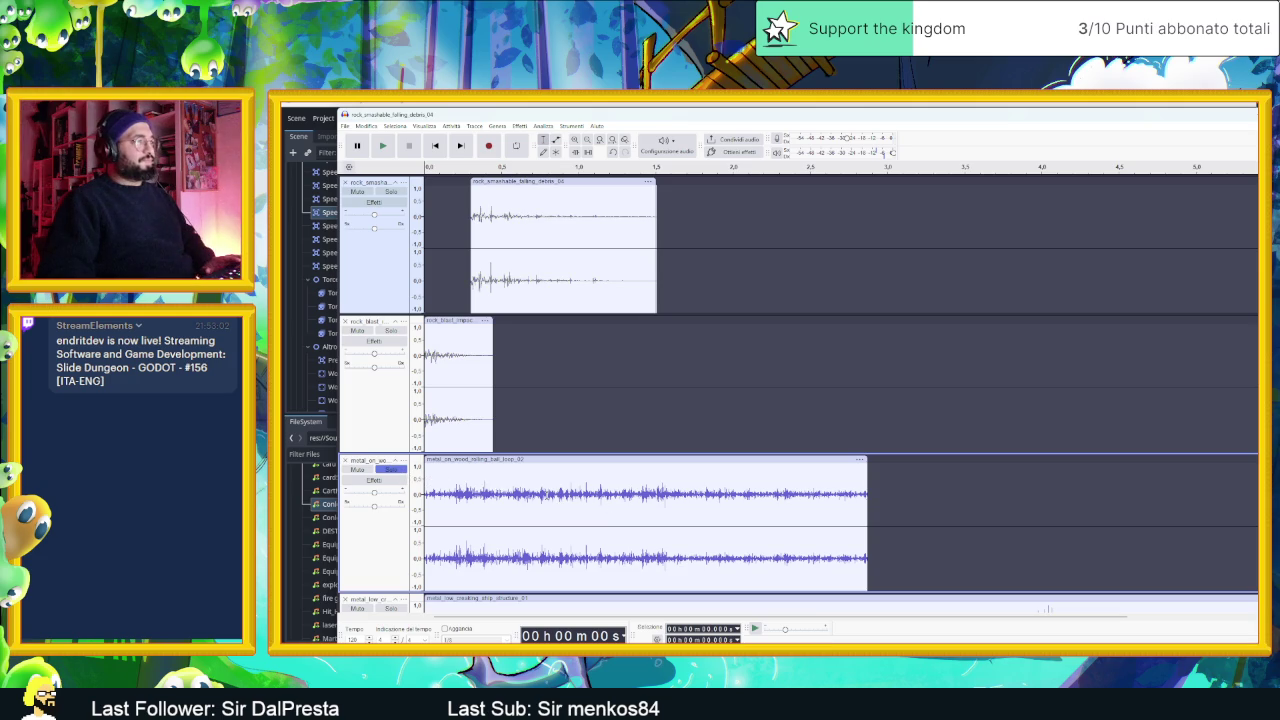
{"action": "left_click_drag", "start_coordinate": [476, 520], "coordinate": [630, 520]}
{"action": "key", "text": "ctrl+t"}
- Shift the trimmed metal-on-wood clip earlier and extend its start, replaying the mix to check timing
{"action": "left_click_drag", "start_coordinate": [529, 462], "coordinate": [608, 462]}
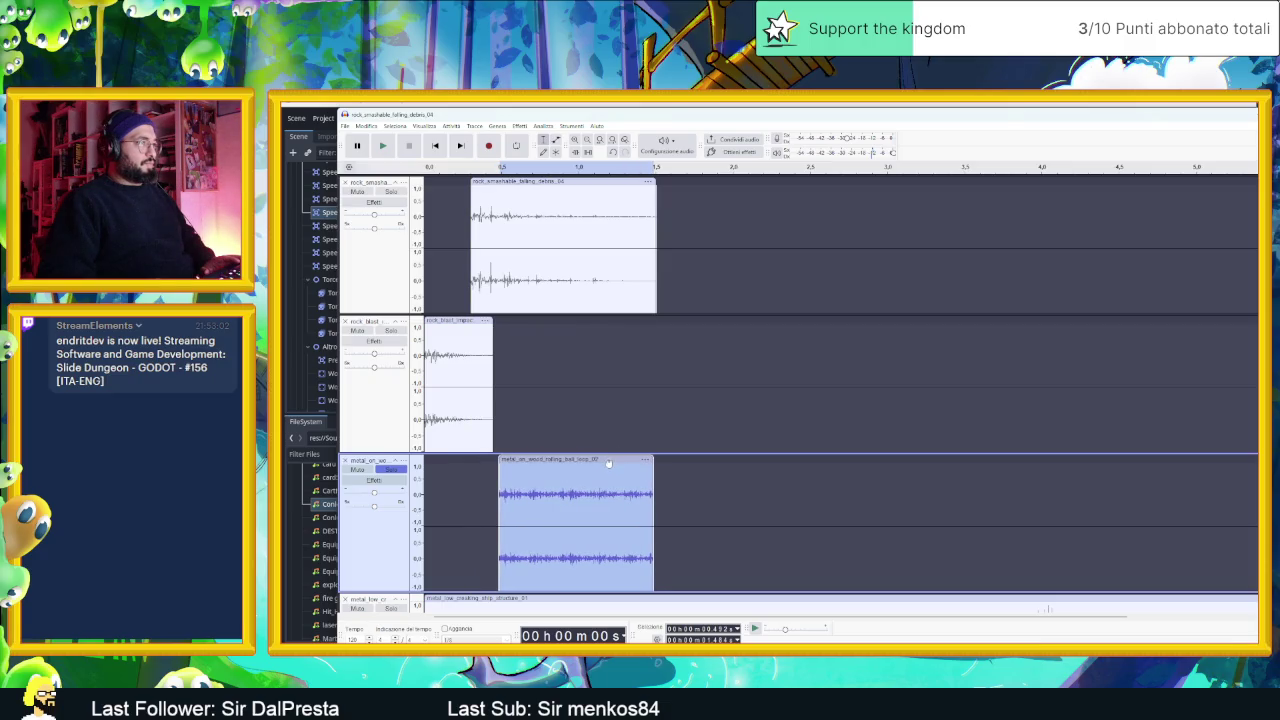
{"action": "left_click_drag", "start_coordinate": [496, 480], "coordinate": [478, 480]}
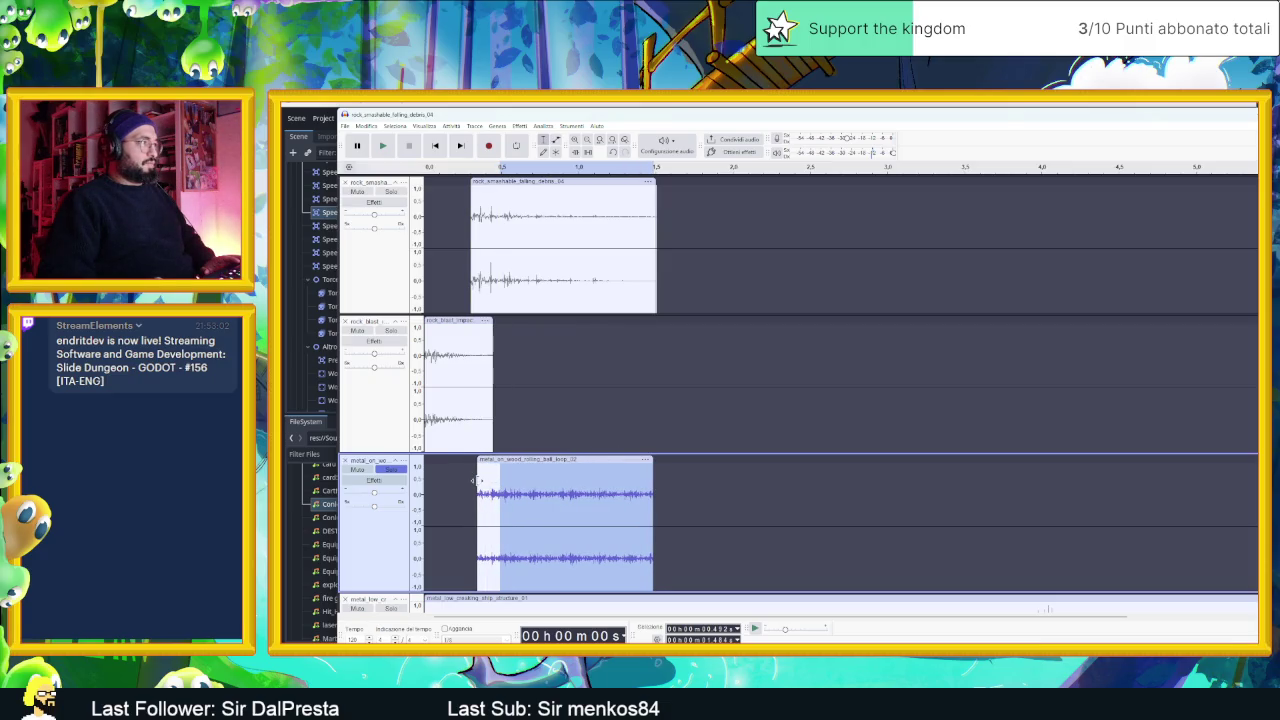
{"action": "key", "text": "space"}
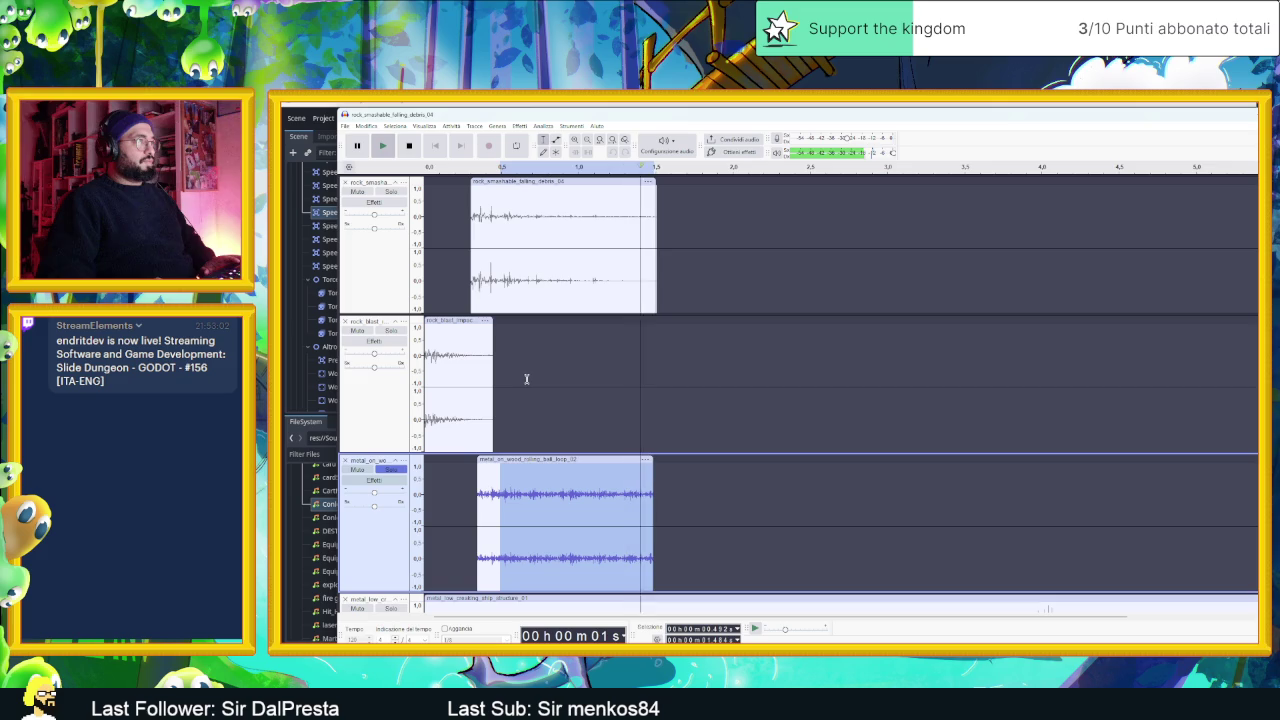
{"action": "key", "text": "space"}
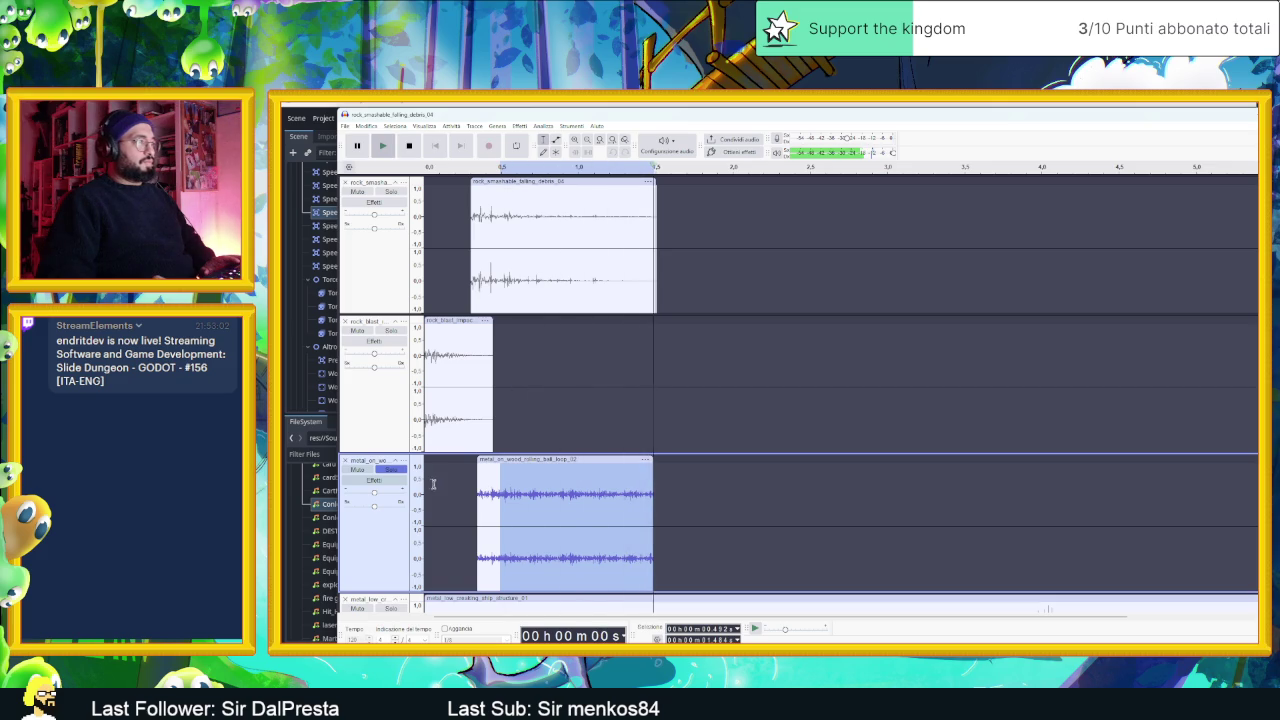
{"action": "left_click", "coordinate": [455, 478]}
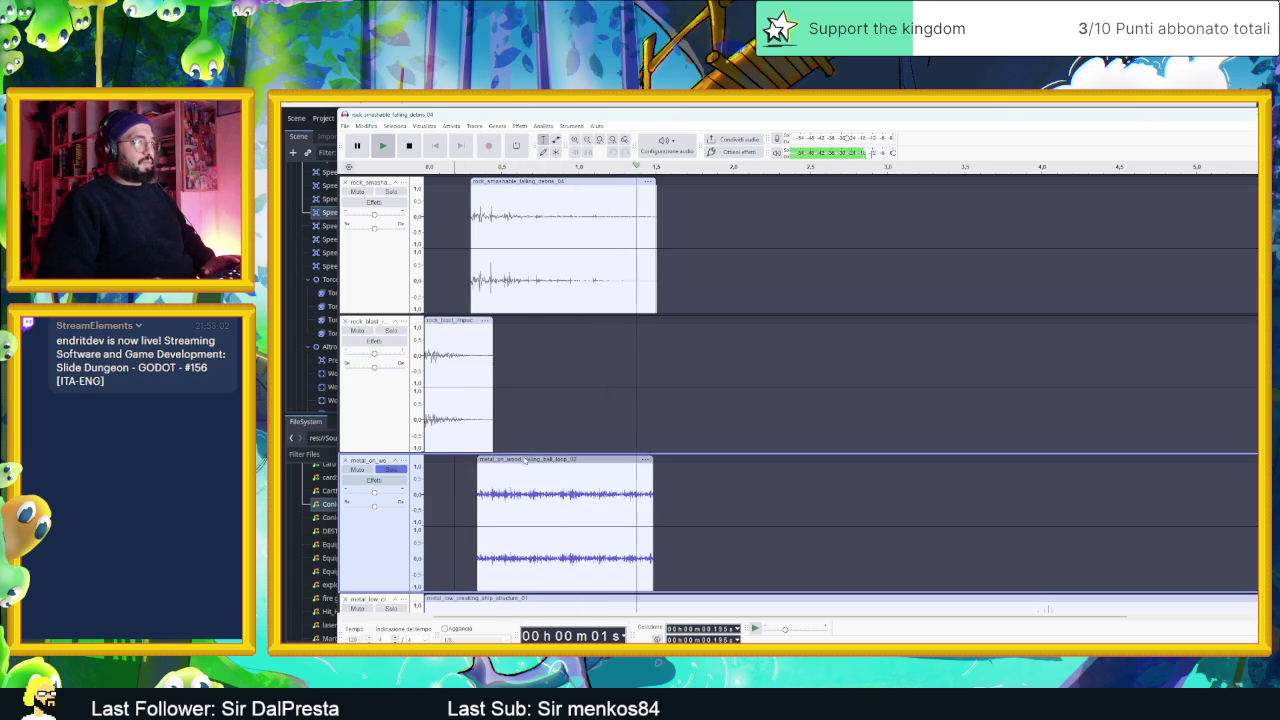
{"action": "left_click_drag", "start_coordinate": [471, 459], "coordinate": [463, 460]}
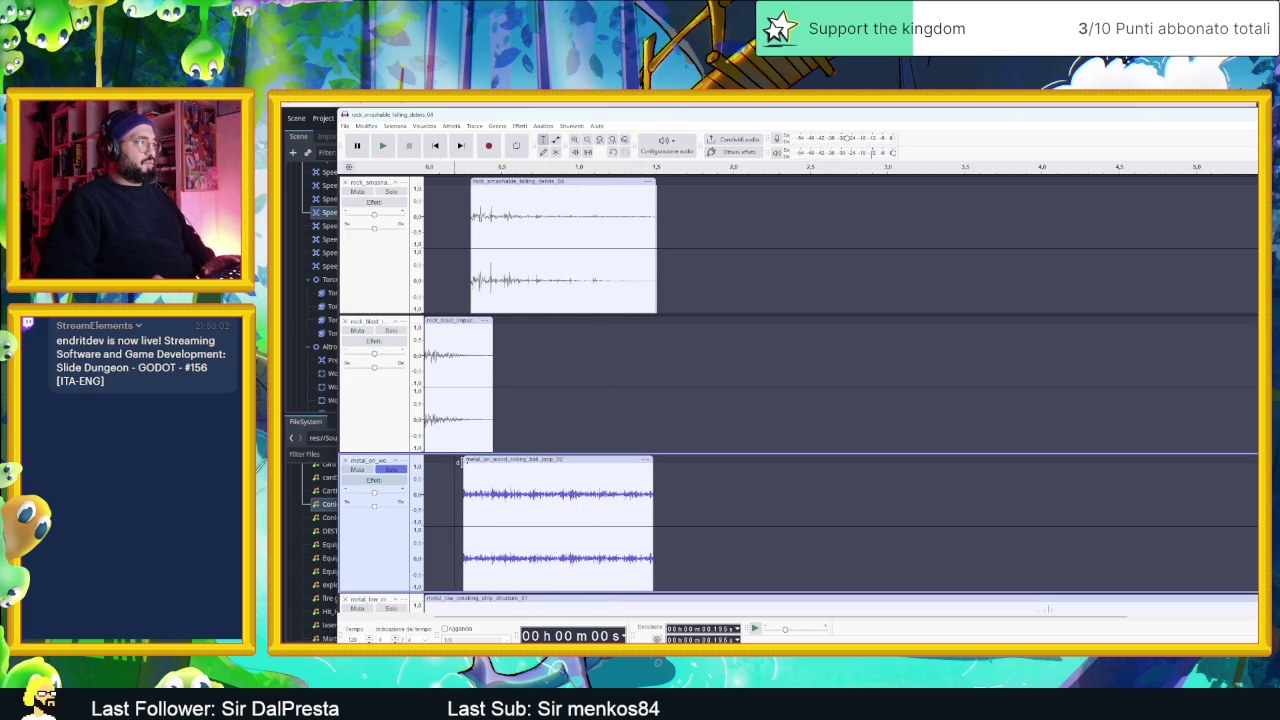
{"action": "key", "text": "space"}
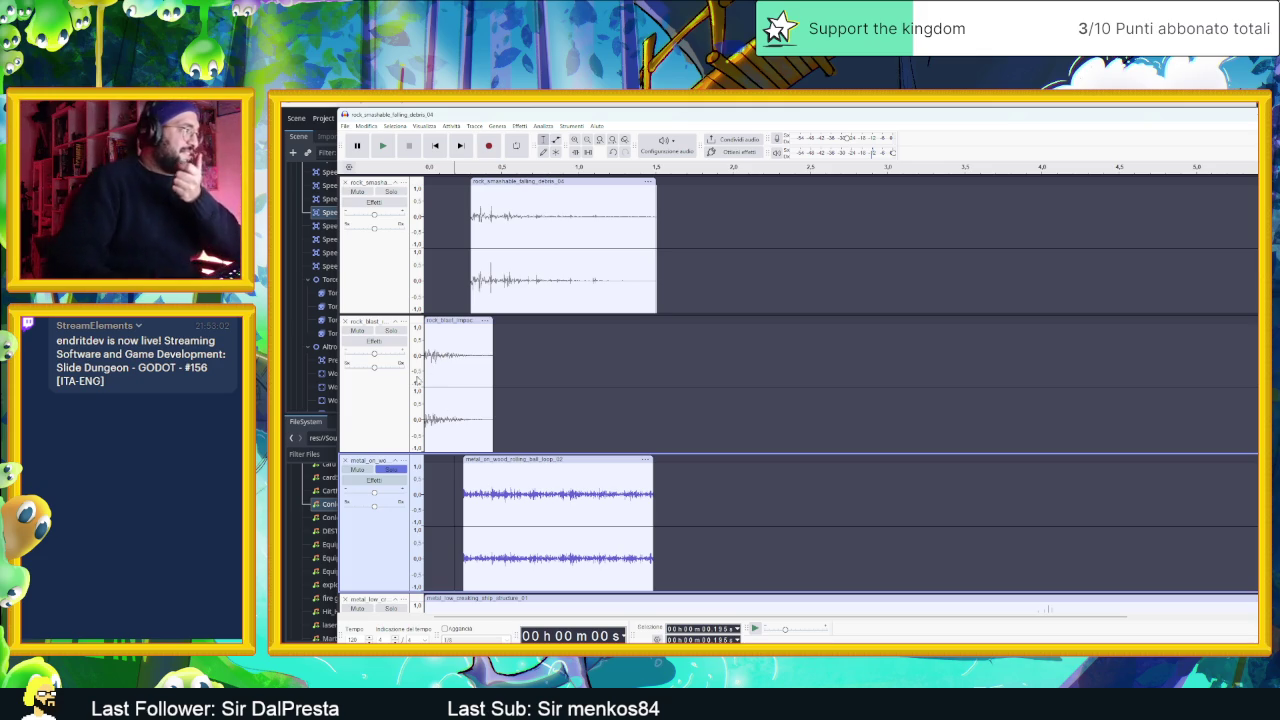
{"action": "left_click", "coordinate": [532, 458]}
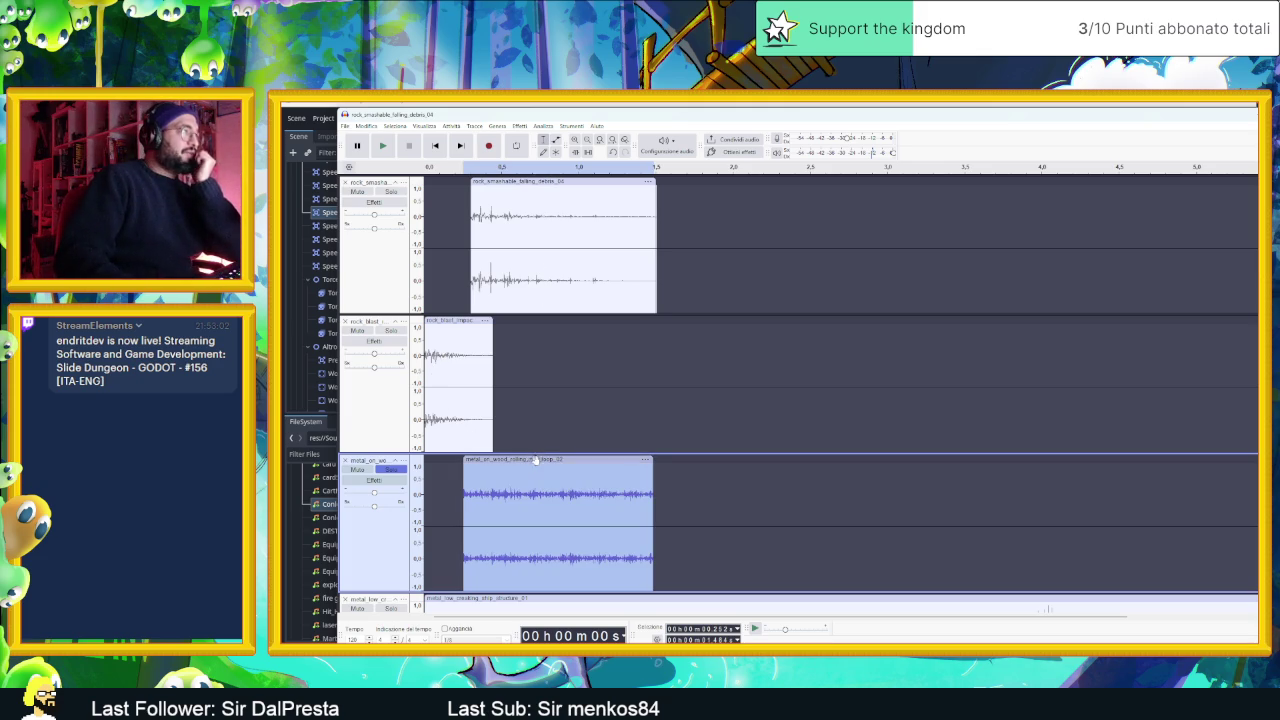
- Open Change Pitch on the metal clip and preview the effect
{"action": "left_click", "coordinate": [524, 126]}
{"action": "mouse_move", "coordinate": [594, 214]}
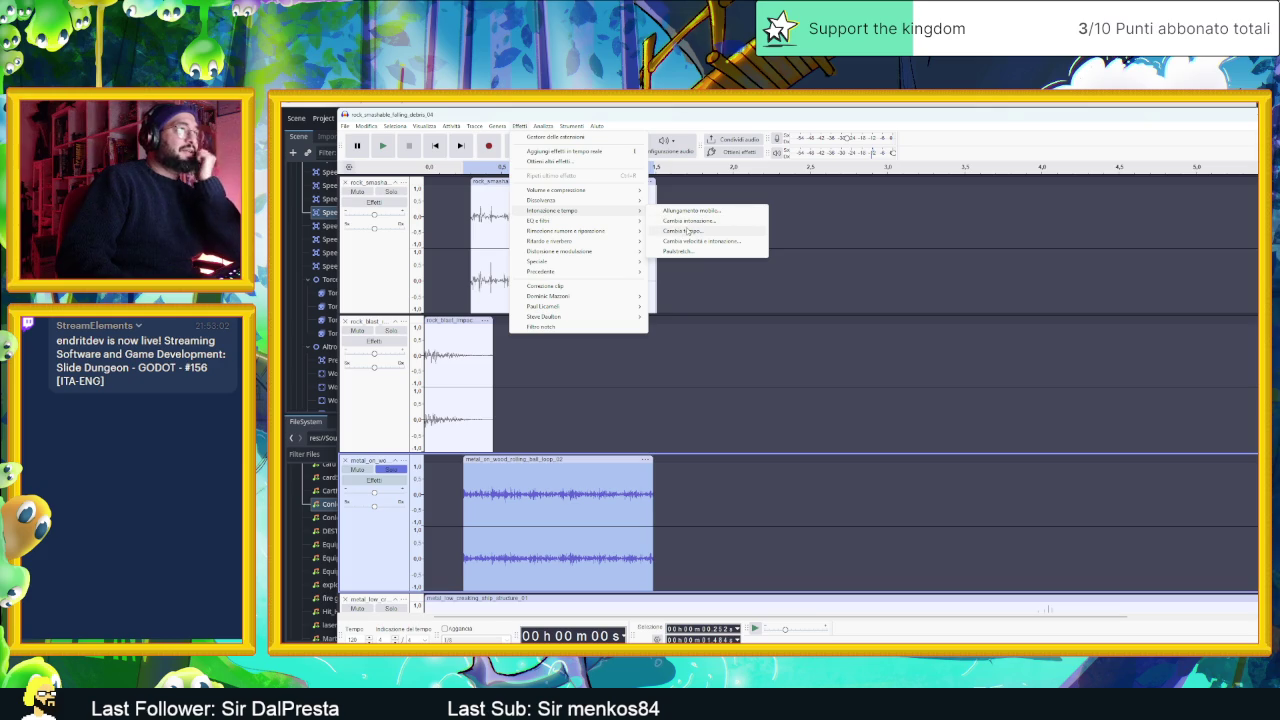
{"action": "left_click", "coordinate": [705, 222]}
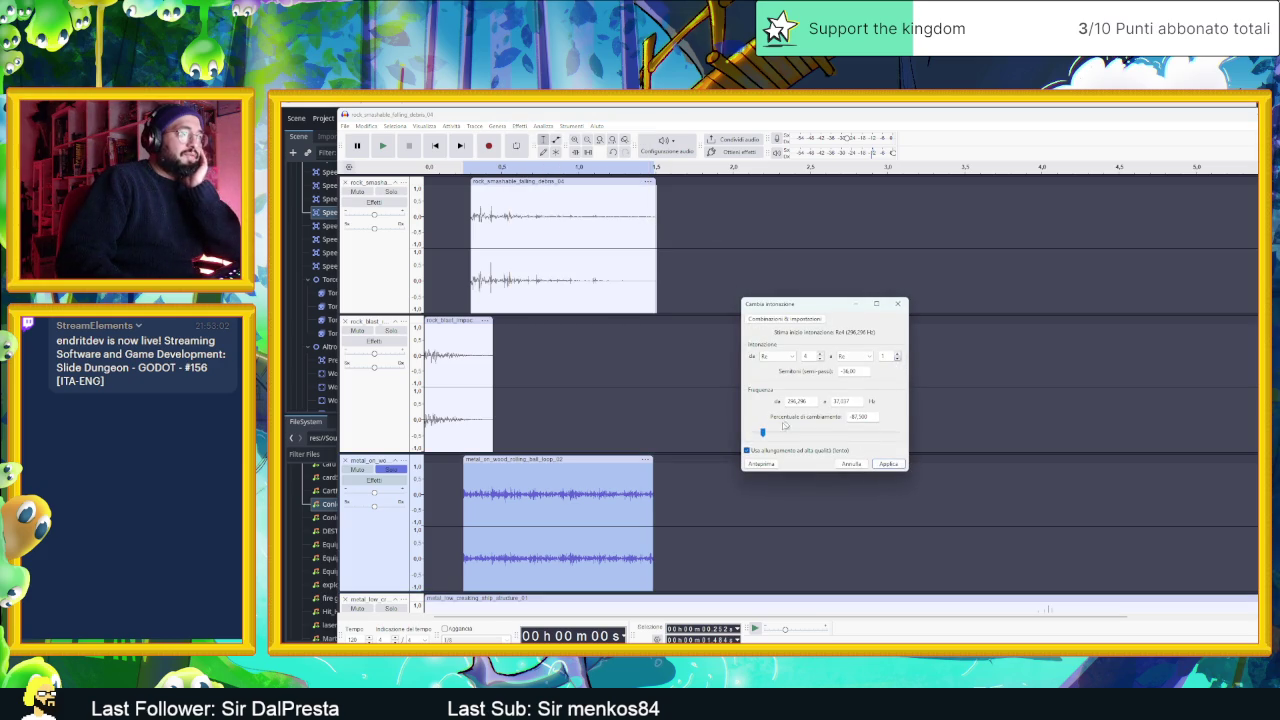
{"action": "left_click", "coordinate": [762, 466]}
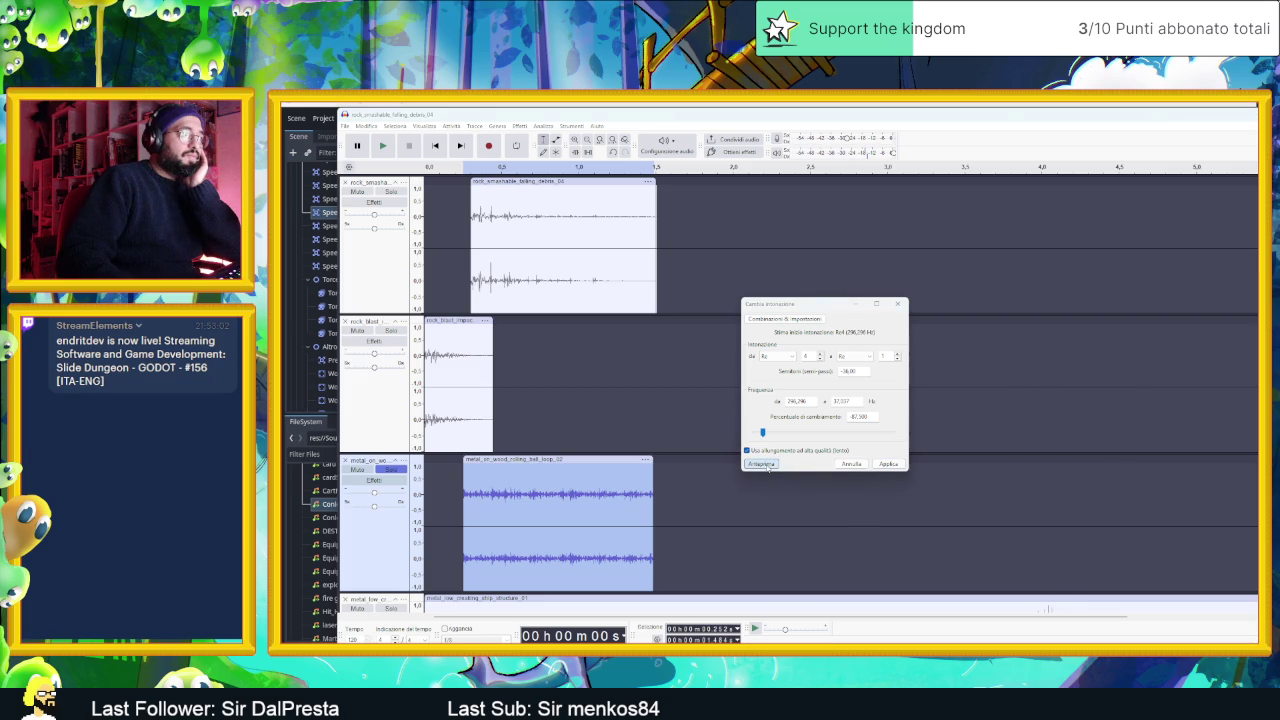
{"action": "left_click", "coordinate": [765, 466]}
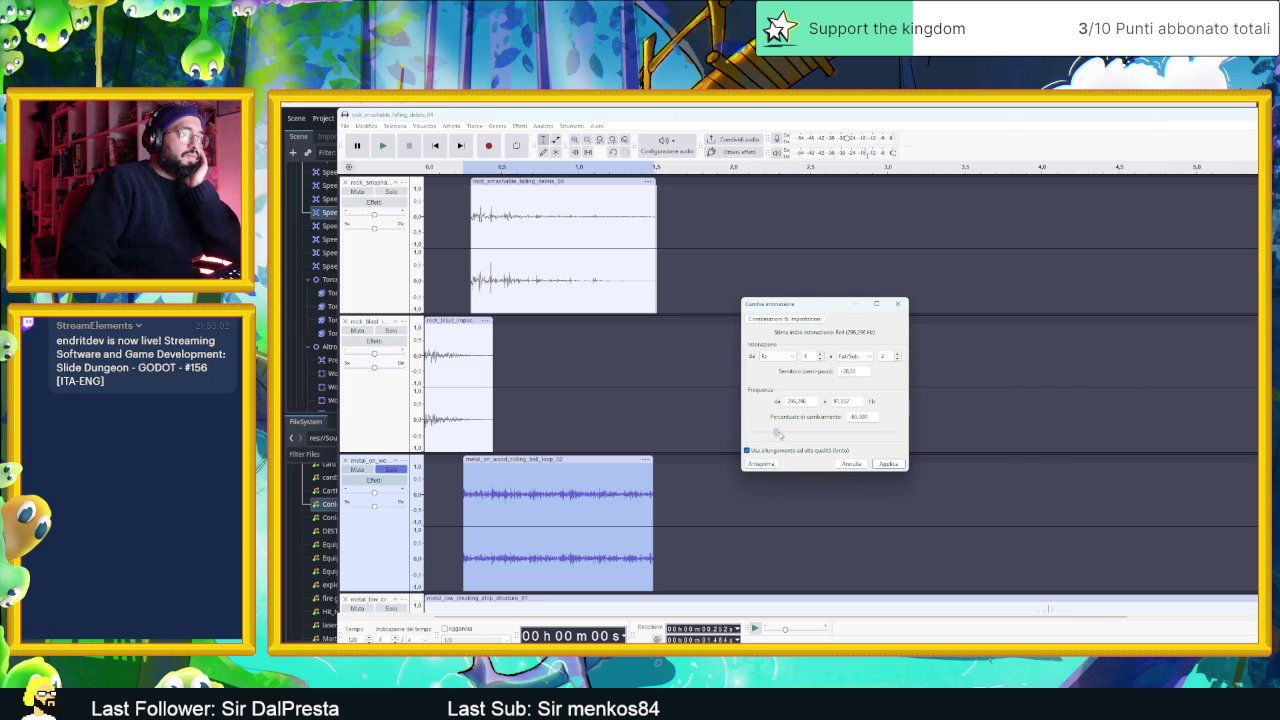
- Adjust the pitch slider to about −22%, previewing each change, and apply it
{"action": "left_click_drag", "start_coordinate": [823, 435], "coordinate": [827, 435]}
{"action": "left_click", "coordinate": [757, 466]}
{"action": "left_click_drag", "start_coordinate": [825, 433], "coordinate": [823, 434]}
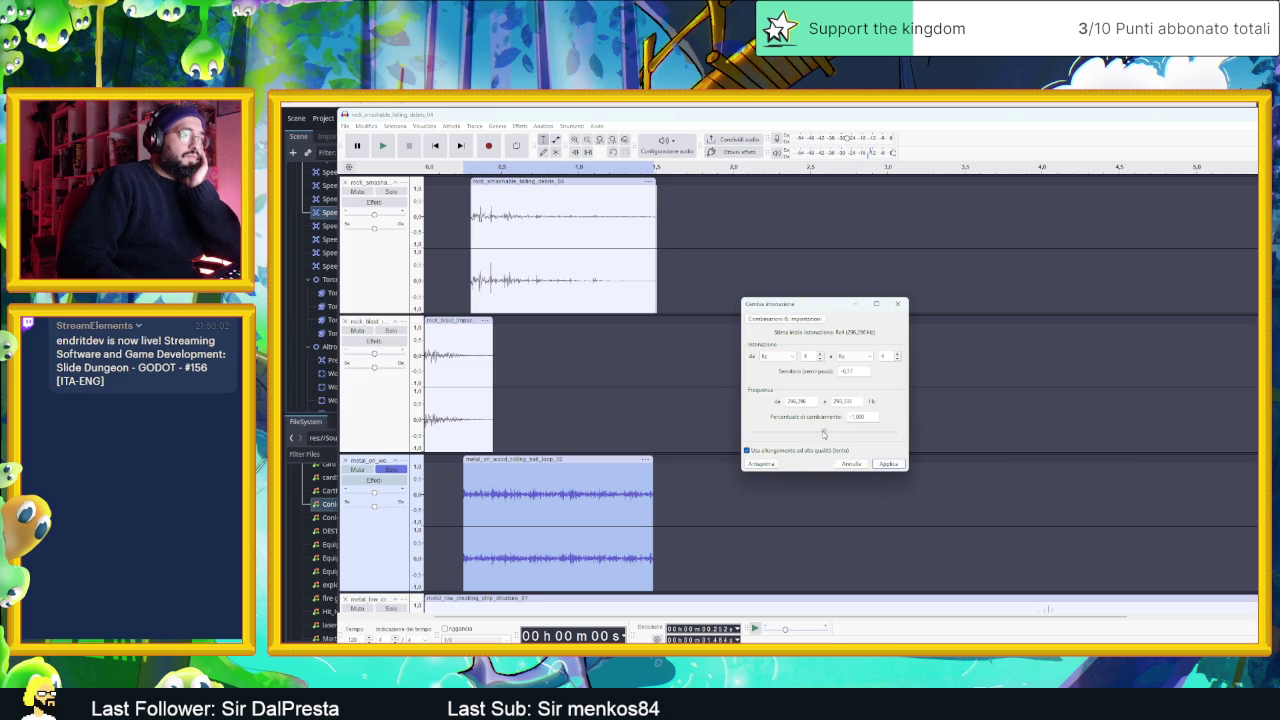
{"action": "left_click", "coordinate": [757, 465]}
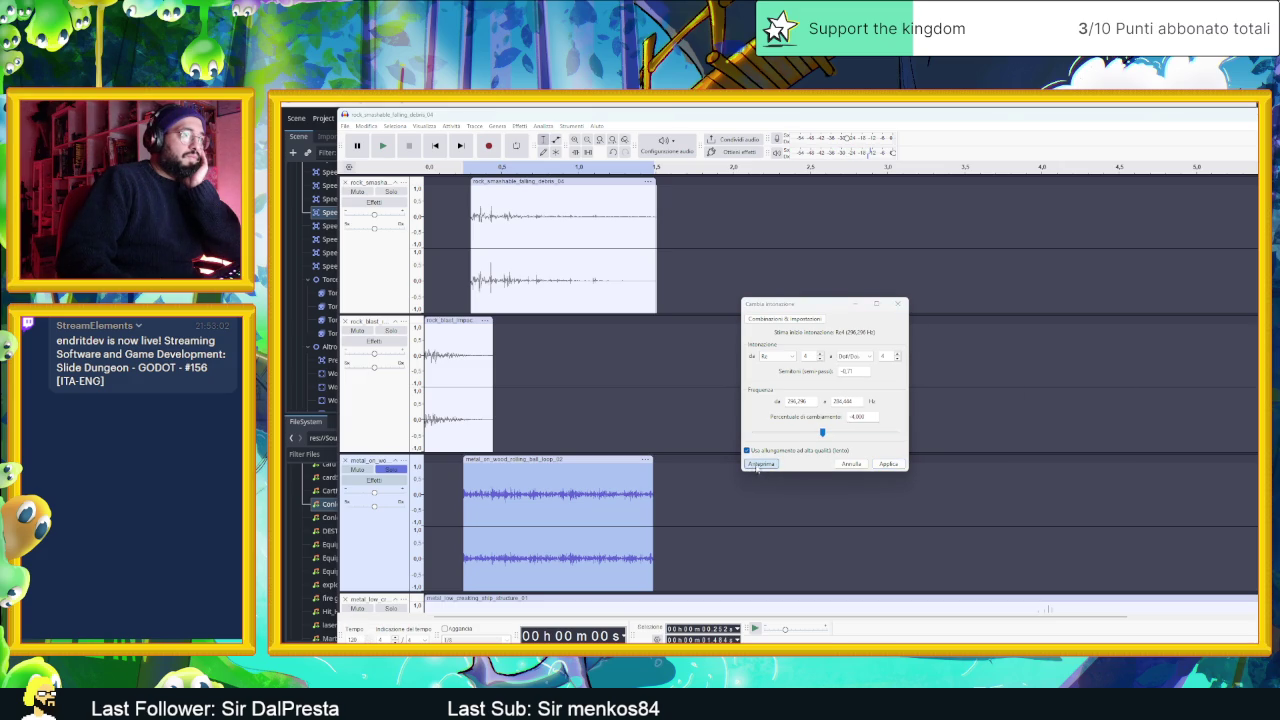
{"action": "left_click_drag", "start_coordinate": [823, 433], "coordinate": [816, 434]}
{"action": "left_click", "coordinate": [758, 465]}
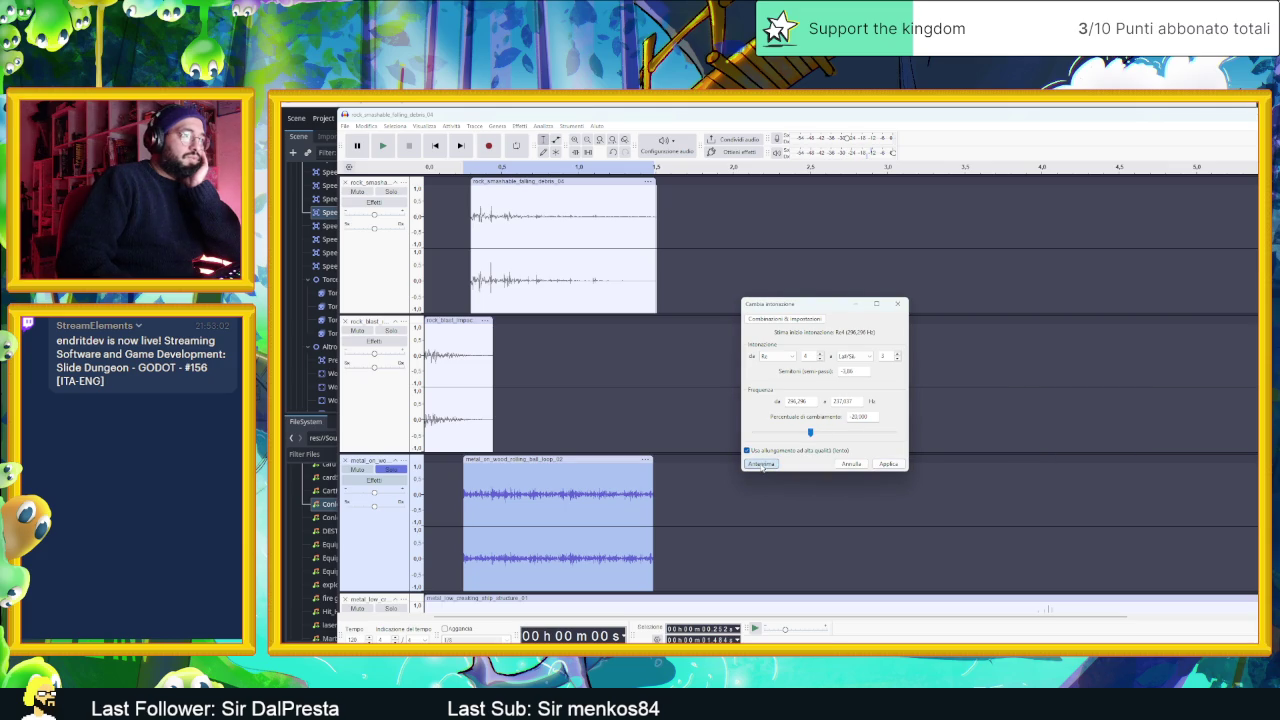
{"action": "left_click", "coordinate": [762, 465]}
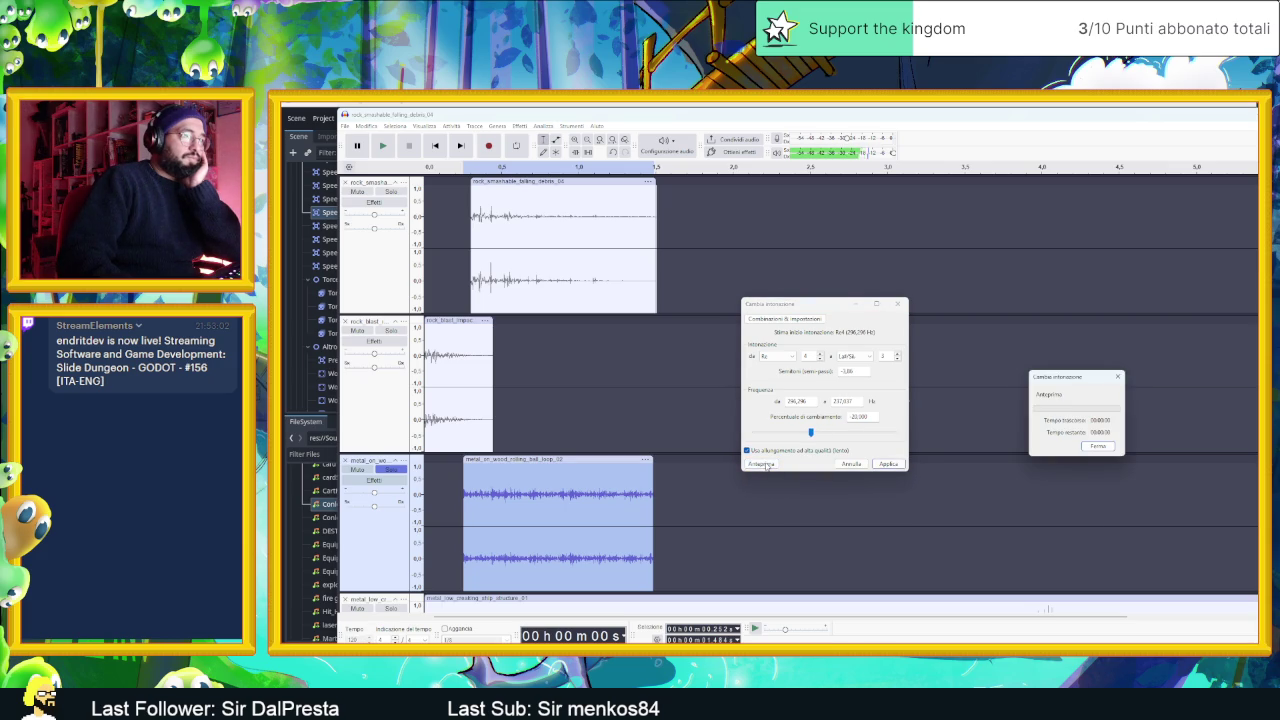
{"action": "left_click", "coordinate": [762, 465]}
{"action": "left_click", "coordinate": [888, 464]}
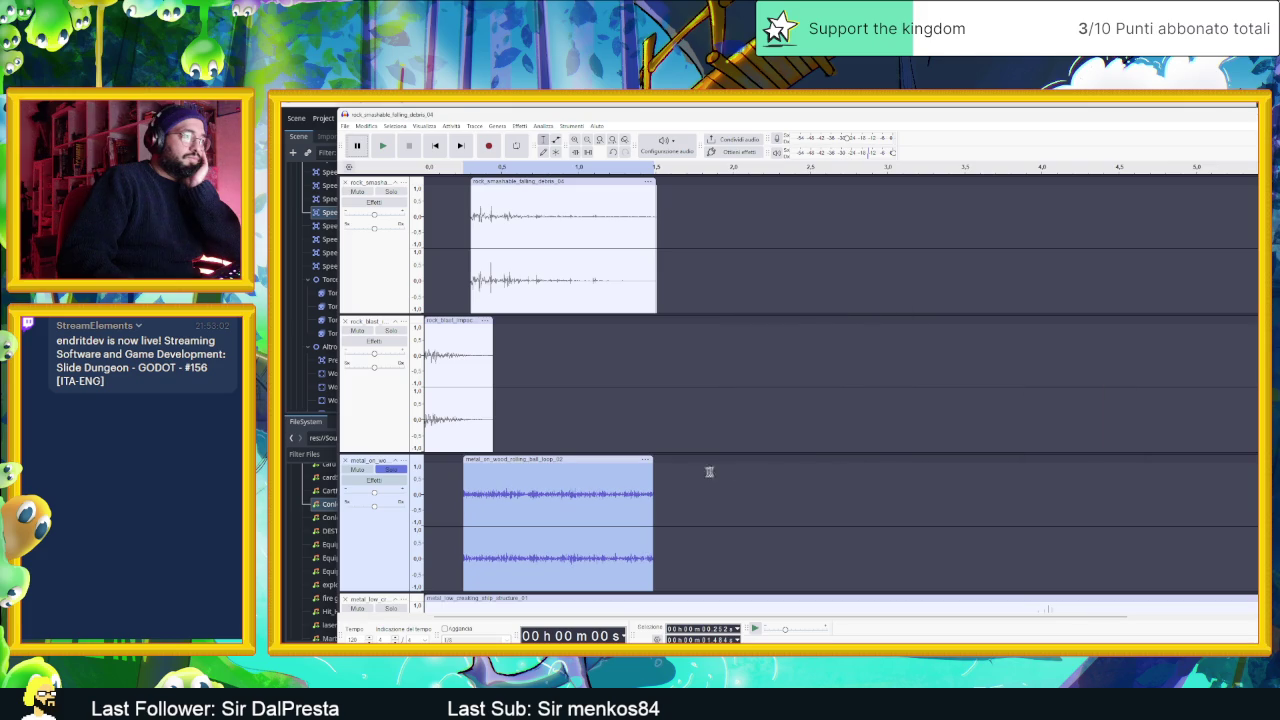
- Replay the layered mix with the lowered metal clip from the start
{"action": "key", "text": "space"}
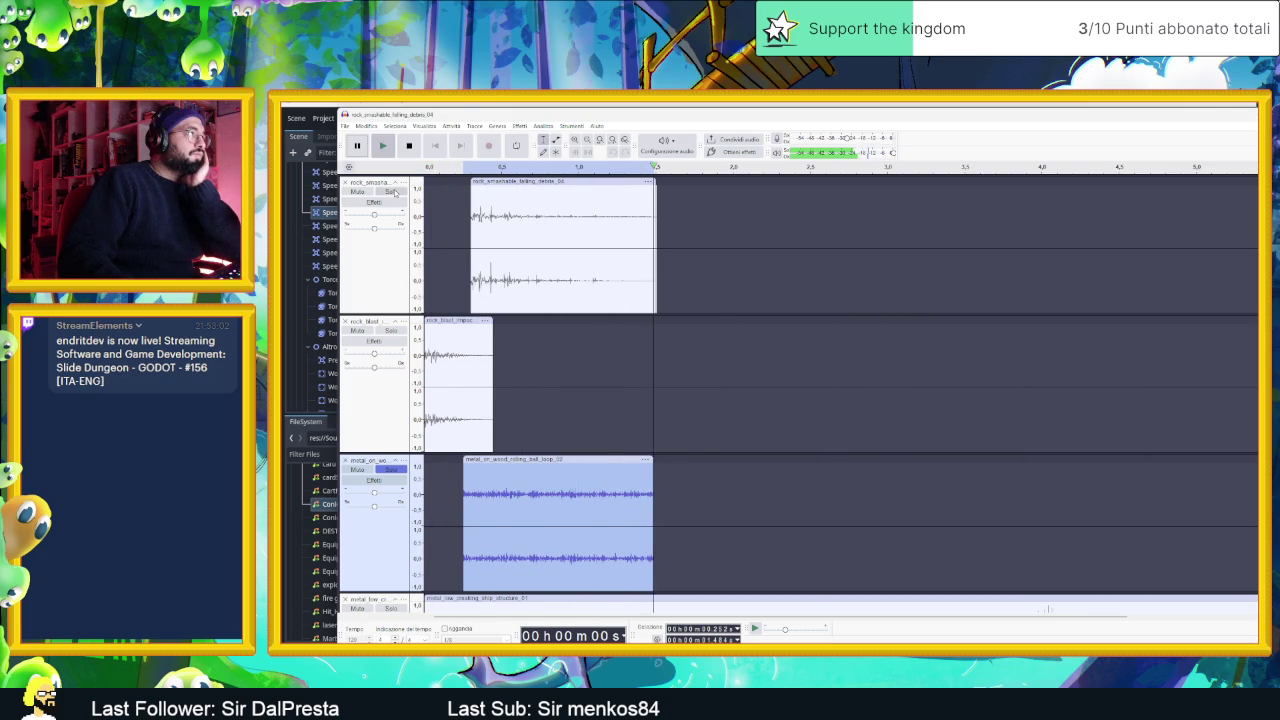
{"action": "left_click", "coordinate": [407, 303]}
{"action": "left_click", "coordinate": [399, 337]}
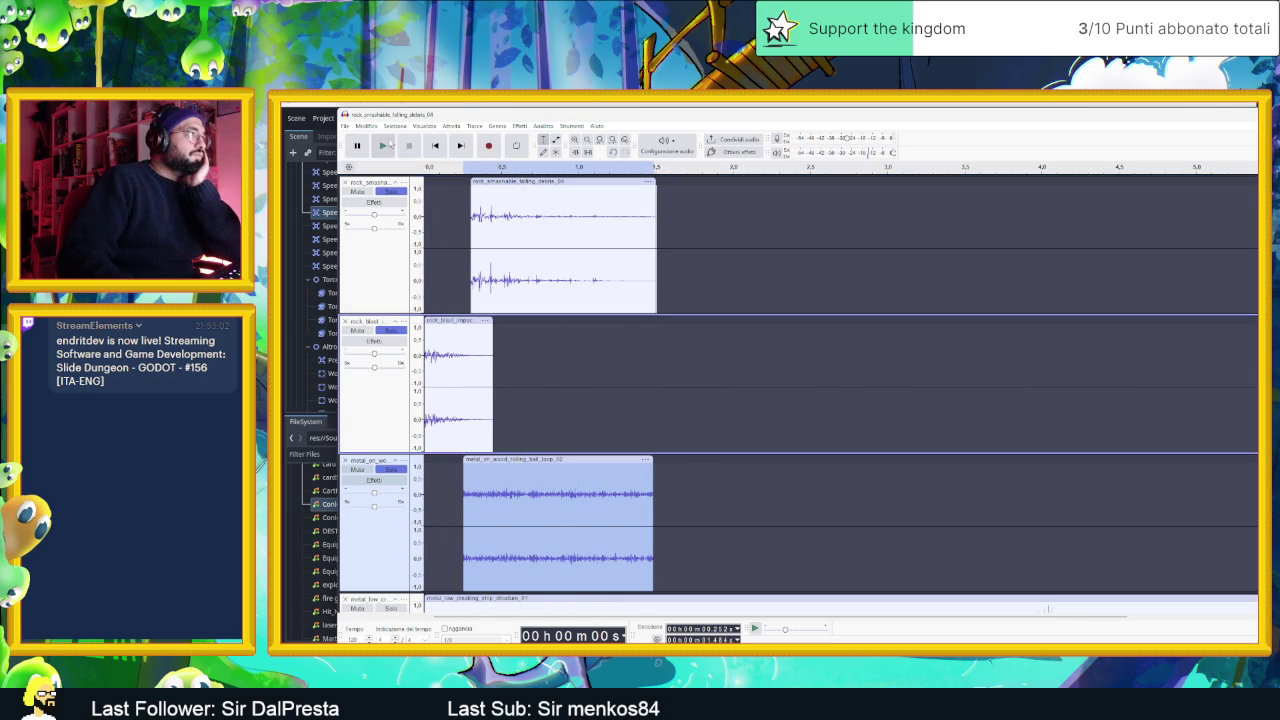
{"action": "left_click", "coordinate": [383, 146]}
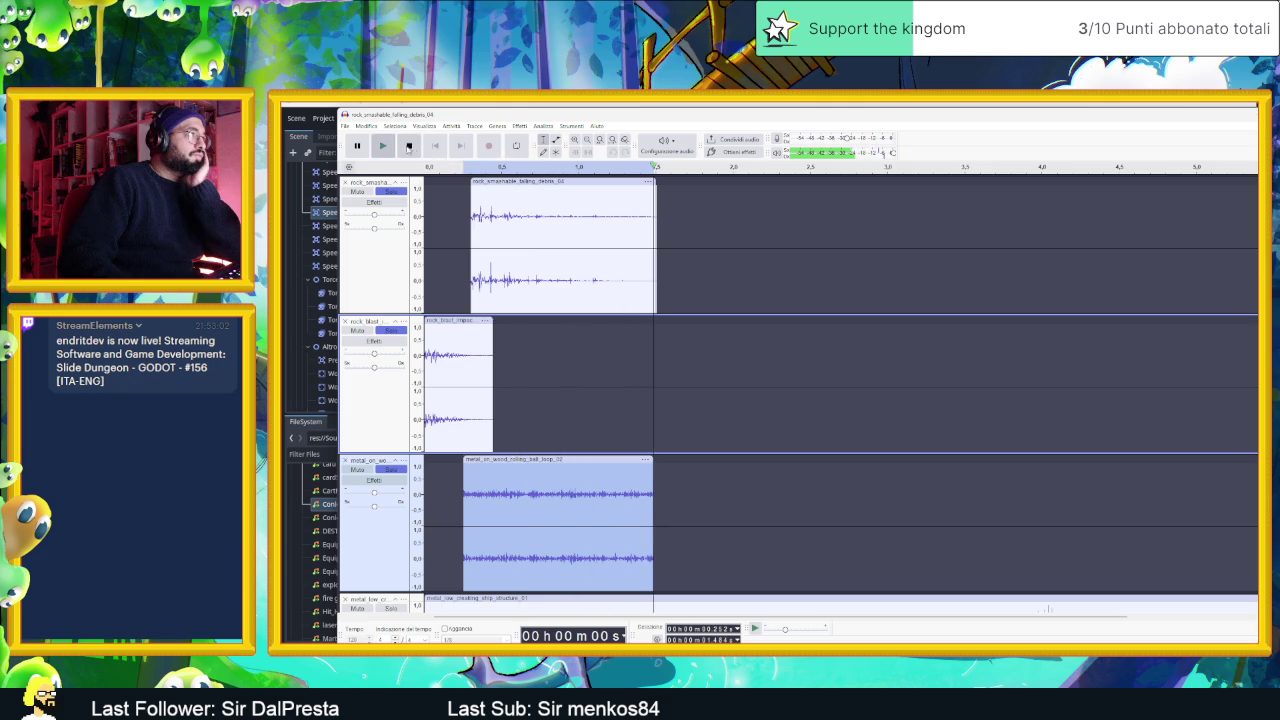
{"action": "left_click", "coordinate": [435, 146]}
{"action": "left_click", "coordinate": [384, 146]}
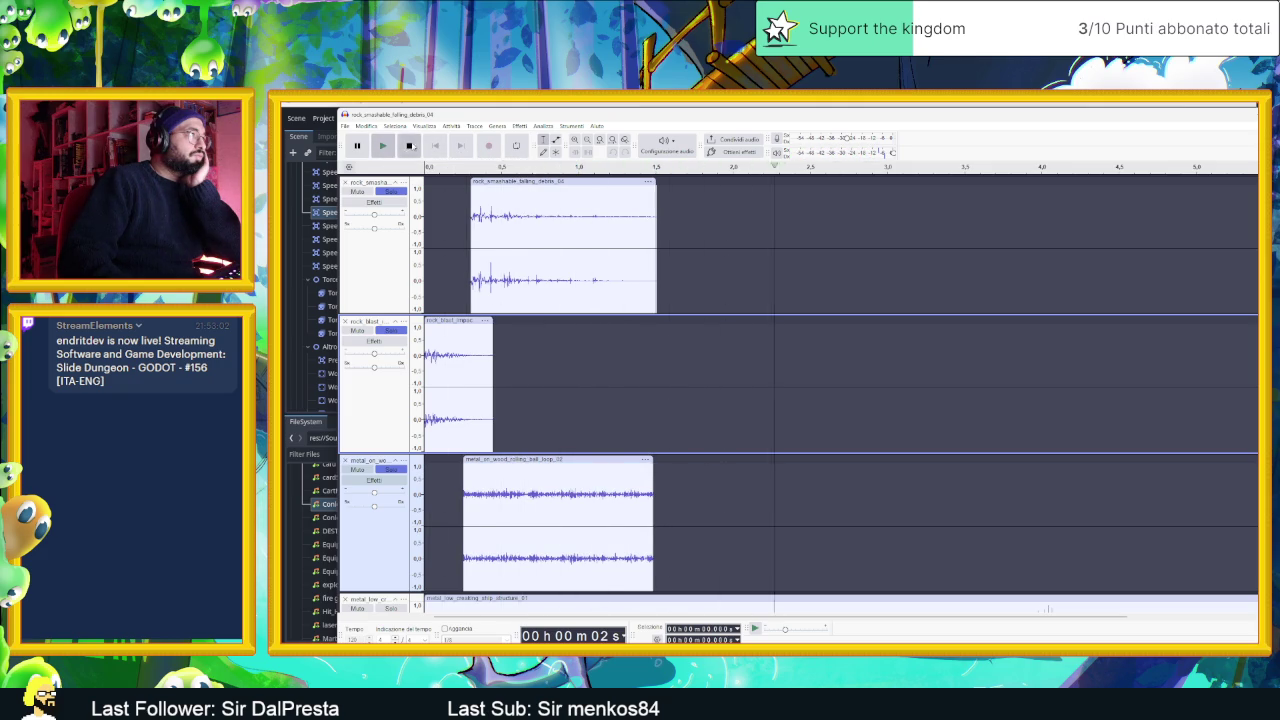
{"action": "left_click", "coordinate": [382, 146]}
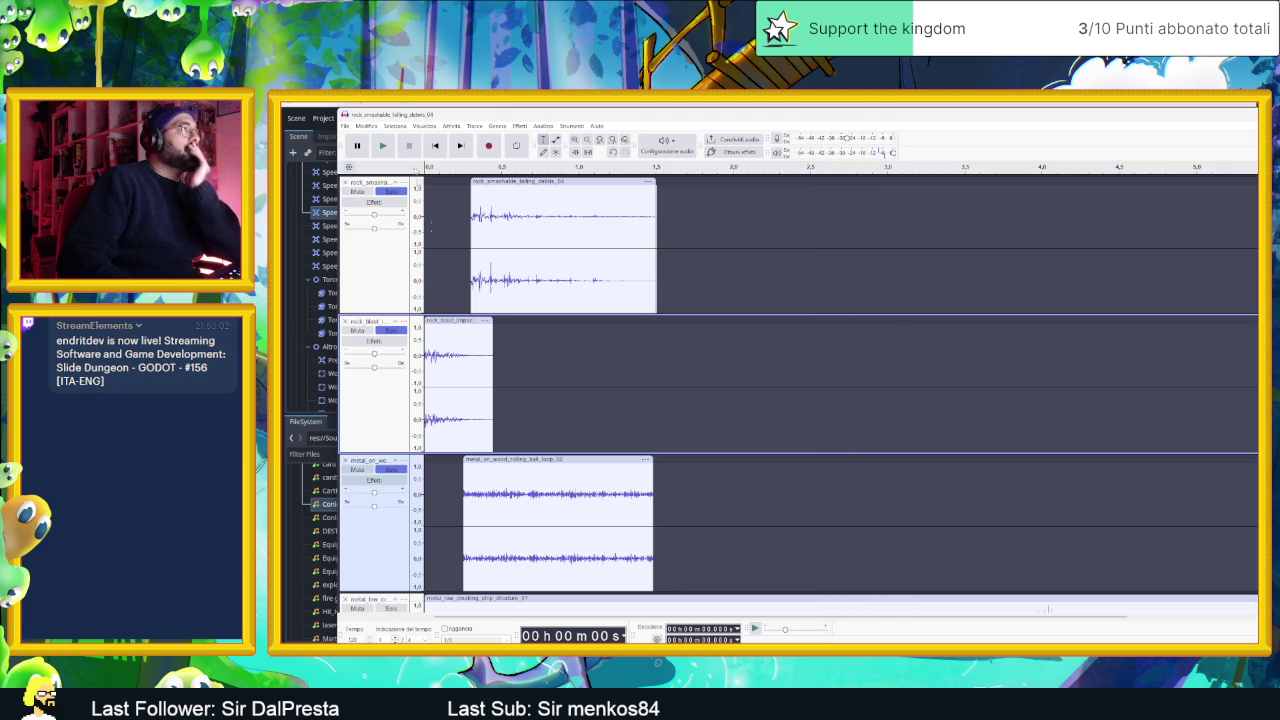
- Extend the metal clip's start to about 0.1 s and add a volume envelope point on it
{"action": "left_click_drag", "start_coordinate": [460, 458], "coordinate": [436, 462]}
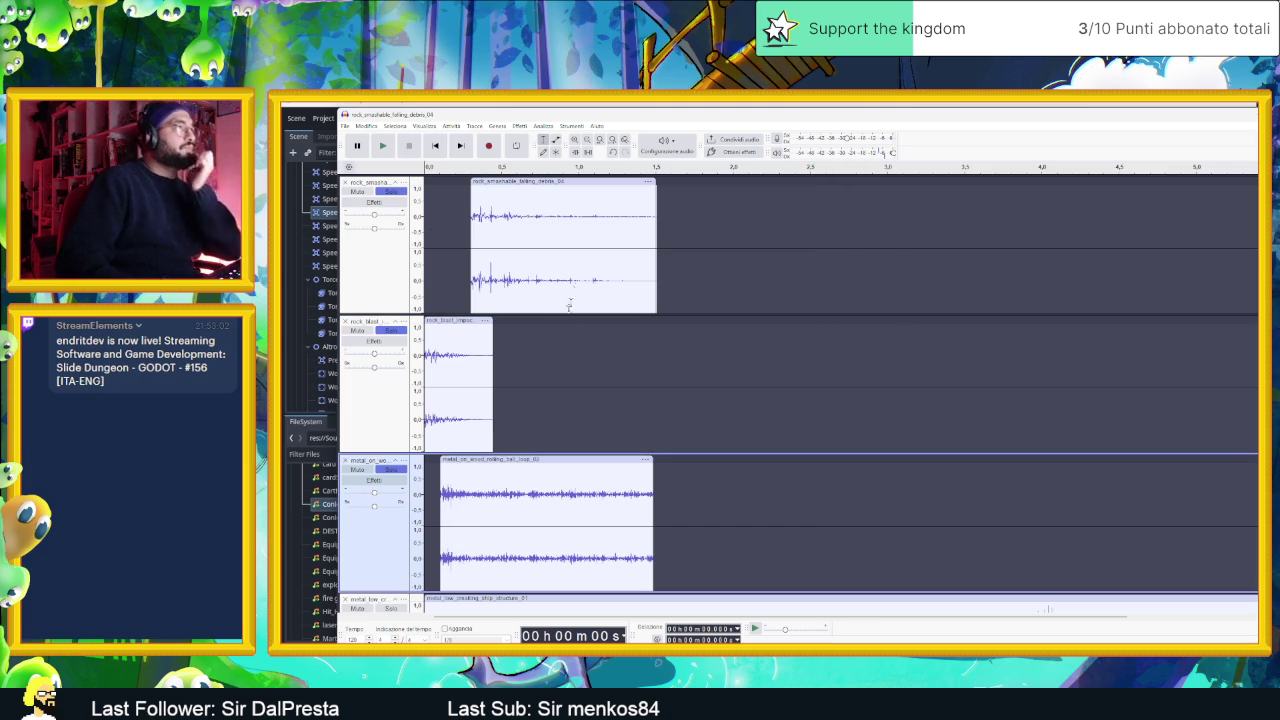
{"action": "left_click", "coordinate": [555, 141]}
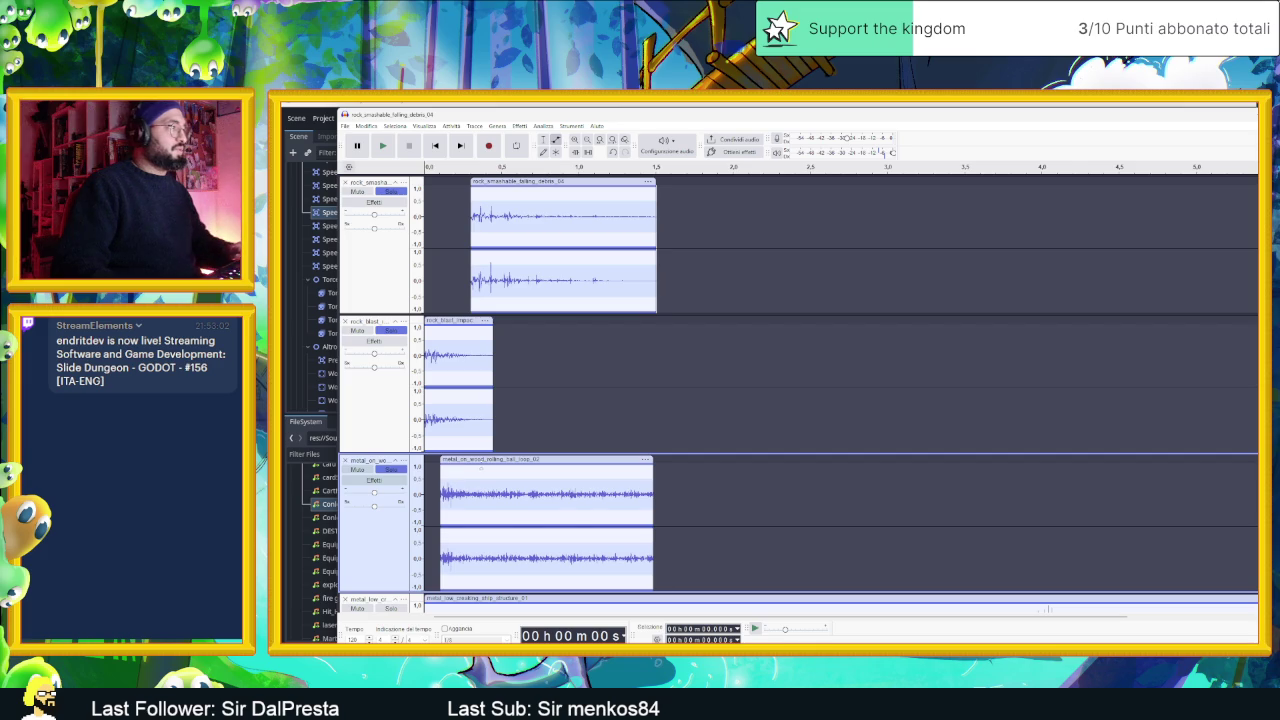
{"action": "left_click", "coordinate": [482, 466]}
- Lower the metal clip's volume envelope point and play the clip
{"action": "left_click_drag", "start_coordinate": [482, 466], "coordinate": [484, 470]}
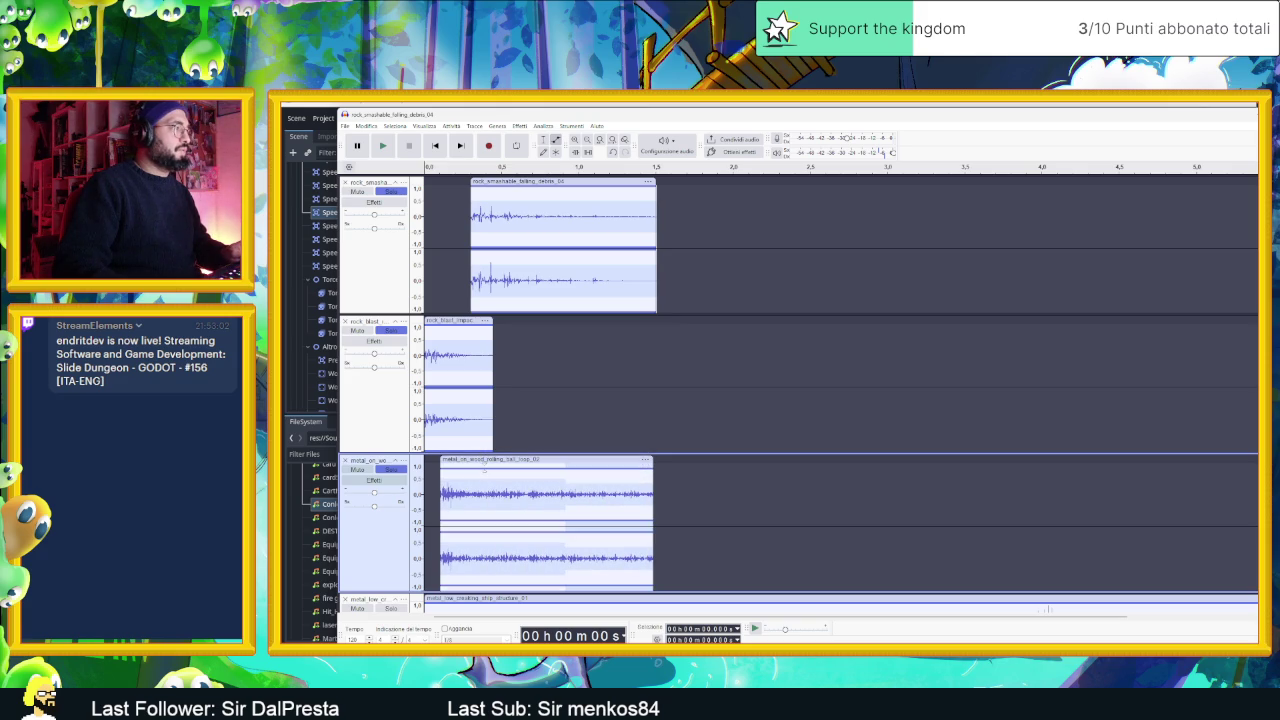
{"action": "double_click", "coordinate": [486, 470]}
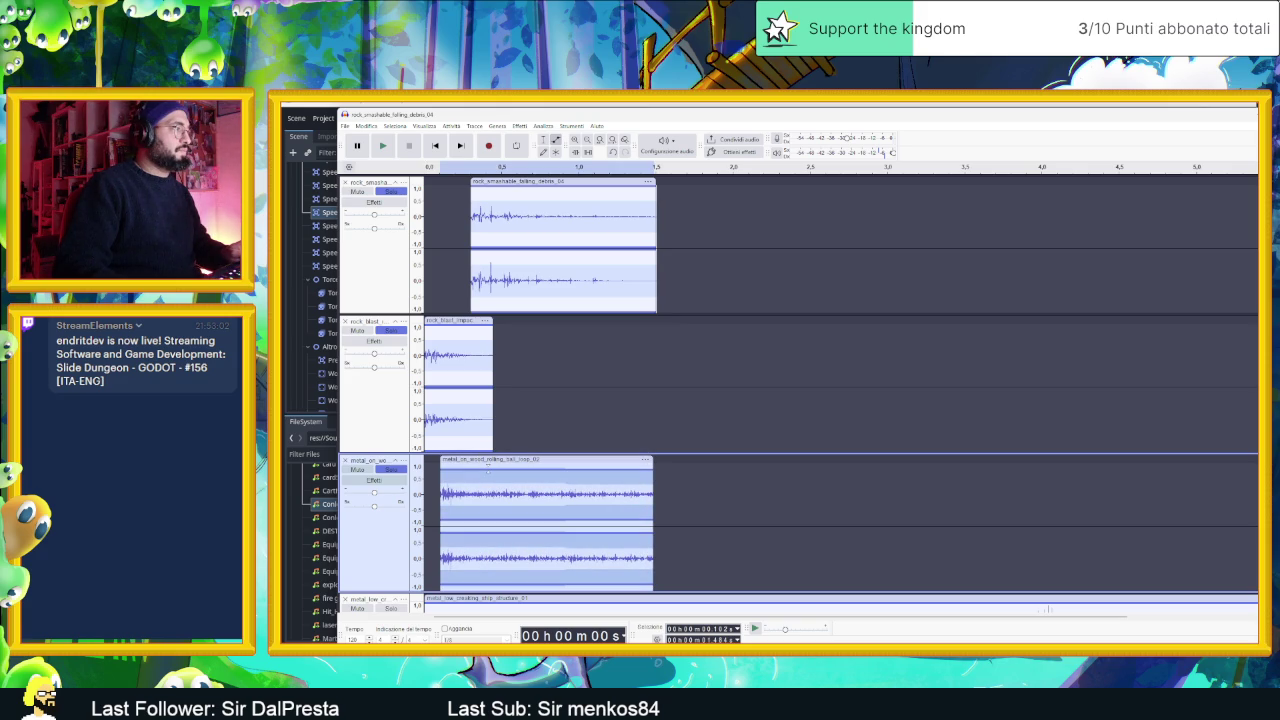
{"action": "key", "text": "space"}
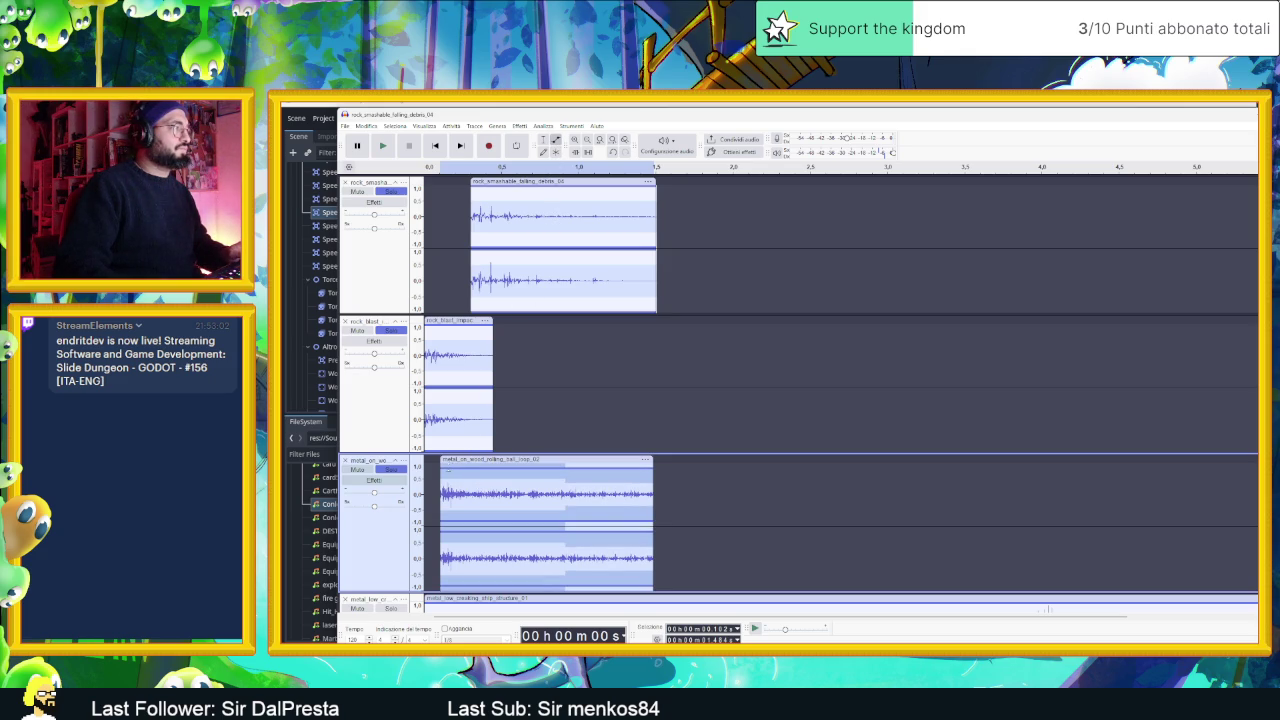
- Solo the metal_on_wood track to hear it alone
{"action": "key", "text": "ctrl+a"}
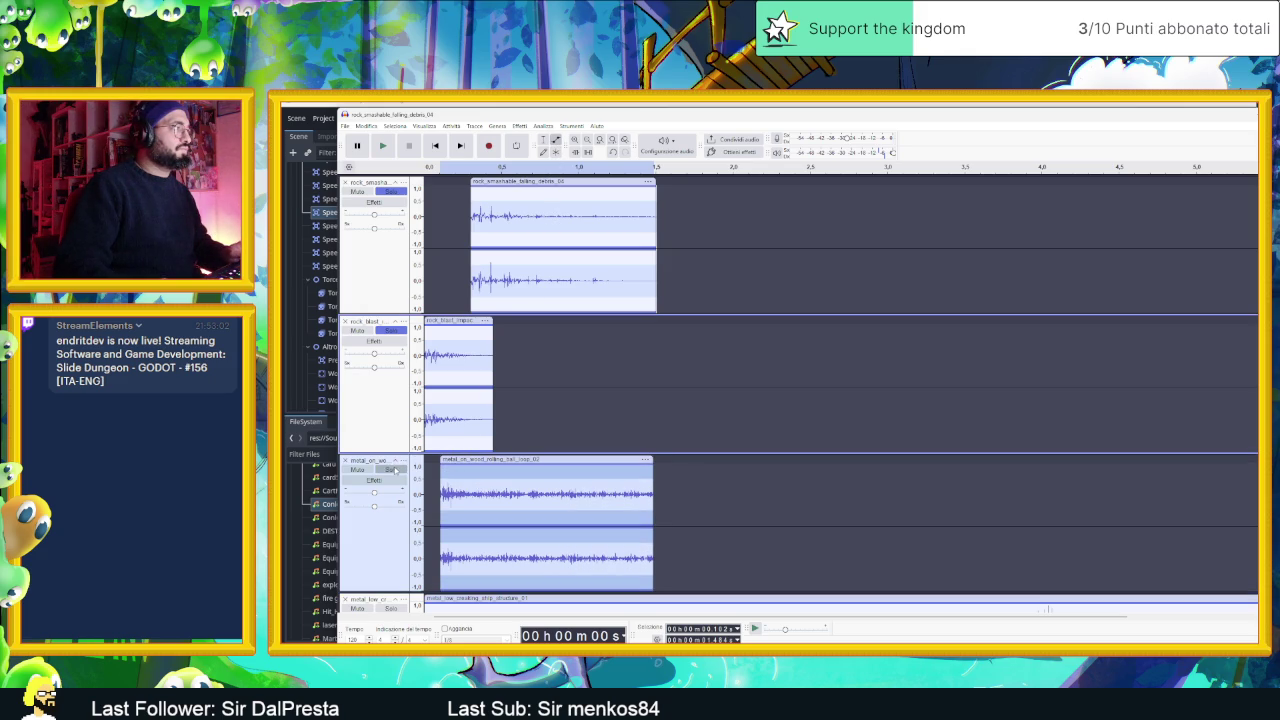
{"action": "left_click", "coordinate": [397, 270]}
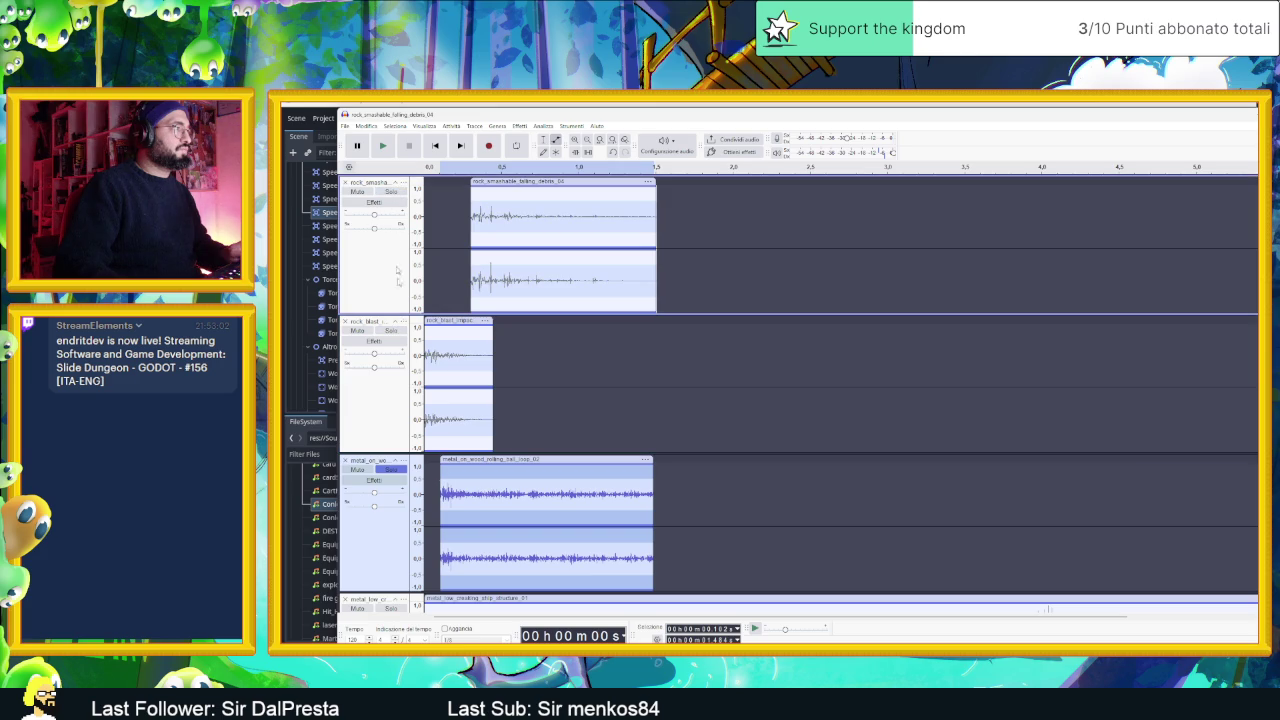
{"action": "left_click", "coordinate": [492, 466]}
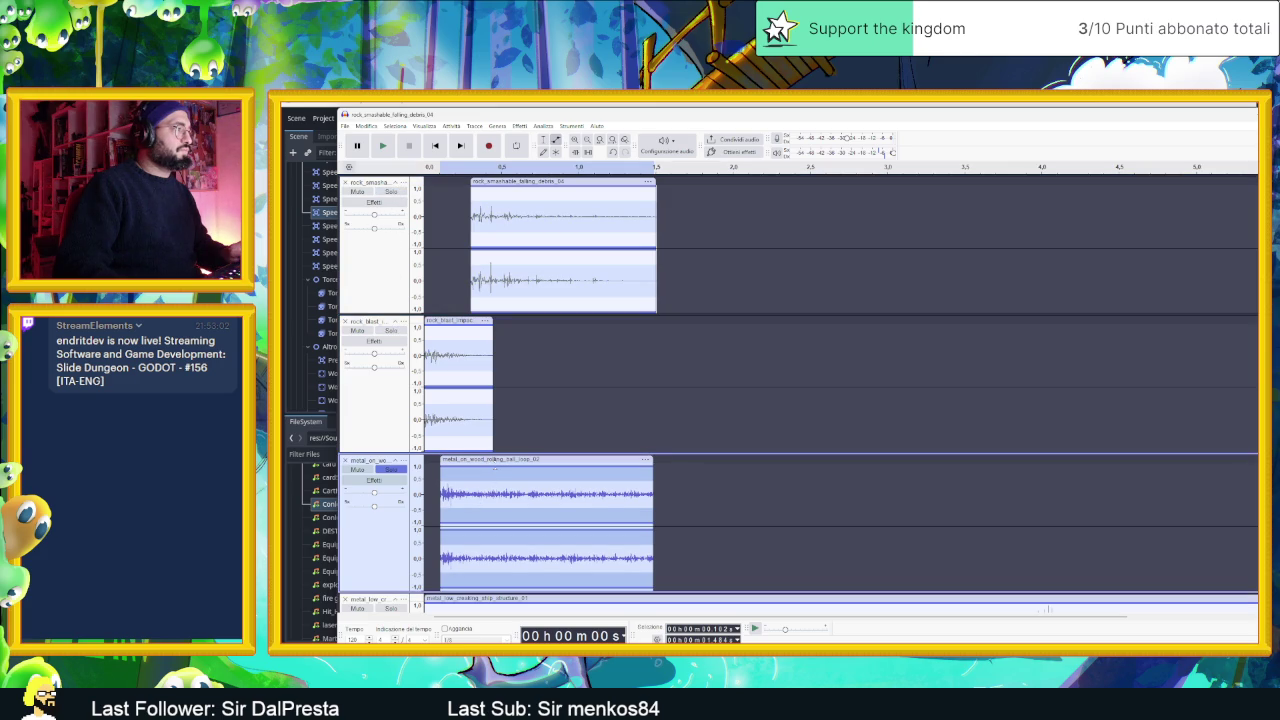
{"action": "left_click", "coordinate": [398, 470]}
{"action": "left_click", "coordinate": [396, 470]}
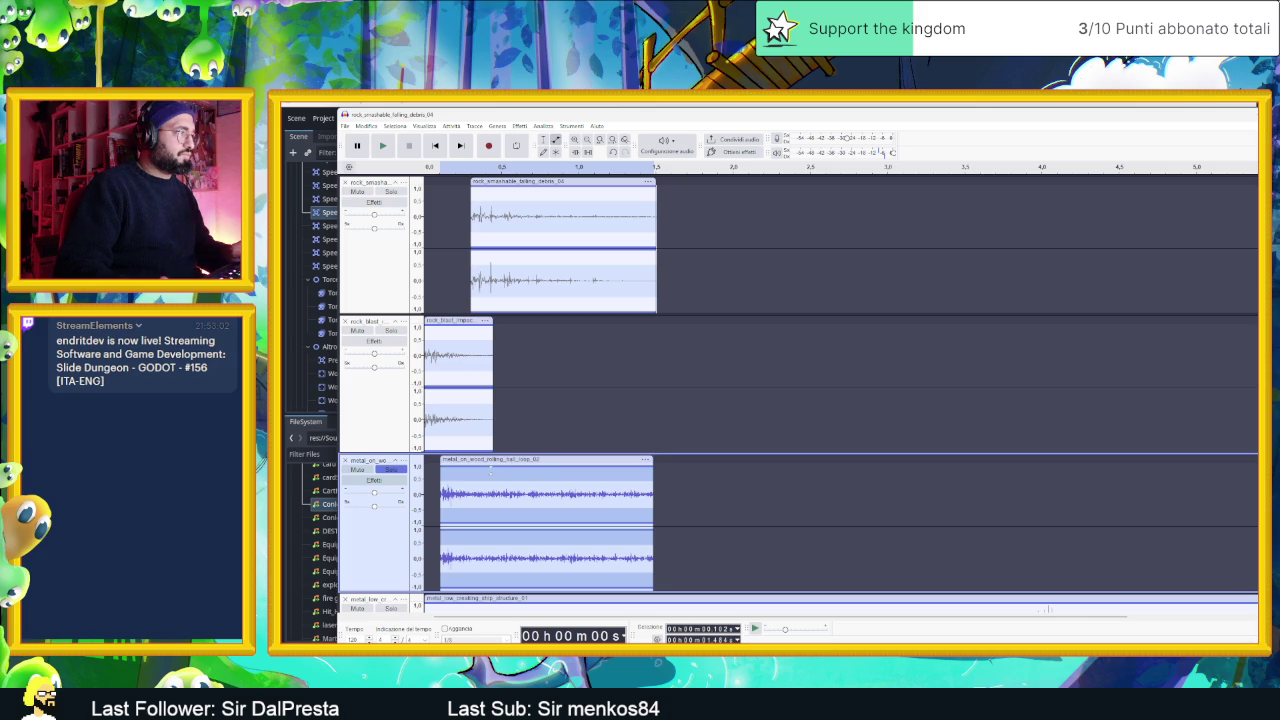
{"action": "left_click", "coordinate": [574, 420]}
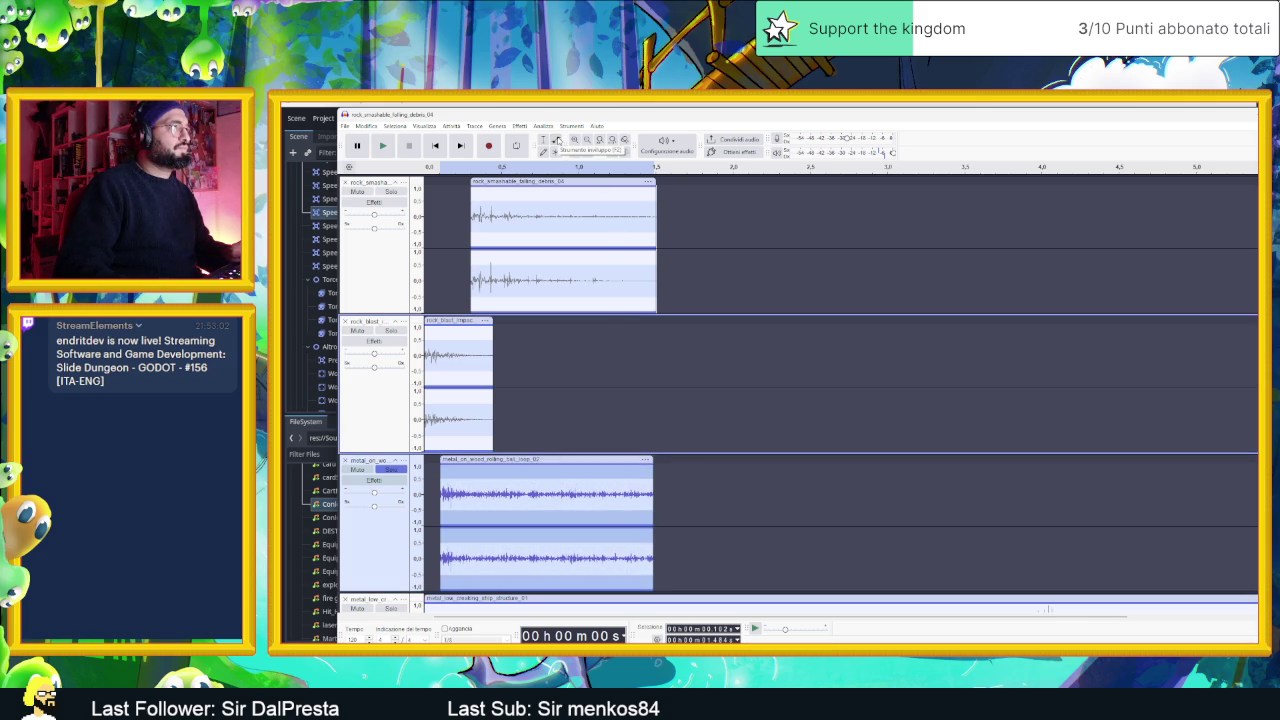
{"action": "left_click", "coordinate": [556, 141]}
{"action": "left_click", "coordinate": [558, 153]}
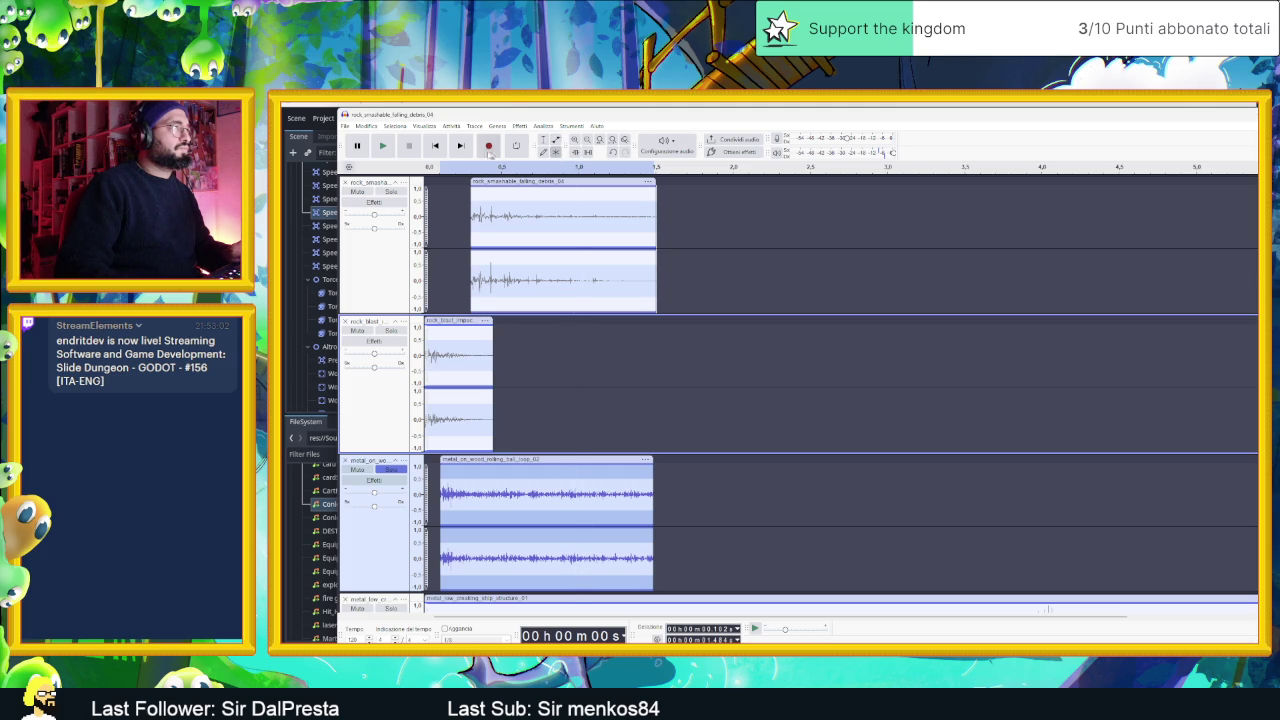
{"action": "left_click", "coordinate": [383, 146]}
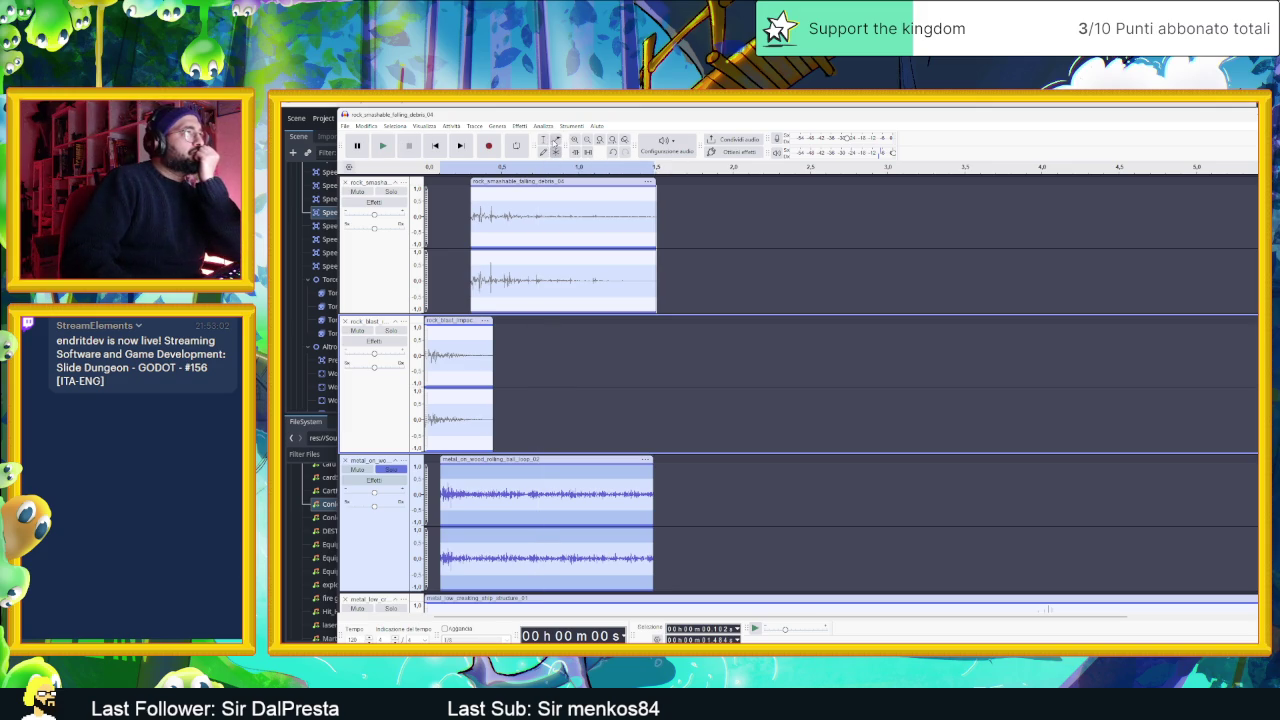
{"action": "left_click", "coordinate": [770, 505]}
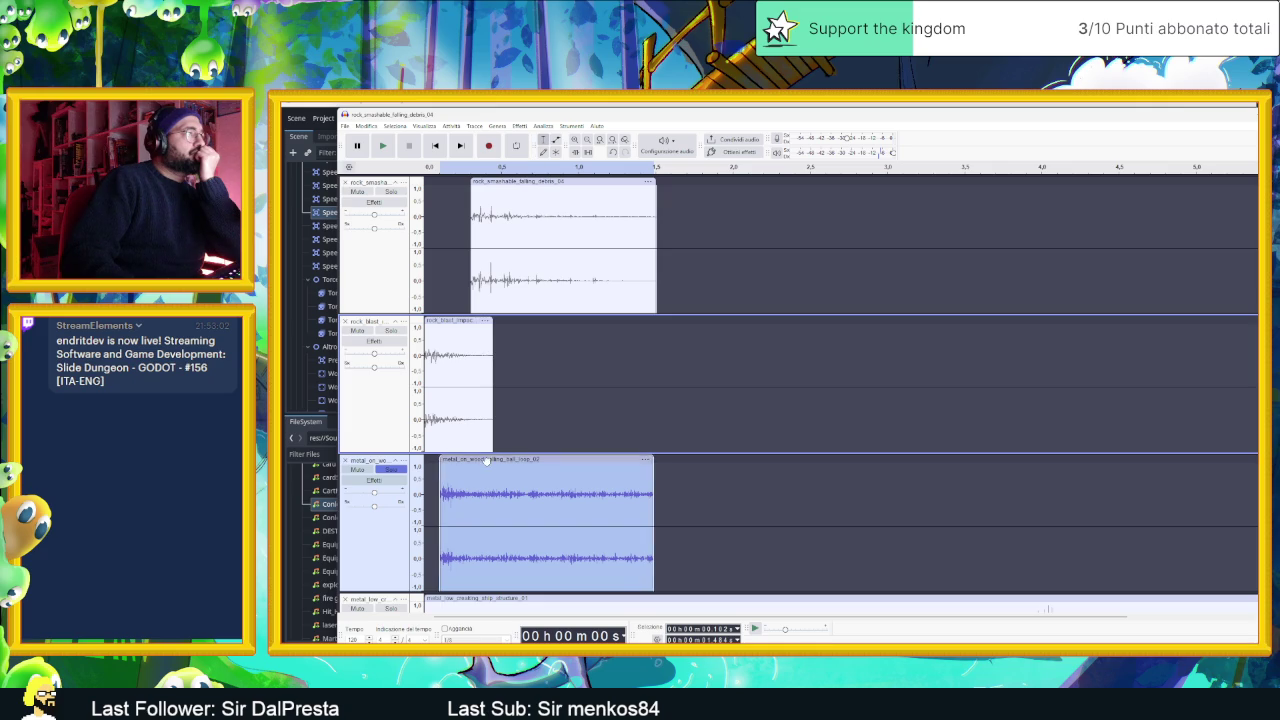
- Pull the metal clip's volume envelope down slightly, then switch to Chrome
{"action": "left_click", "coordinate": [540, 462]}
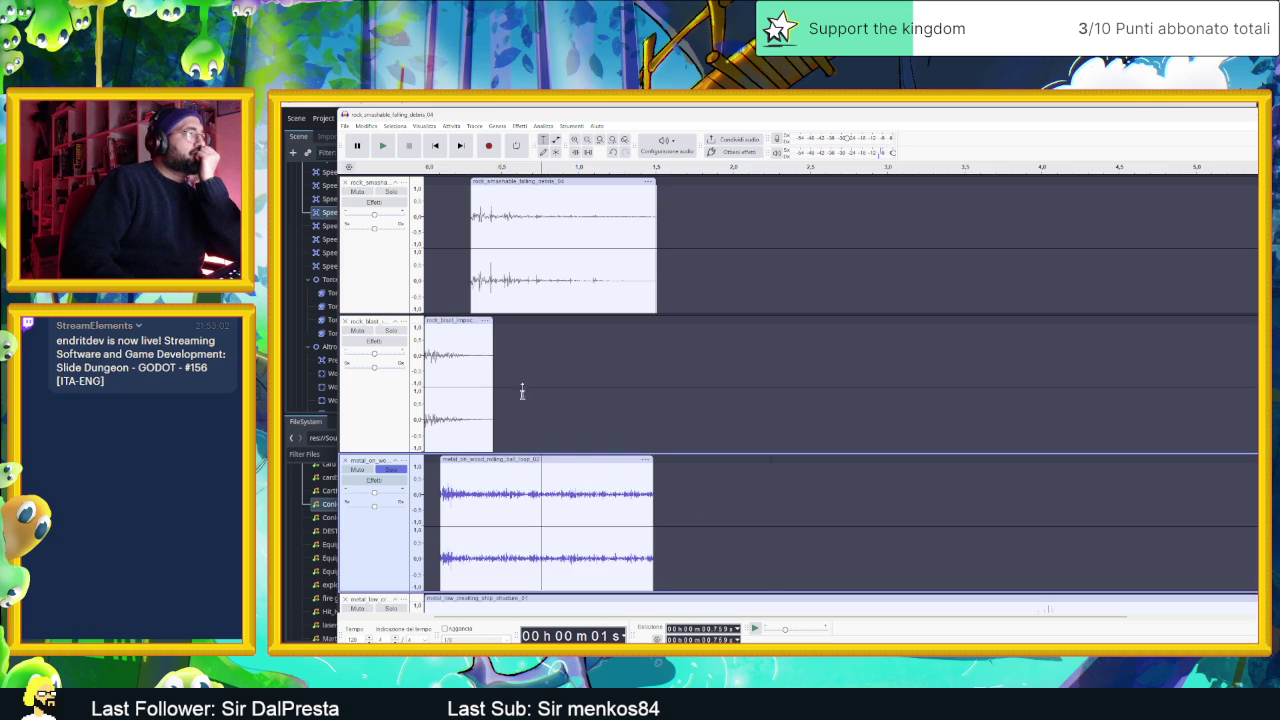
{"action": "left_click", "coordinate": [556, 140]}
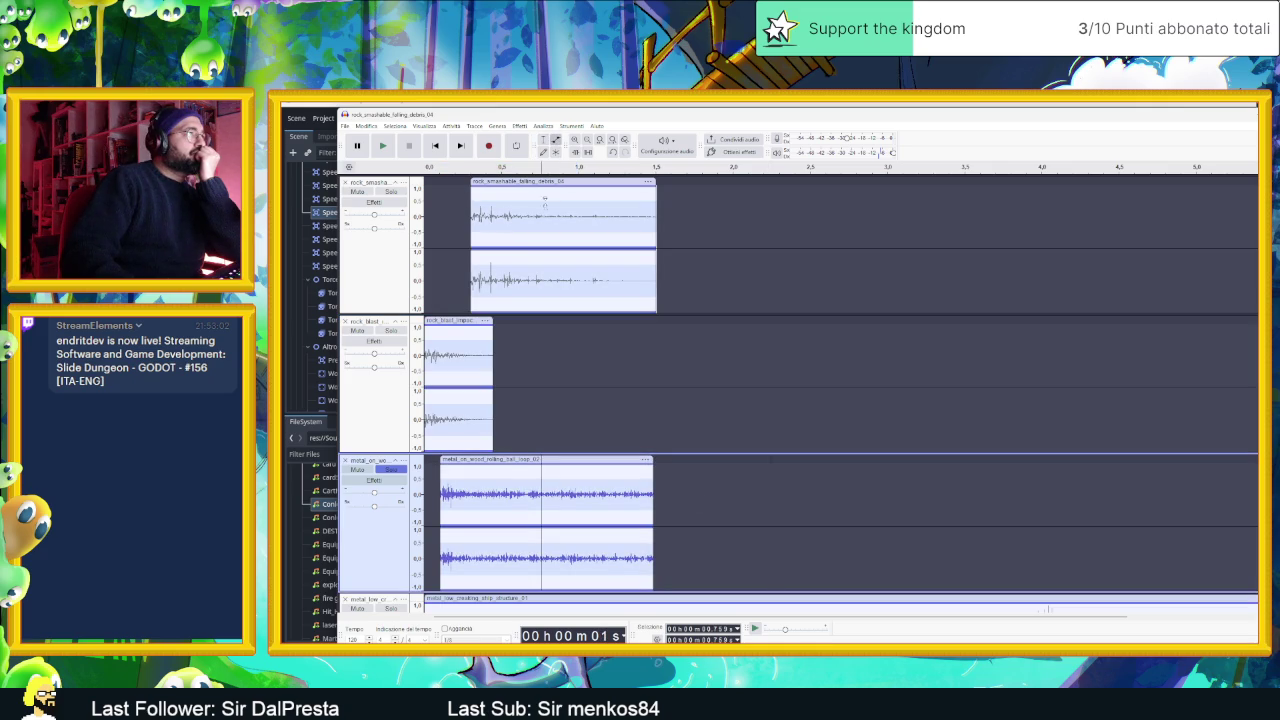
{"action": "mouse_move", "coordinate": [496, 466]}
{"action": "left_mouse_down"}
{"action": "mouse_move", "coordinate": [455, 467]}
{"action": "mouse_move", "coordinate": [485, 468]}
{"action": "left_mouse_up"}
{"action": "right_click", "coordinate": [512, 475]}
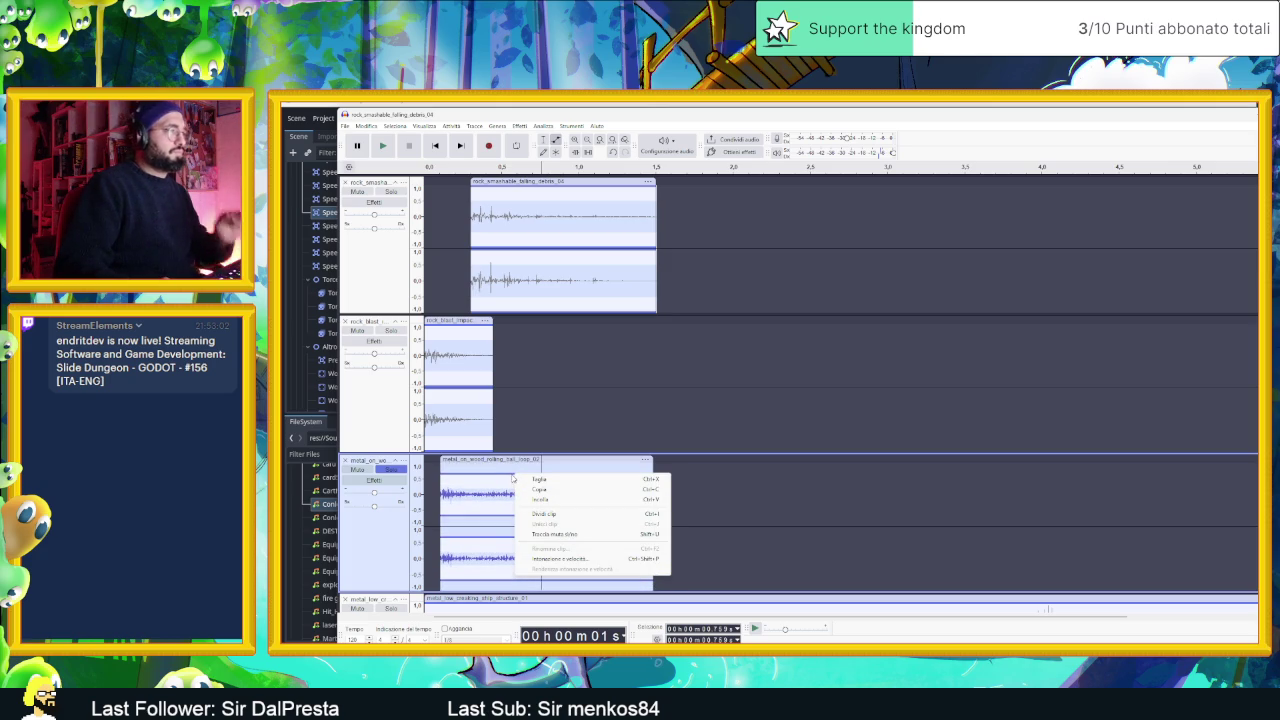
{"action": "key", "text": "Escape"}
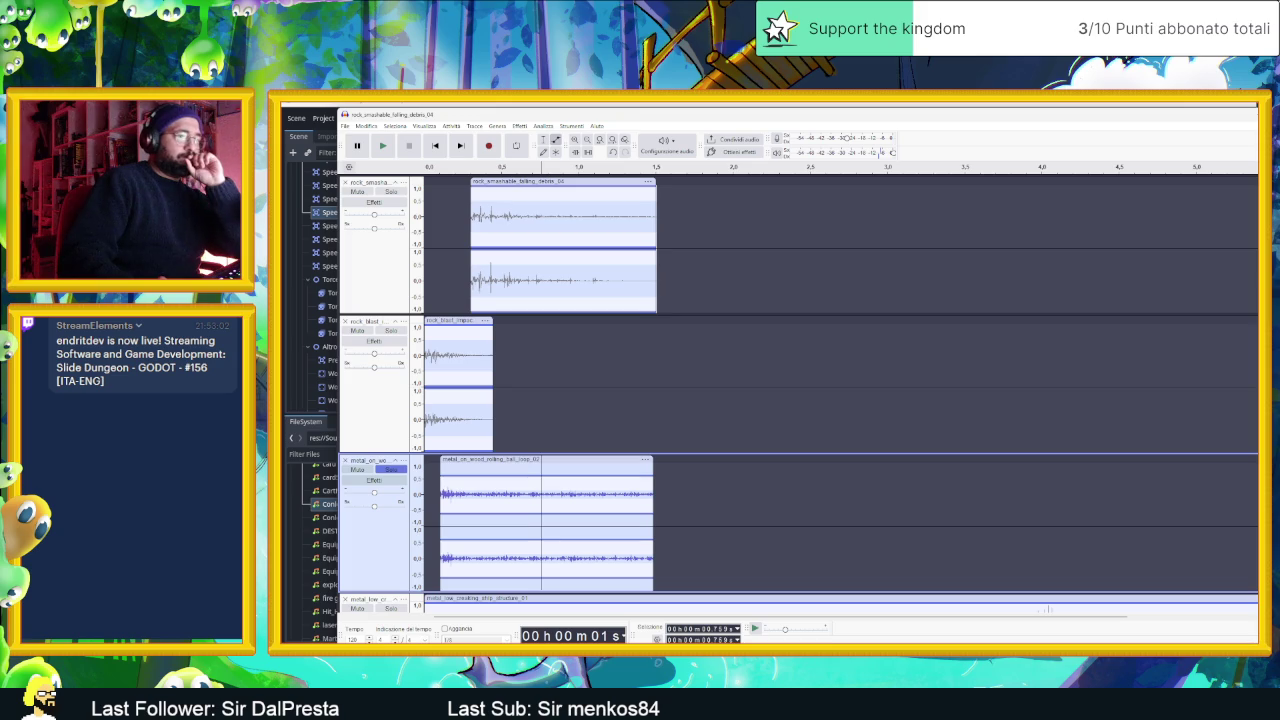
{"action": "key", "text": "alt+Tab"}
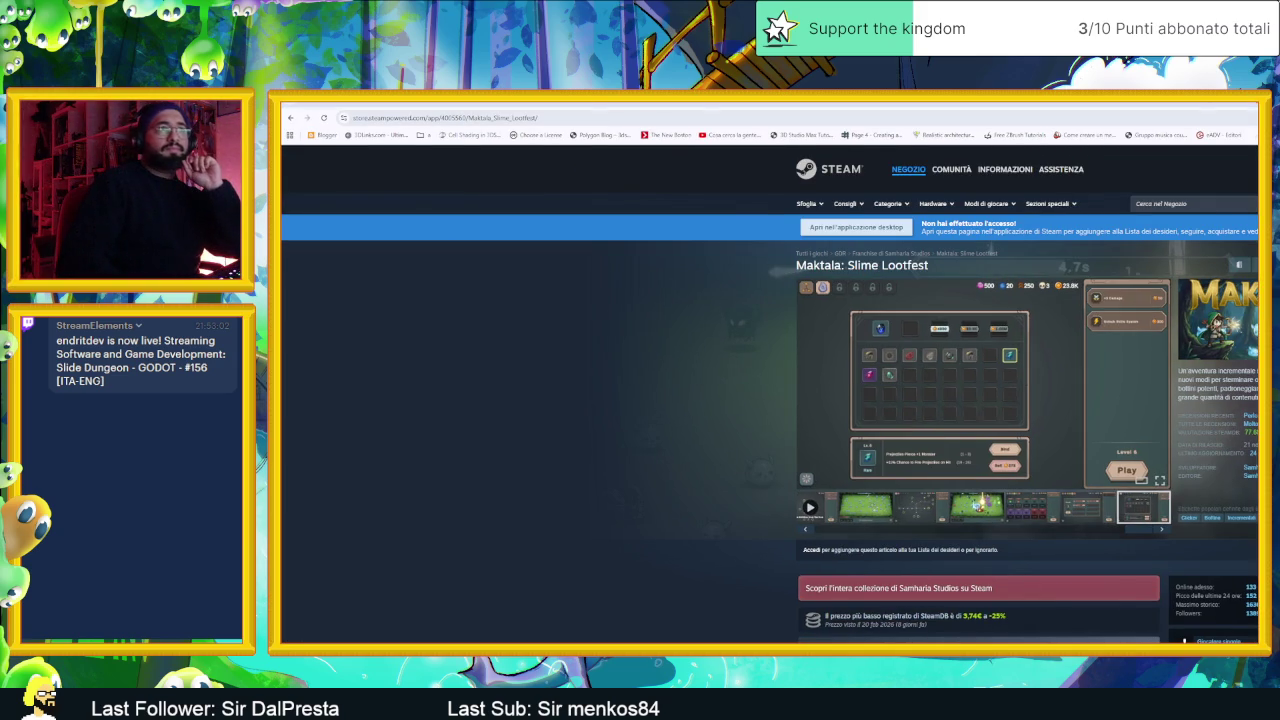
- Snap Chrome to the left half and search 'audacity invelupe add points' in a new tab
{"action": "key", "text": "super+Left"}
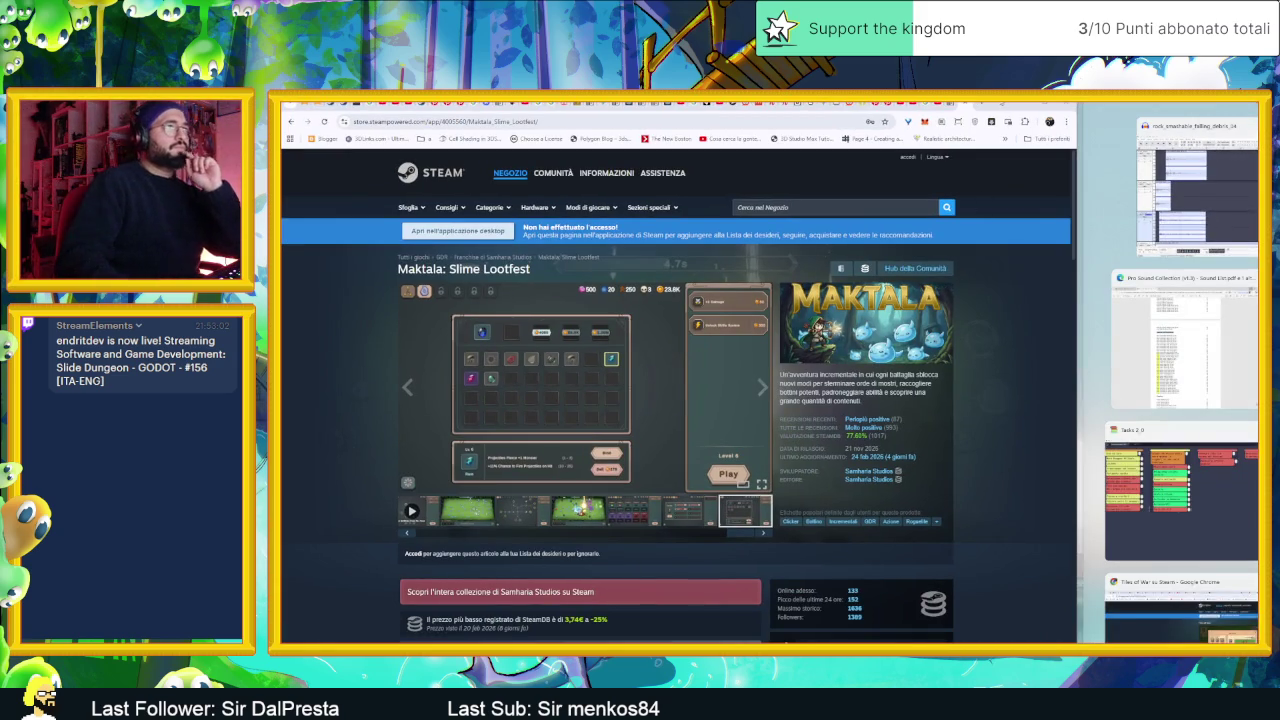
{"action": "key", "text": "Escape"}
{"action": "key", "text": "ctrl+t"}
{"action": "type", "text": "audacity invelupe add points"}
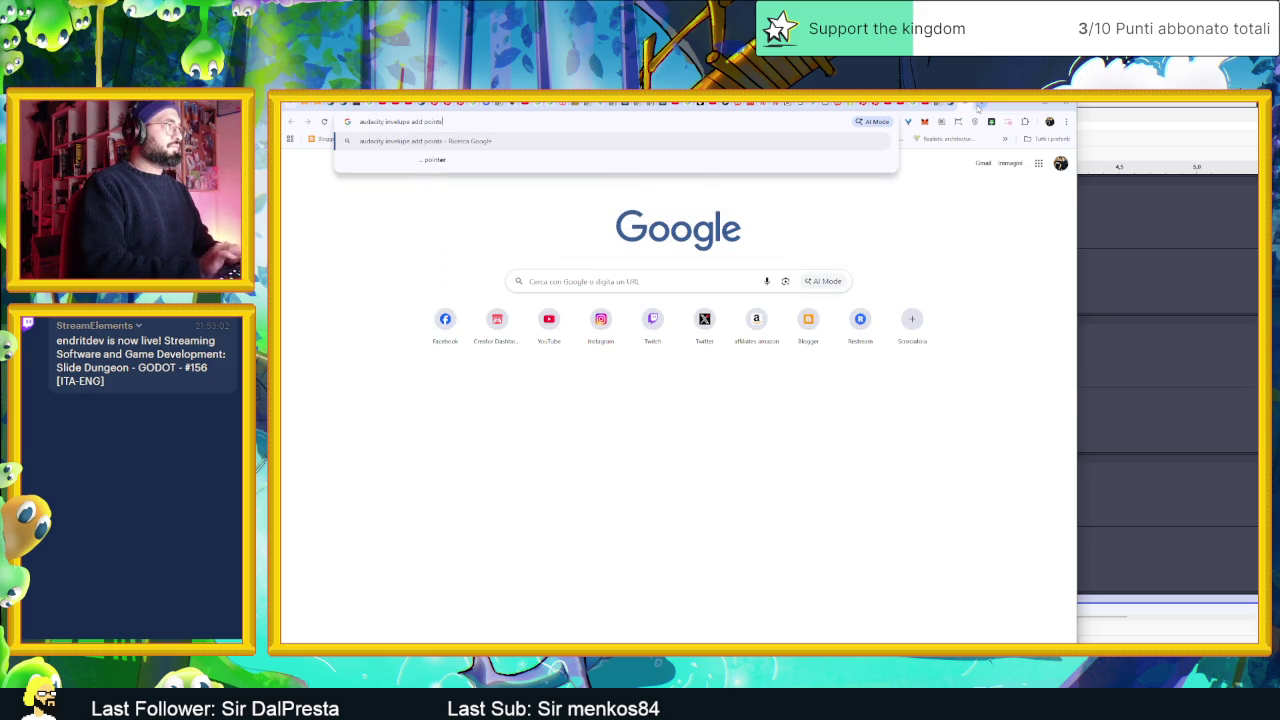
{"action": "key", "text": "Return"}
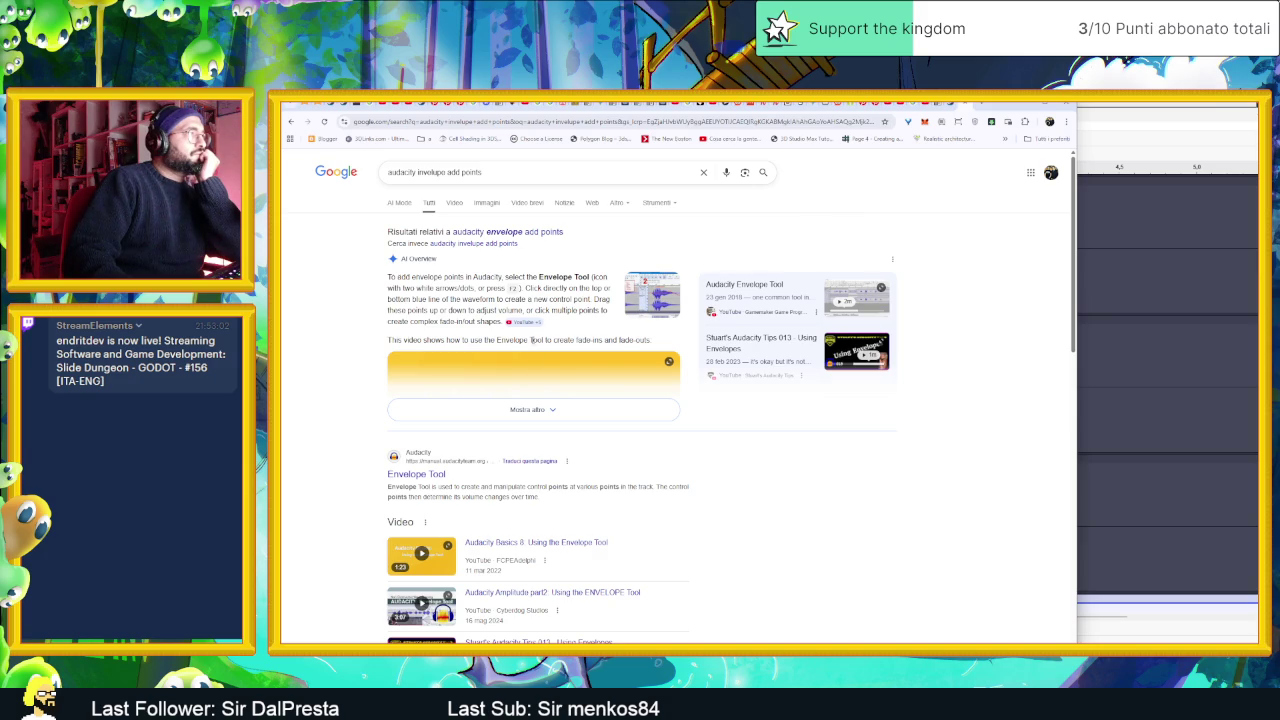
- Play the 'Audacity Basics 8: Using the Envelope Tool' video with sound
{"action": "left_click", "coordinate": [549, 409]}
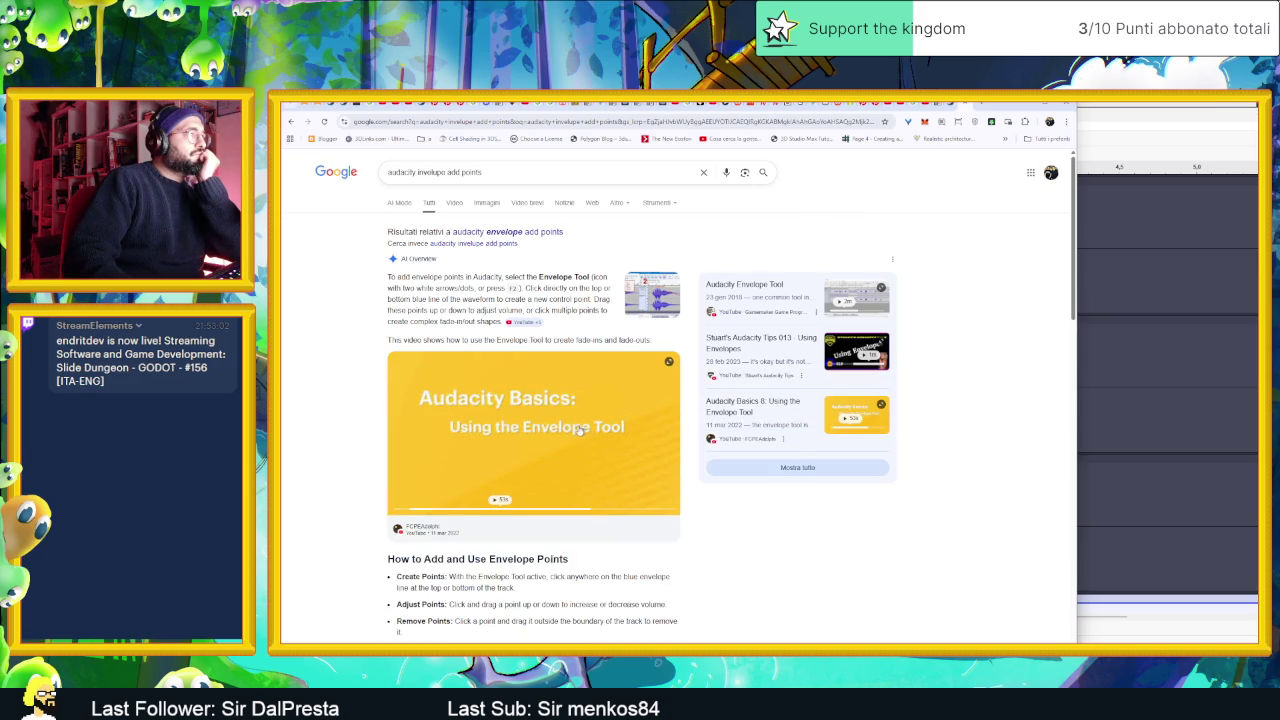
{"action": "left_click", "coordinate": [579, 430]}
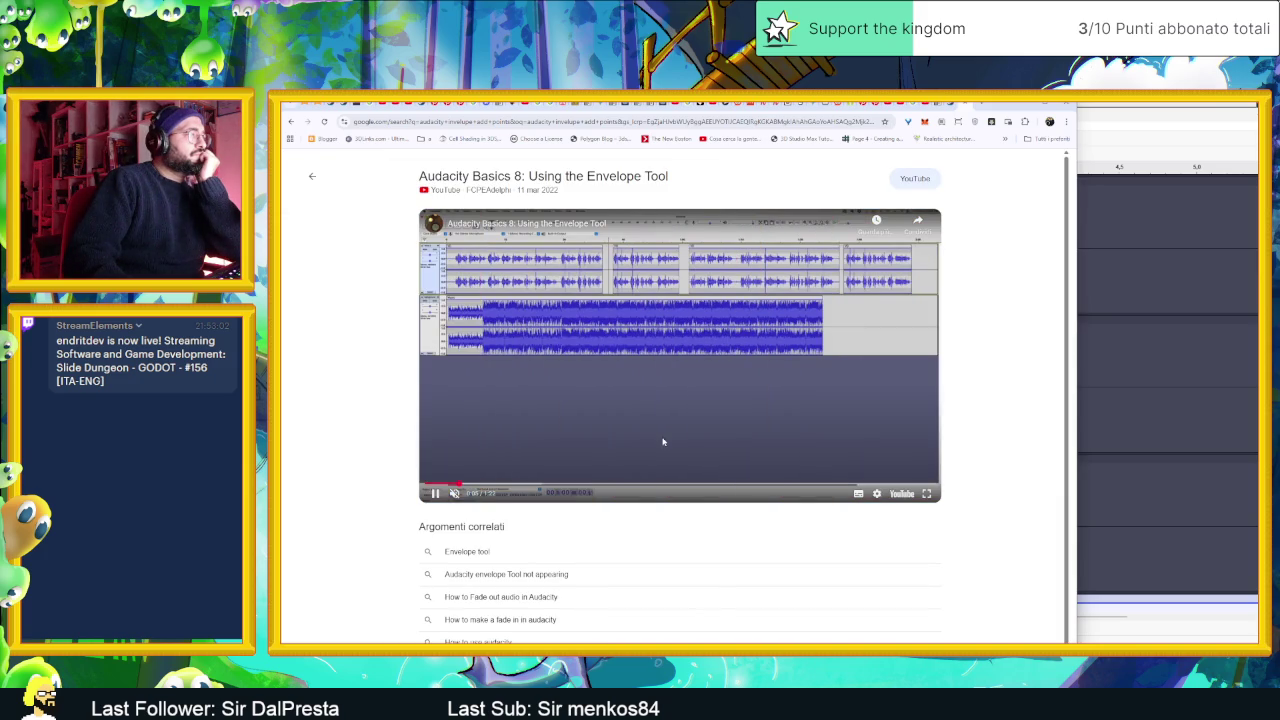
{"action": "left_click", "coordinate": [453, 493]}
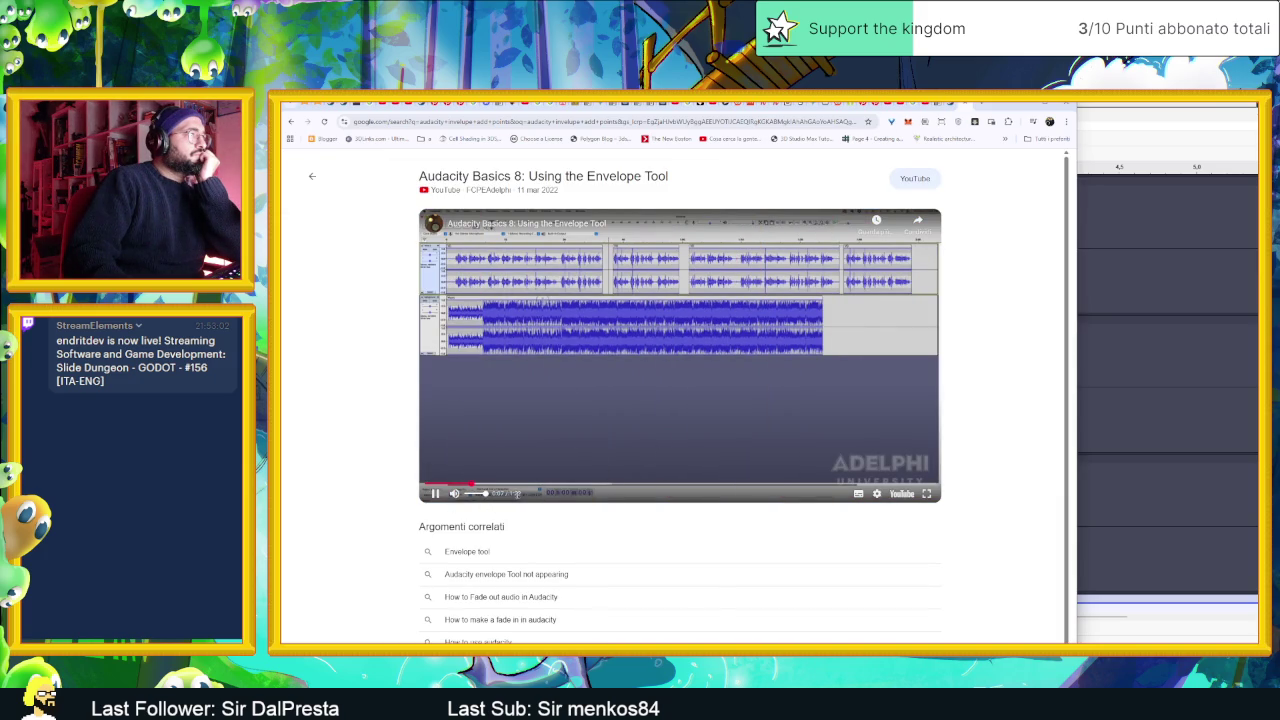
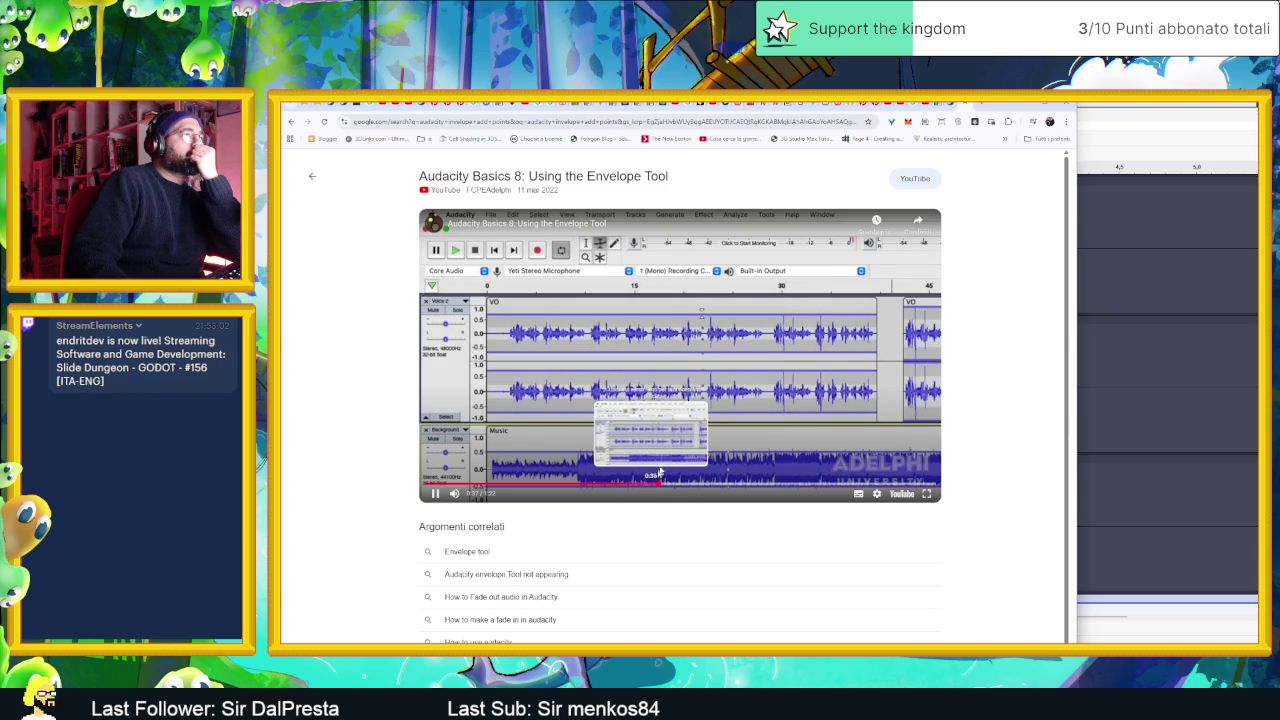
- Pause 'Audacity Basics 8: Using the Envelope Tool' and minimize the browser
{"action": "left_click", "coordinate": [720, 312]}
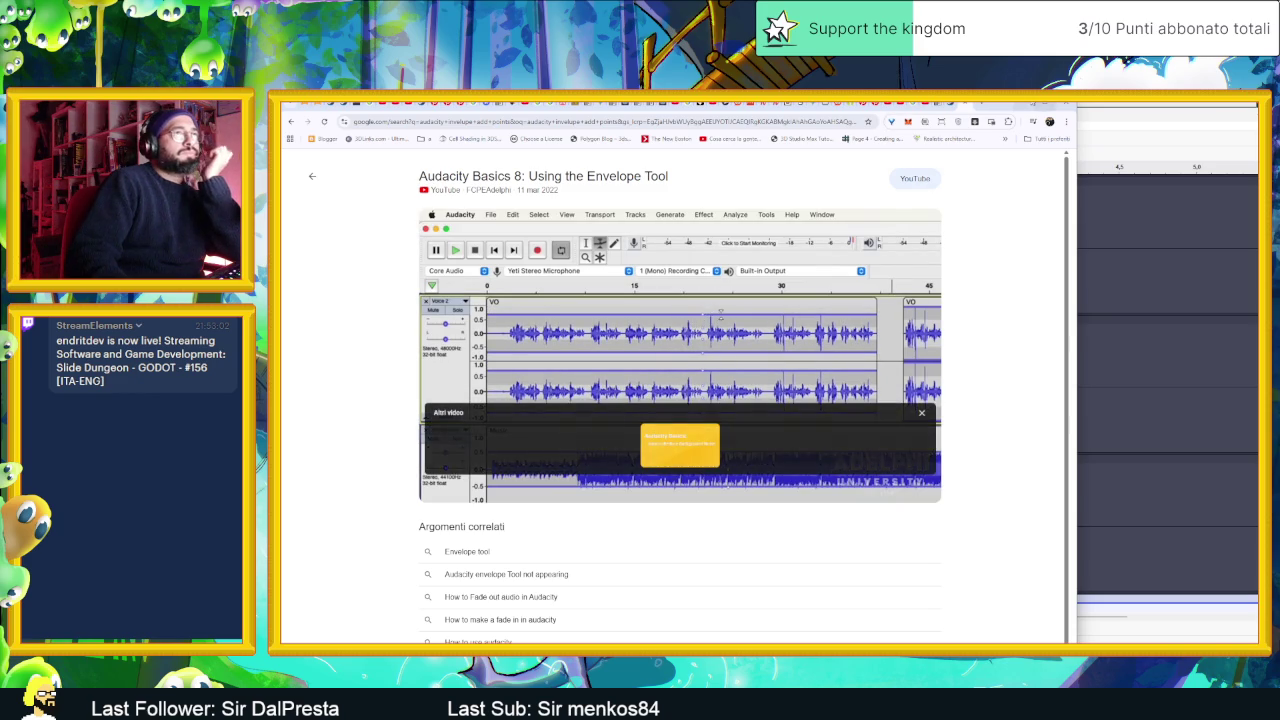
{"action": "left_click", "coordinate": [1020, 106]}
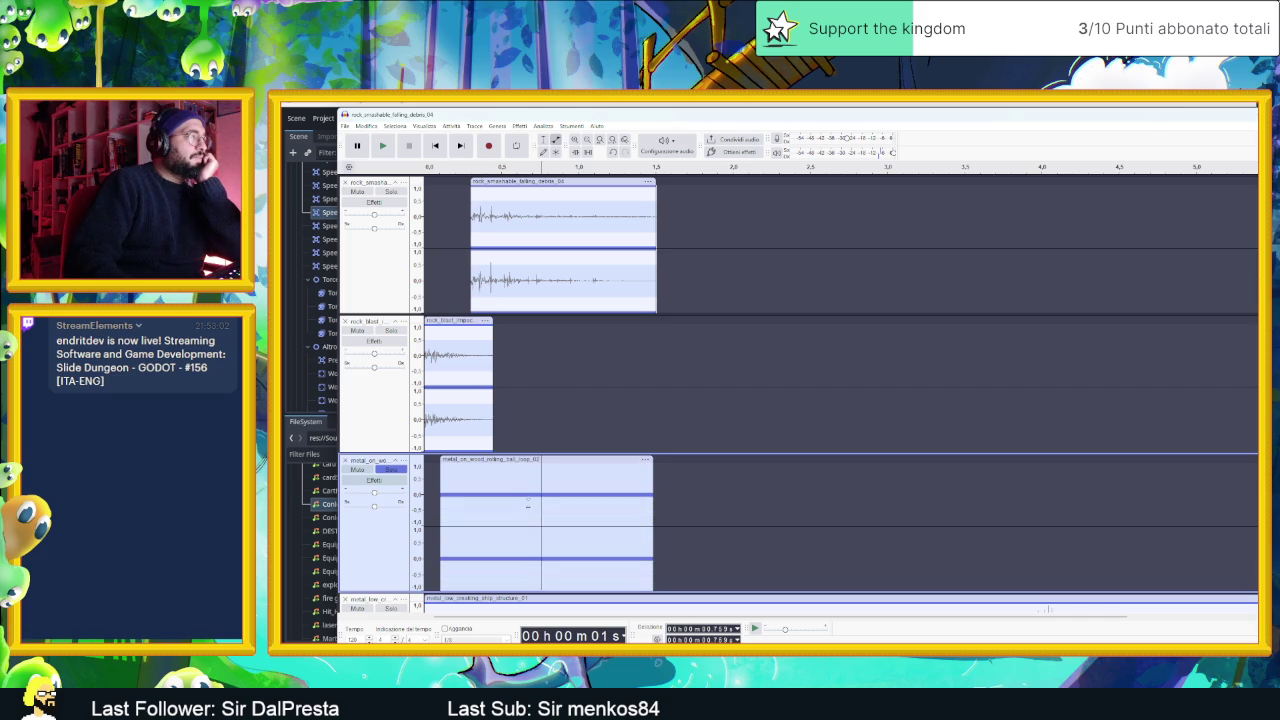
- Select the full audio of the metal_on_wood clip in the third track
{"action": "left_click", "coordinate": [684, 443]}
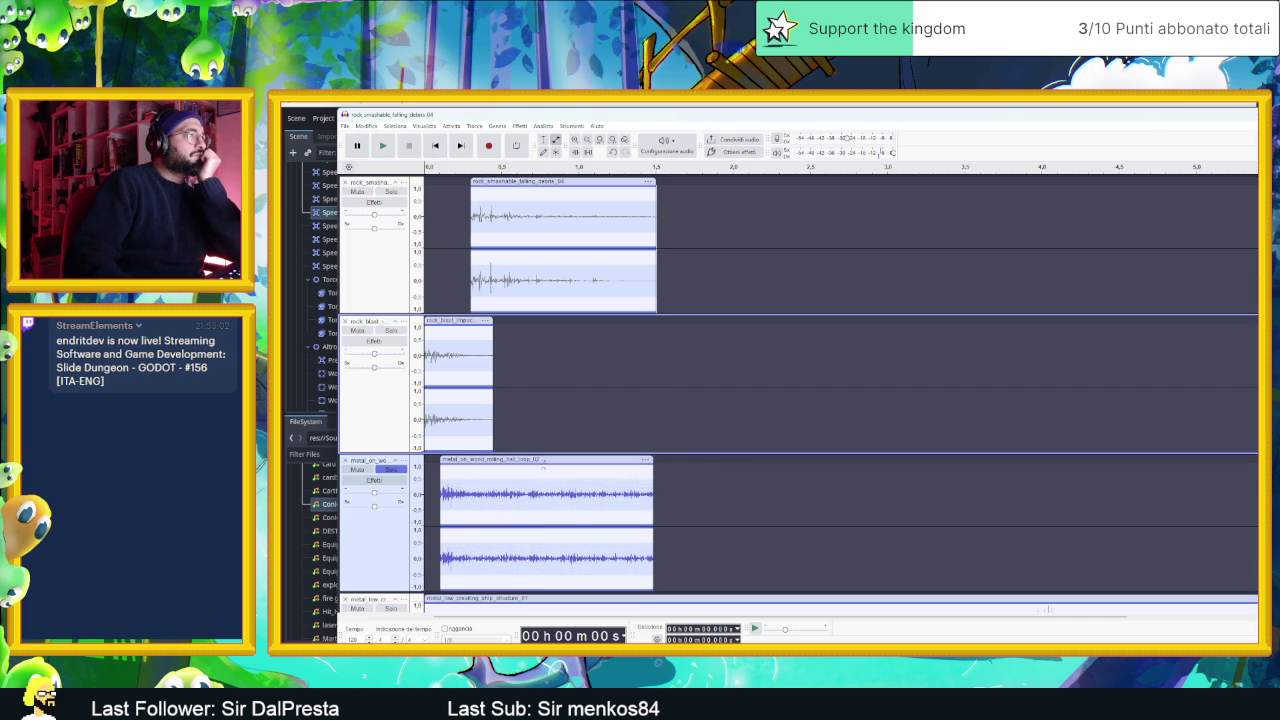
{"action": "left_click", "coordinate": [542, 464]}
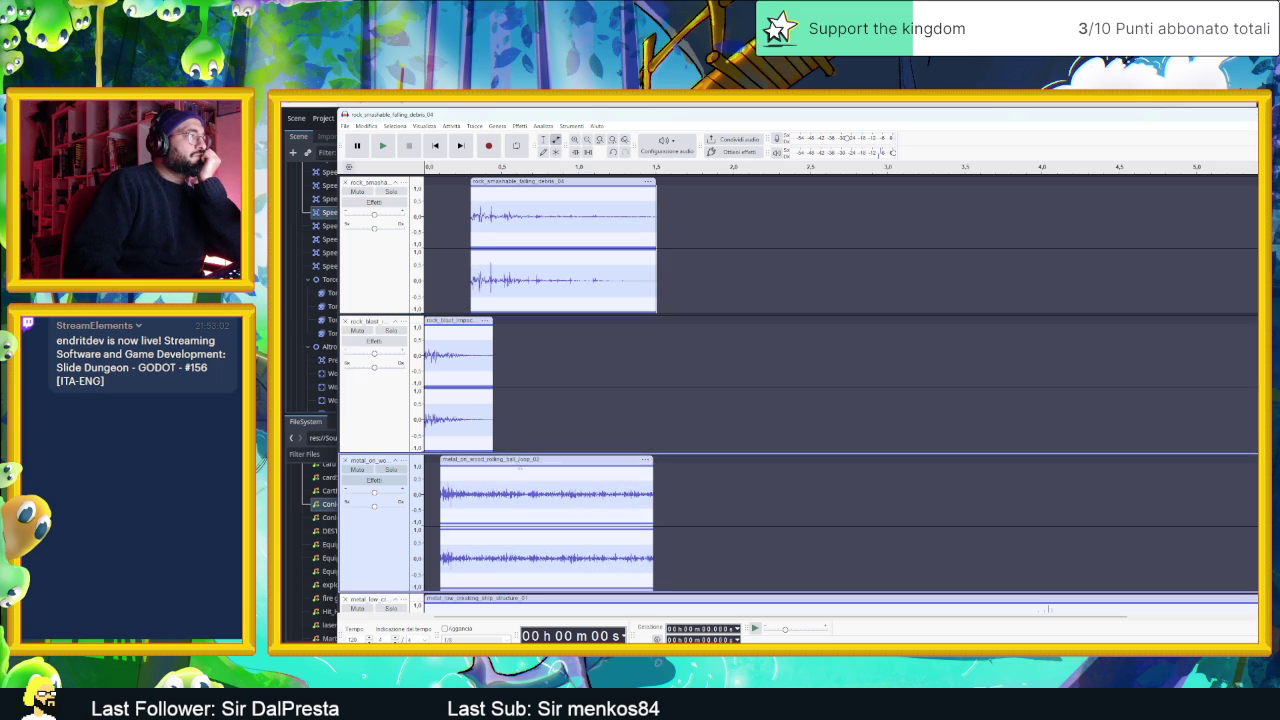
{"action": "left_click", "coordinate": [537, 468]}
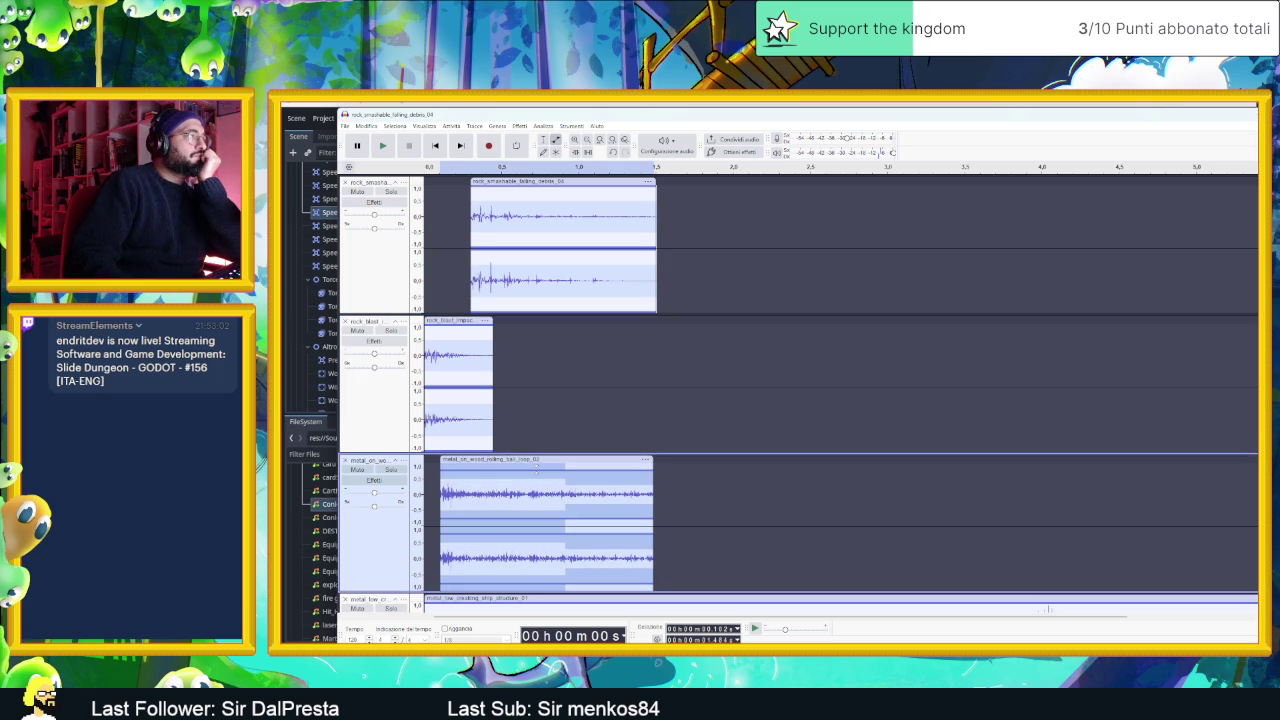
{"action": "mouse_move", "coordinate": [565, 470]}
{"action": "left_mouse_down"}
{"action": "mouse_move", "coordinate": [715, 500]}
{"action": "mouse_move", "coordinate": [555, 466]}
{"action": "left_mouse_up"}
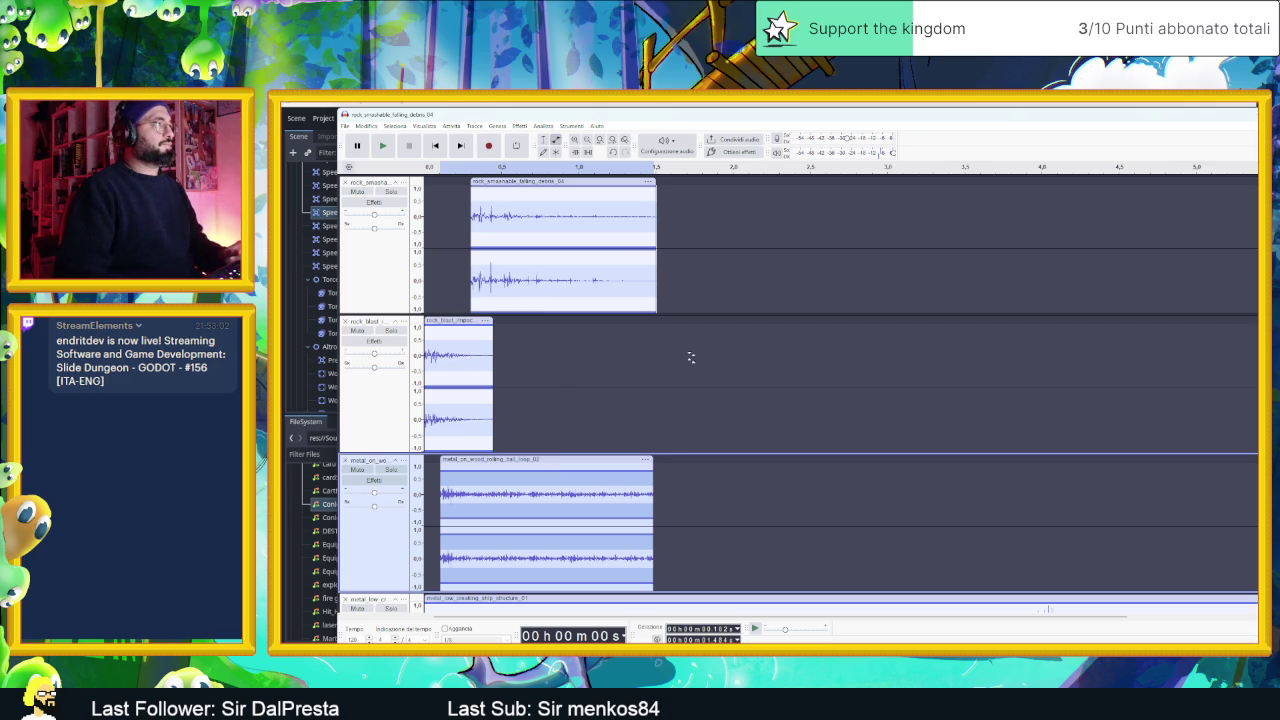
{"action": "left_click", "coordinate": [346, 126]}
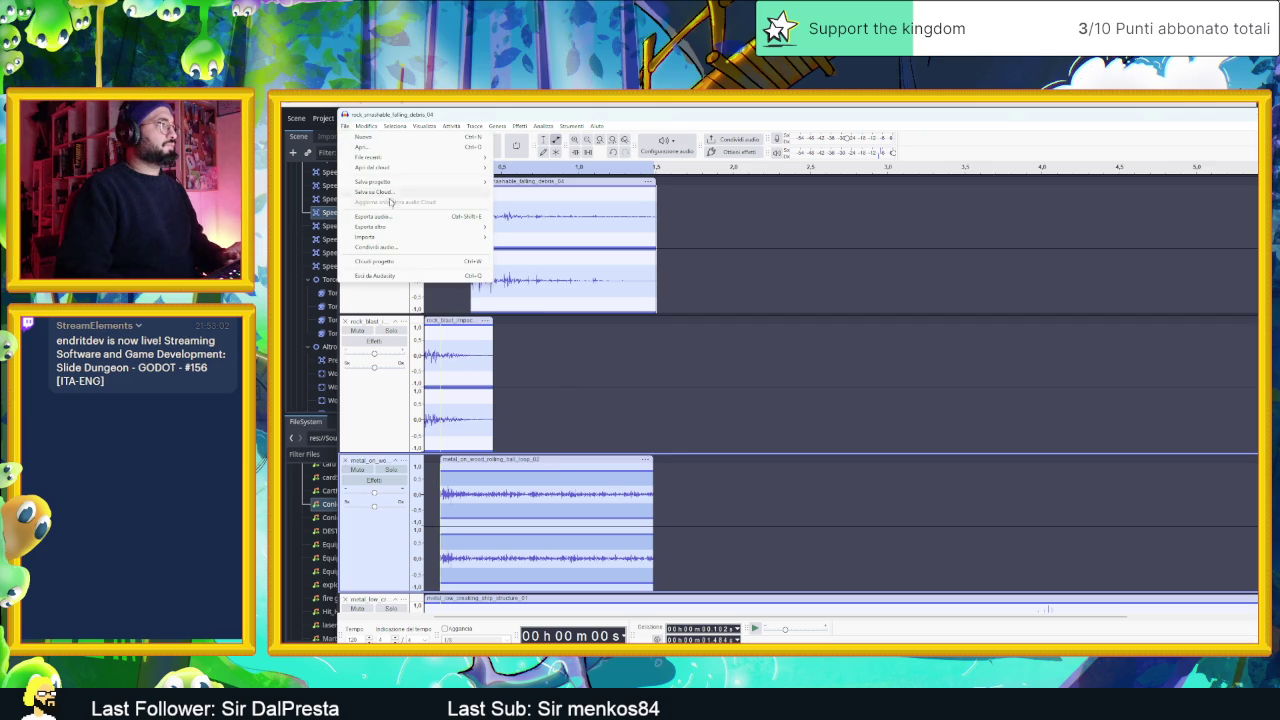
- Save the project to the computer as 'Uscita colline', remembering the choice, then close it without saving
{"action": "mouse_move", "coordinate": [380, 181]}
{"action": "left_click", "coordinate": [563, 203]}
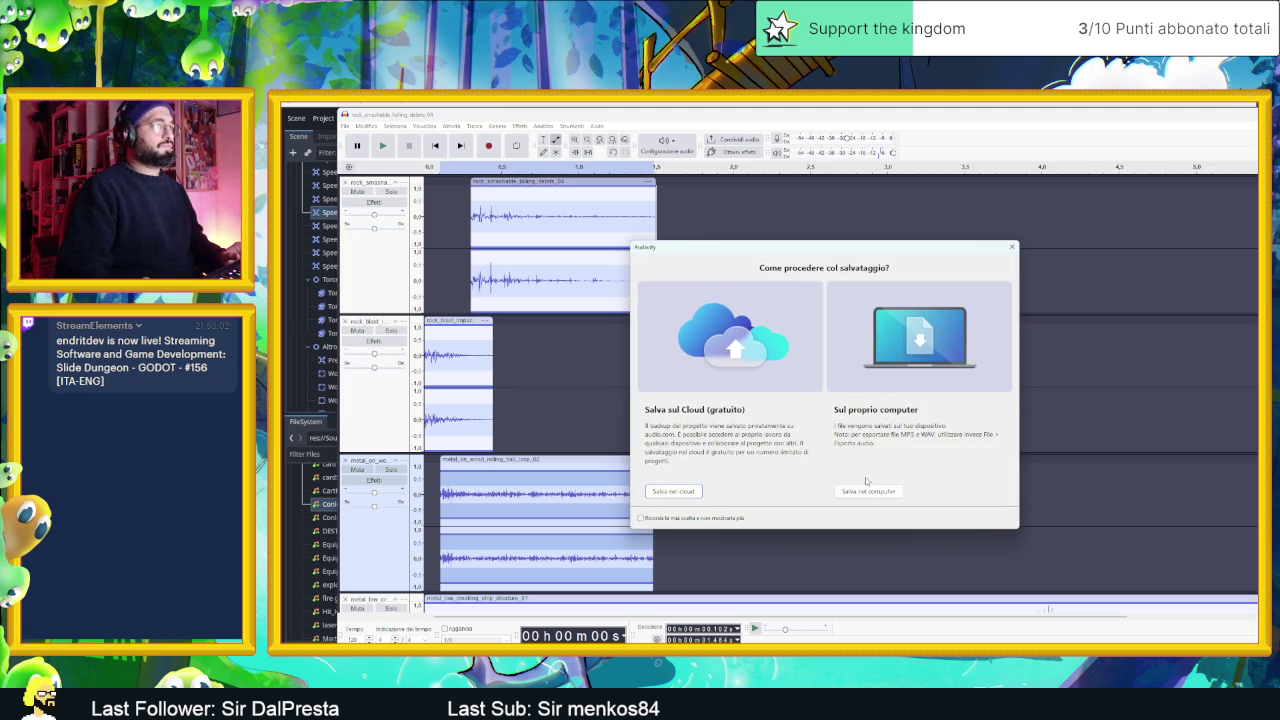
{"action": "left_click", "coordinate": [720, 516]}
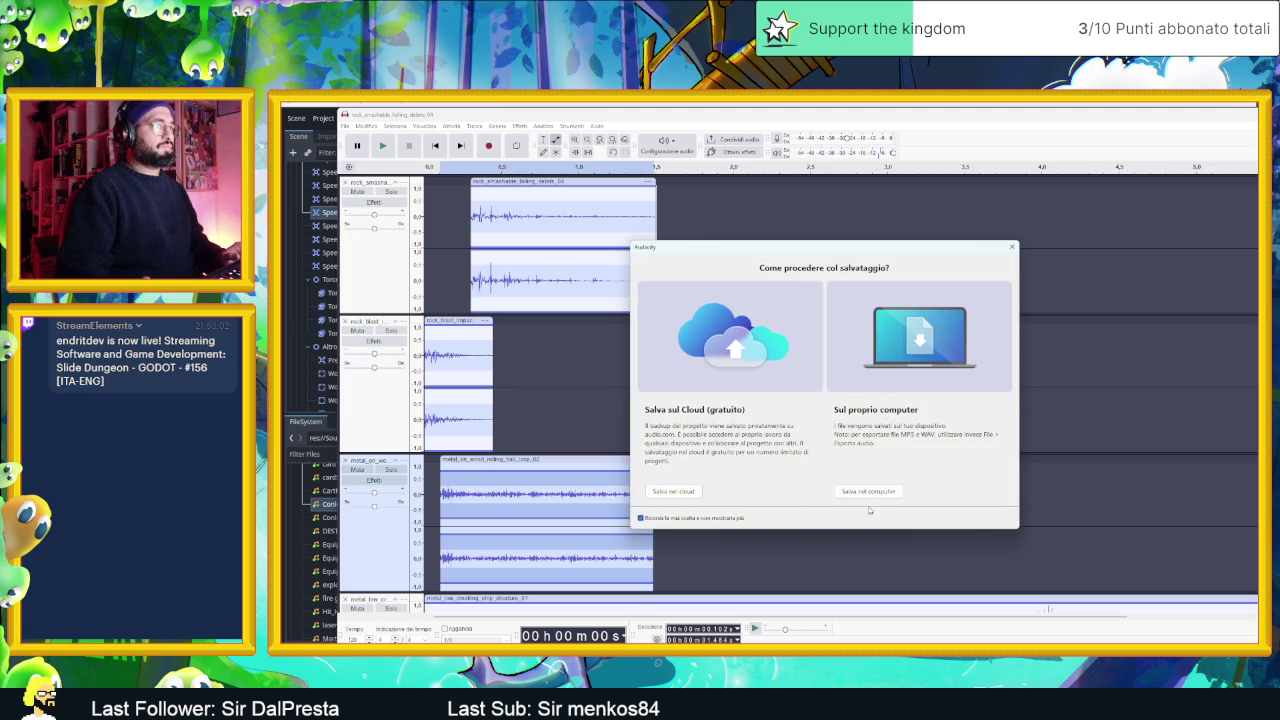
{"action": "left_click", "coordinate": [868, 491]}
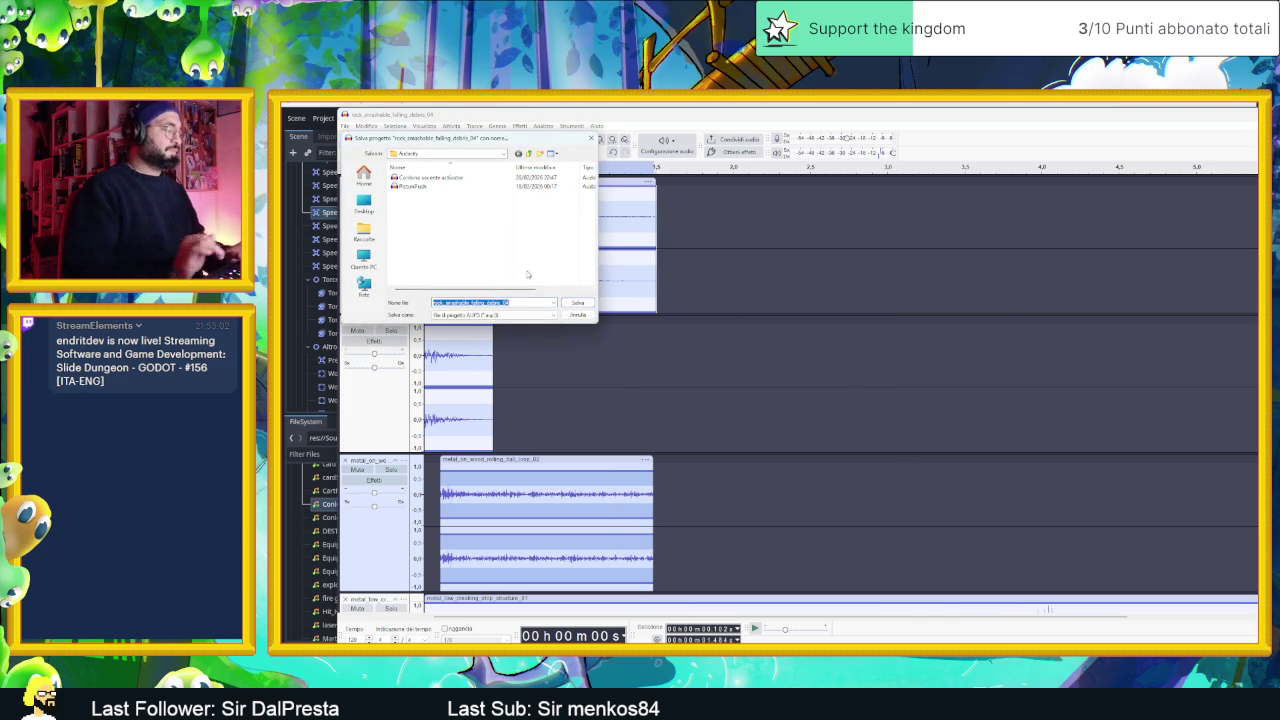
{"action": "type", "text": "ui"}
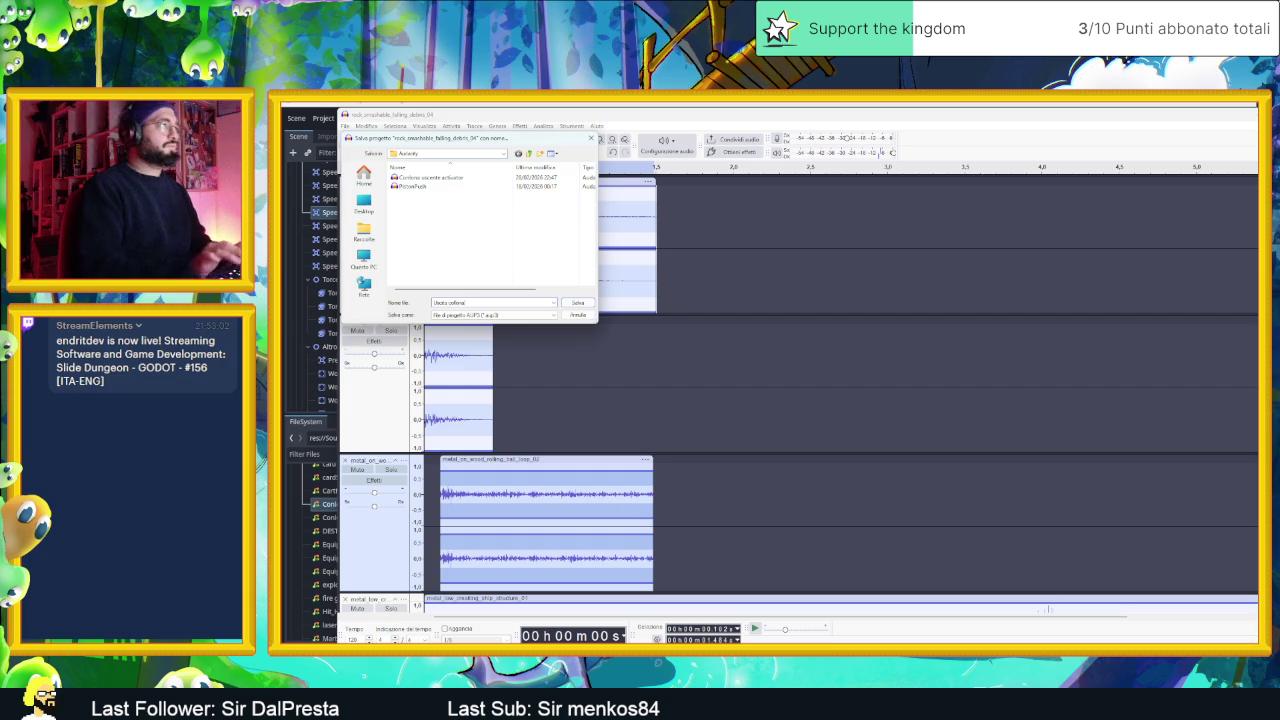
{"action": "key", "text": "Return"}
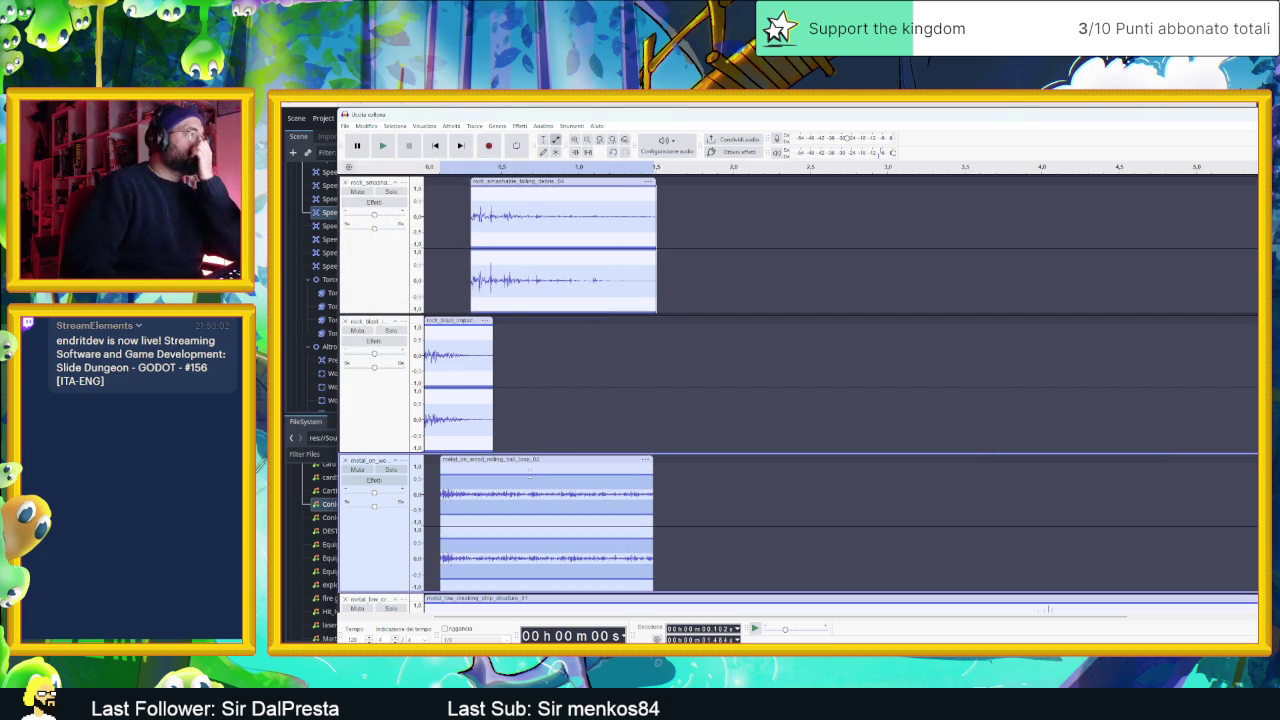
{"action": "key", "text": "ctrl+w"}
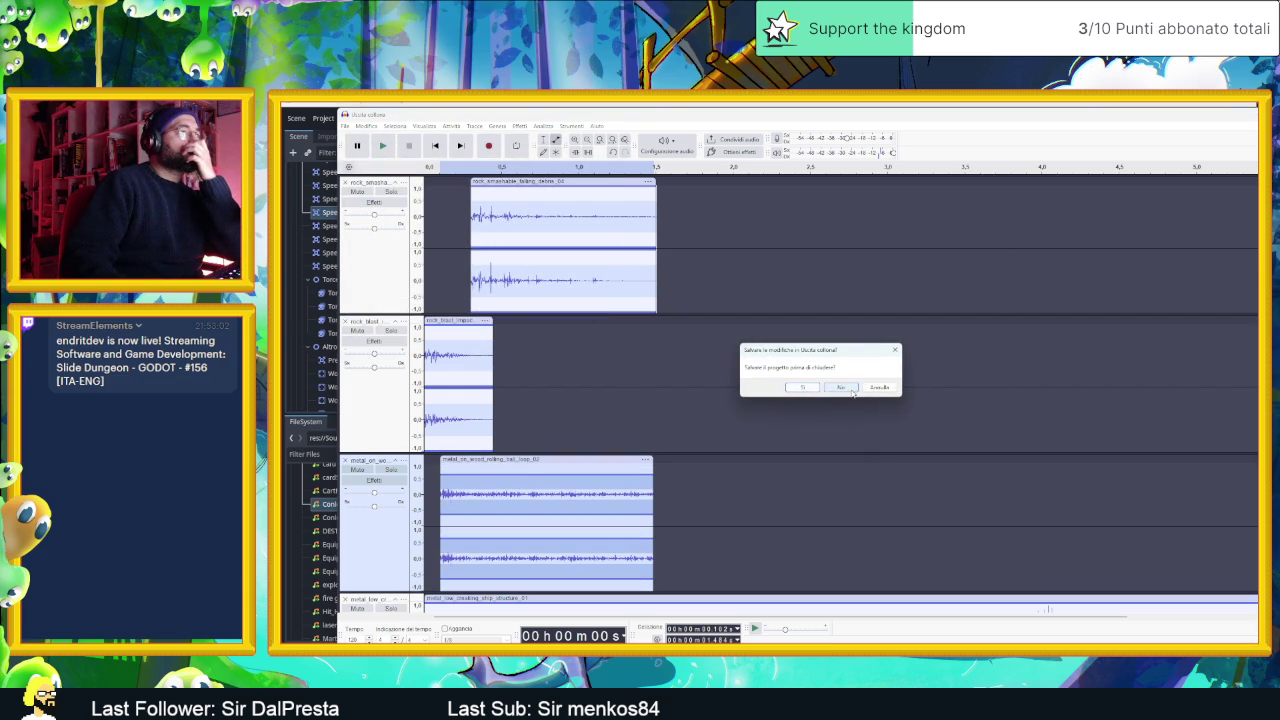
{"action": "left_click", "coordinate": [852, 391]}
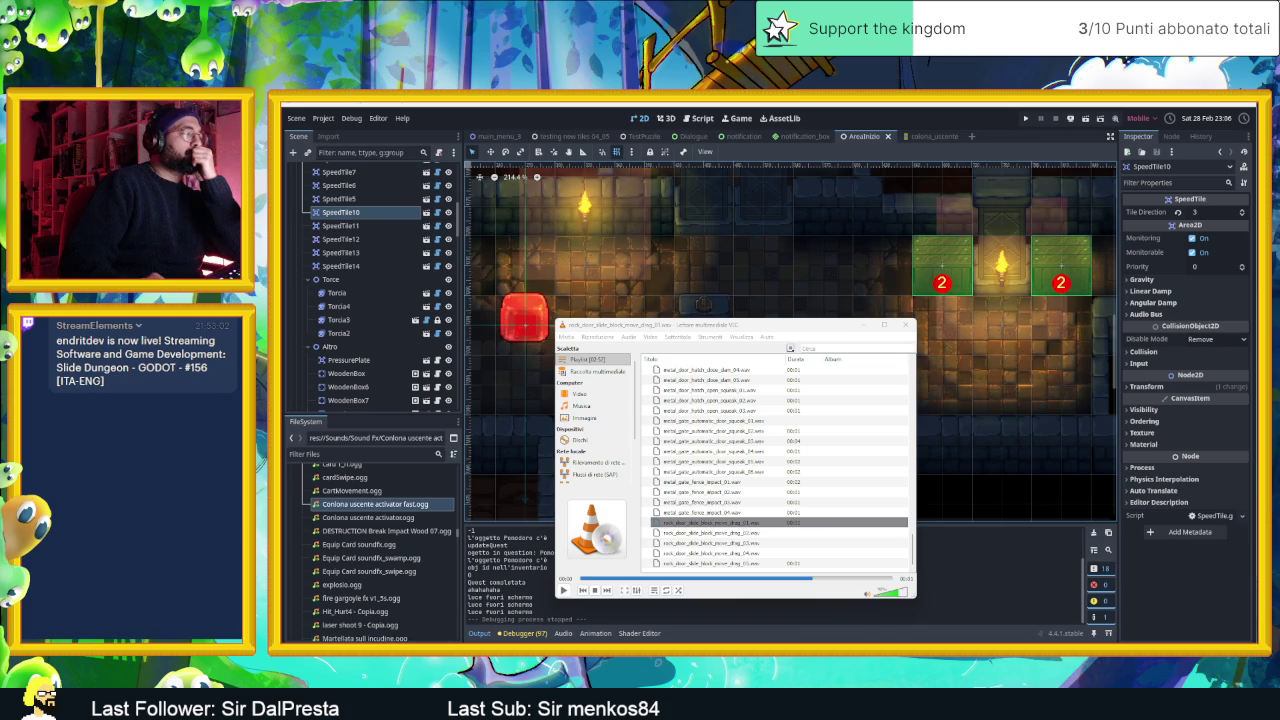
- Relaunch Audacity and reopen 'Uscita colline' from the recent files list
{"action": "key", "text": "super"}
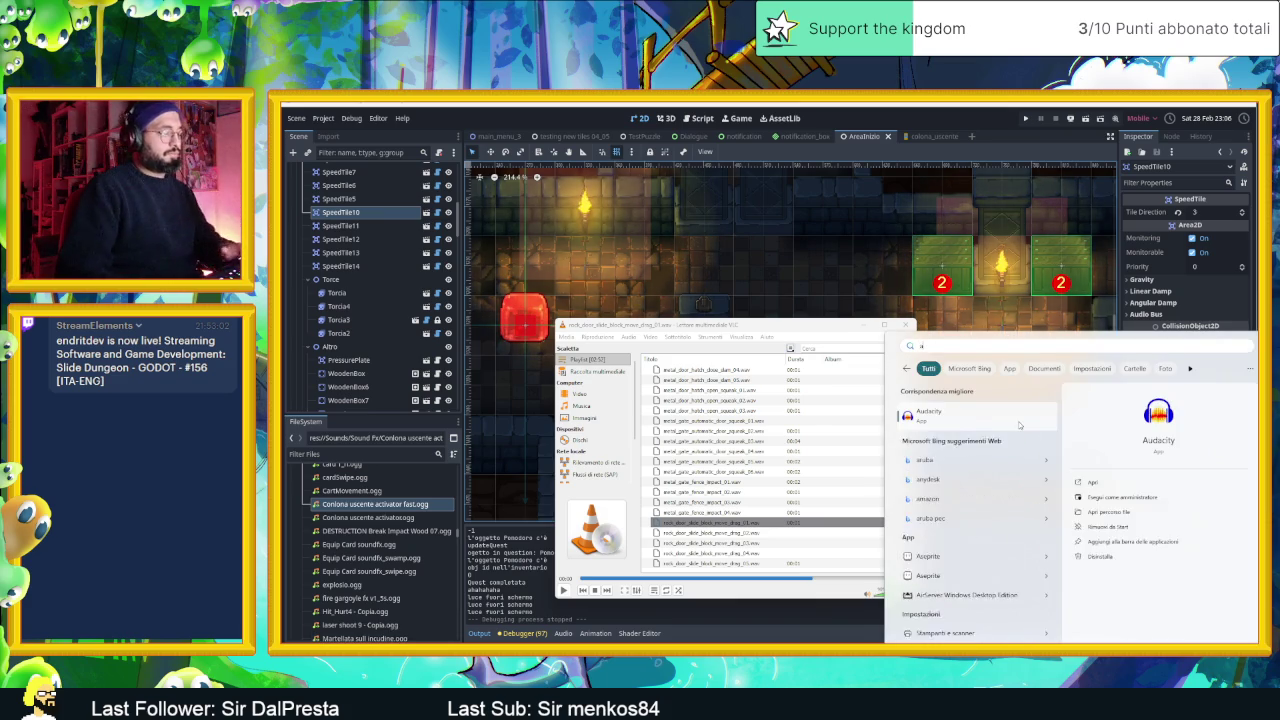
{"action": "key", "text": "Escape"}
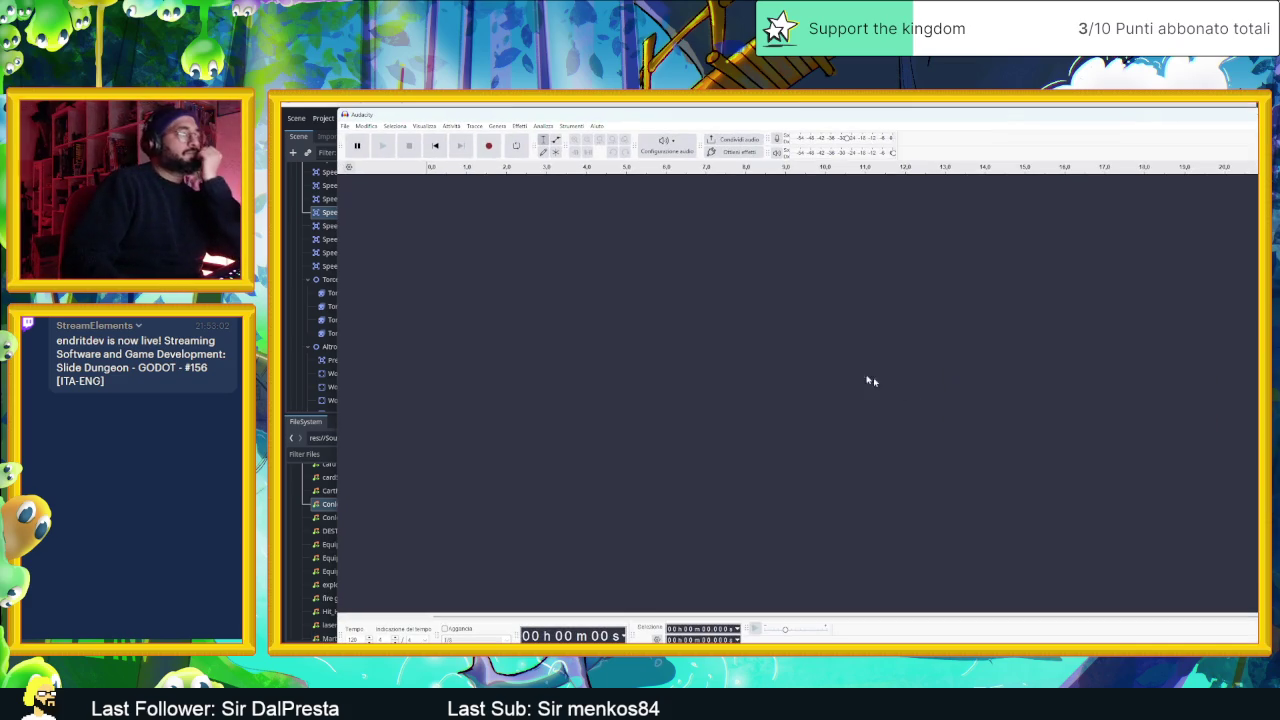
{"action": "left_click", "coordinate": [344, 127]}
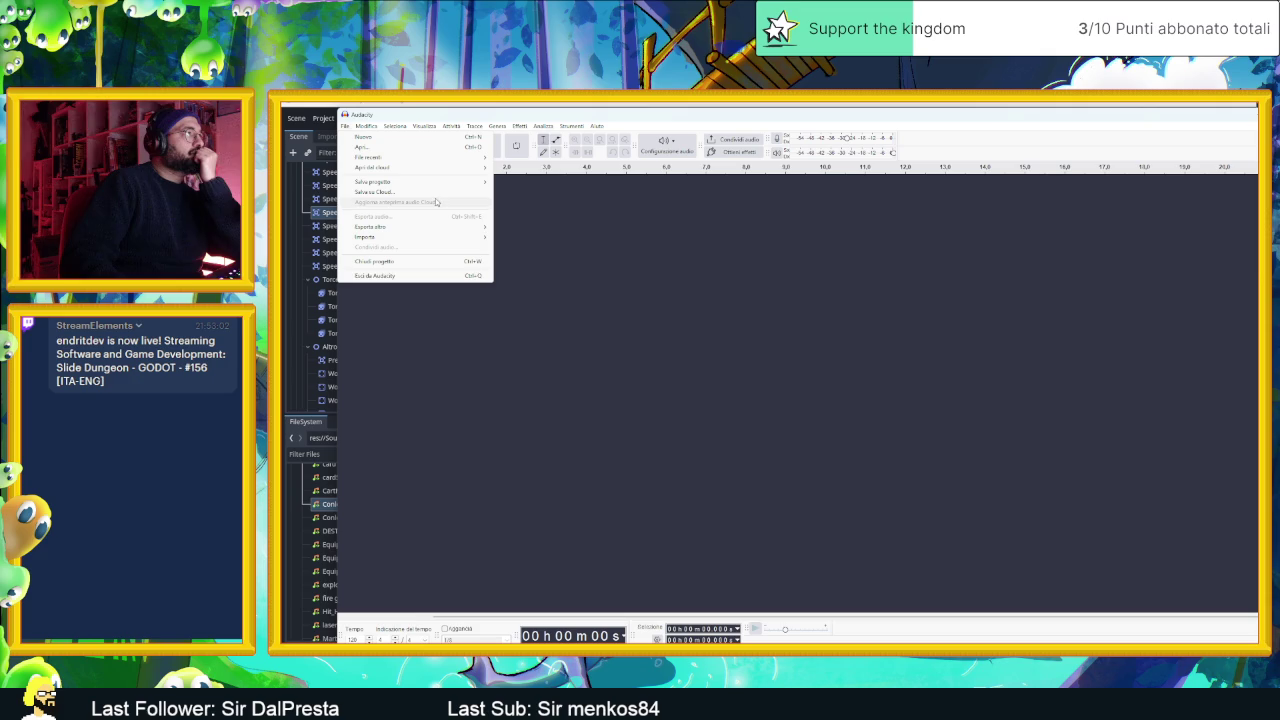
{"action": "mouse_move", "coordinate": [445, 157]}
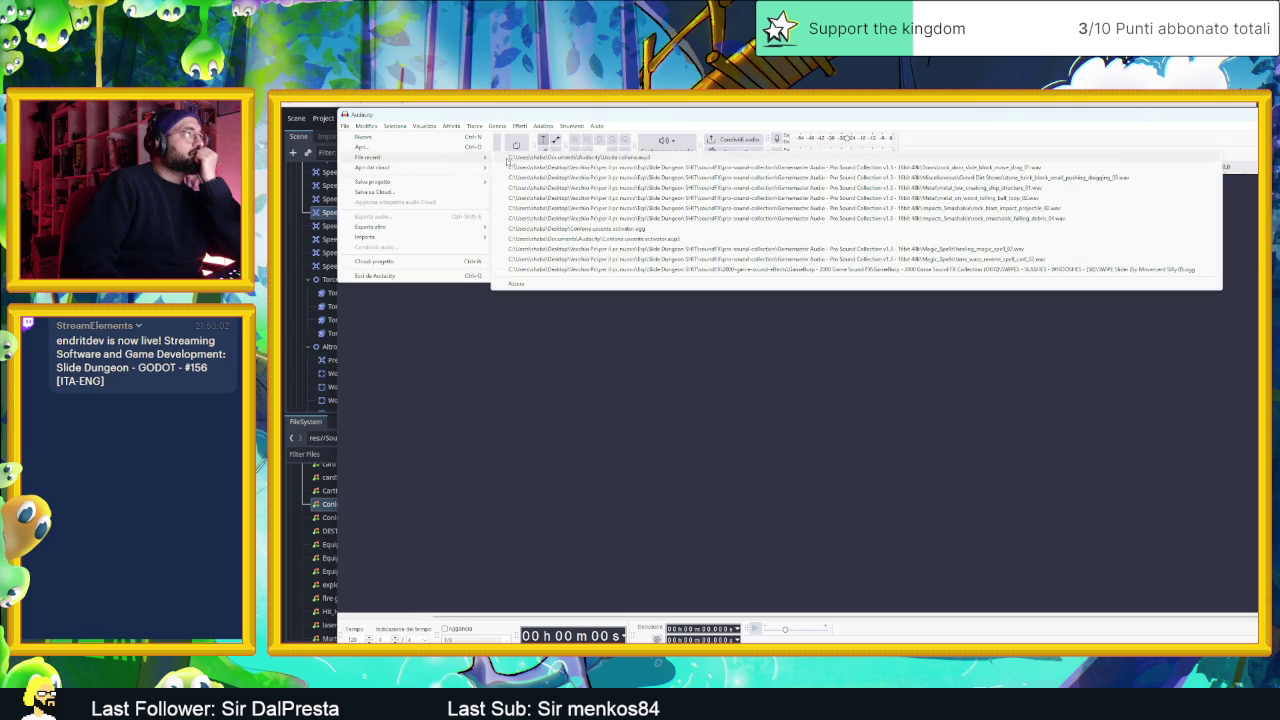
{"action": "left_click", "coordinate": [551, 159]}
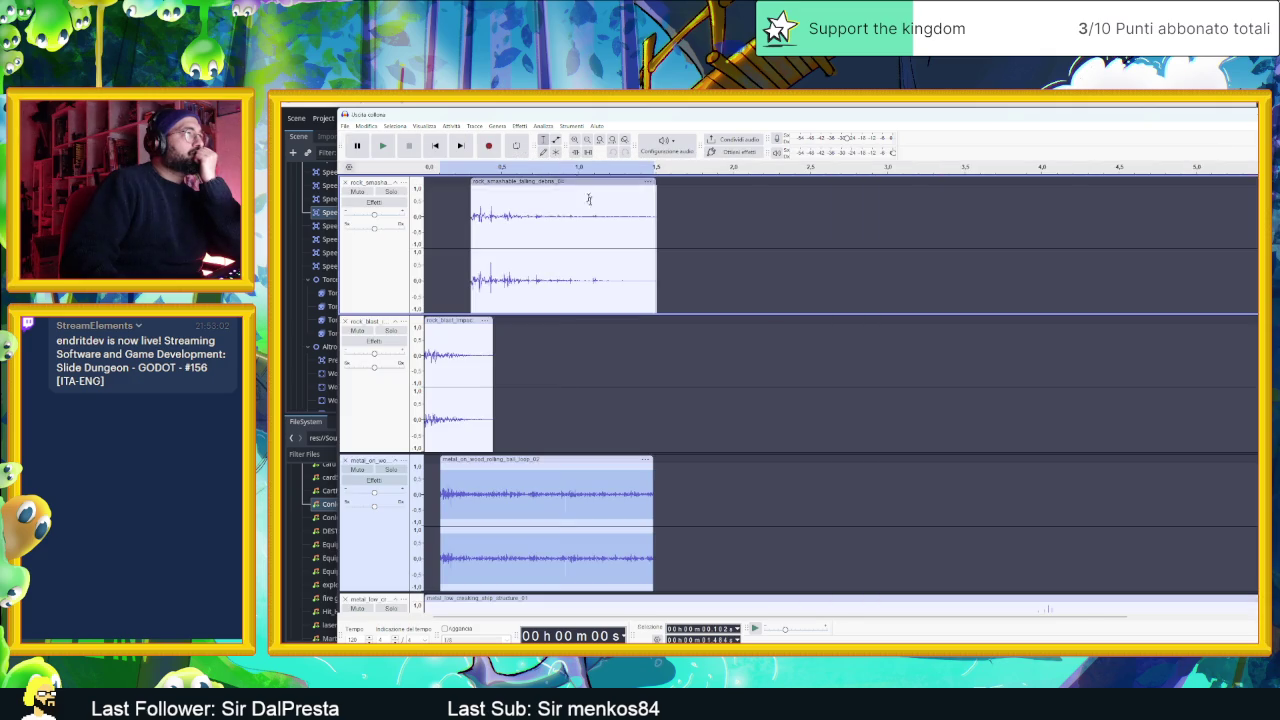
- Shape a volume-envelope fade-in at the start of the metal_on_wood clip and preview it
{"action": "left_click", "coordinate": [508, 473]}
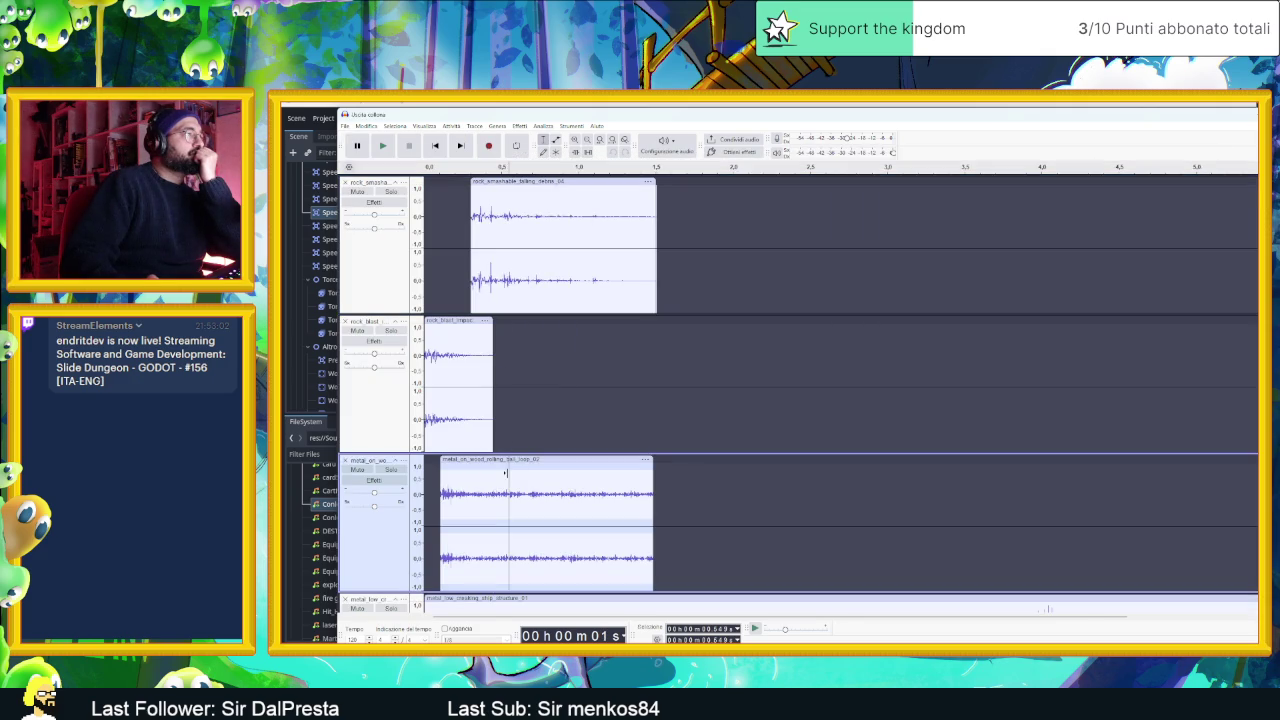
{"action": "left_click", "coordinate": [557, 142]}
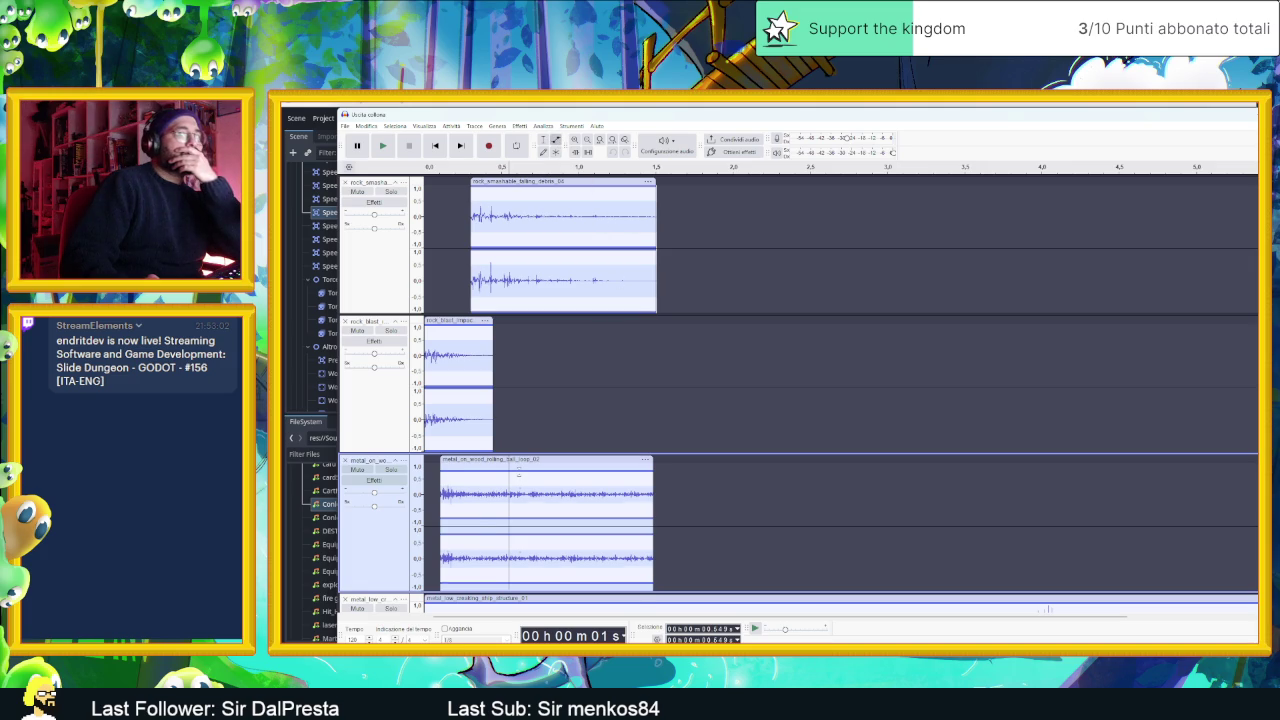
{"action": "mouse_move", "coordinate": [491, 477]}
{"action": "left_mouse_down"}
{"action": "mouse_move", "coordinate": [517, 500]}
{"action": "mouse_move", "coordinate": [527, 476]}
{"action": "mouse_move", "coordinate": [441, 484]}
{"action": "left_mouse_up"}
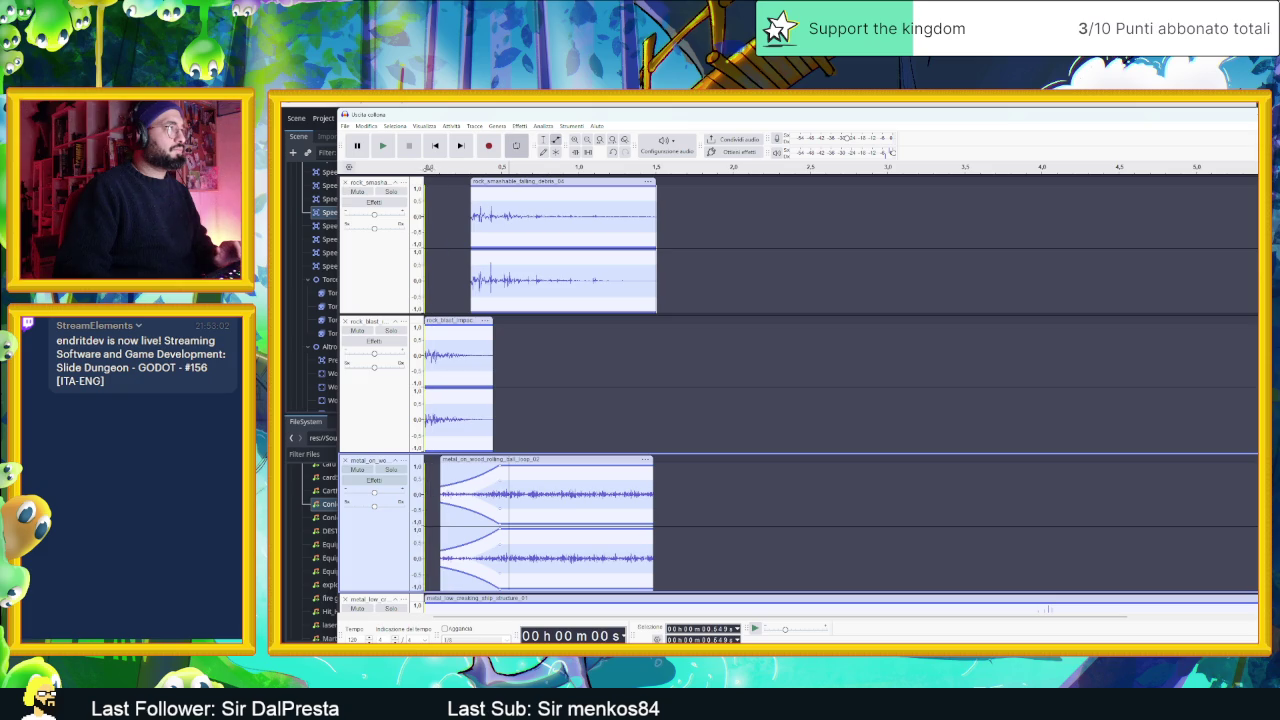
{"action": "left_click", "coordinate": [382, 146]}
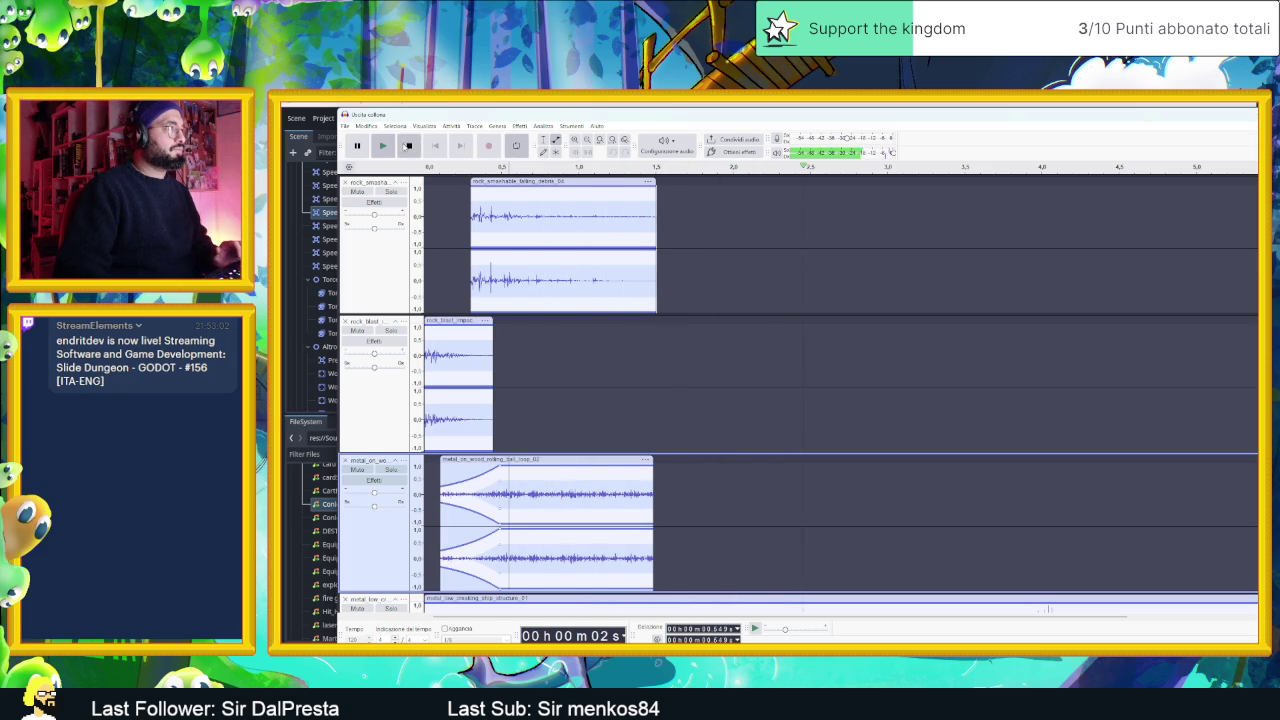
{"action": "left_click", "coordinate": [407, 146]}
{"action": "key", "text": "space"}
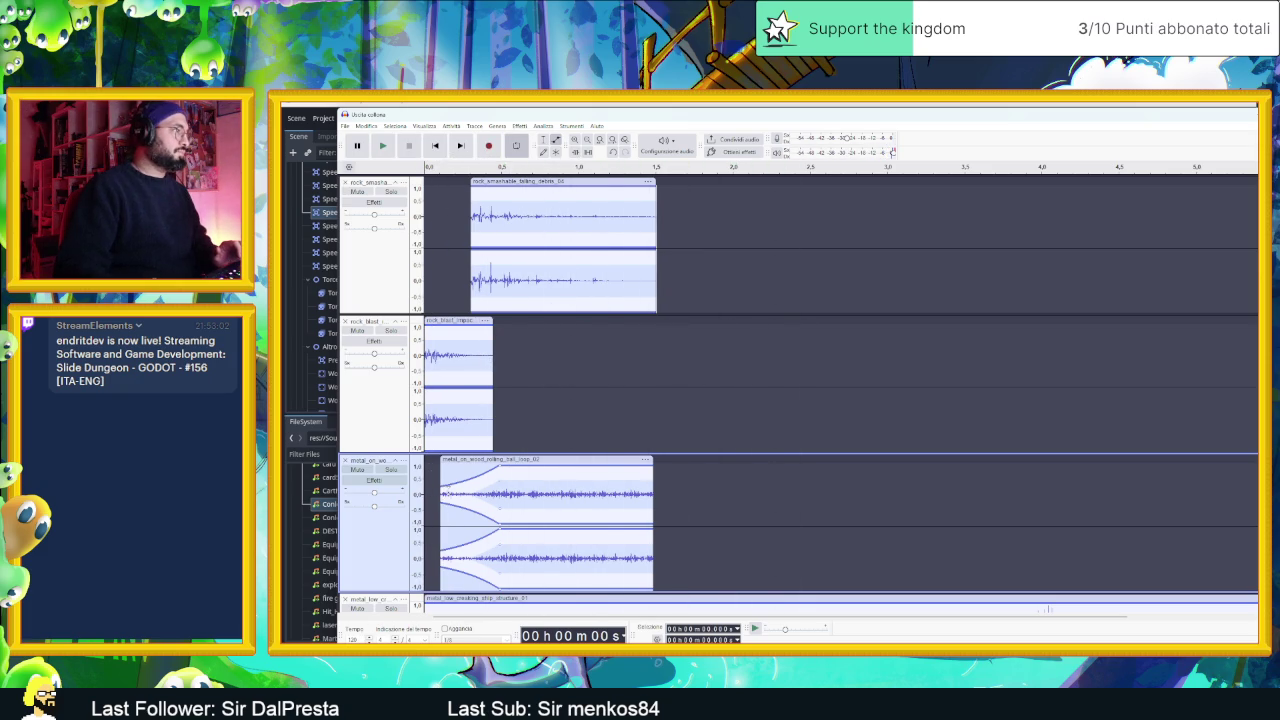
- Solo the first and rock blast tracks and audition the mix several times
{"action": "left_click", "coordinate": [399, 474]}
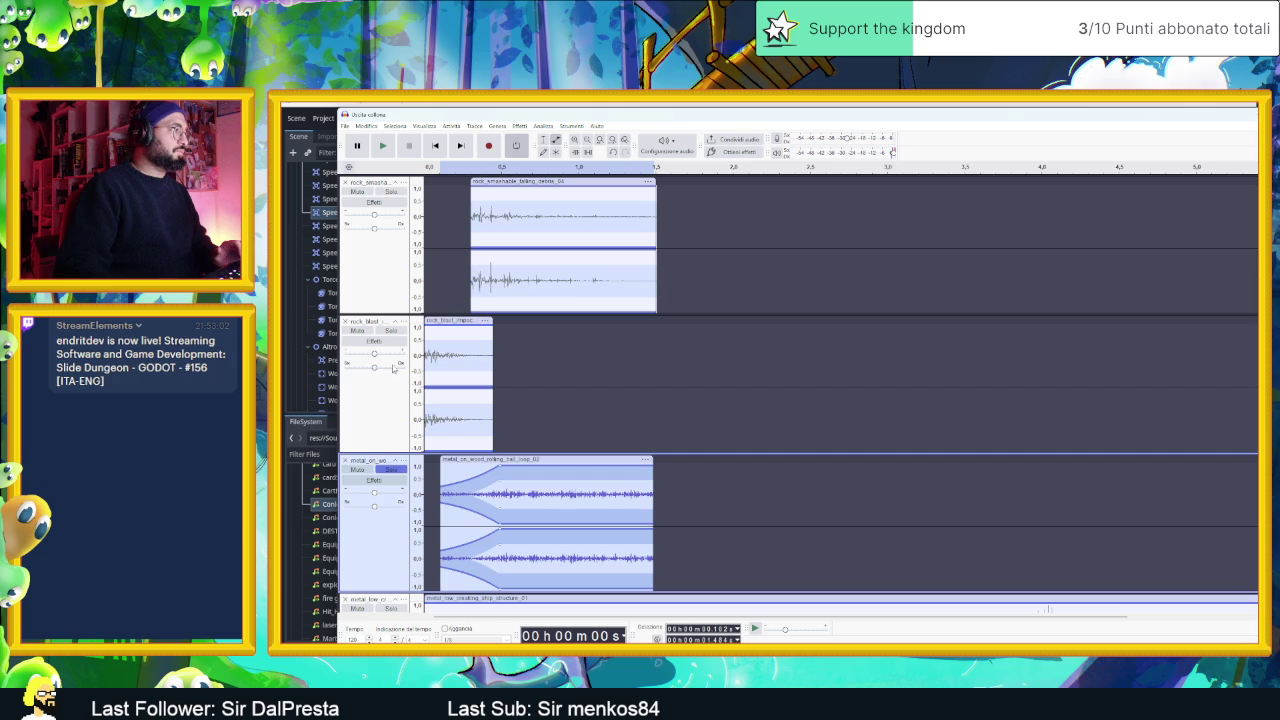
{"action": "left_click", "coordinate": [392, 331]}
{"action": "left_click", "coordinate": [393, 191]}
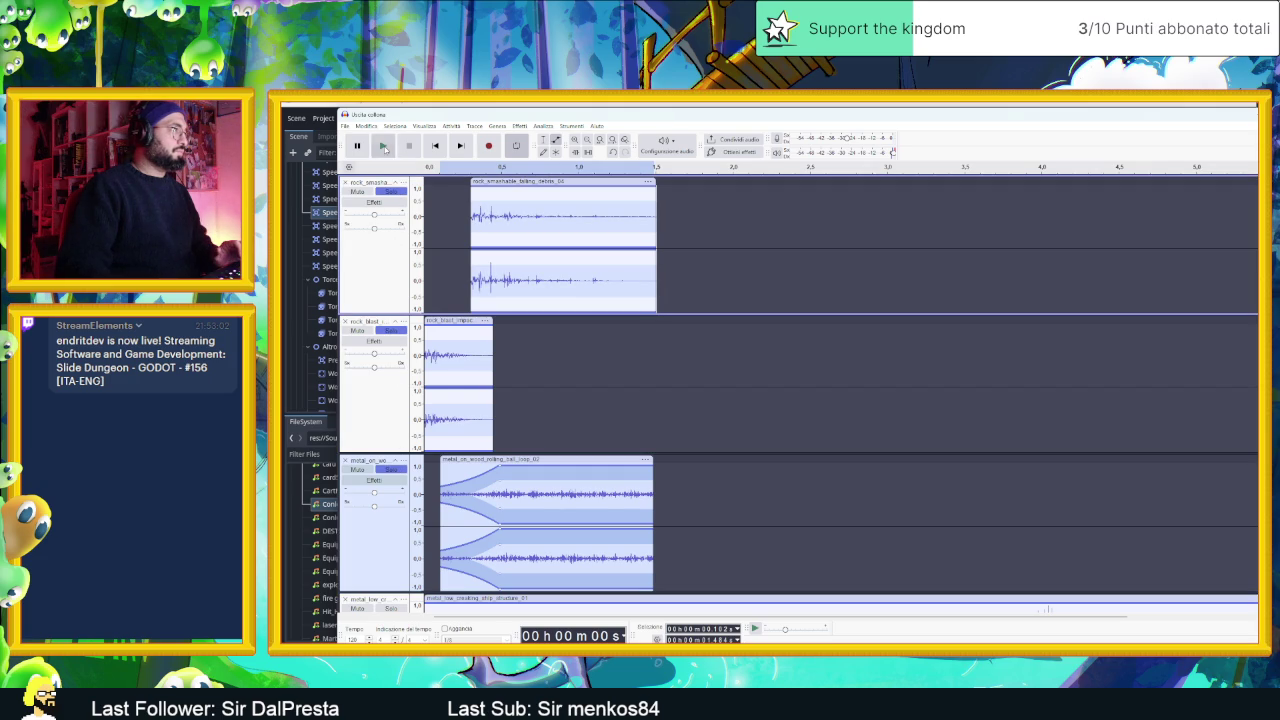
{"action": "left_click", "coordinate": [384, 148]}
{"action": "left_click", "coordinate": [384, 148]}
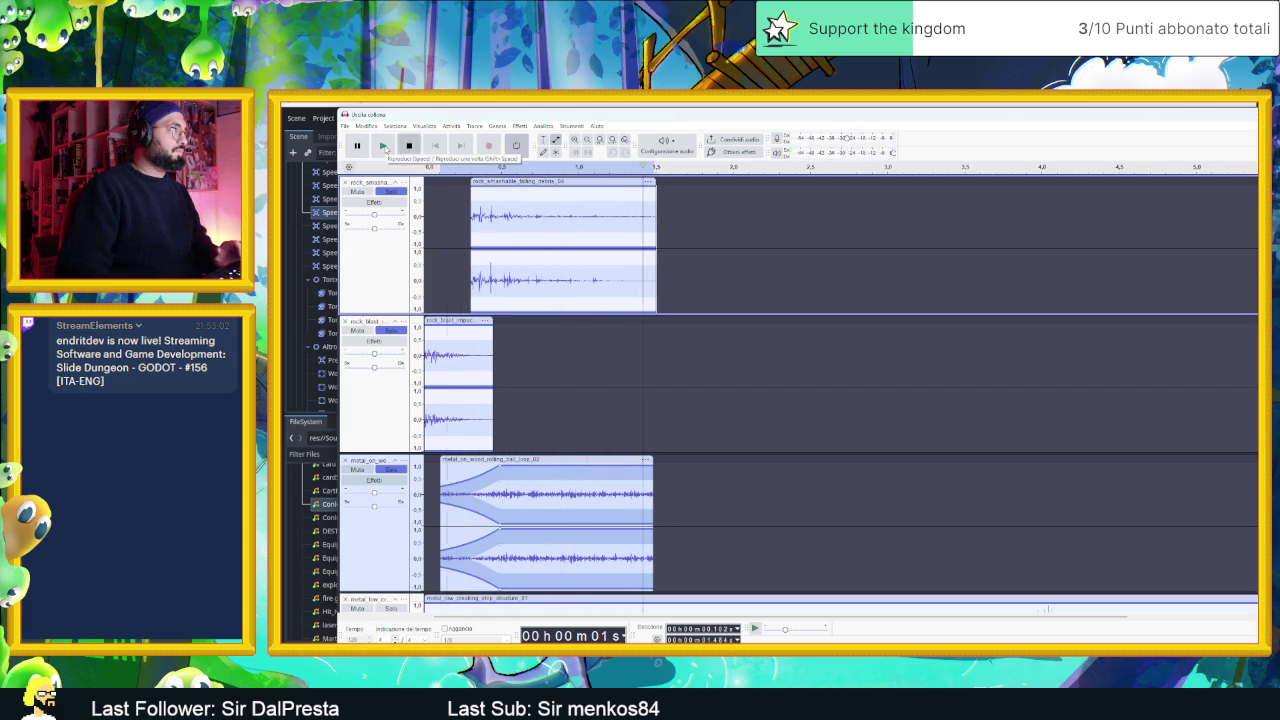
{"action": "left_click", "coordinate": [404, 147]}
{"action": "left_click", "coordinate": [388, 147]}
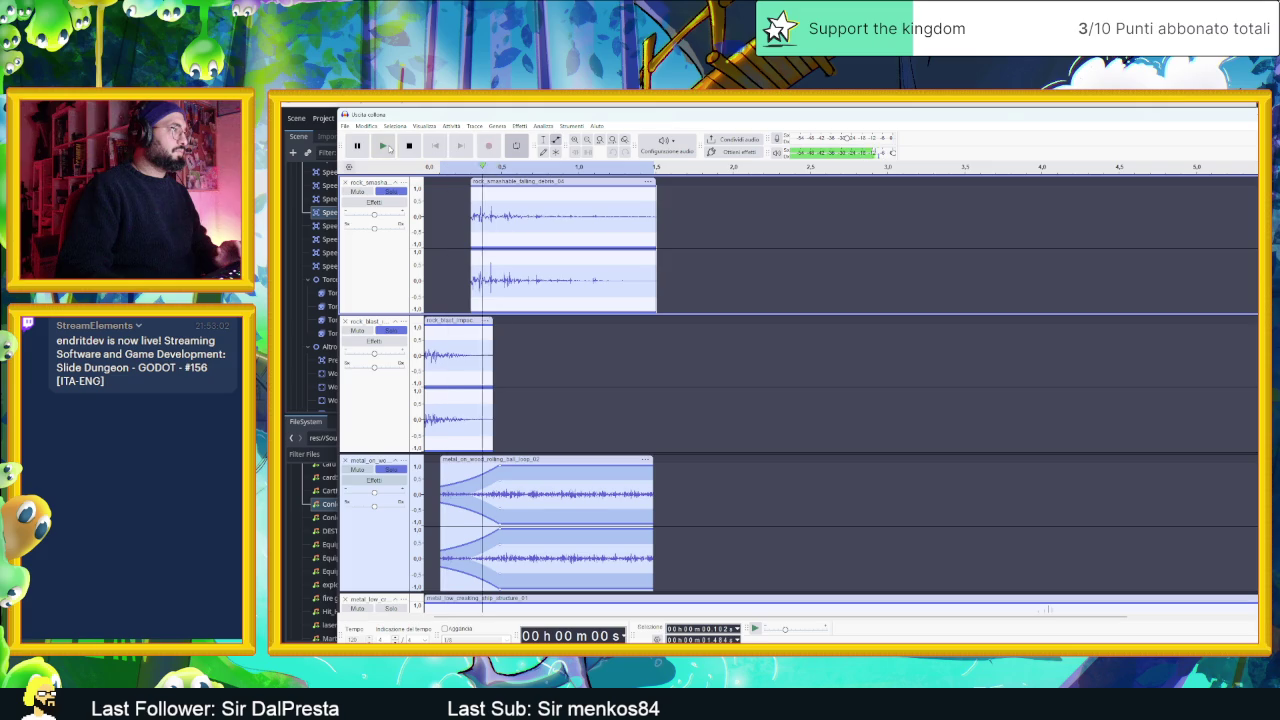
{"action": "left_click", "coordinate": [410, 148]}
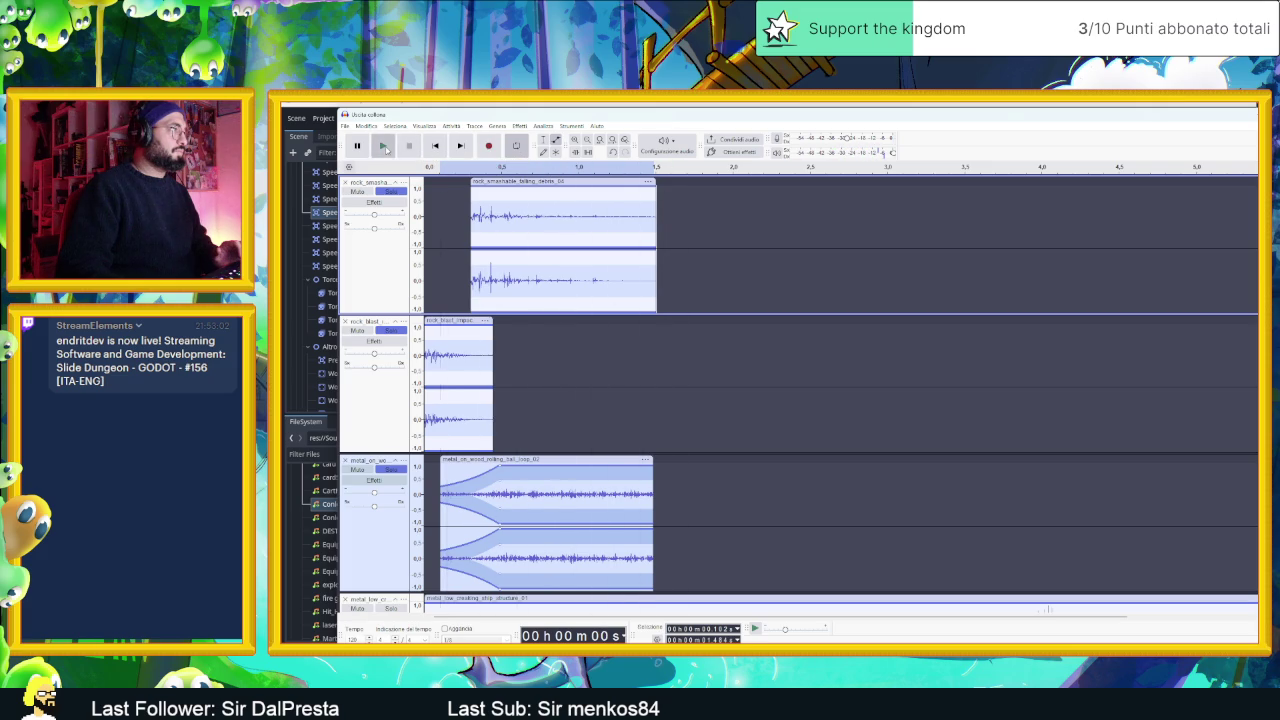
{"action": "left_click", "coordinate": [386, 148]}
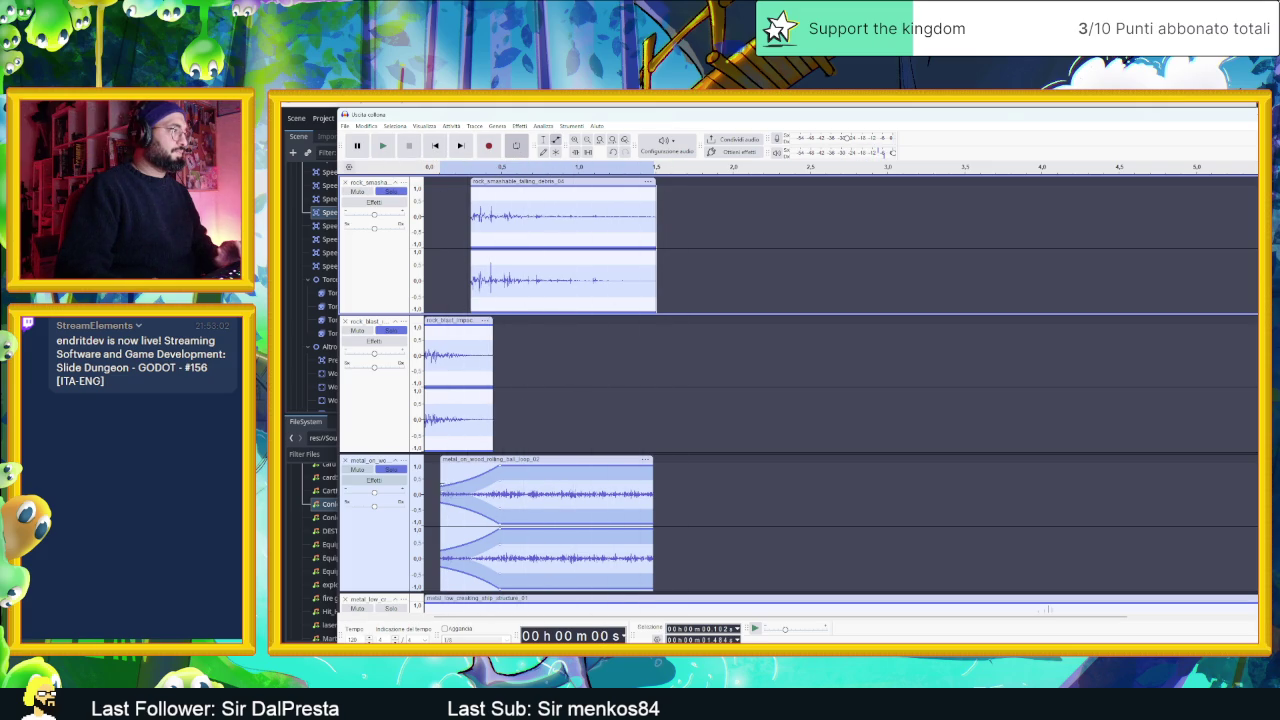
{"action": "left_click", "coordinate": [441, 474]}
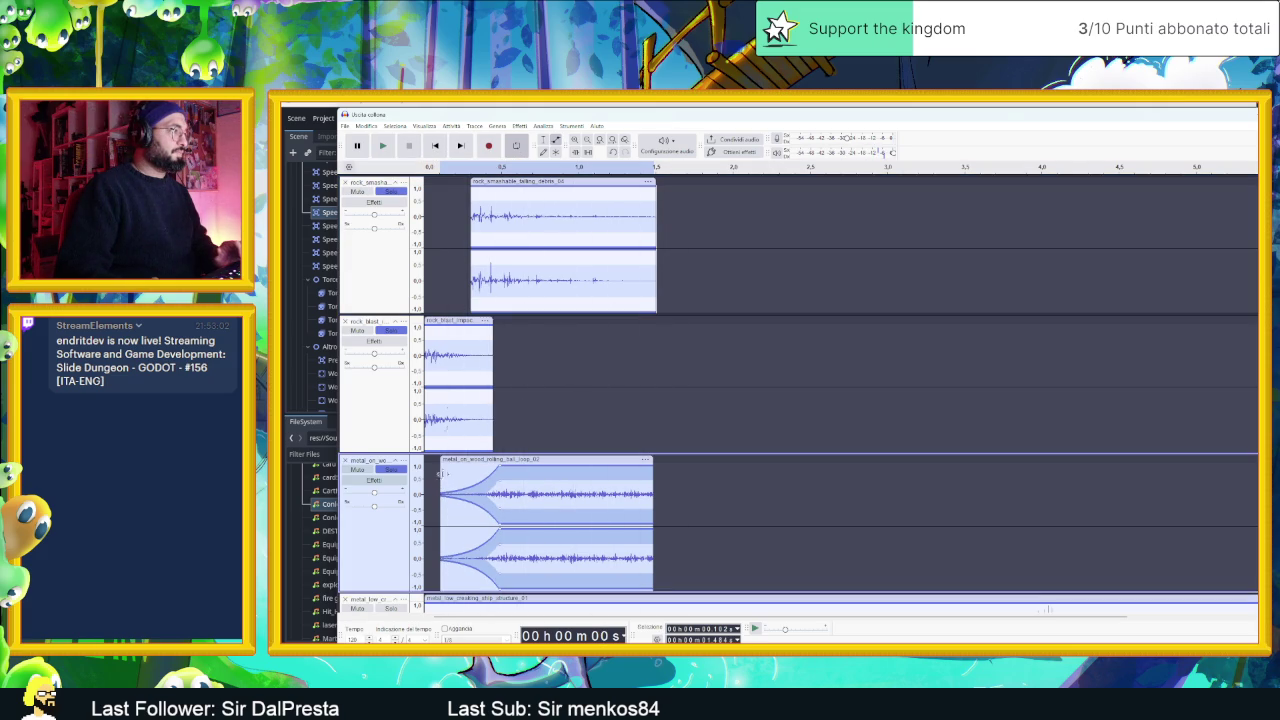
{"action": "left_click", "coordinate": [384, 146]}
- Move the fade-in point right so metal_on_wood reaches full volume later, and replay
{"action": "left_click_drag", "start_coordinate": [500, 468], "coordinate": [512, 470]}
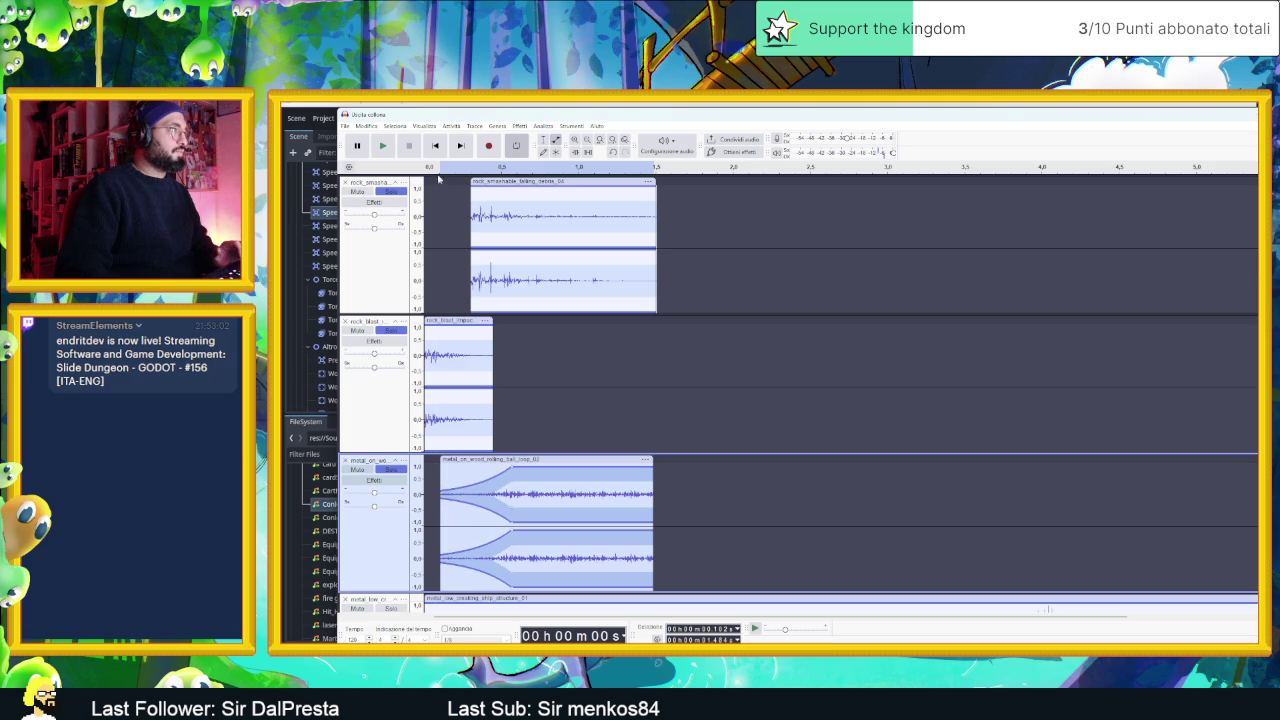
{"action": "key", "text": "space"}
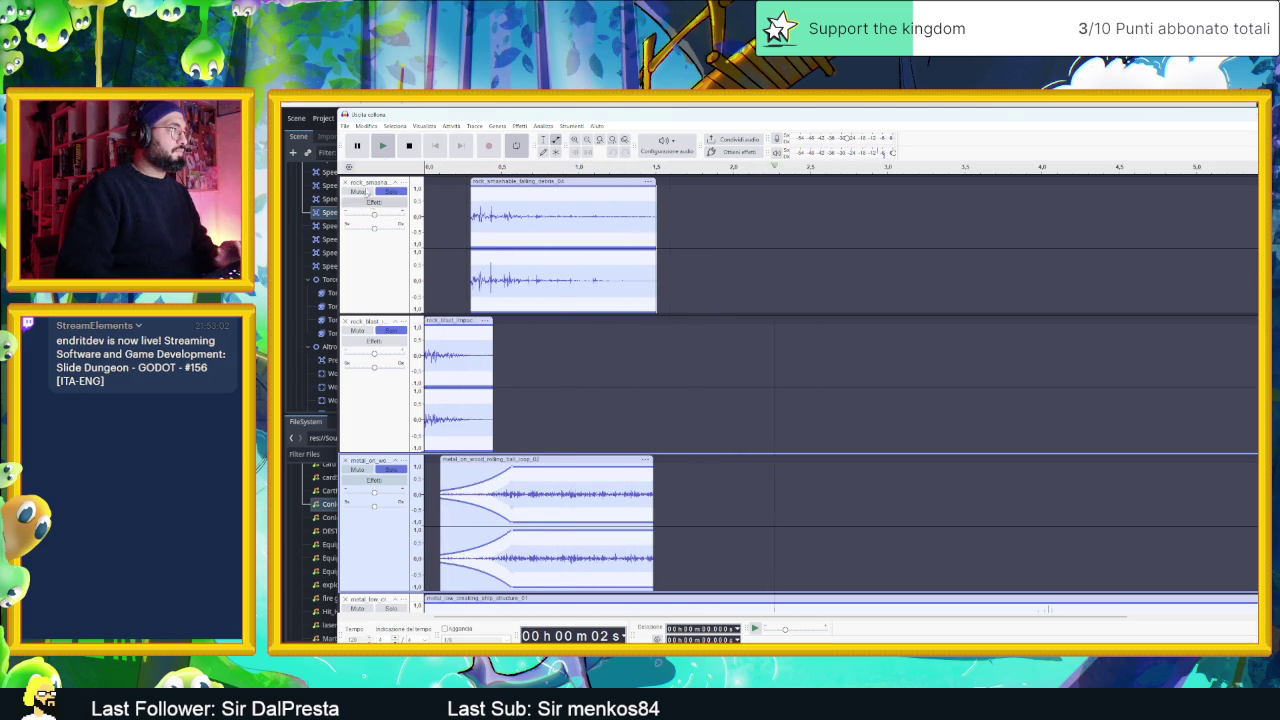
{"action": "left_click", "coordinate": [386, 147]}
{"action": "left_click", "coordinate": [386, 147]}
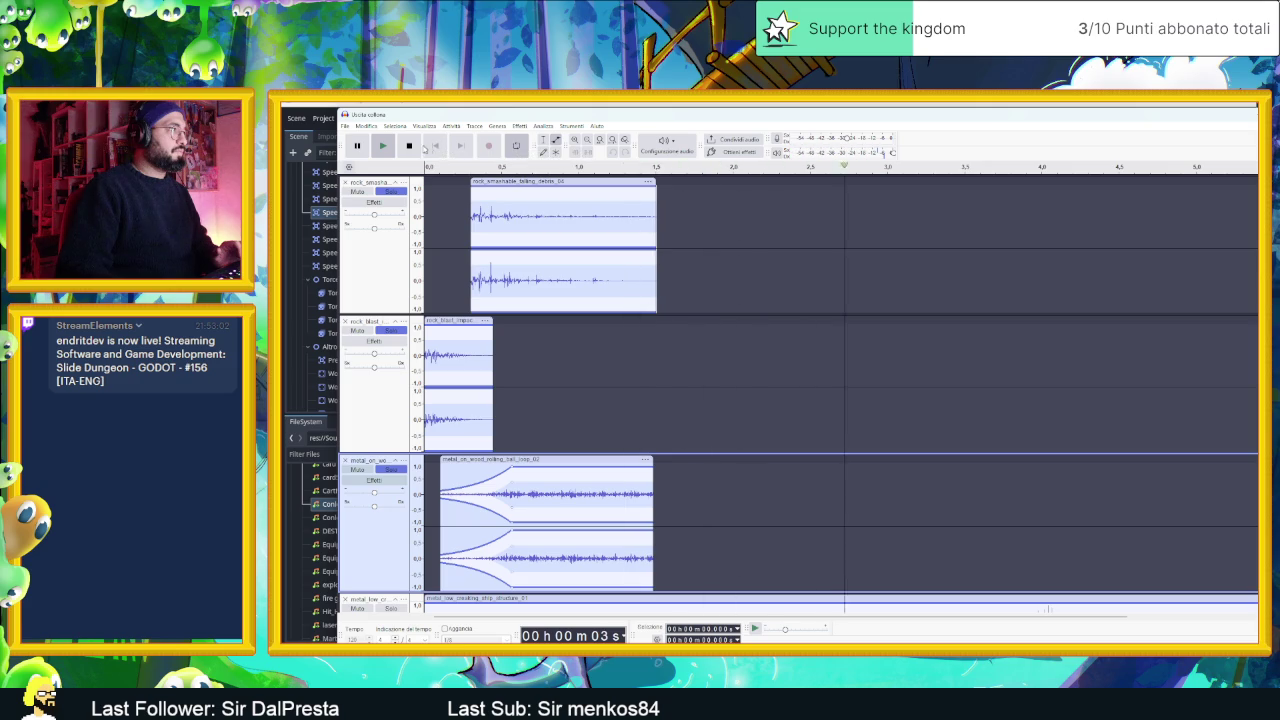
{"action": "left_click", "coordinate": [409, 146]}
{"action": "scroll", "coordinate": [689, 390], "scroll_direction": "down", "scroll_amount": 3}
- Solo the metal_low_creaking track and audition it from about the three-second mark
{"action": "scroll", "coordinate": [689, 390], "scroll_direction": "down", "scroll_amount": 2}
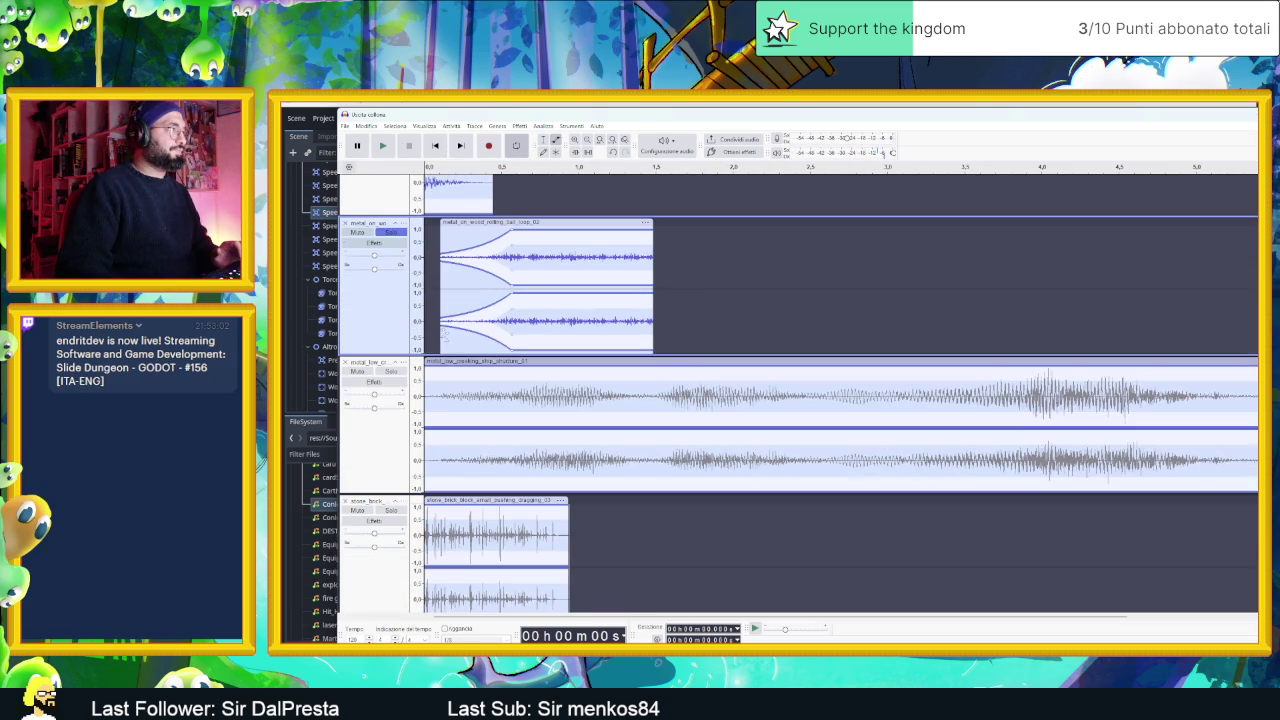
{"action": "scroll", "coordinate": [395, 250], "scroll_direction": "up", "scroll_amount": 5}
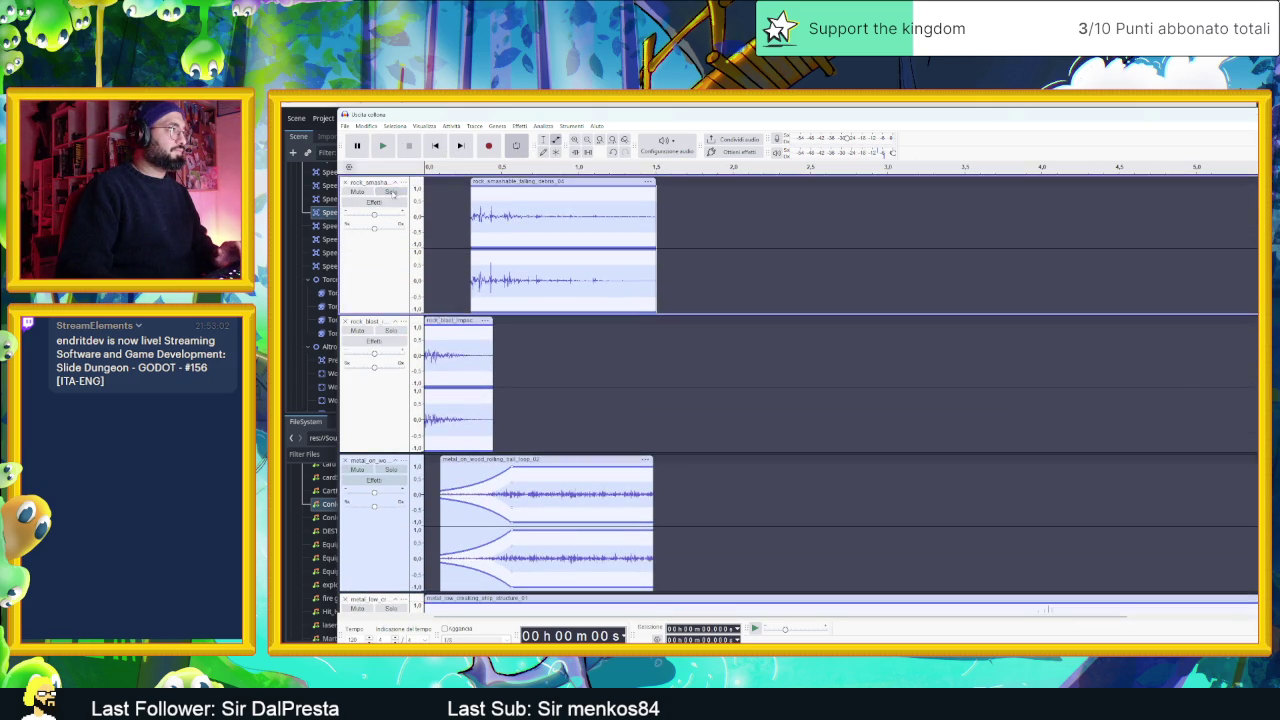
{"action": "scroll", "coordinate": [395, 263], "scroll_direction": "down", "scroll_amount": 5}
{"action": "left_click", "coordinate": [393, 371]}
{"action": "key", "text": "space"}
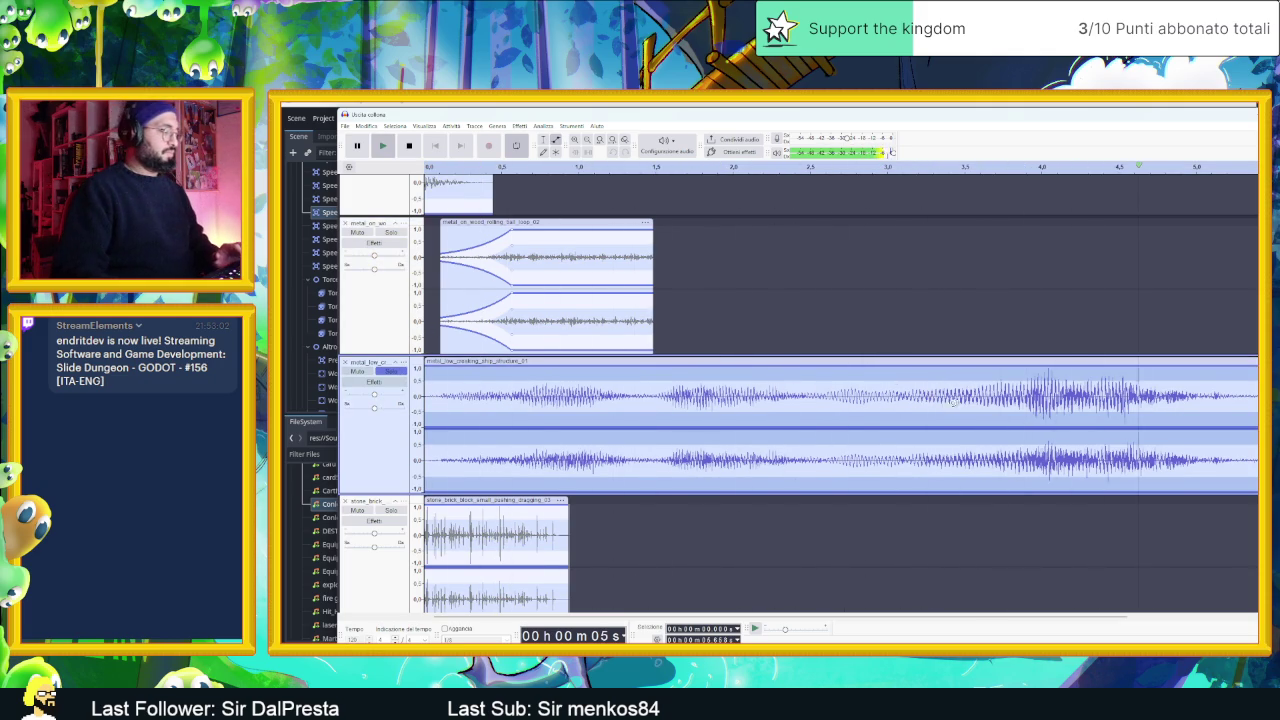
{"action": "scroll", "coordinate": [936, 405], "scroll_direction": "down", "scroll_amount": 2}
{"action": "scroll", "coordinate": [936, 405], "scroll_direction": "up", "scroll_amount": 1}
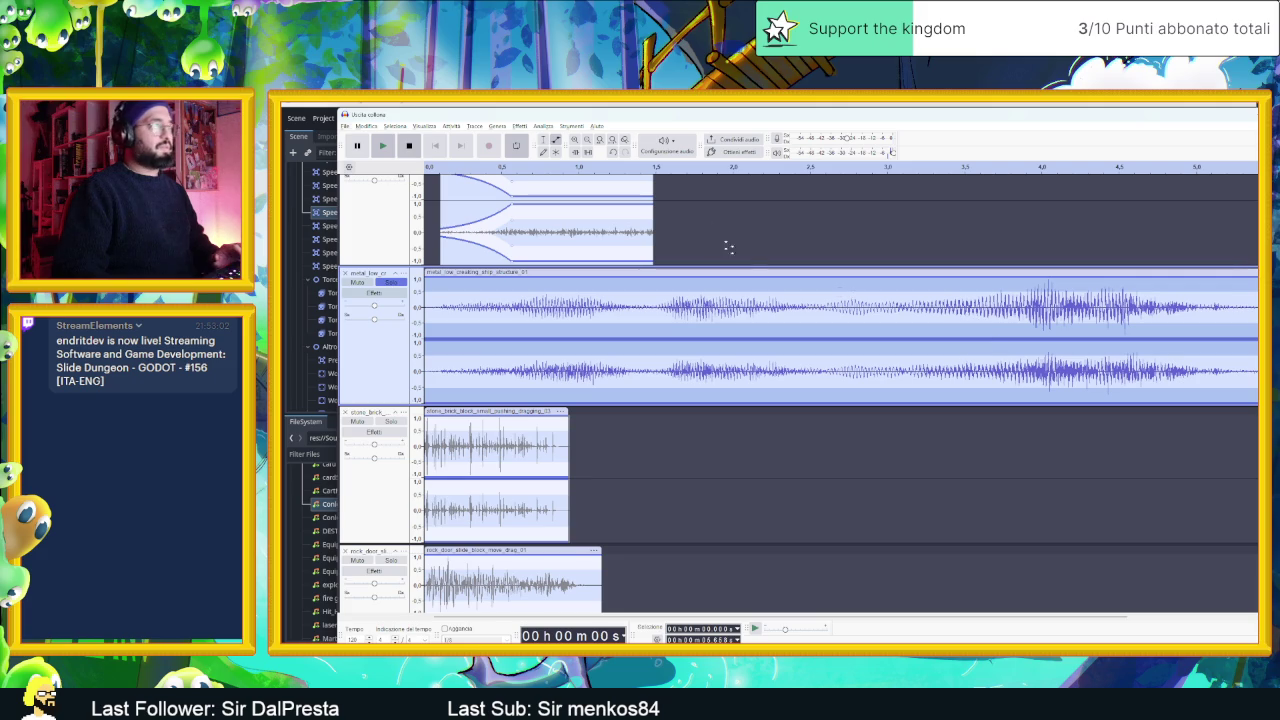
{"action": "left_click", "coordinate": [840, 340]}
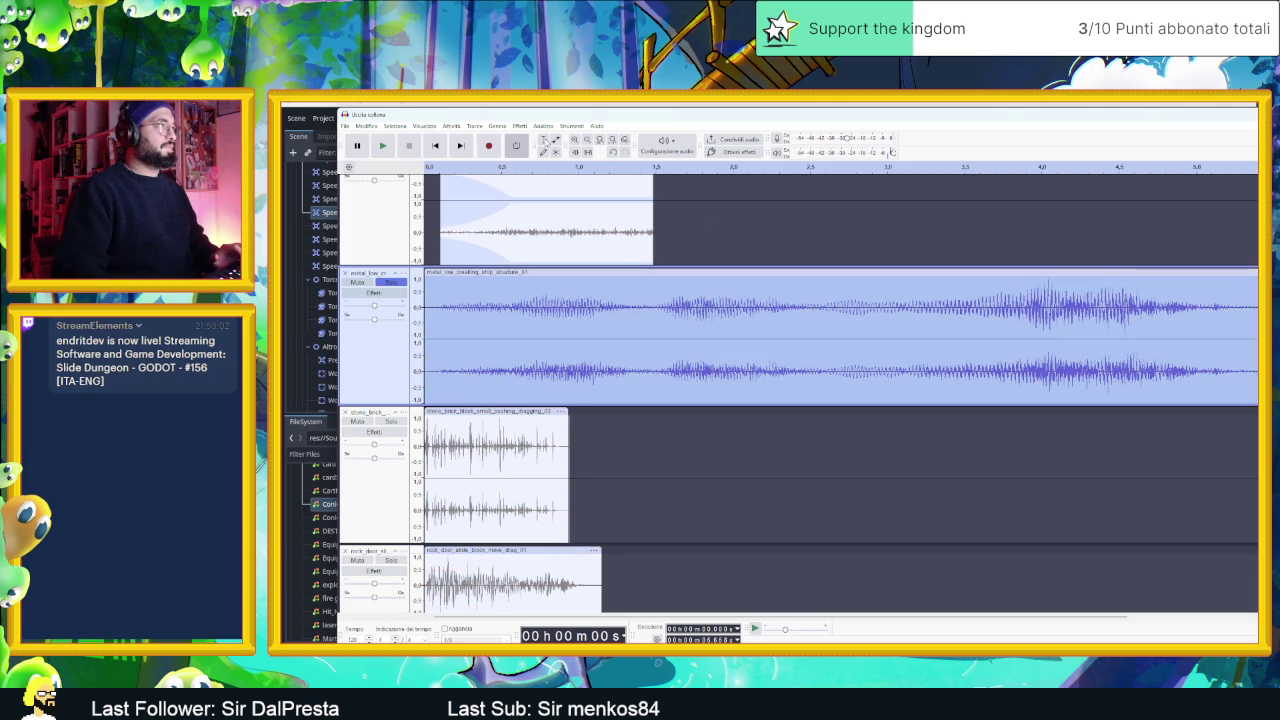
{"action": "left_click", "coordinate": [915, 306]}
{"action": "key", "text": "space"}
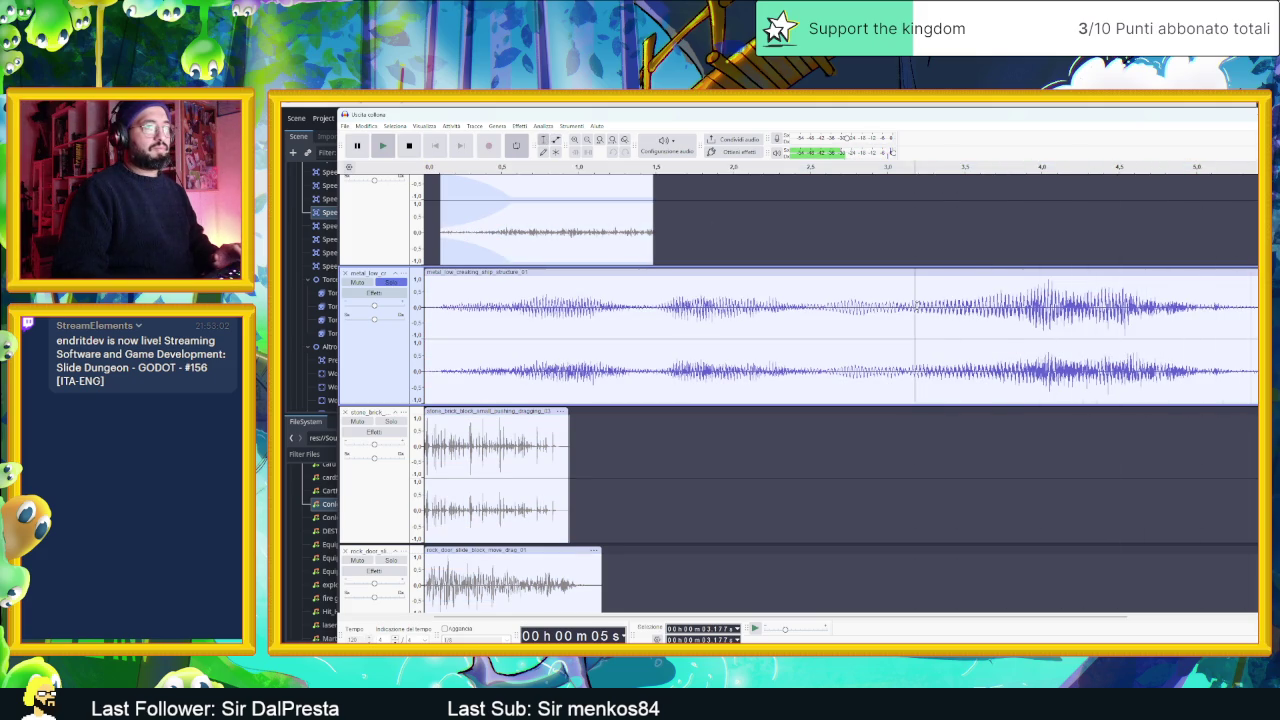
{"action": "key", "text": "space"}
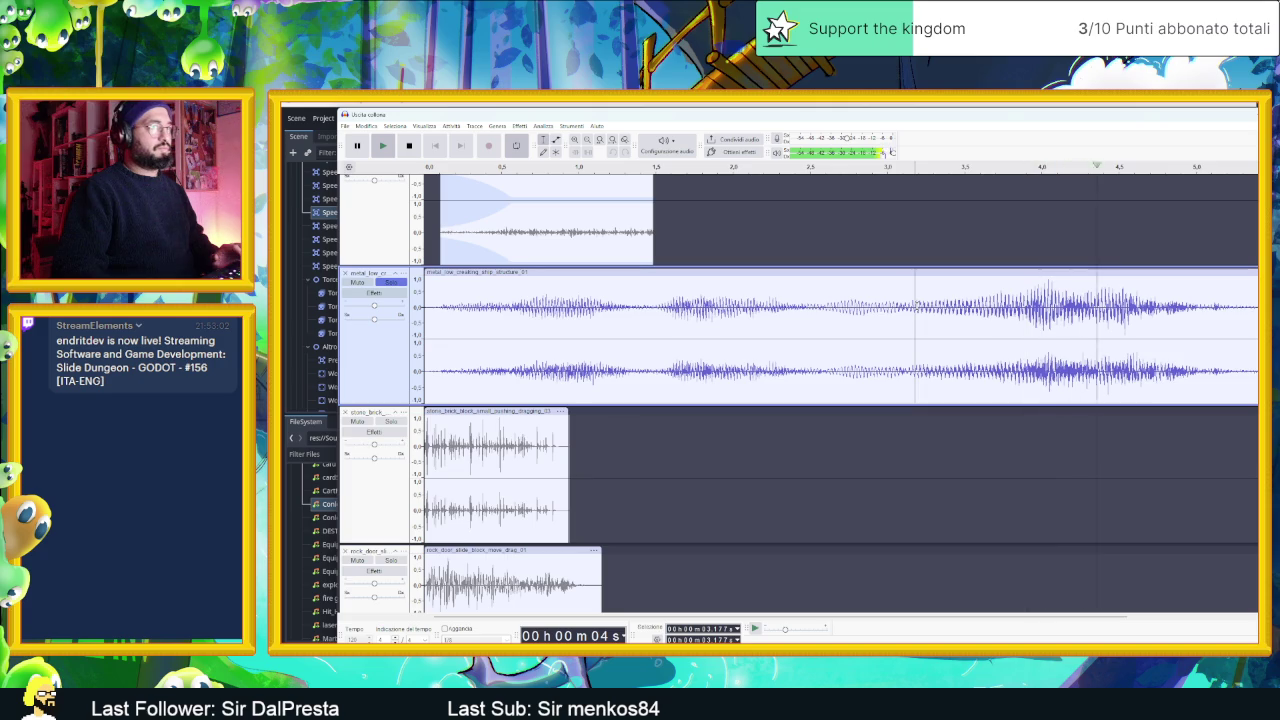
{"action": "key", "text": "space"}
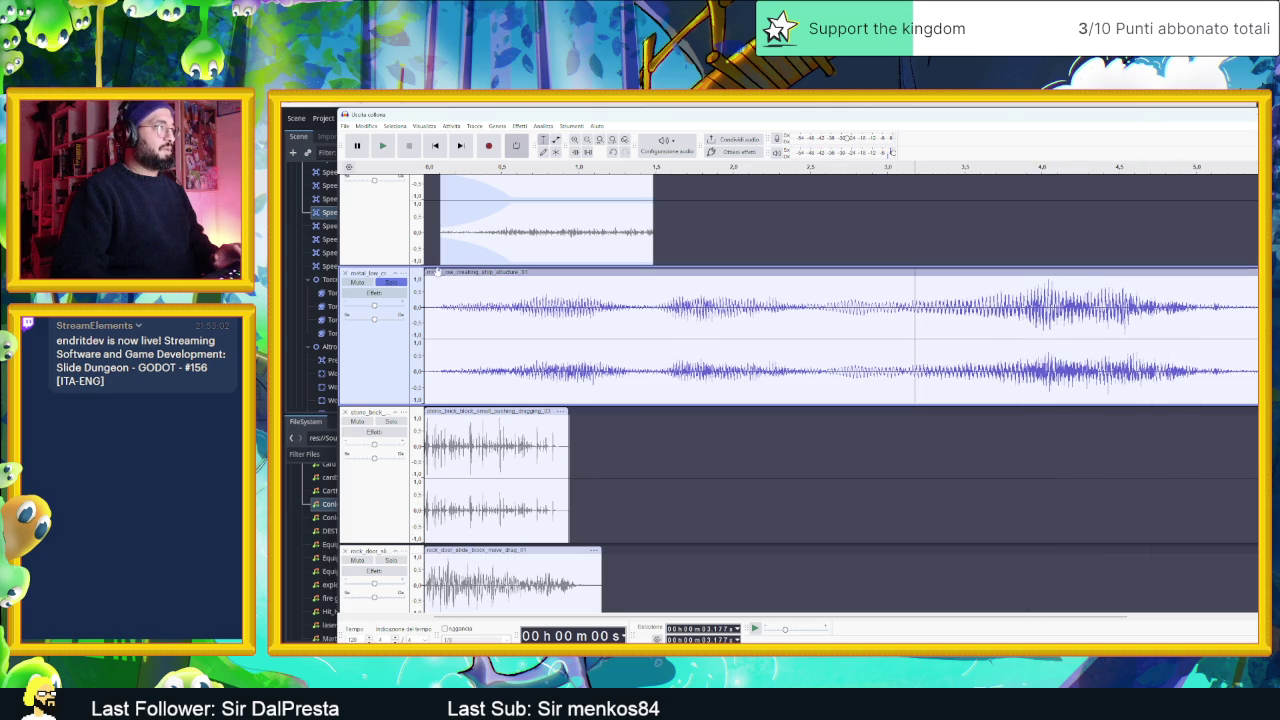
- Trim off the creaking clip's quiet opening and replay the shortened clip
{"action": "mouse_move", "coordinate": [463, 270]}
{"action": "left_mouse_down"}
{"action": "mouse_move", "coordinate": [952, 268]}
{"action": "mouse_move", "coordinate": [626, 270]}
{"action": "mouse_move", "coordinate": [478, 286]}
{"action": "left_mouse_up"}
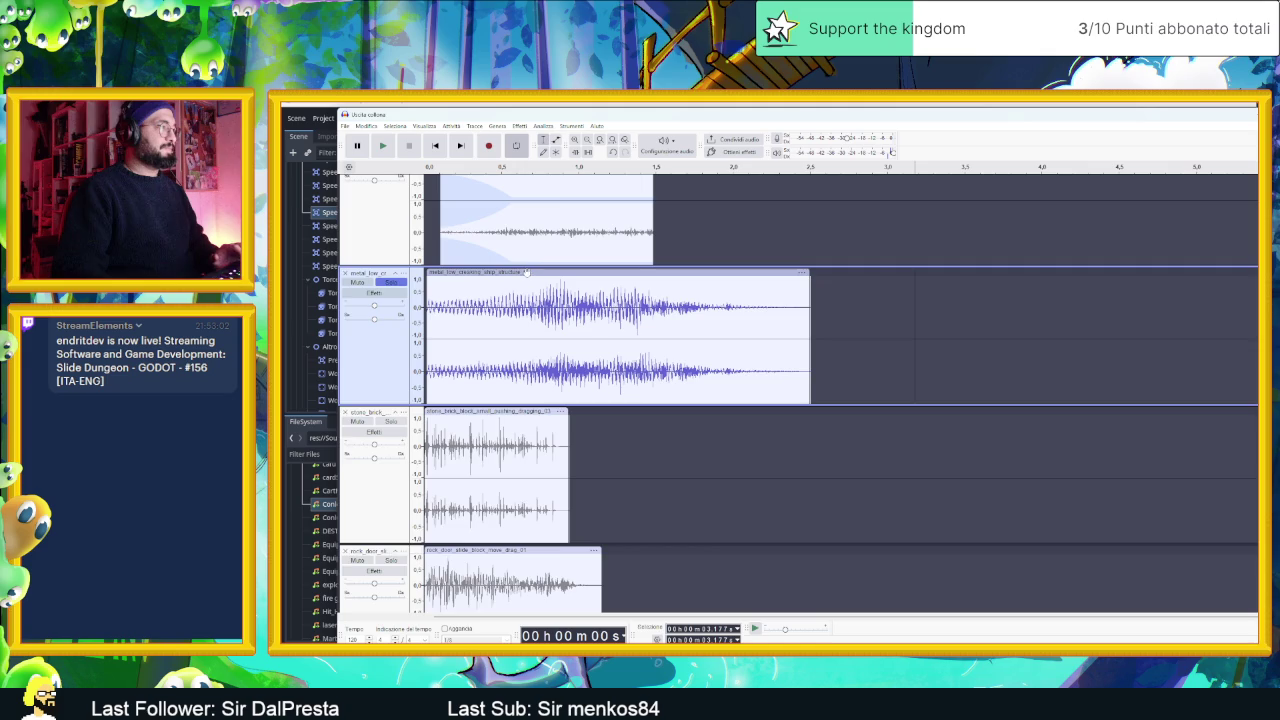
{"action": "scroll", "coordinate": [527, 272], "scroll_direction": "down", "scroll_amount": 1}
{"action": "scroll", "coordinate": [527, 272], "scroll_direction": "up", "scroll_amount": 4}
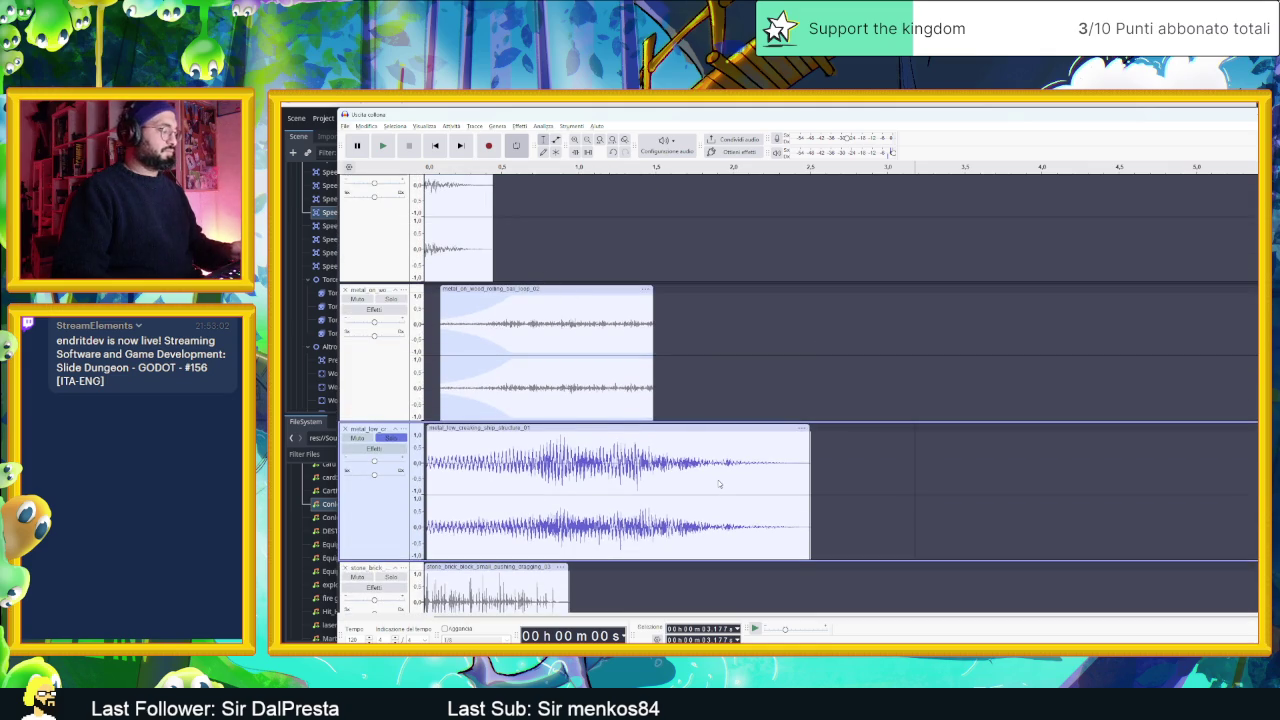
{"action": "scroll", "coordinate": [718, 482], "scroll_direction": "down", "scroll_amount": 1}
{"action": "scroll", "coordinate": [717, 480], "scroll_direction": "up", "scroll_amount": 2}
{"action": "scroll", "coordinate": [800, 487], "scroll_direction": "down", "scroll_amount": 1, "text": "ctrl"}
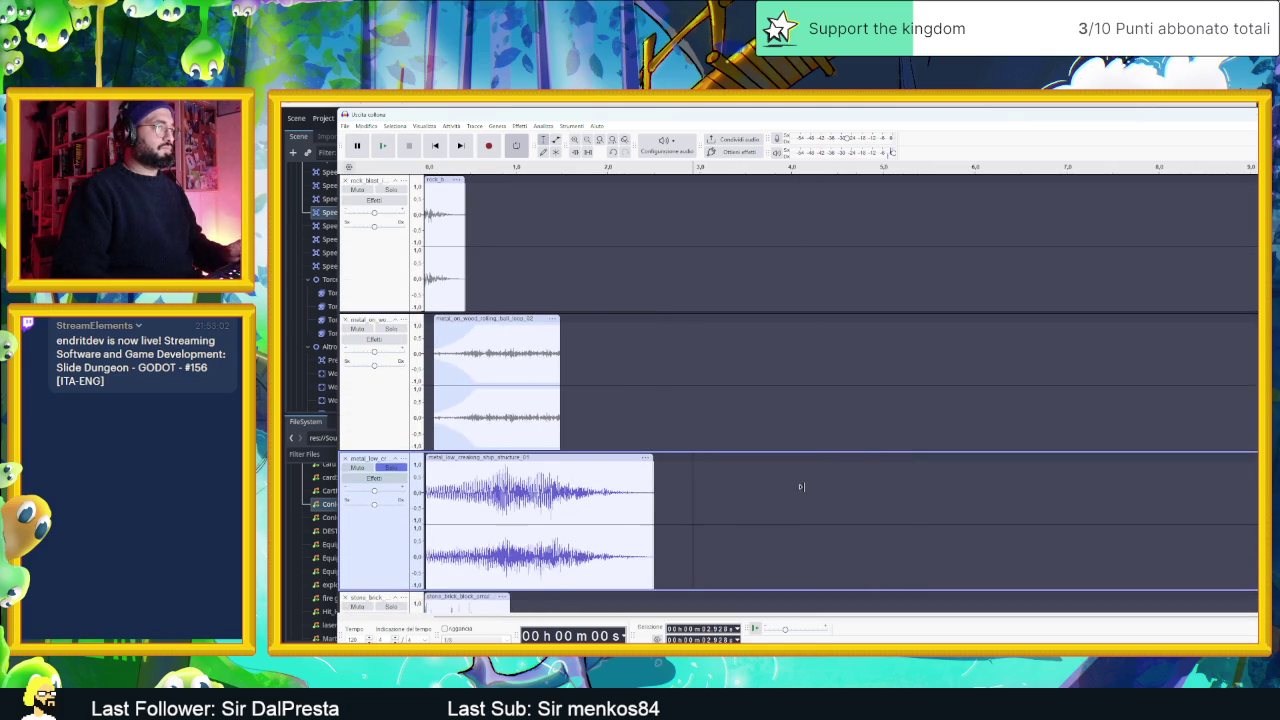
{"action": "scroll", "coordinate": [586, 434], "scroll_direction": "up", "scroll_amount": 3}
{"action": "scroll", "coordinate": [572, 409], "scroll_direction": "down", "scroll_amount": 3}
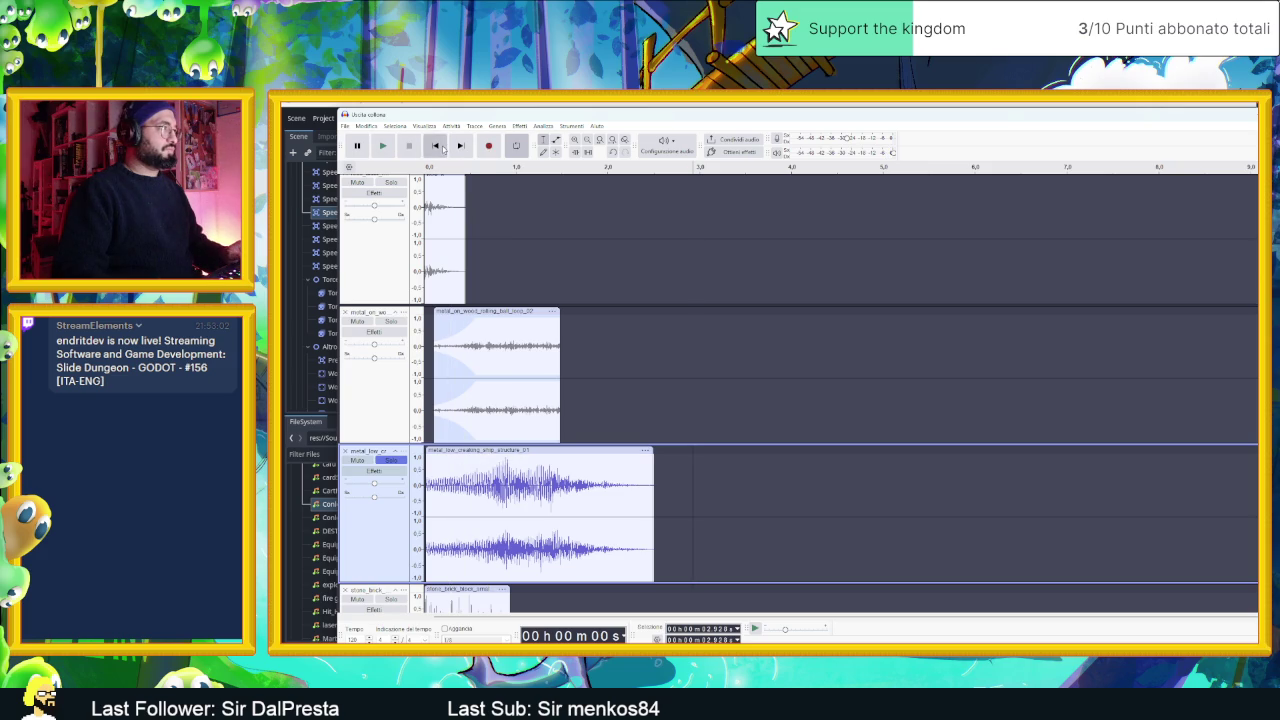
{"action": "key", "text": "space"}
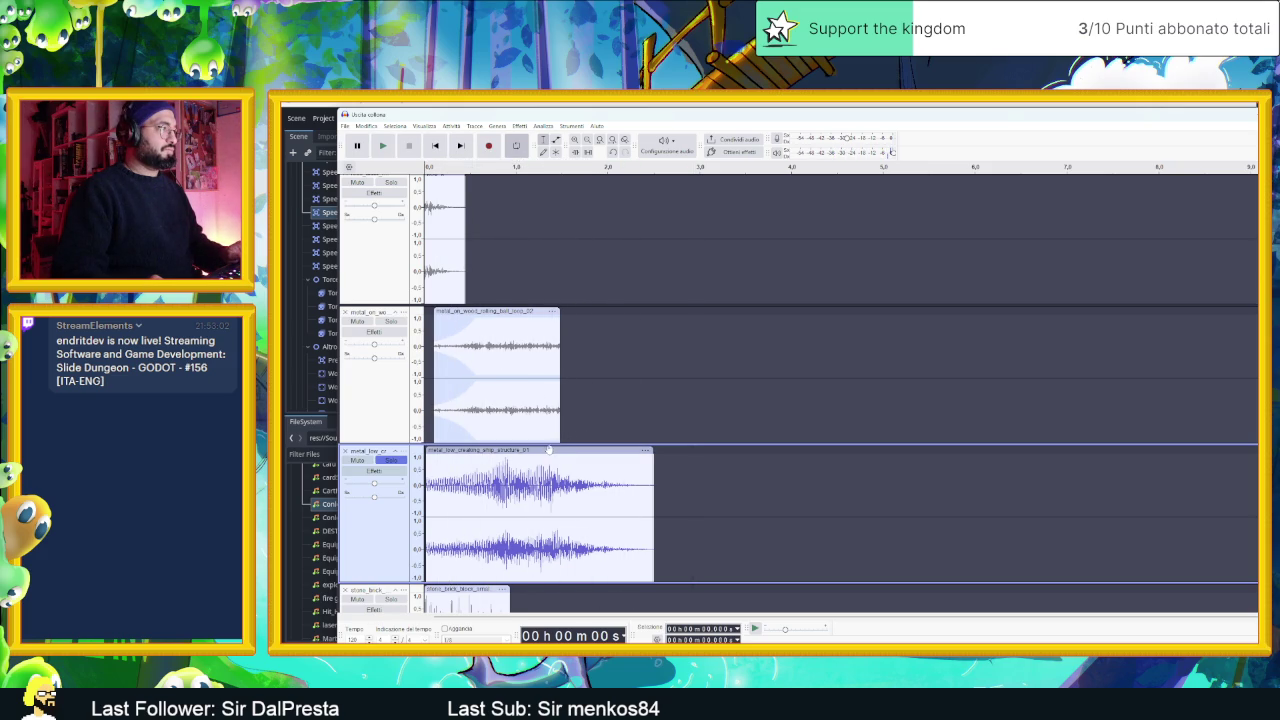
{"action": "key", "text": "space"}
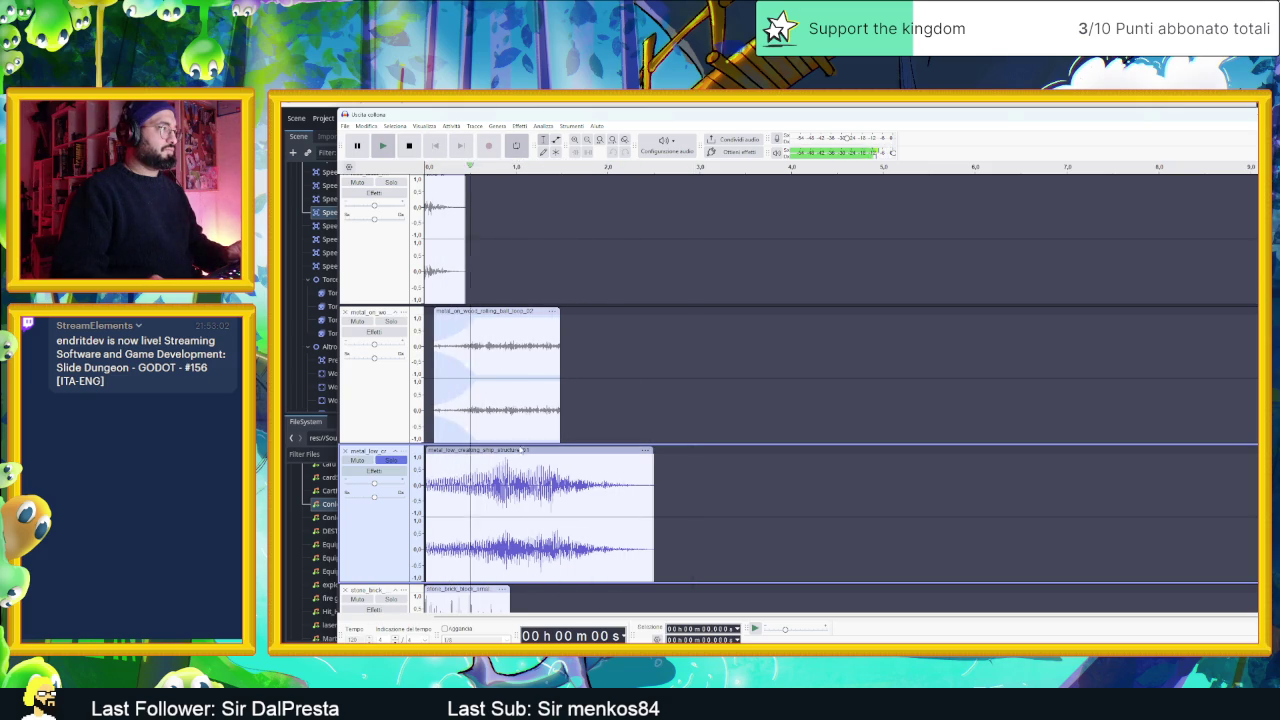
{"action": "mouse_move", "coordinate": [525, 452]}
{"action": "left_mouse_down"}
{"action": "mouse_move", "coordinate": [567, 450]}
{"action": "mouse_move", "coordinate": [534, 448]}
{"action": "left_mouse_up"}
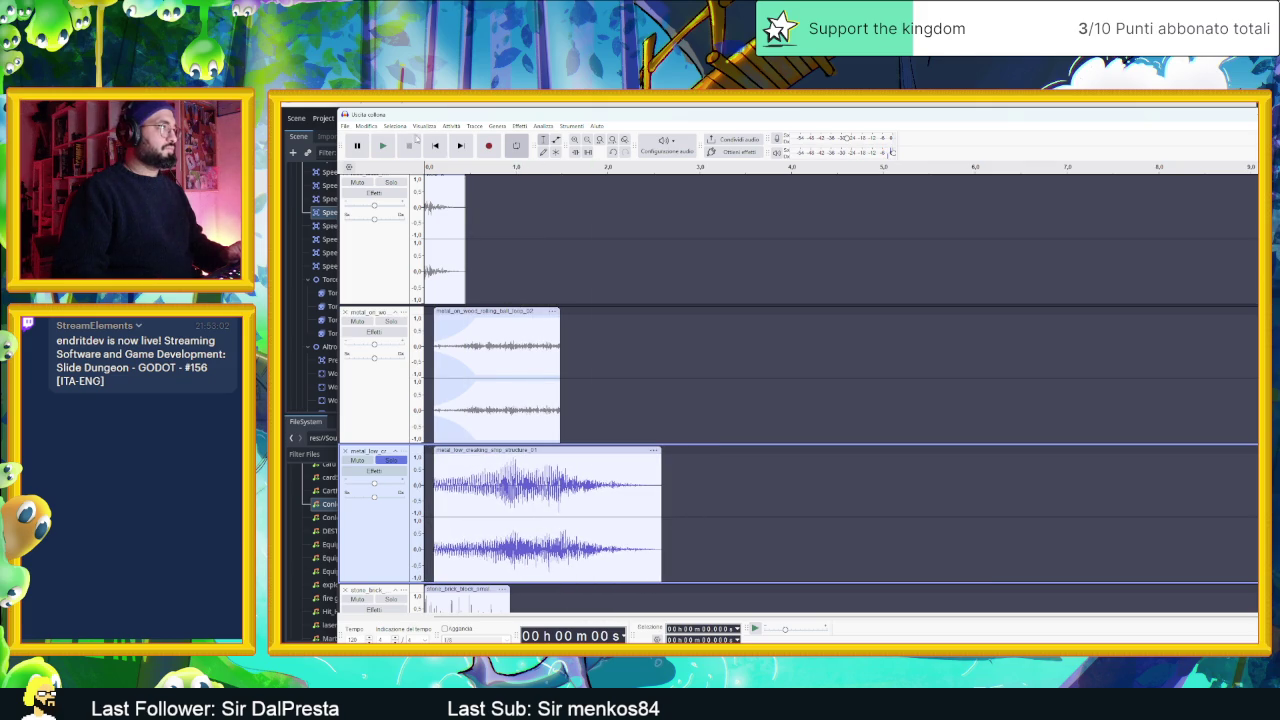
{"action": "left_click", "coordinate": [391, 146]}
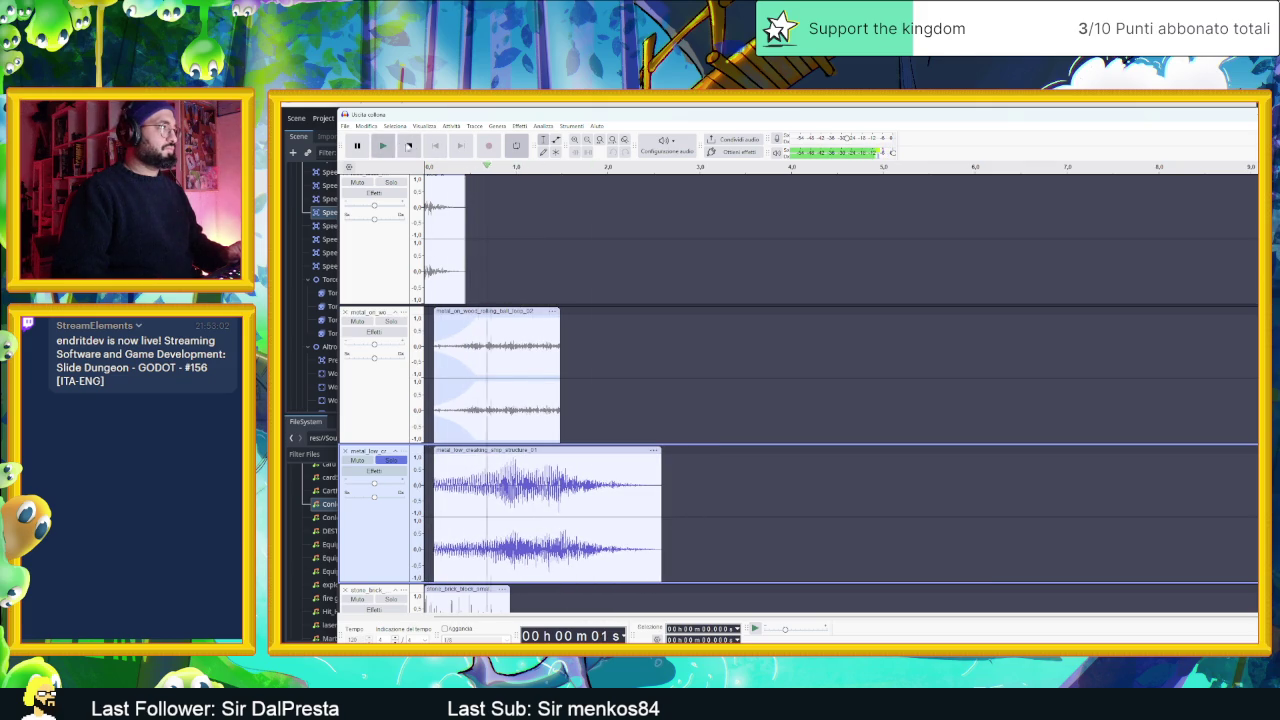
{"action": "left_click", "coordinate": [410, 147]}
{"action": "left_click", "coordinate": [397, 459]}
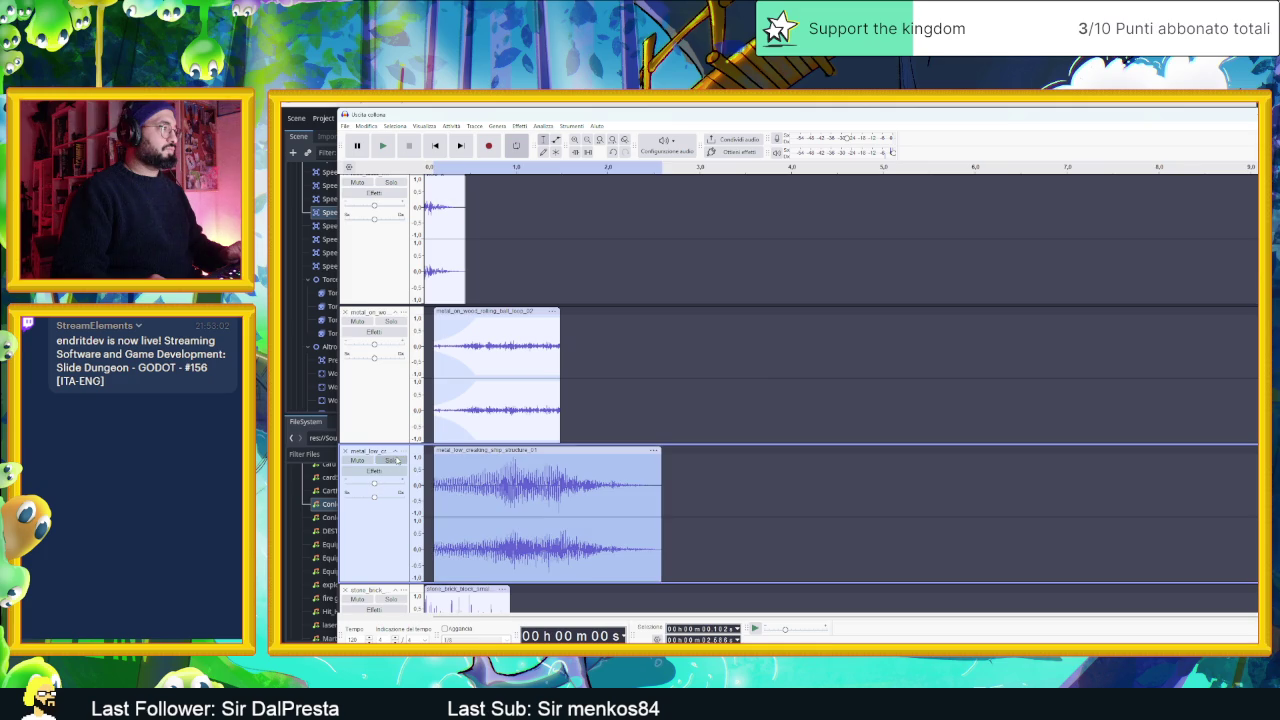
{"action": "scroll", "coordinate": [362, 600], "scroll_direction": "down", "scroll_amount": 5}
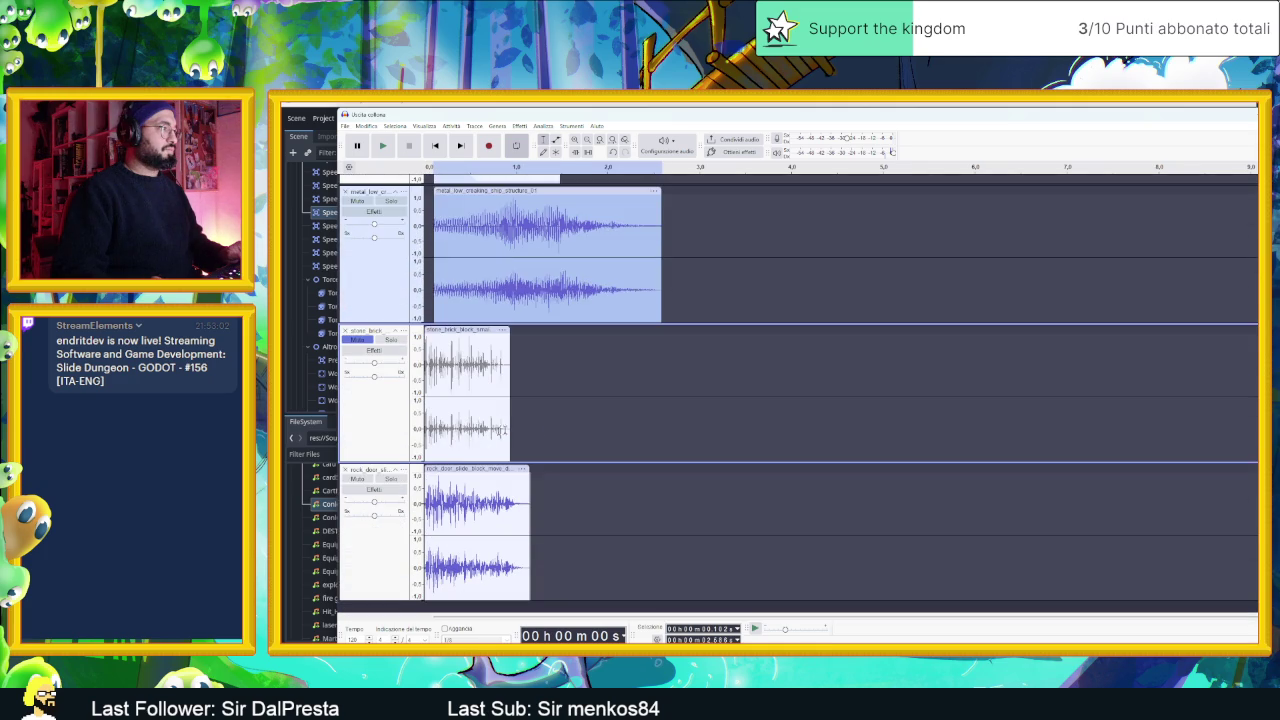
{"action": "key", "text": "ctrl+shift+Down"}
{"action": "key", "text": "ctrl+shift+Down"}
{"action": "key", "text": "ctrl+shift+Down"}
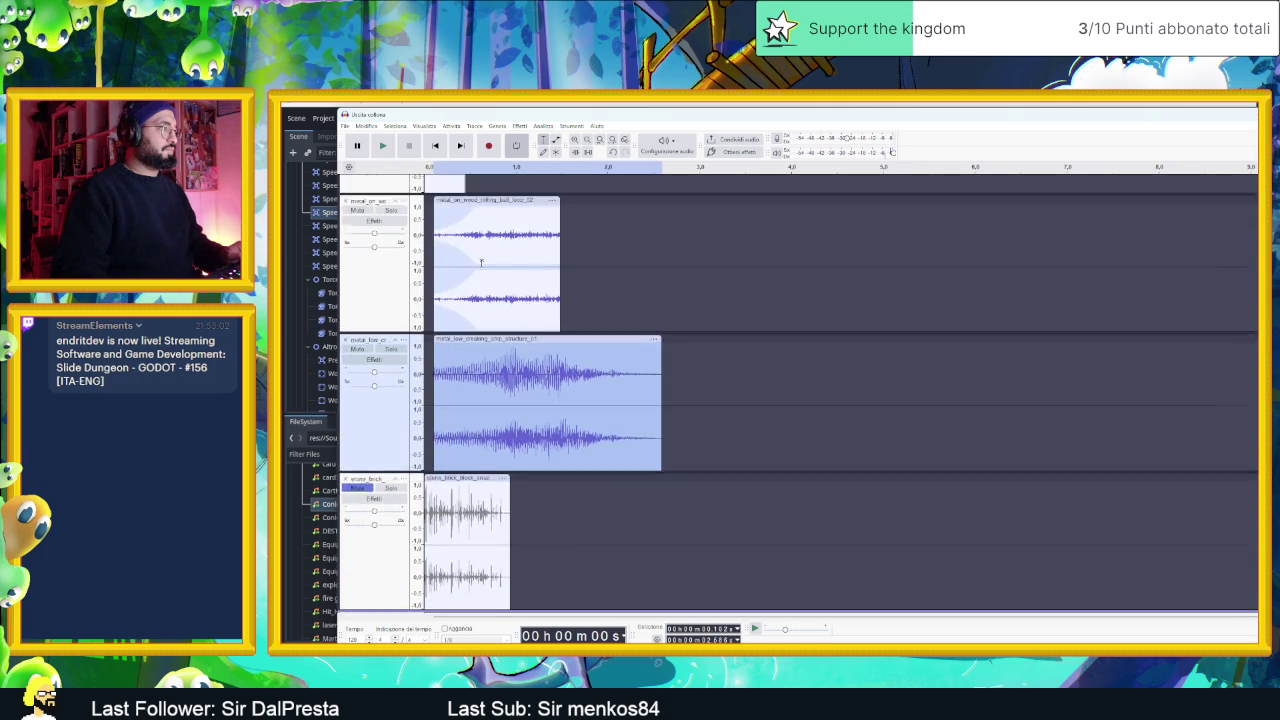
{"action": "scroll", "coordinate": [480, 251], "scroll_direction": "up", "scroll_amount": 2}
{"action": "left_click", "coordinate": [383, 146]}
{"action": "left_click", "coordinate": [383, 146]}
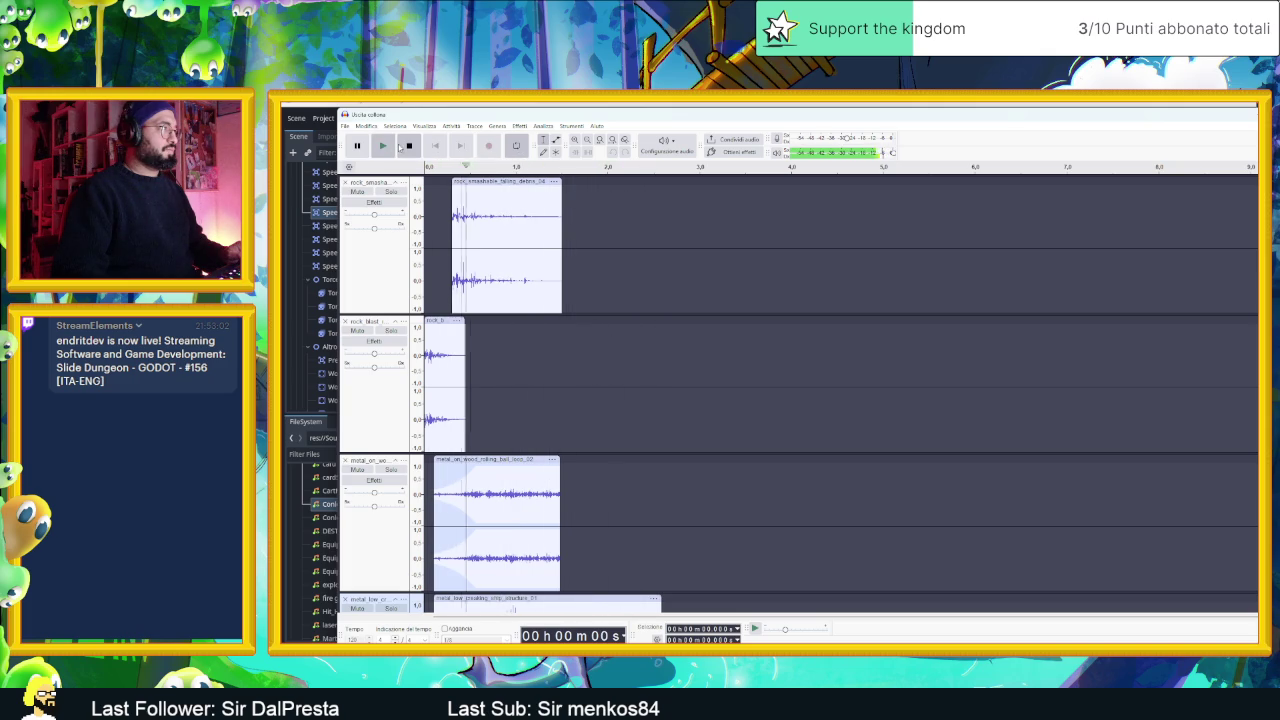
{"action": "key", "text": "space"}
{"action": "scroll", "coordinate": [531, 348], "scroll_direction": "down", "scroll_amount": 3}
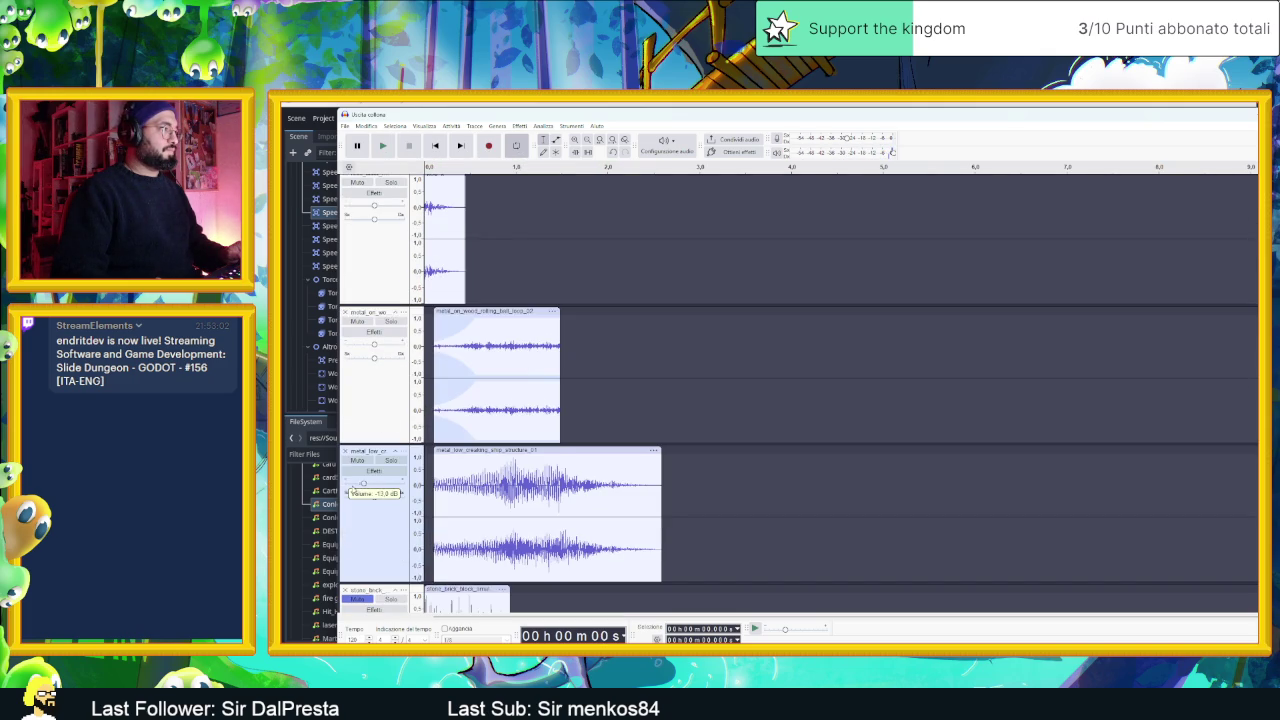
{"action": "left_click", "coordinate": [383, 146]}
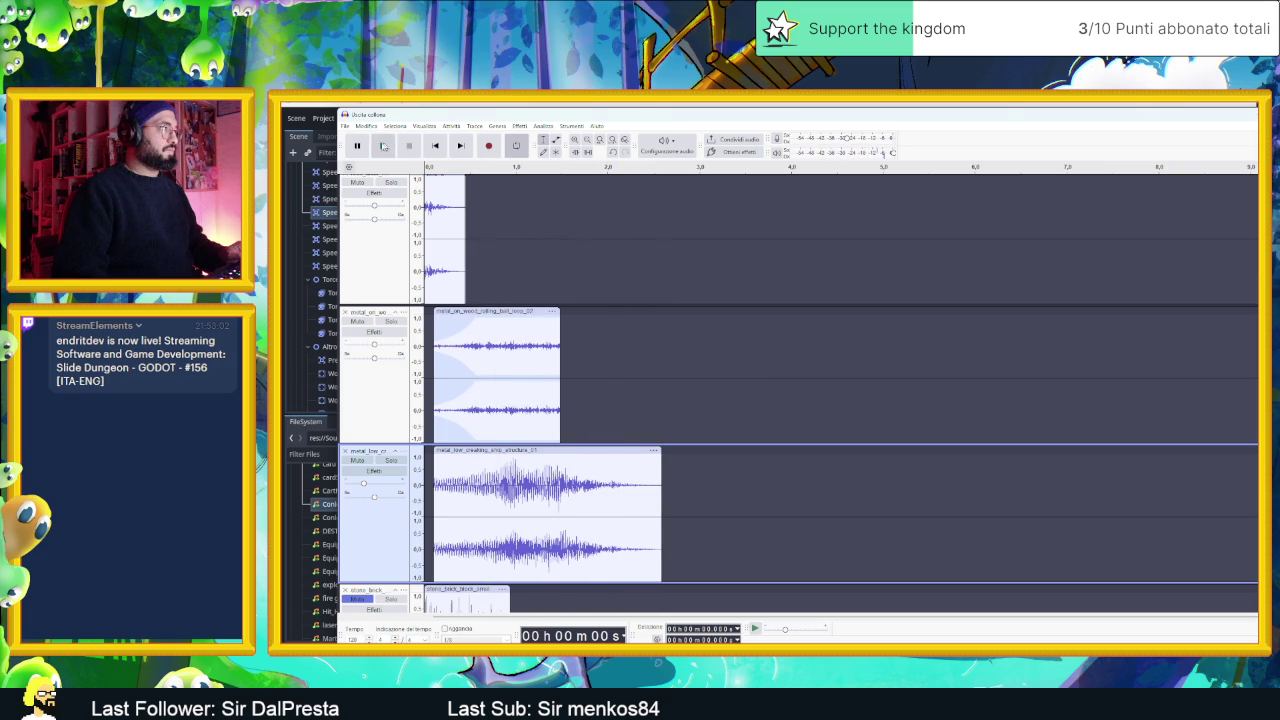
{"action": "left_click", "coordinate": [383, 146]}
{"action": "left_click", "coordinate": [407, 145]}
{"action": "left_click", "coordinate": [385, 148]}
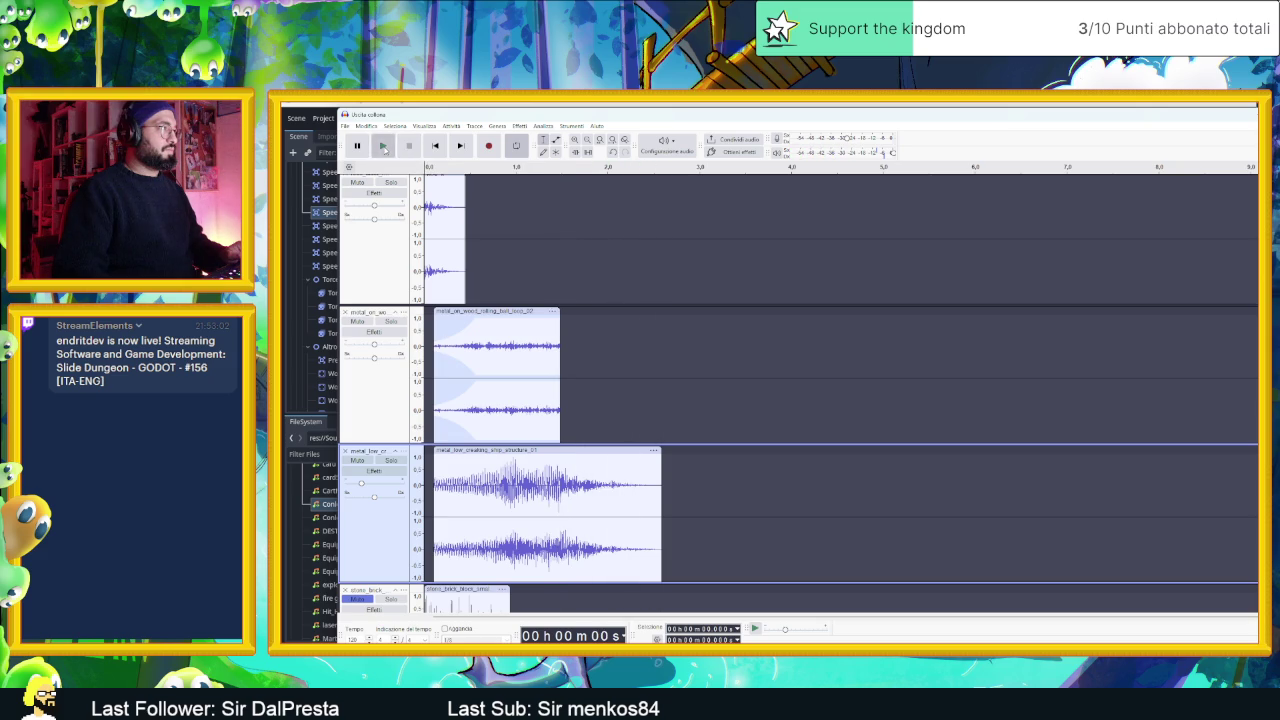
{"action": "left_click", "coordinate": [384, 148]}
{"action": "left_click", "coordinate": [381, 147]}
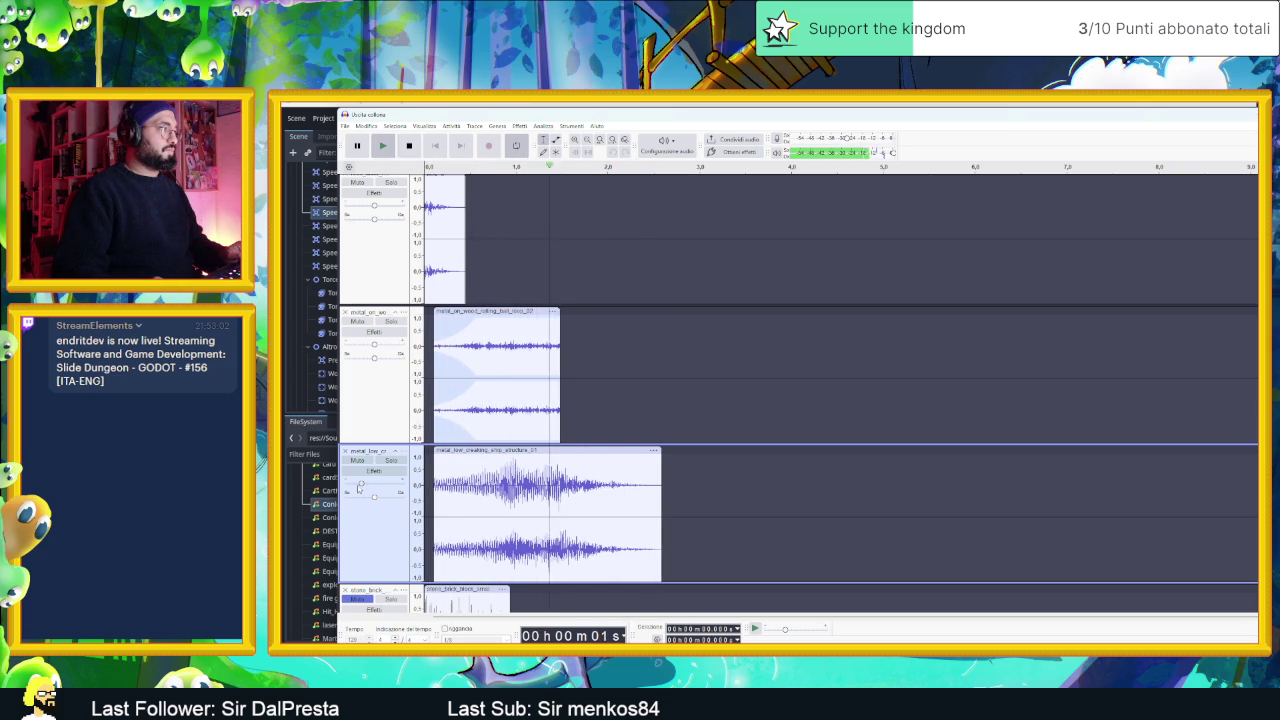
{"action": "left_click_drag", "start_coordinate": [361, 484], "coordinate": [359, 484]}
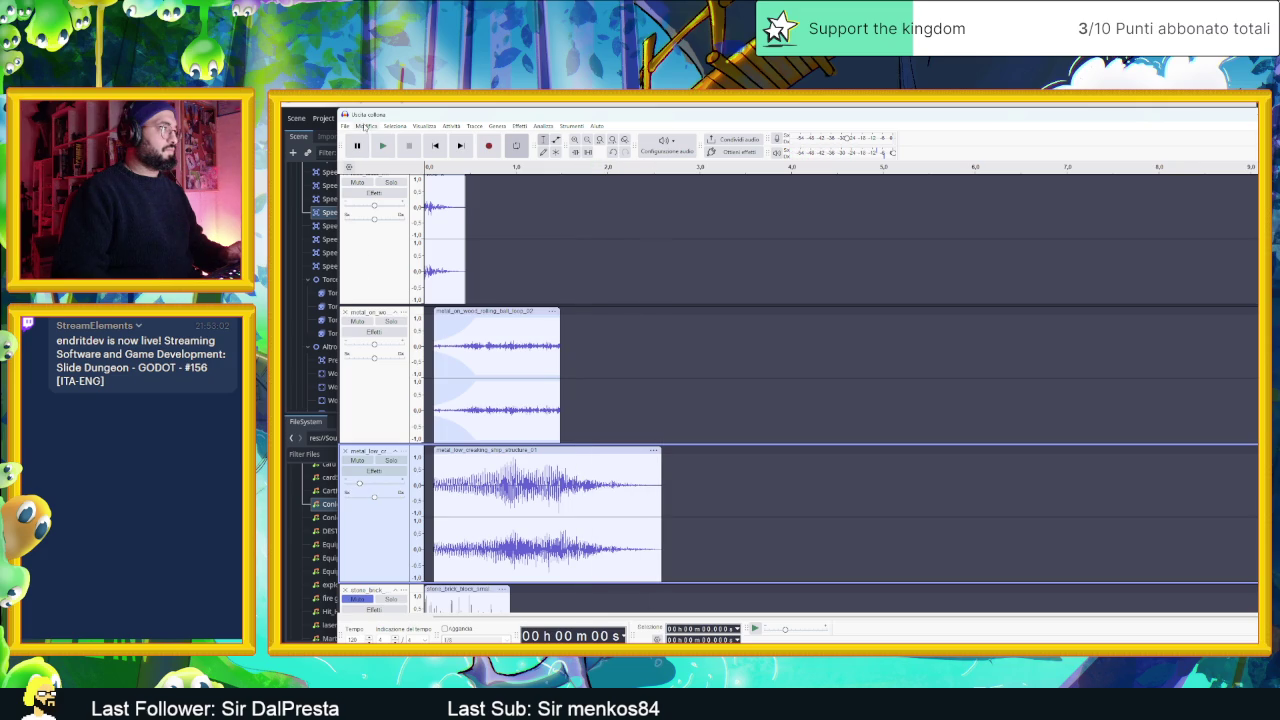
{"action": "left_click", "coordinate": [384, 146]}
{"action": "left_click", "coordinate": [387, 146]}
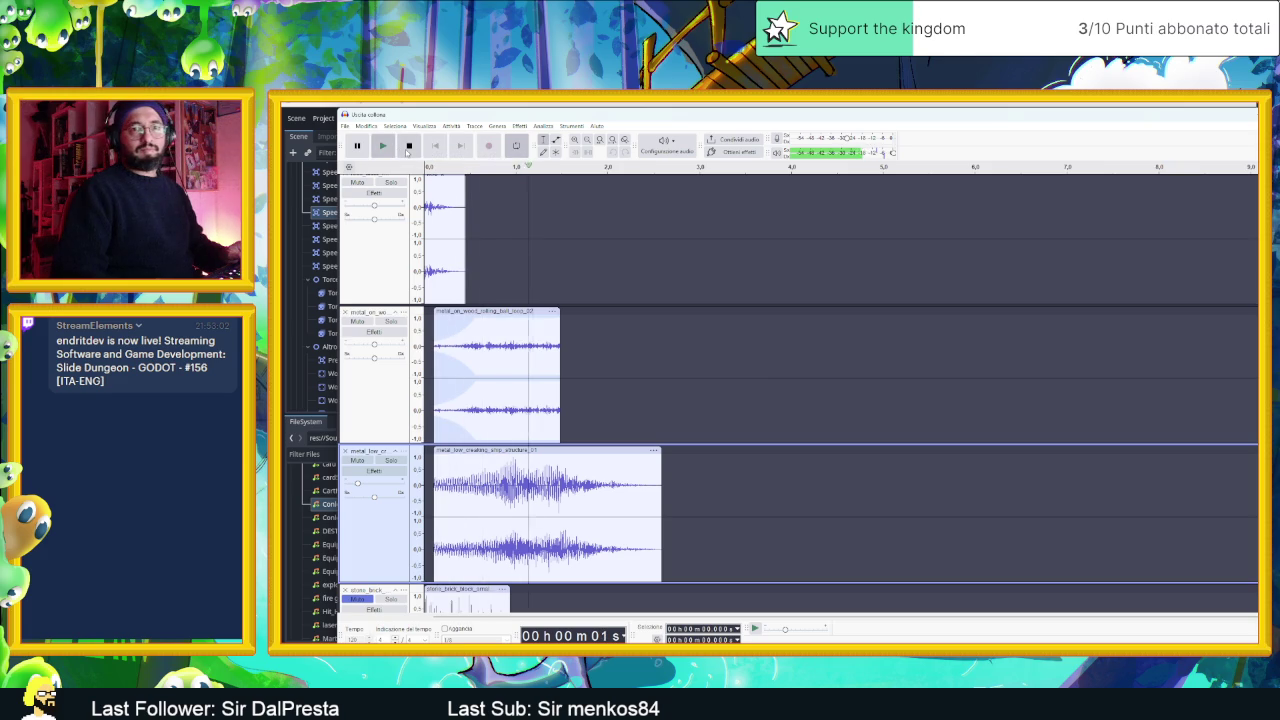
{"action": "left_click", "coordinate": [409, 147]}
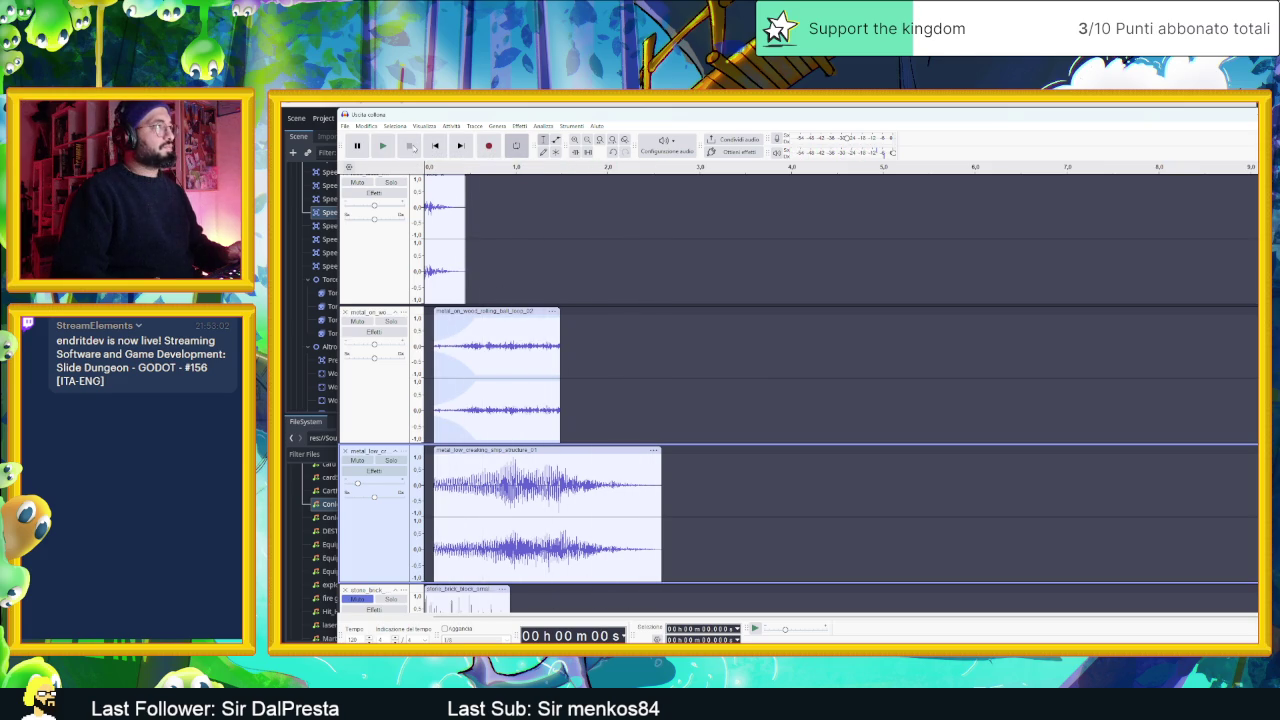
{"action": "left_click", "coordinate": [382, 146]}
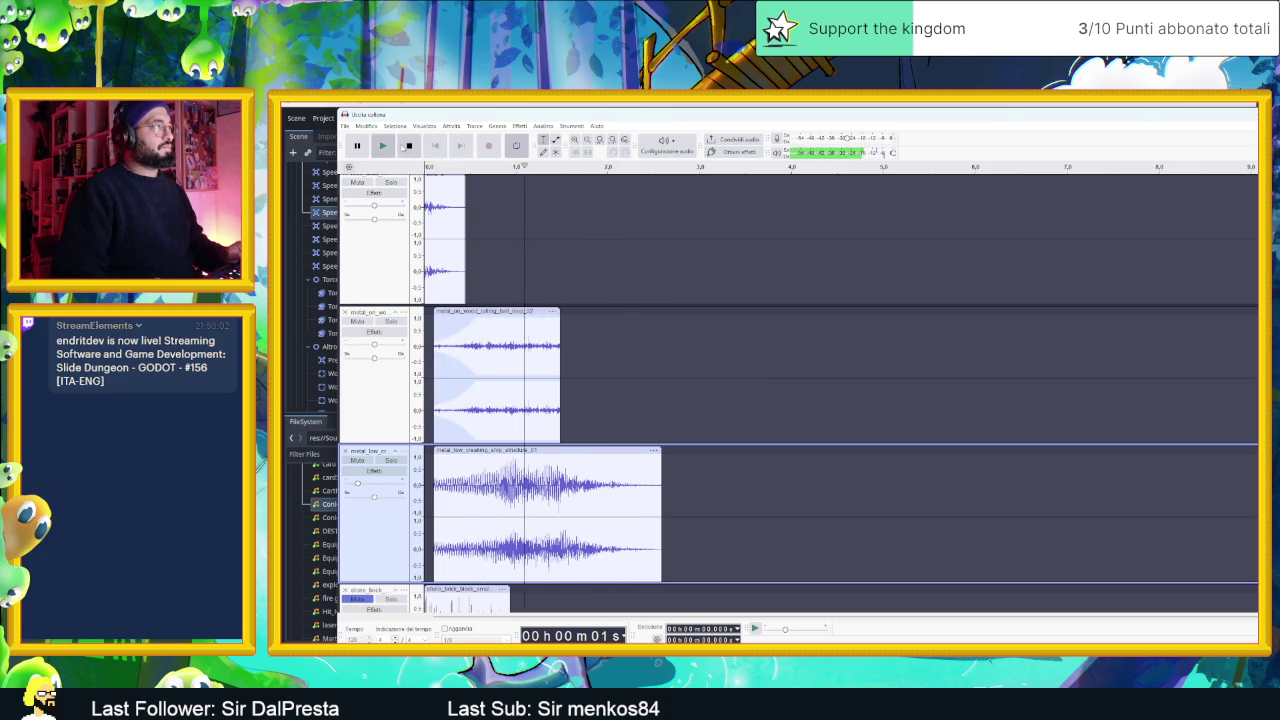
{"action": "left_click", "coordinate": [409, 147]}
{"action": "right_click", "coordinate": [564, 451]}
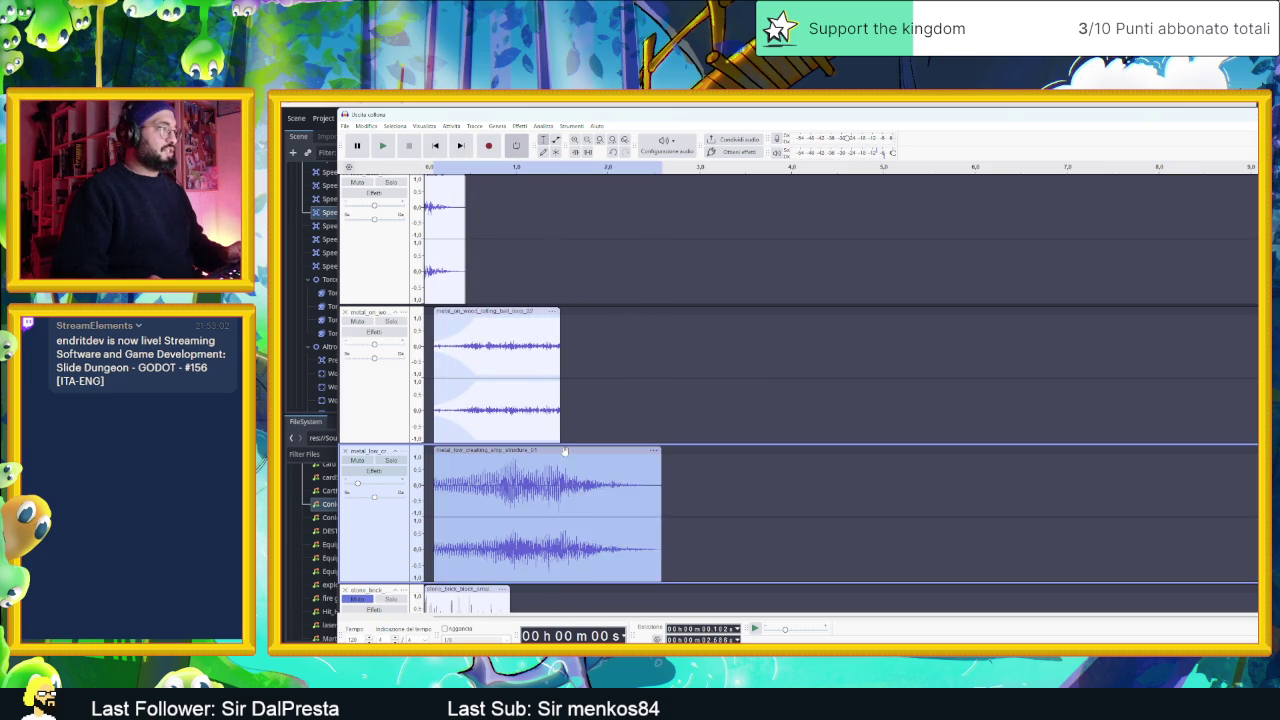
- Apply Change Tempo to the metal_low_creaking clip after previewing, then undo it
{"action": "left_click", "coordinate": [518, 126]}
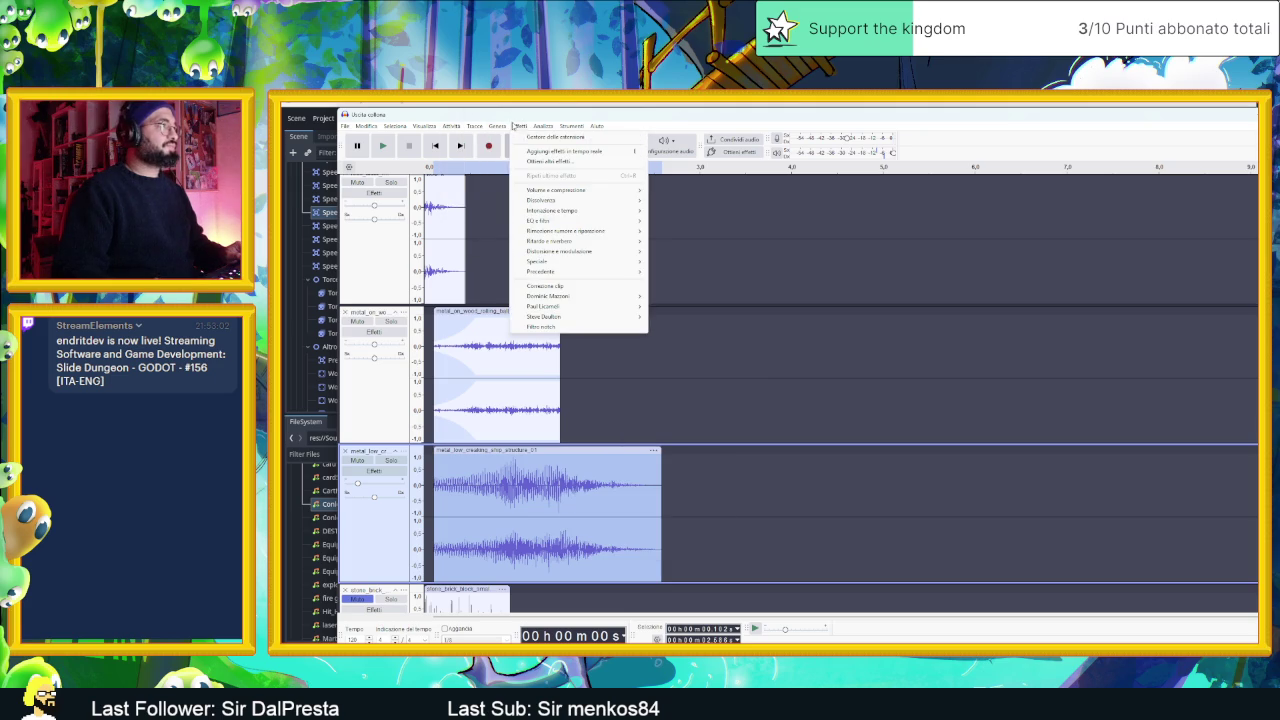
{"action": "mouse_move", "coordinate": [575, 192]}
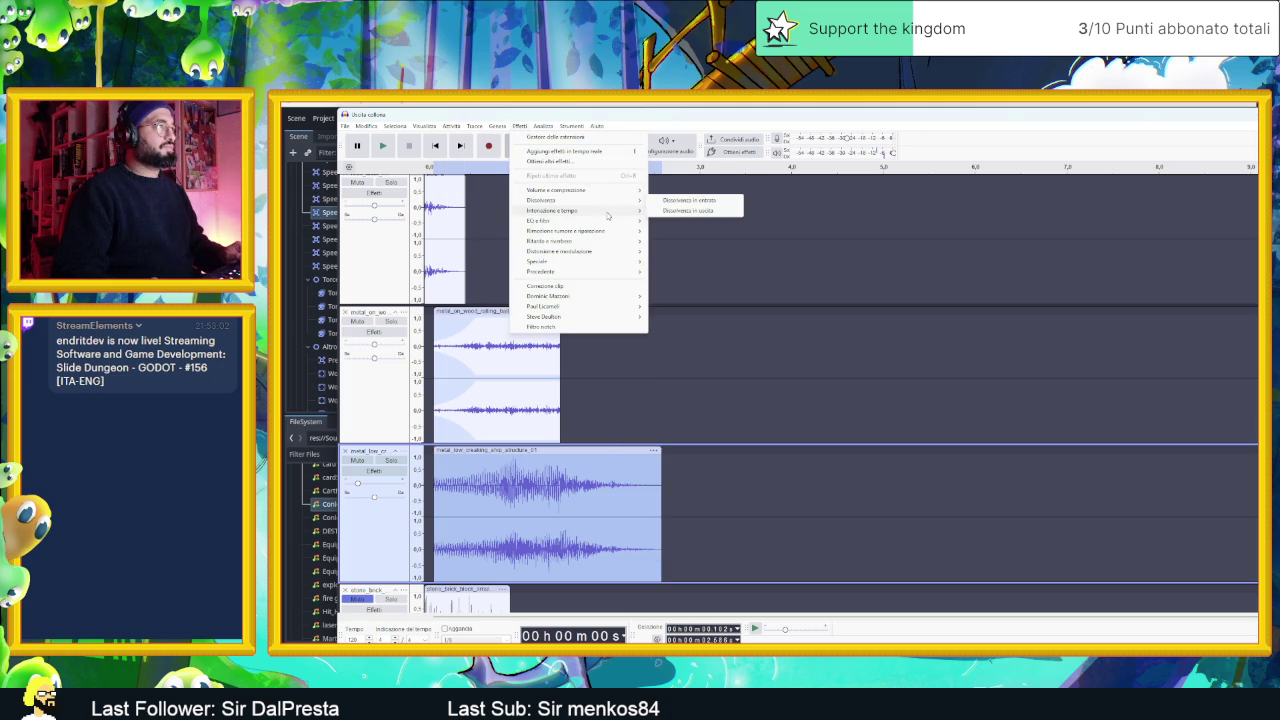
{"action": "mouse_move", "coordinate": [642, 214]}
{"action": "left_click", "coordinate": [684, 231]}
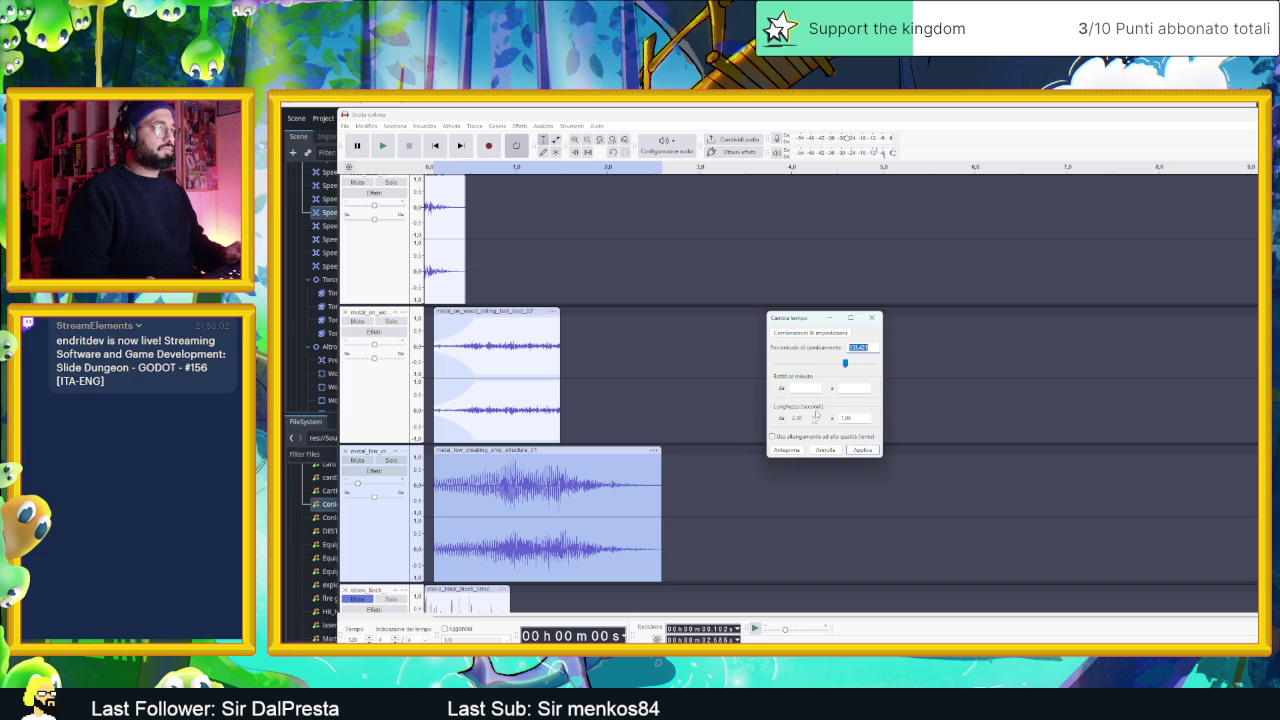
{"action": "left_click", "coordinate": [790, 451]}
{"action": "left_click", "coordinate": [858, 450]}
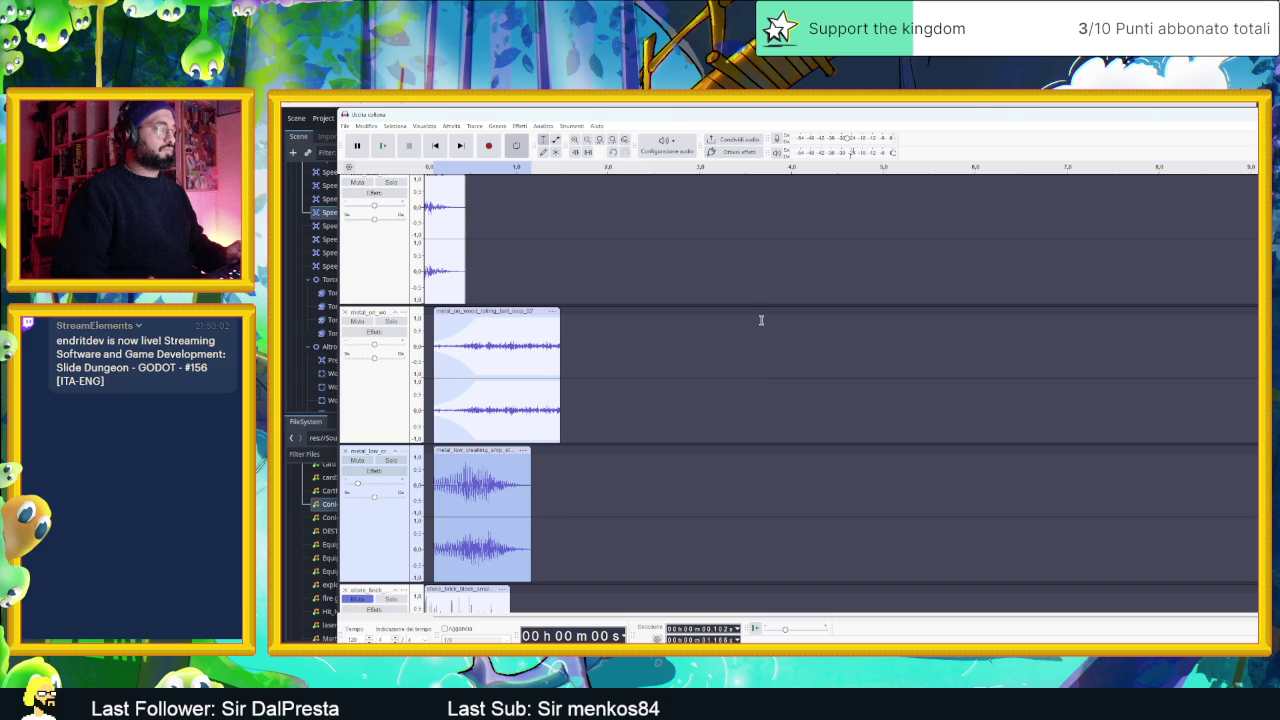
{"action": "key", "text": "ctrl+z"}
- Reapply Change Tempo with a faster setting so the clip ends near 1.4 seconds, and play
{"action": "left_click", "coordinate": [542, 126]}
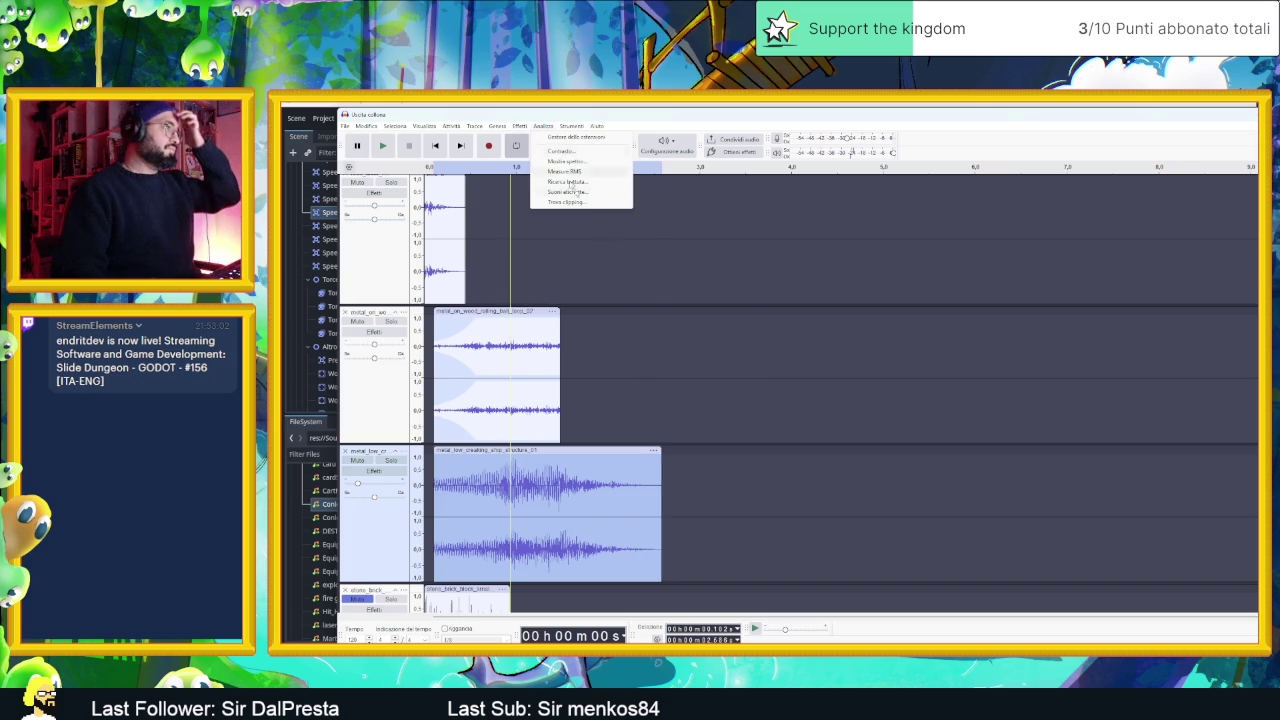
{"action": "mouse_move", "coordinate": [520, 126]}
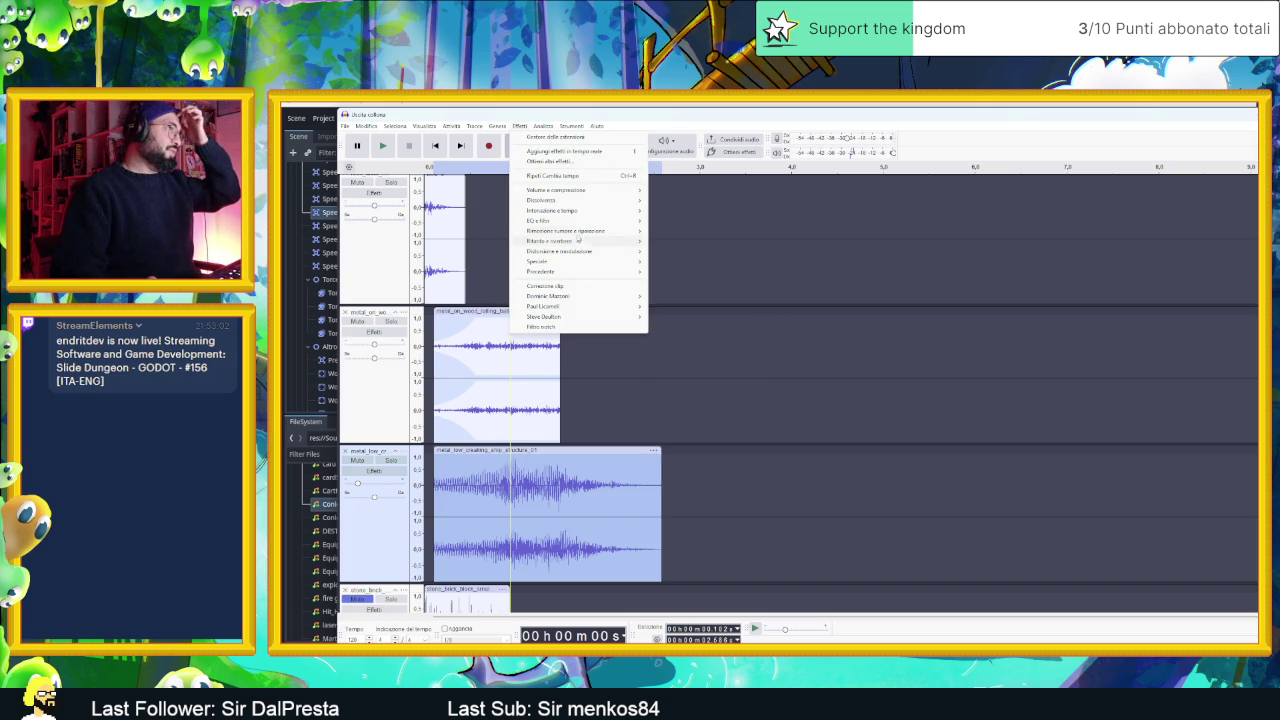
{"action": "mouse_move", "coordinate": [575, 201]}
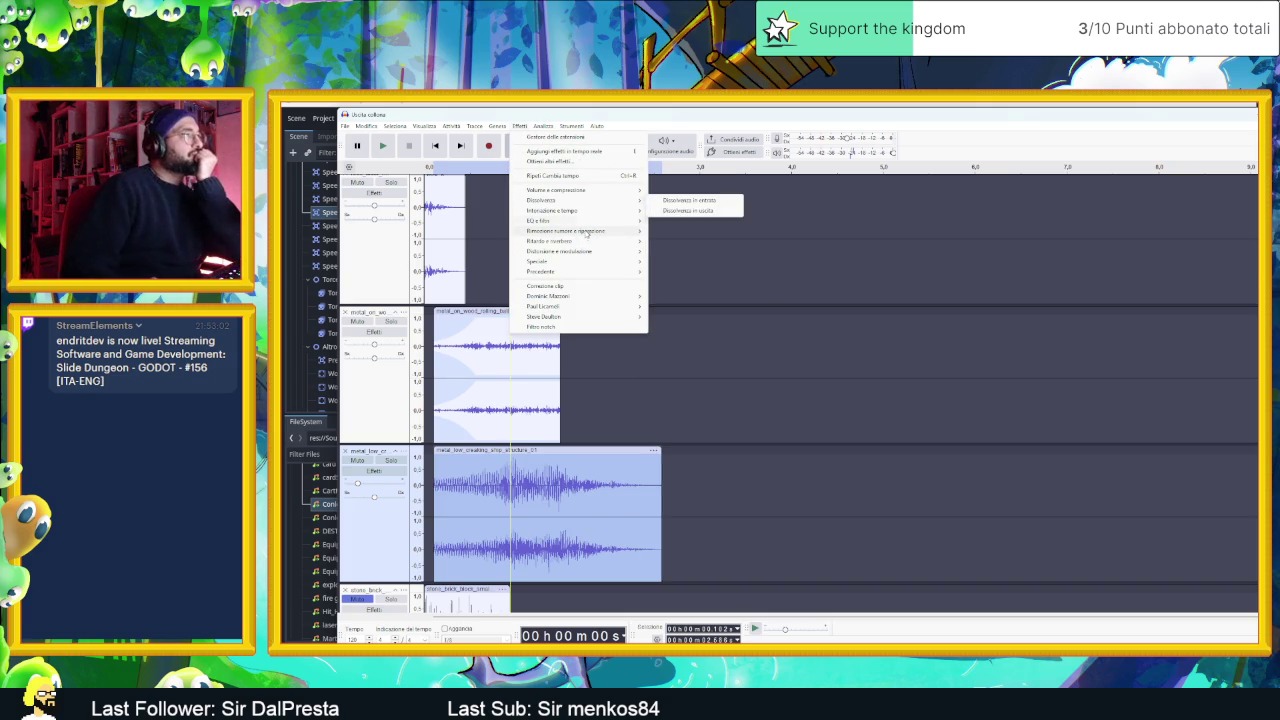
{"action": "mouse_move", "coordinate": [624, 214]}
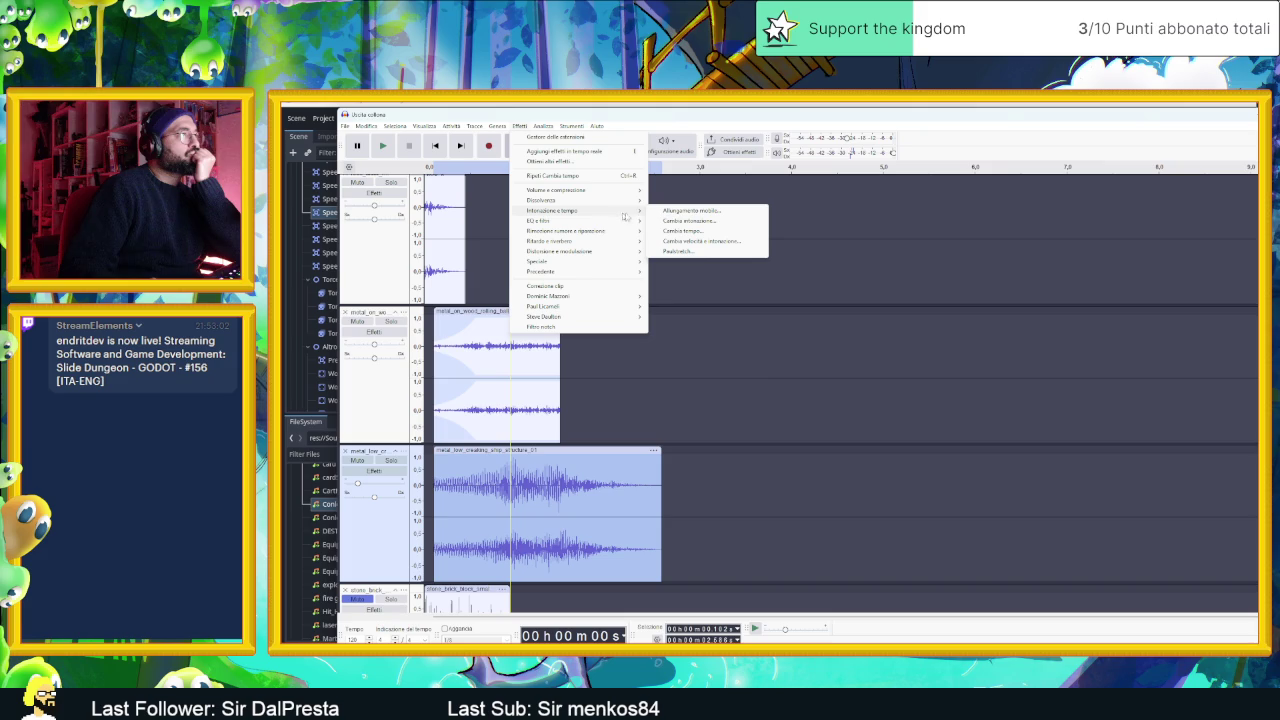
{"action": "left_click", "coordinate": [687, 231]}
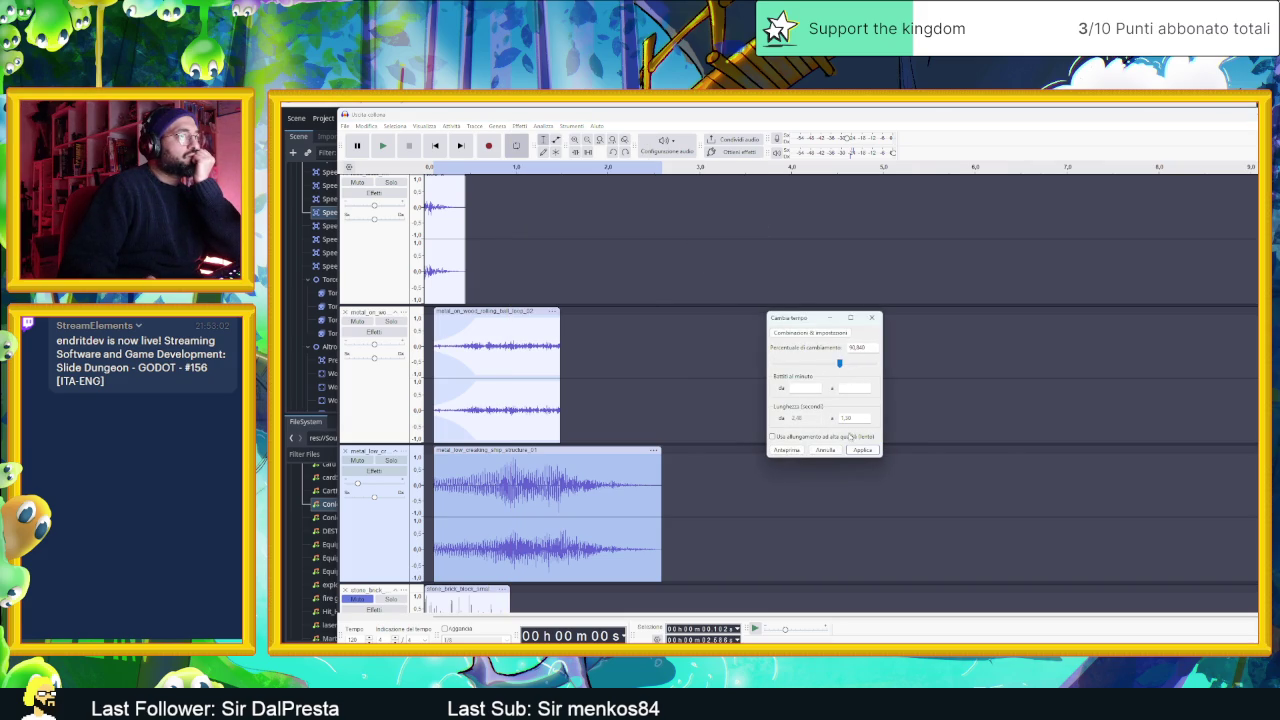
{"action": "left_click", "coordinate": [799, 451]}
{"action": "left_click", "coordinate": [862, 451]}
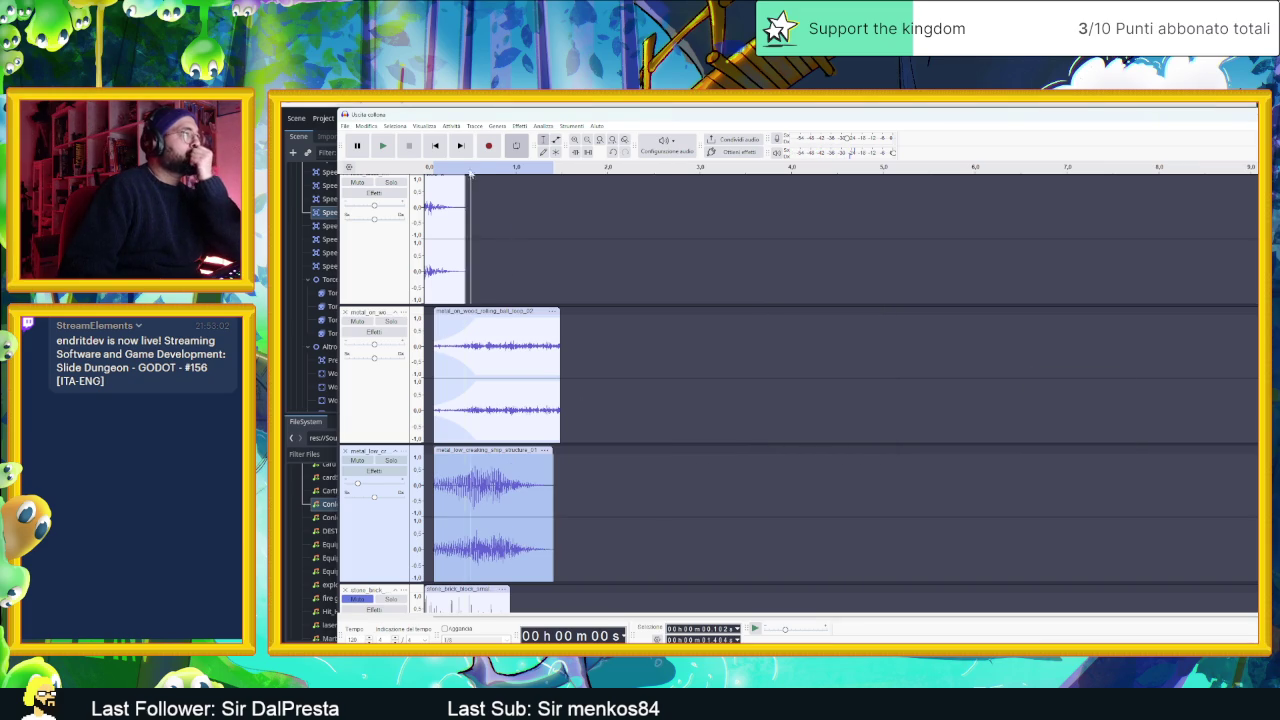
{"action": "left_click", "coordinate": [382, 146]}
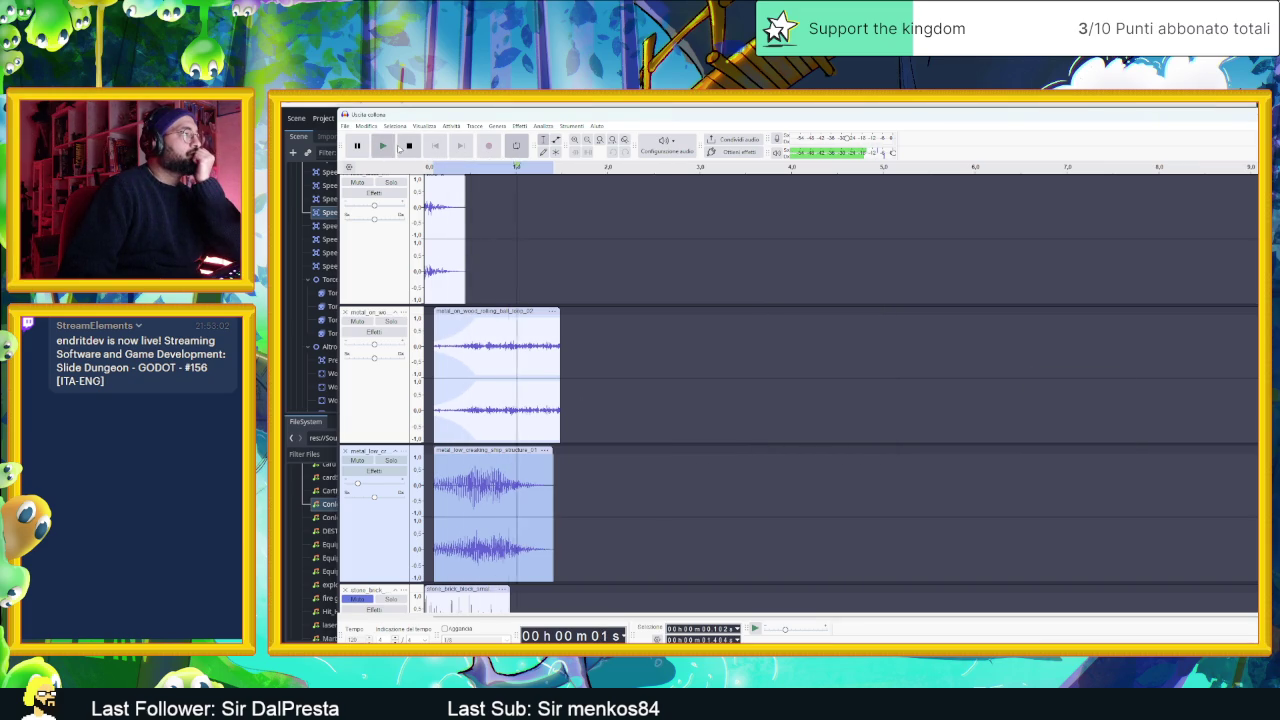
- Shift the metal creaking clip and the rock_door clip later and play to check timing
{"action": "left_click_drag", "start_coordinate": [511, 451], "coordinate": [520, 451]}
{"action": "left_click", "coordinate": [386, 148]}
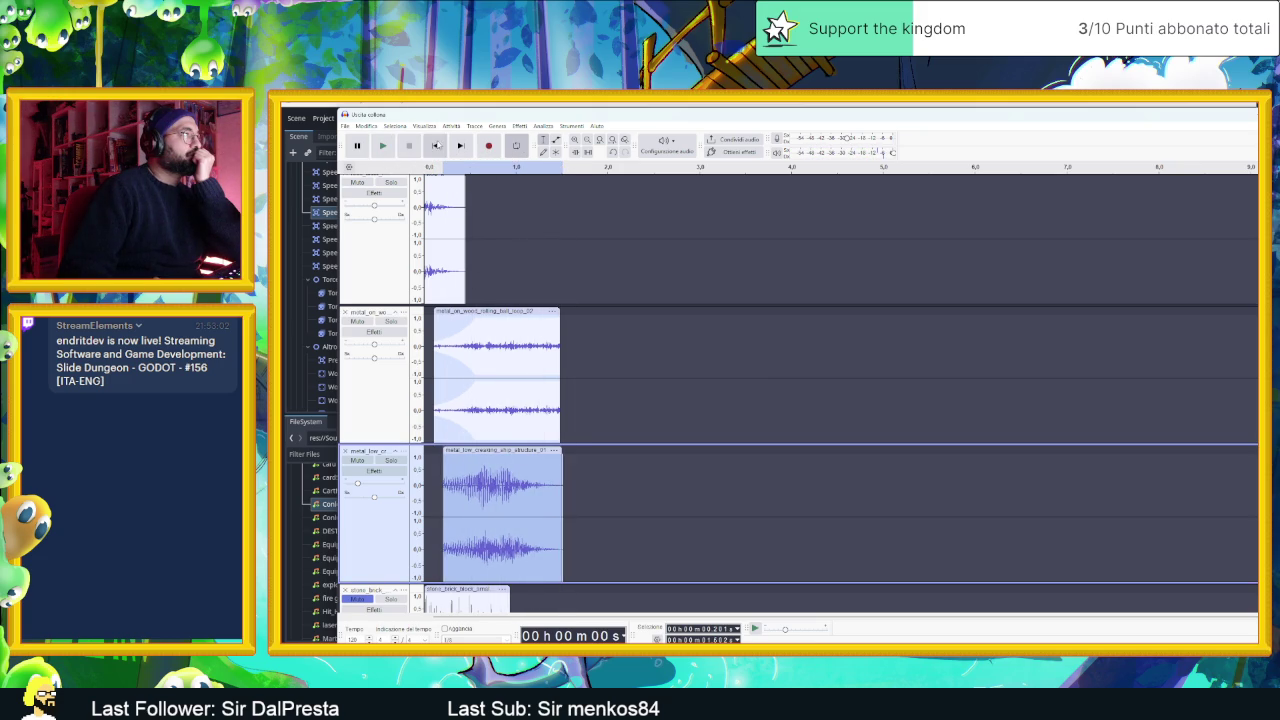
{"action": "left_click", "coordinate": [383, 146]}
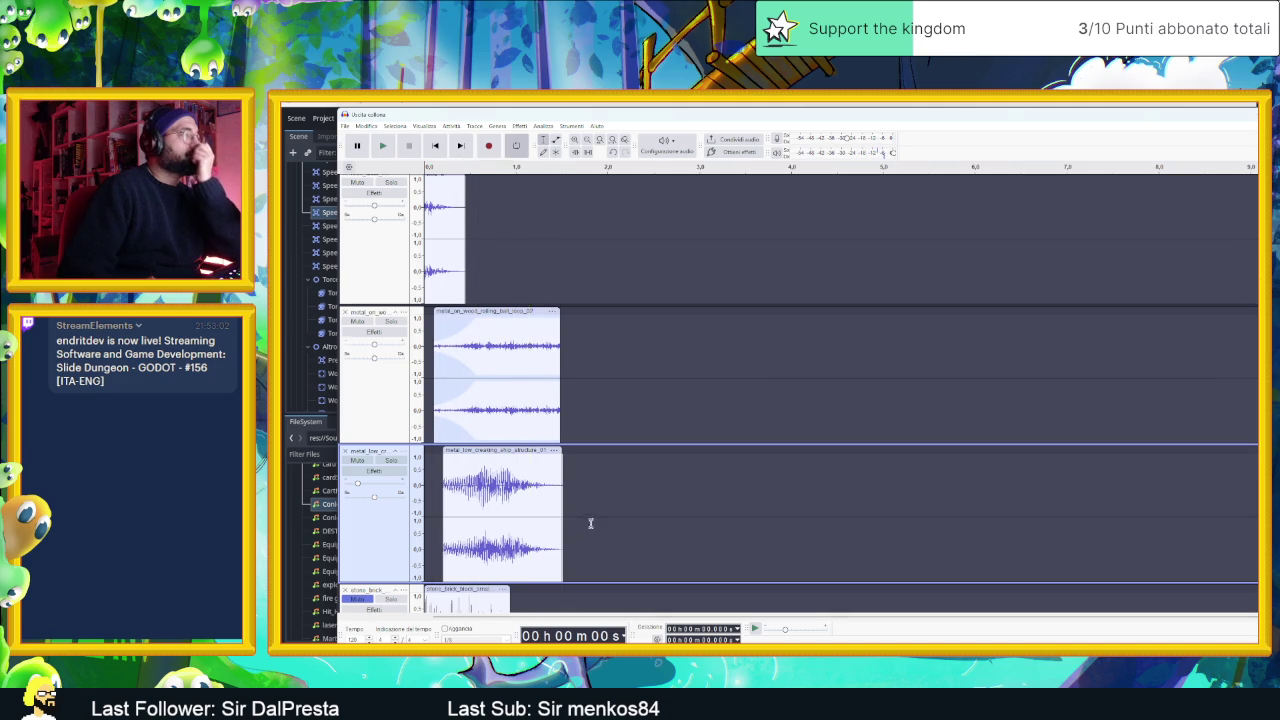
{"action": "scroll", "coordinate": [588, 523], "scroll_direction": "down", "scroll_amount": 2}
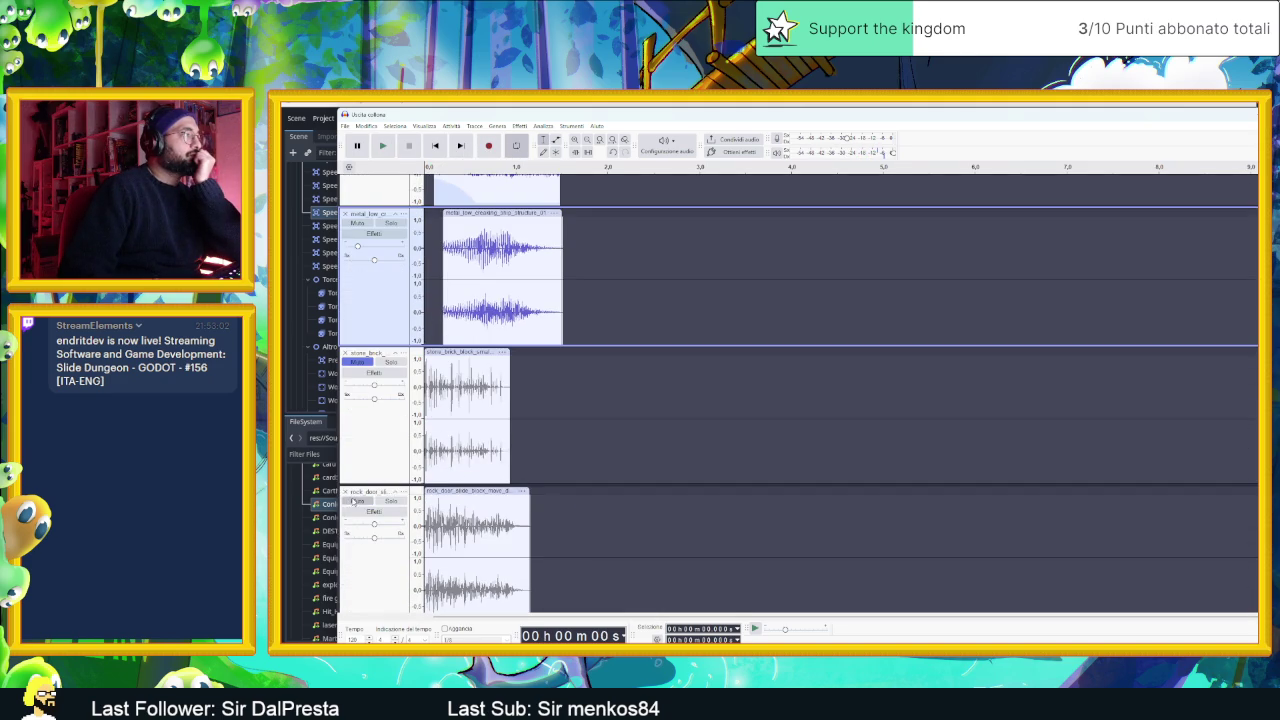
{"action": "left_click", "coordinate": [441, 489]}
{"action": "left_click_drag", "start_coordinate": [457, 478], "coordinate": [490, 478]}
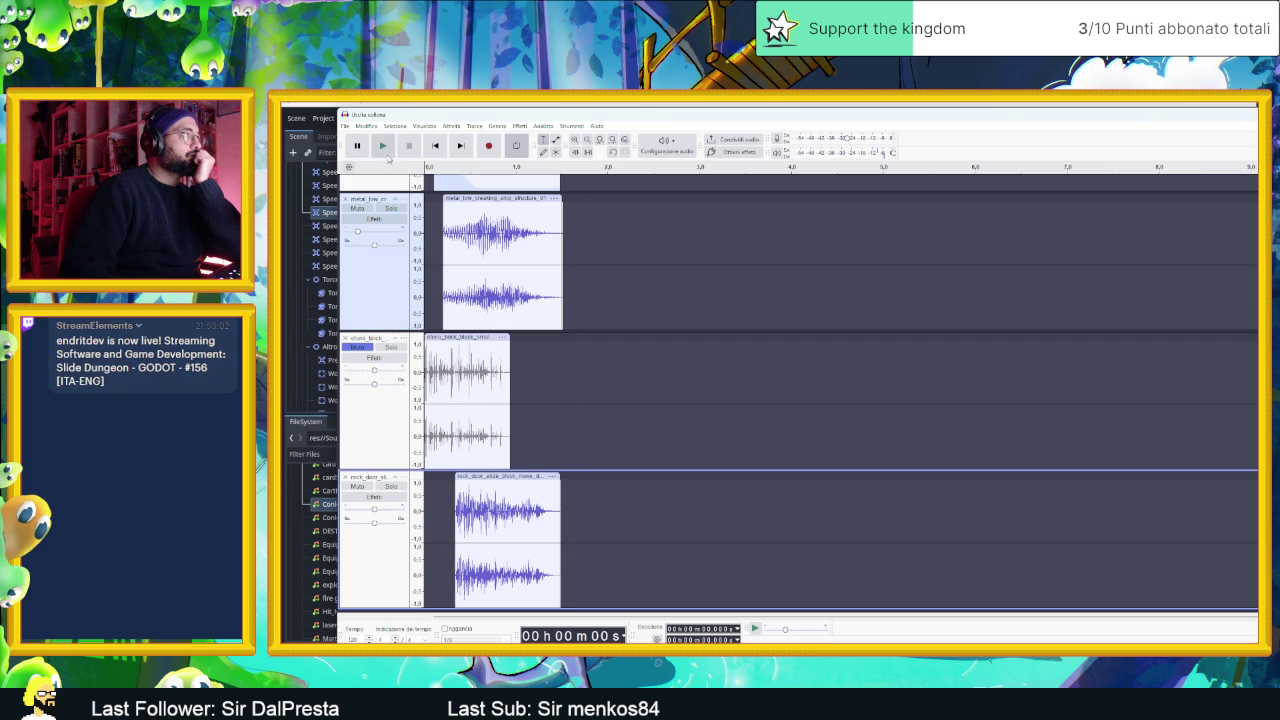
{"action": "left_click", "coordinate": [381, 146]}
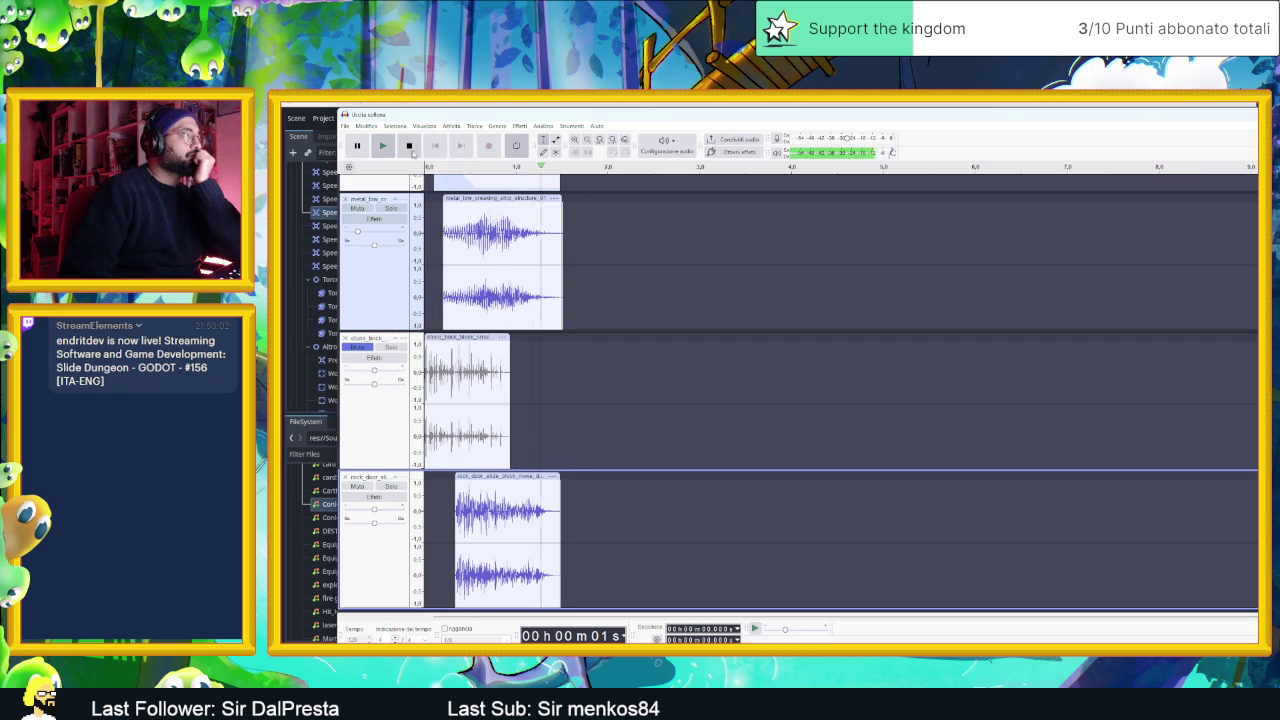
{"action": "scroll", "coordinate": [606, 346], "scroll_direction": "up", "scroll_amount": 2}
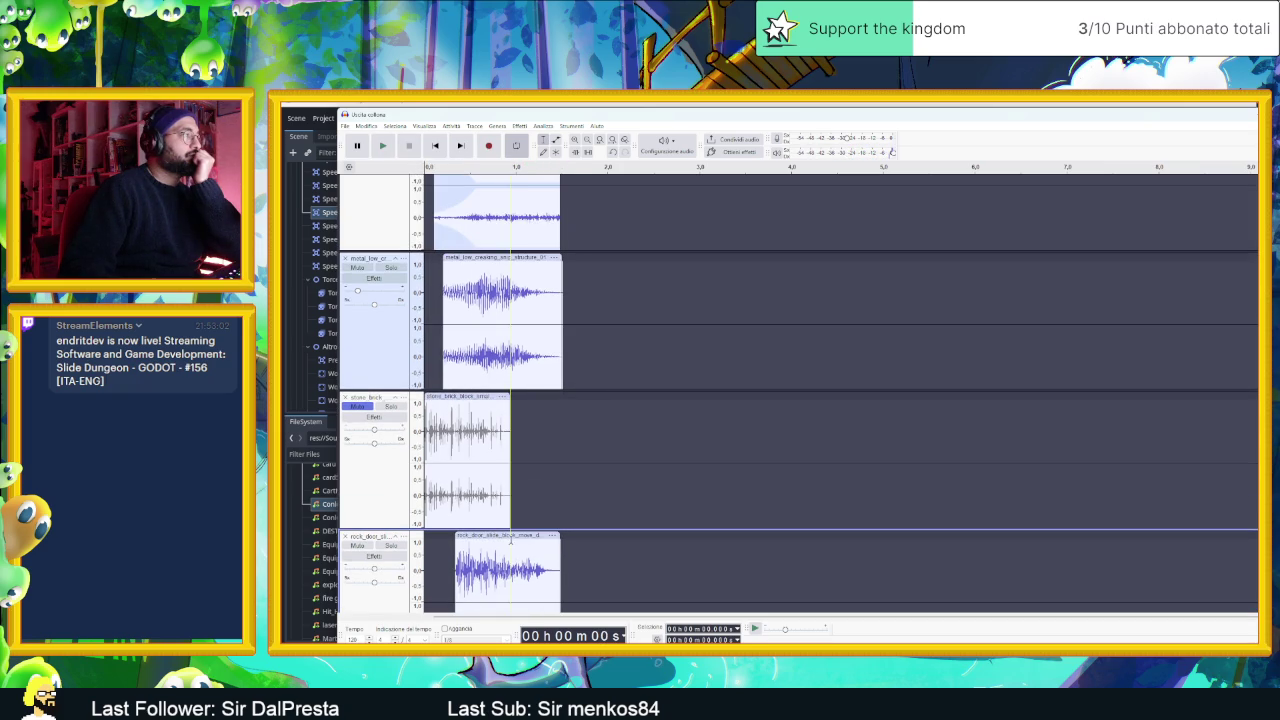
- Nudge the rock_door clip slightly earlier and replay the combined sounds repeatedly
{"action": "left_click_drag", "start_coordinate": [510, 535], "coordinate": [497, 536]}
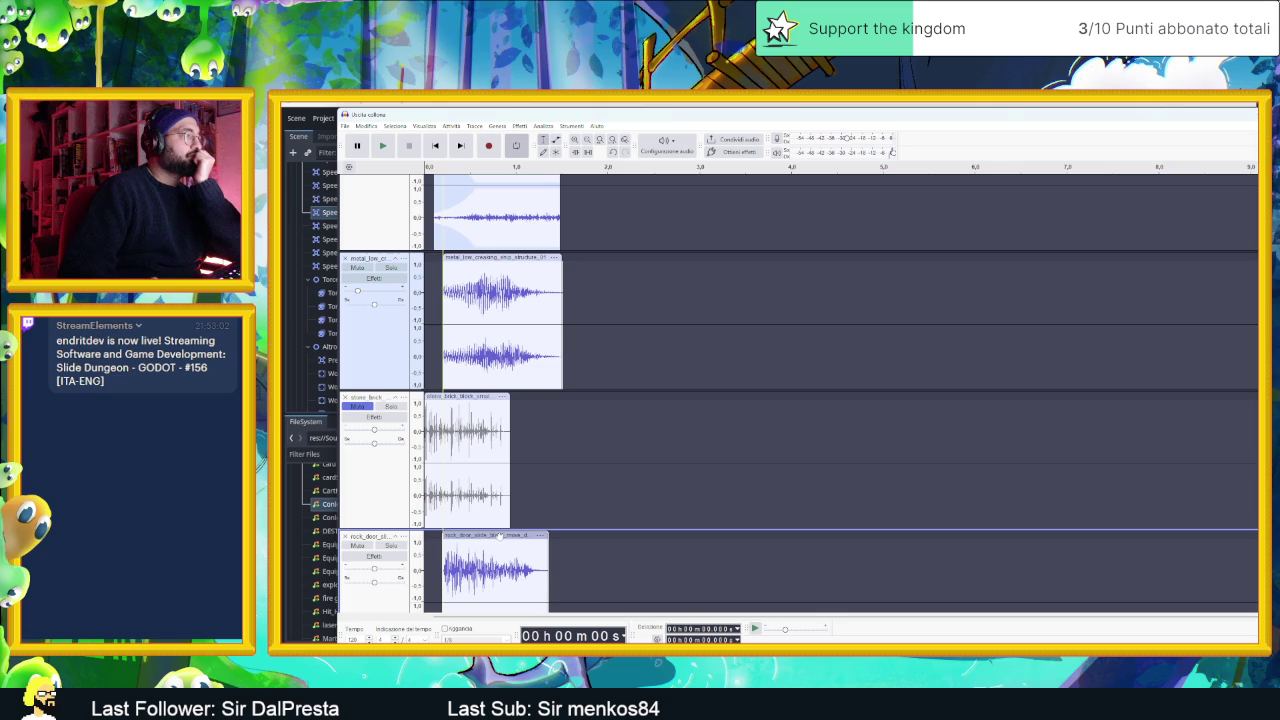
{"action": "scroll", "coordinate": [499, 535], "scroll_direction": "down", "scroll_amount": 2}
{"action": "left_click", "coordinate": [382, 147]}
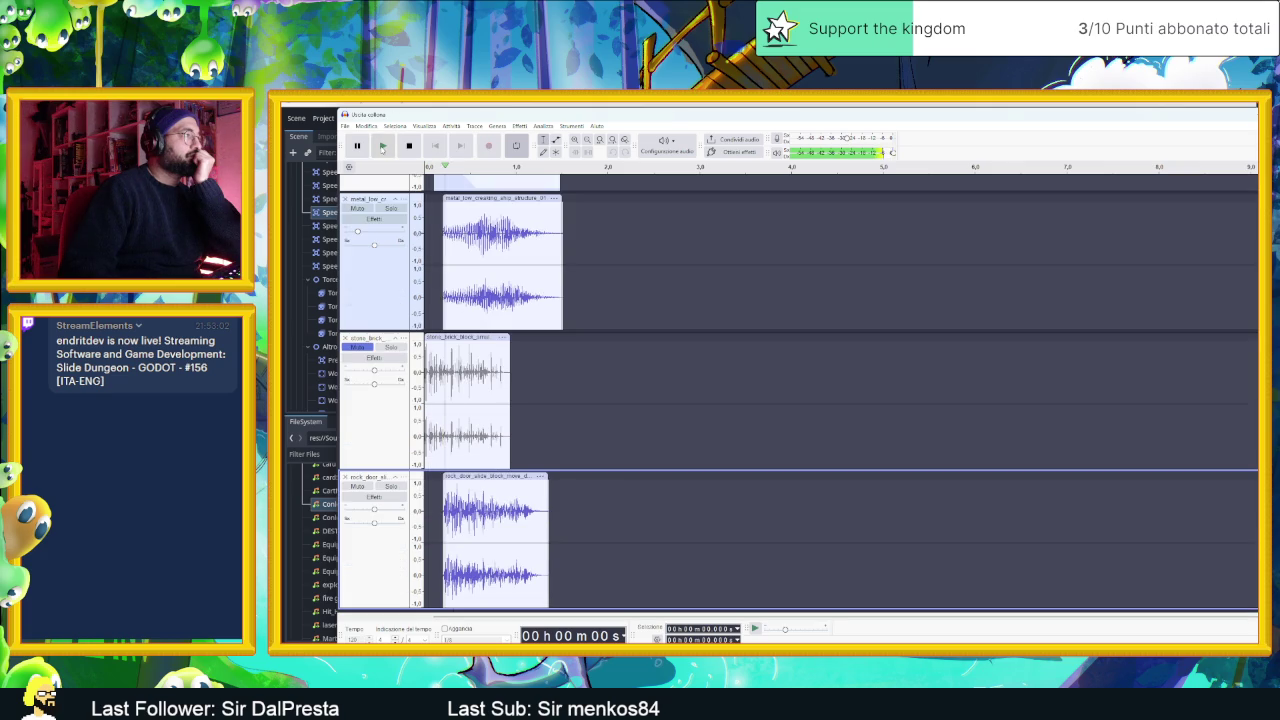
{"action": "left_click", "coordinate": [391, 148]}
{"action": "left_click", "coordinate": [391, 148]}
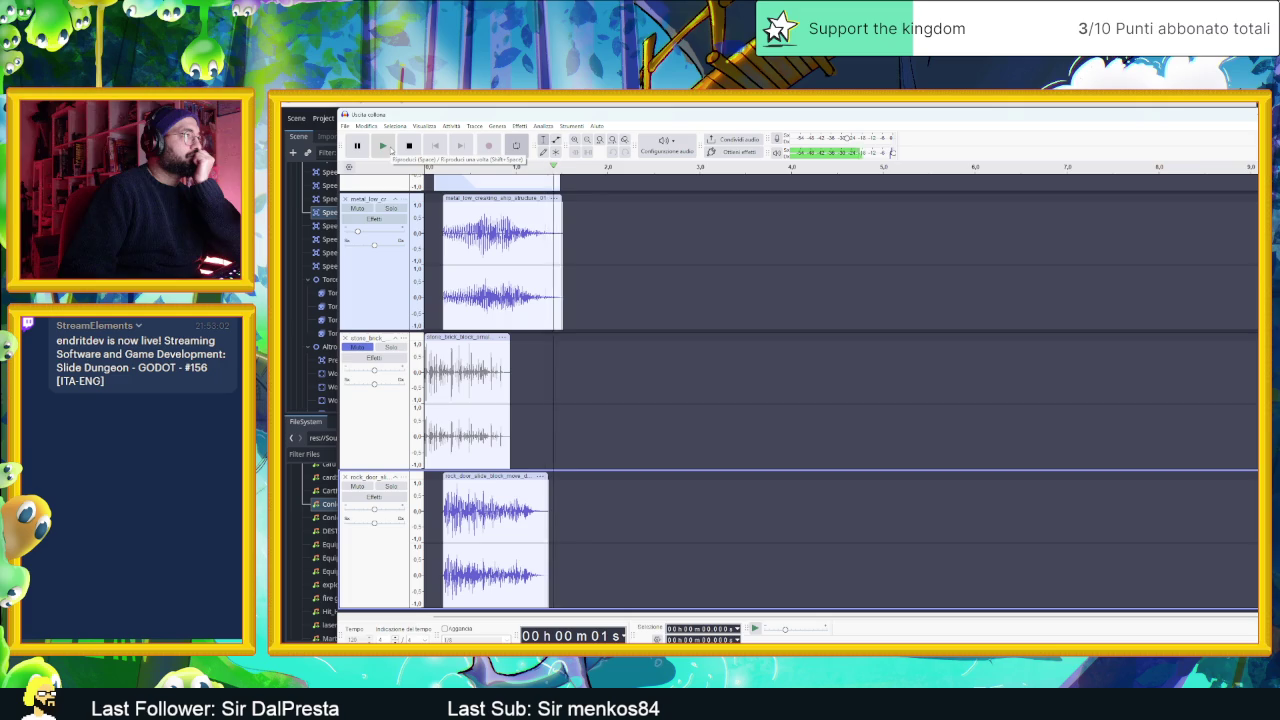
{"action": "left_click", "coordinate": [391, 148]}
{"action": "left_click", "coordinate": [391, 148]}
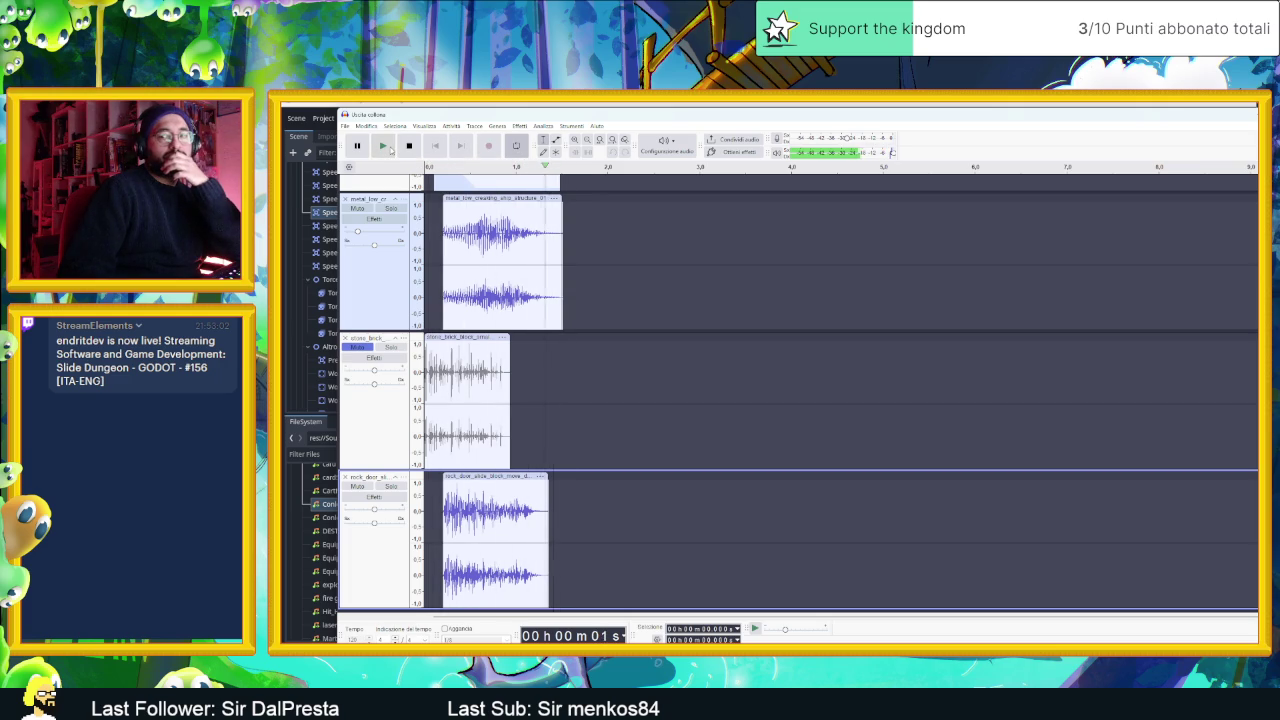
{"action": "left_click", "coordinate": [391, 148]}
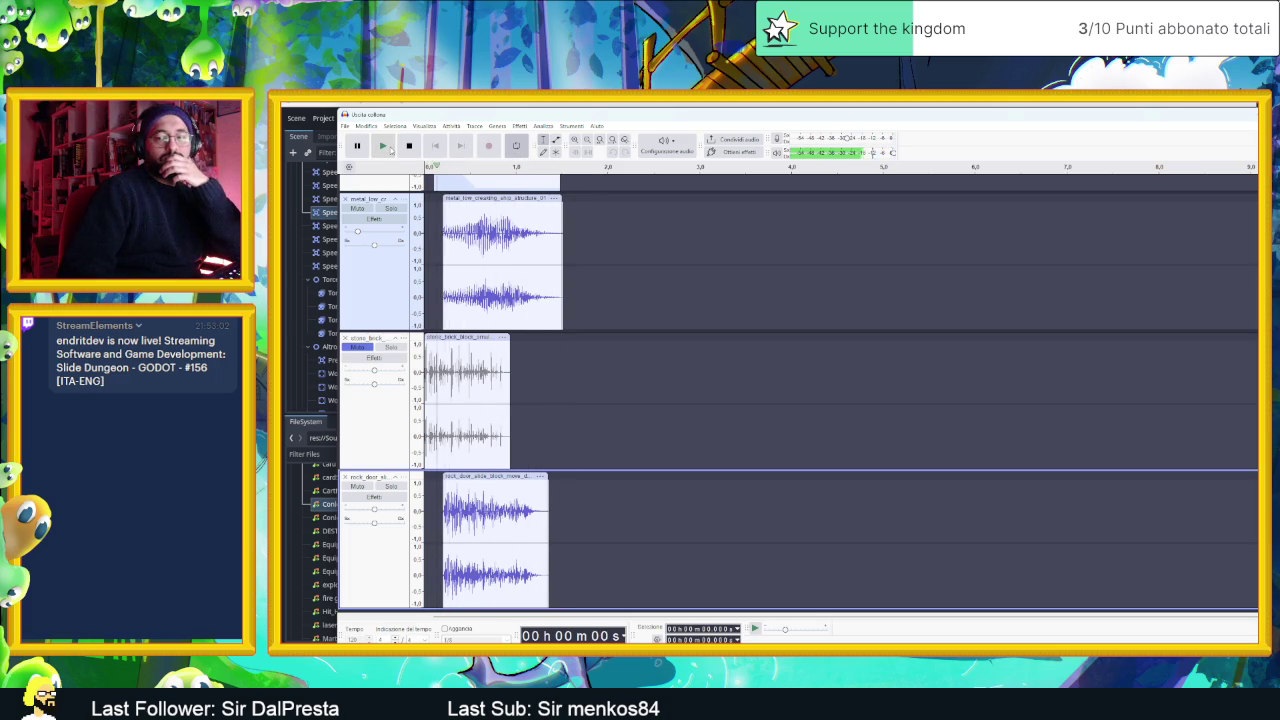
{"action": "left_click", "coordinate": [391, 148]}
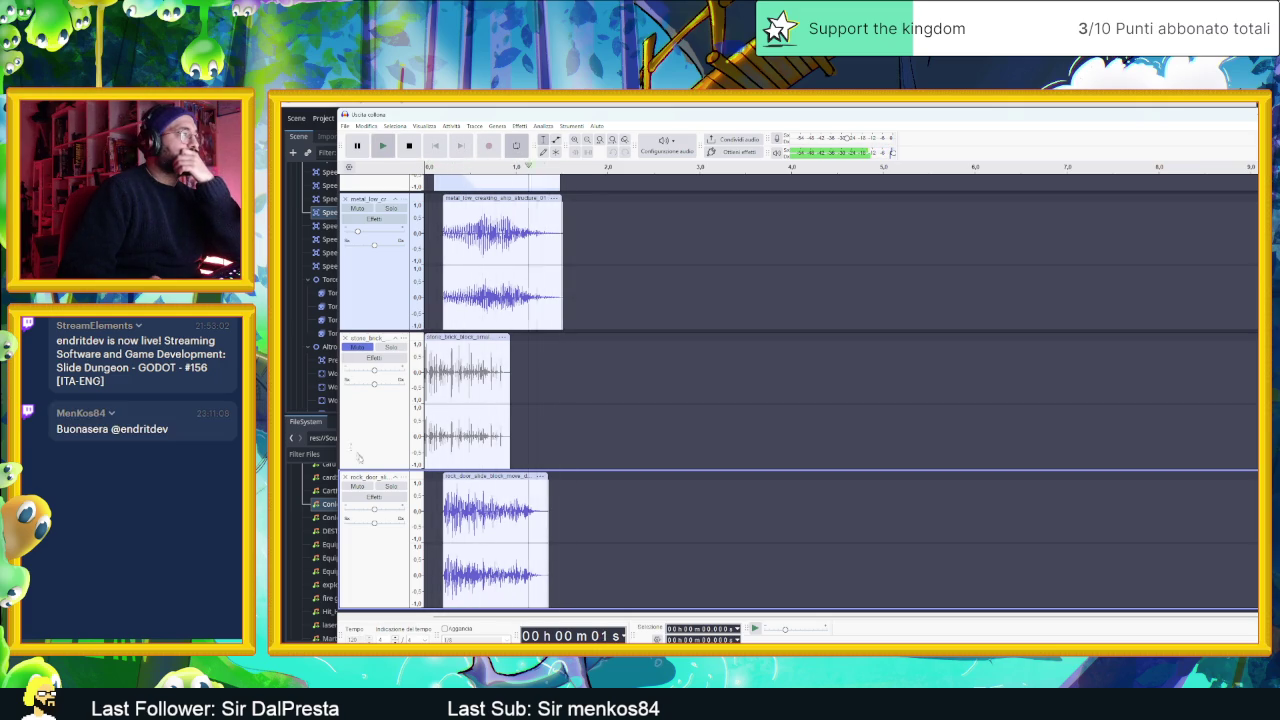
- Mute rock_door, unmute stone_brick, and move stone_brick later to end with the first clip
{"action": "left_click", "coordinate": [356, 486]}
{"action": "left_click", "coordinate": [358, 347]}
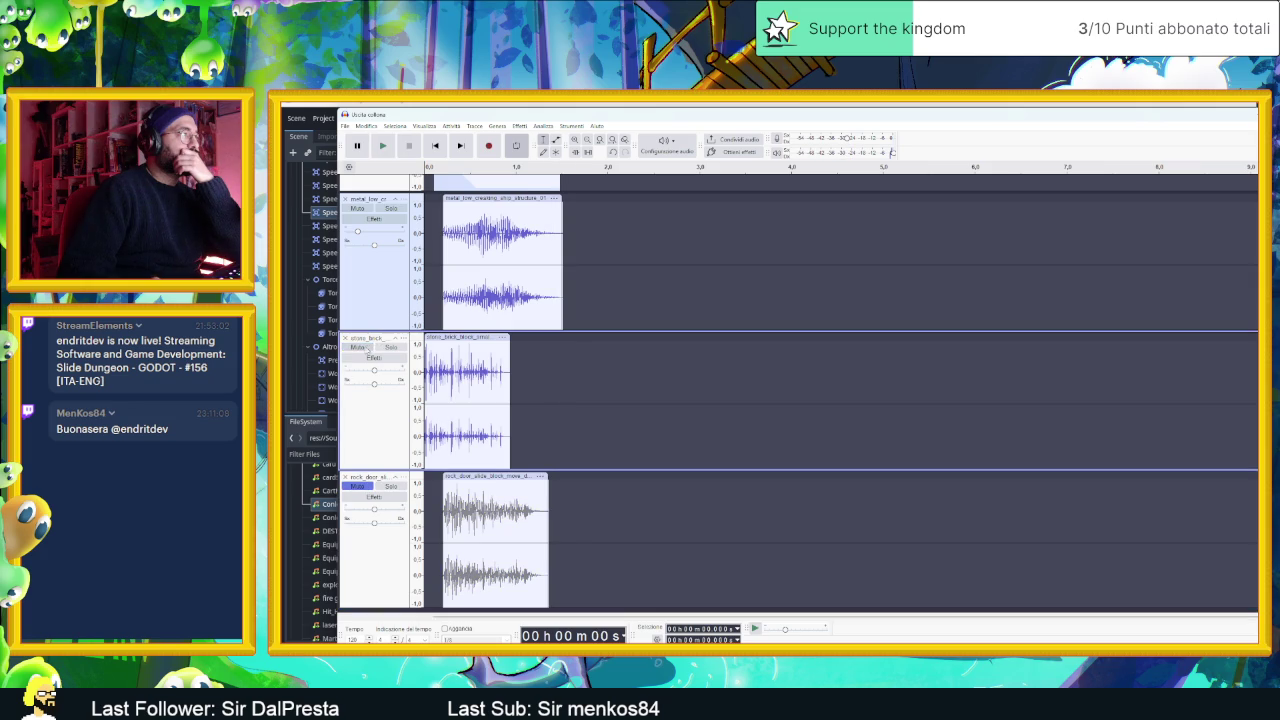
{"action": "left_click", "coordinate": [383, 147]}
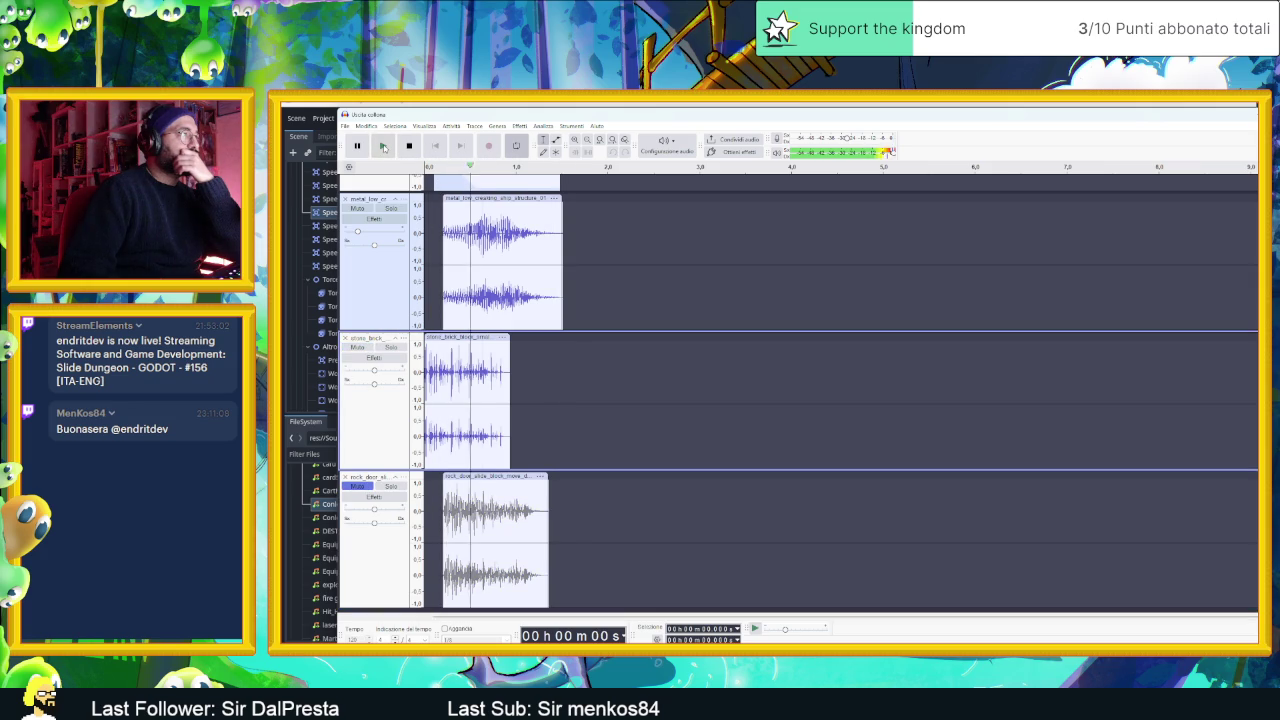
{"action": "mouse_move", "coordinate": [478, 338]}
{"action": "left_mouse_down"}
{"action": "mouse_move", "coordinate": [548, 340]}
{"action": "mouse_move", "coordinate": [529, 344]}
{"action": "left_mouse_up"}
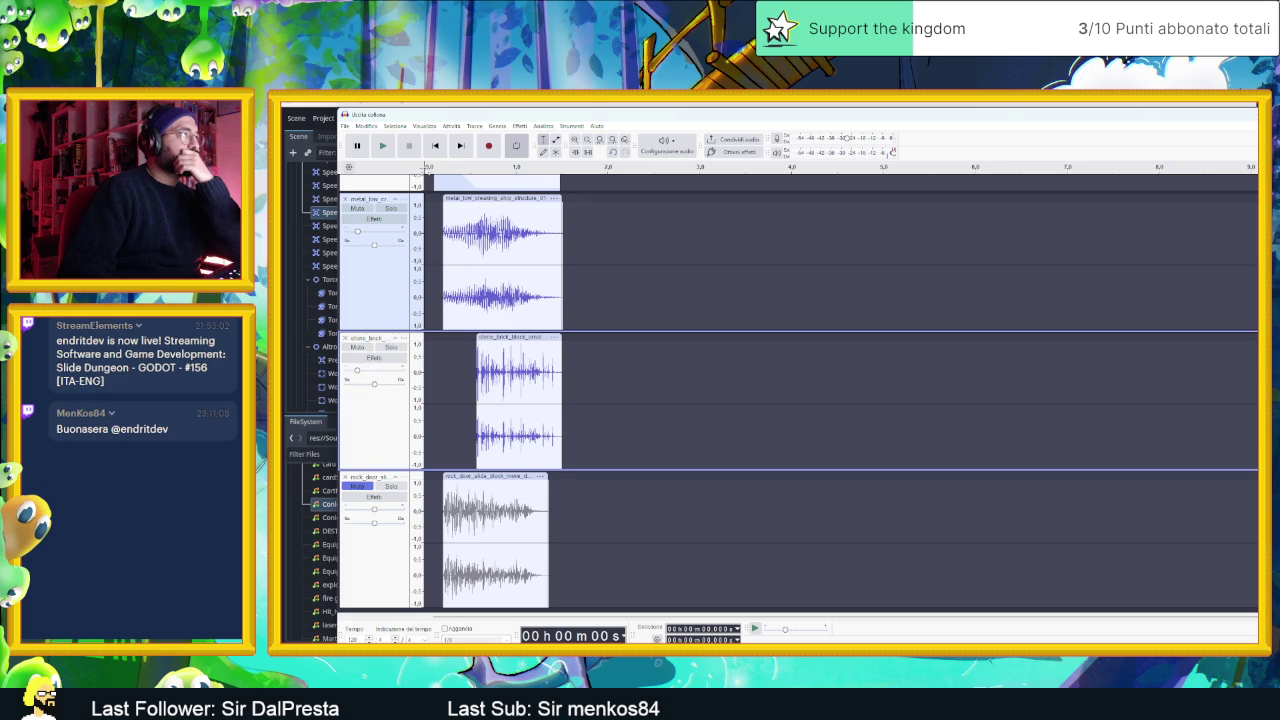
{"action": "left_click", "coordinate": [382, 147]}
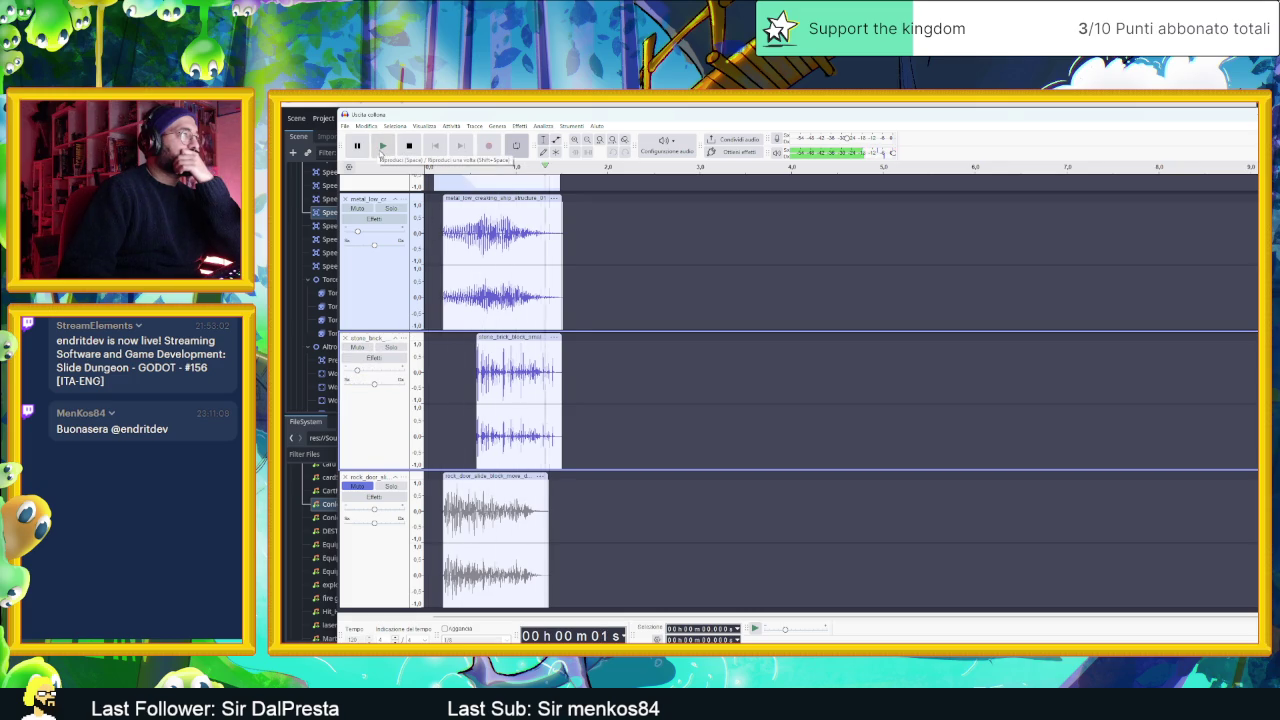
{"action": "left_click_drag", "start_coordinate": [530, 342], "coordinate": [536, 342]}
{"action": "left_click", "coordinate": [381, 146]}
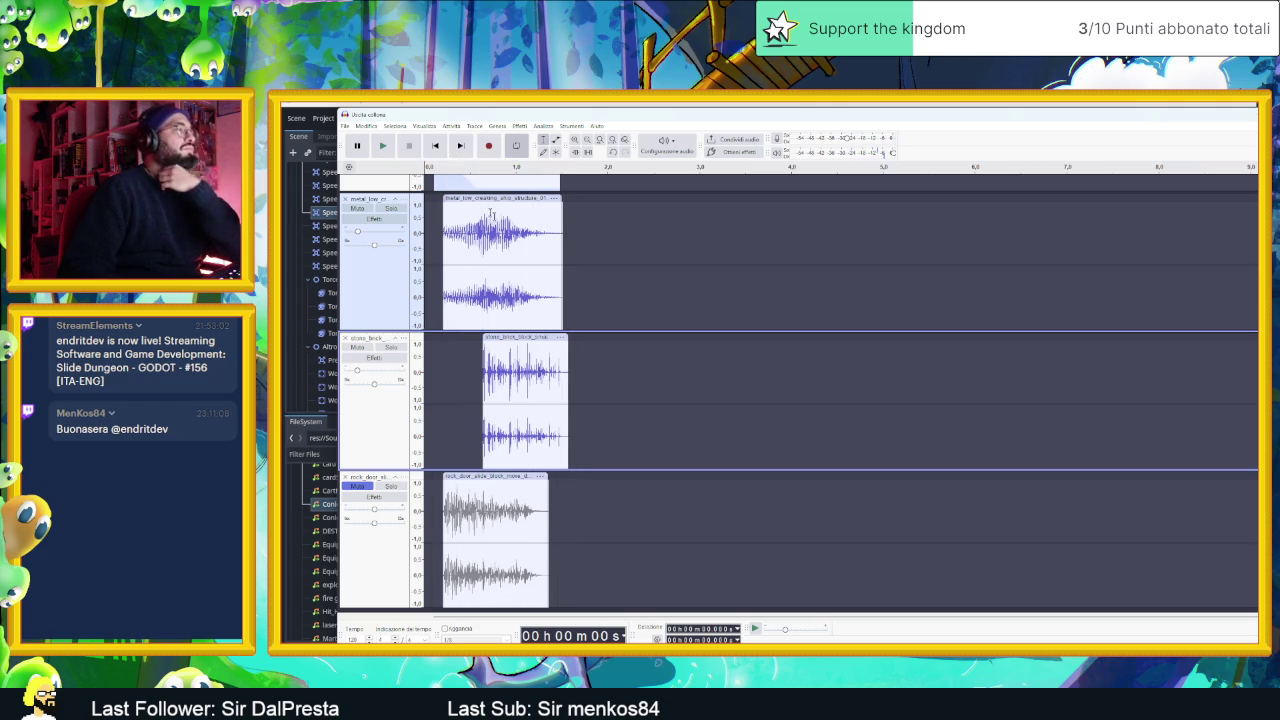
- Unmute rock_door and listen to all three layers together several times
{"action": "left_click", "coordinate": [369, 487]}
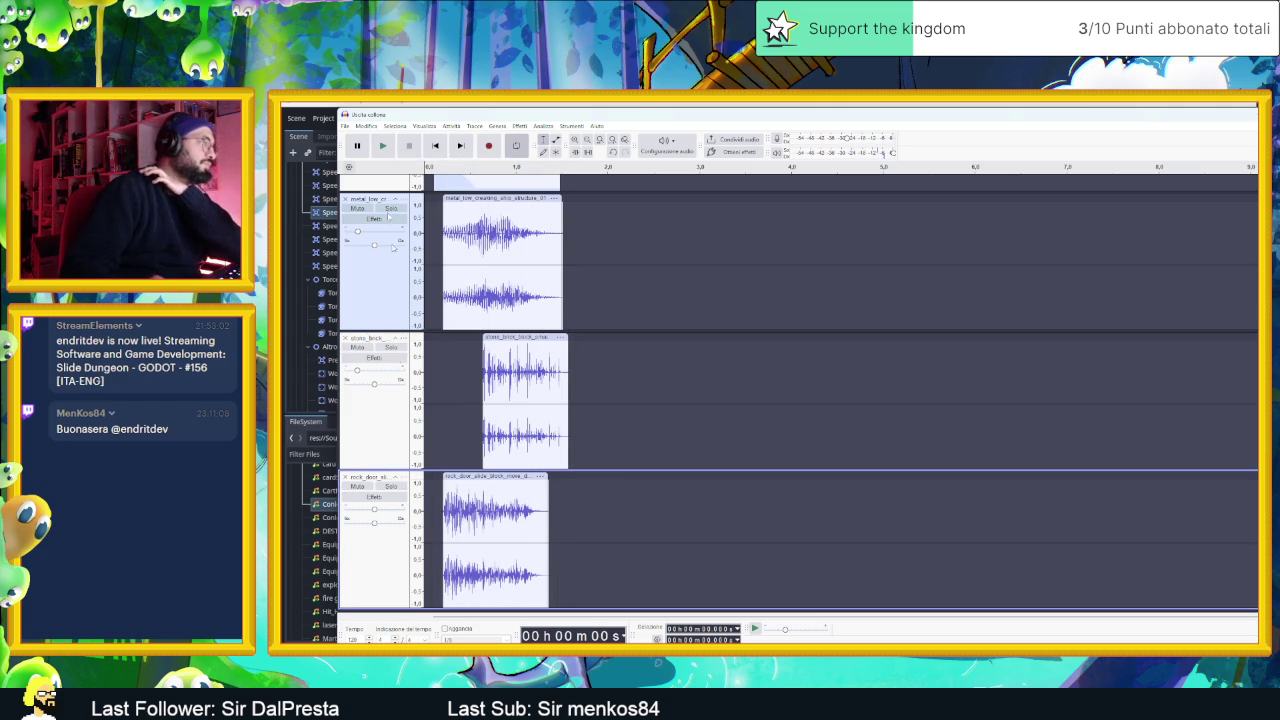
{"action": "left_click", "coordinate": [383, 147]}
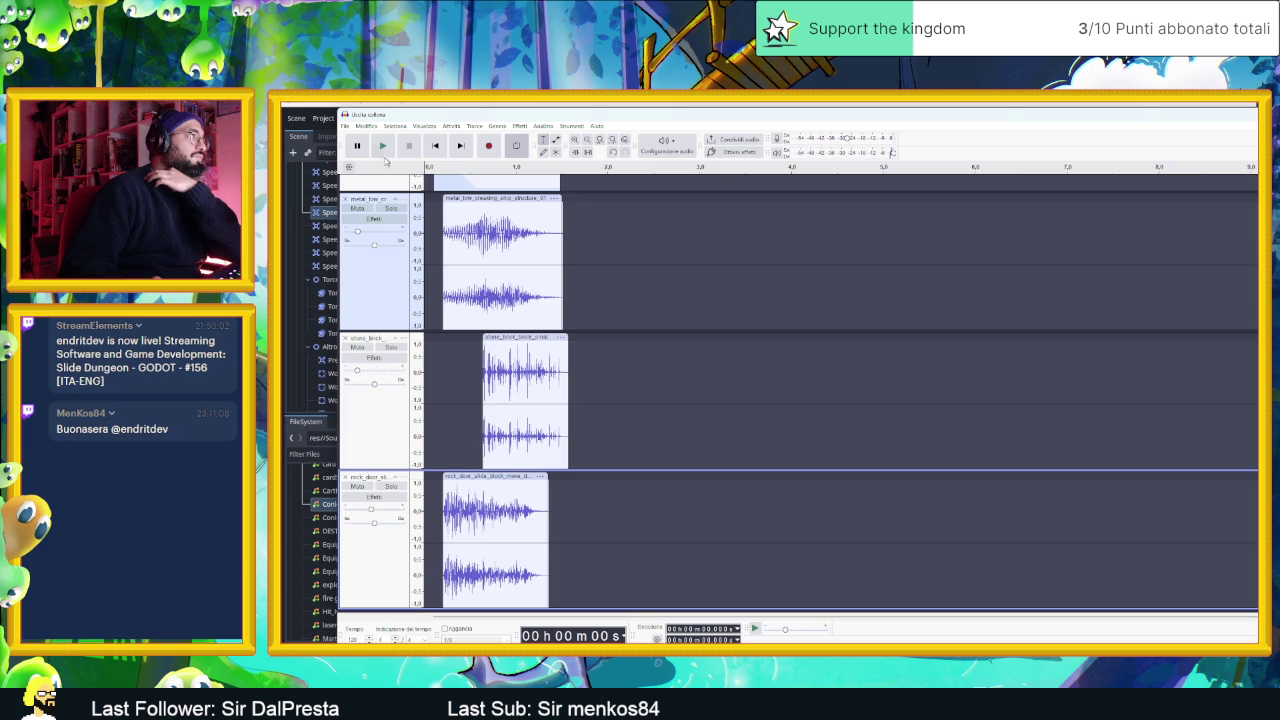
{"action": "left_click", "coordinate": [384, 150]}
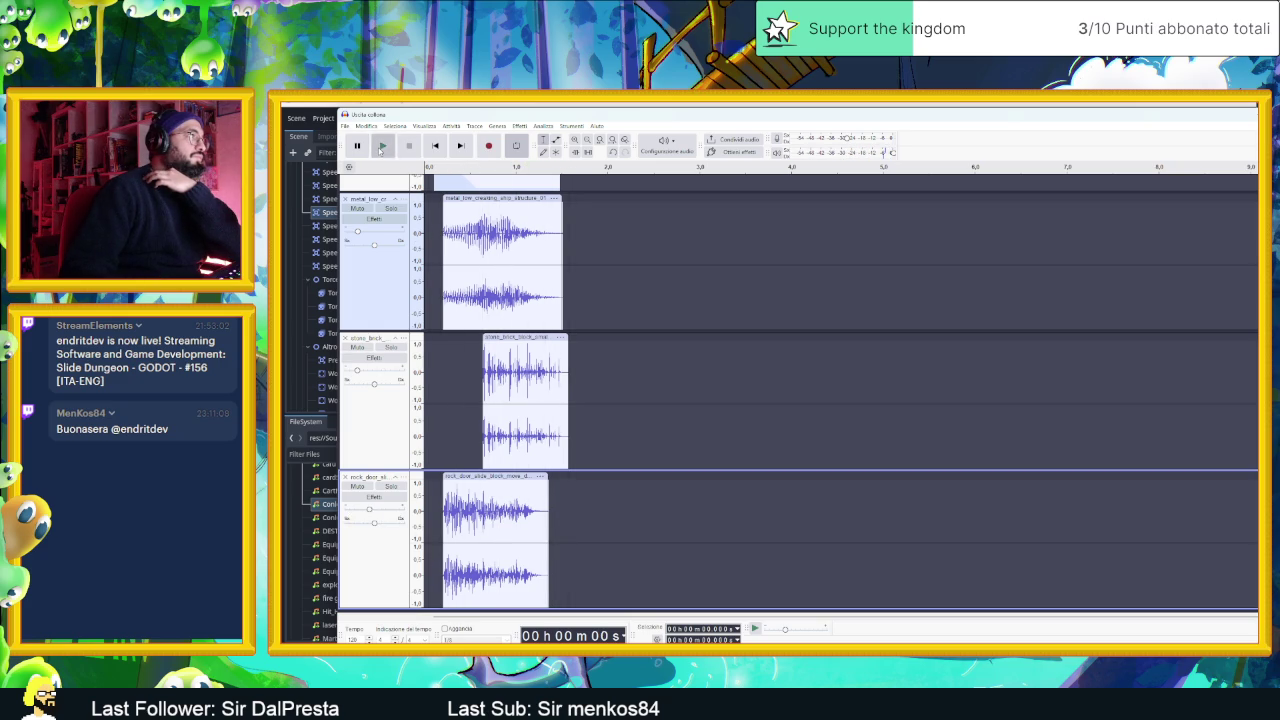
{"action": "left_click", "coordinate": [381, 147]}
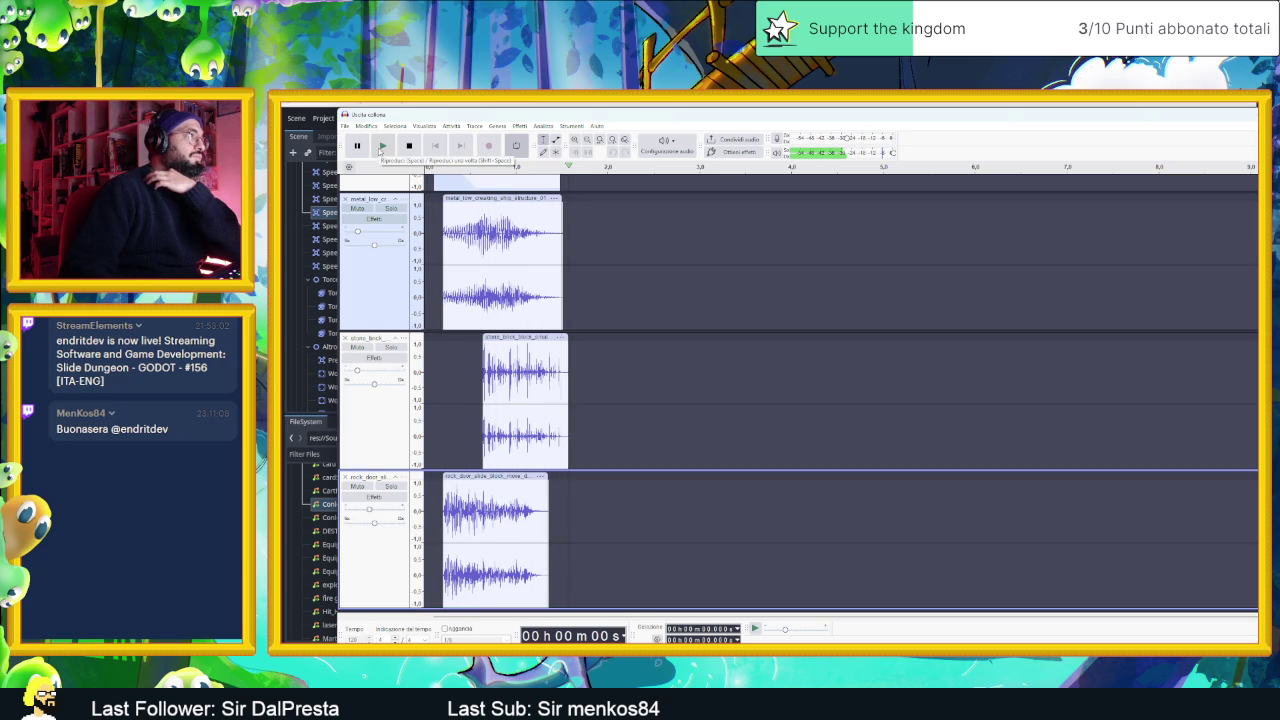
{"action": "left_click", "coordinate": [381, 147]}
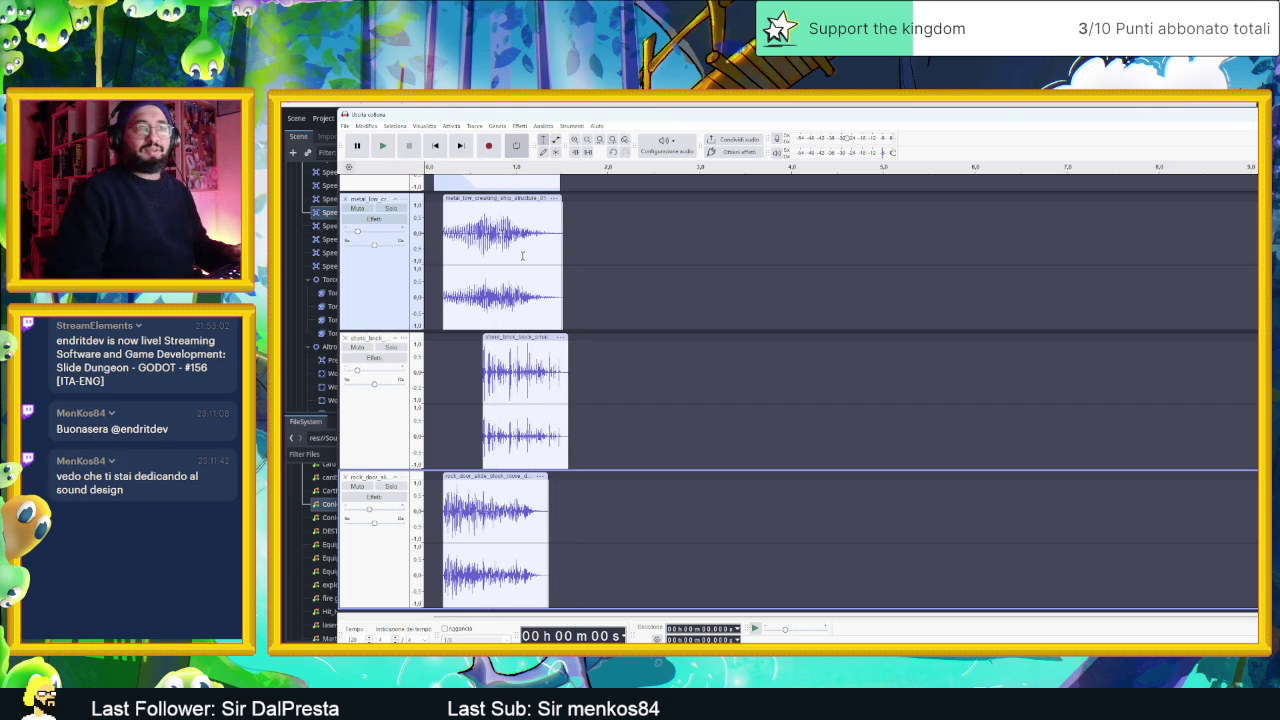
- Mute the rock_door and stone_brick tracks and audition the reduced mix
{"action": "scroll", "coordinate": [515, 250], "scroll_direction": "down", "scroll_amount": 3}
{"action": "scroll", "coordinate": [505, 245], "scroll_direction": "up", "scroll_amount": 5}
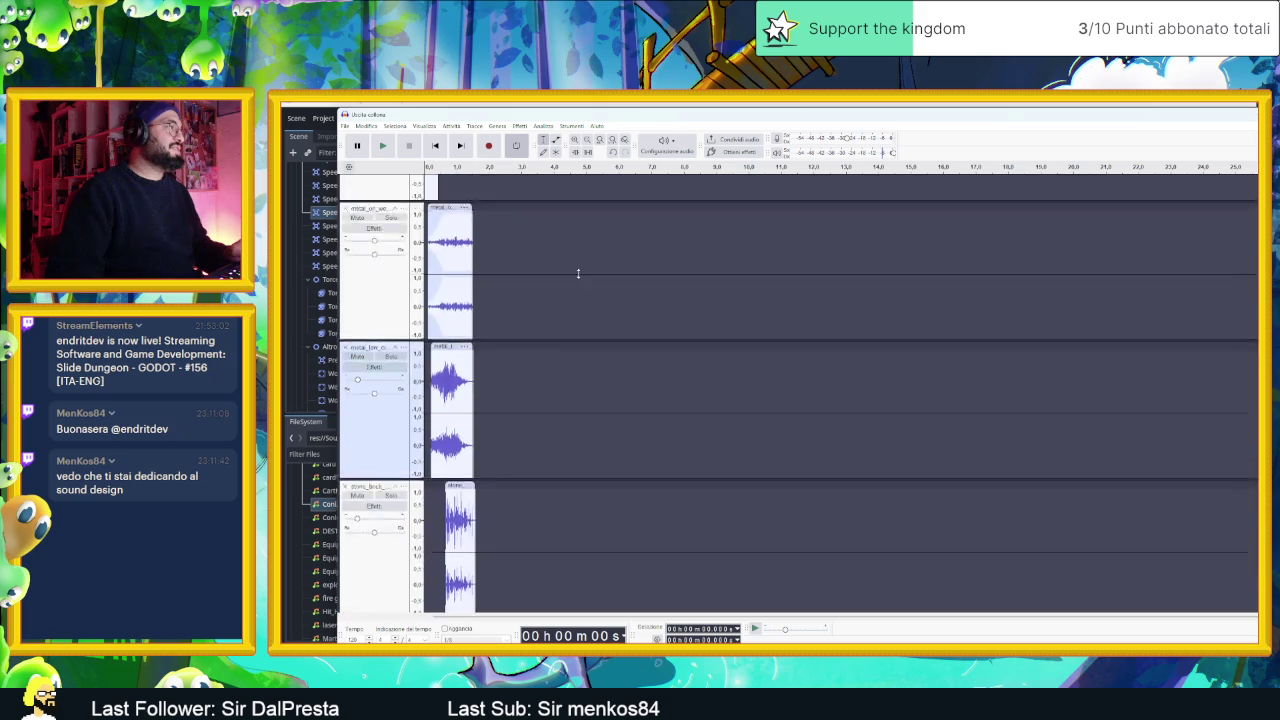
{"action": "scroll", "coordinate": [479, 231], "scroll_direction": "up", "scroll_amount": 2}
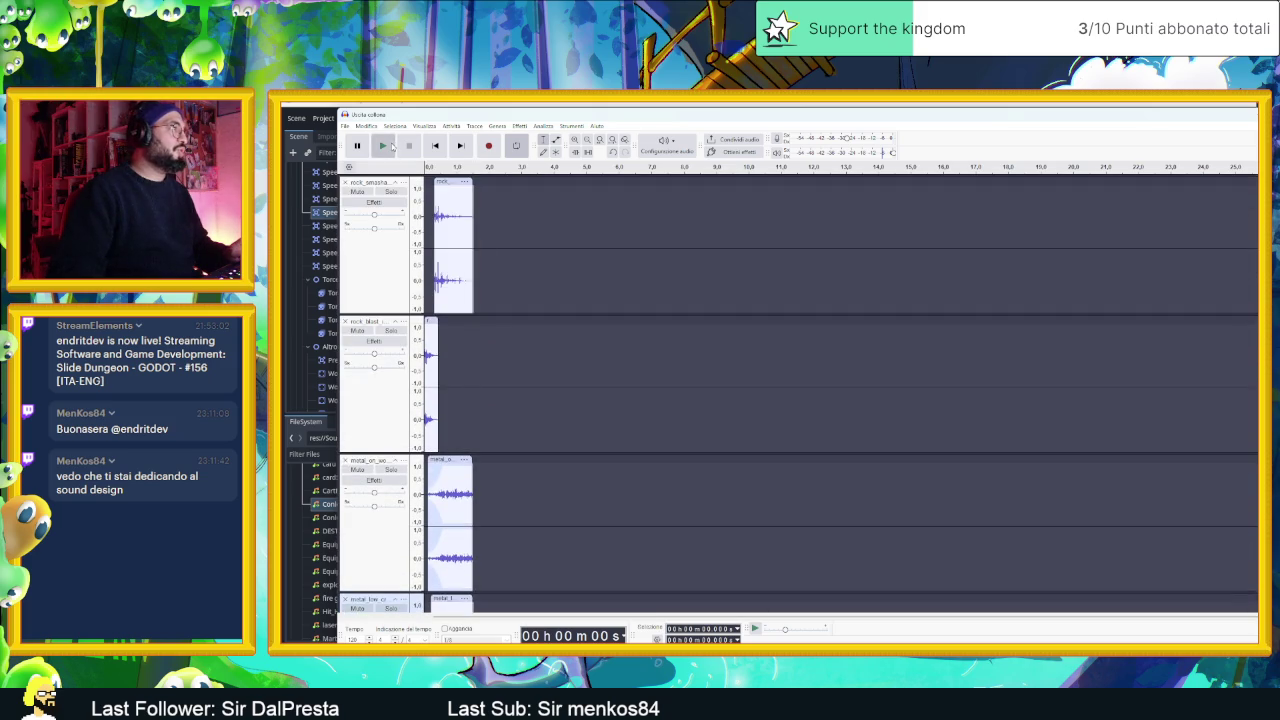
{"action": "left_click", "coordinate": [390, 146]}
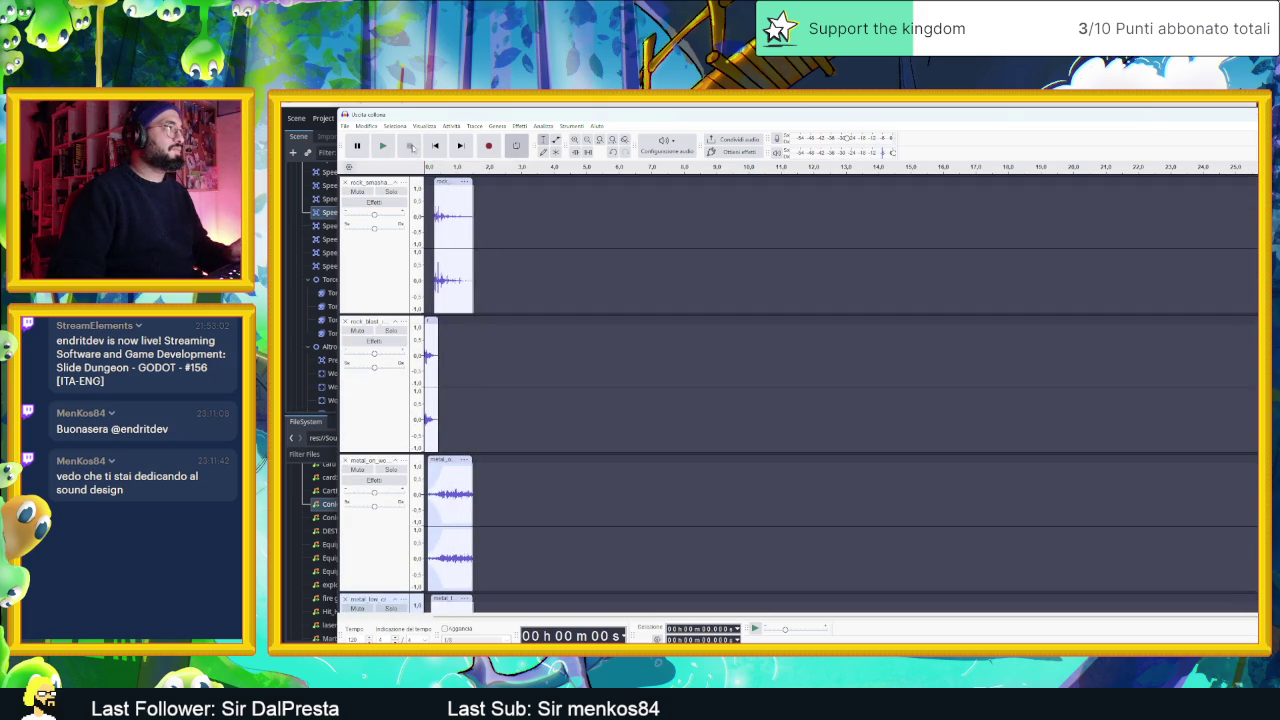
{"action": "scroll", "coordinate": [543, 471], "scroll_direction": "down", "scroll_amount": 5}
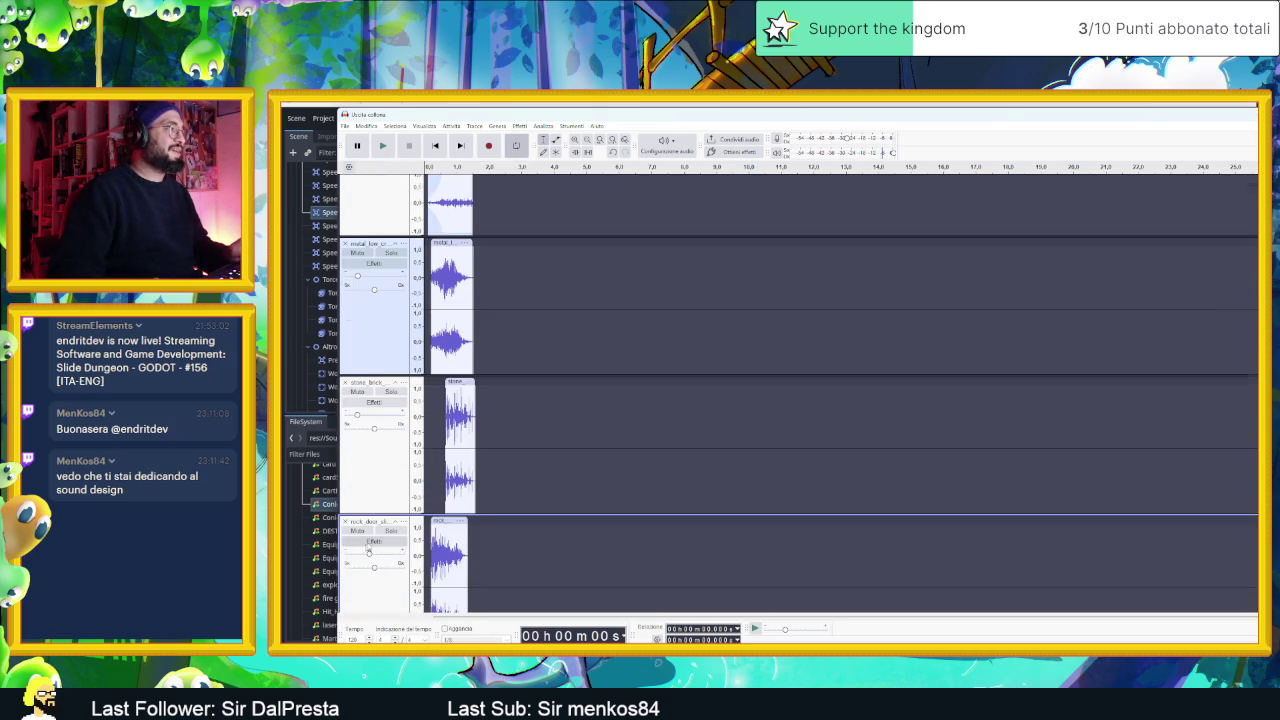
{"action": "scroll", "coordinate": [369, 549], "scroll_direction": "down", "scroll_amount": 2}
{"action": "left_click", "coordinate": [358, 479]}
{"action": "left_click", "coordinate": [360, 341]}
{"action": "left_click", "coordinate": [381, 146]}
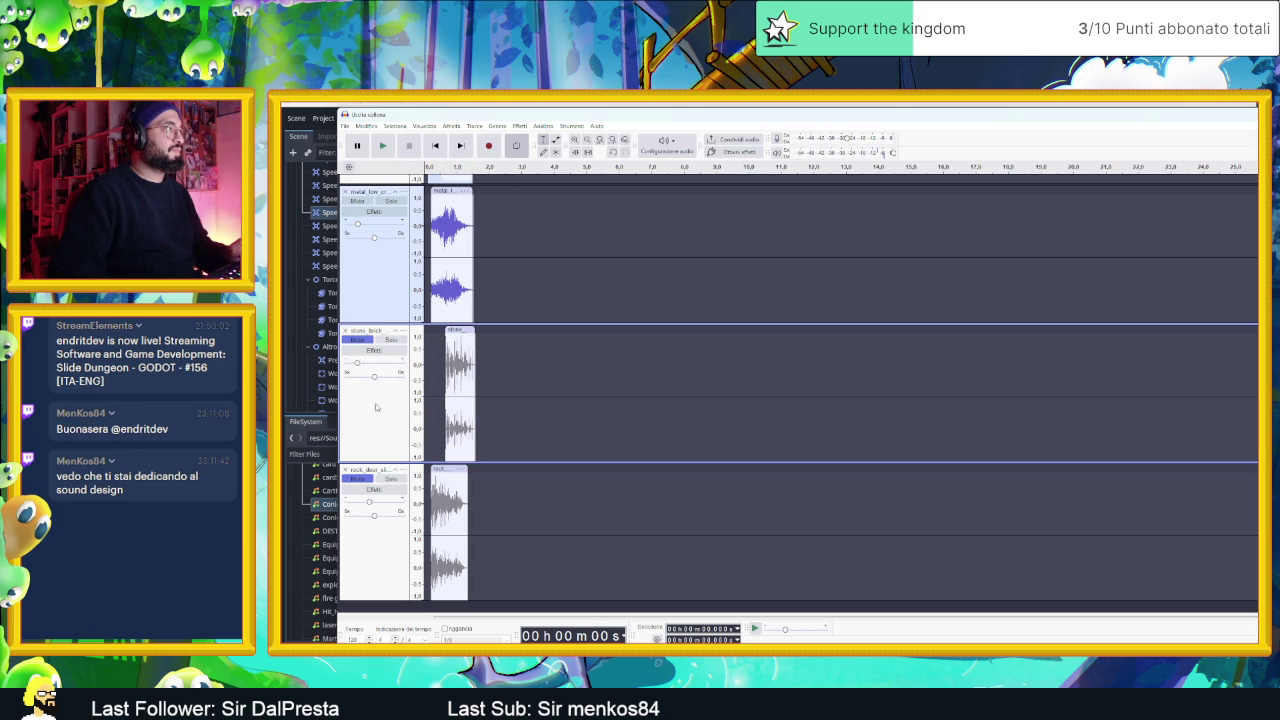
{"action": "scroll", "coordinate": [427, 222], "scroll_direction": "up", "scroll_amount": 3}
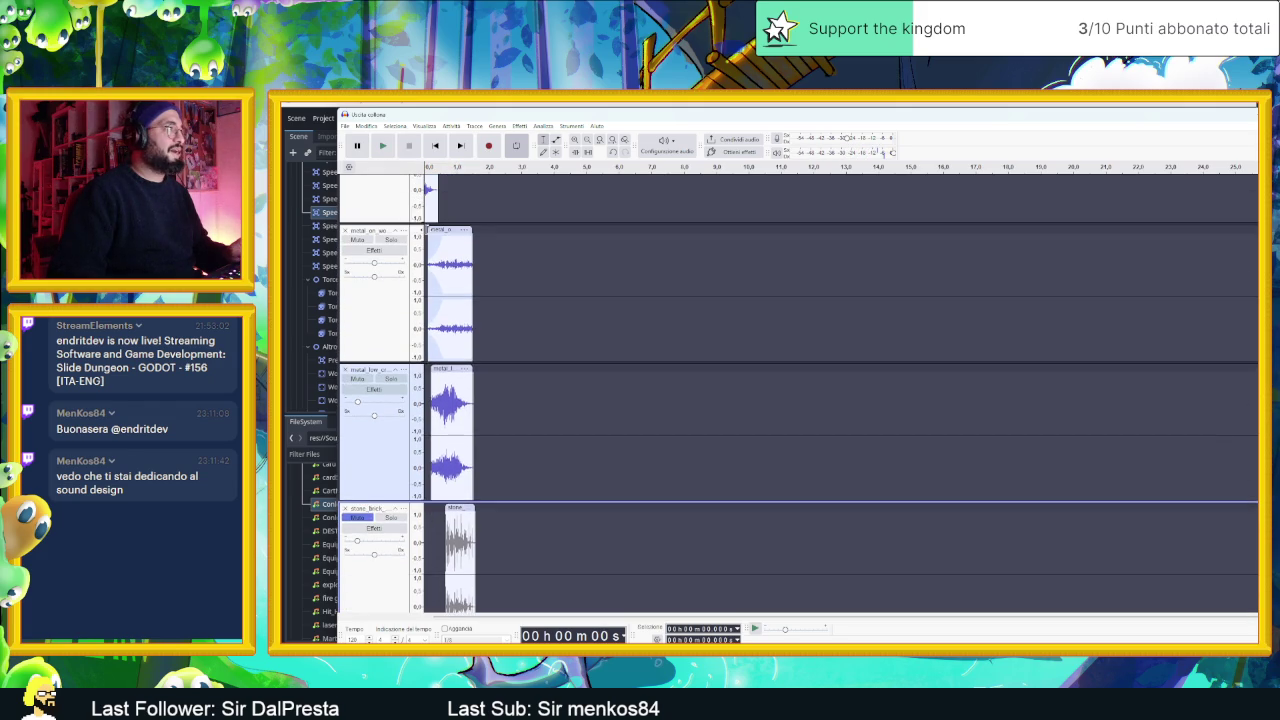
{"action": "left_click", "coordinate": [381, 146]}
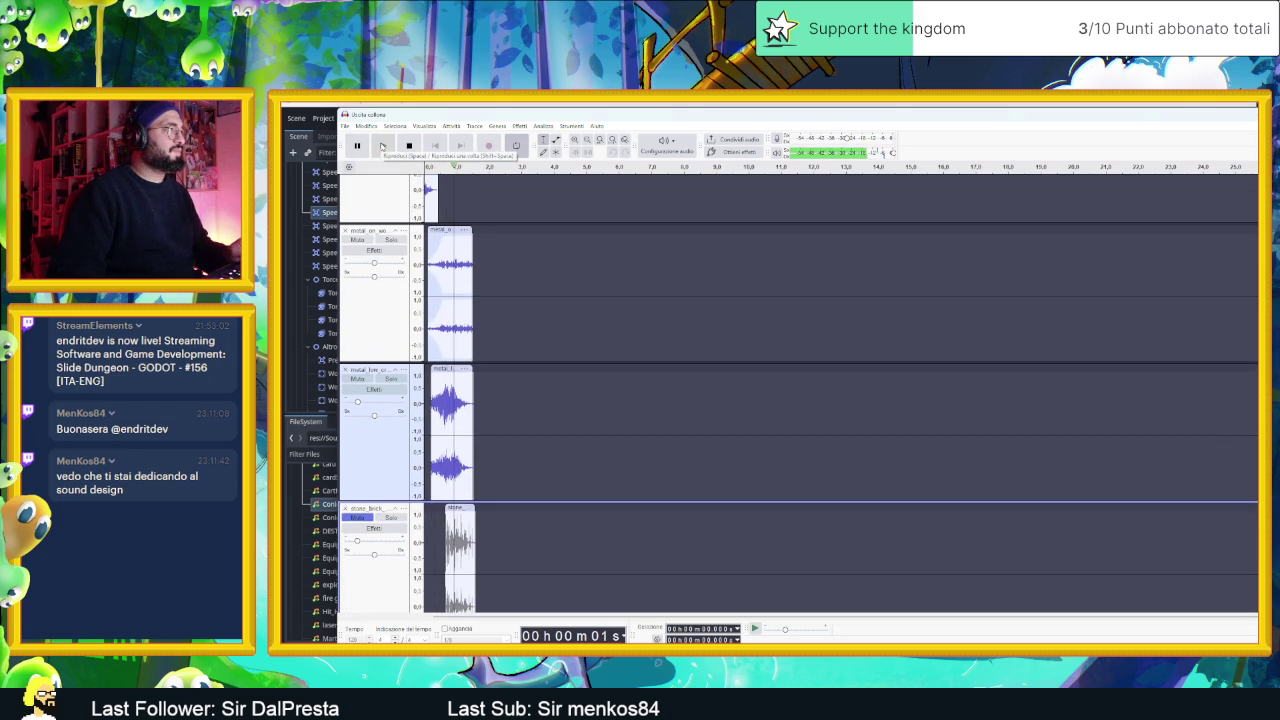
{"action": "left_click", "coordinate": [381, 146]}
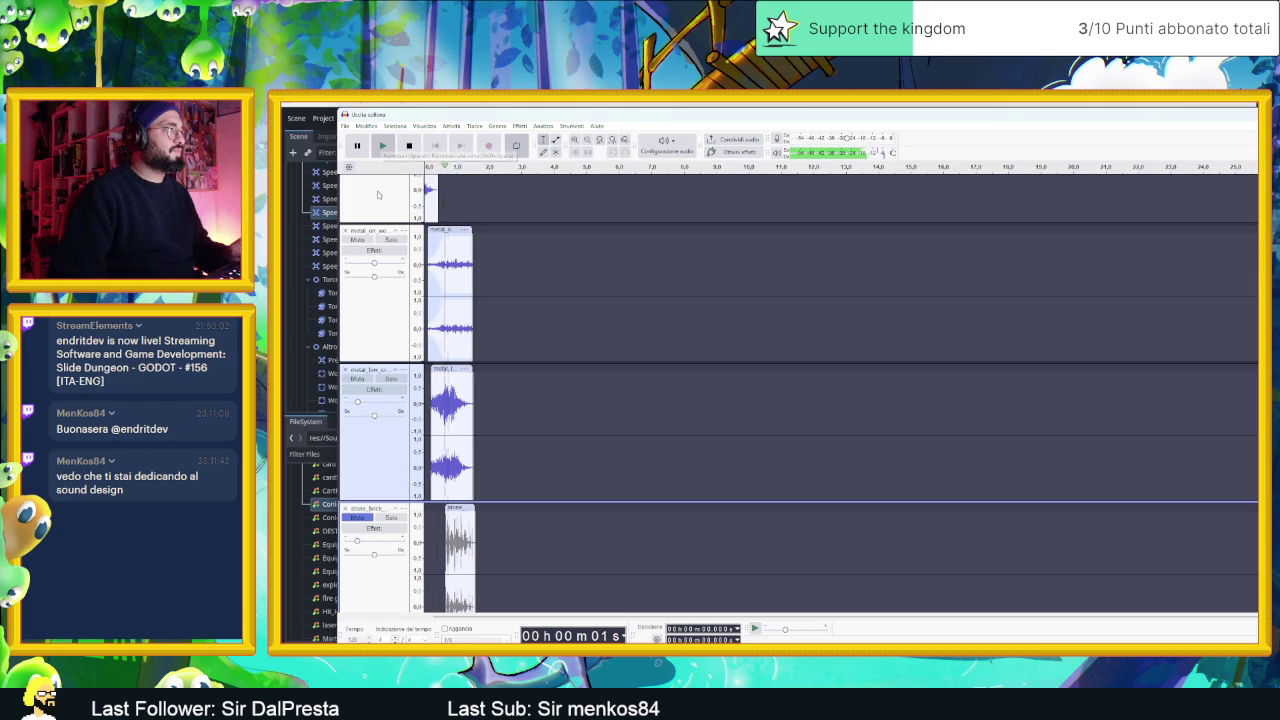
- Select the metal_on, metal_low and rock_door tracks in turn, replaying the mix each time
{"action": "left_click", "coordinate": [370, 266]}
{"action": "left_click", "coordinate": [383, 146]}
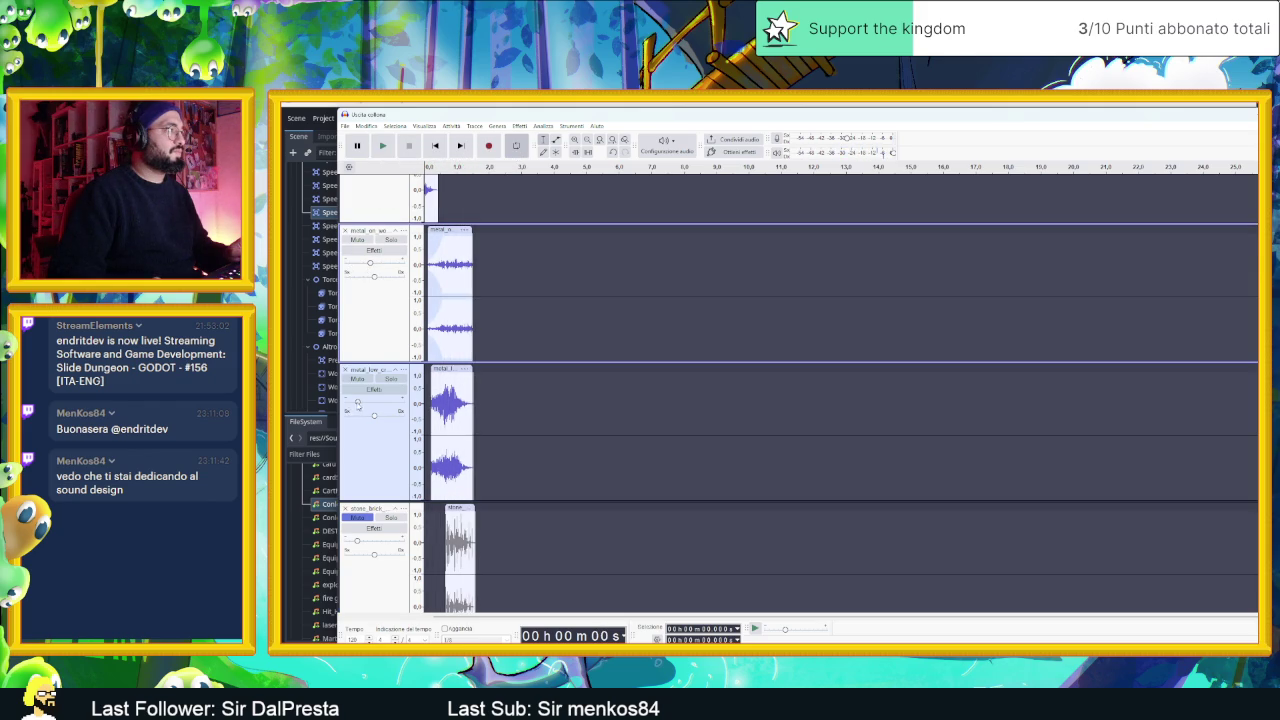
{"action": "left_click", "coordinate": [355, 403]}
{"action": "left_click", "coordinate": [383, 146]}
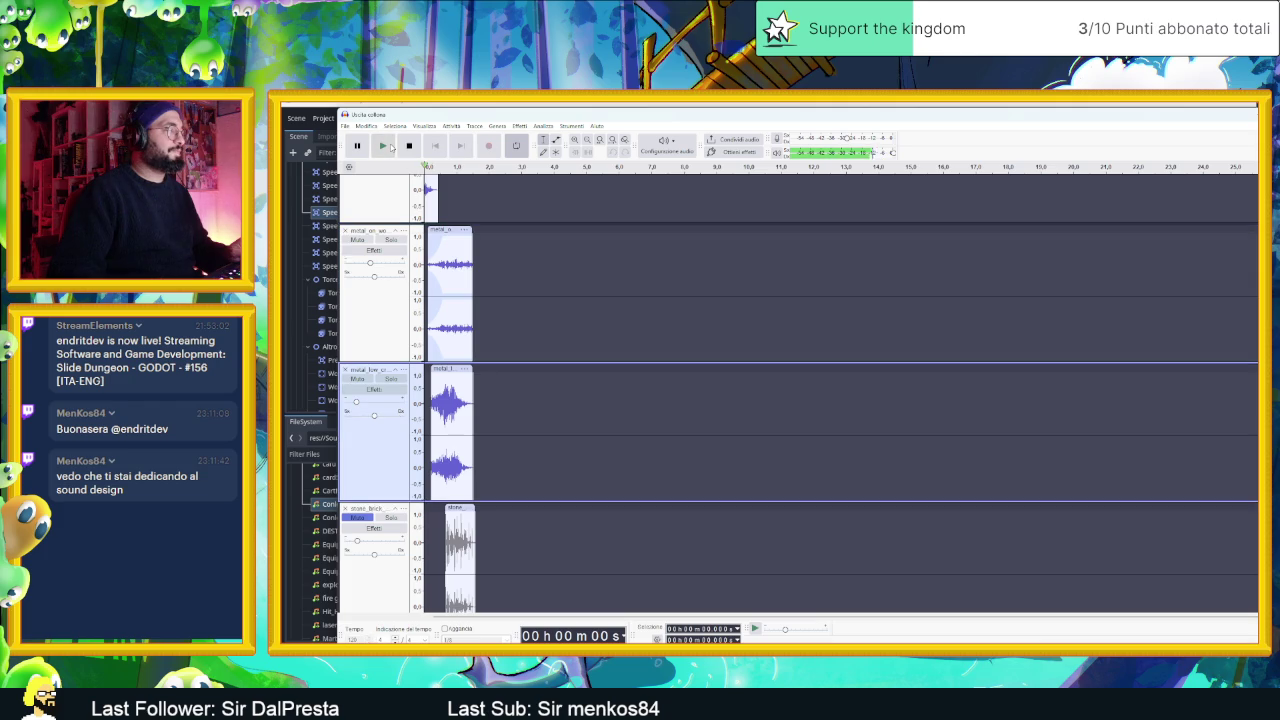
{"action": "scroll", "coordinate": [511, 383], "scroll_direction": "down", "scroll_amount": 3}
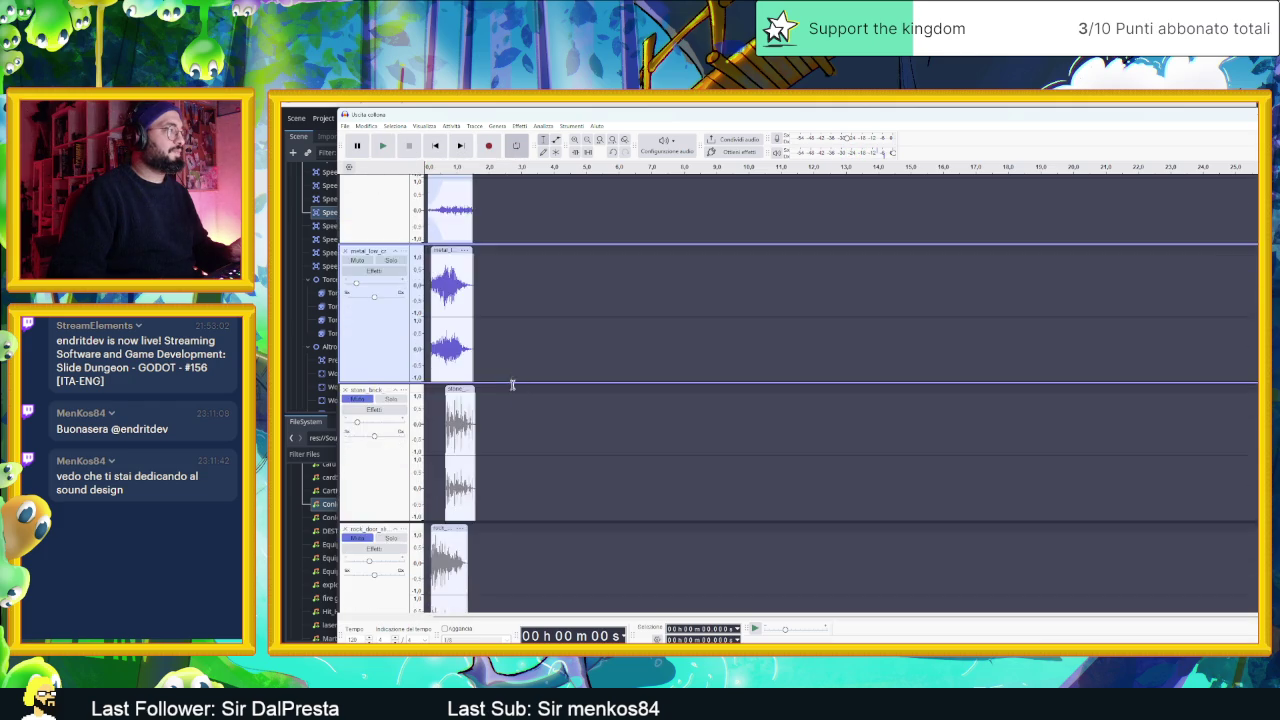
{"action": "left_click", "coordinate": [345, 482]}
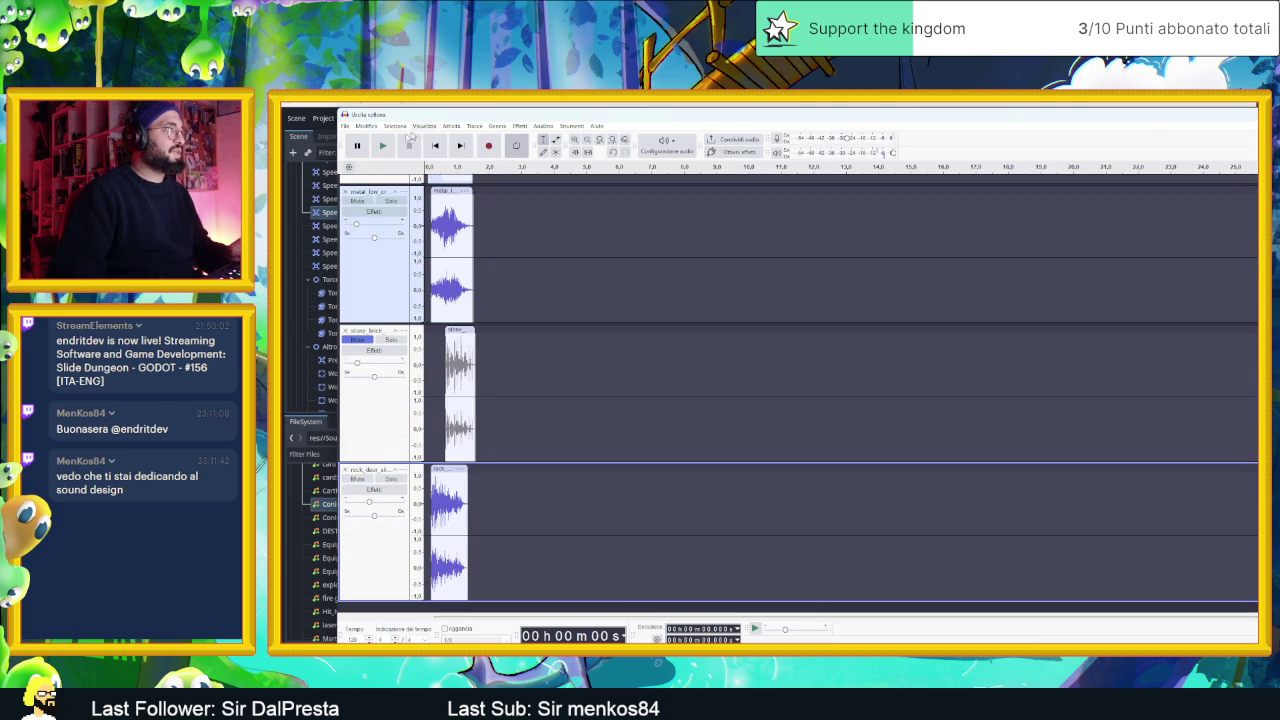
{"action": "left_click", "coordinate": [383, 146]}
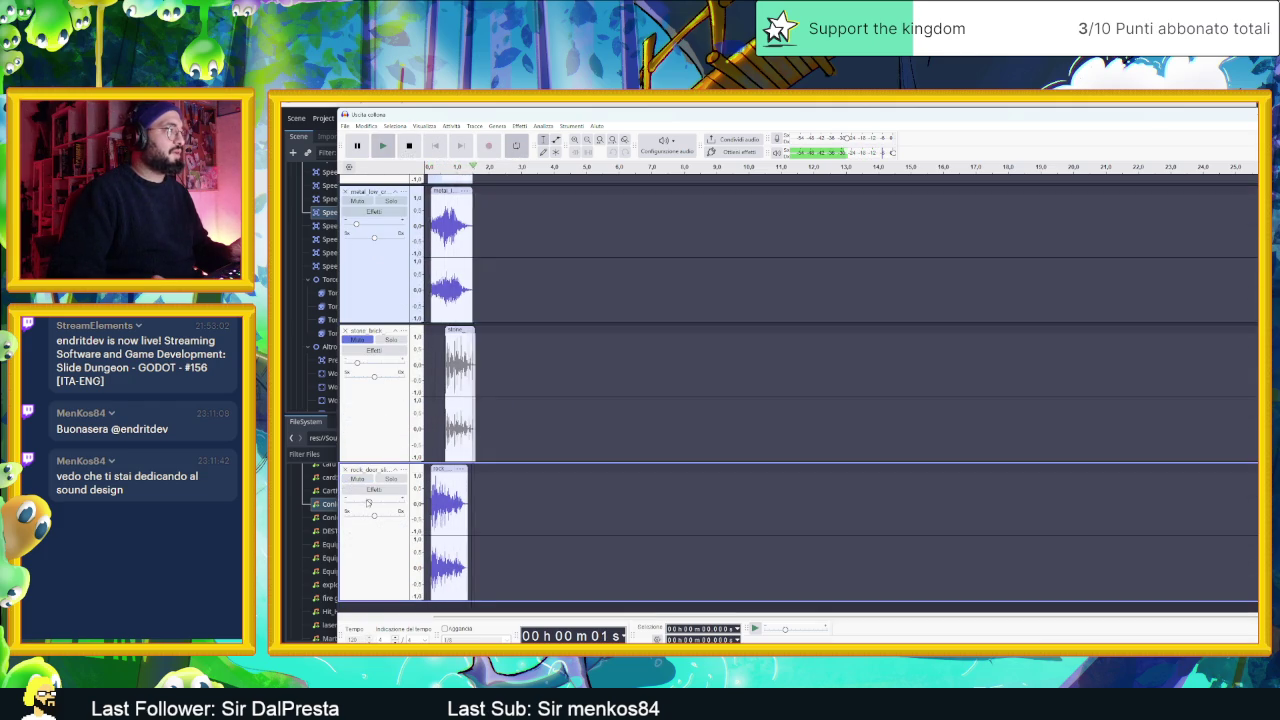
{"action": "left_click", "coordinate": [392, 147]}
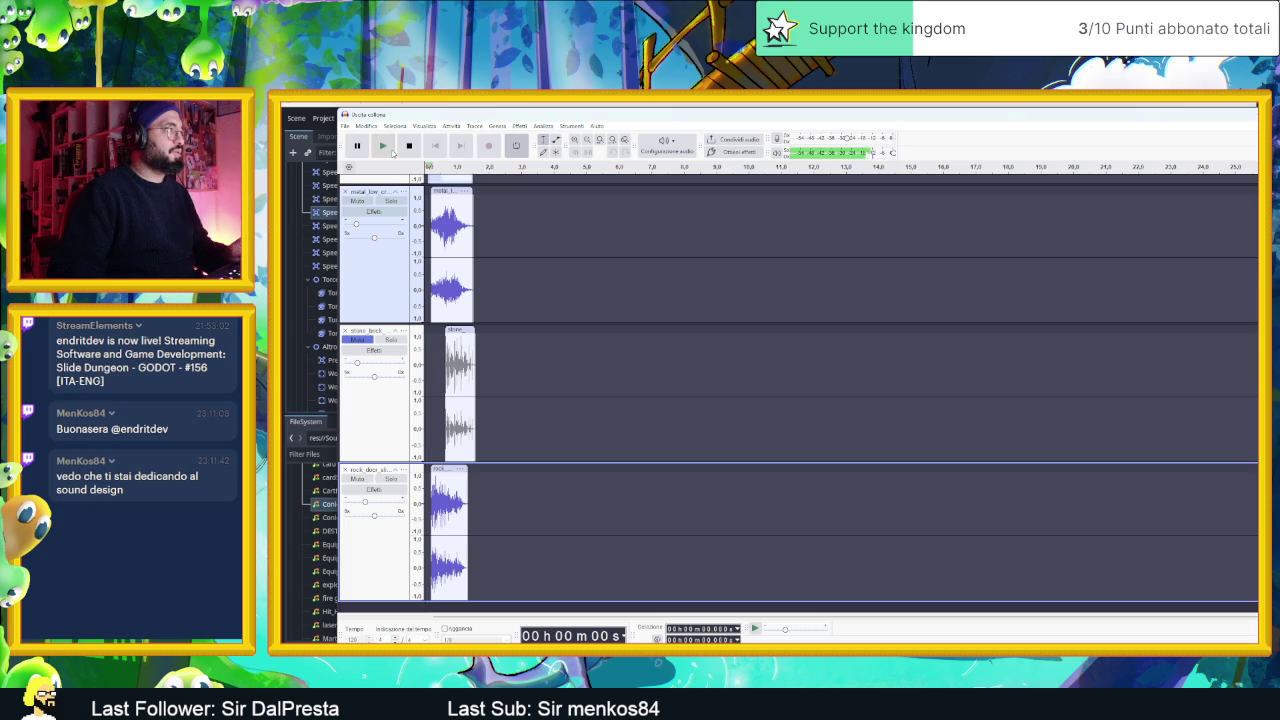
{"action": "left_click", "coordinate": [383, 146]}
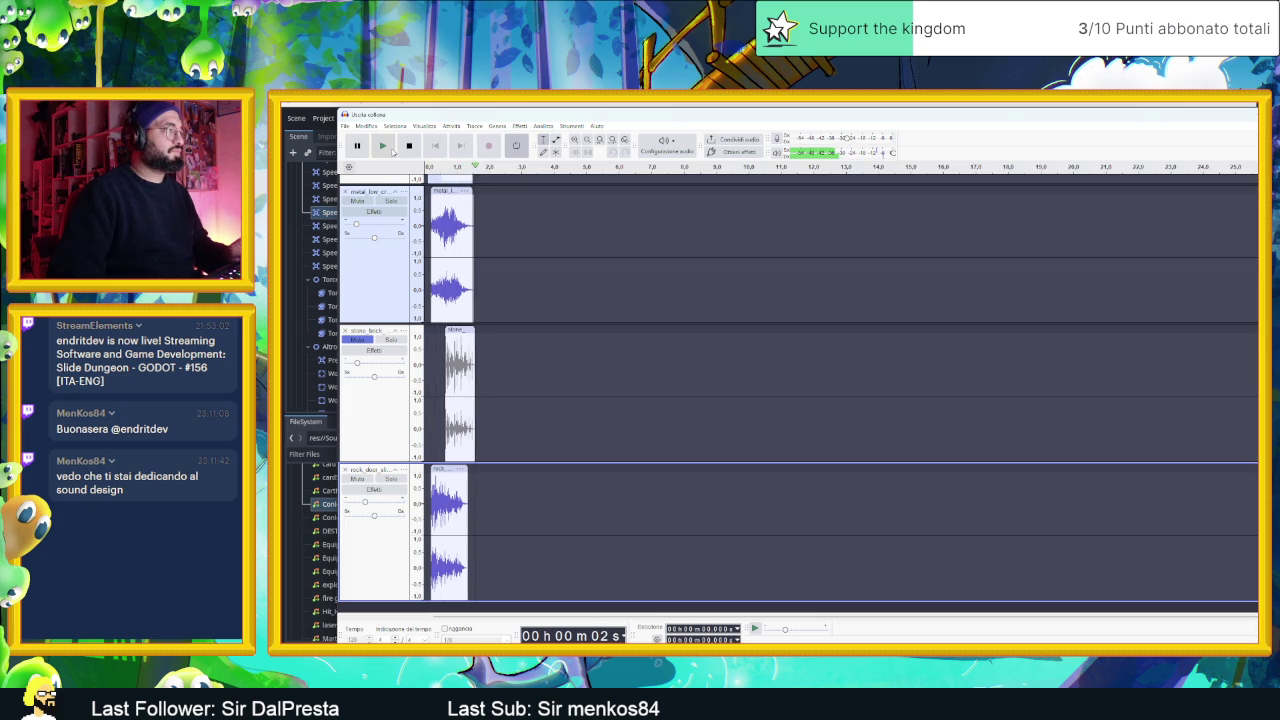
- Unmute stone_brick and replay the mix from the start to compare
{"action": "left_click", "coordinate": [357, 339]}
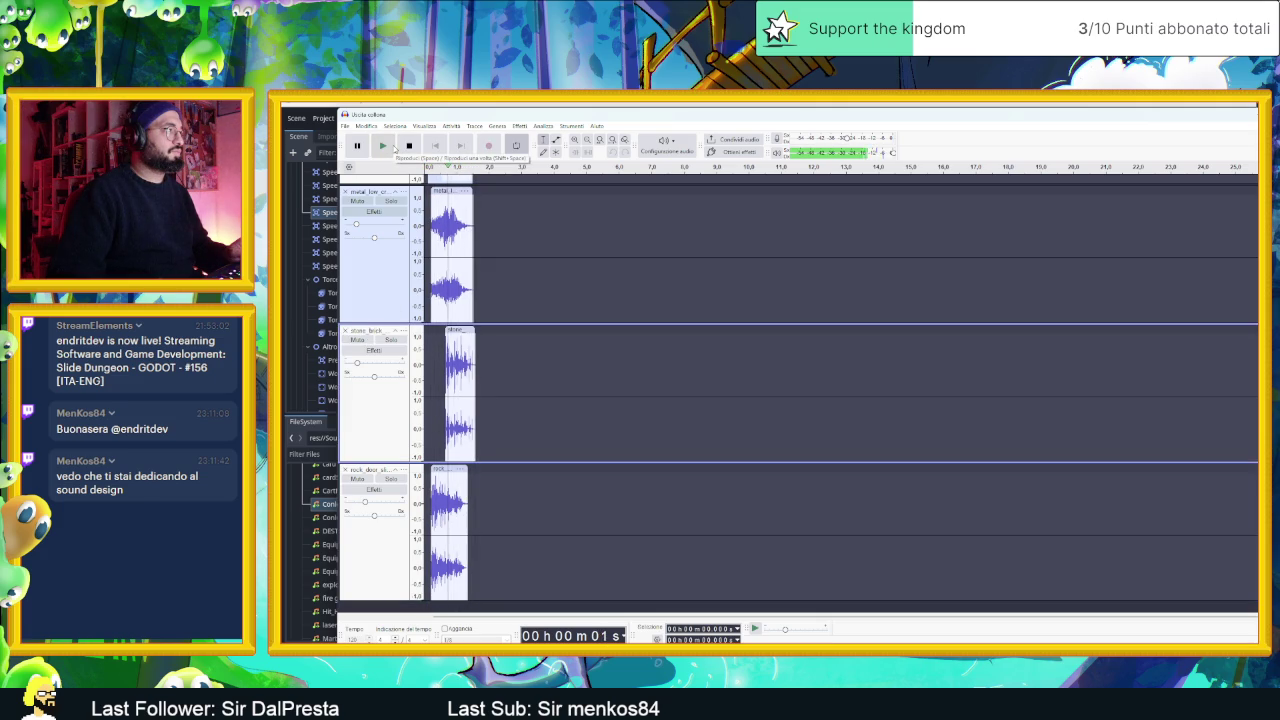
{"action": "left_click", "coordinate": [393, 147]}
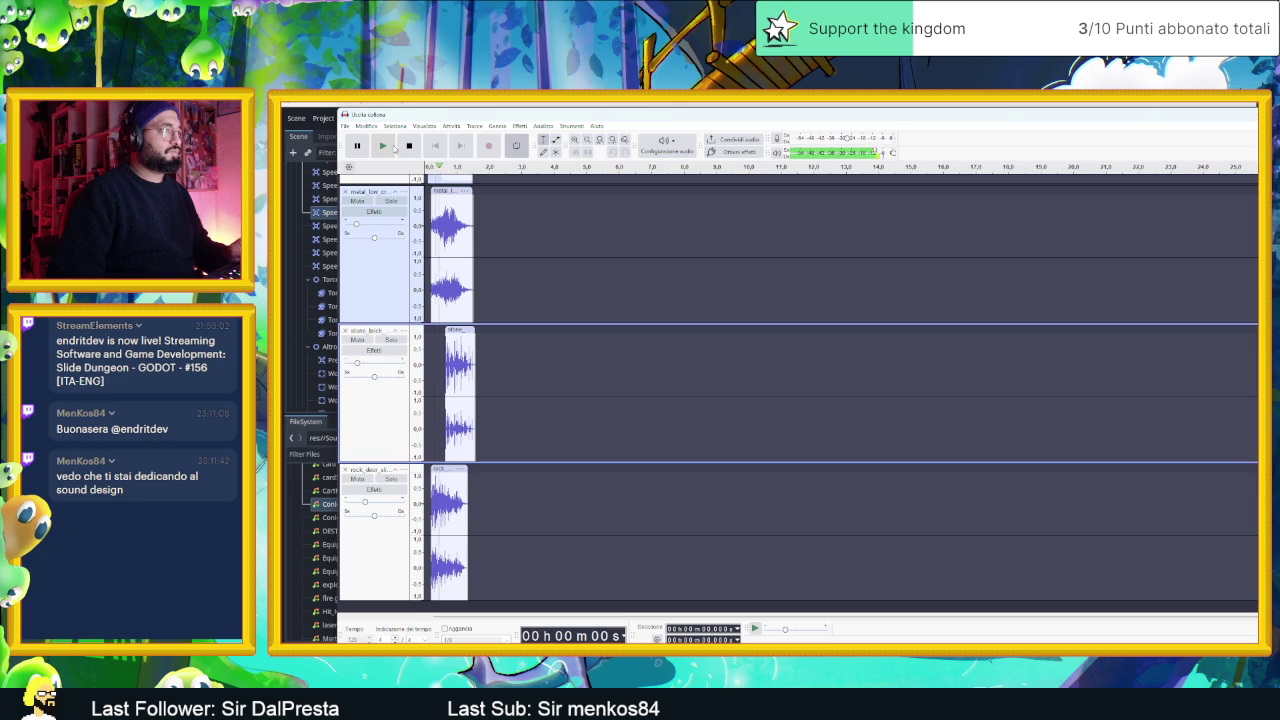
{"action": "left_click", "coordinate": [393, 147]}
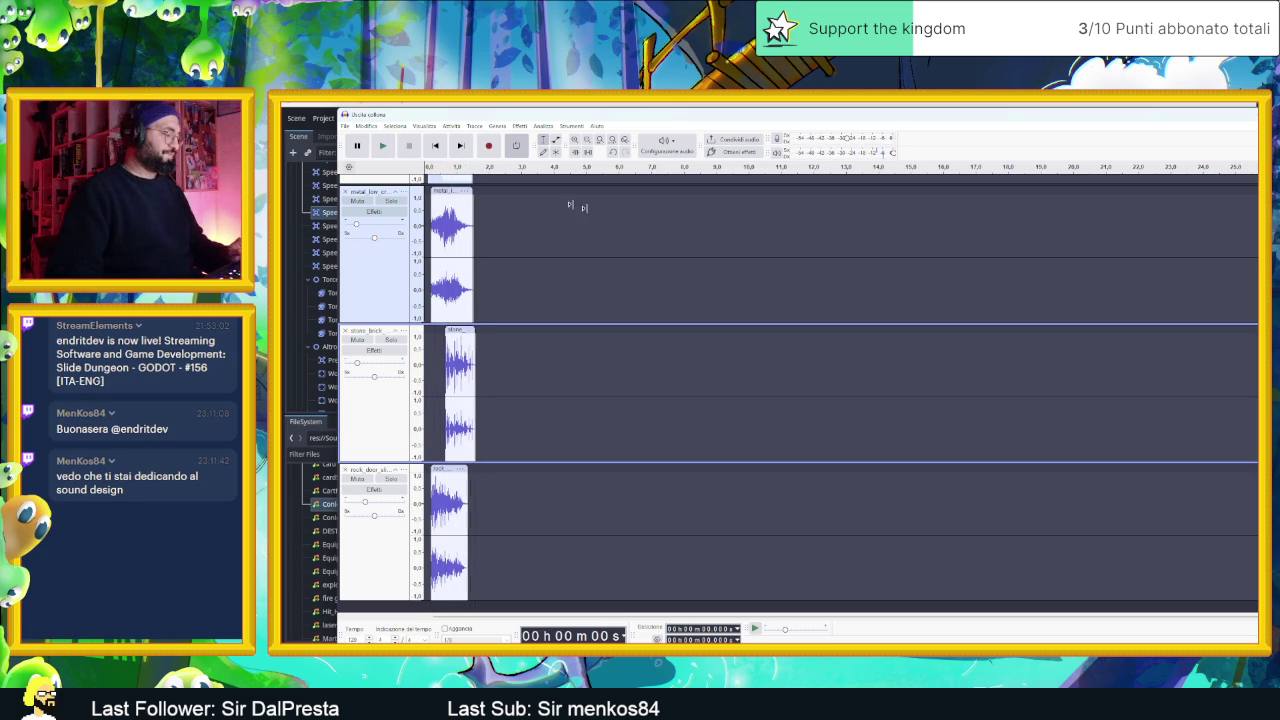
{"action": "scroll", "coordinate": [551, 277], "scroll_direction": "up", "scroll_amount": 5}
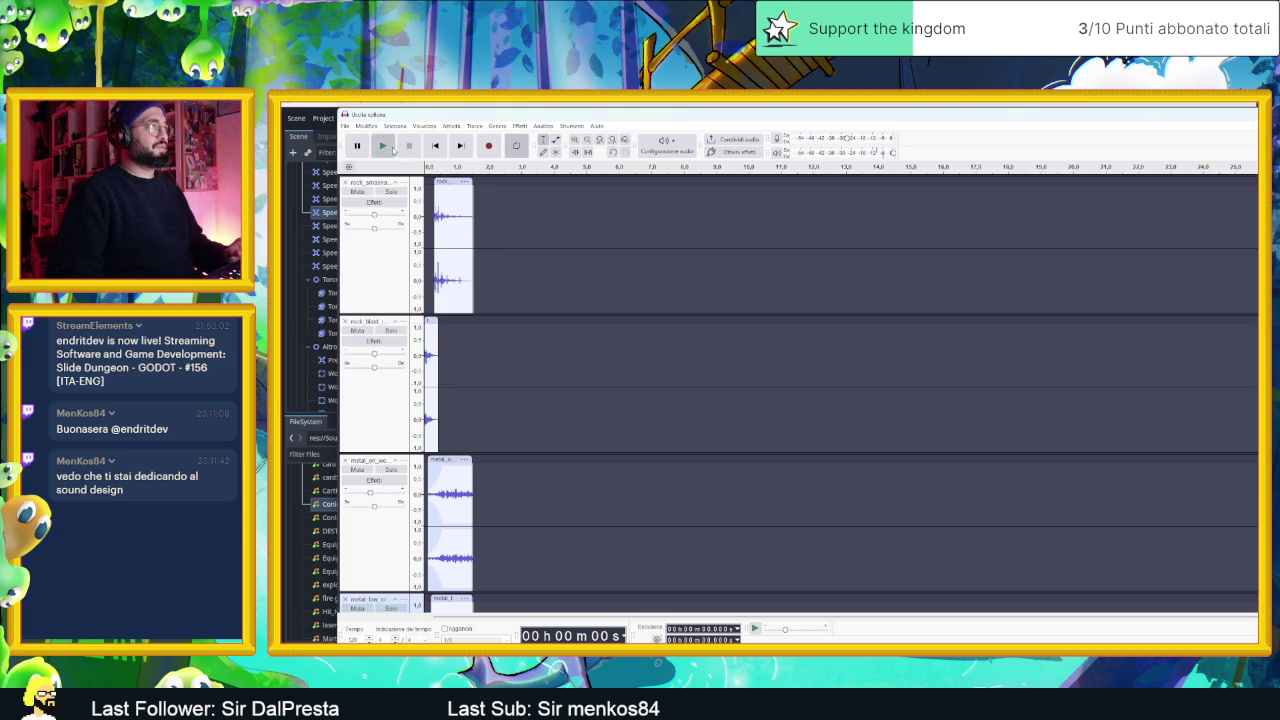
{"action": "left_click", "coordinate": [393, 148]}
{"action": "left_click", "coordinate": [389, 149]}
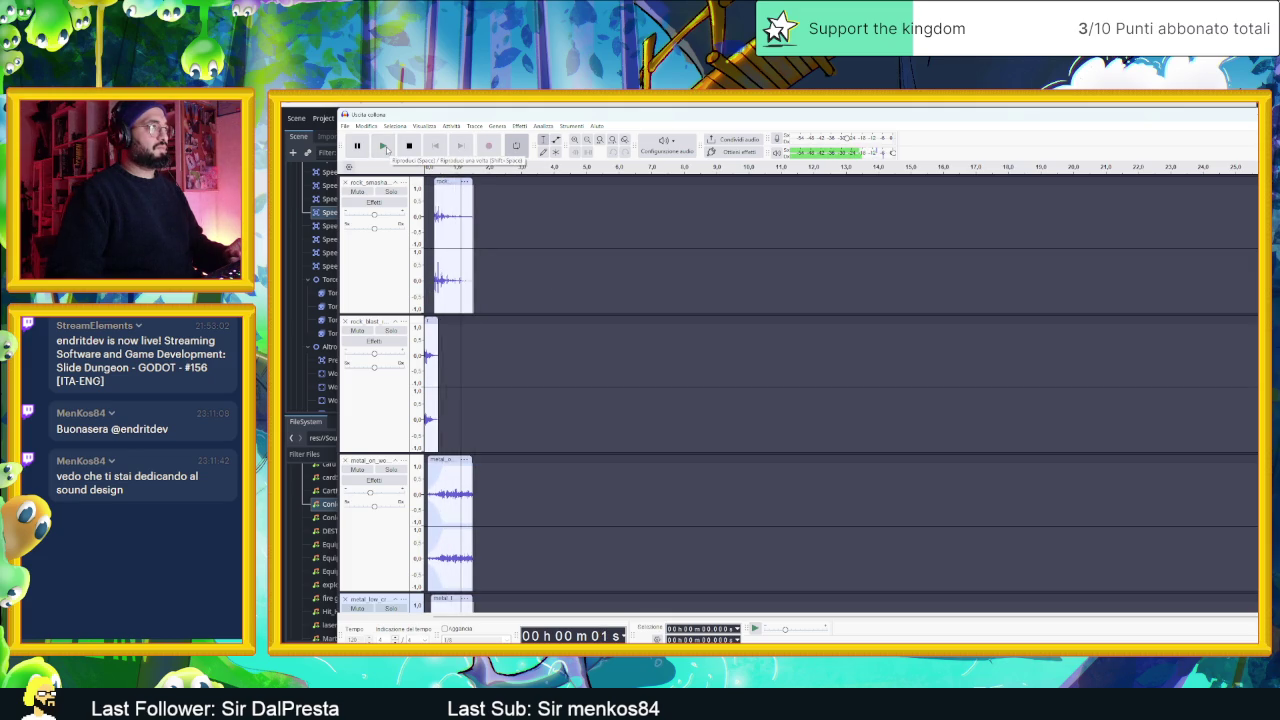
{"action": "left_click", "coordinate": [386, 150]}
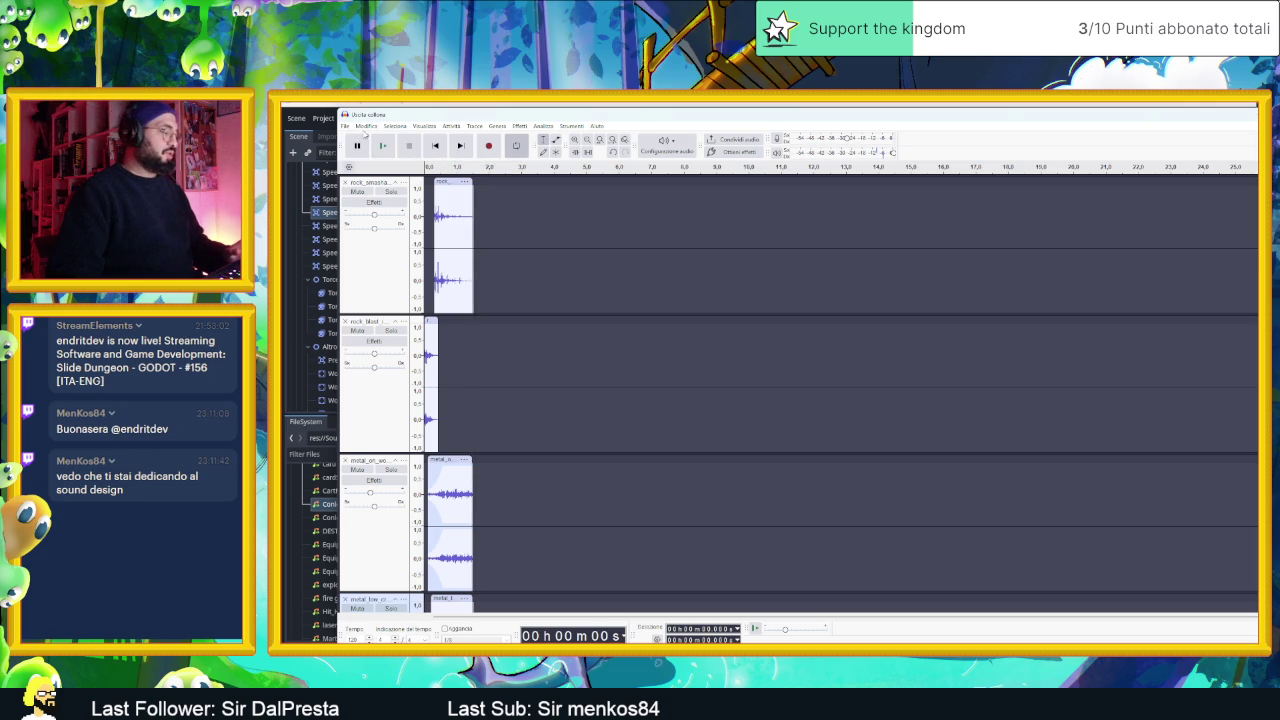
{"action": "left_click", "coordinate": [345, 126]}
- Apply Normalize to the whole rock clip, then play the normalized clip twice
{"action": "mouse_move", "coordinate": [405, 209]}
{"action": "left_click", "coordinate": [450, 212]}
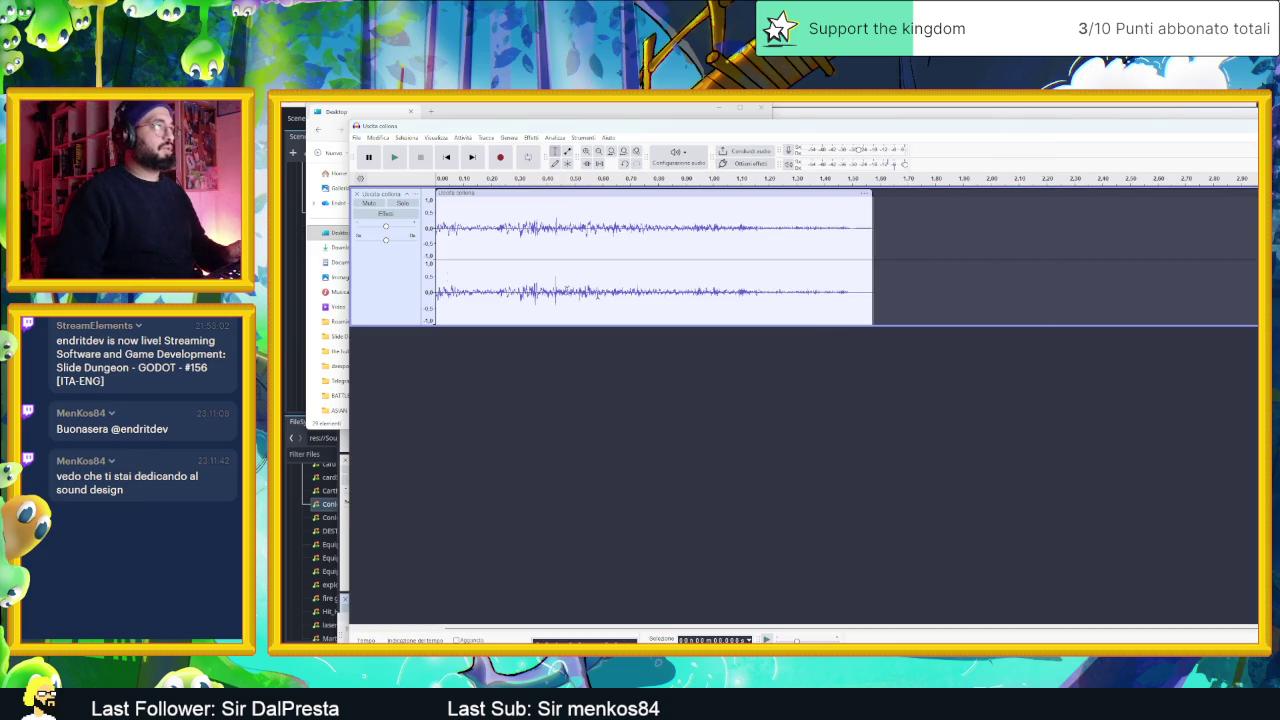
{"action": "left_click", "coordinate": [371, 263]}
{"action": "right_click", "coordinate": [420, 197]}
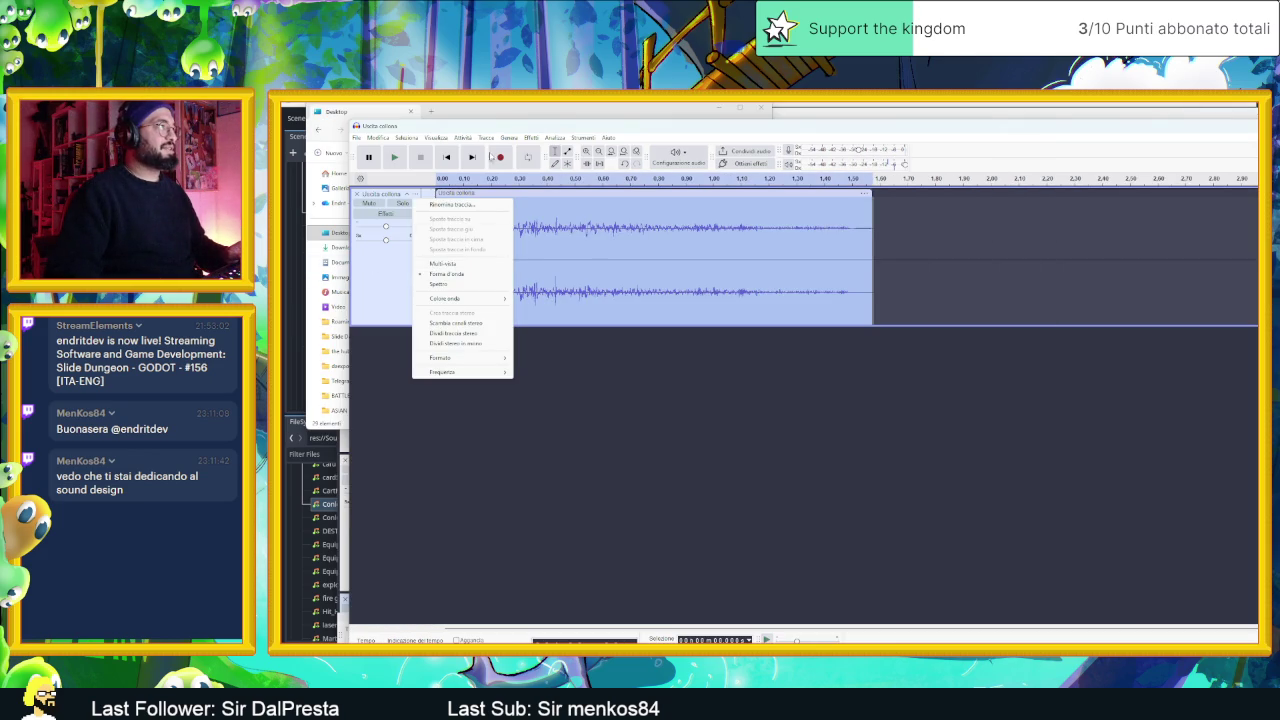
{"action": "left_click", "coordinate": [547, 138]}
{"action": "mouse_move", "coordinate": [531, 138]}
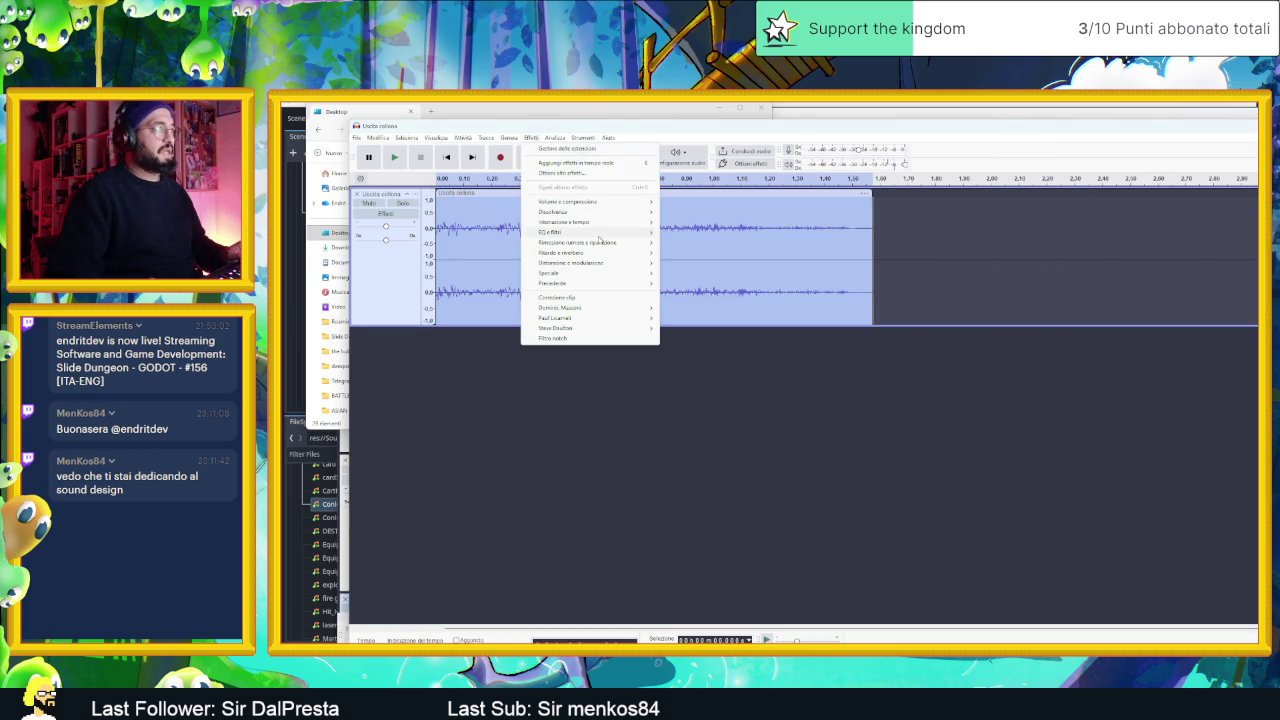
{"action": "mouse_move", "coordinate": [596, 263]}
{"action": "mouse_move", "coordinate": [600, 205]}
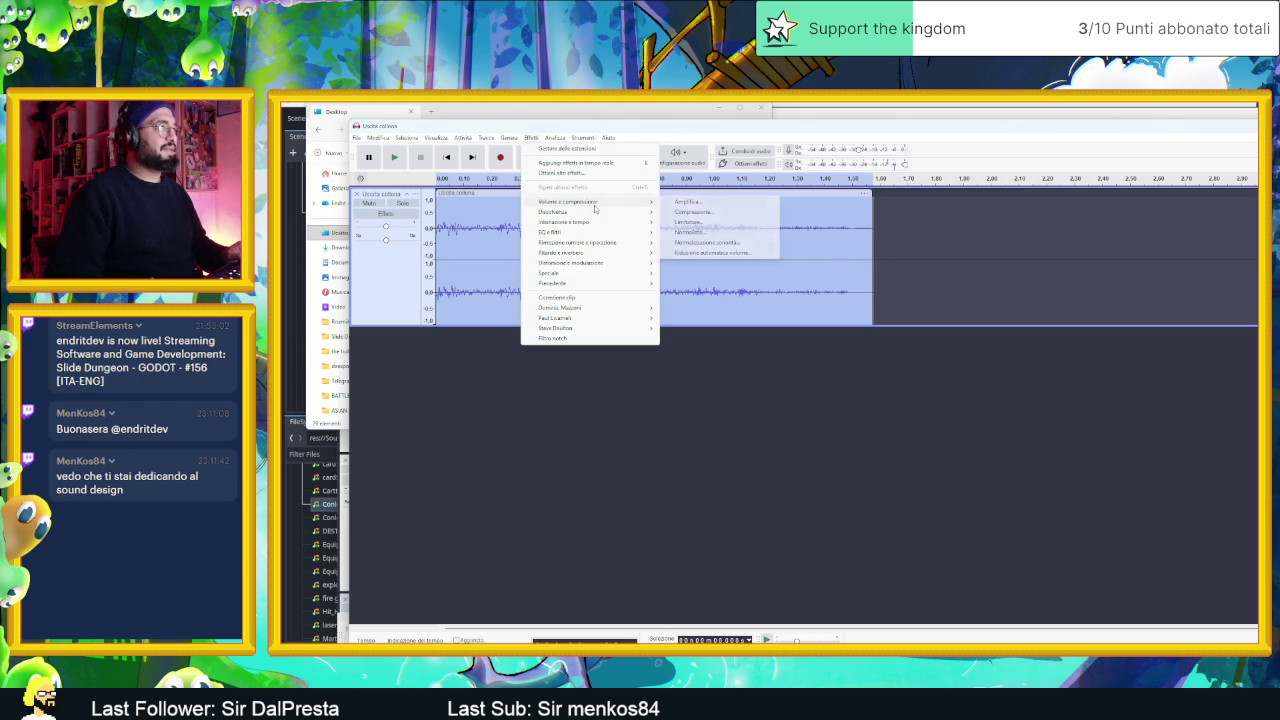
{"action": "left_click", "coordinate": [689, 232]}
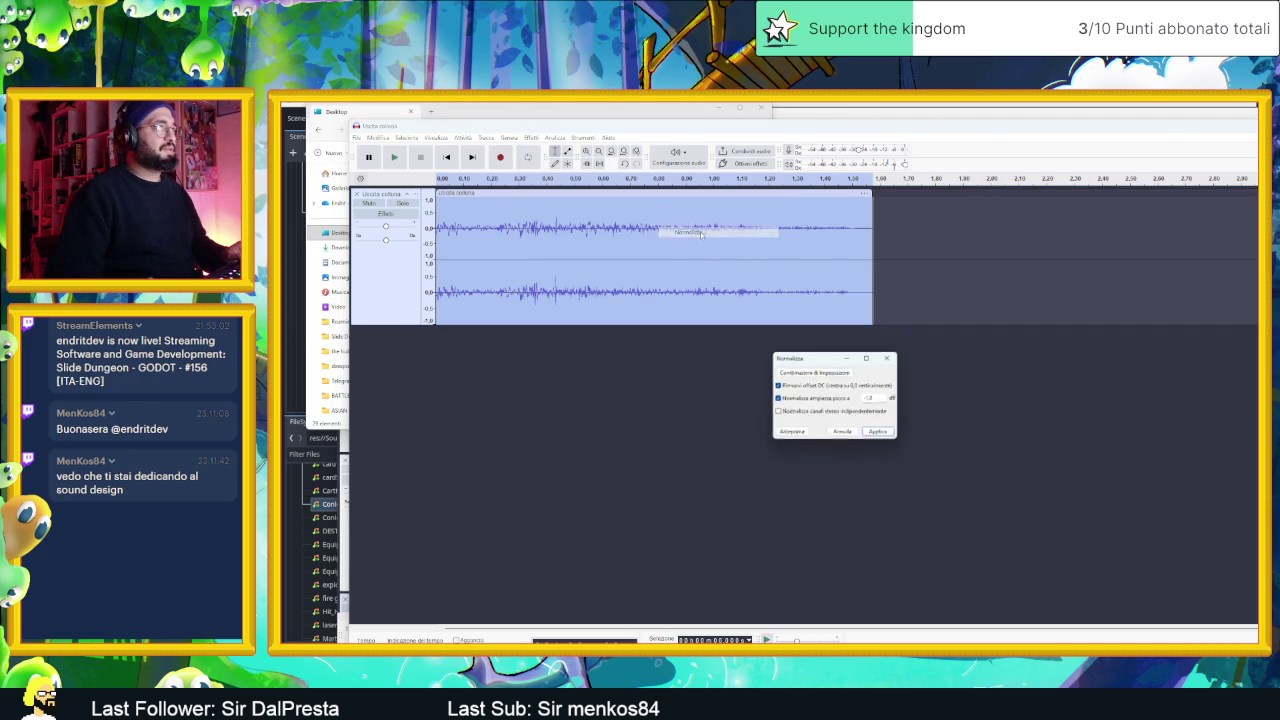
{"action": "left_click", "coordinate": [881, 434]}
{"action": "left_click", "coordinate": [395, 157]}
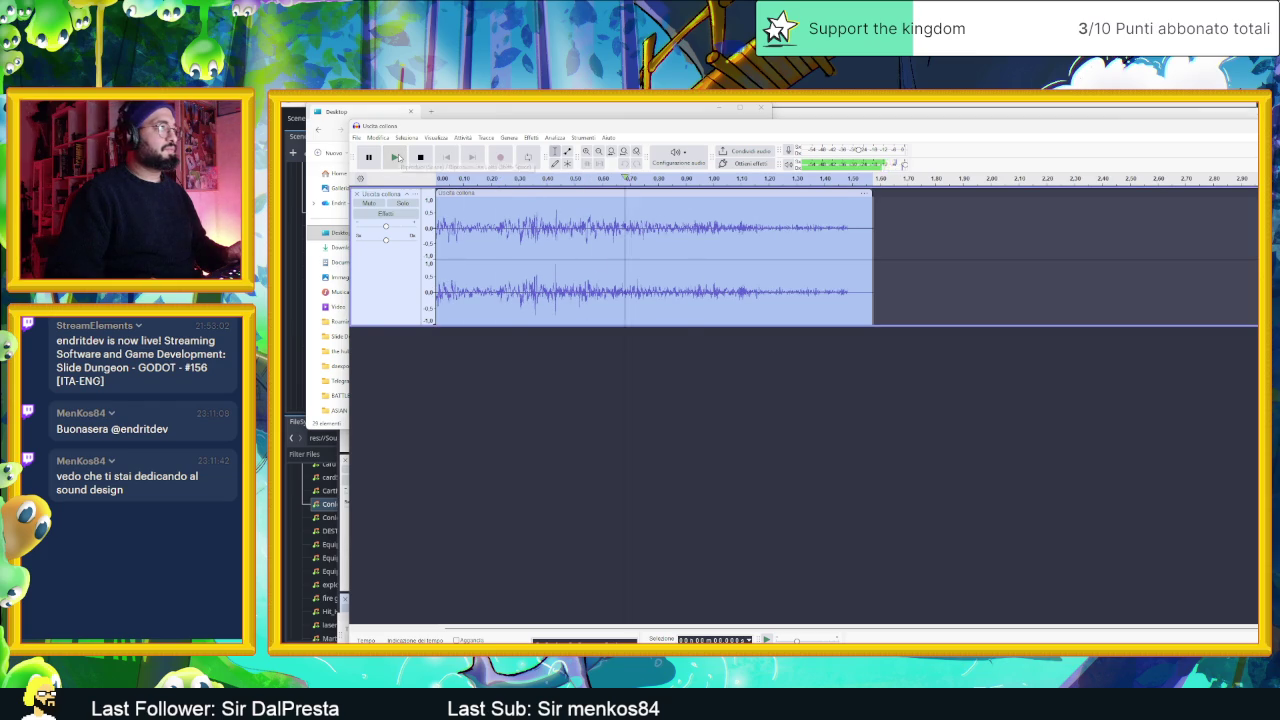
{"action": "left_click", "coordinate": [397, 157]}
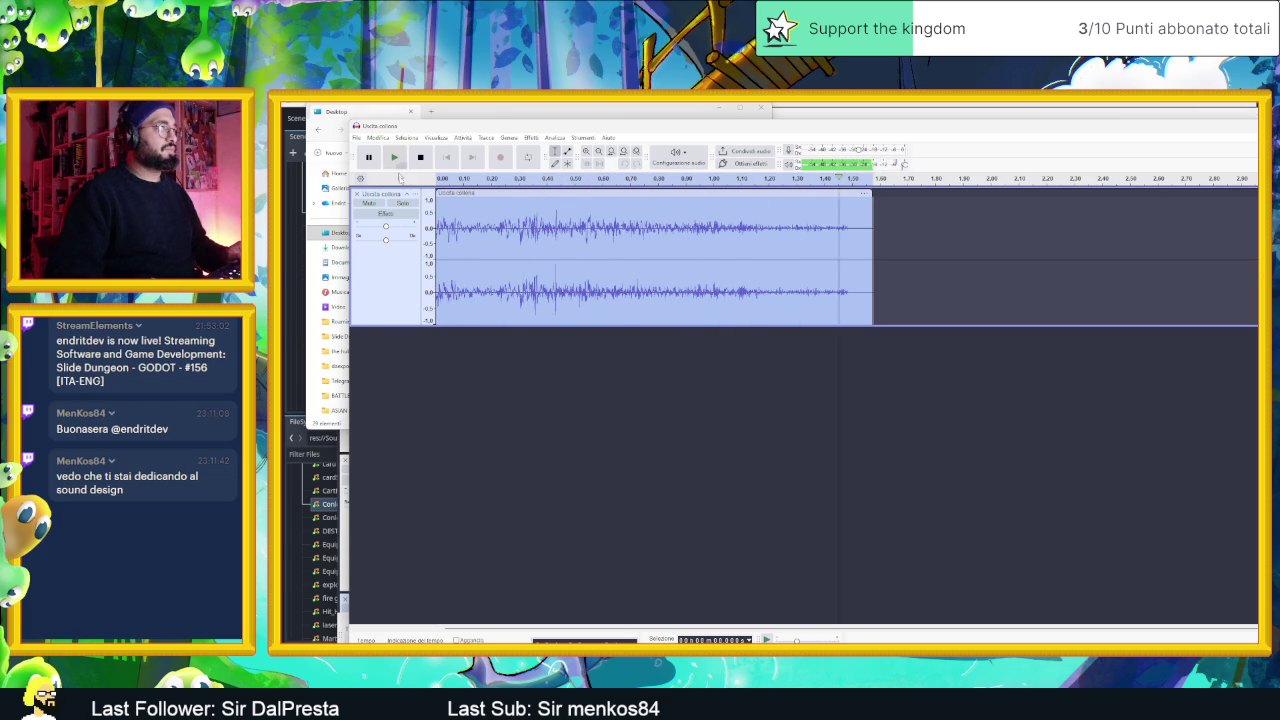
- Raise the Change Tempo percentage slightly and preview the sped-up clip repeatedly
{"action": "left_click", "coordinate": [521, 139]}
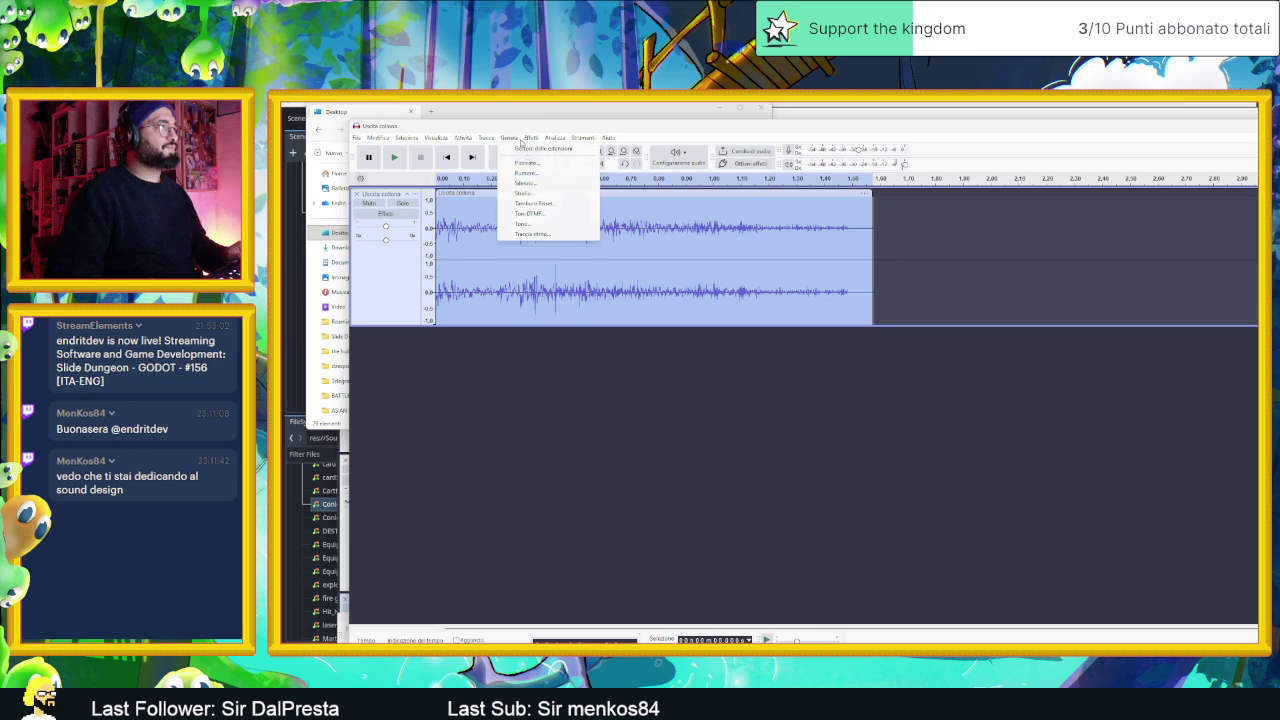
{"action": "mouse_move", "coordinate": [527, 143]}
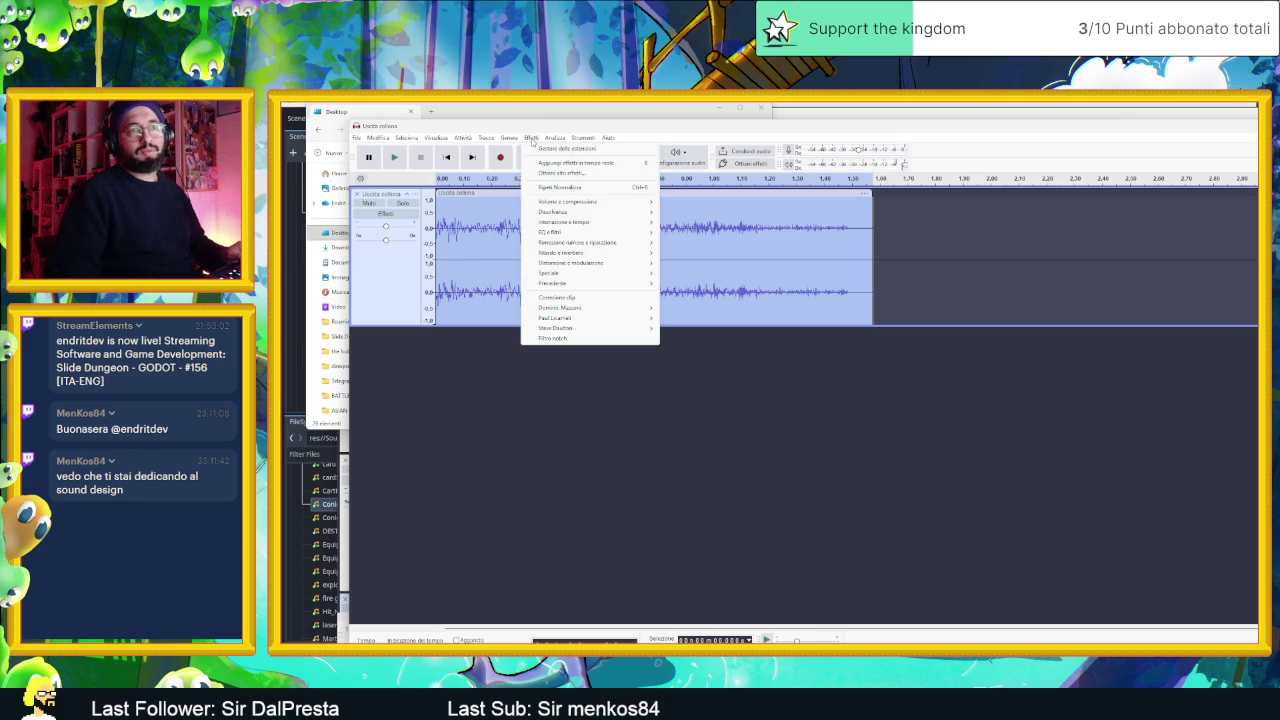
{"action": "mouse_move", "coordinate": [571, 215]}
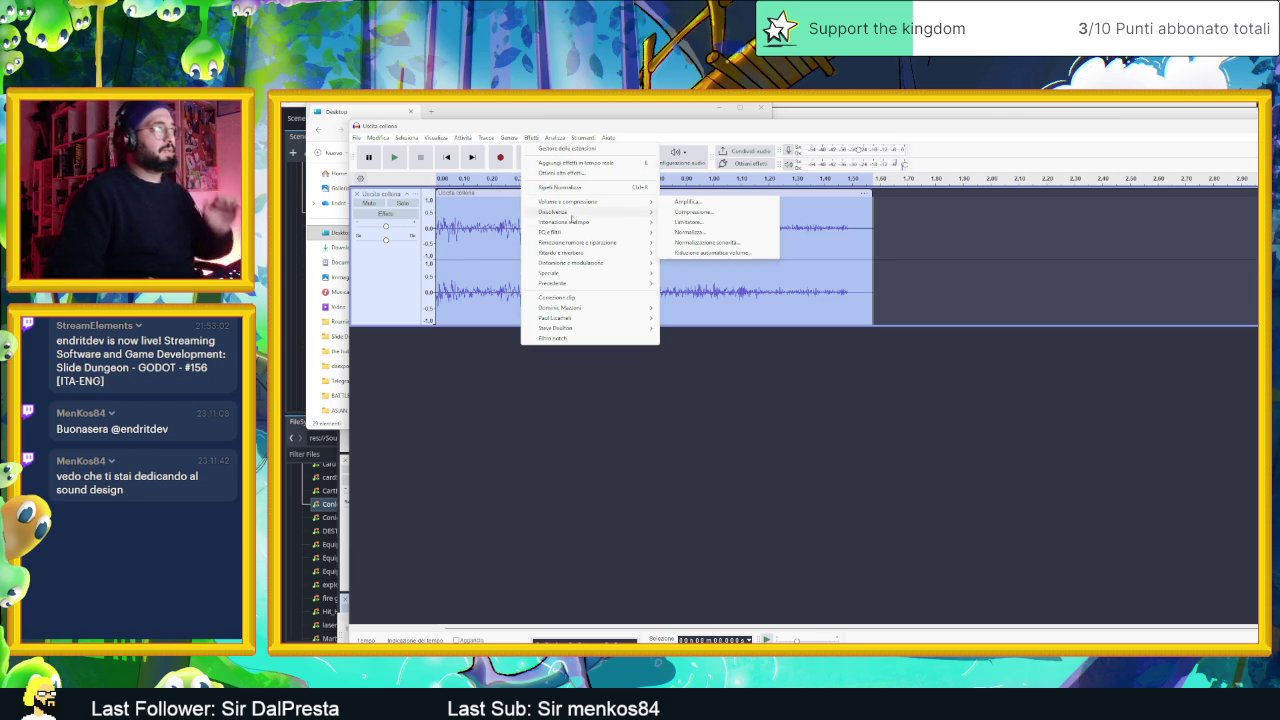
{"action": "left_click", "coordinate": [686, 243]}
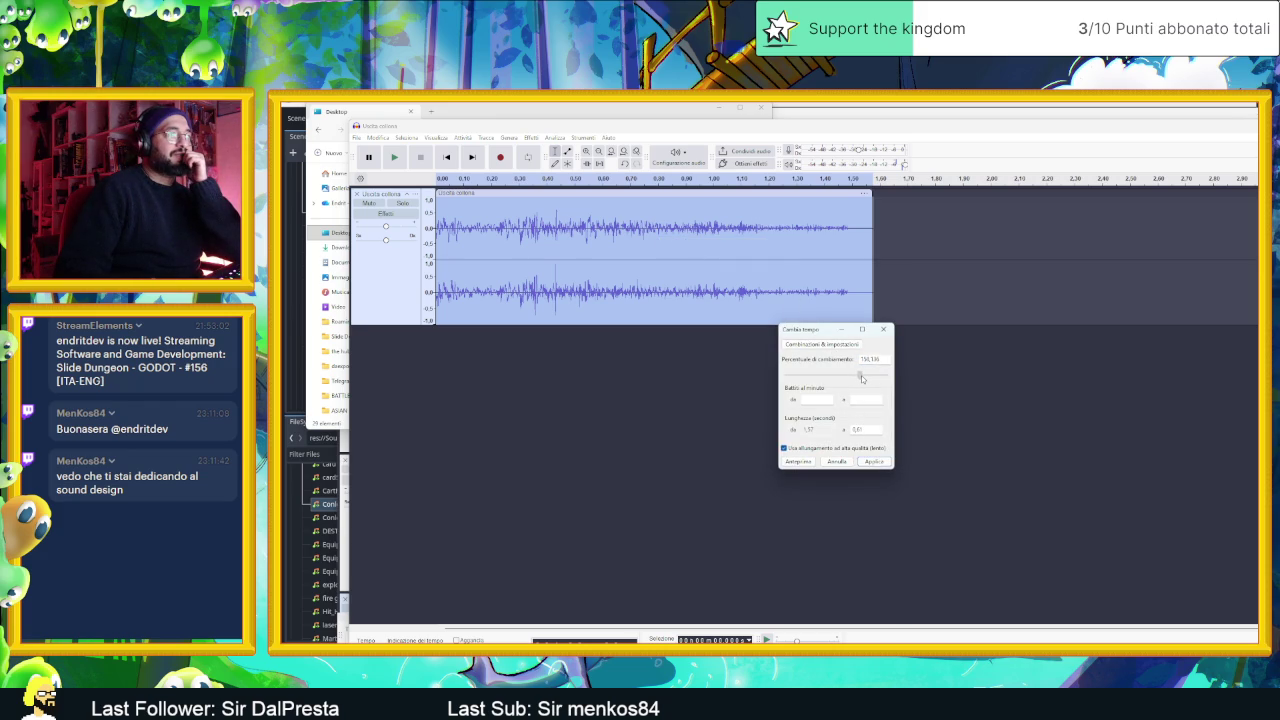
{"action": "left_click_drag", "start_coordinate": [863, 378], "coordinate": [866, 380]}
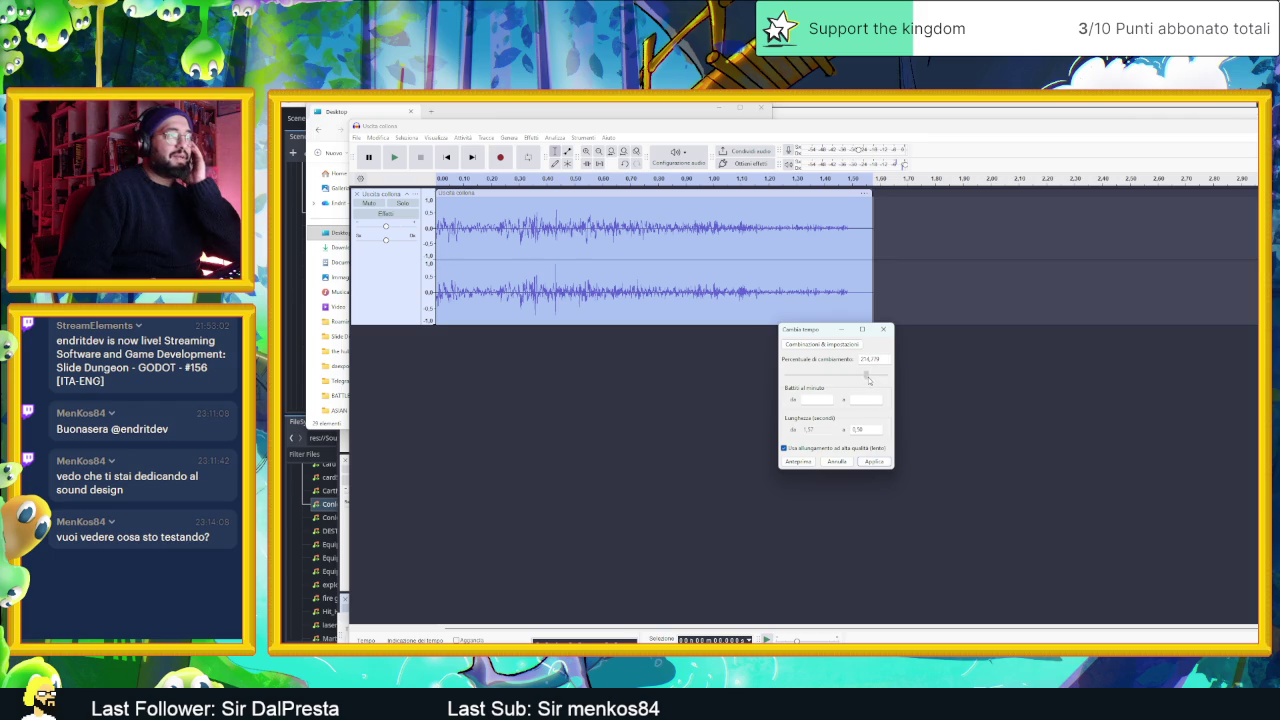
{"action": "left_click", "coordinate": [813, 463]}
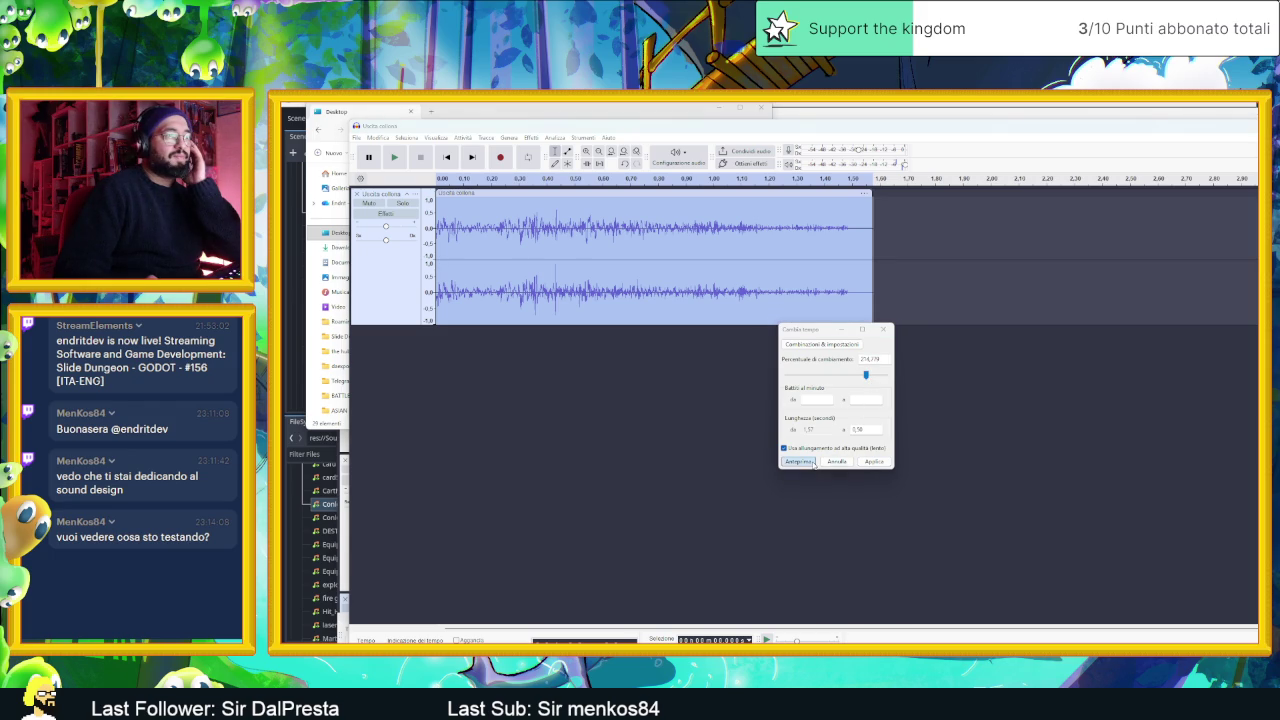
{"action": "left_click", "coordinate": [813, 463]}
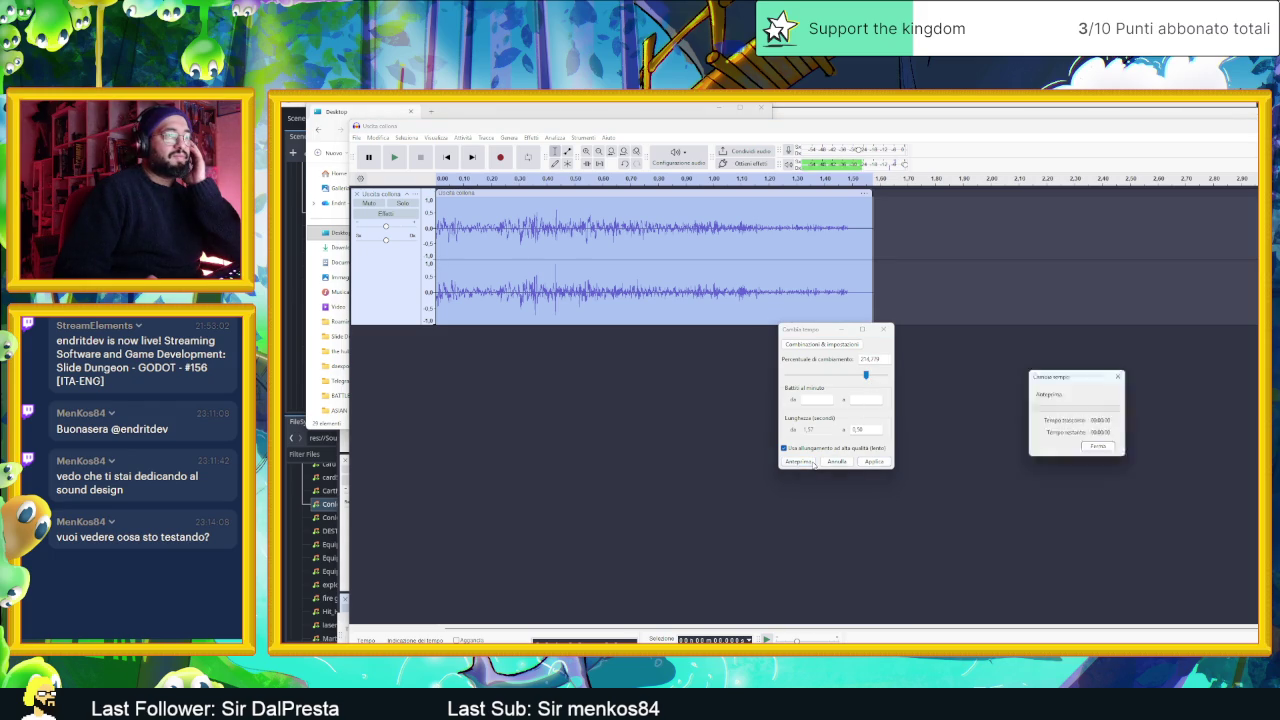
{"action": "left_click", "coordinate": [813, 463]}
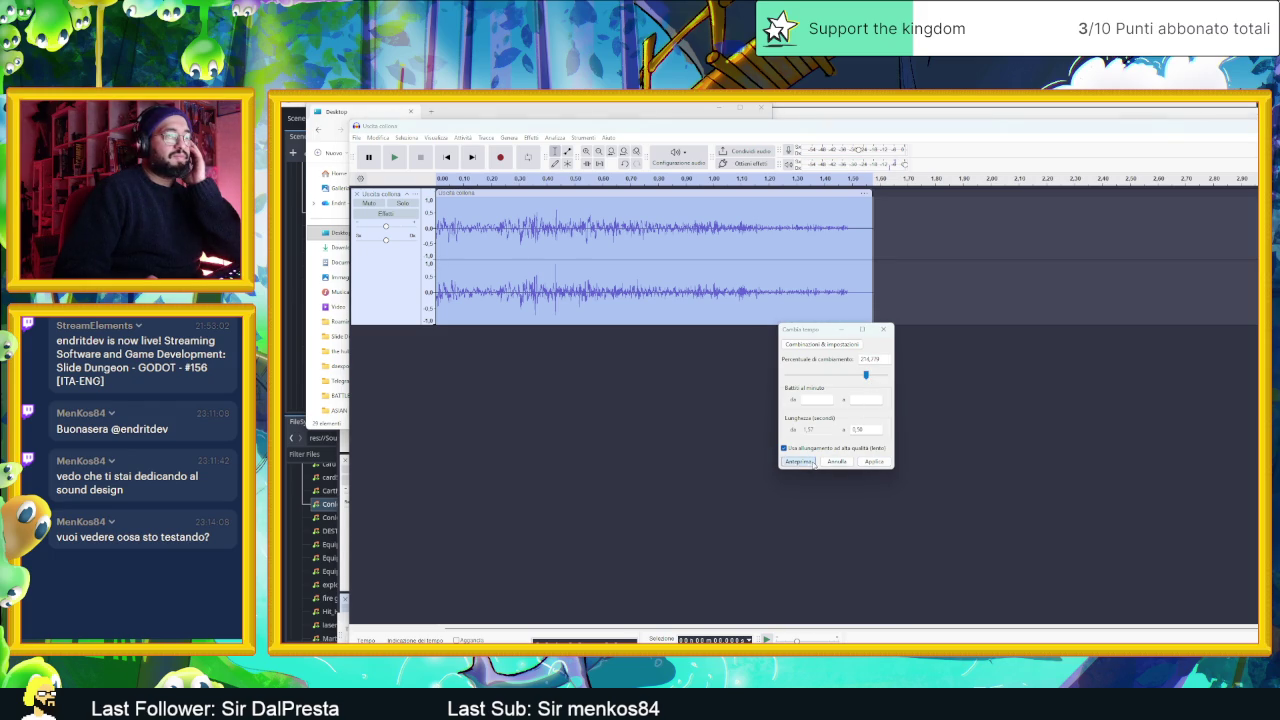
{"action": "left_click", "coordinate": [813, 463]}
{"action": "left_click", "coordinate": [813, 463]}
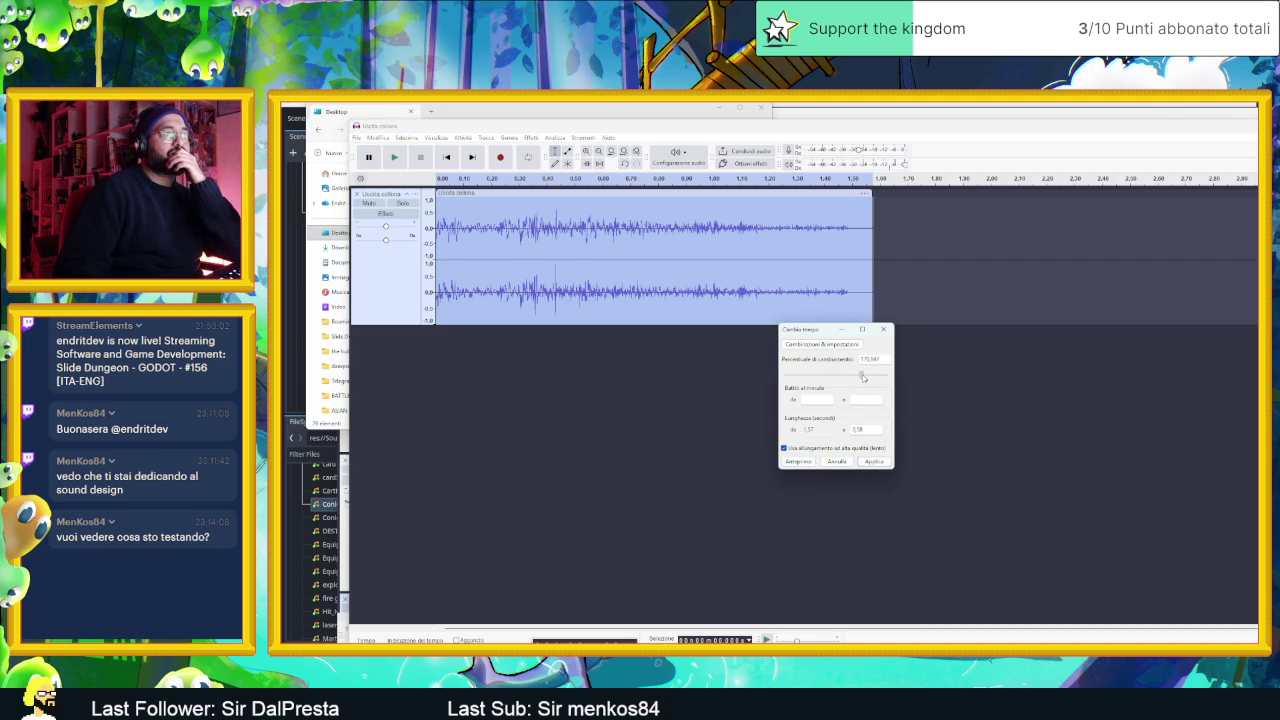
{"action": "left_click", "coordinate": [789, 462]}
- Set the tempo change to about 133 percent, preview, apply it and play the shortened clip
{"action": "left_click_drag", "start_coordinate": [862, 380], "coordinate": [858, 381]}
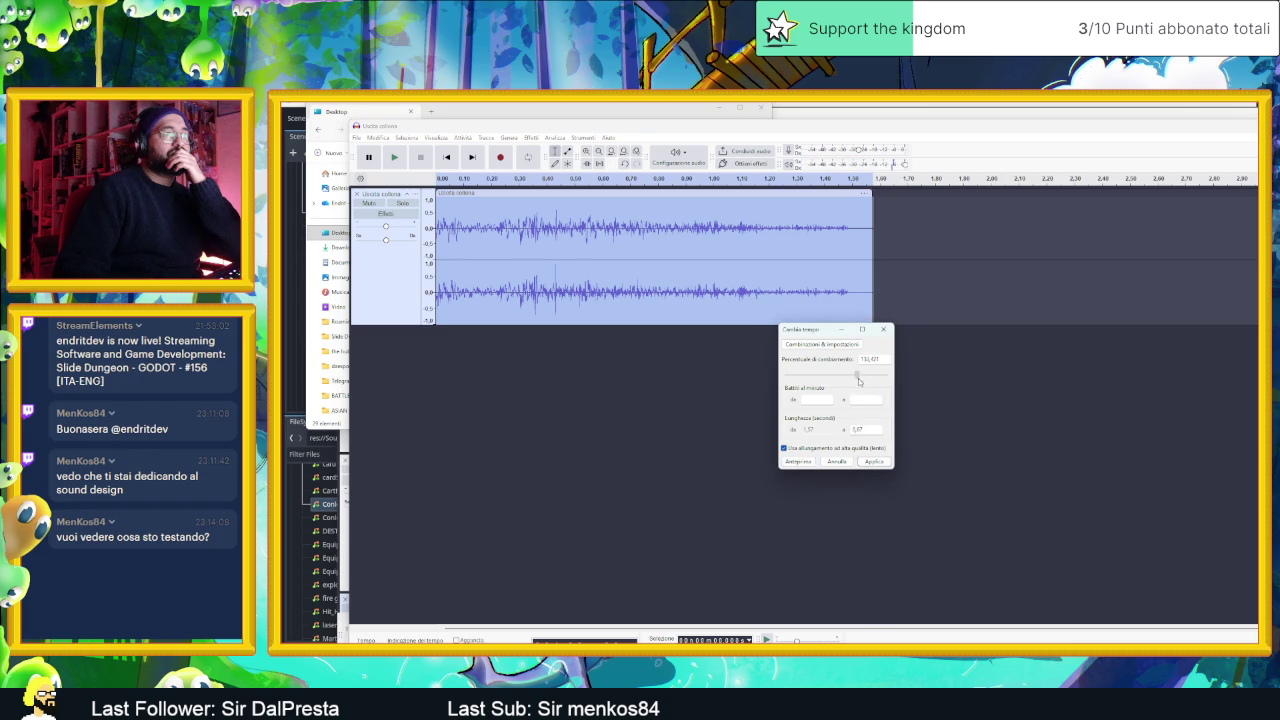
{"action": "left_click", "coordinate": [796, 462]}
{"action": "left_click", "coordinate": [795, 463]}
{"action": "left_click", "coordinate": [795, 463]}
{"action": "left_click", "coordinate": [805, 464]}
{"action": "left_click", "coordinate": [808, 465]}
{"action": "left_click", "coordinate": [810, 465]}
{"action": "left_click", "coordinate": [874, 462]}
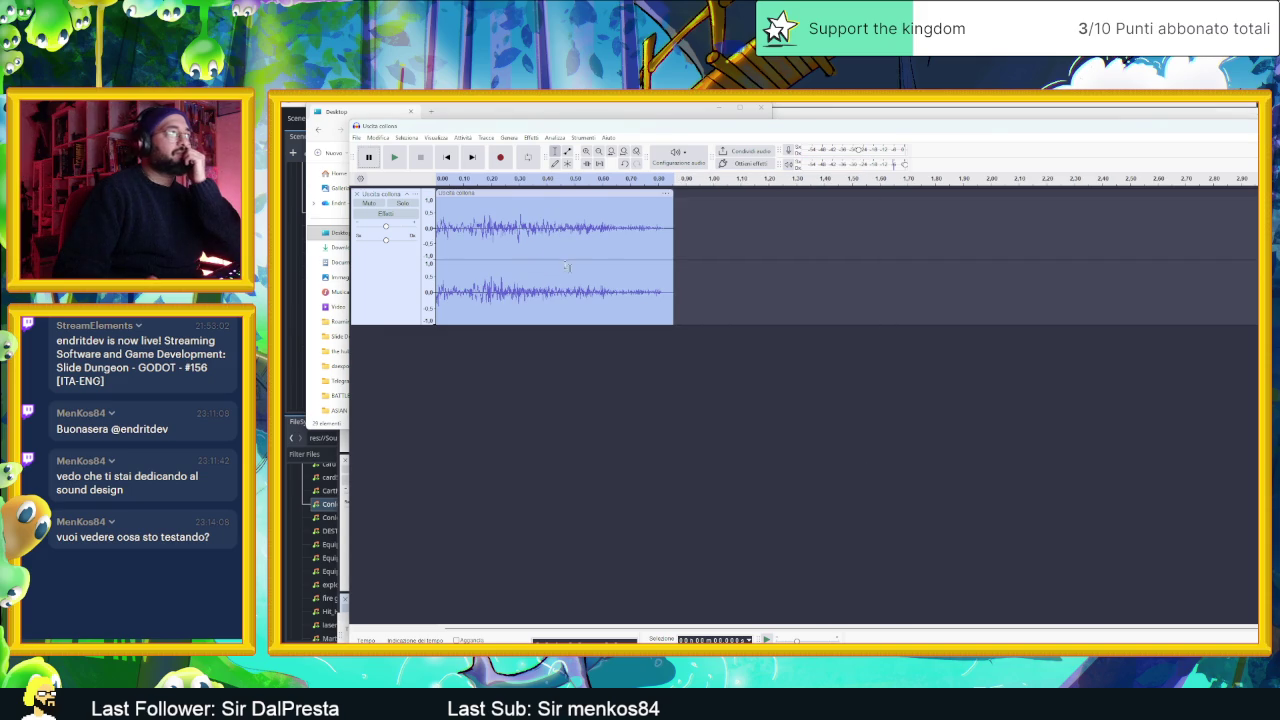
{"action": "left_click", "coordinate": [398, 158]}
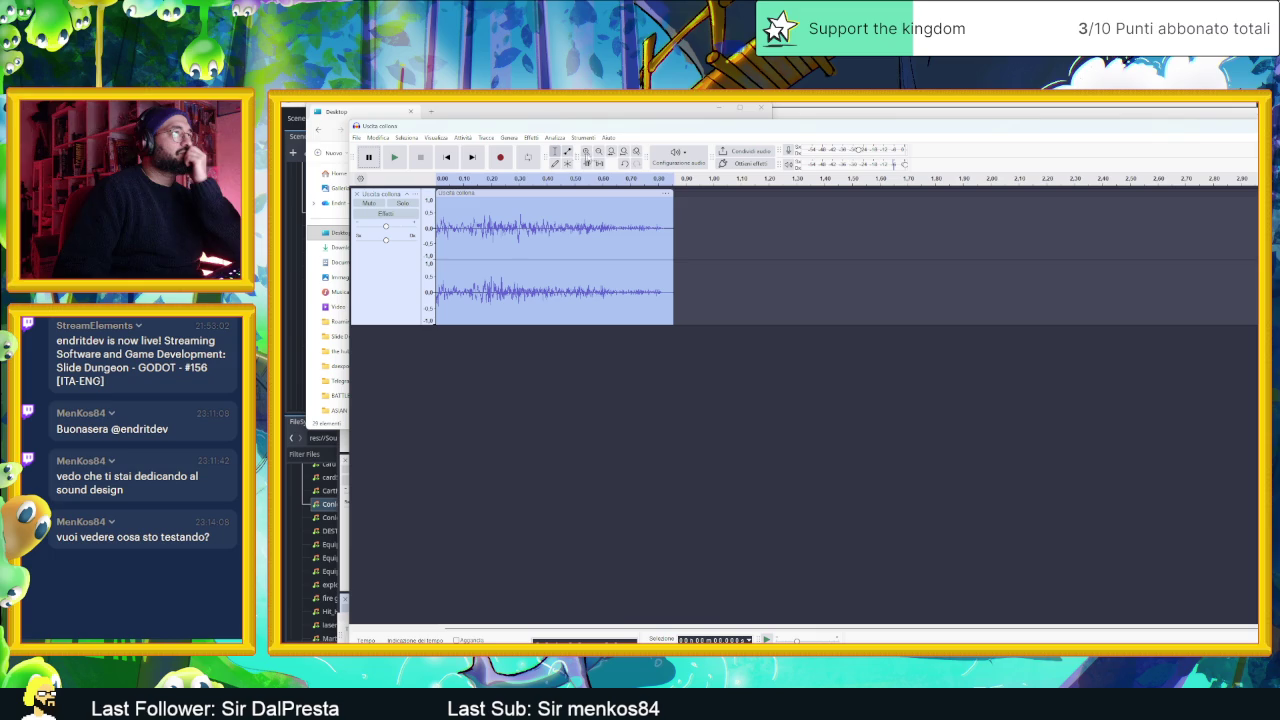
- Lower the whole clip's pitch by -10 percent (250 to 225 Hz), previewing before applying
{"action": "left_click", "coordinate": [377, 274]}
{"action": "left_click", "coordinate": [565, 139]}
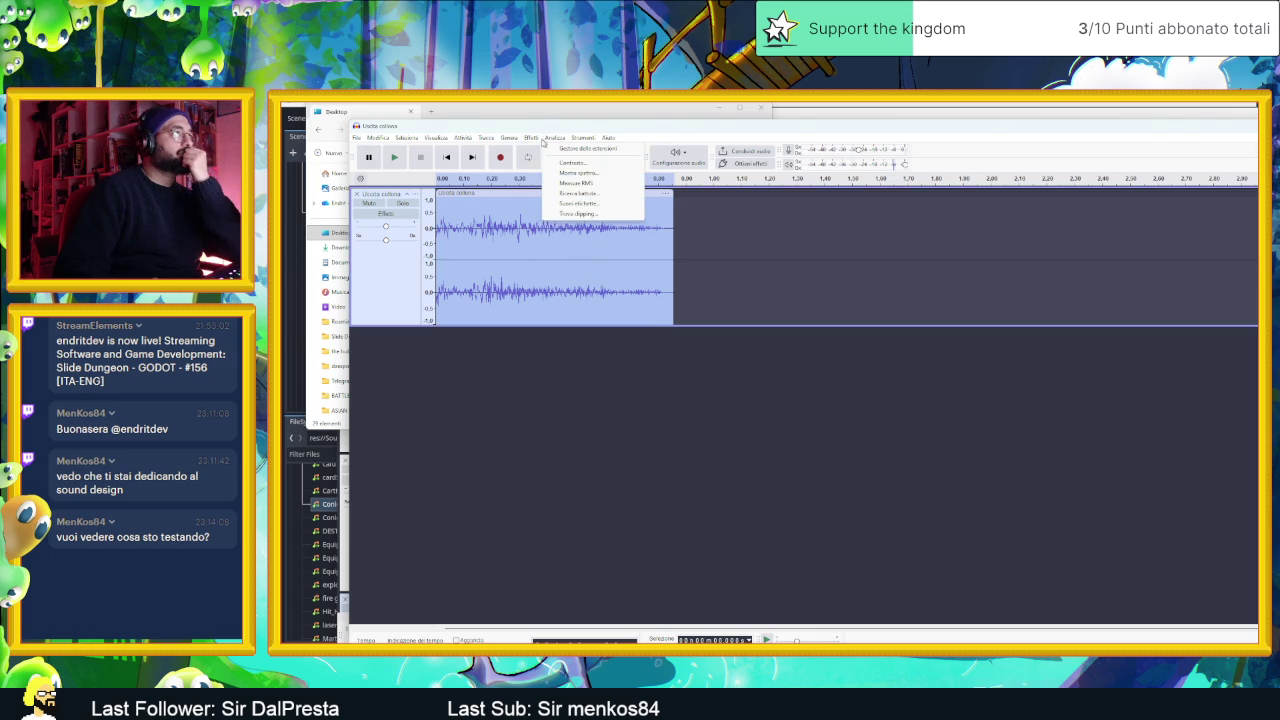
{"action": "mouse_move", "coordinate": [600, 222]}
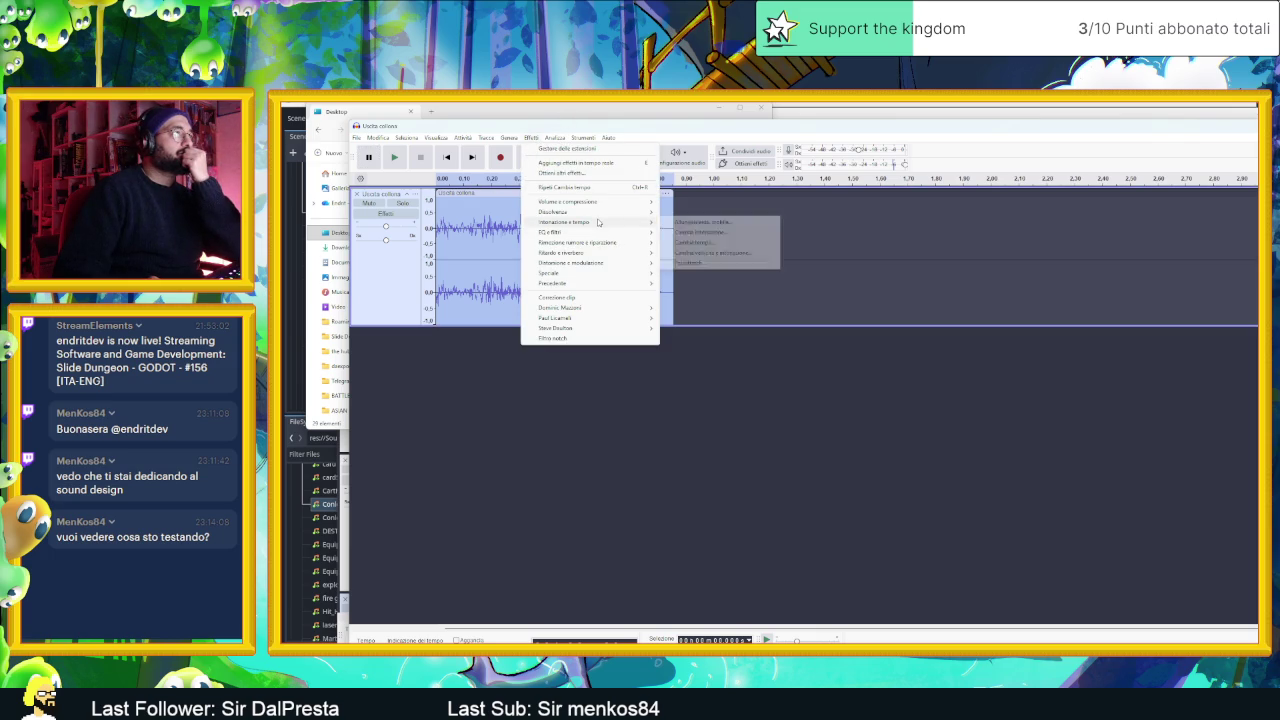
{"action": "left_click", "coordinate": [695, 232]}
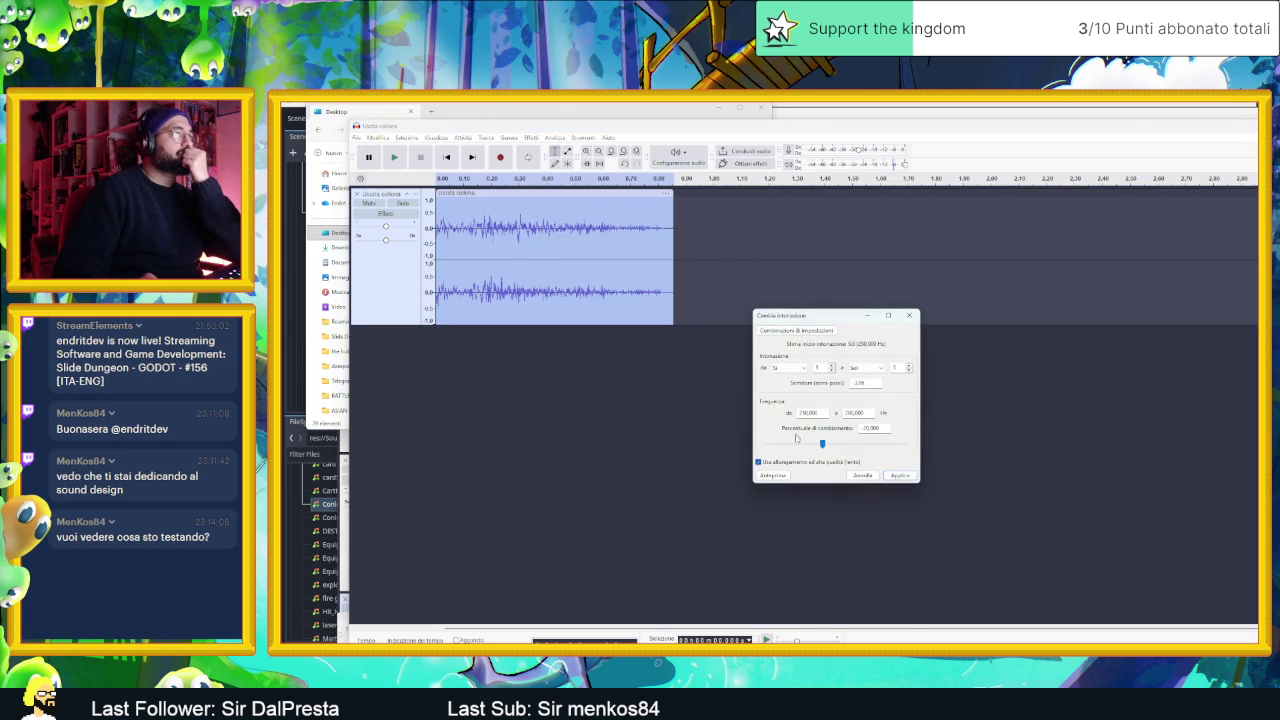
{"action": "left_click", "coordinate": [775, 476]}
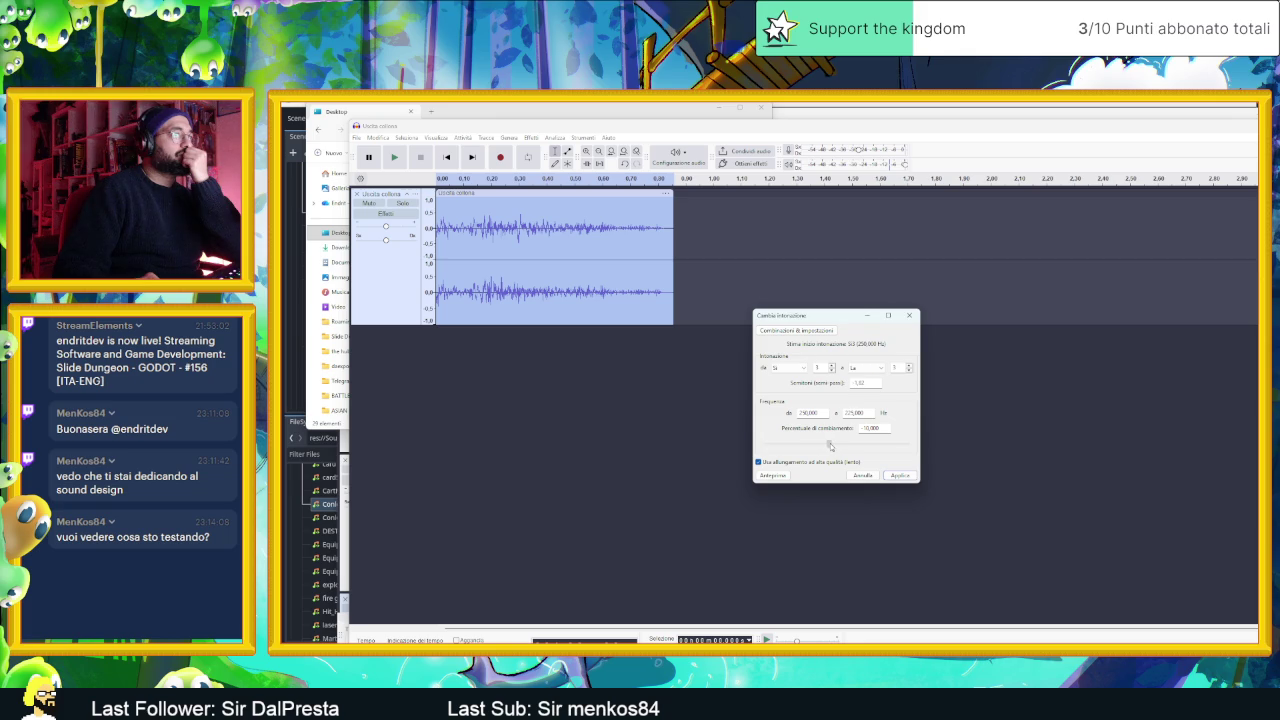
{"action": "left_click", "coordinate": [768, 476]}
{"action": "left_click", "coordinate": [766, 477]}
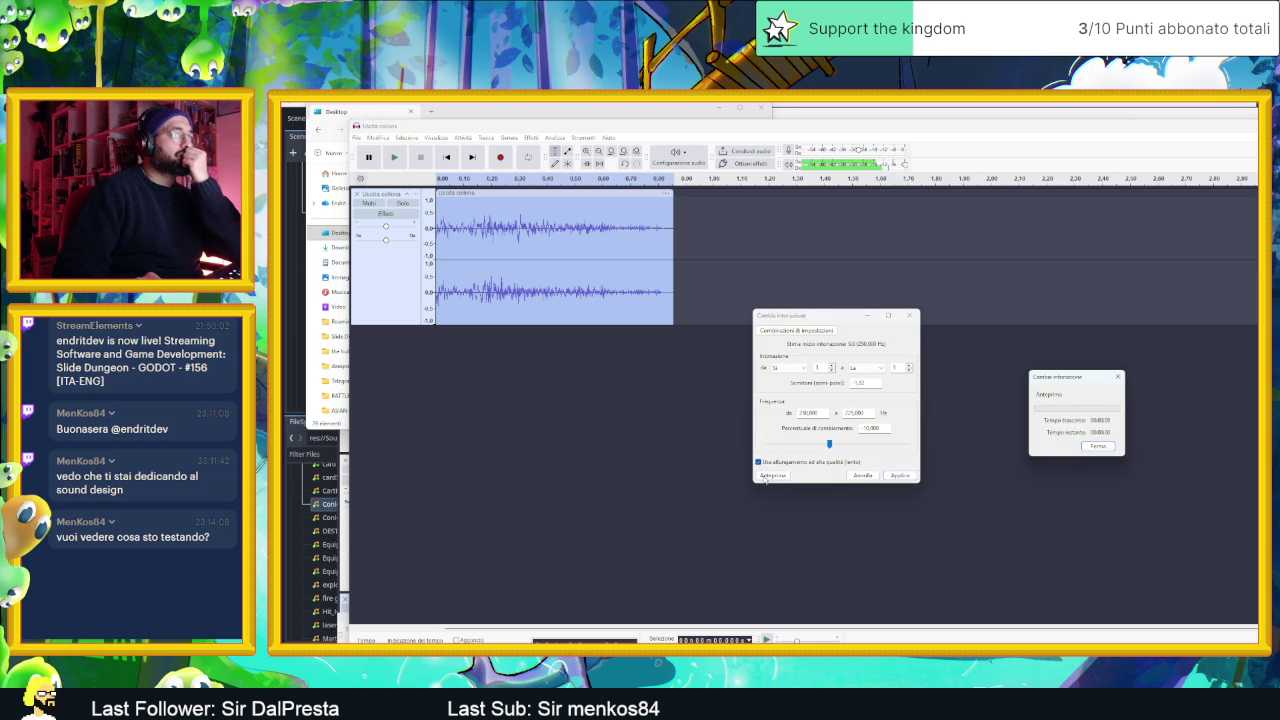
{"action": "left_click", "coordinate": [766, 477]}
{"action": "left_click", "coordinate": [891, 478]}
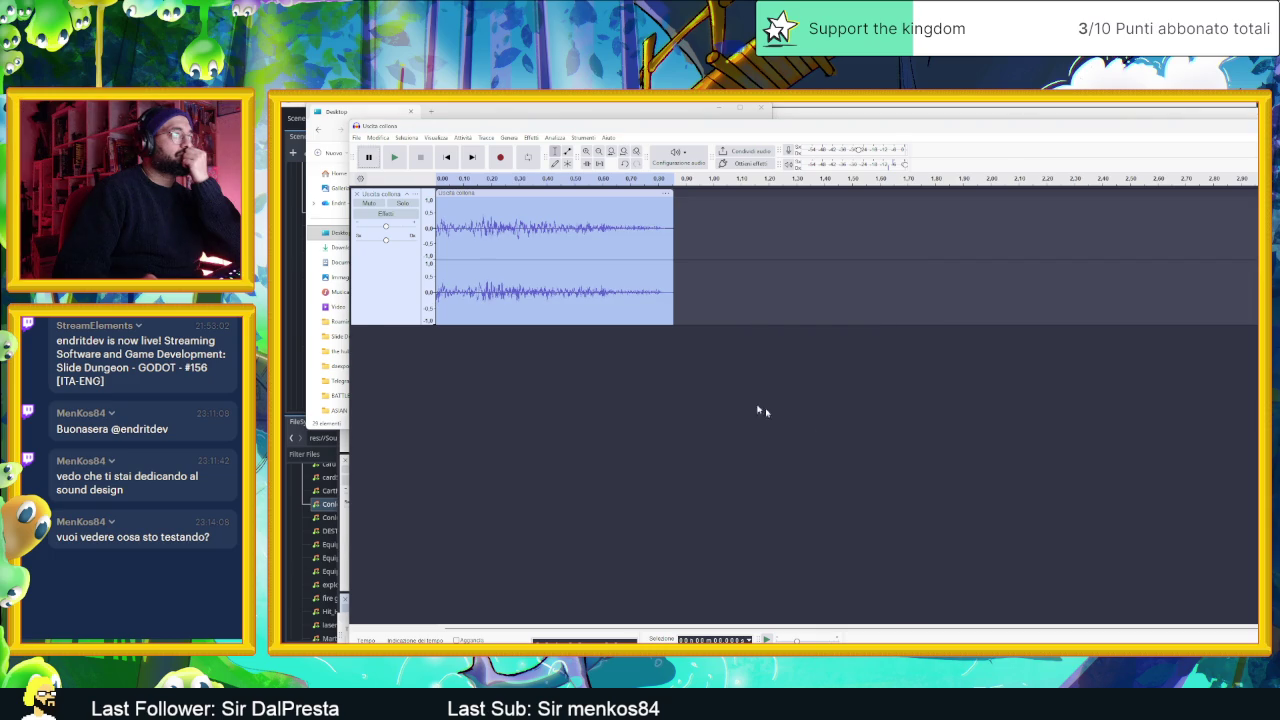
- Load the Esalta i bassi preset in Graphic EQ and preview the bass-boosted clip
{"action": "left_click", "coordinate": [508, 137]}
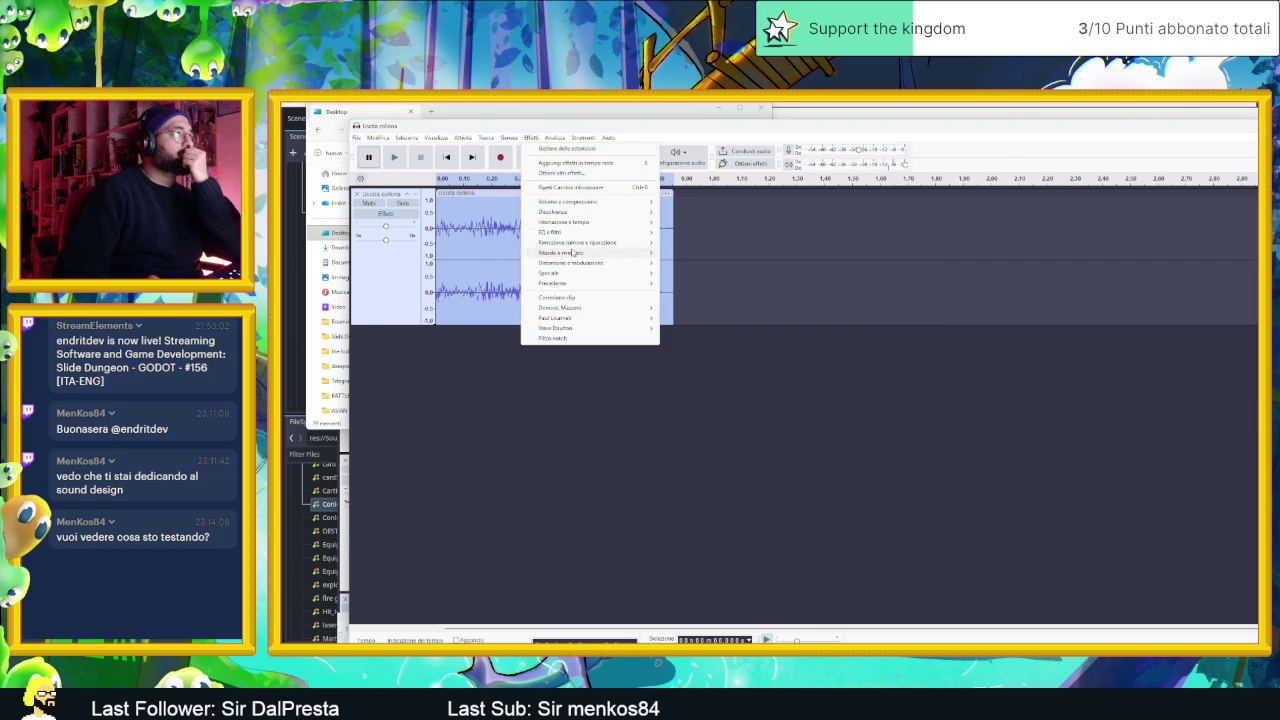
{"action": "mouse_move", "coordinate": [581, 234]}
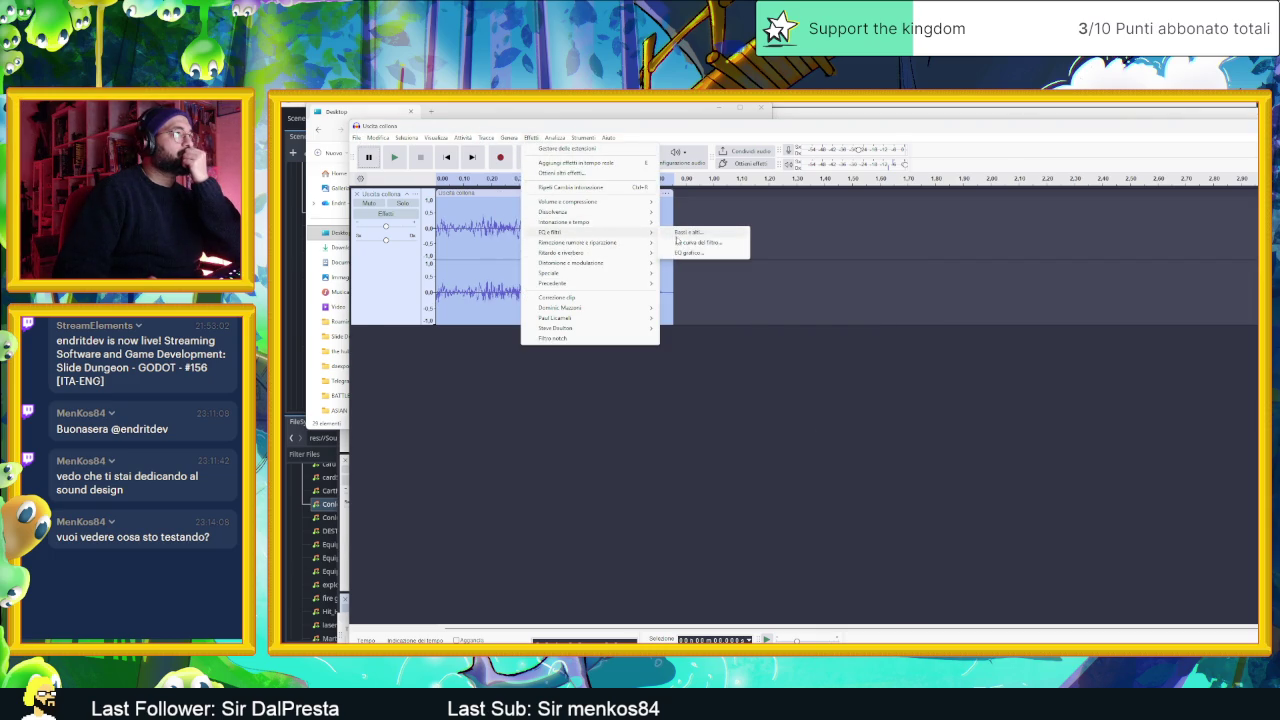
{"action": "left_click", "coordinate": [713, 253]}
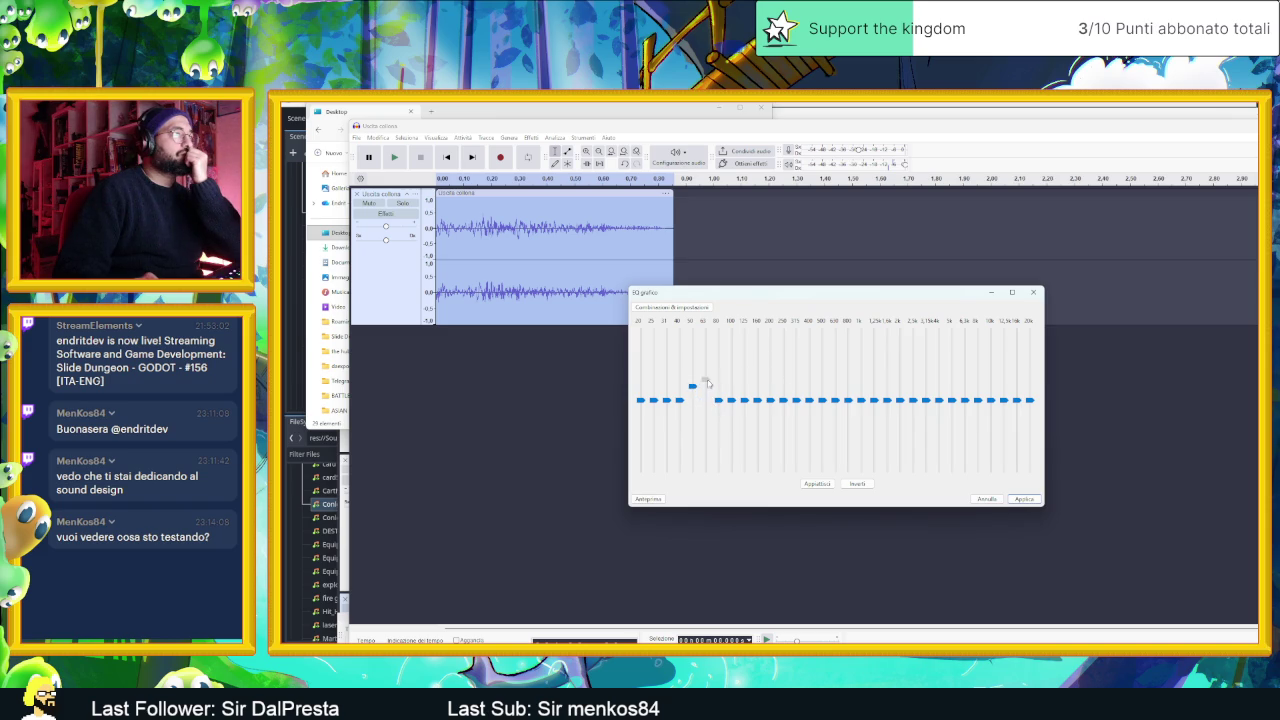
{"action": "left_click", "coordinate": [647, 500]}
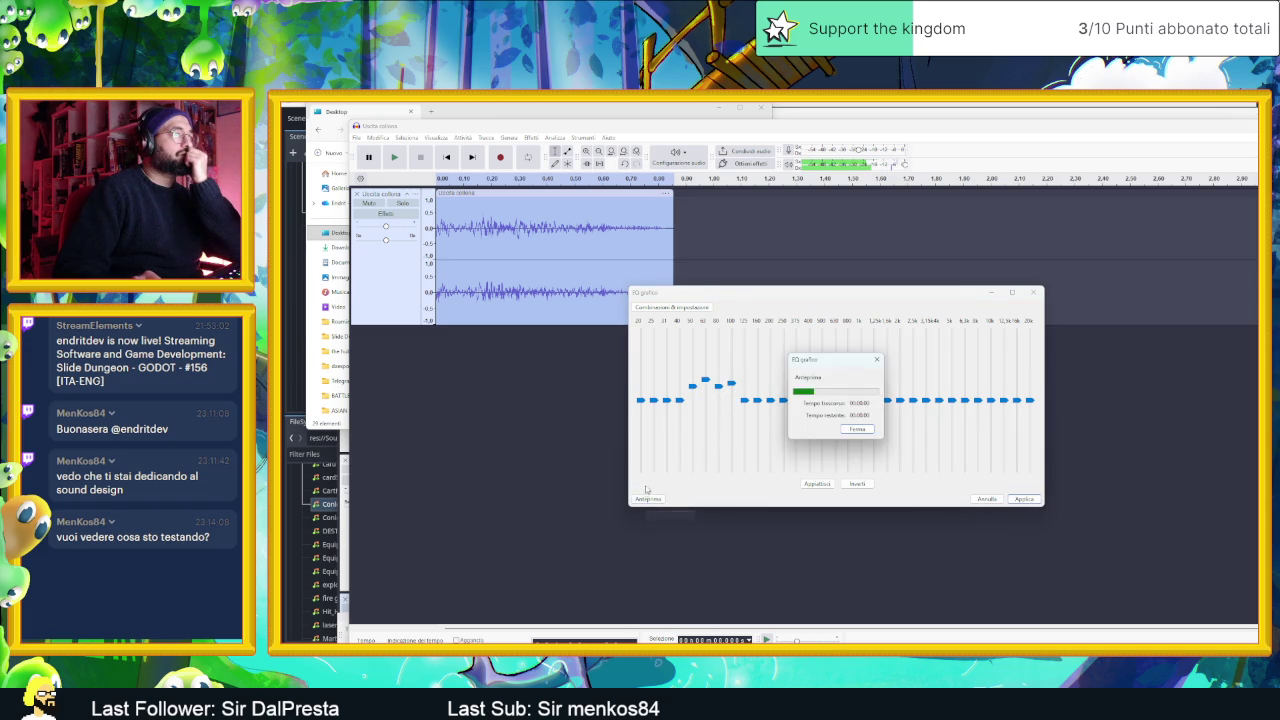
{"action": "left_click", "coordinate": [672, 307]}
{"action": "mouse_move", "coordinate": [695, 358]}
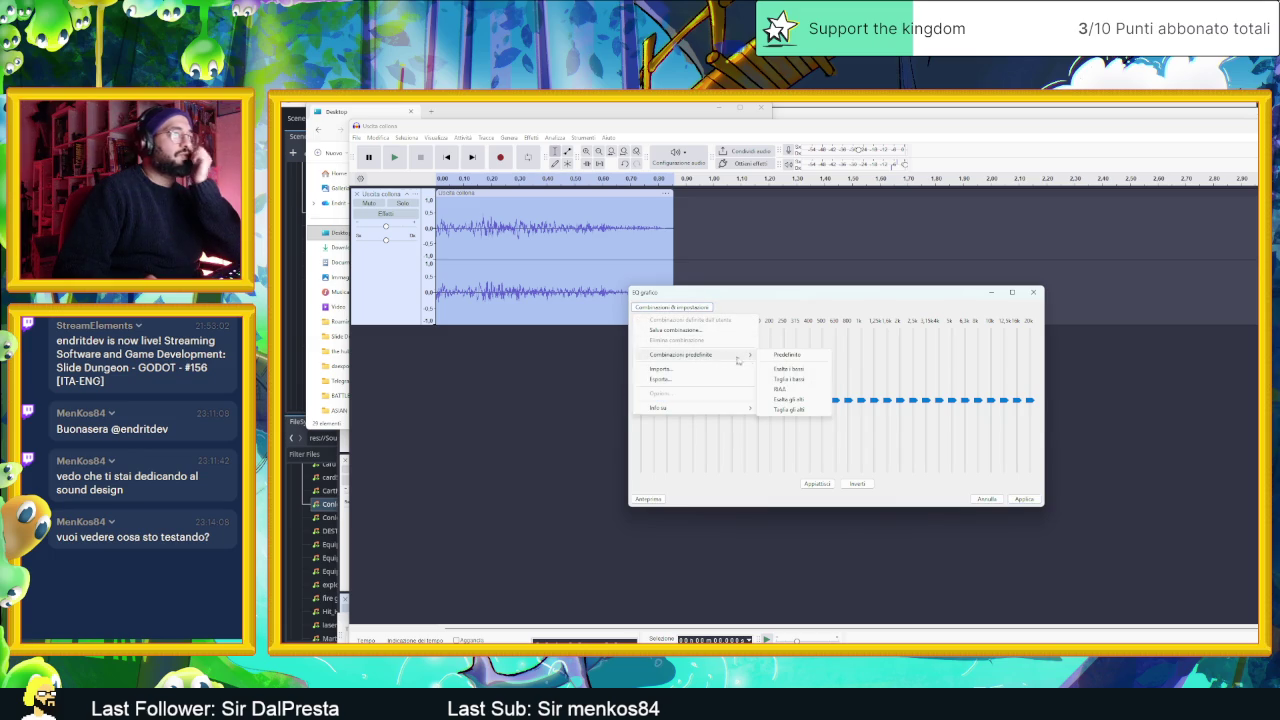
{"action": "left_click", "coordinate": [789, 369]}
{"action": "left_click", "coordinate": [654, 499]}
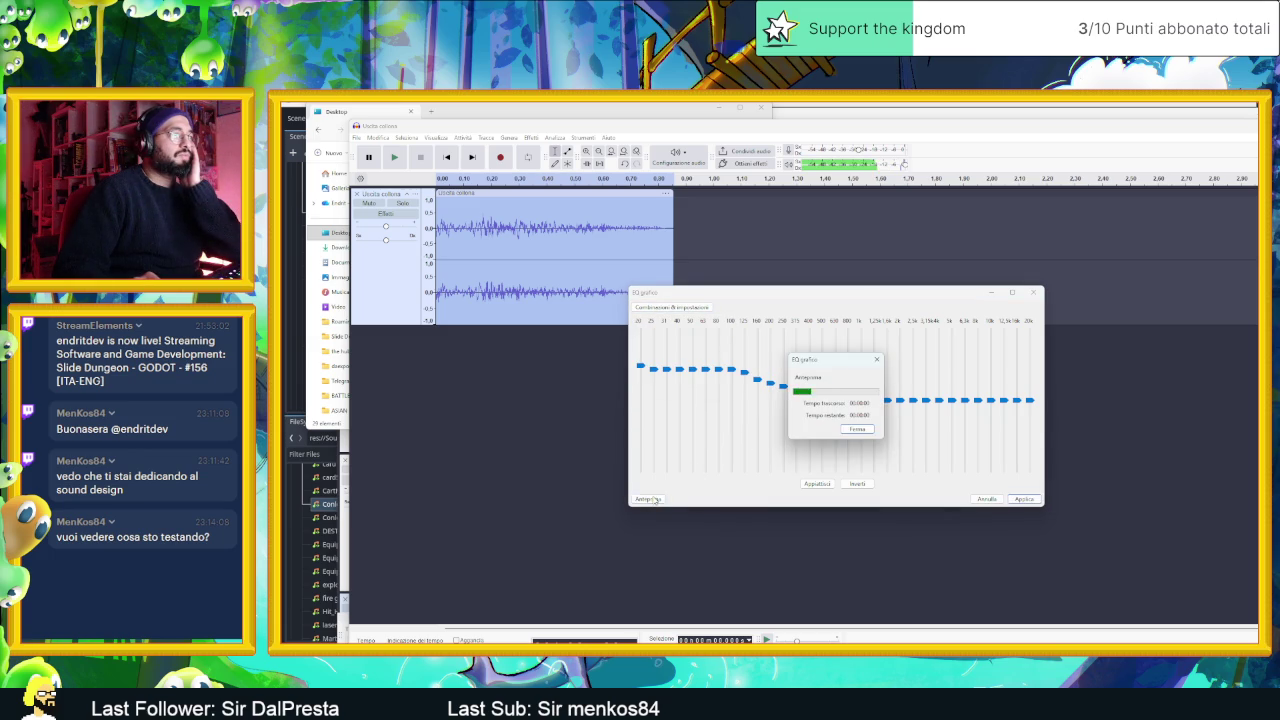
{"action": "left_click", "coordinate": [647, 499]}
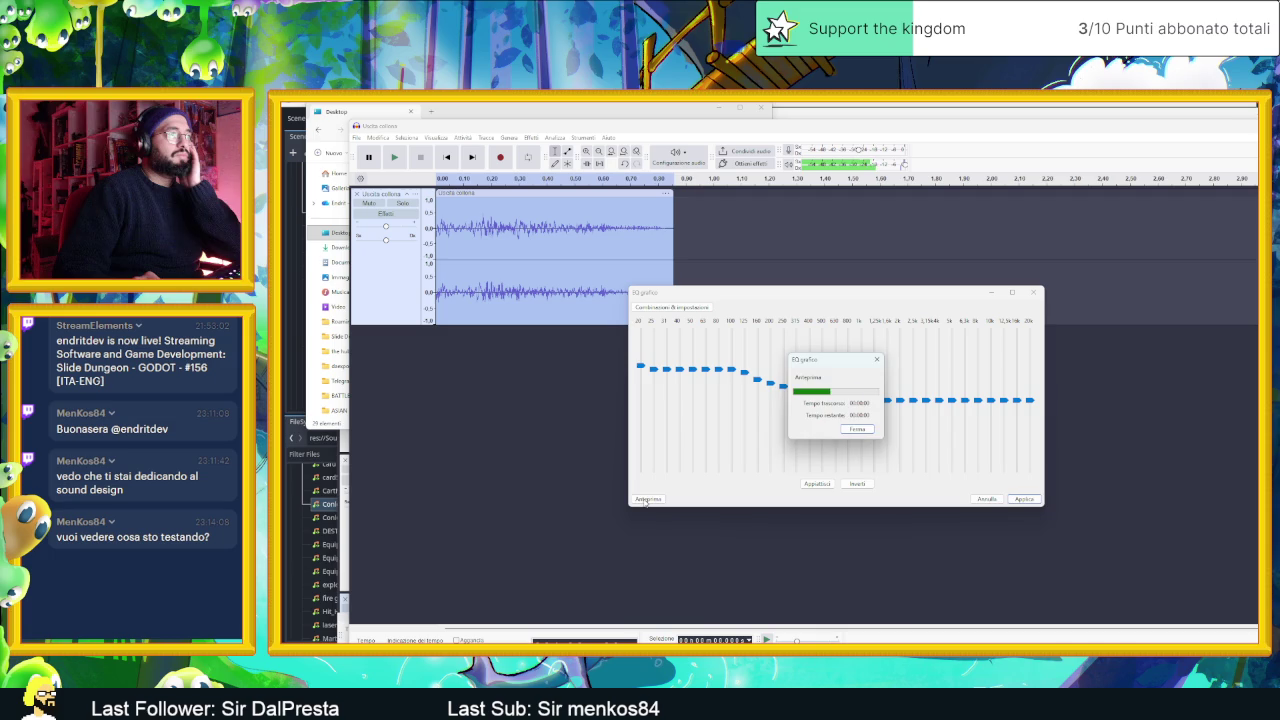
{"action": "left_click", "coordinate": [649, 499]}
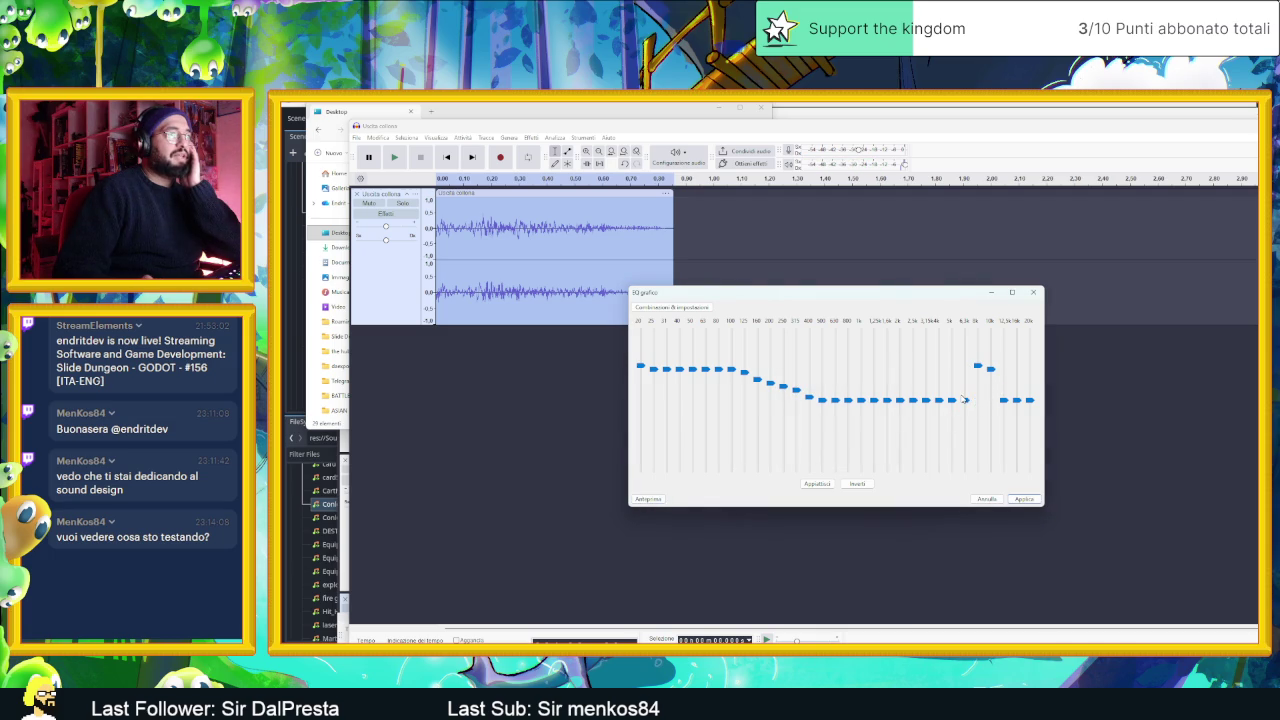
- Raise the two highest EQ bands, then reload the bass-boost preset, preview and apply it
{"action": "left_click_drag", "start_coordinate": [1003, 400], "coordinate": [1016, 386]}
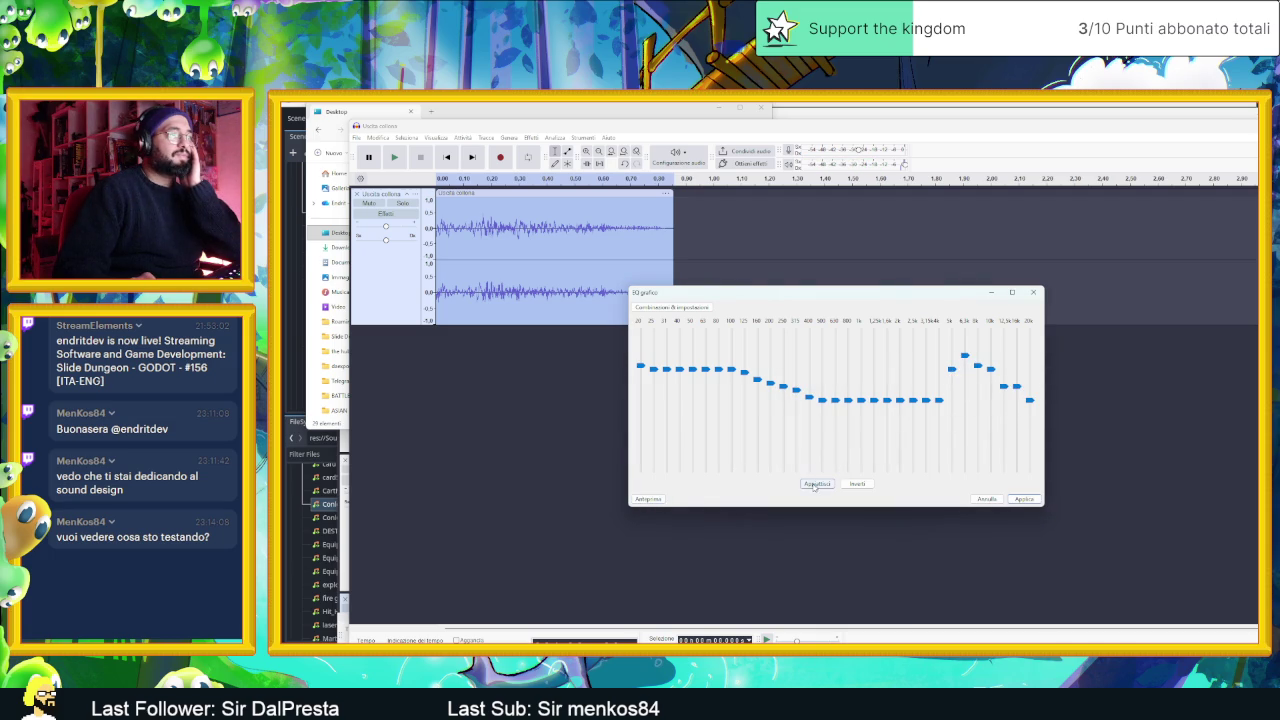
{"action": "left_click", "coordinate": [649, 499]}
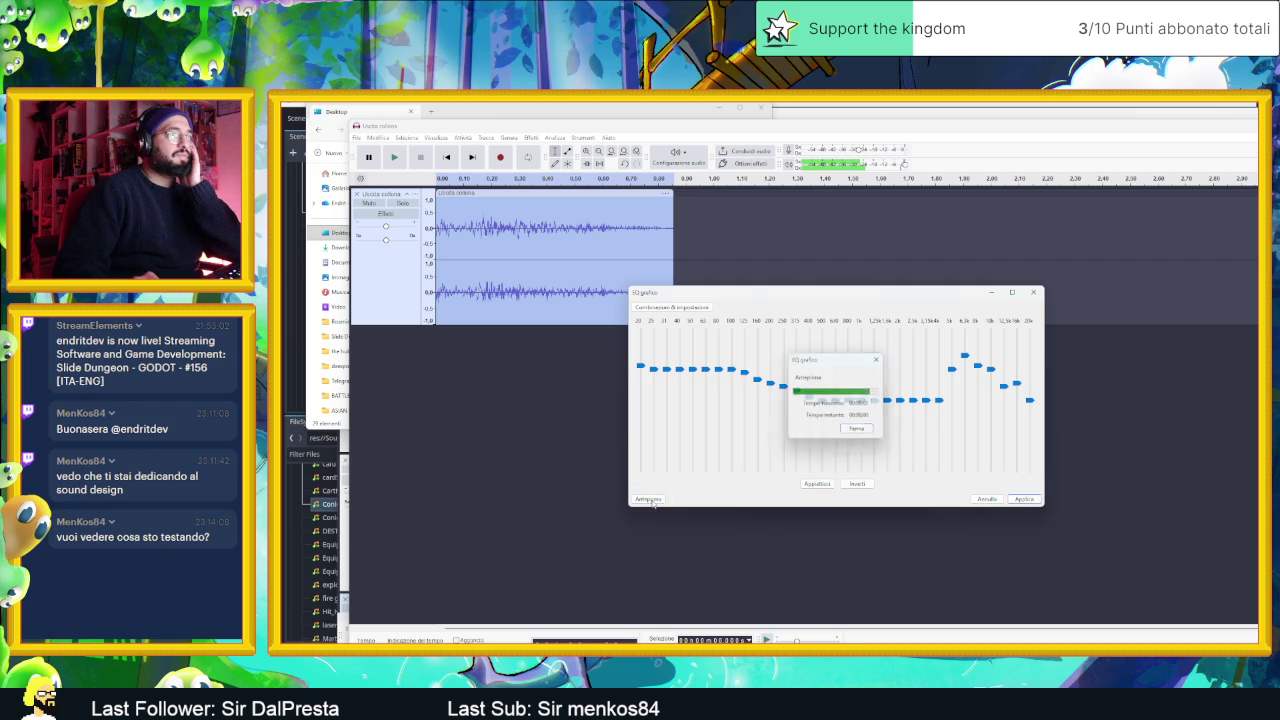
{"action": "key", "text": "space"}
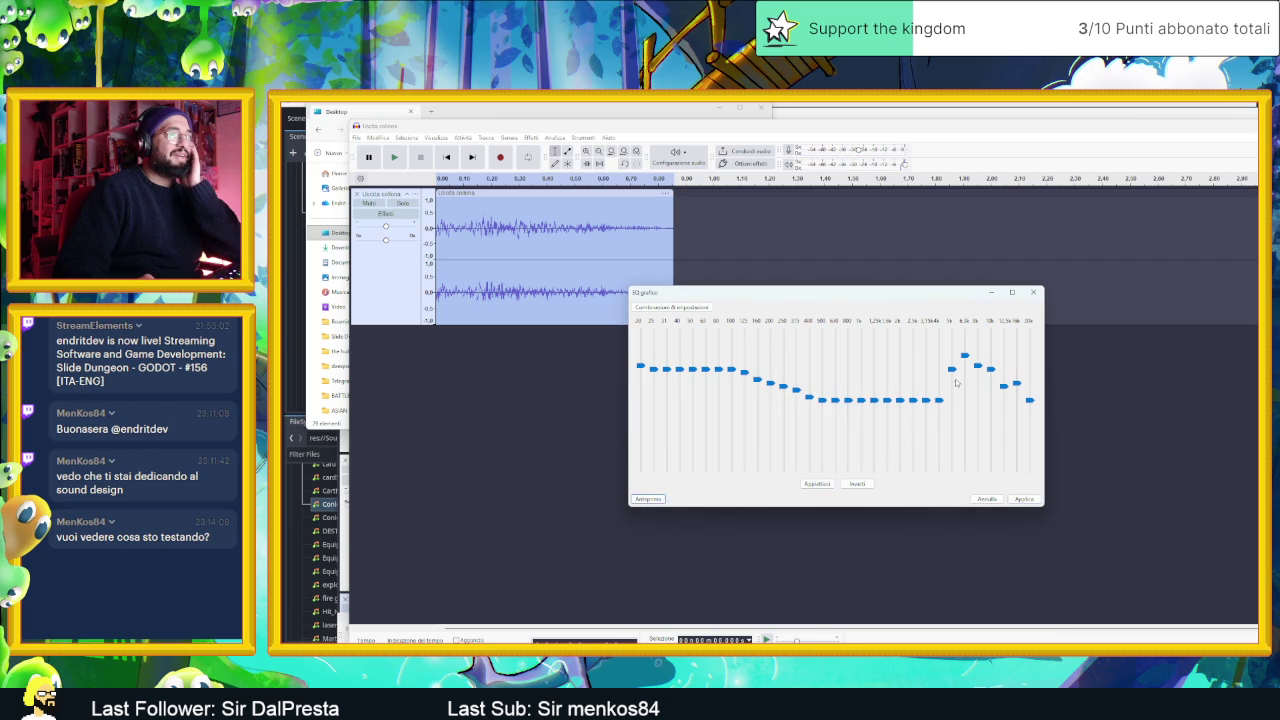
{"action": "left_click", "coordinate": [672, 307]}
{"action": "mouse_move", "coordinate": [752, 365]}
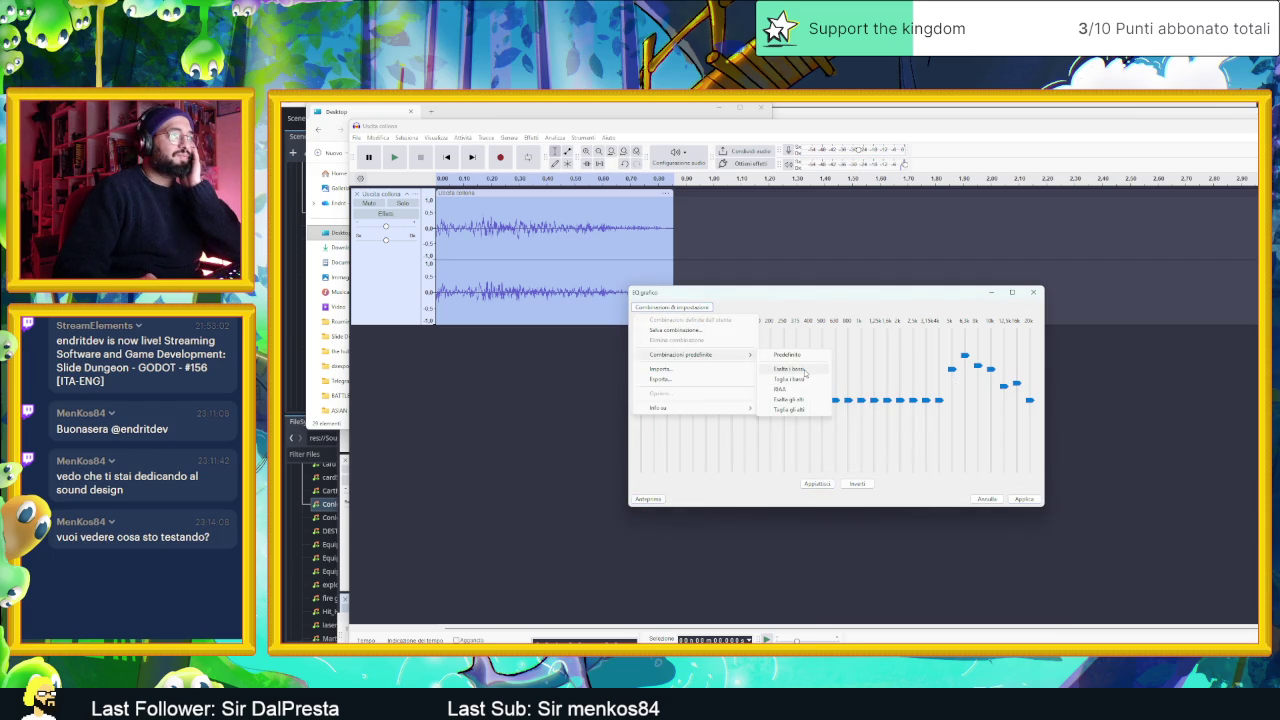
{"action": "left_click", "coordinate": [805, 373]}
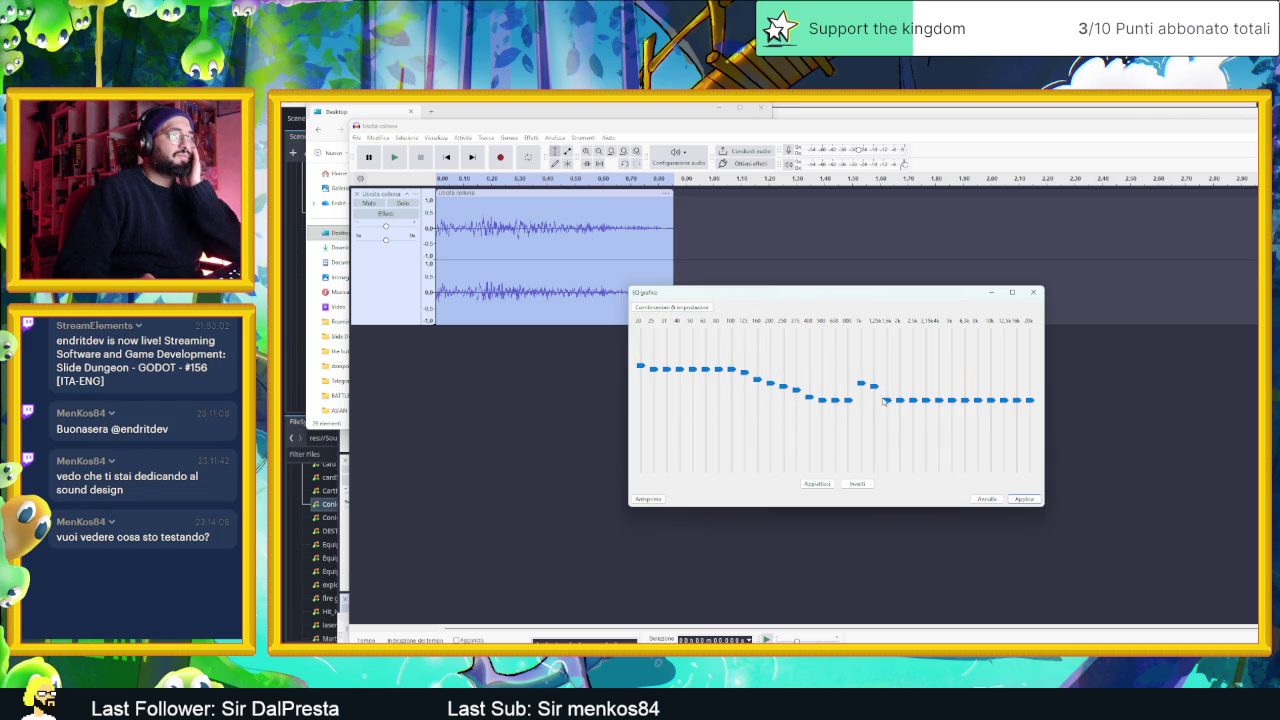
{"action": "left_click", "coordinate": [658, 499]}
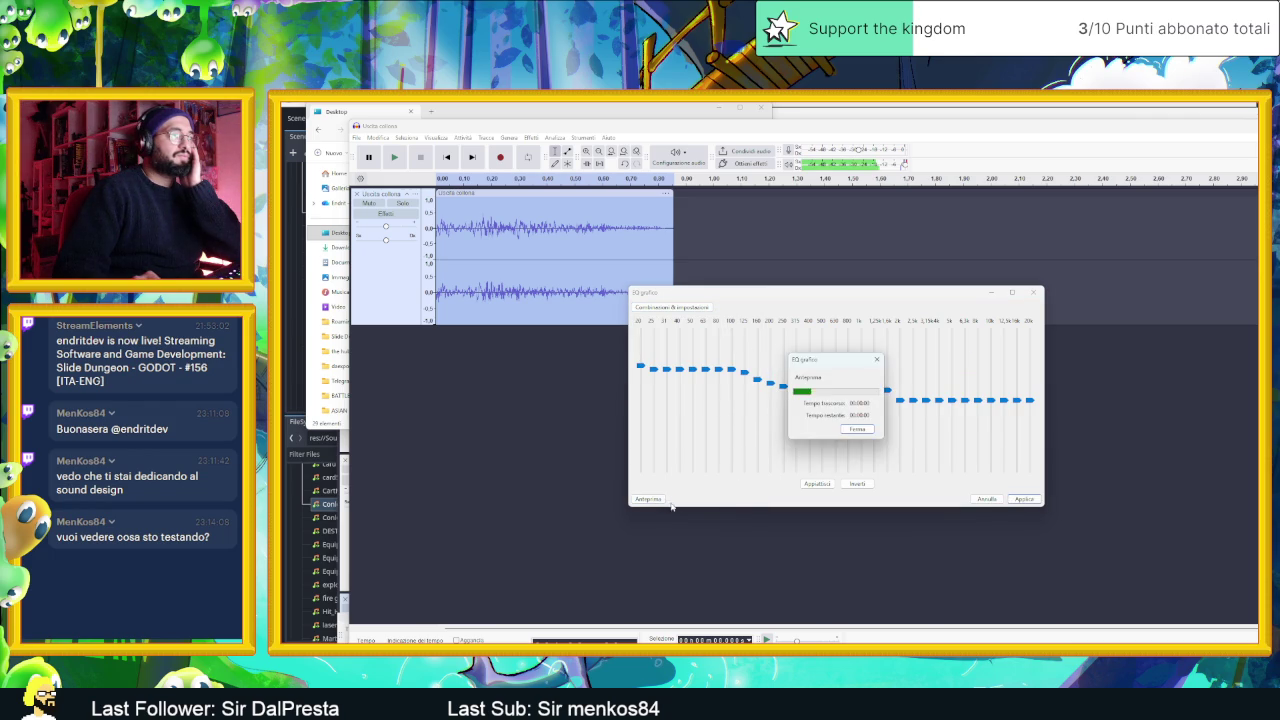
{"action": "left_click", "coordinate": [1022, 499]}
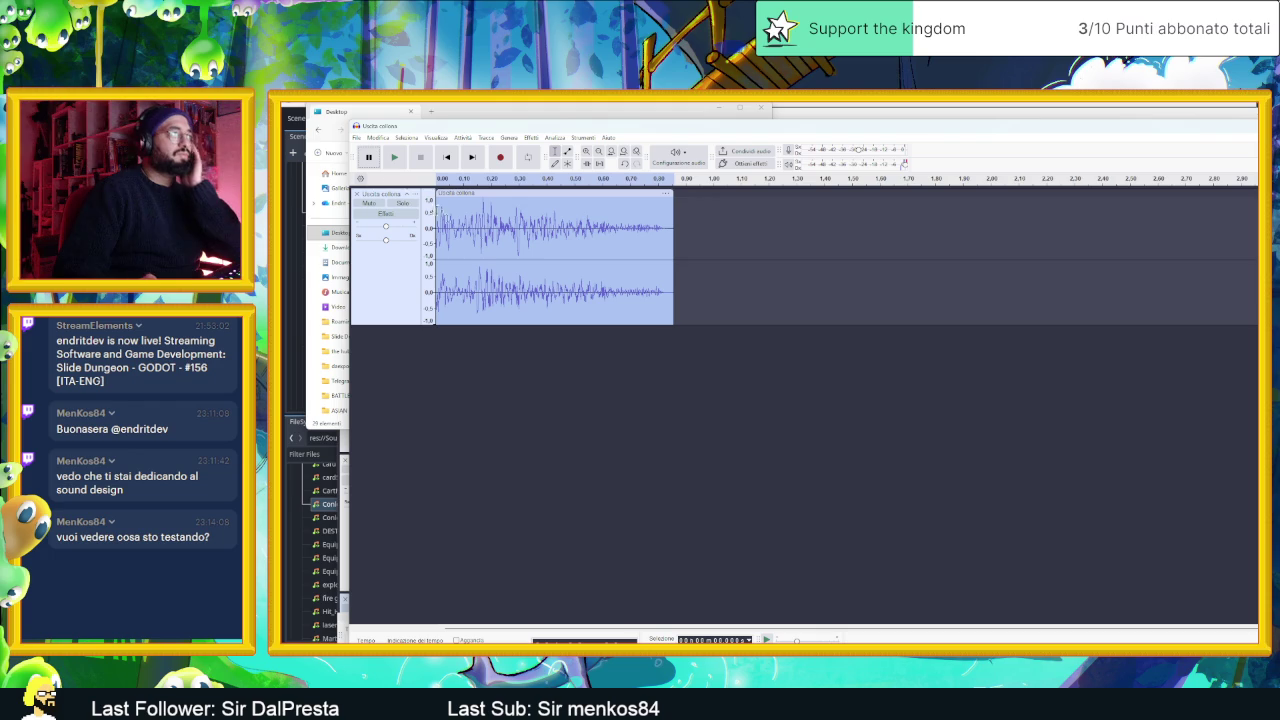
- Play back the equalized clip several times to audition the result
{"action": "left_click", "coordinate": [403, 160]}
{"action": "left_click", "coordinate": [398, 162]}
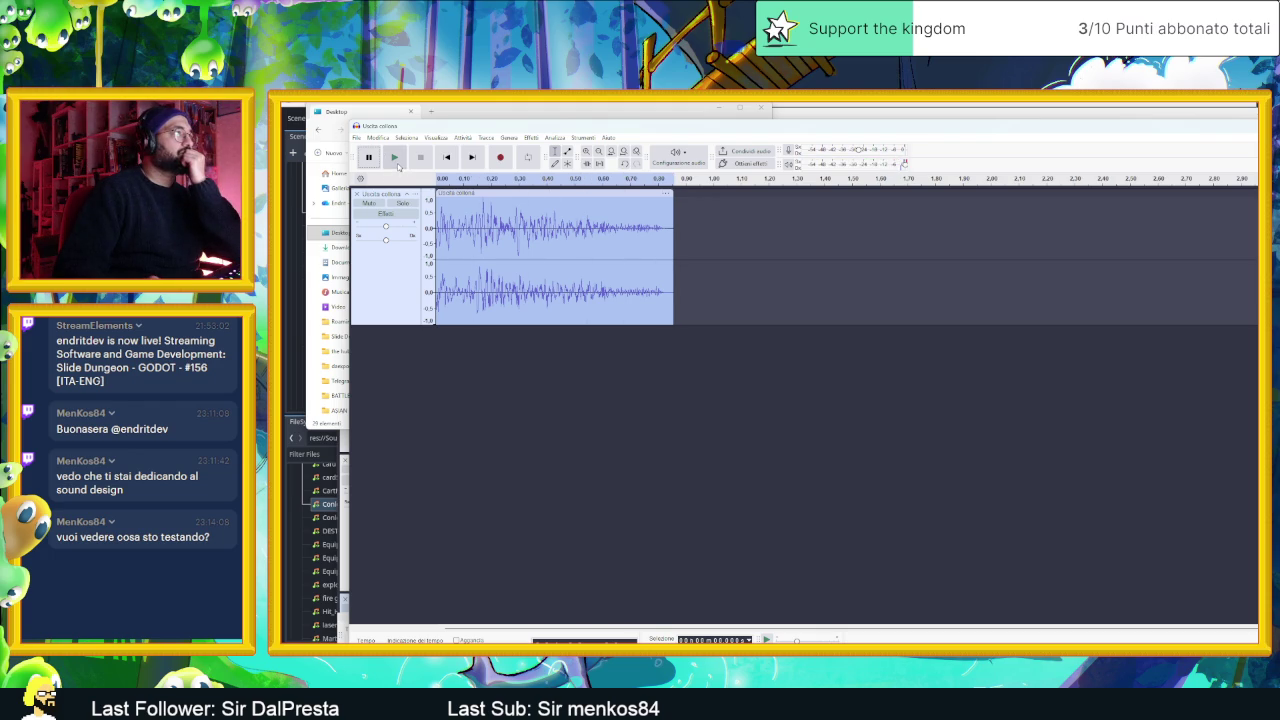
{"action": "left_click", "coordinate": [397, 164]}
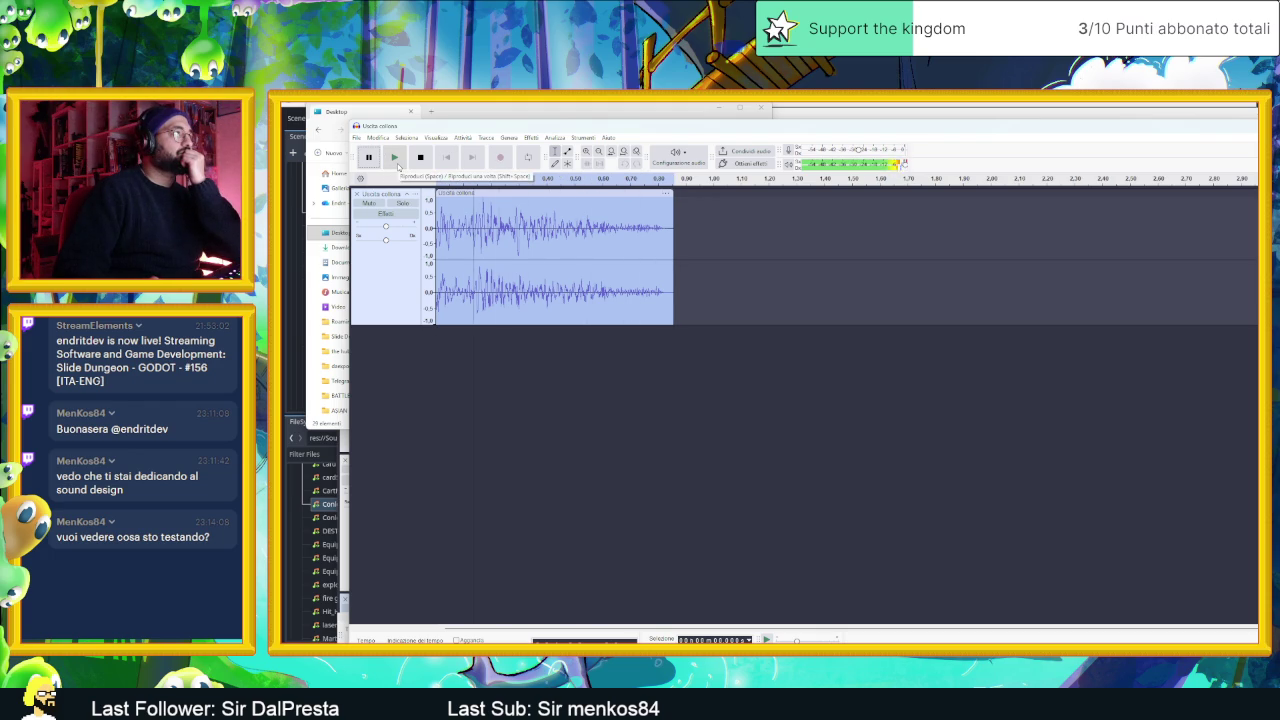
{"action": "left_click", "coordinate": [397, 165]}
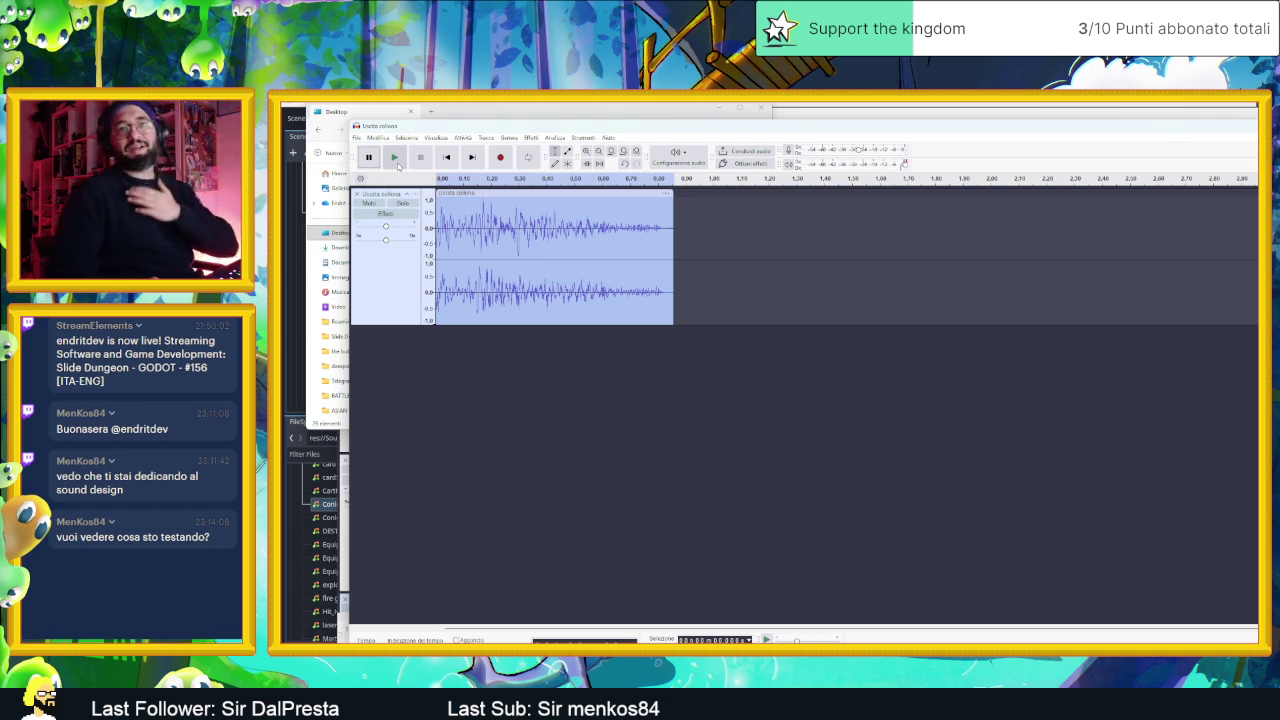
{"action": "left_click", "coordinate": [397, 160]}
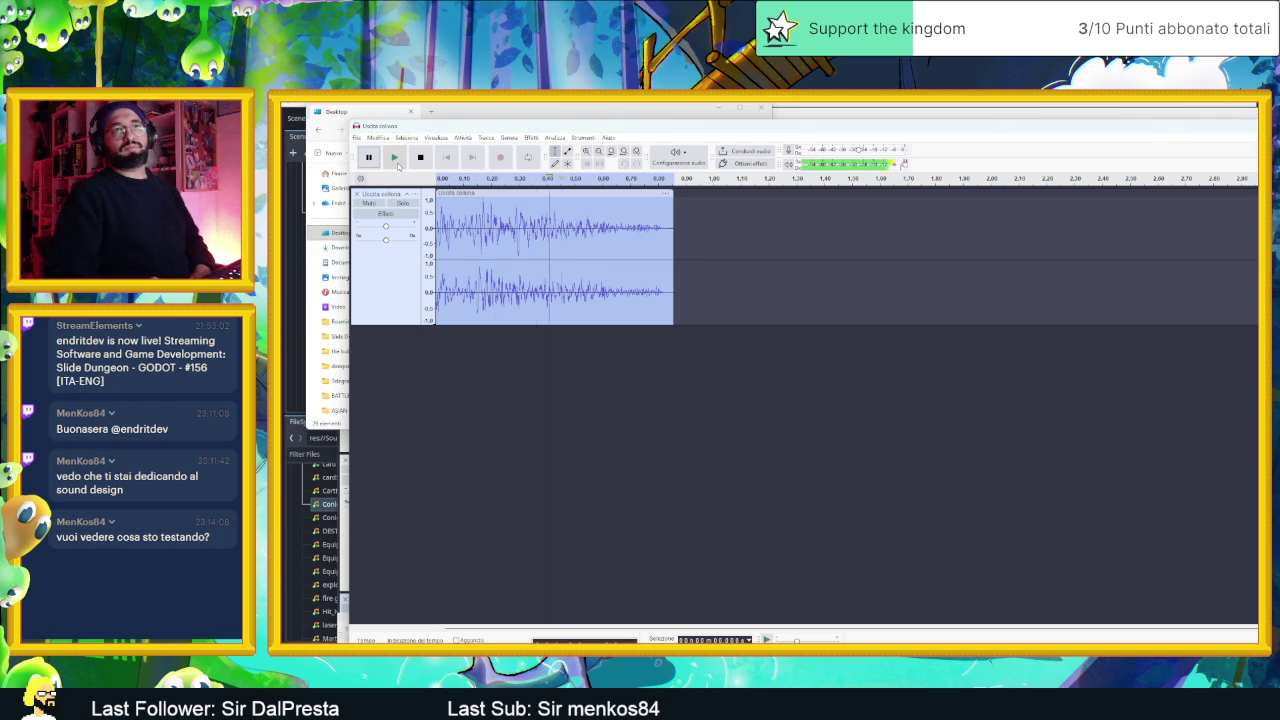
{"action": "left_click", "coordinate": [397, 160]}
{"action": "left_click", "coordinate": [397, 160]}
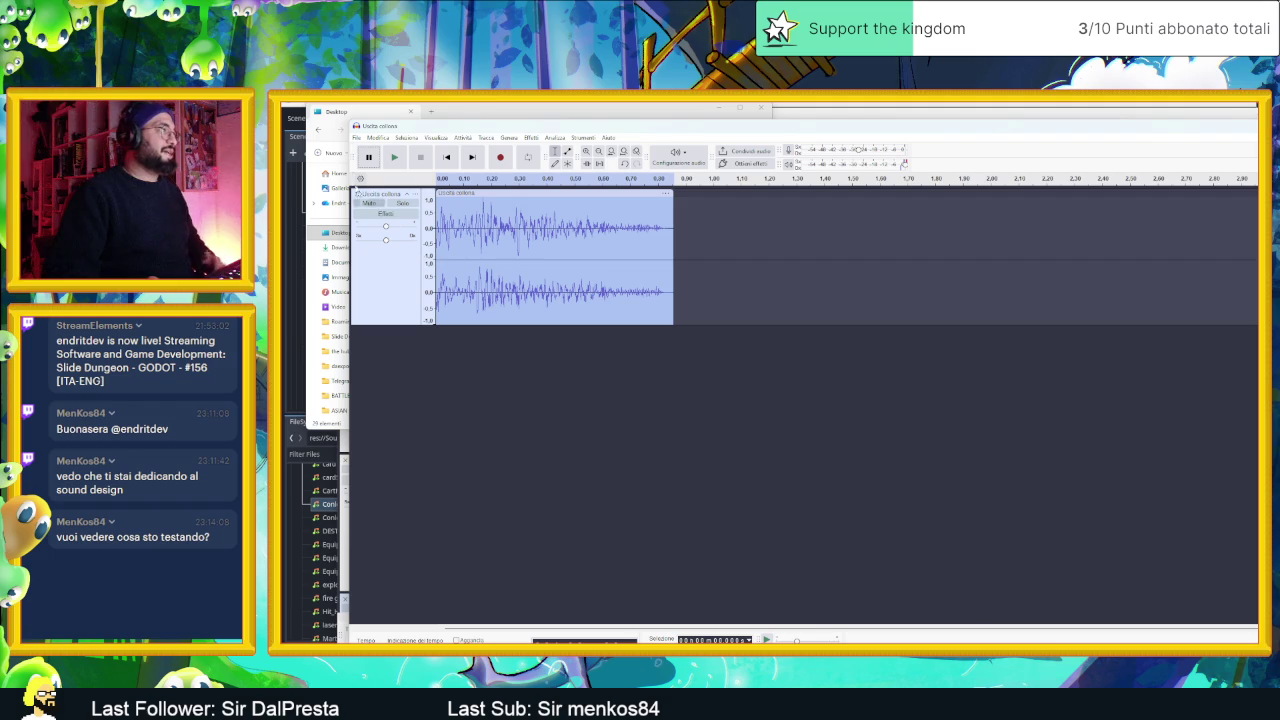
{"action": "left_click", "coordinate": [356, 138]}
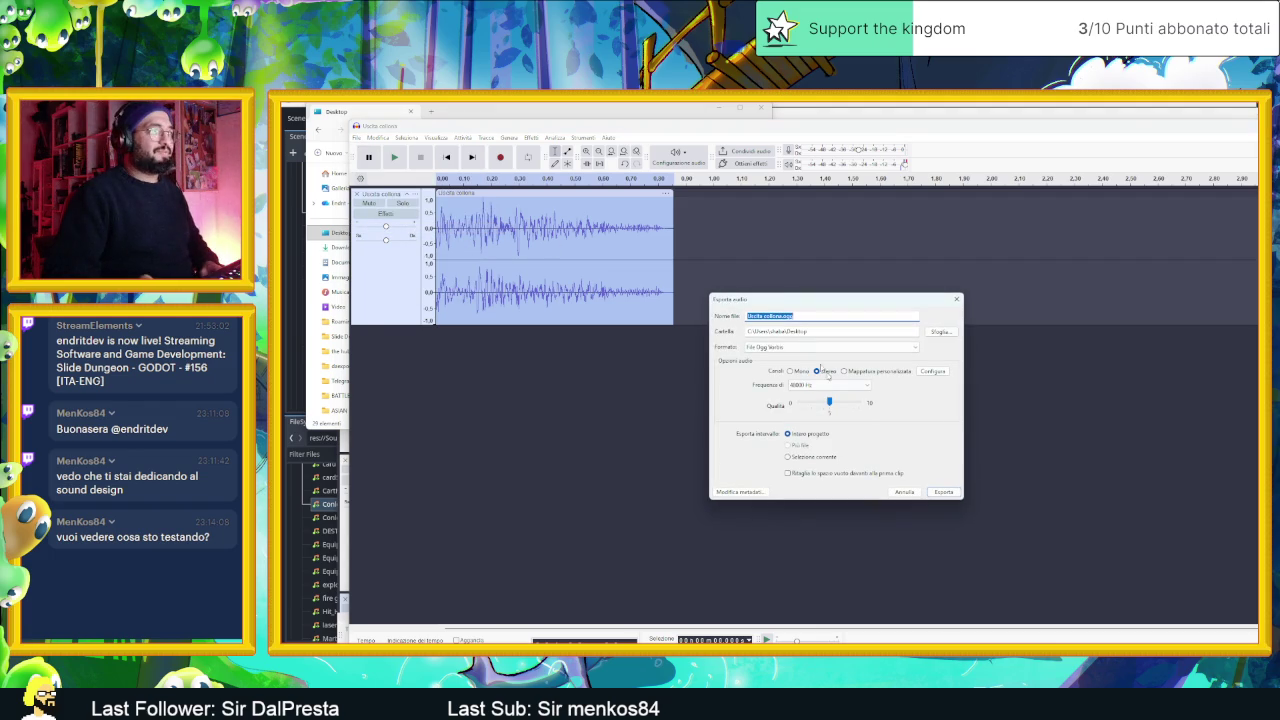
- Export the clip to the Desktop as the Ogg Vorbis file 'Uscita colonna FastAndLowPitch'
{"action": "type", "text": "1"}
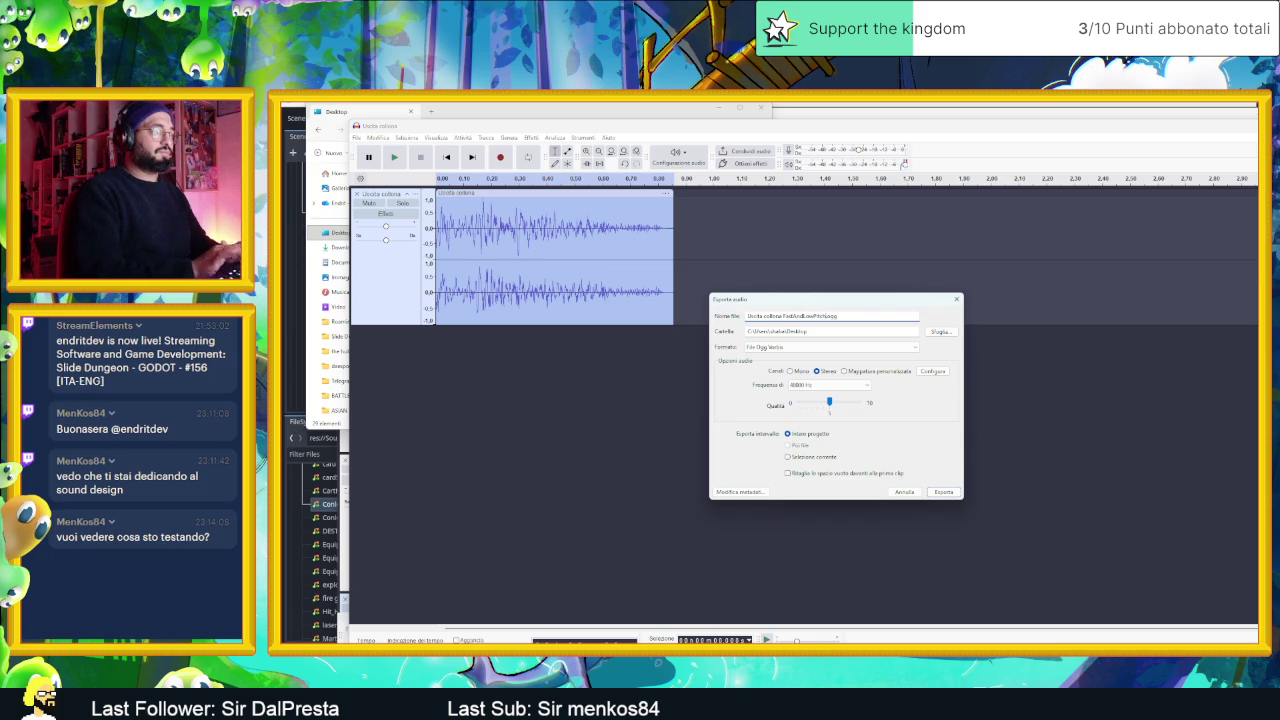
{"action": "left_click", "coordinate": [940, 490]}
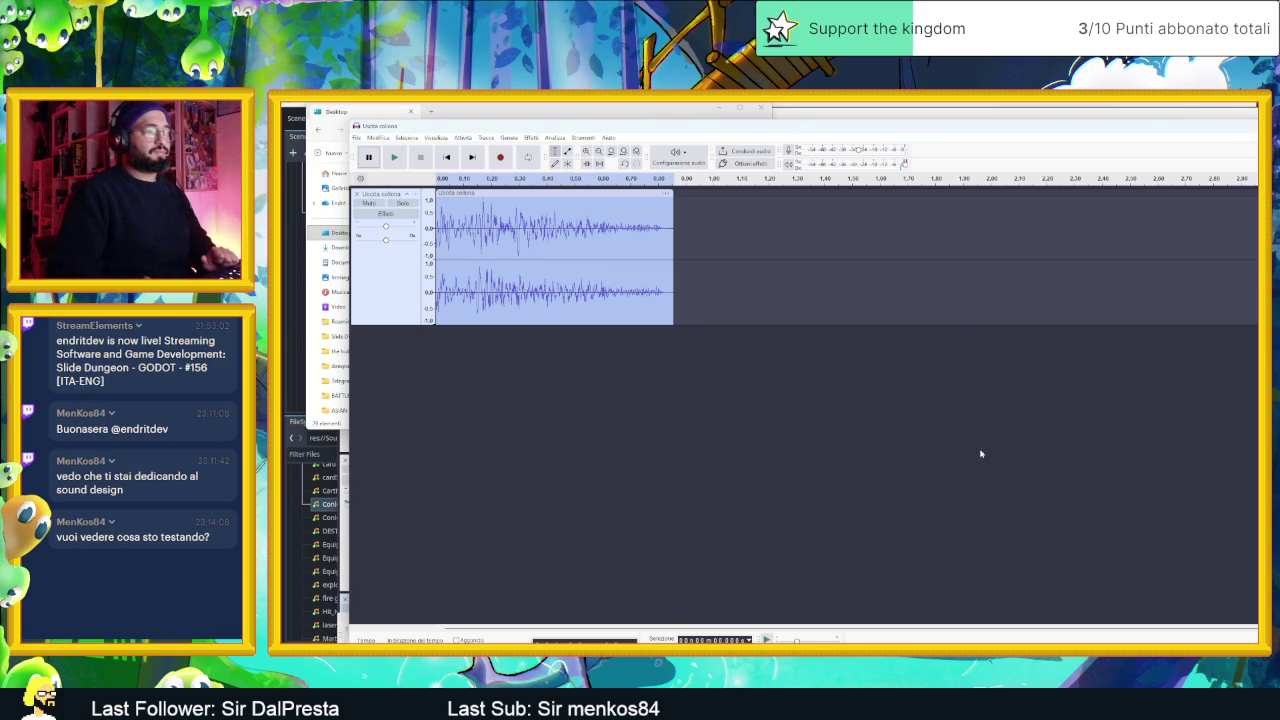
{"action": "key", "text": "super+Down"}
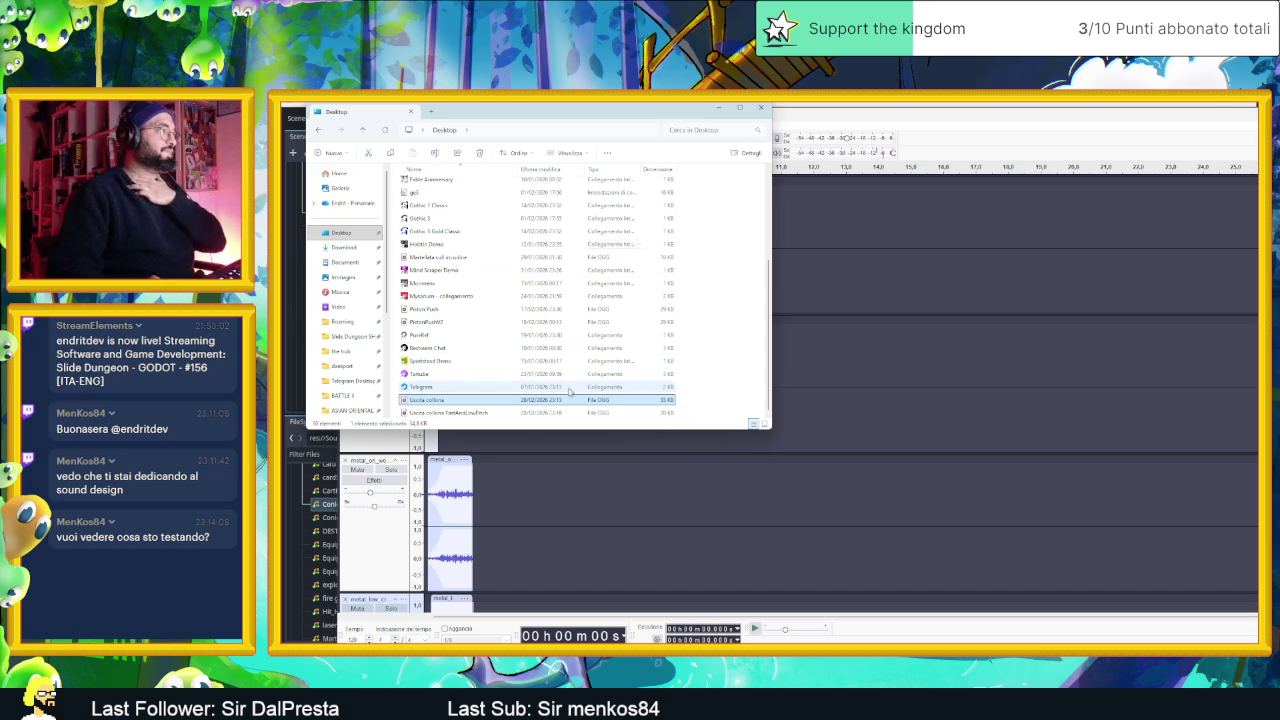
- Select both Uscita colonna OGG files, close Audacity and VLC, and drop them into Godot's sound folder
{"action": "left_click", "coordinate": [506, 413]}
{"action": "left_click", "coordinate": [488, 400], "text": "ctrl"}
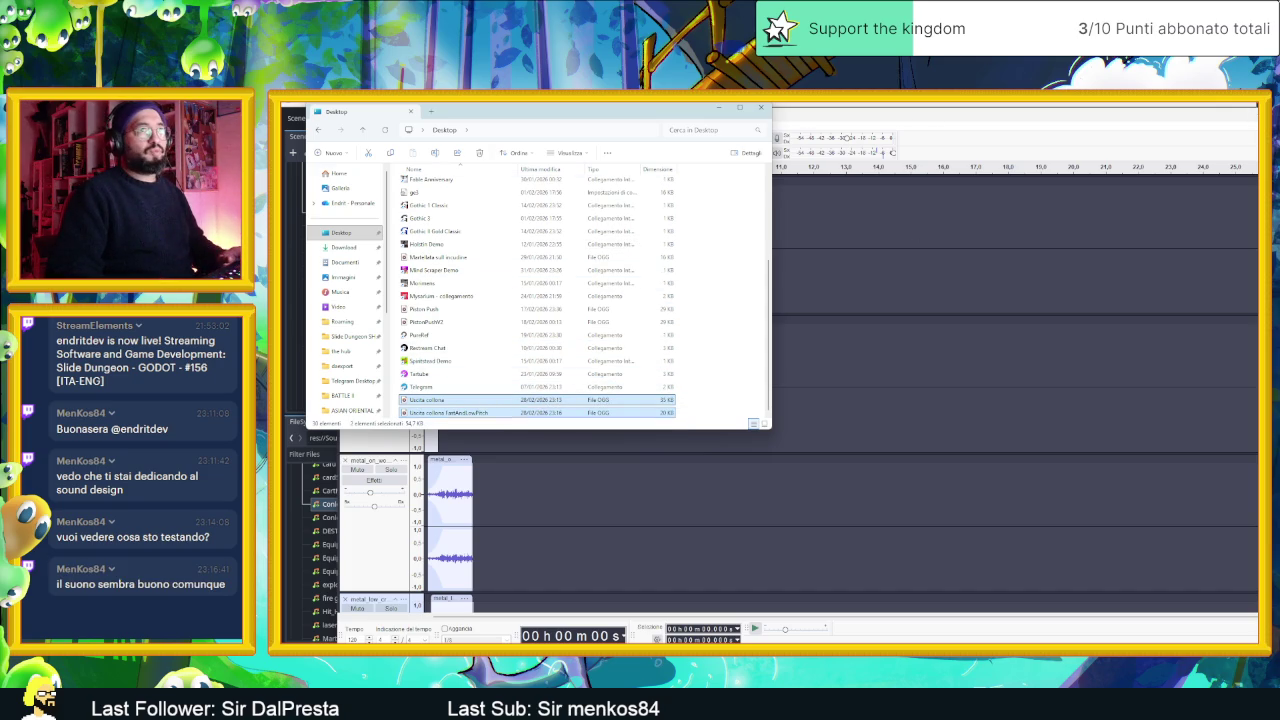
{"action": "left_click", "coordinate": [1255, 118]}
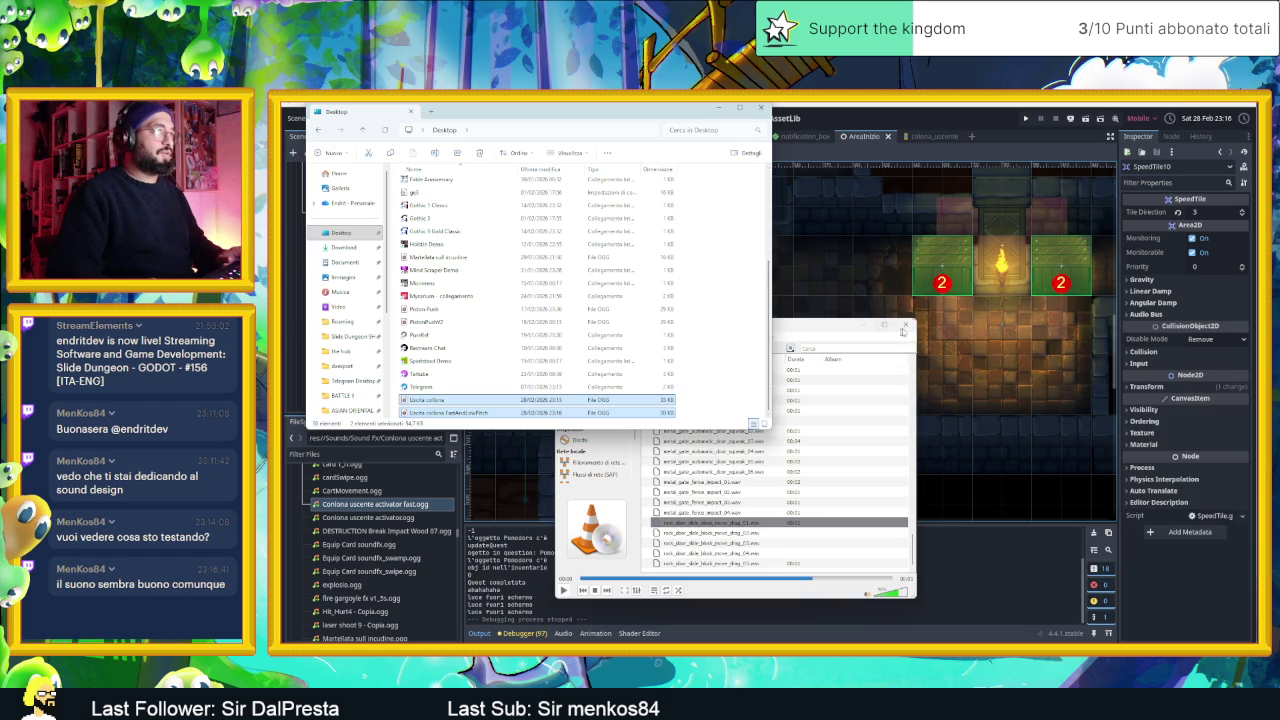
{"action": "left_click", "coordinate": [906, 326]}
{"action": "left_click_drag", "start_coordinate": [600, 111], "coordinate": [1168, 220]}
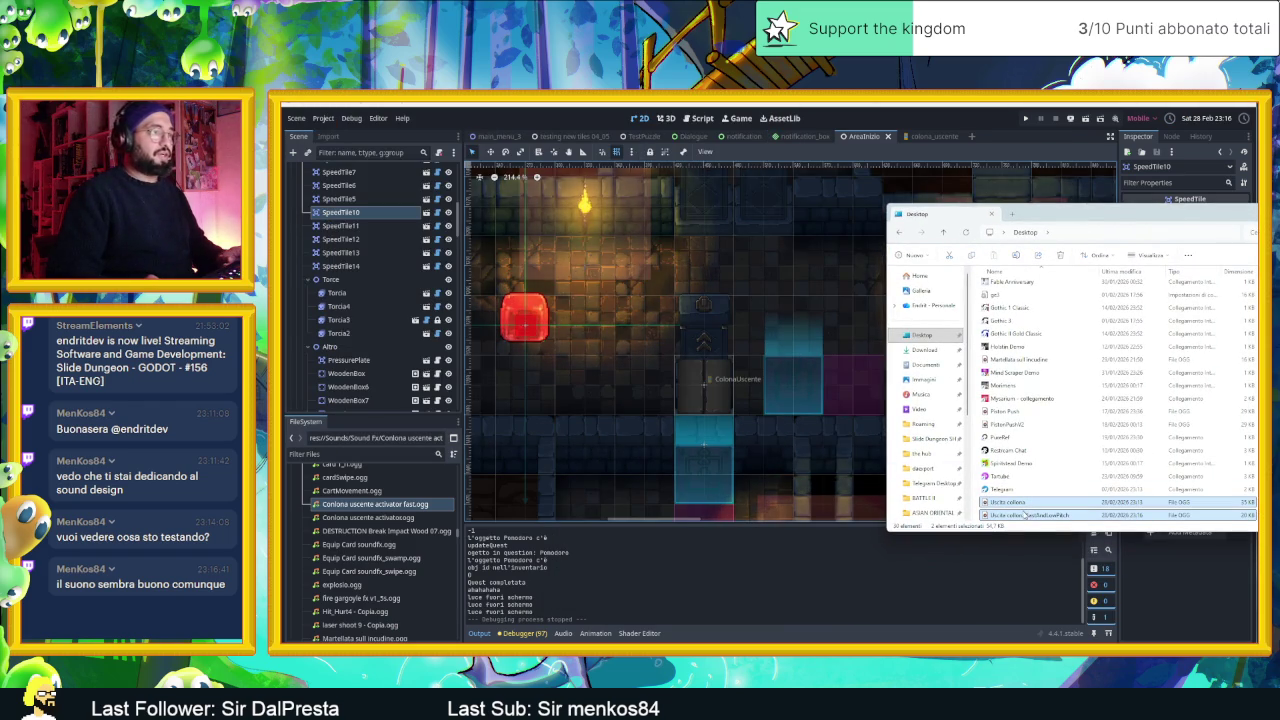
{"action": "left_click_drag", "start_coordinate": [460, 508], "coordinate": [420, 505]}
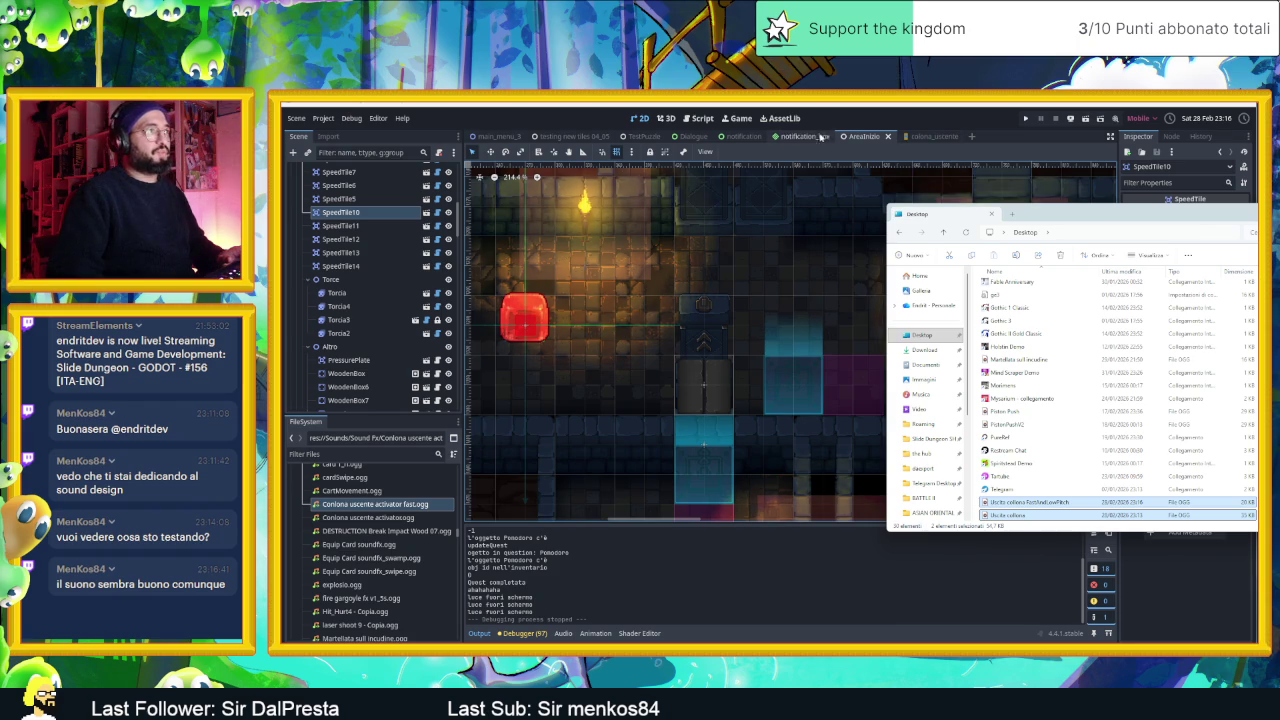
{"action": "left_click", "coordinate": [925, 136]}
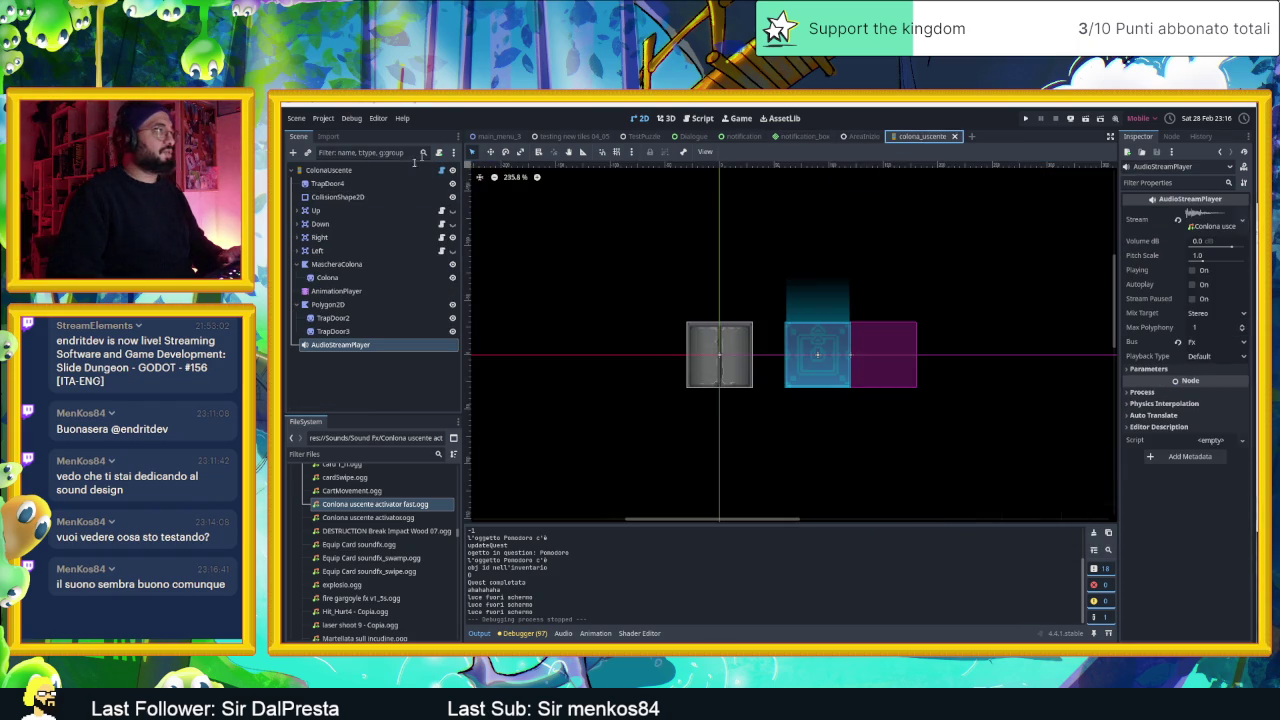
- Add an AudioStreamPlayer2D child node under the ColonaUscente root node
{"action": "left_click", "coordinate": [306, 170]}
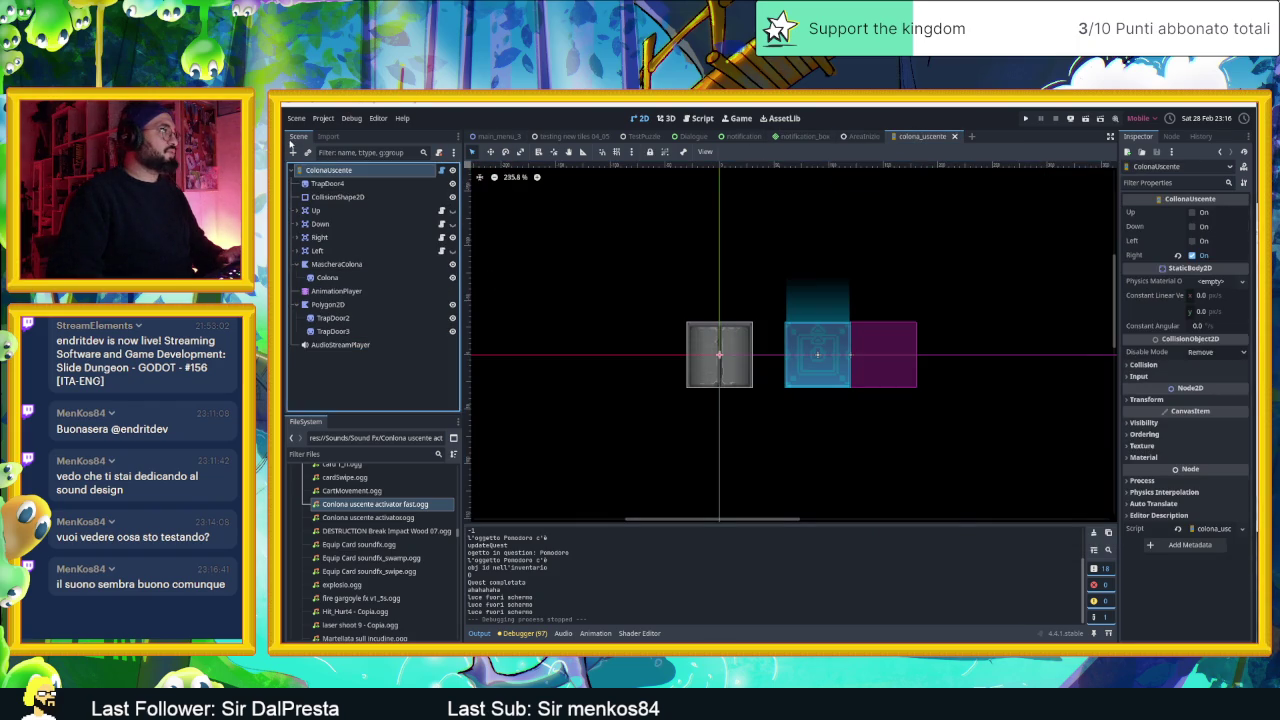
{"action": "left_click", "coordinate": [293, 151]}
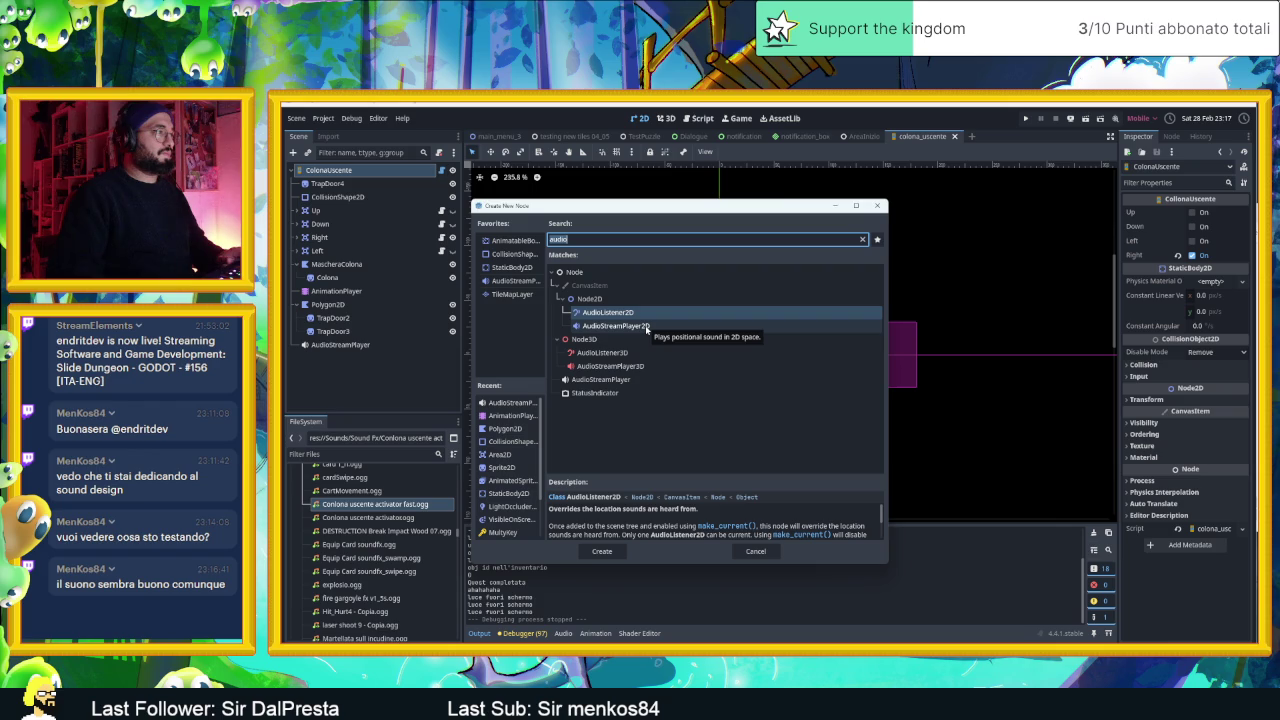
{"action": "double_click", "coordinate": [646, 327]}
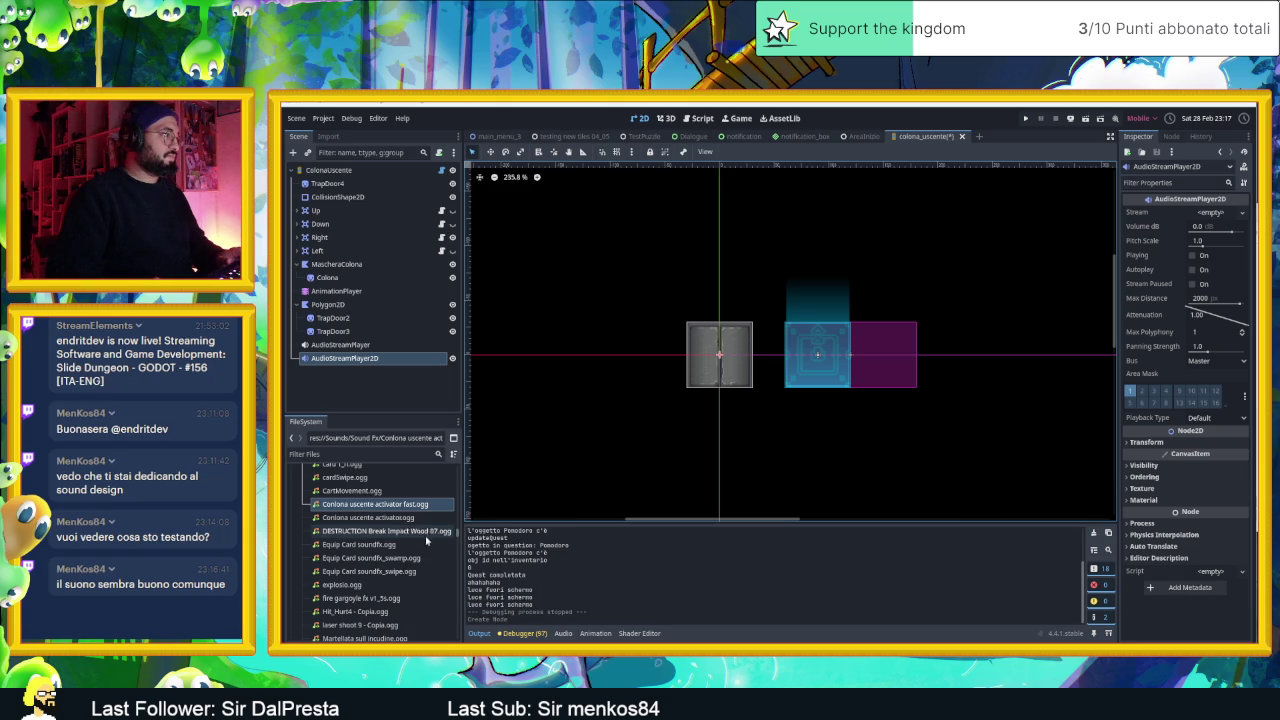
{"action": "scroll", "coordinate": [411, 567], "scroll_direction": "down", "scroll_amount": 2}
{"action": "scroll", "coordinate": [411, 567], "scroll_direction": "down", "scroll_amount": 10}
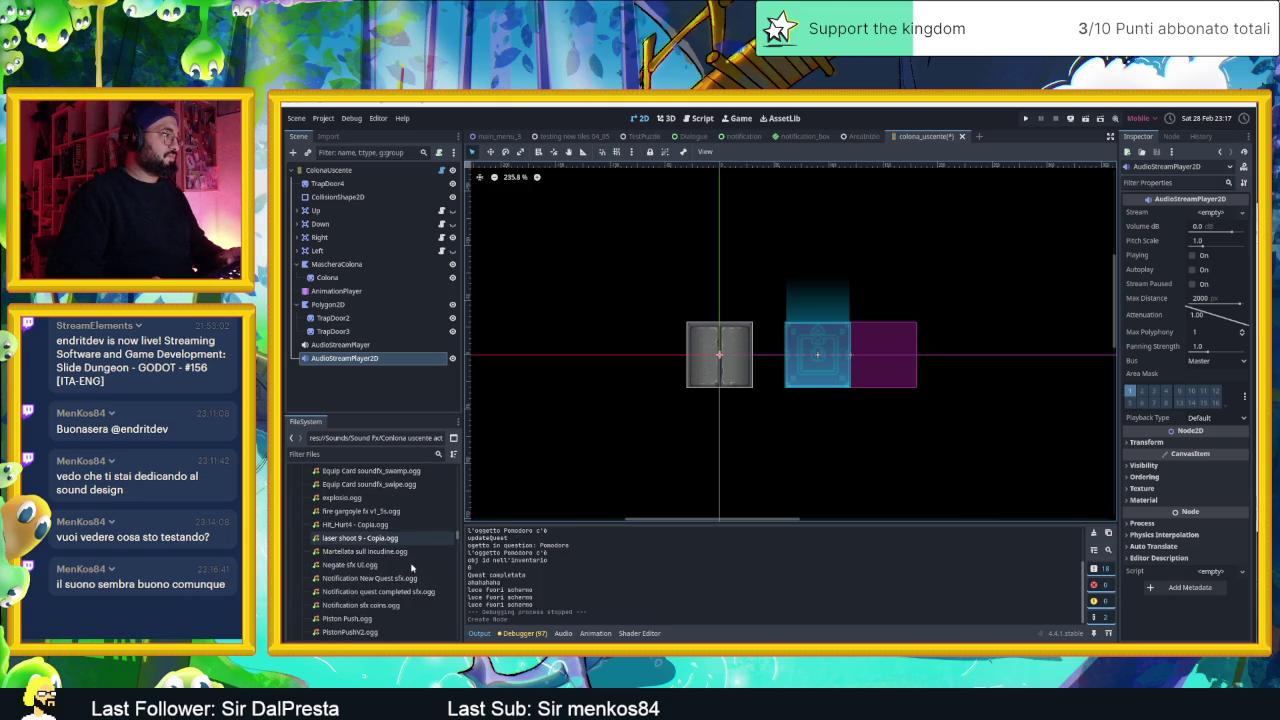
{"action": "scroll", "coordinate": [411, 567], "scroll_direction": "up", "scroll_amount": 12}
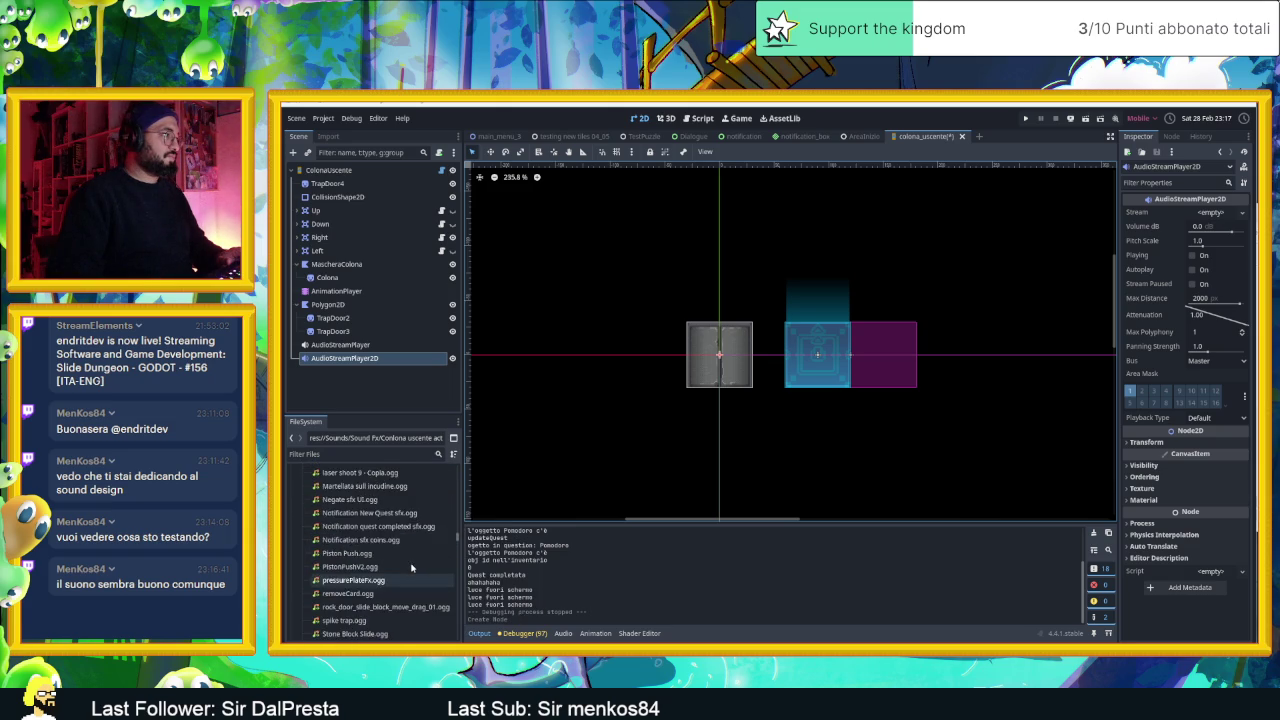
- Drag the Uscita colonna files from the Desktop folder into Godot's FileSystem dock
{"action": "left_click", "coordinate": [393, 534]}
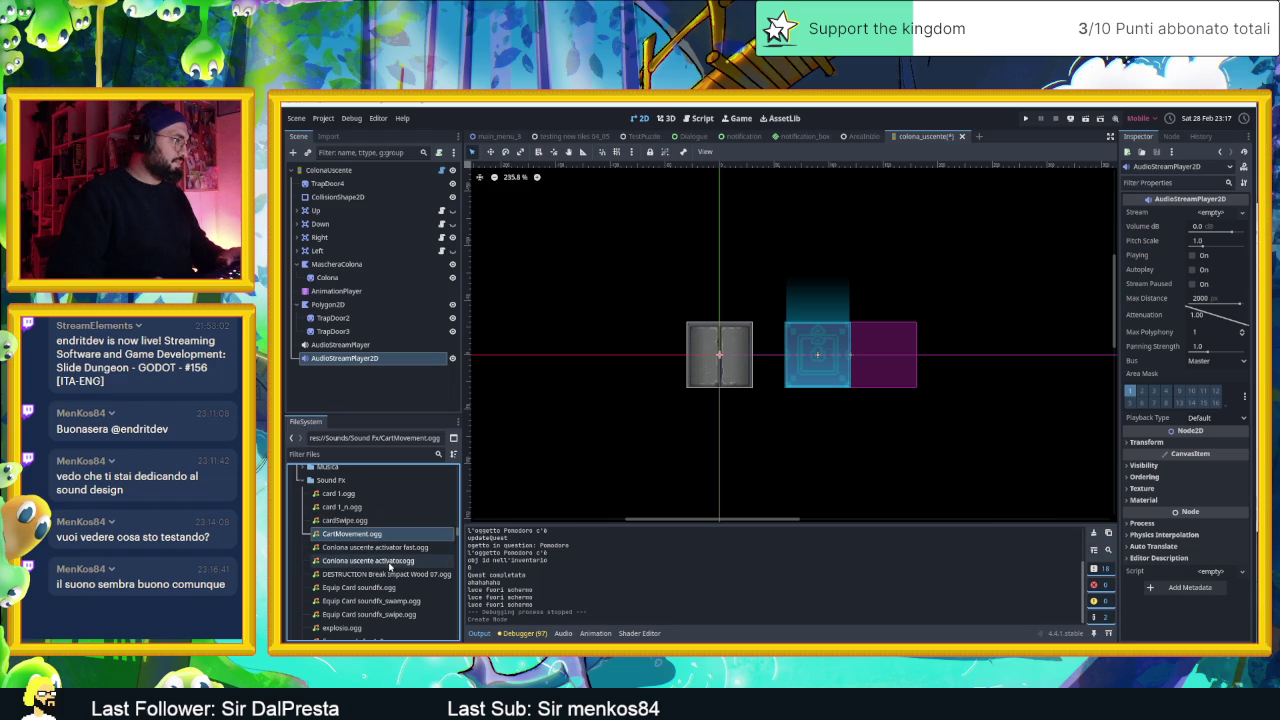
{"action": "scroll", "coordinate": [422, 575], "scroll_direction": "down", "scroll_amount": 4}
{"action": "scroll", "coordinate": [422, 584], "scroll_direction": "down", "scroll_amount": 2}
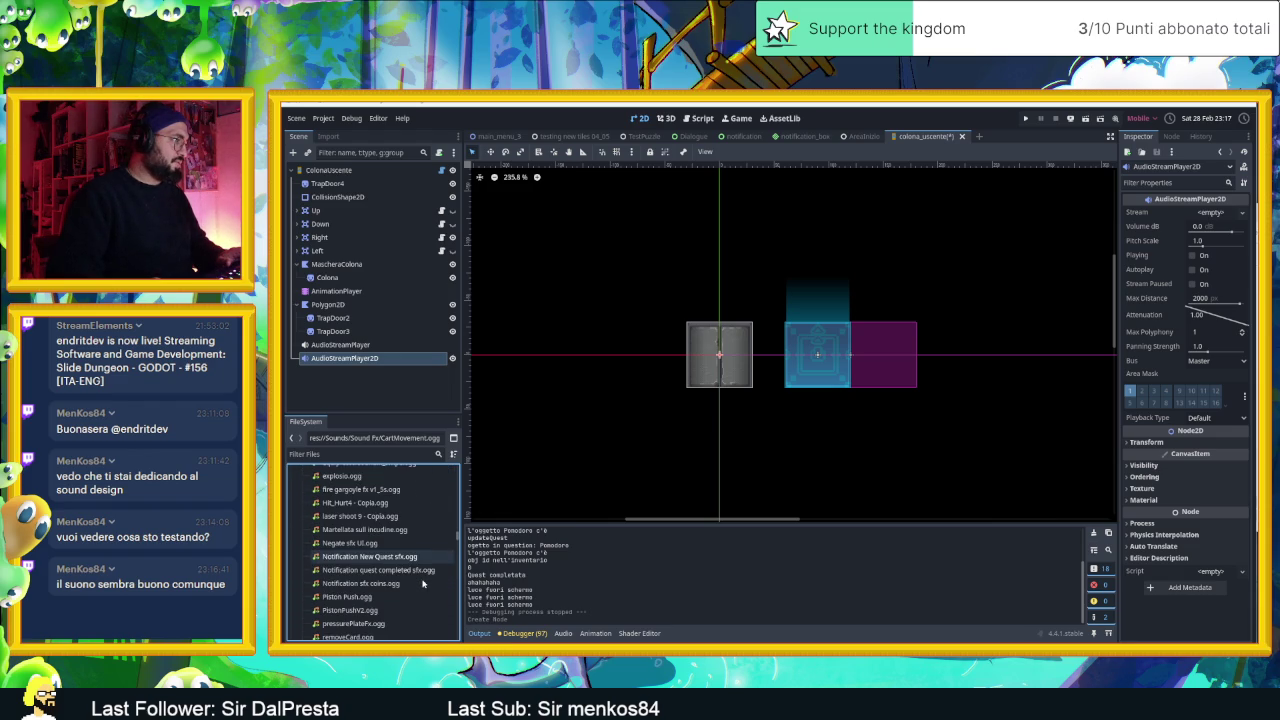
{"action": "scroll", "coordinate": [422, 584], "scroll_direction": "down", "scroll_amount": 1}
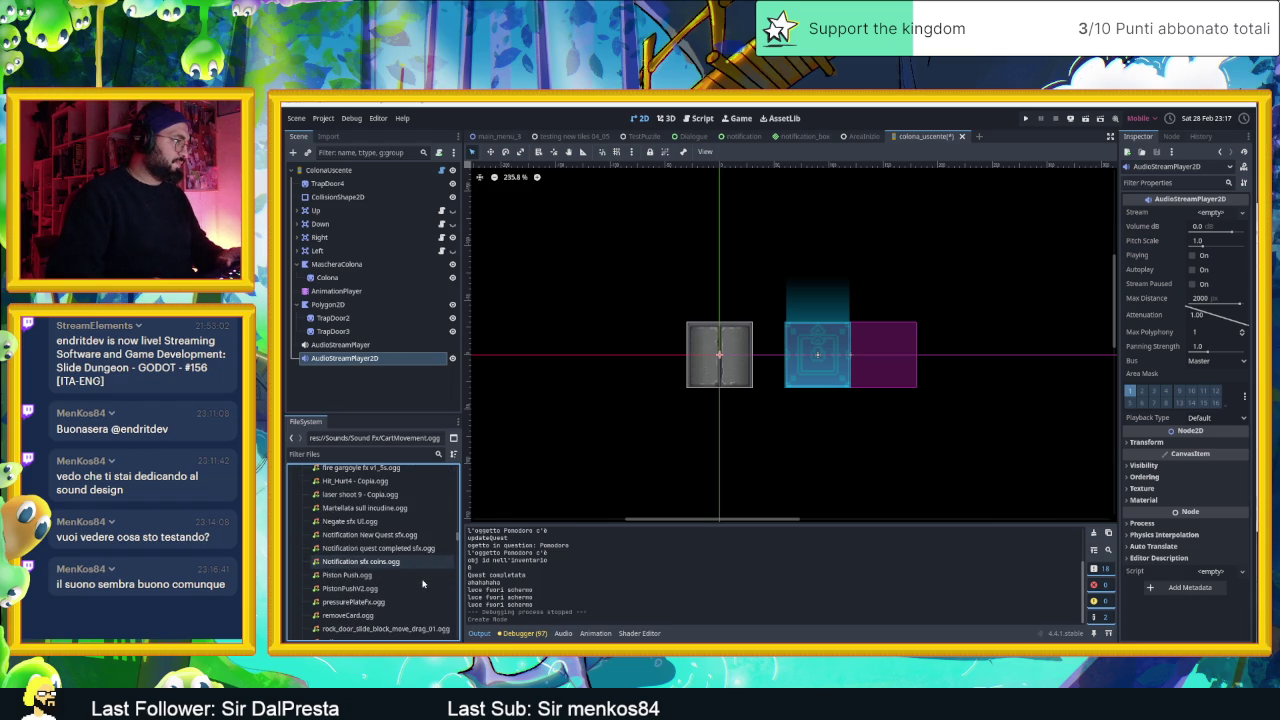
{"action": "scroll", "coordinate": [422, 584], "scroll_direction": "down", "scroll_amount": 2}
{"action": "scroll", "coordinate": [422, 584], "scroll_direction": "down", "scroll_amount": 2}
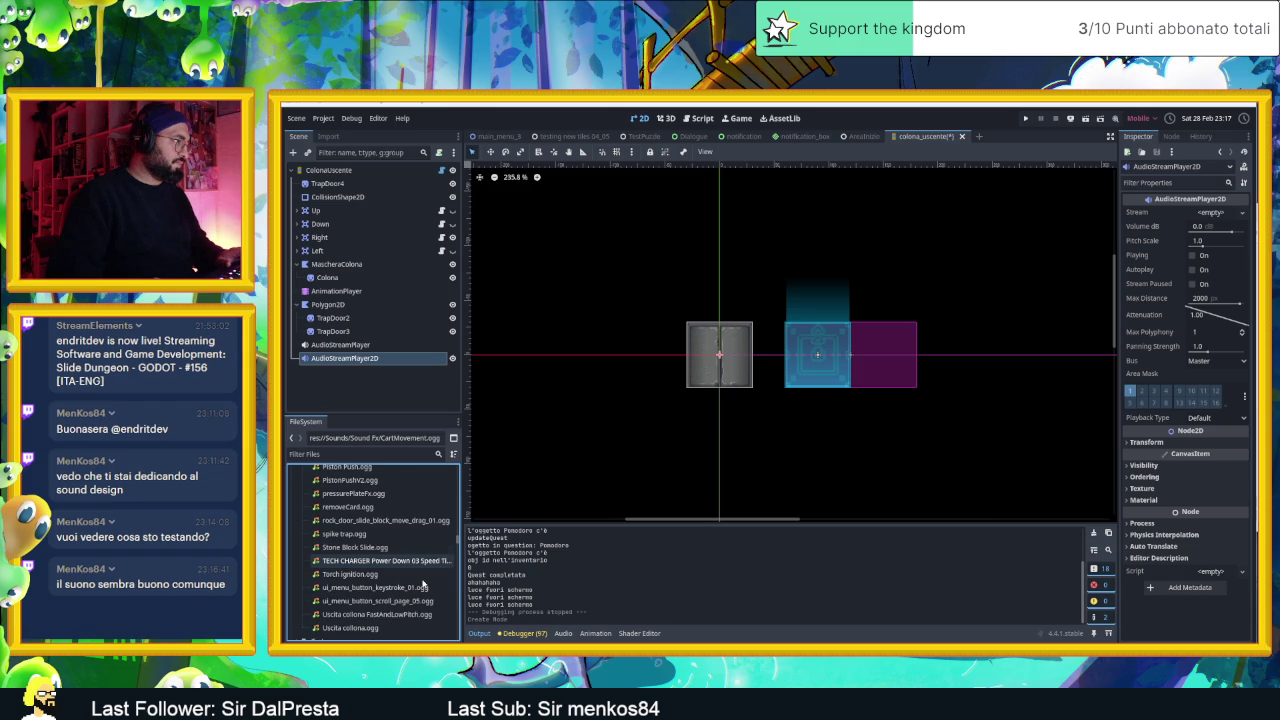
{"action": "scroll", "coordinate": [422, 584], "scroll_direction": "down", "scroll_amount": 1}
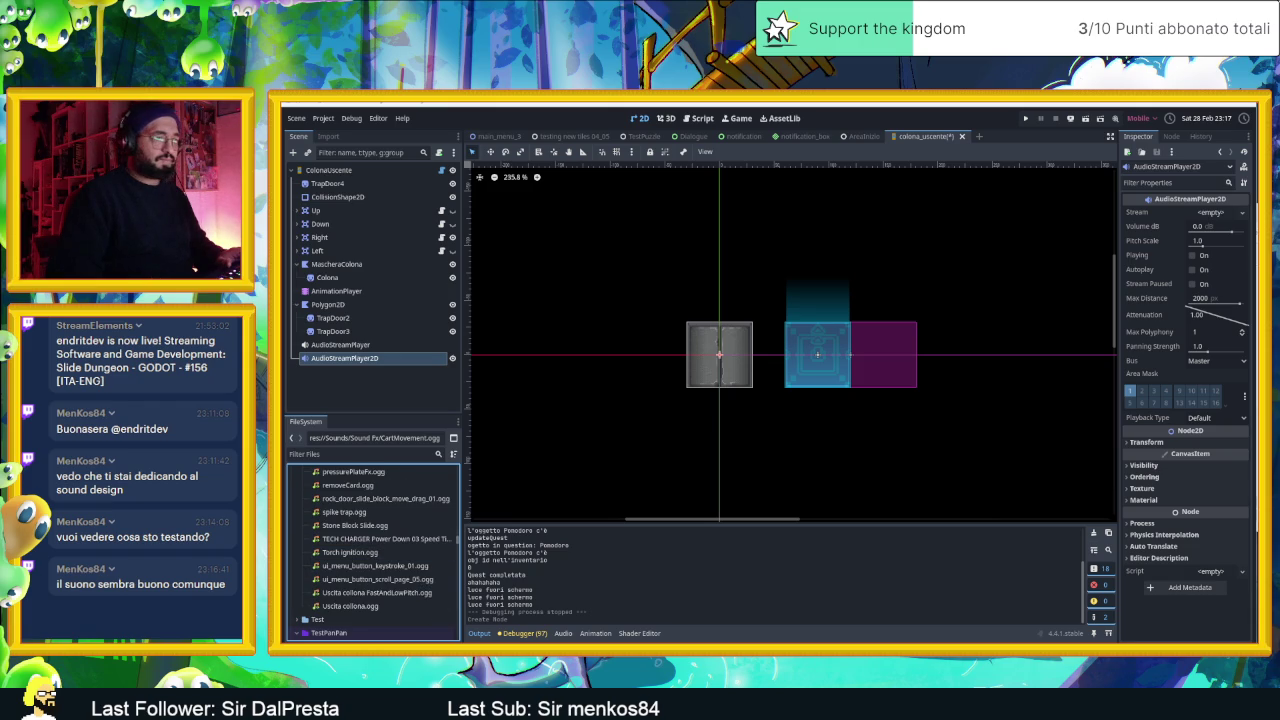
{"action": "key", "text": "alt+Tab"}
{"action": "mouse_move", "coordinate": [1043, 515]}
{"action": "left_mouse_down"}
{"action": "mouse_move", "coordinate": [900, 487]}
{"action": "mouse_move", "coordinate": [420, 525]}
{"action": "mouse_move", "coordinate": [378, 511]}
{"action": "left_mouse_up"}
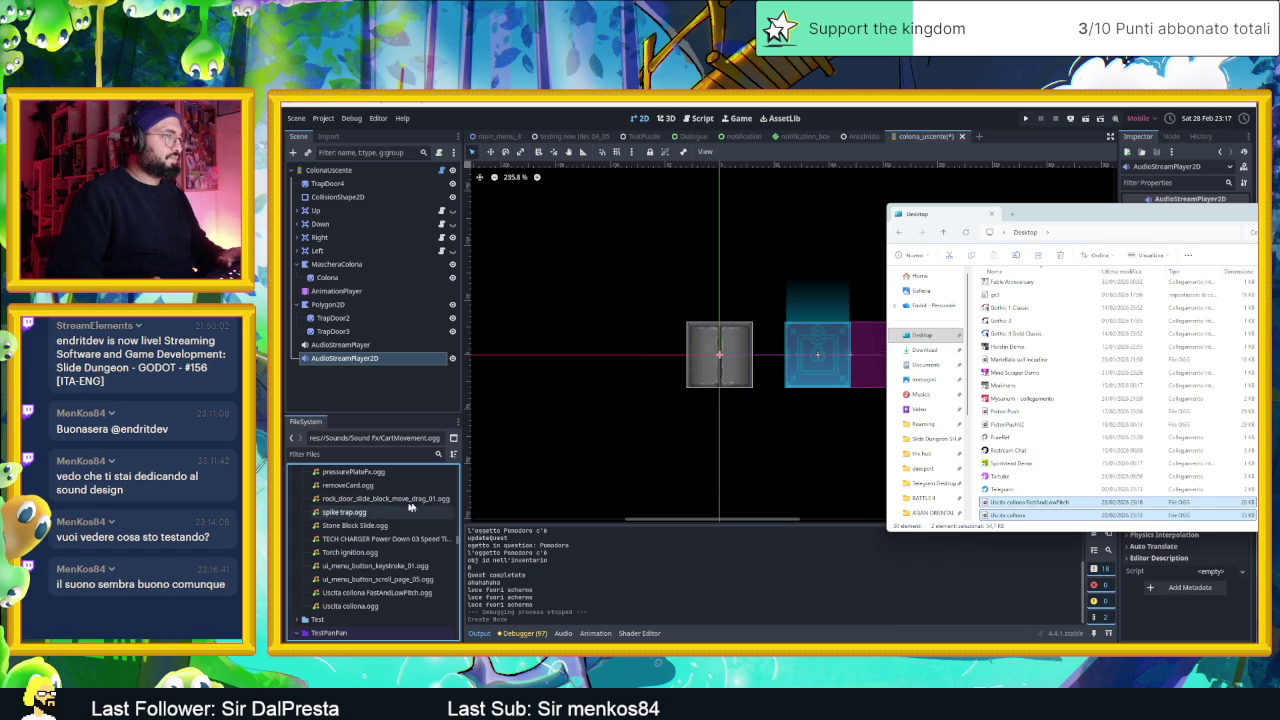
{"action": "left_click", "coordinate": [366, 486]}
{"action": "scroll", "coordinate": [369, 494], "scroll_direction": "up", "scroll_amount": 1}
{"action": "scroll", "coordinate": [369, 494], "scroll_direction": "up", "scroll_amount": 10}
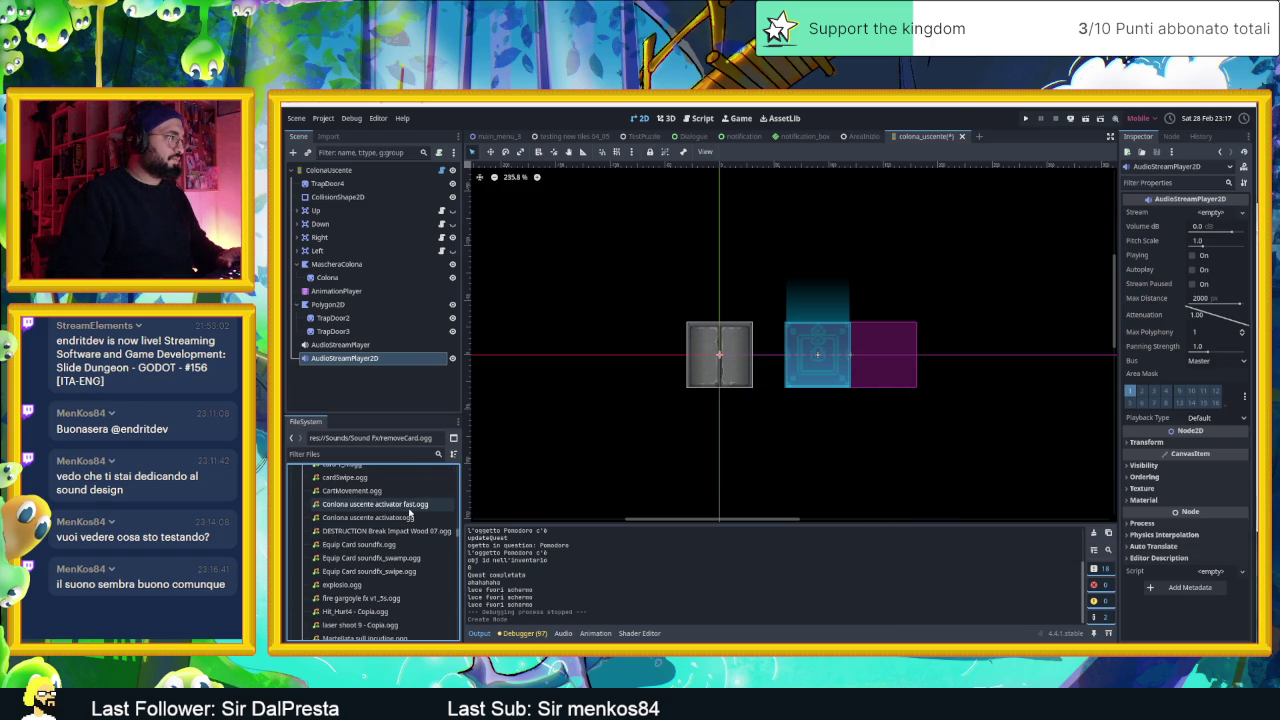
{"action": "mouse_move", "coordinate": [408, 513]}
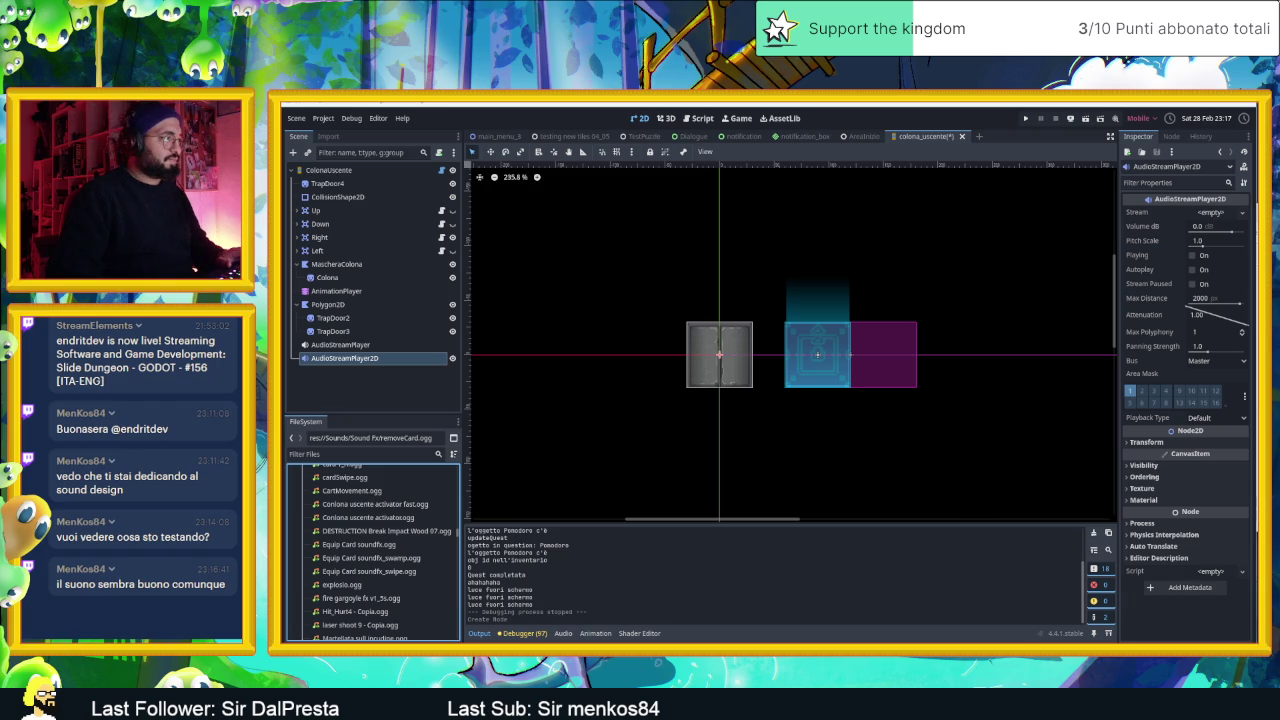
{"action": "scroll", "coordinate": [408, 539], "scroll_direction": "up", "scroll_amount": 3}
- Select the Sound Fx folder and drop both Uscita colonna OGG files into it
{"action": "left_click", "coordinate": [408, 530]}
{"action": "scroll", "coordinate": [400, 555], "scroll_direction": "down", "scroll_amount": 3}
{"action": "scroll", "coordinate": [409, 578], "scroll_direction": "down", "scroll_amount": 8}
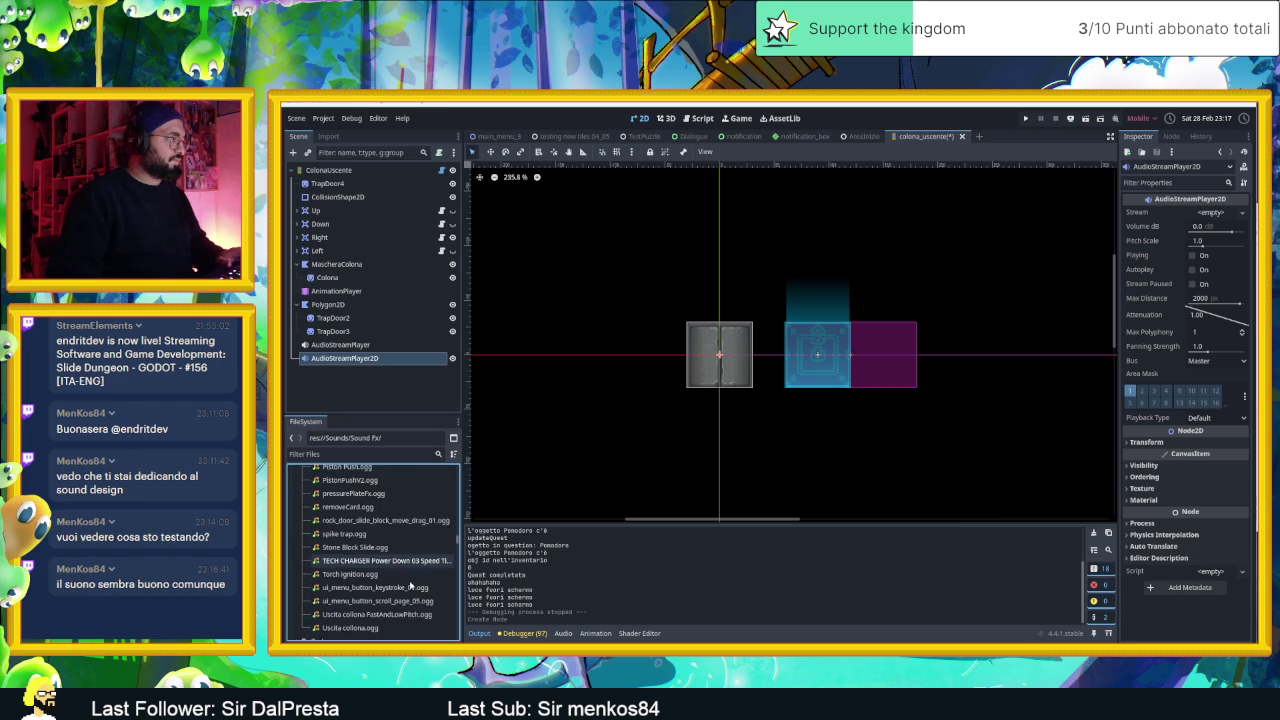
{"action": "scroll", "coordinate": [416, 598], "scroll_direction": "down", "scroll_amount": 10}
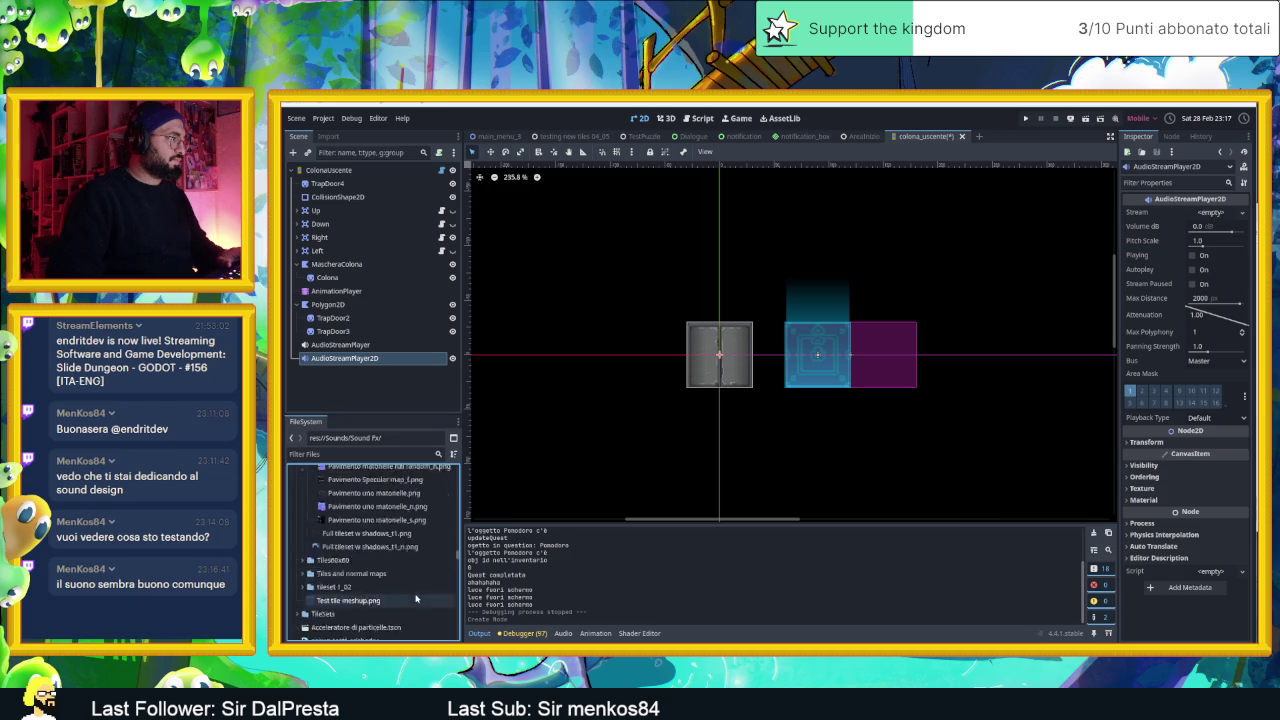
{"action": "scroll", "coordinate": [415, 599], "scroll_direction": "down", "scroll_amount": 15}
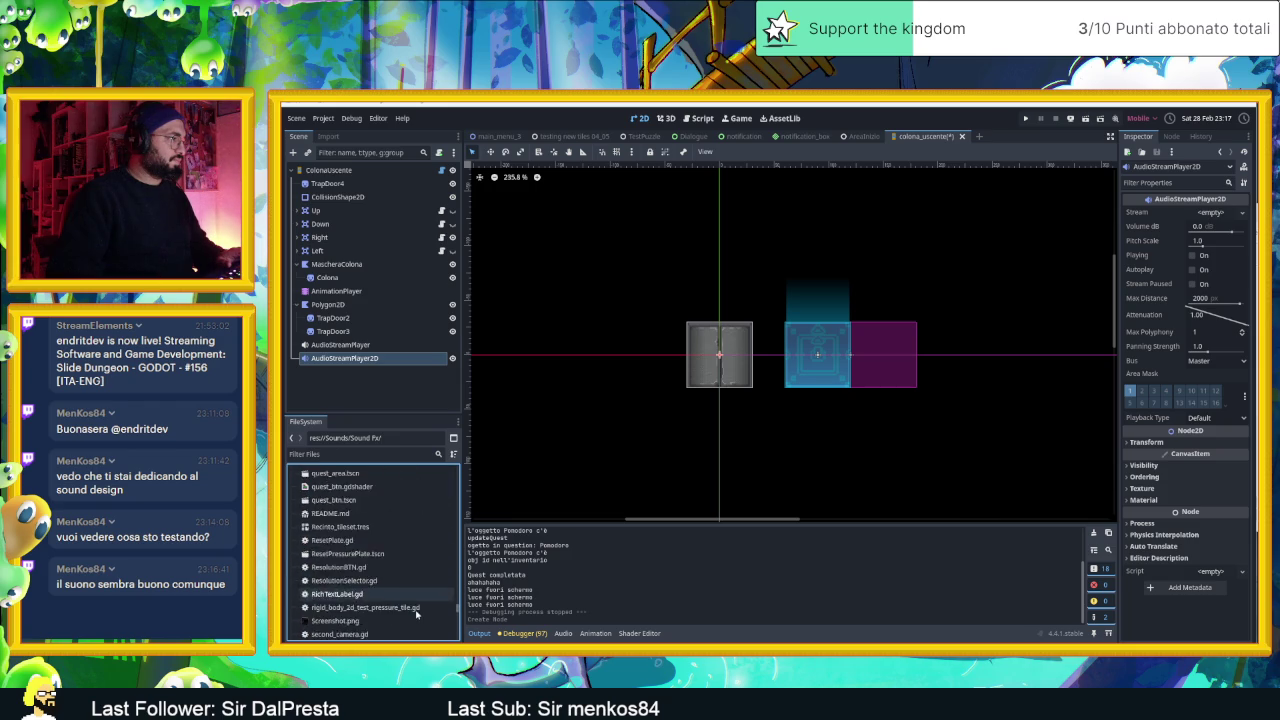
{"action": "scroll", "coordinate": [419, 615], "scroll_direction": "up", "scroll_amount": 20}
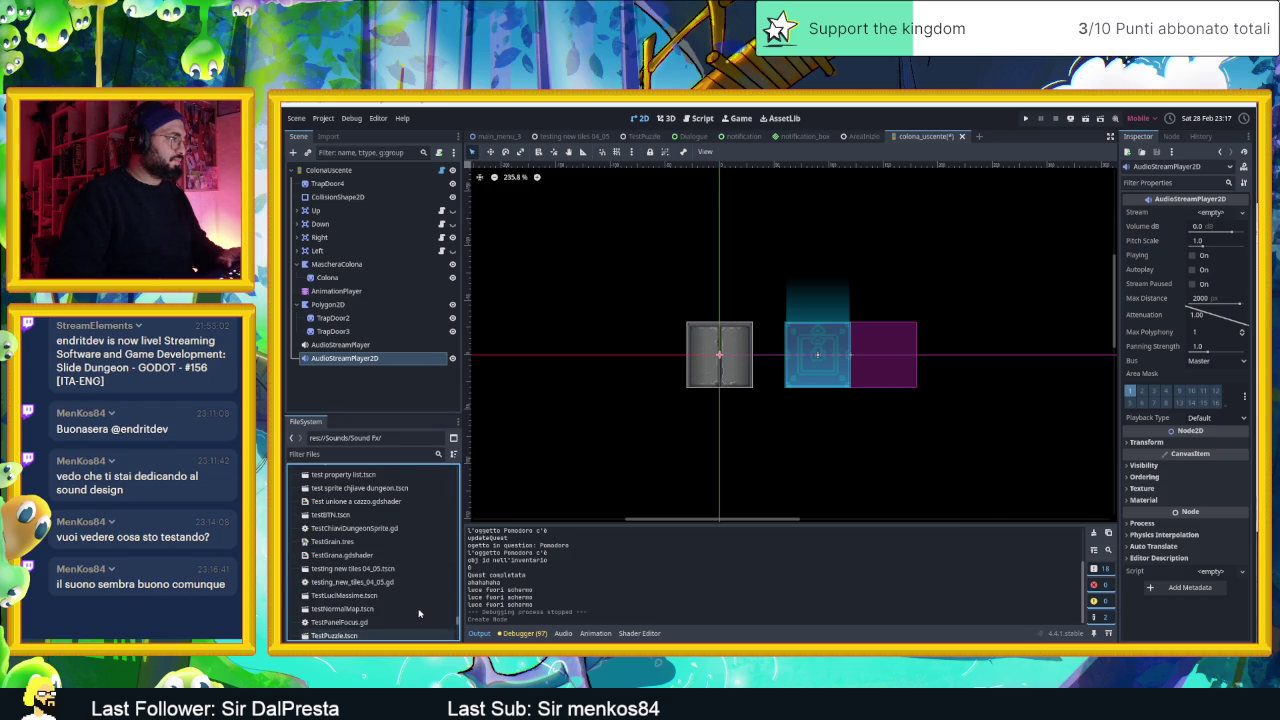
{"action": "scroll", "coordinate": [412, 600], "scroll_direction": "up", "scroll_amount": 15}
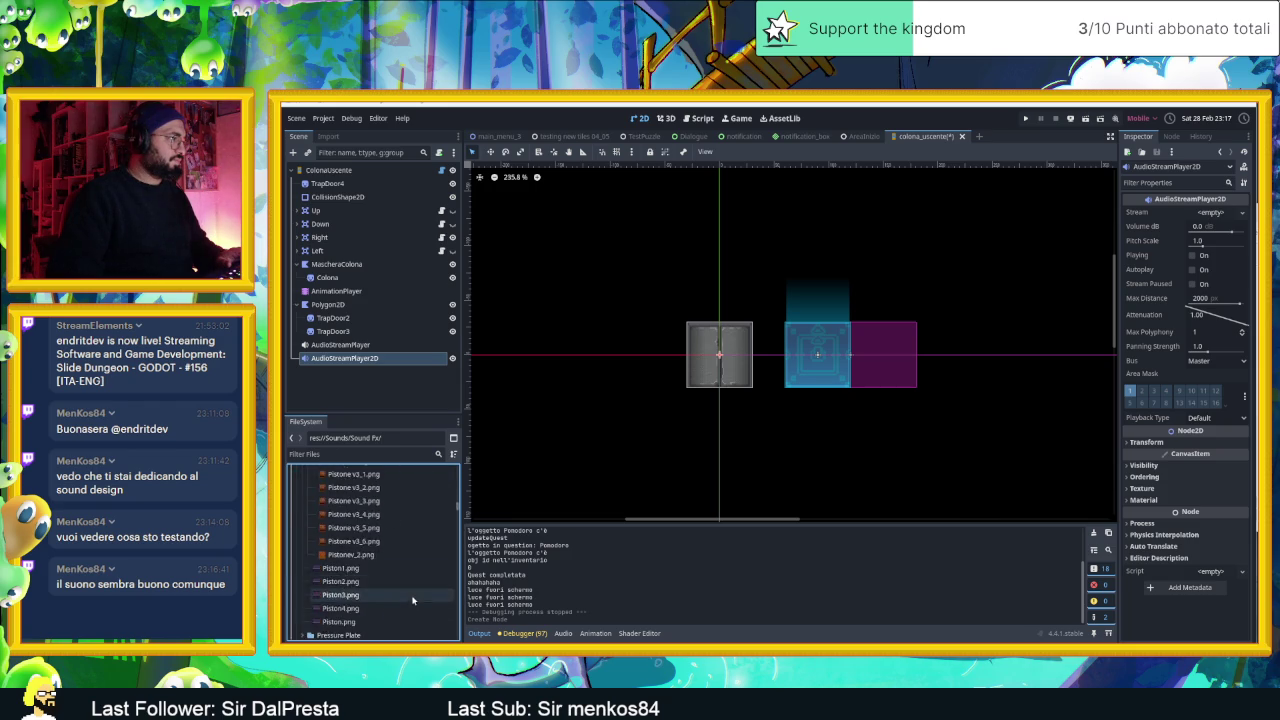
{"action": "scroll", "coordinate": [413, 595], "scroll_direction": "down", "scroll_amount": 3}
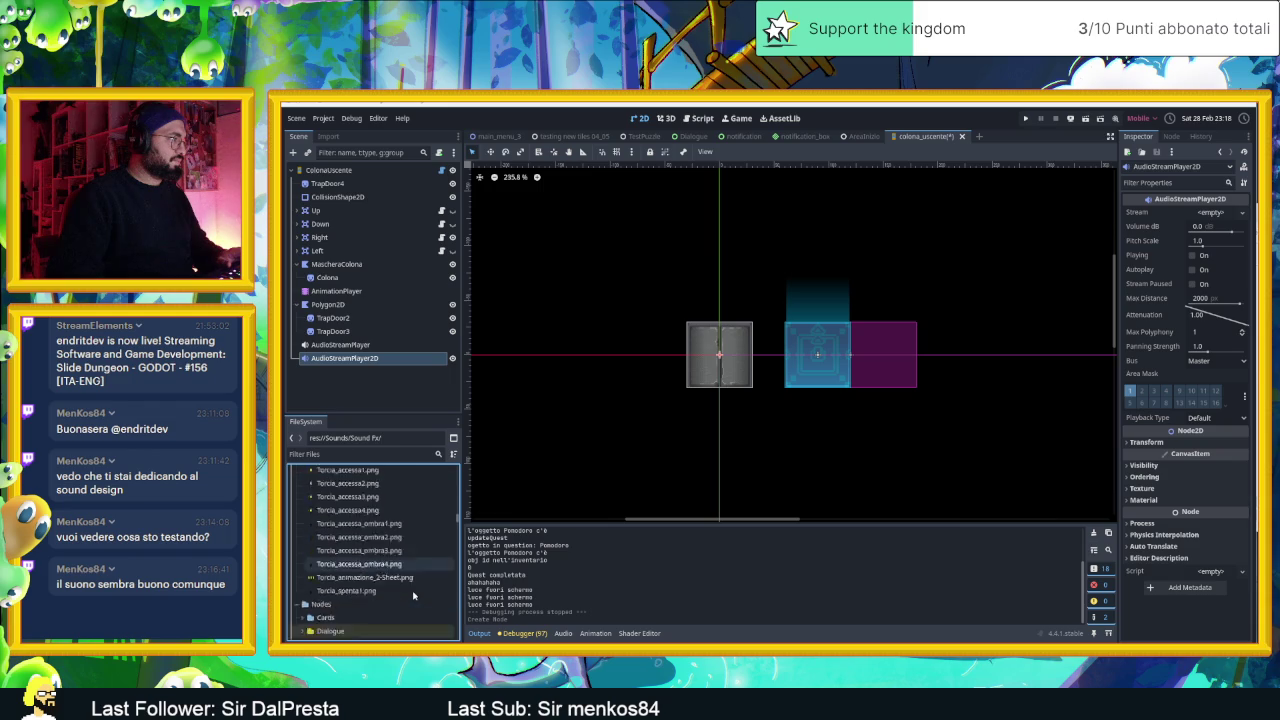
{"action": "scroll", "coordinate": [413, 595], "scroll_direction": "up", "scroll_amount": 3}
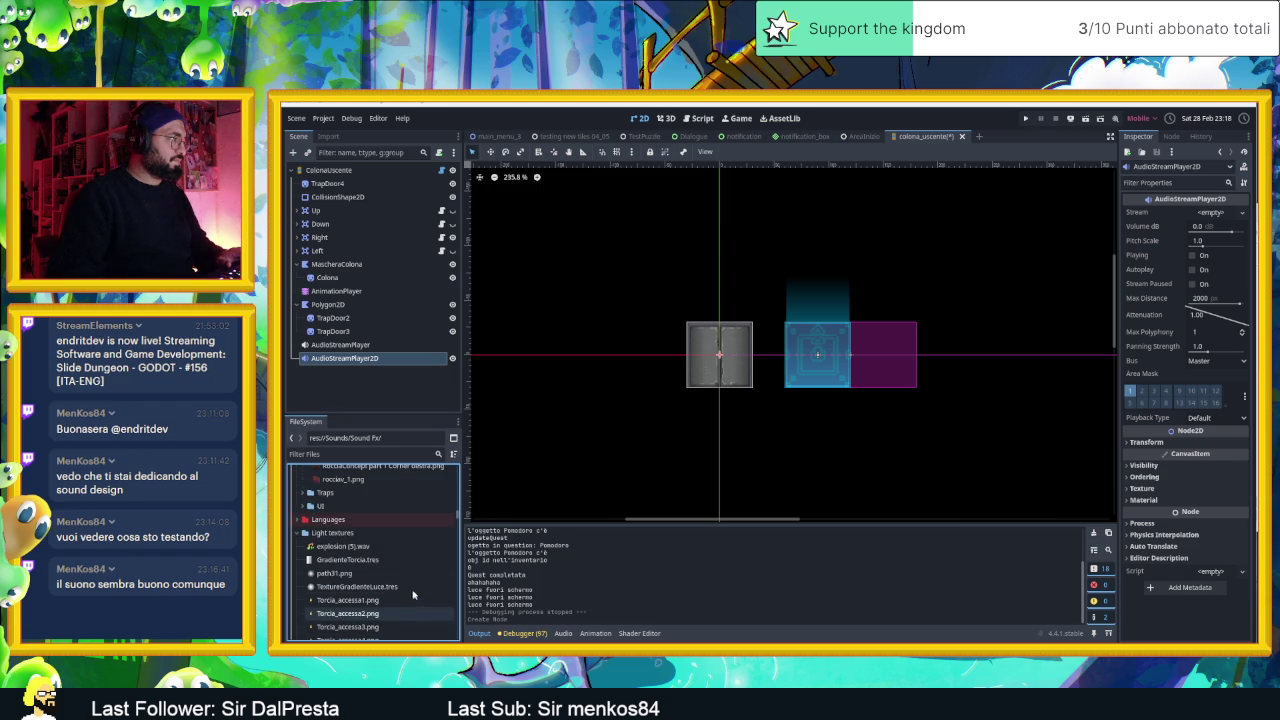
{"action": "scroll", "coordinate": [412, 595], "scroll_direction": "down", "scroll_amount": 10}
{"action": "scroll", "coordinate": [412, 595], "scroll_direction": "down", "scroll_amount": 5}
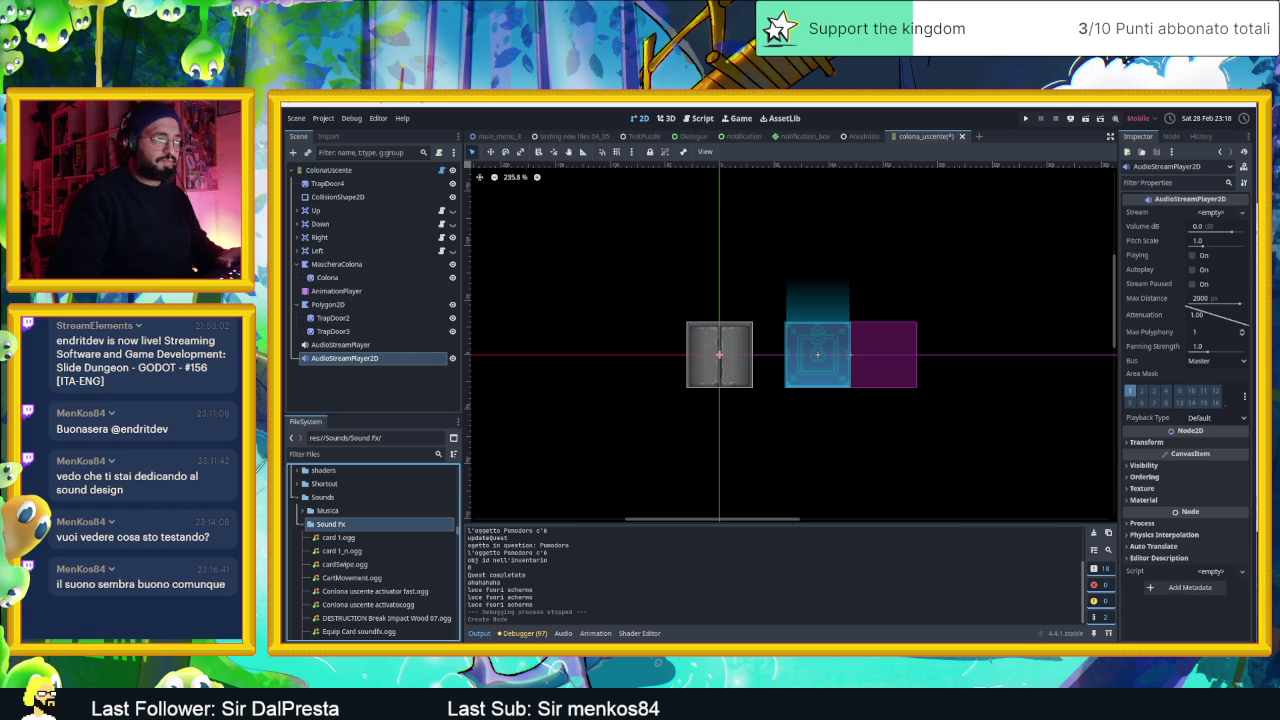
{"action": "key", "text": "alt+Tab"}
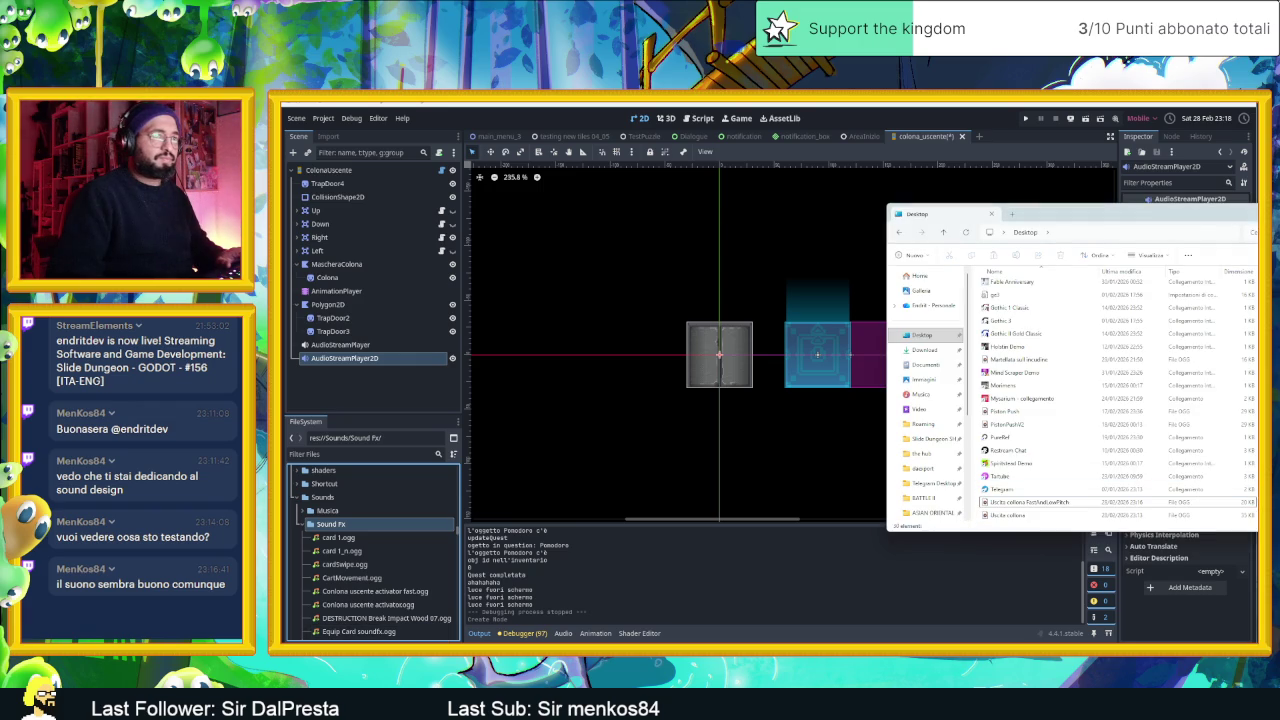
{"action": "left_click", "coordinate": [1143, 515], "text": "ctrl"}
{"action": "mouse_move", "coordinate": [1143, 515]}
{"action": "left_mouse_down"}
{"action": "mouse_move", "coordinate": [651, 503]}
{"action": "mouse_move", "coordinate": [329, 530]}
{"action": "left_mouse_up"}
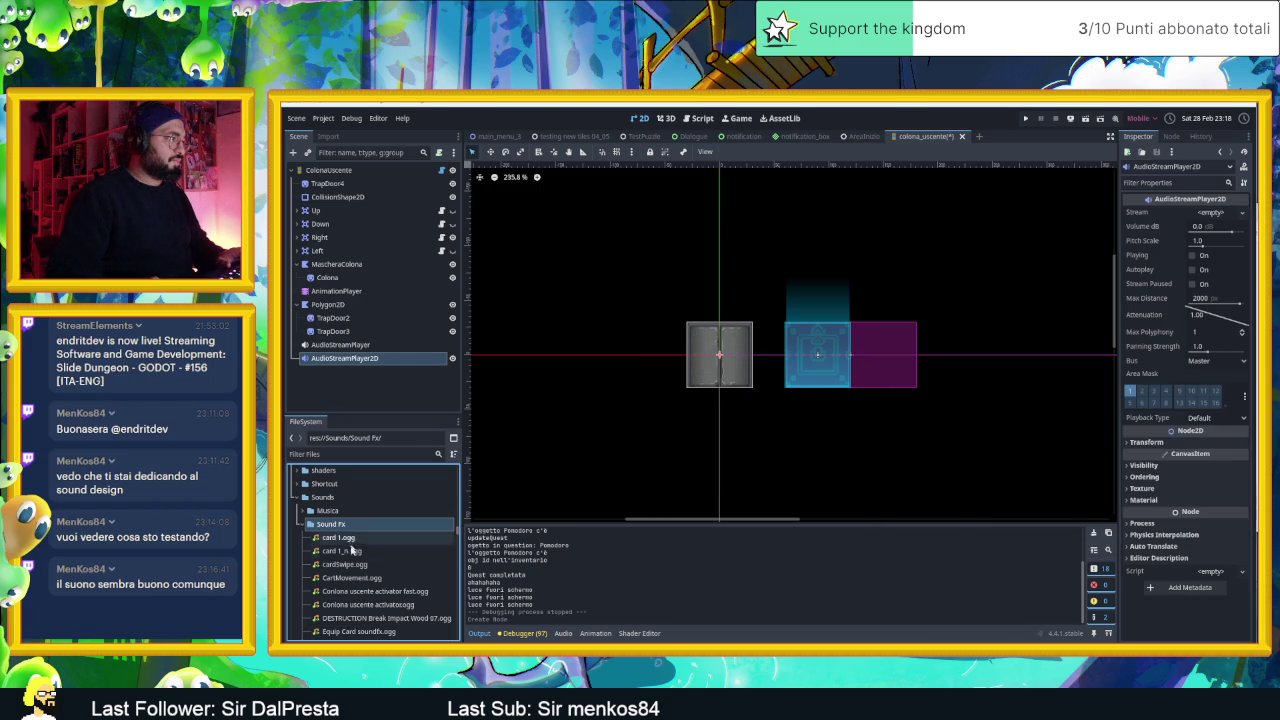
- Check that 'Colona uscente activator.ogg' and its fast version now appear in Sound Fx
{"action": "left_click", "coordinate": [350, 550]}
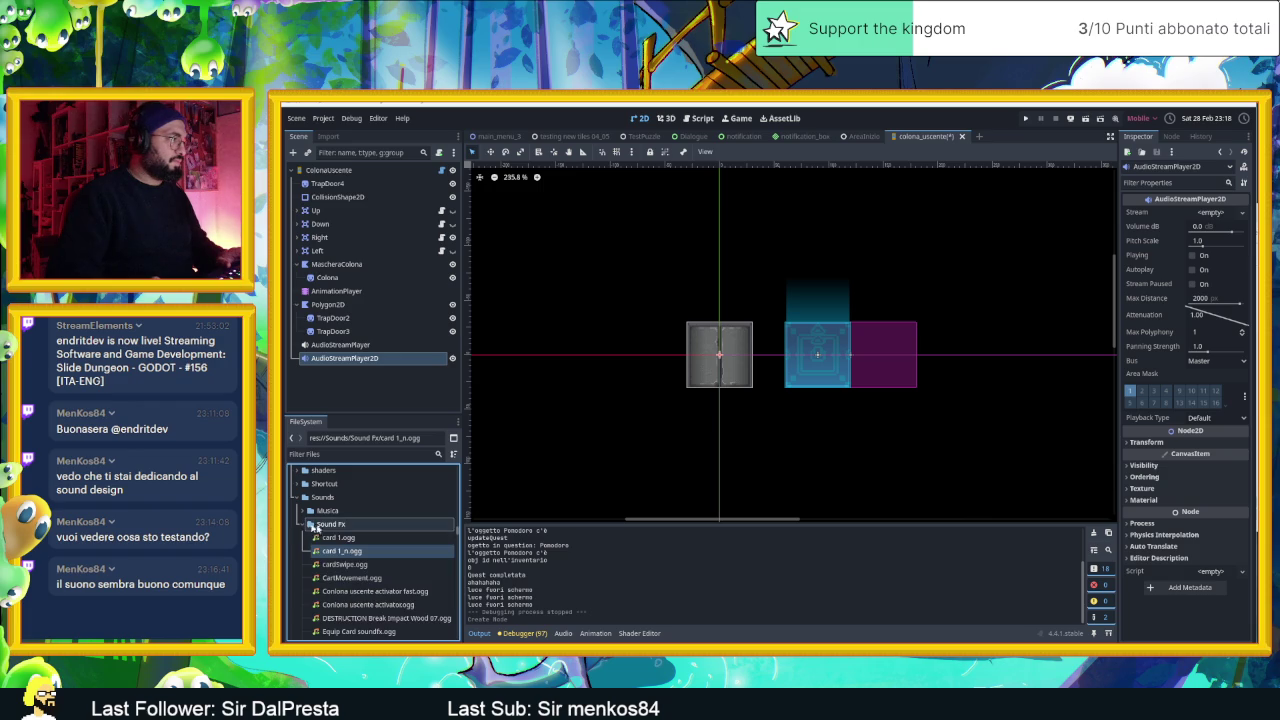
{"action": "scroll", "coordinate": [380, 585], "scroll_direction": "down", "scroll_amount": 1}
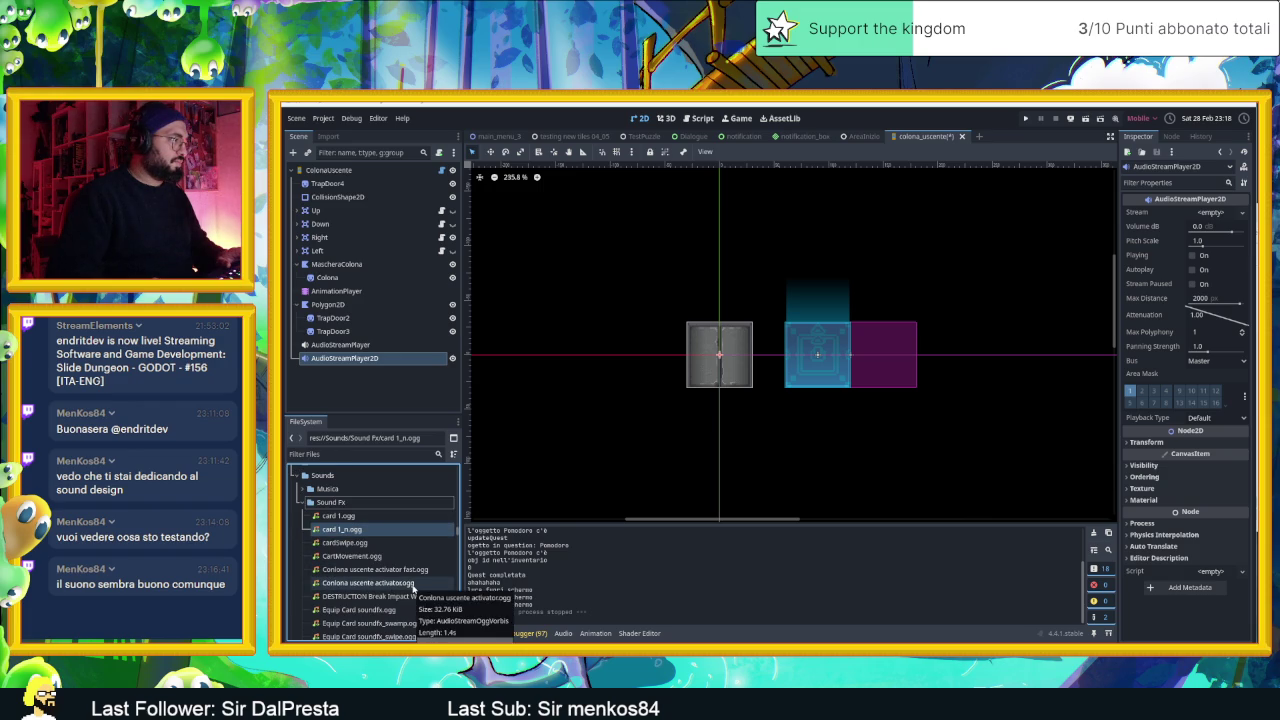
{"action": "right_click", "coordinate": [413, 585]}
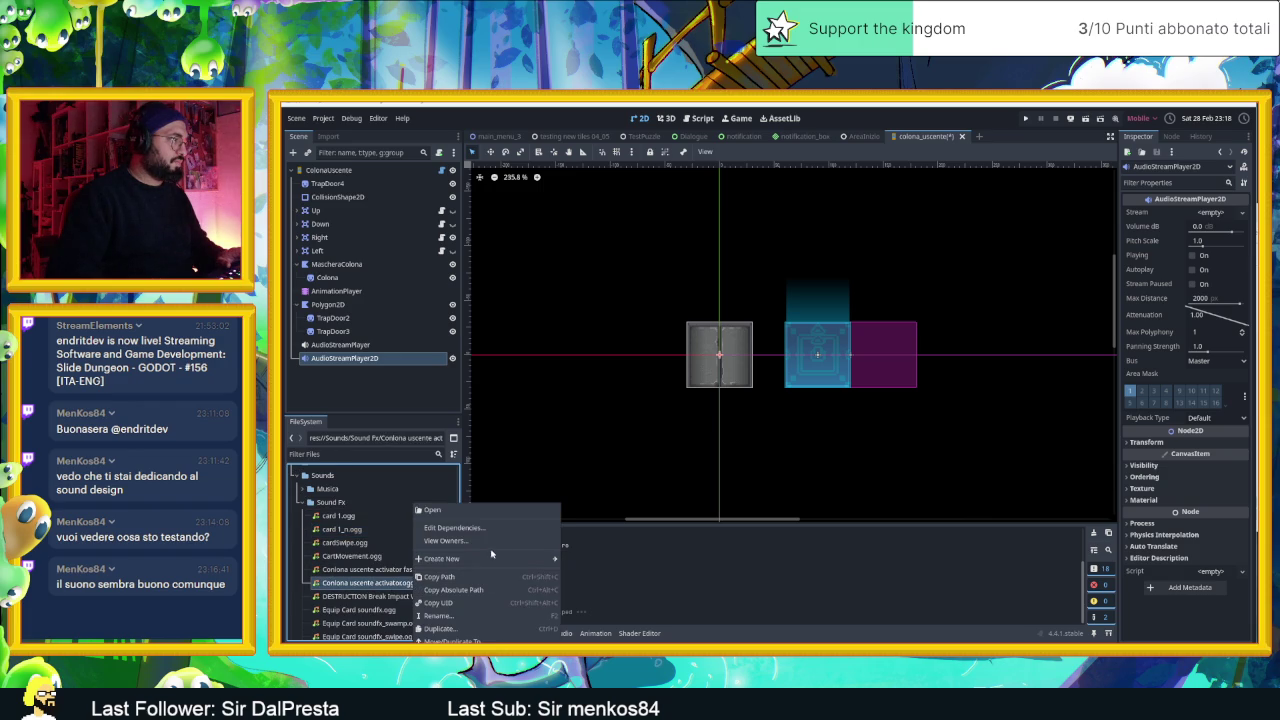
{"action": "mouse_move", "coordinate": [466, 558]}
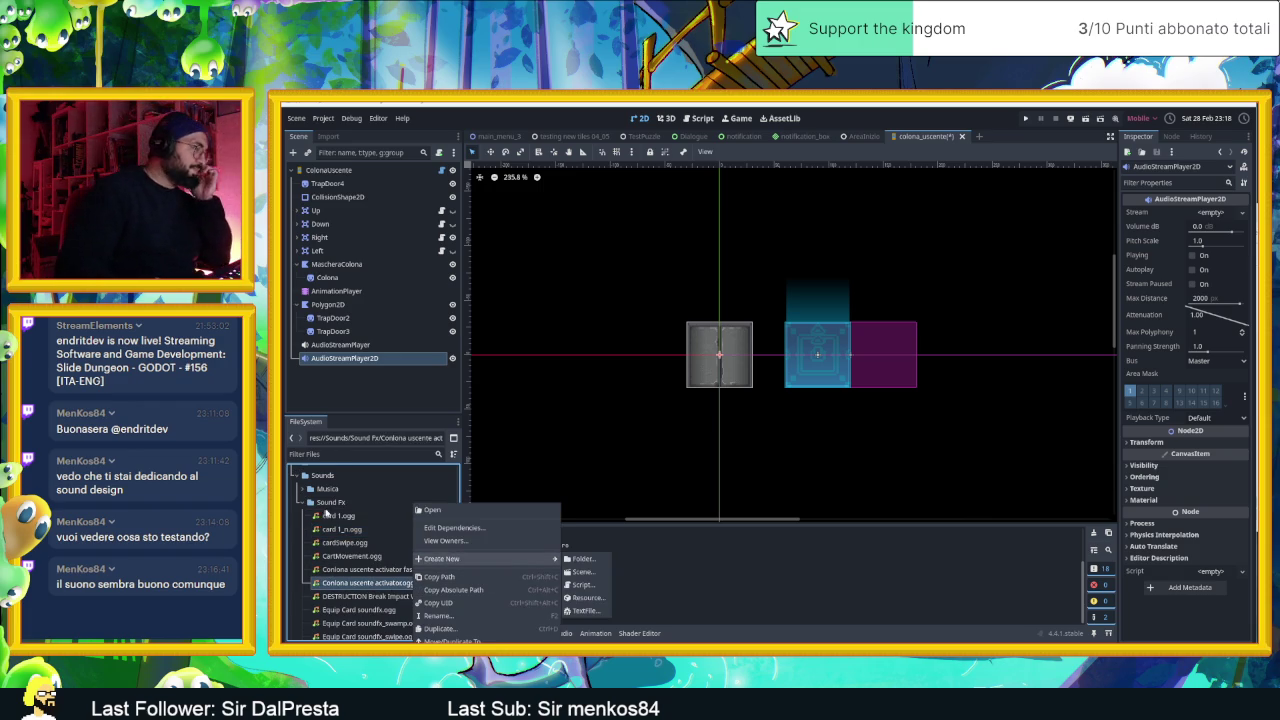
{"action": "left_click", "coordinate": [311, 507]}
{"action": "left_click", "coordinate": [308, 503]}
{"action": "left_click", "coordinate": [308, 503]}
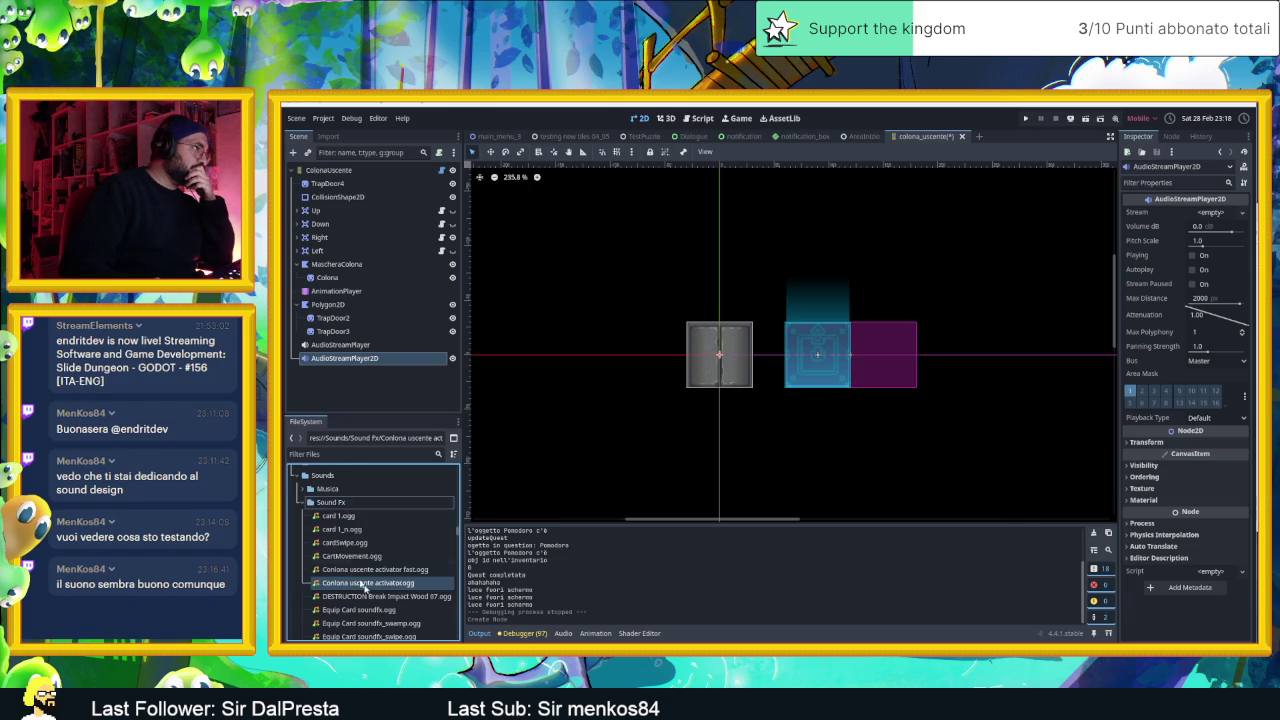
{"action": "scroll", "coordinate": [370, 595], "scroll_direction": "down", "scroll_amount": 2}
{"action": "scroll", "coordinate": [381, 600], "scroll_direction": "up", "scroll_amount": 10}
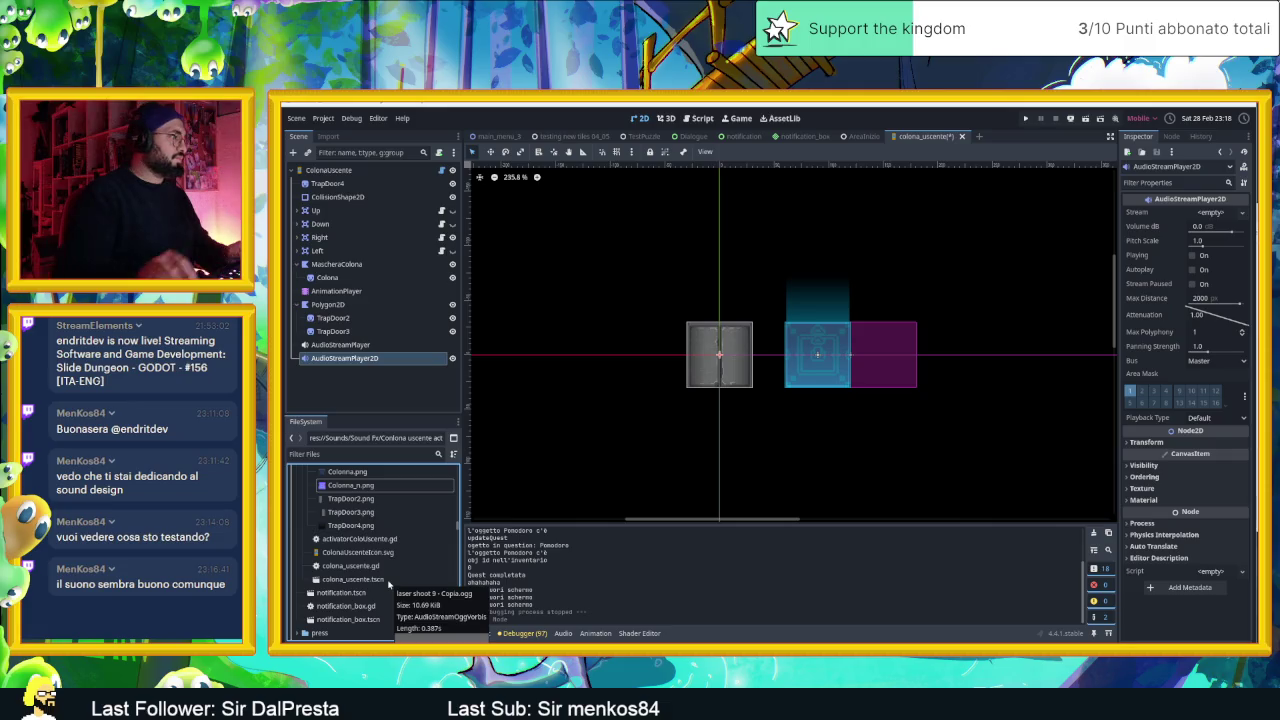
- Filter the FileSystem dock by name, first trying 'colonna', then switching to 'fx'
{"action": "left_click", "coordinate": [337, 470]}
{"action": "left_click", "coordinate": [338, 456]}
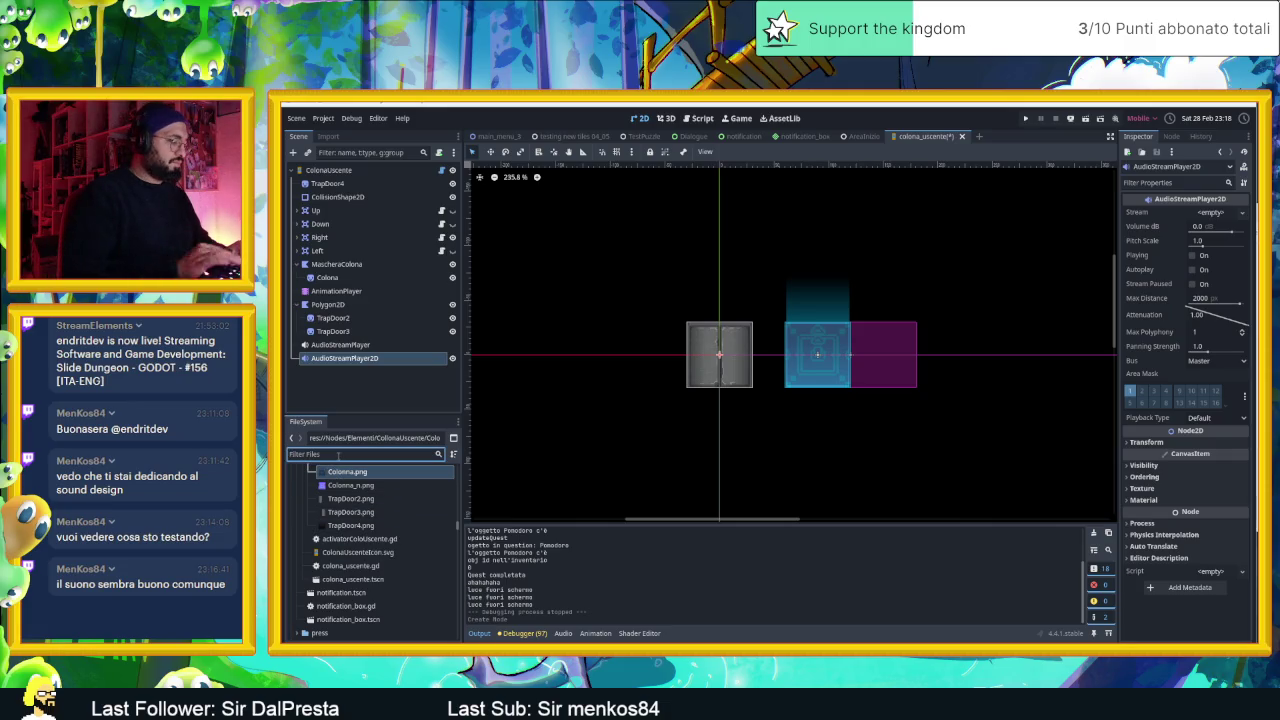
{"action": "type", "text": "colonn"}
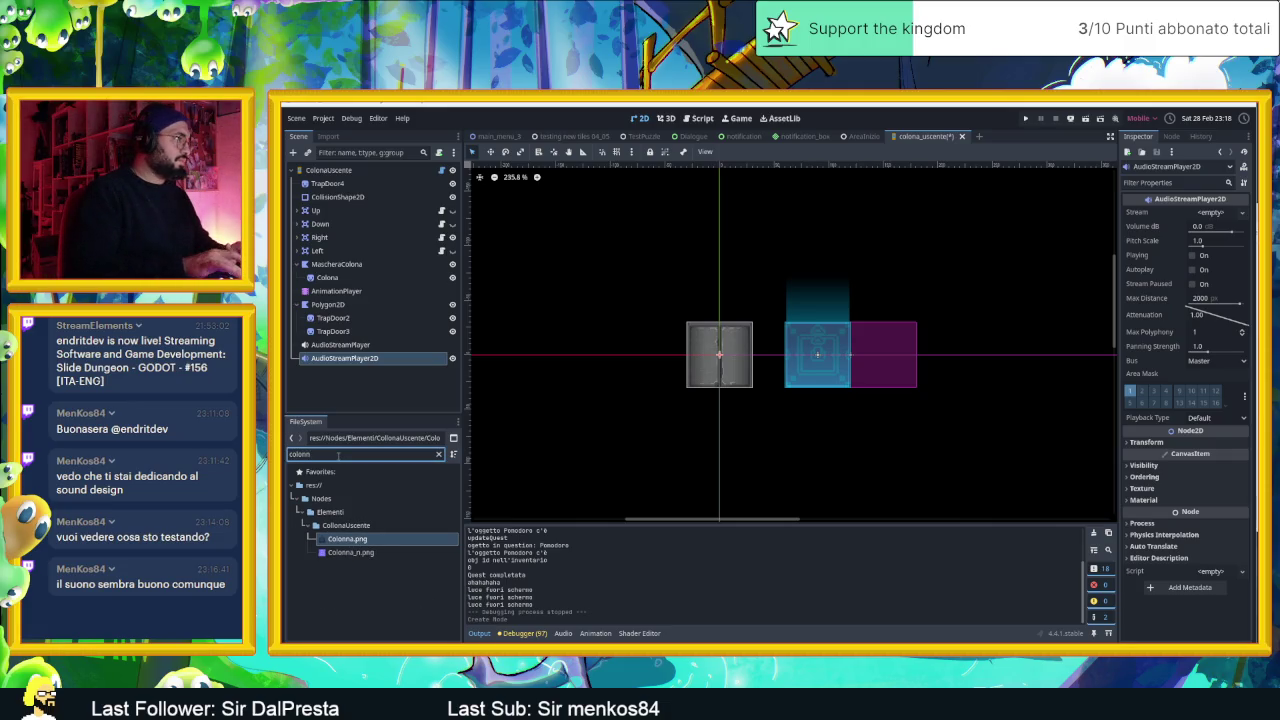
{"action": "key", "text": "BackSpace"}
{"action": "type", "text": "a usc"}
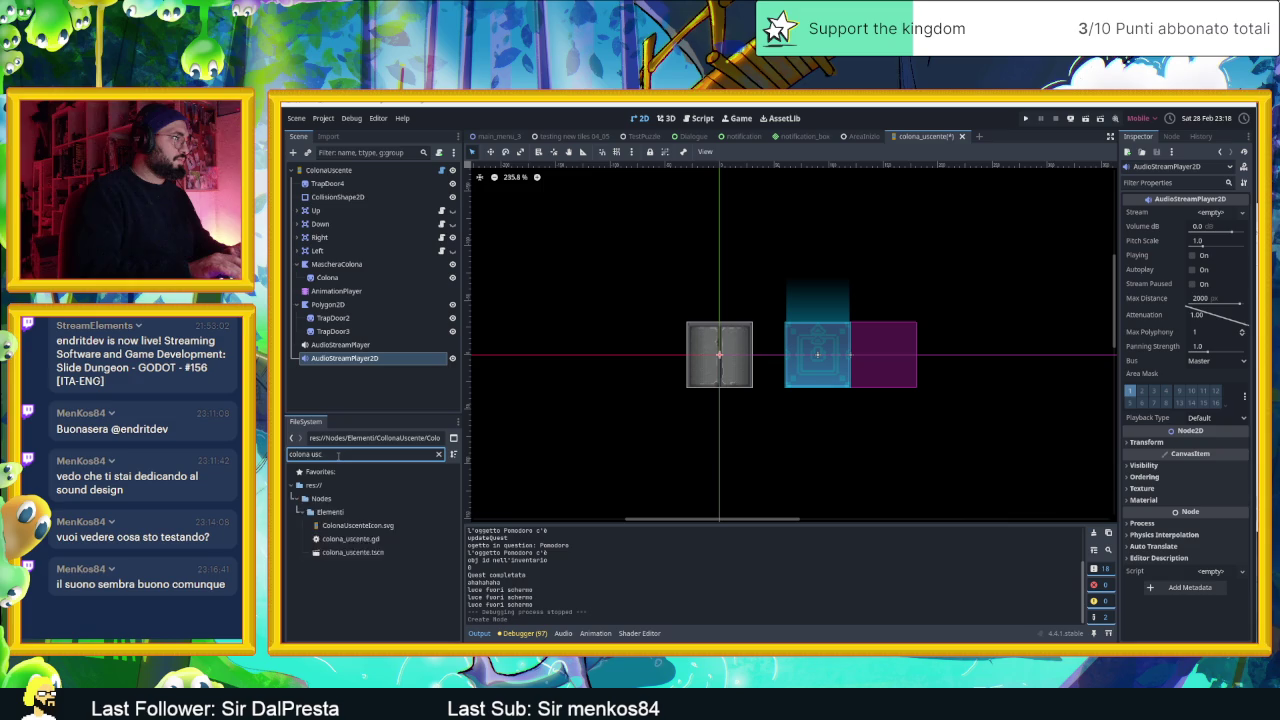
{"action": "key", "text": "ctrl+a"}
{"action": "key", "text": "BackSpace"}
{"action": "type", "text": "fx"}
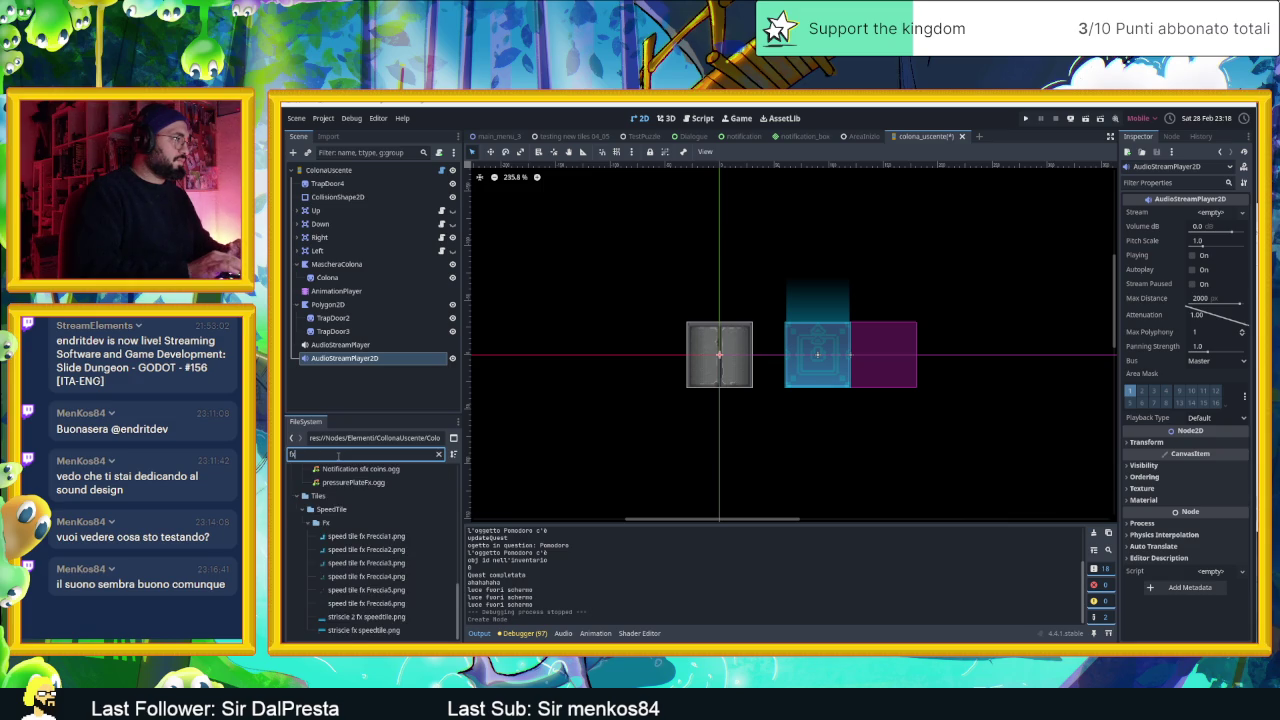
- Assign 'Uscita colonna FastAndLowPitch.ogg' from Sound Fx as the AudioStreamPlayer2D's Stream
{"action": "scroll", "coordinate": [400, 530], "scroll_direction": "up", "scroll_amount": 5}
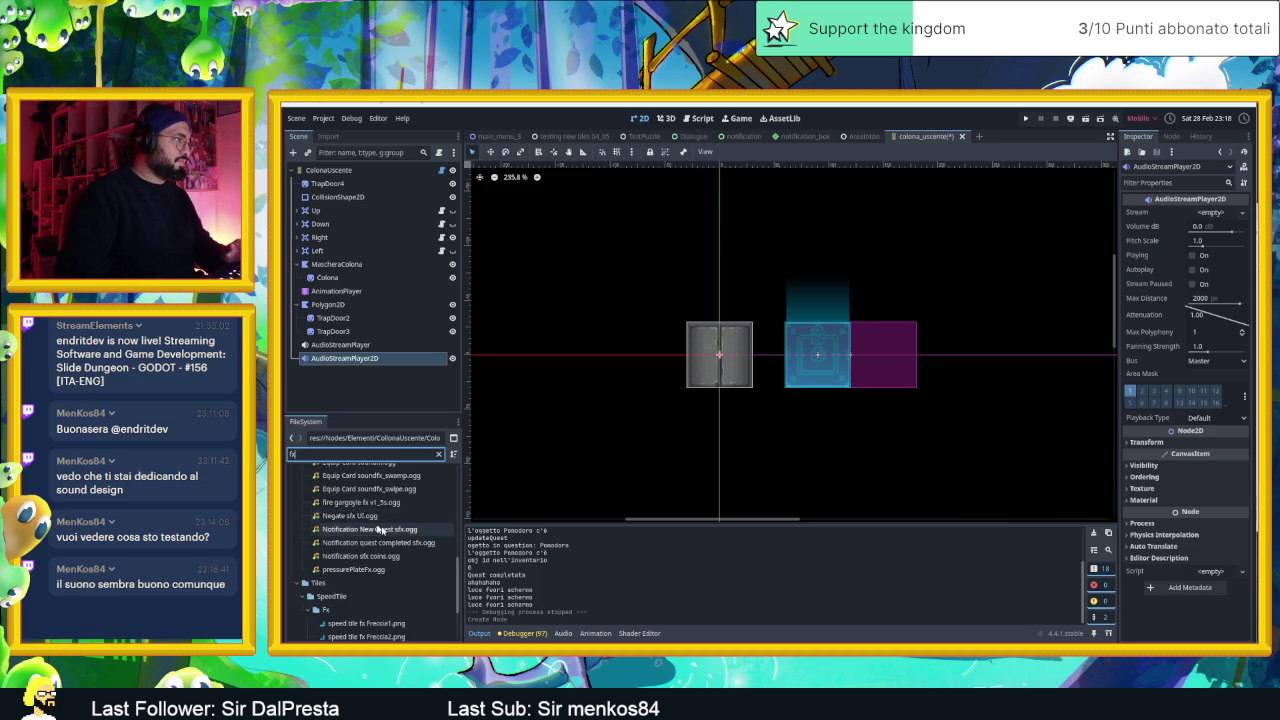
{"action": "scroll", "coordinate": [407, 539], "scroll_direction": "down", "scroll_amount": 3}
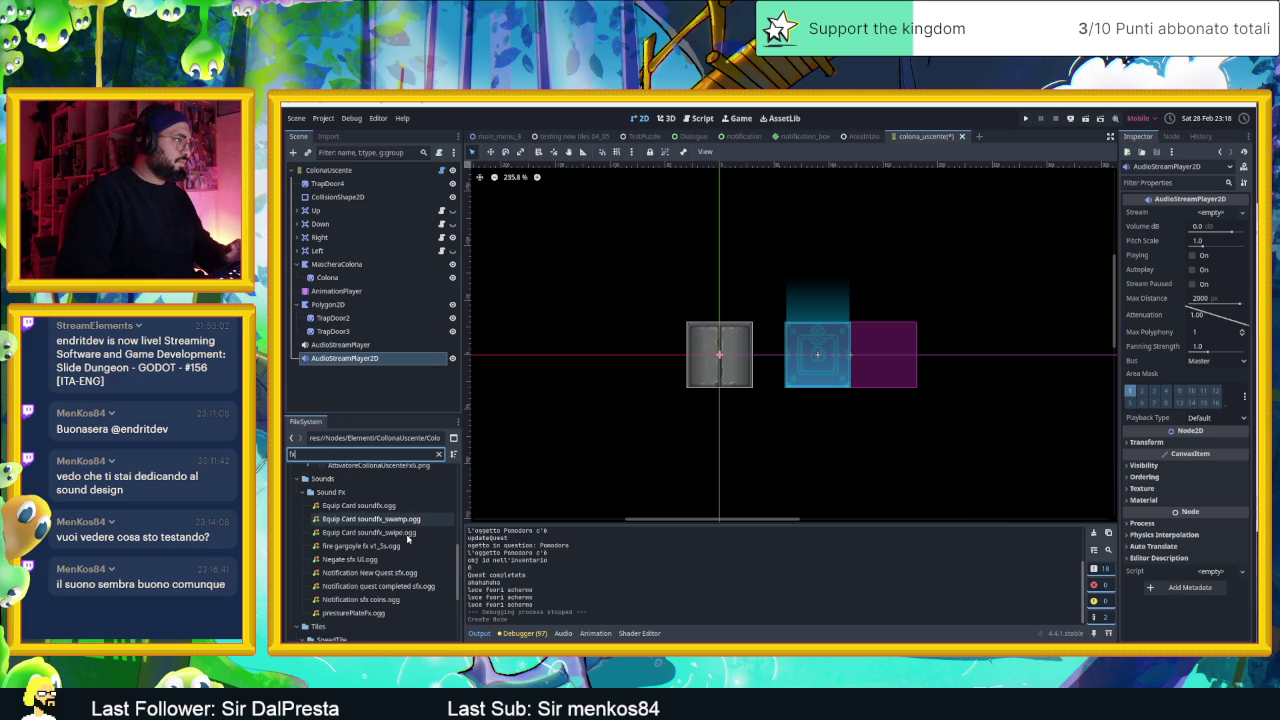
{"action": "left_click", "coordinate": [330, 492]}
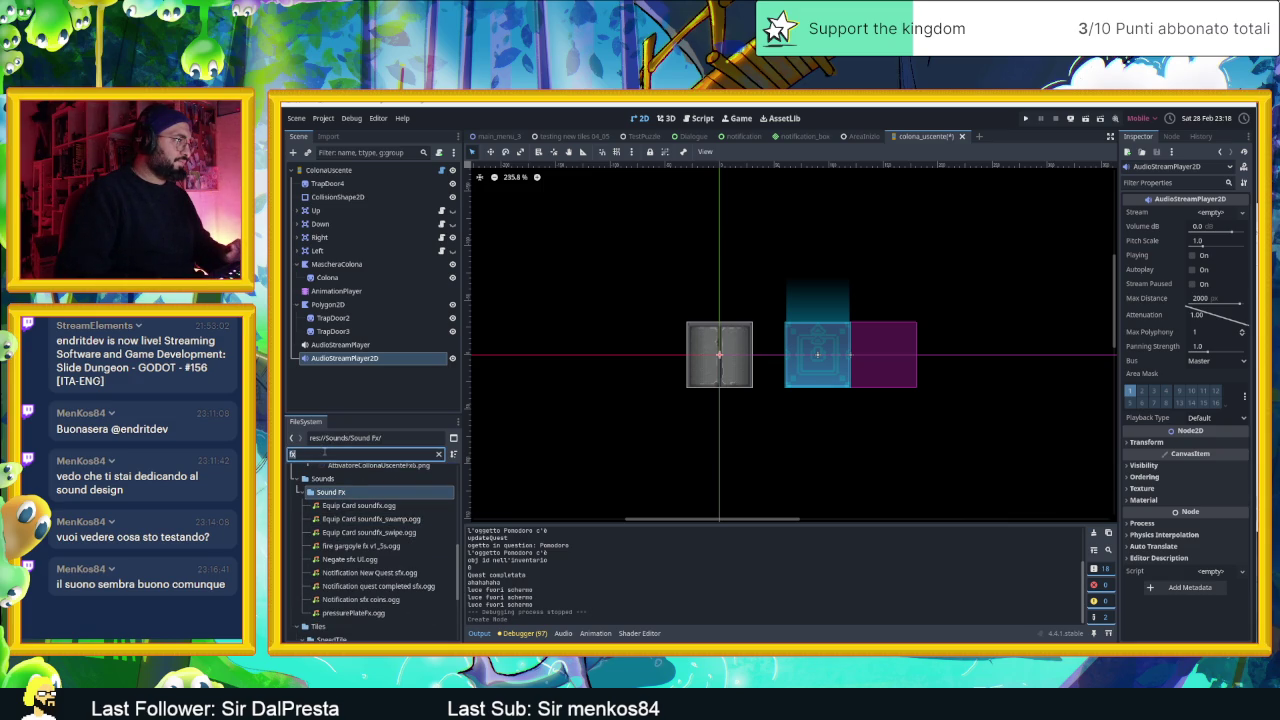
{"action": "type", "text": "st"}
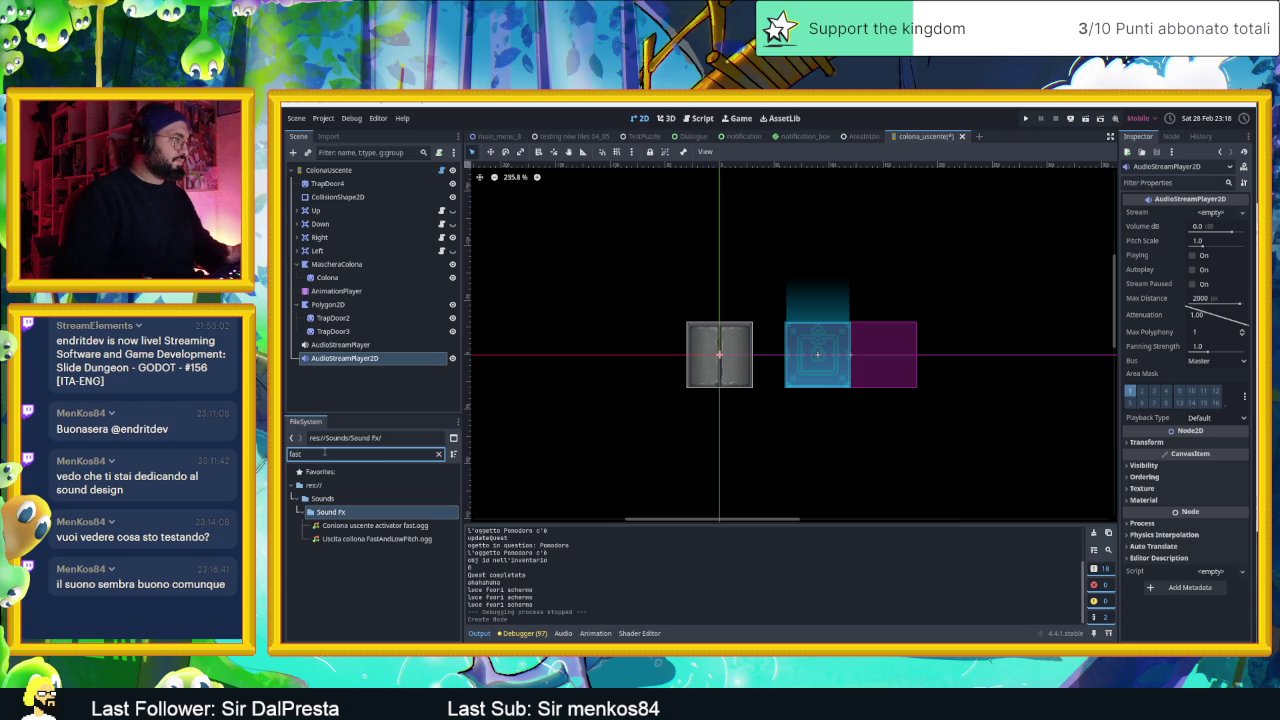
{"action": "left_click", "coordinate": [407, 540]}
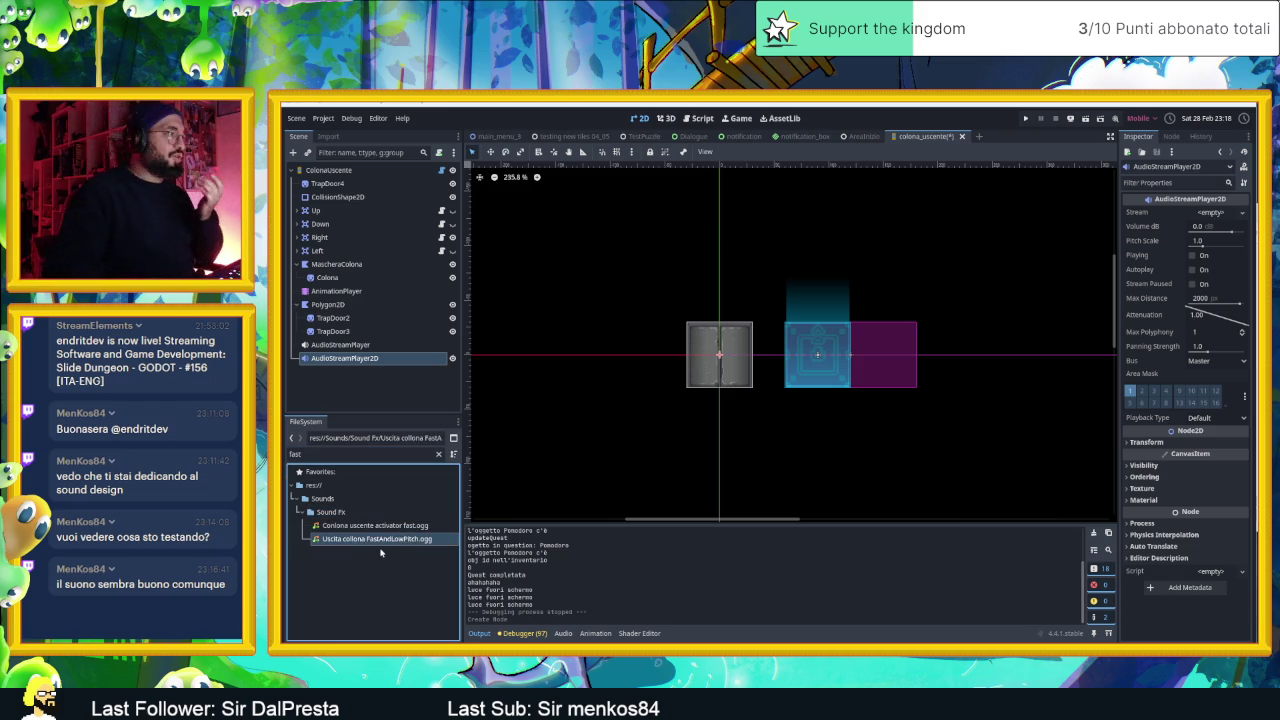
{"action": "mouse_move", "coordinate": [381, 542]}
{"action": "left_mouse_down"}
{"action": "mouse_move", "coordinate": [1115, 335]}
{"action": "mouse_move", "coordinate": [1228, 205]}
{"action": "mouse_move", "coordinate": [1218, 214]}
{"action": "left_mouse_up"}
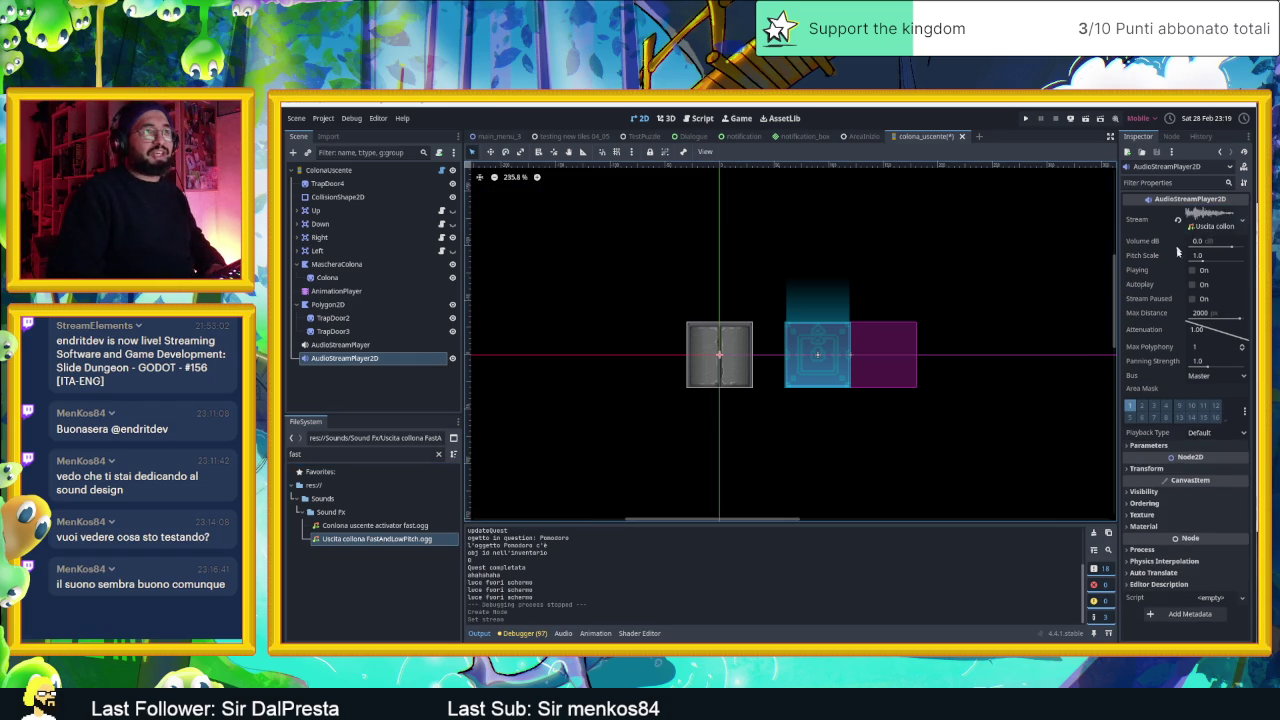
- Route AudioStreamPlayer2D to the Fx bus, preview it twice, then open ColonnaUscente's script
{"action": "left_click", "coordinate": [1203, 375]}
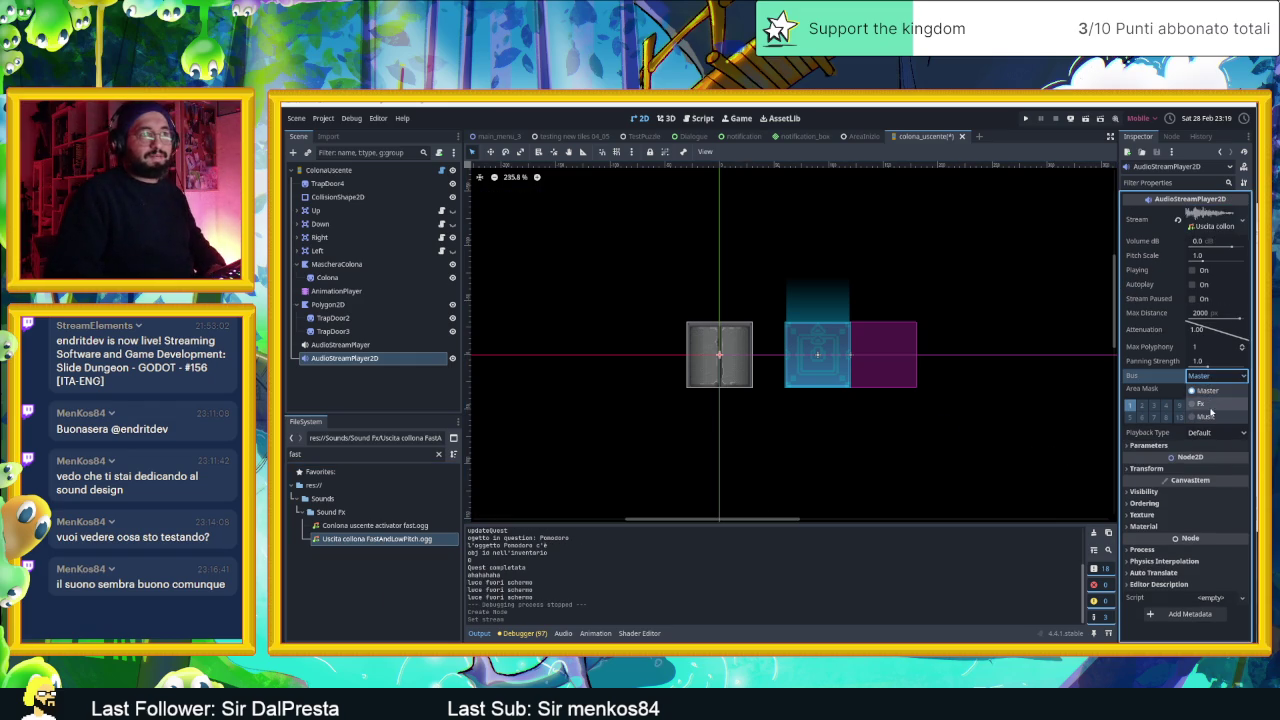
{"action": "left_click", "coordinate": [1212, 410]}
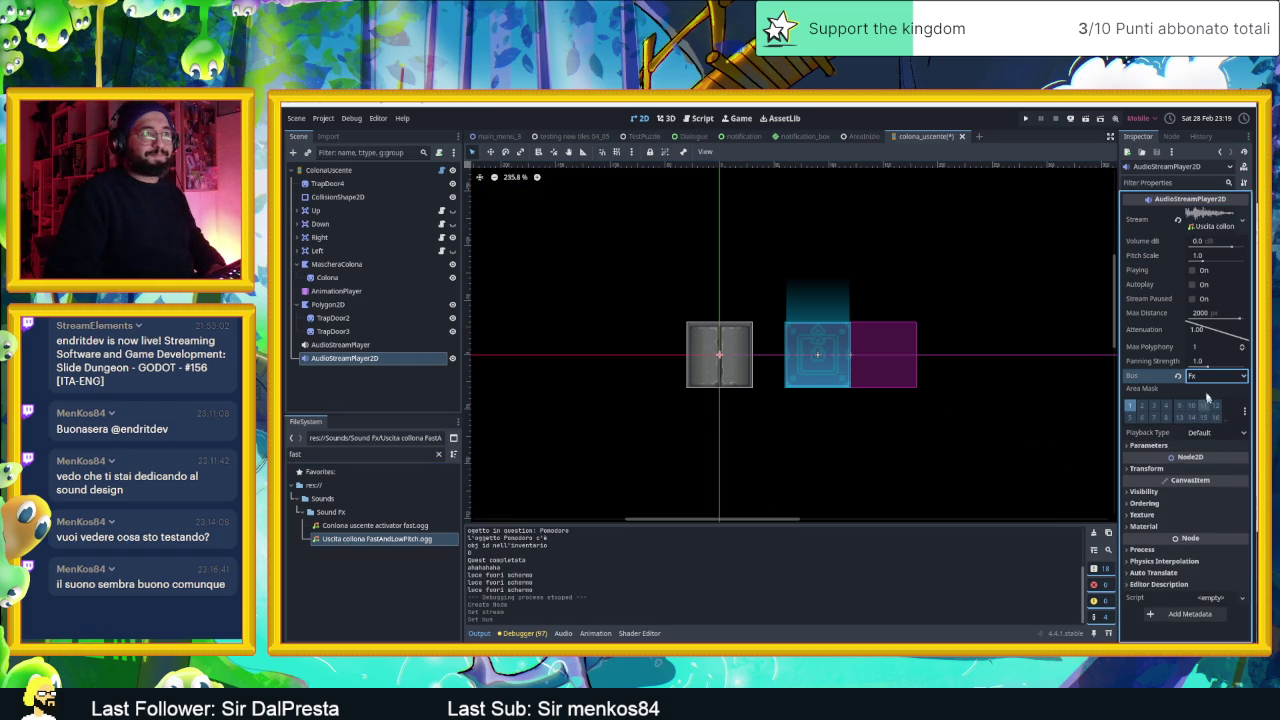
{"action": "left_click", "coordinate": [1191, 271]}
{"action": "left_click", "coordinate": [1191, 271]}
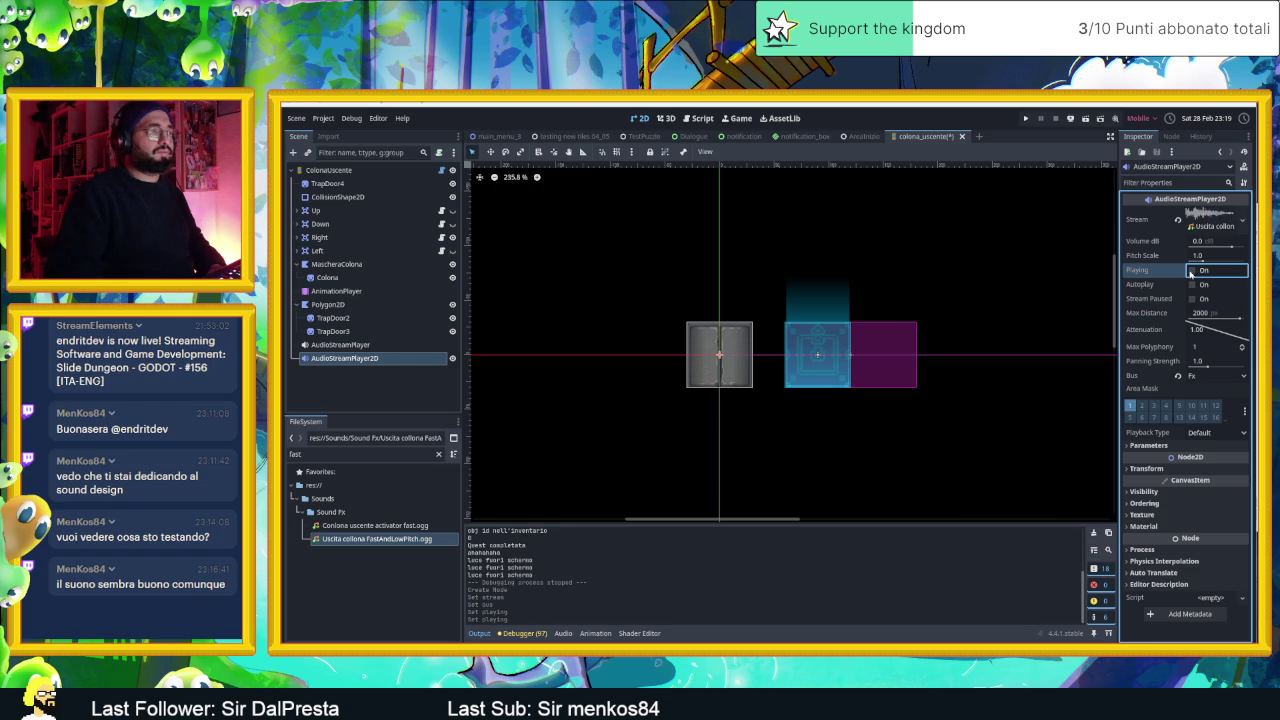
{"action": "left_click", "coordinate": [400, 170]}
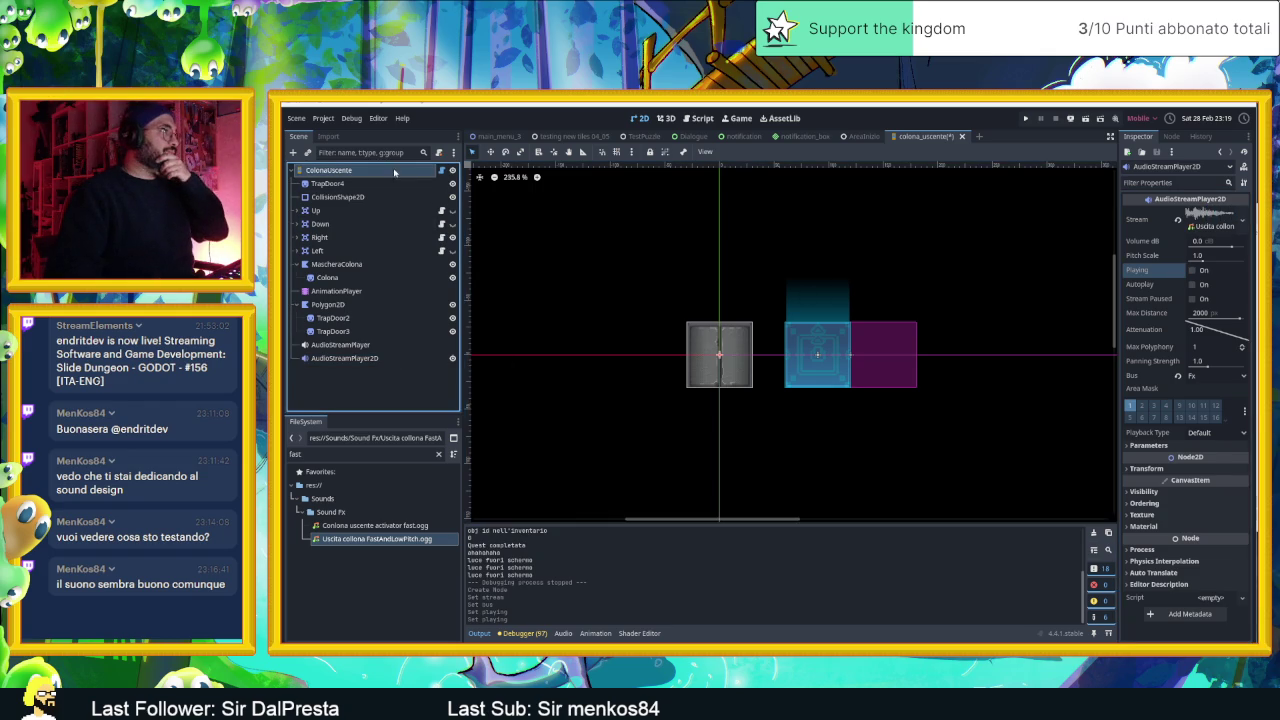
{"action": "left_click", "coordinate": [442, 171]}
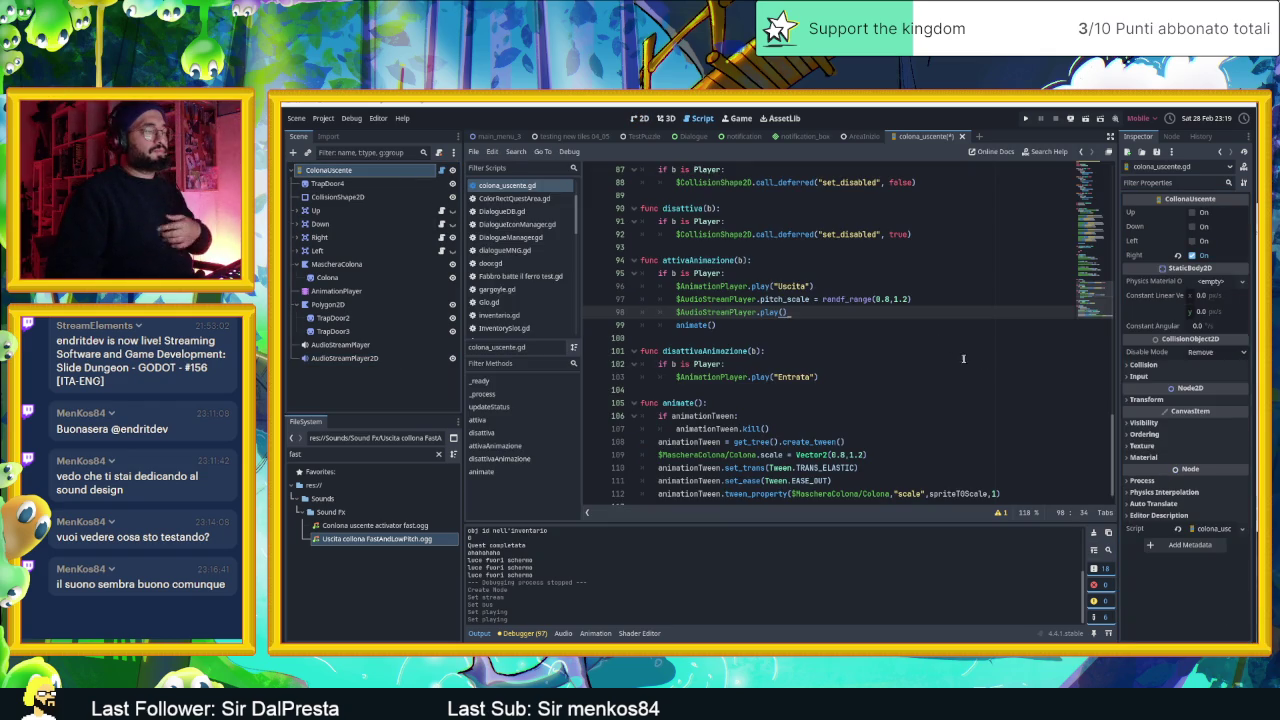
- Add $AudioStreamPlayer2D.play() below $AudioStreamPlayer.play() in attivaAnimazione and save
{"action": "key", "text": "Return"}
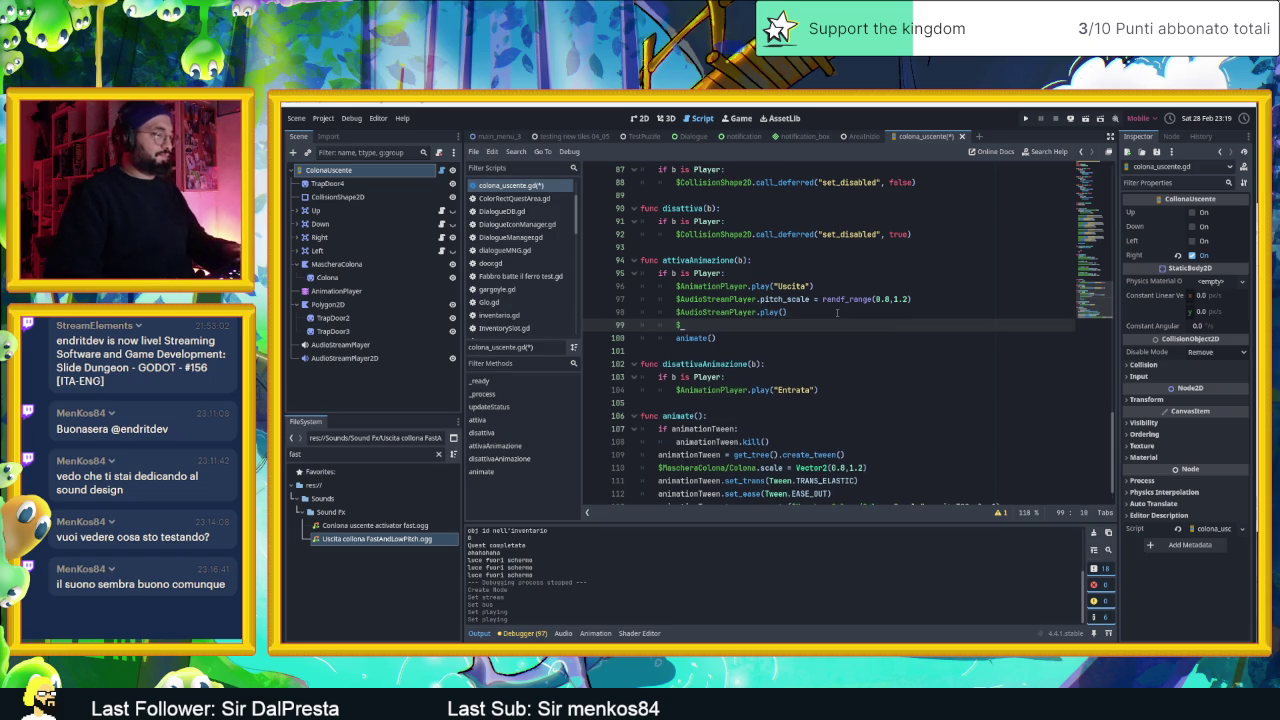
{"action": "type", "text": "a"}
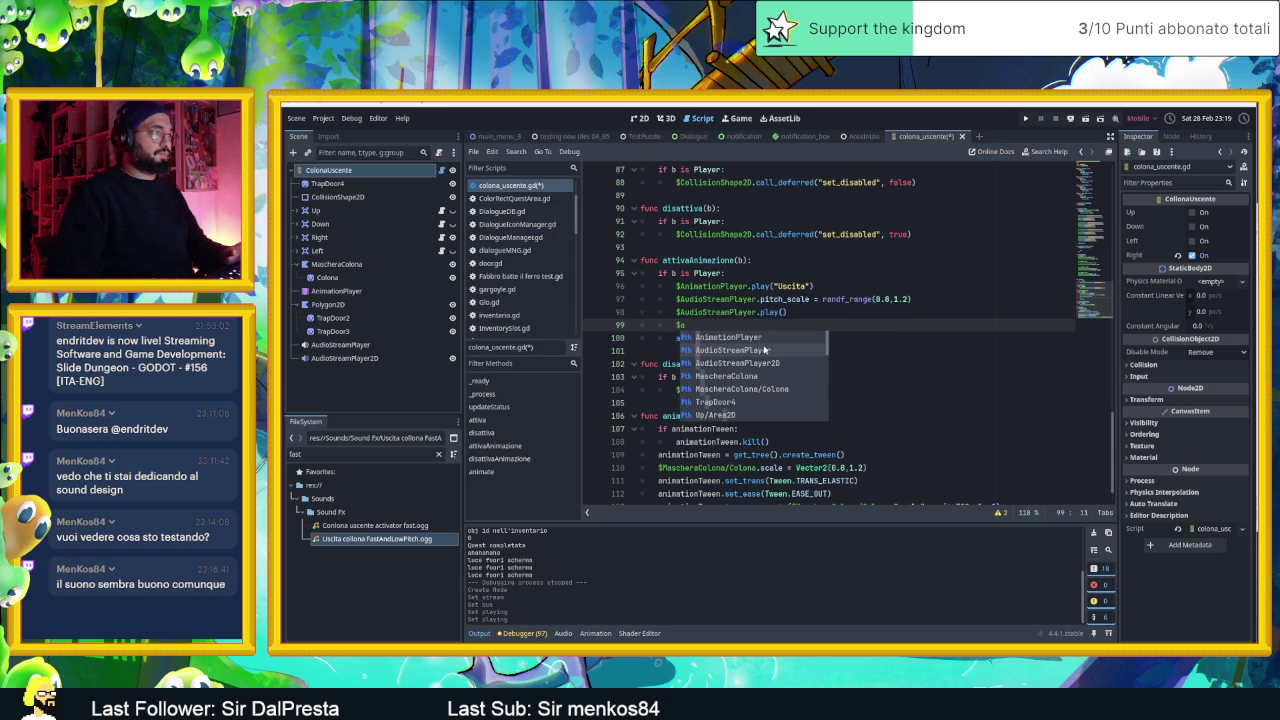
{"action": "left_click", "coordinate": [770, 363]}
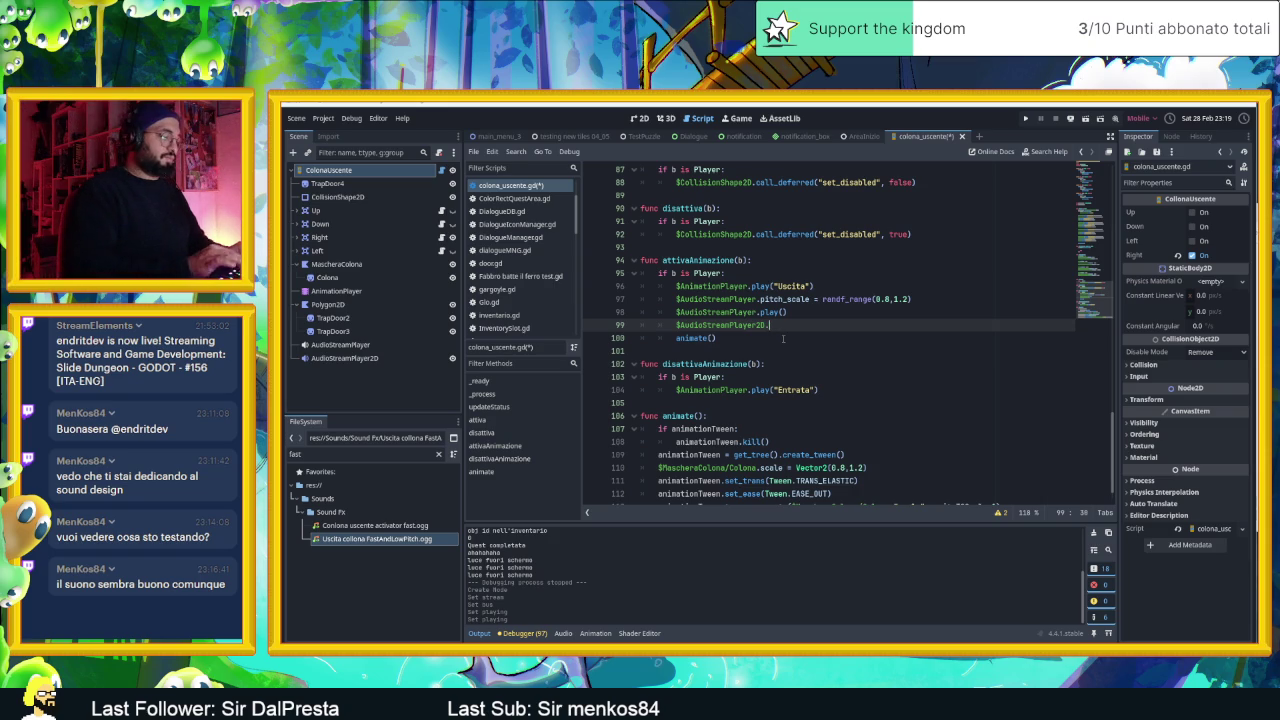
{"action": "type", "text": "play()"}
{"action": "key", "text": "Return"}
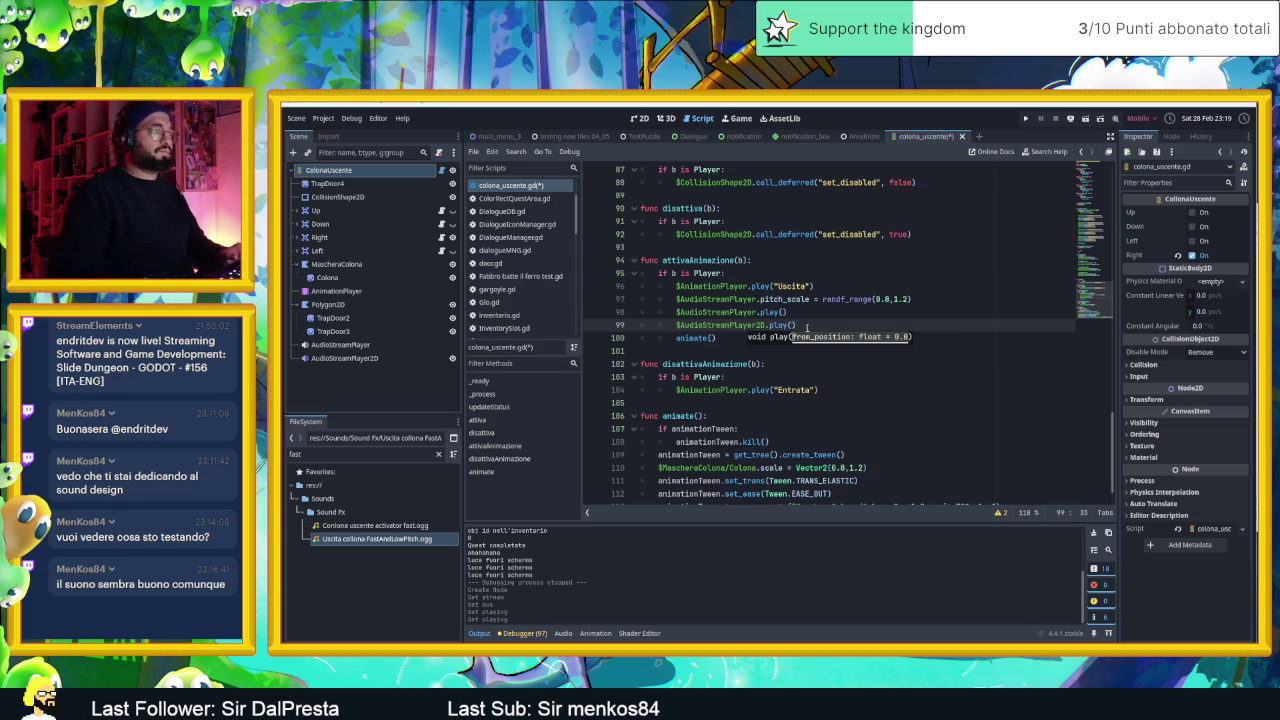
{"action": "key", "text": "ctrl+s"}
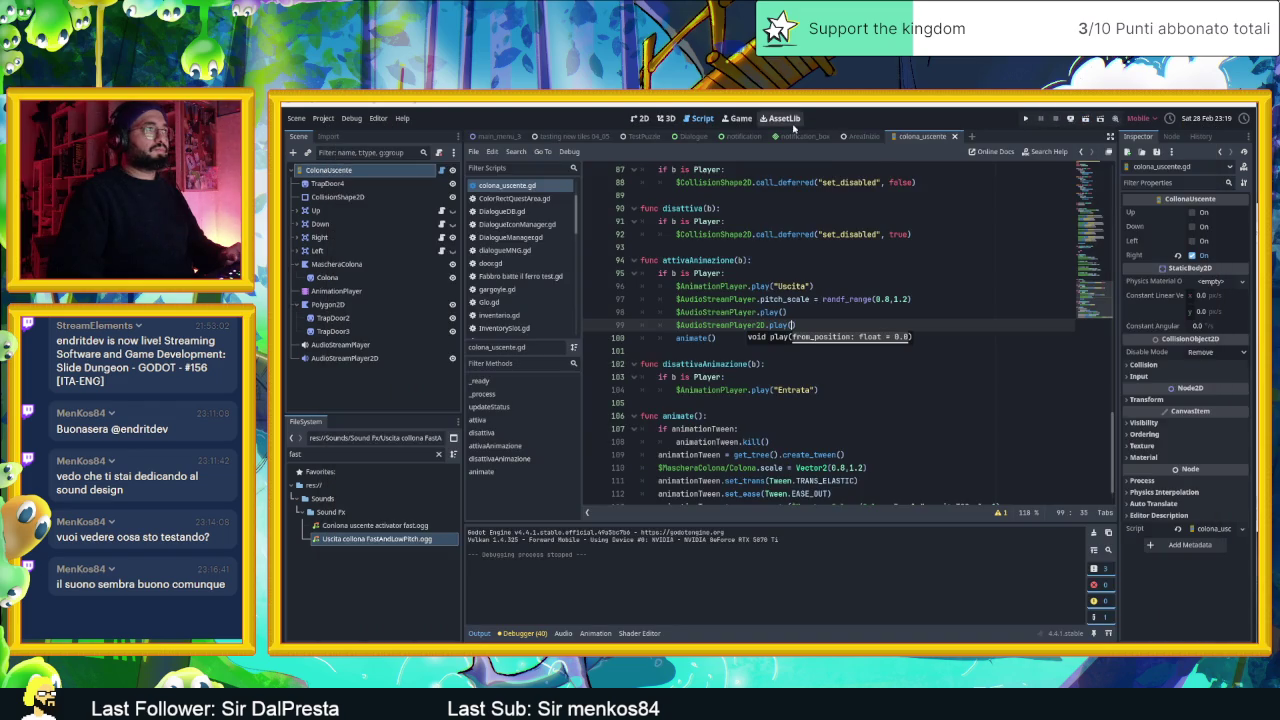
- Run the AreaInizio scene with F5 and slide the player back and forth by the block
{"action": "left_click", "coordinate": [860, 136]}
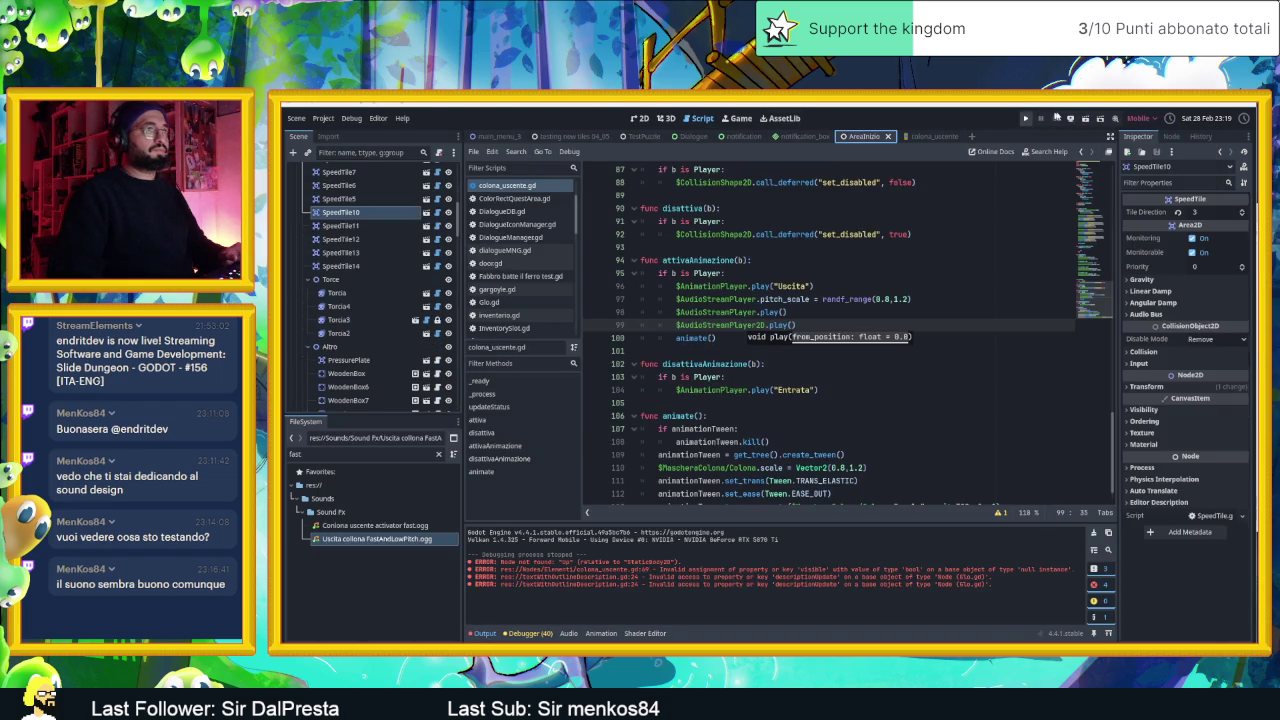
{"action": "key", "text": "F5"}
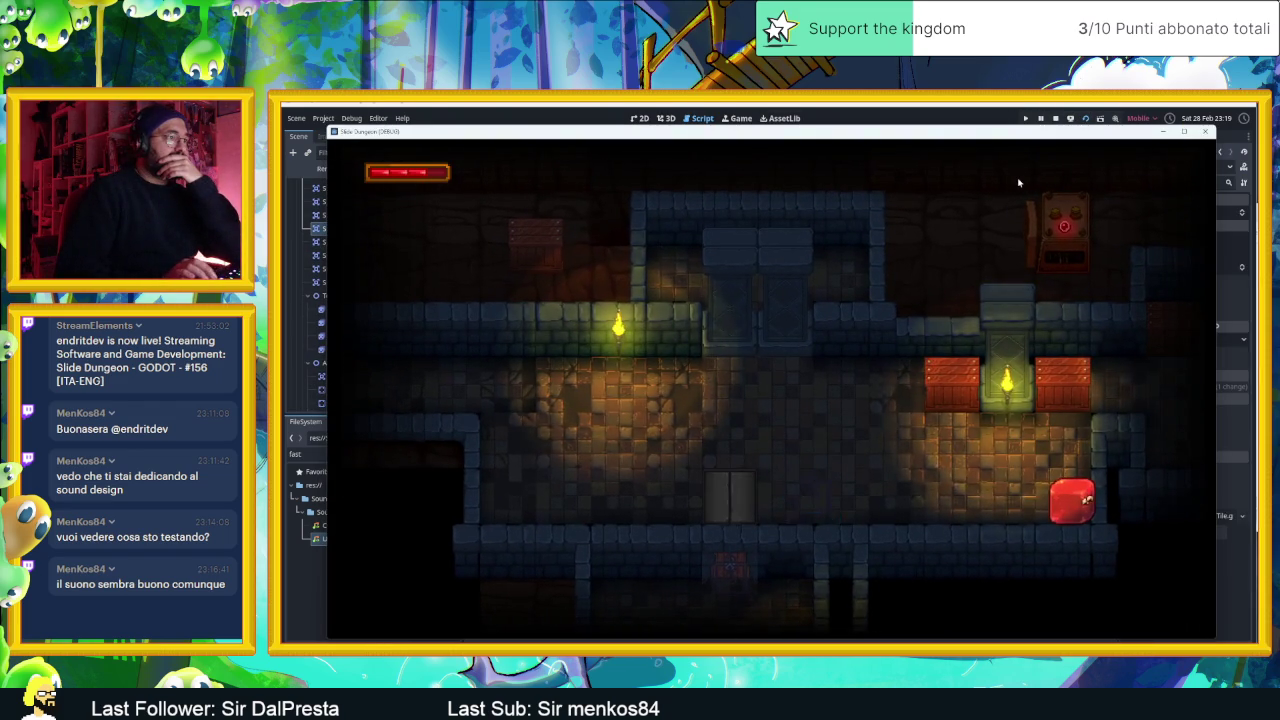
{"action": "key", "text": "Left"}
{"action": "key", "text": "Right"}
{"action": "key", "text": "Left"}
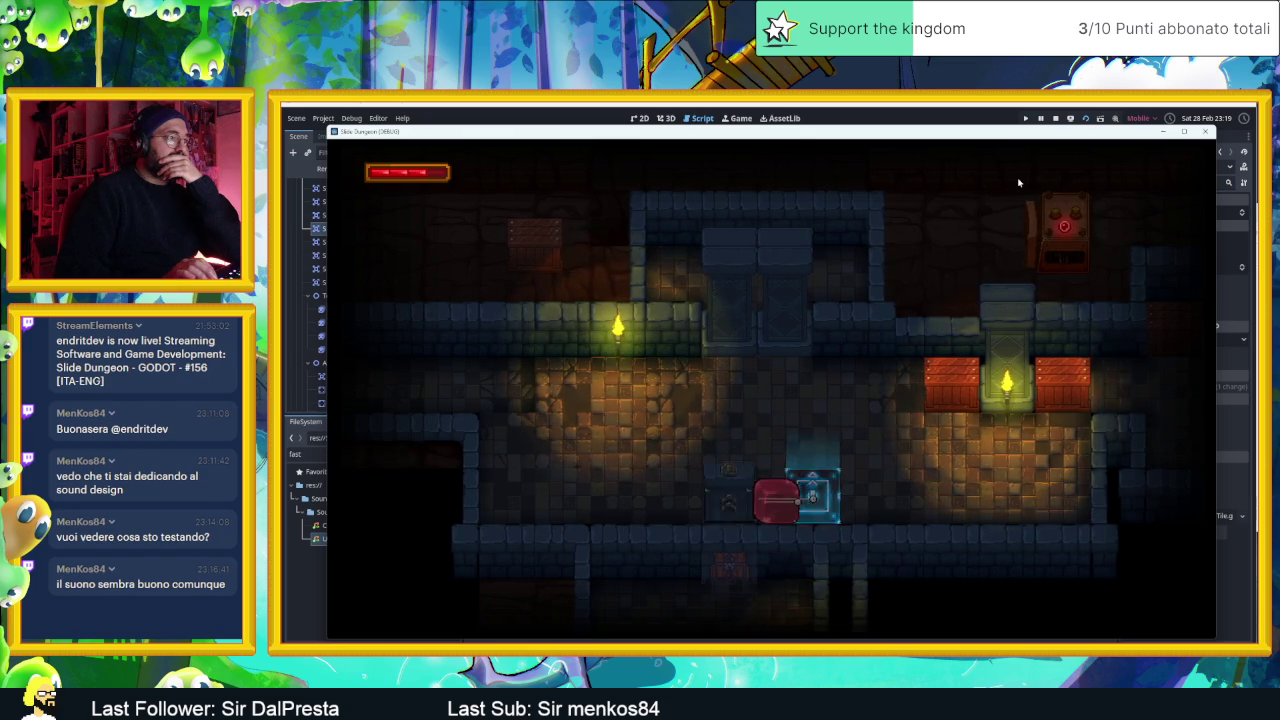
{"action": "key", "text": "Right"}
{"action": "key", "text": "Left"}
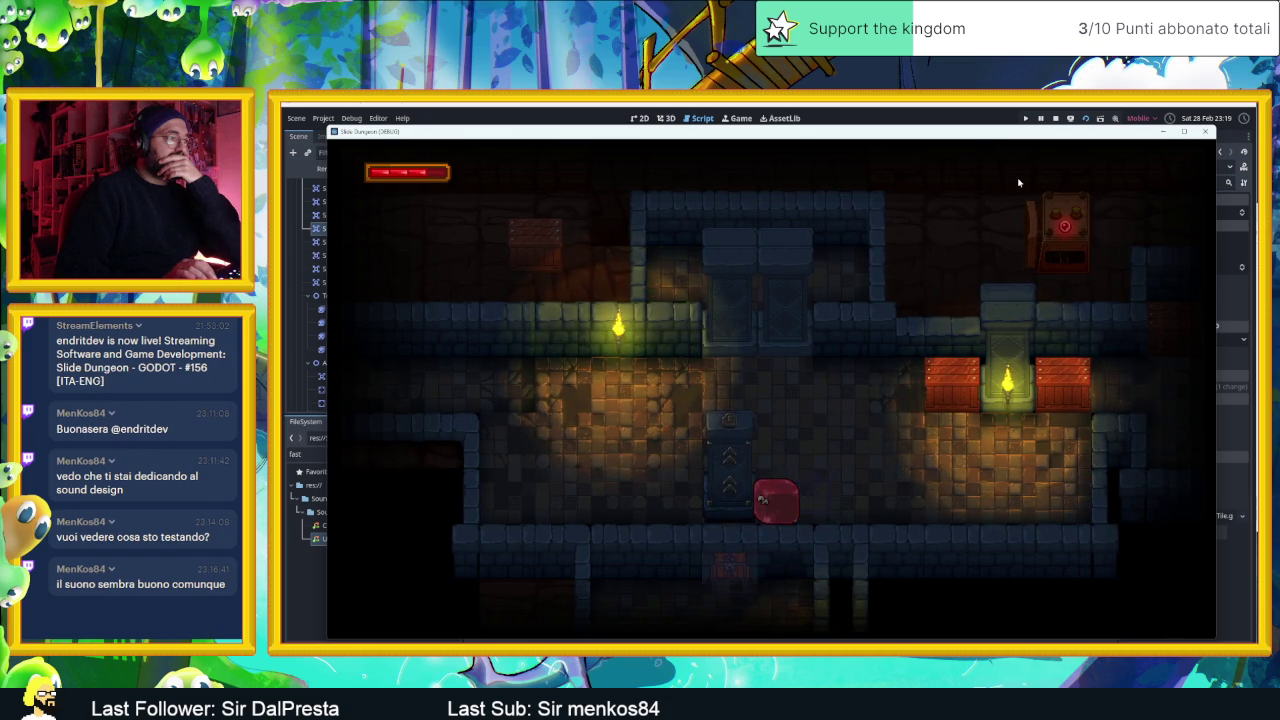
{"action": "key", "text": "Right"}
{"action": "key", "text": "Left"}
{"action": "key", "text": "Right"}
{"action": "key", "text": "Left"}
{"action": "key", "text": "Right"}
{"action": "key", "text": "Left"}
{"action": "key", "text": "Left"}
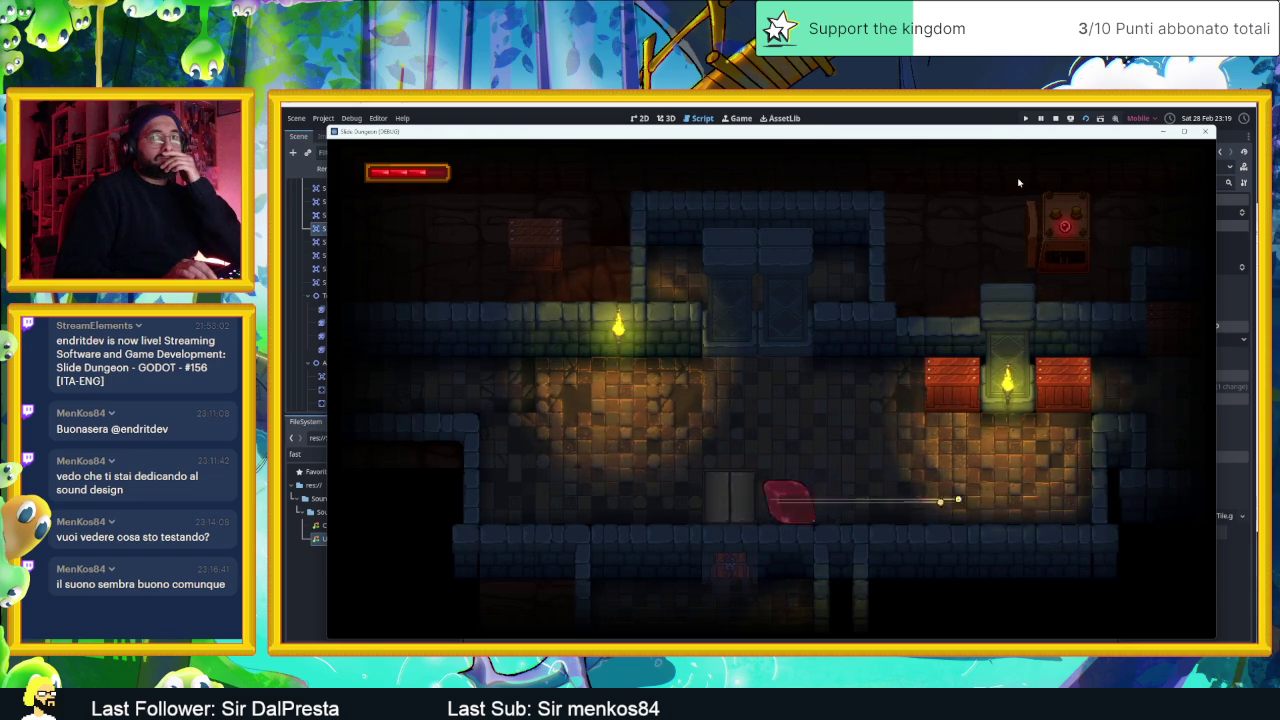
- Slide the slime past the column to trigger it, break the crate, and retrigger the column
{"action": "key", "text": "Up"}
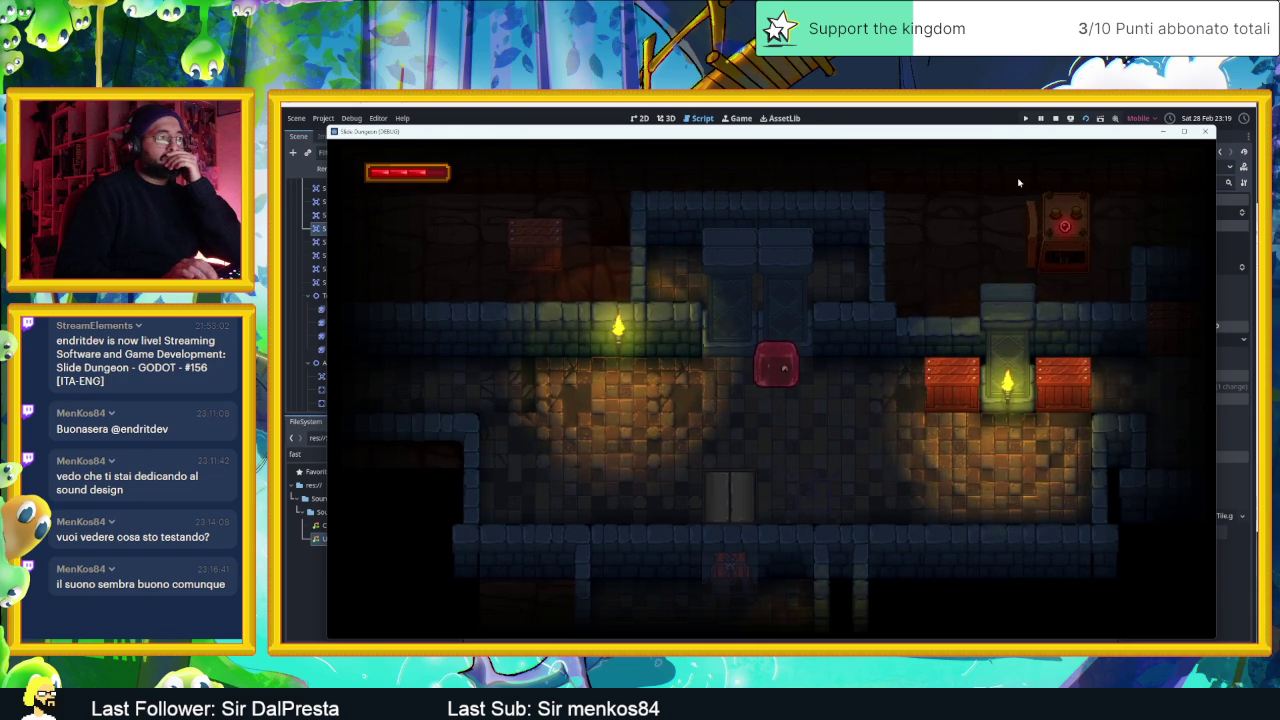
{"action": "key", "text": "Right"}
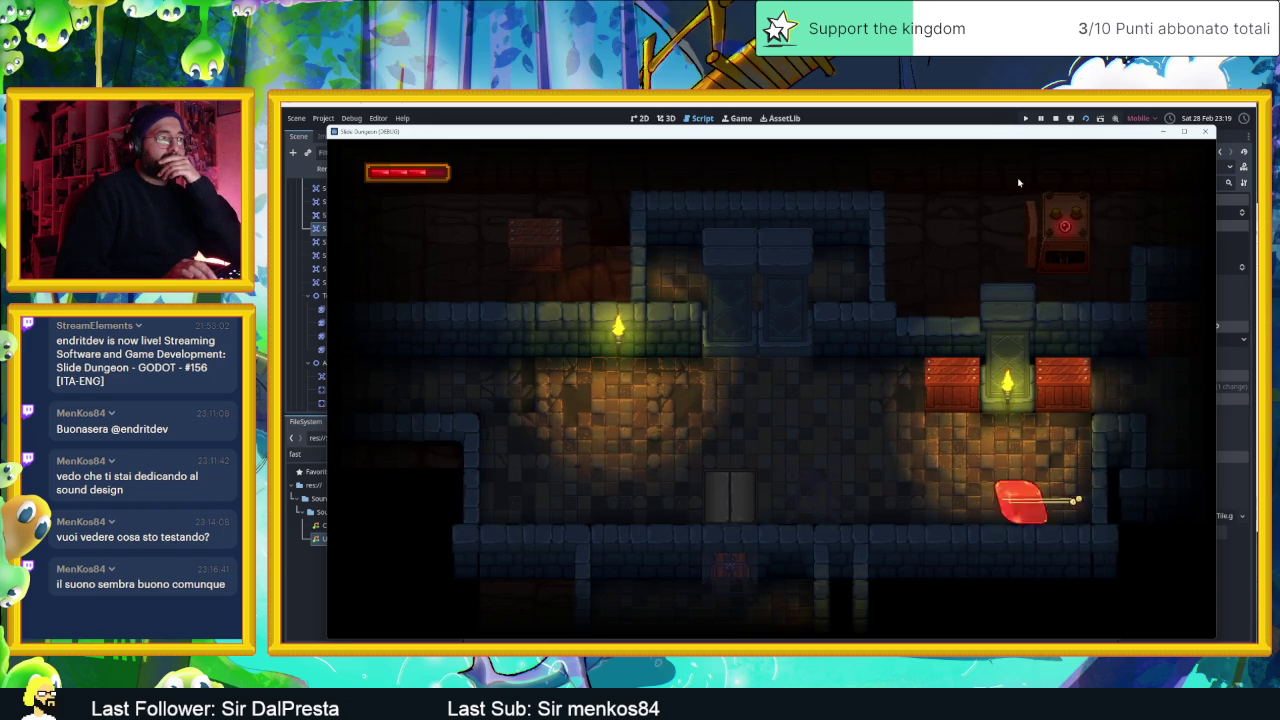
{"action": "key", "text": "Left"}
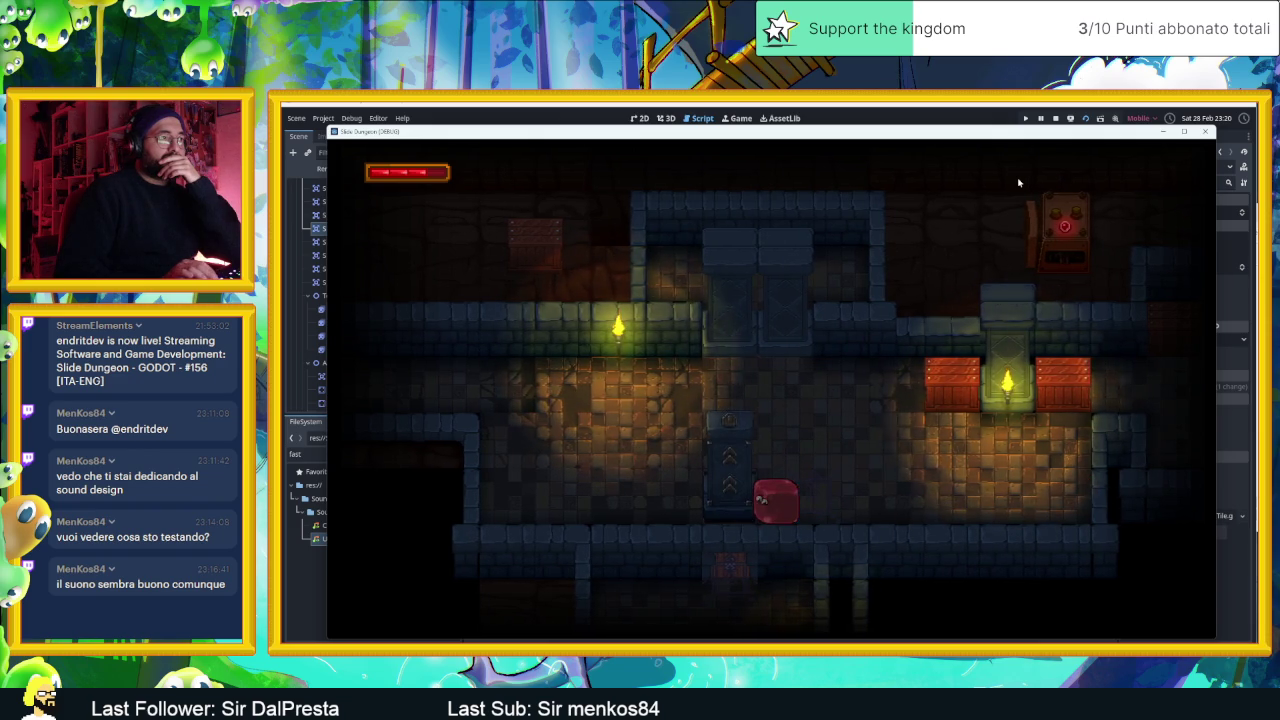
{"action": "key", "text": "Left"}
{"action": "key", "text": "Right"}
{"action": "key", "text": "Down"}
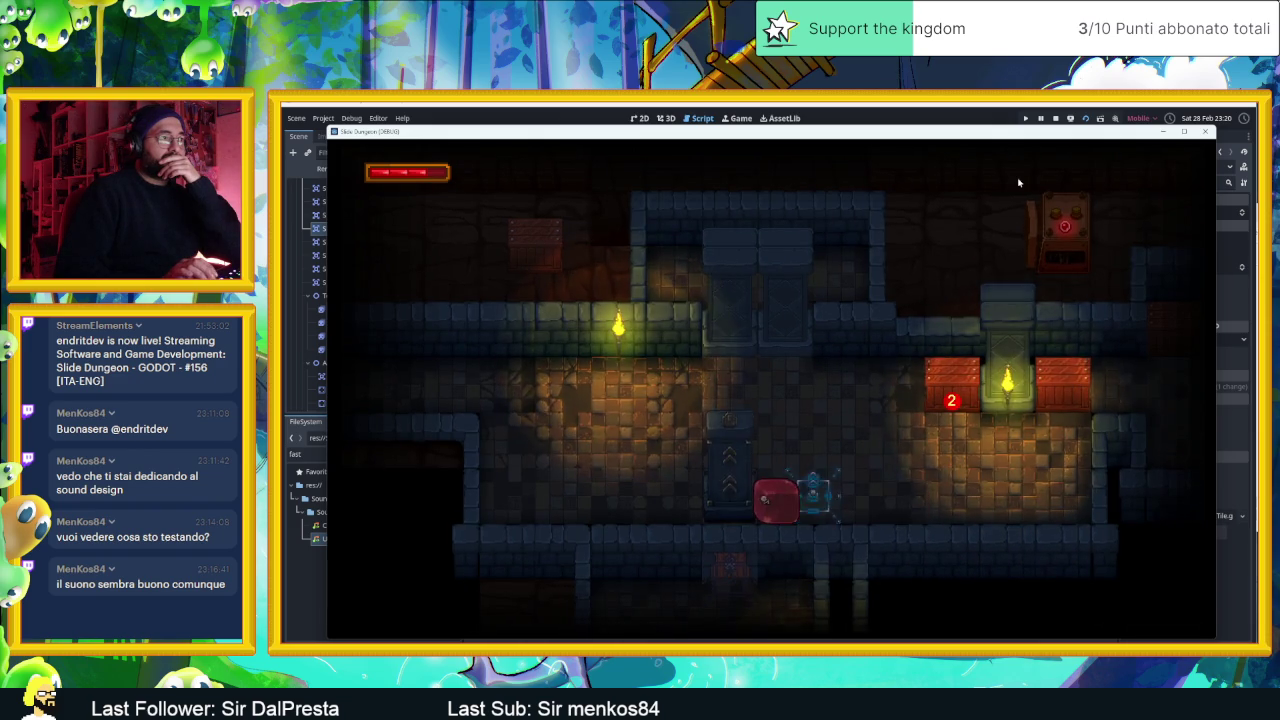
{"action": "key", "text": "Right"}
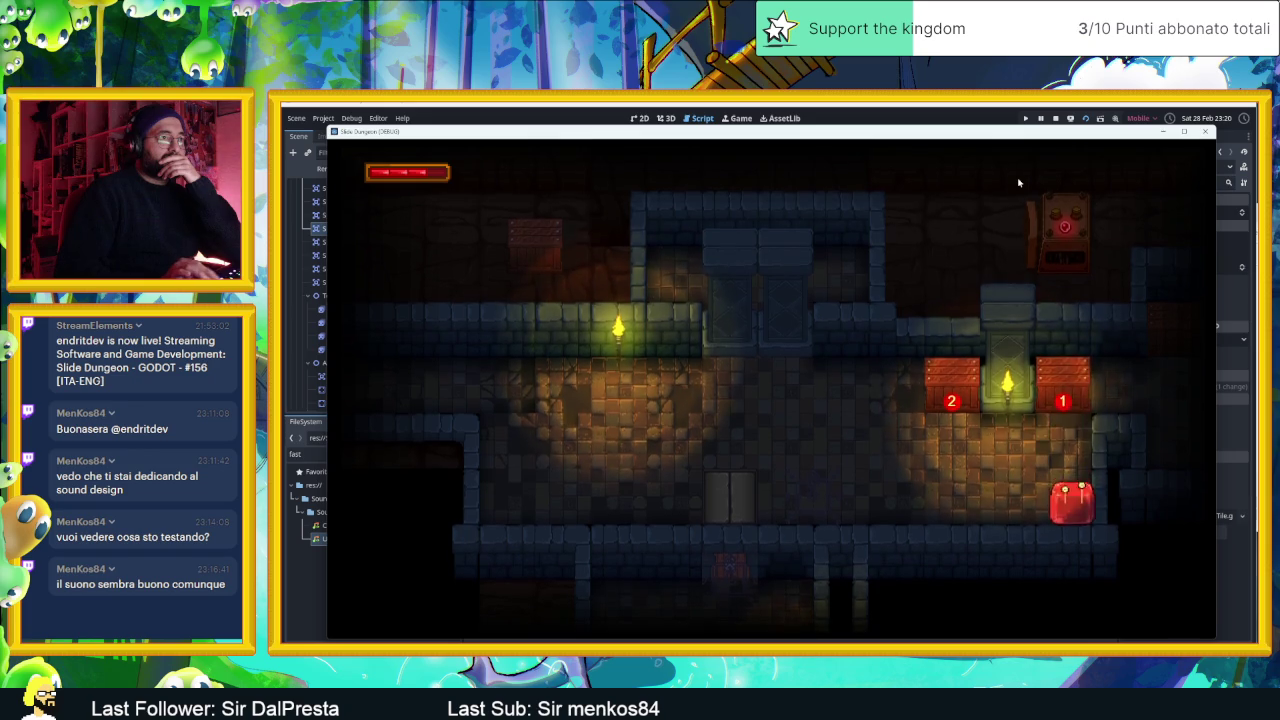
{"action": "key", "text": "Left"}
{"action": "key", "text": "Right"}
{"action": "key", "text": "Left"}
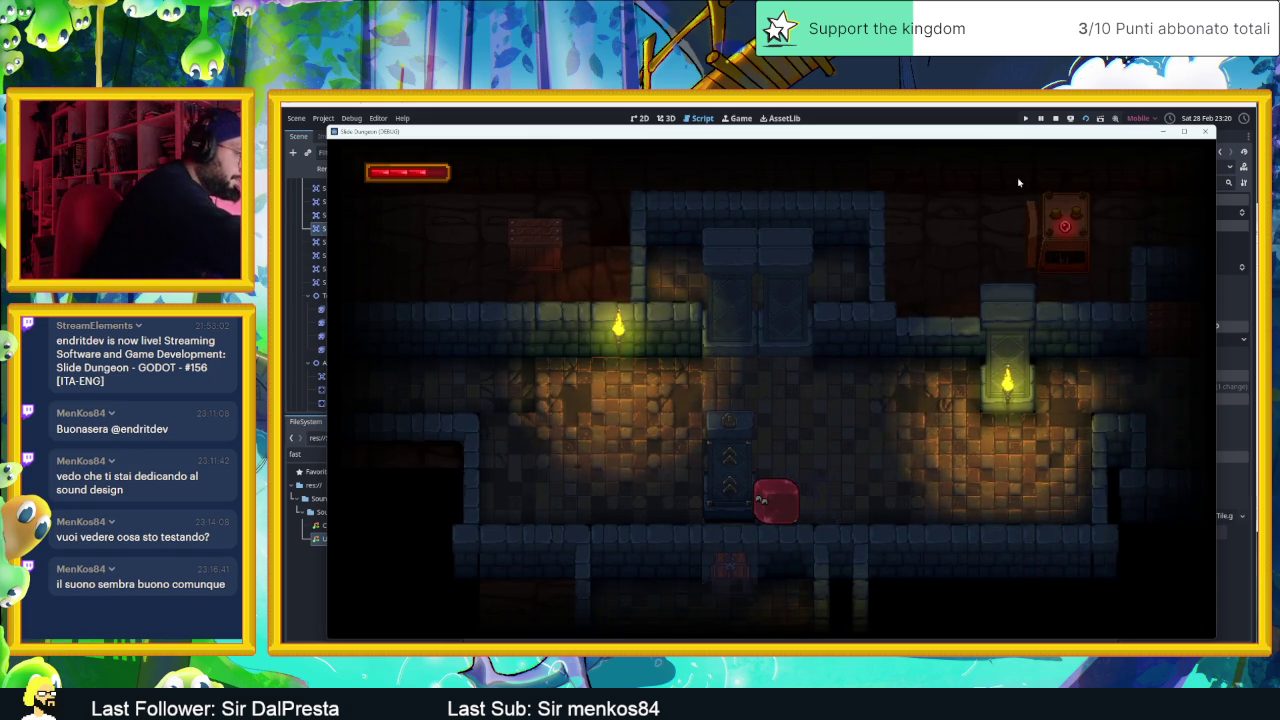
{"action": "key", "text": "Right"}
{"action": "key", "text": "Left"}
- Keep sliding the slime around the room and back to the column, then stop the game
{"action": "key", "text": "Left"}
{"action": "key", "text": "Up"}
{"action": "key", "text": "Right"}
{"action": "key", "text": "Left"}
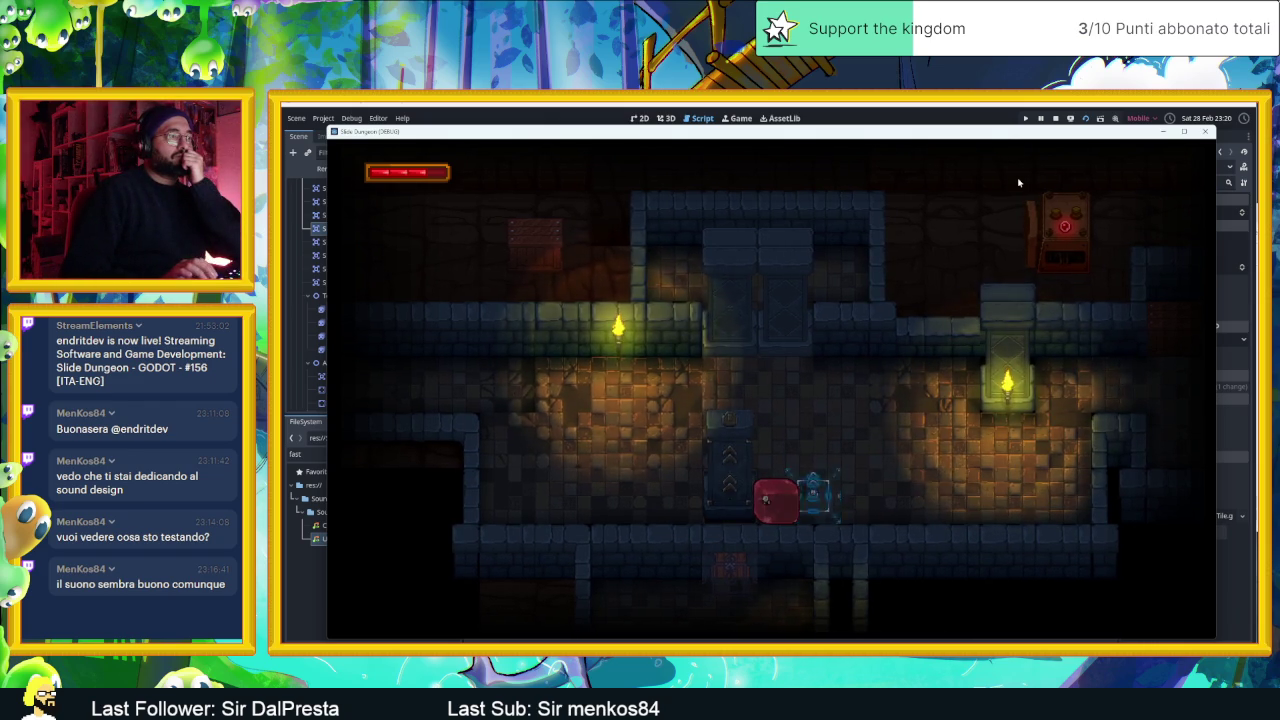
{"action": "key", "text": "Up"}
{"action": "key", "text": "Down"}
{"action": "key", "text": "Right"}
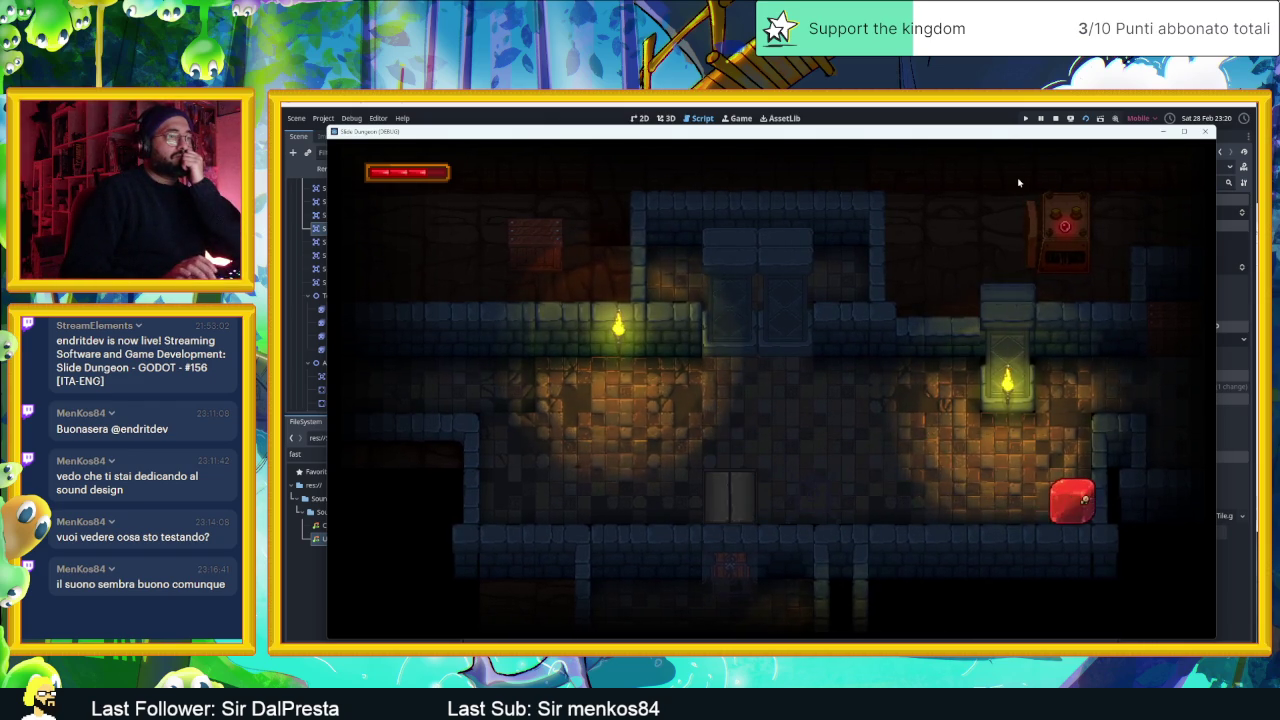
{"action": "key", "text": "Down"}
{"action": "key", "text": "Left"}
{"action": "key", "text": "Up"}
{"action": "key", "text": "Right"}
{"action": "key", "text": "Down"}
{"action": "key", "text": "Left"}
{"action": "key", "text": "Right"}
{"action": "key", "text": "Left"}
{"action": "key", "text": "Right"}
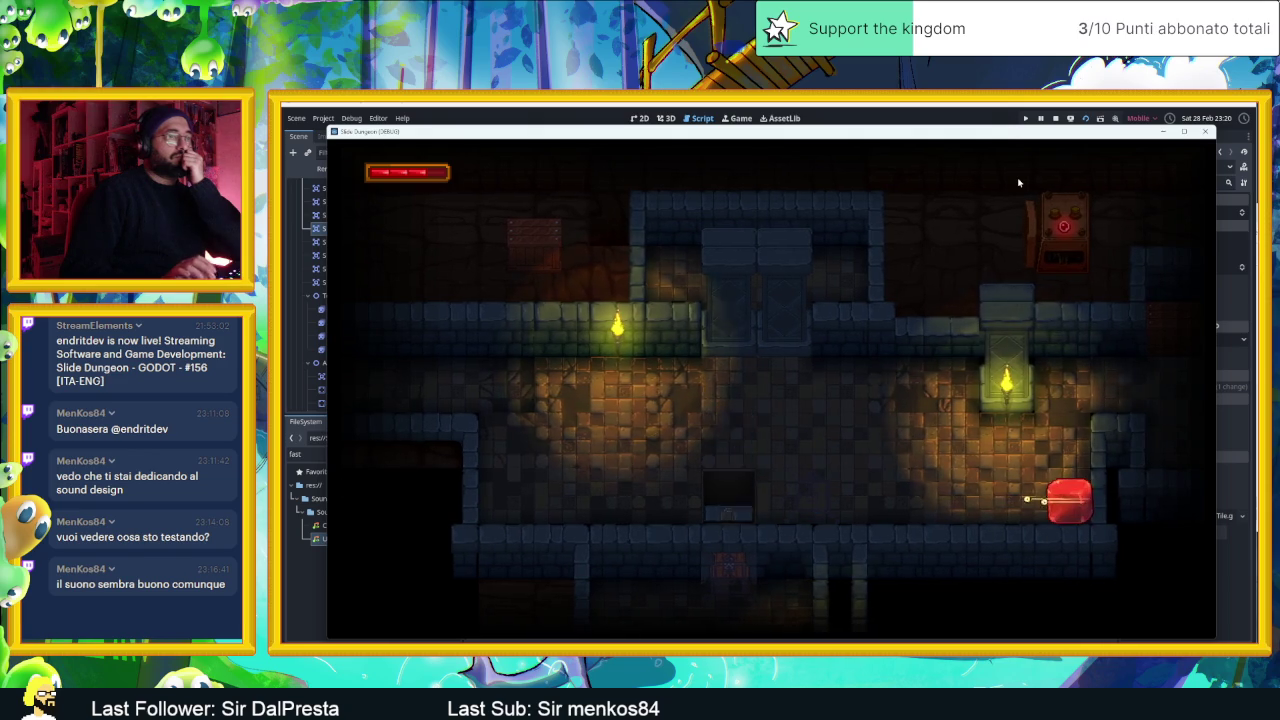
{"action": "left_click", "coordinate": [1055, 118]}
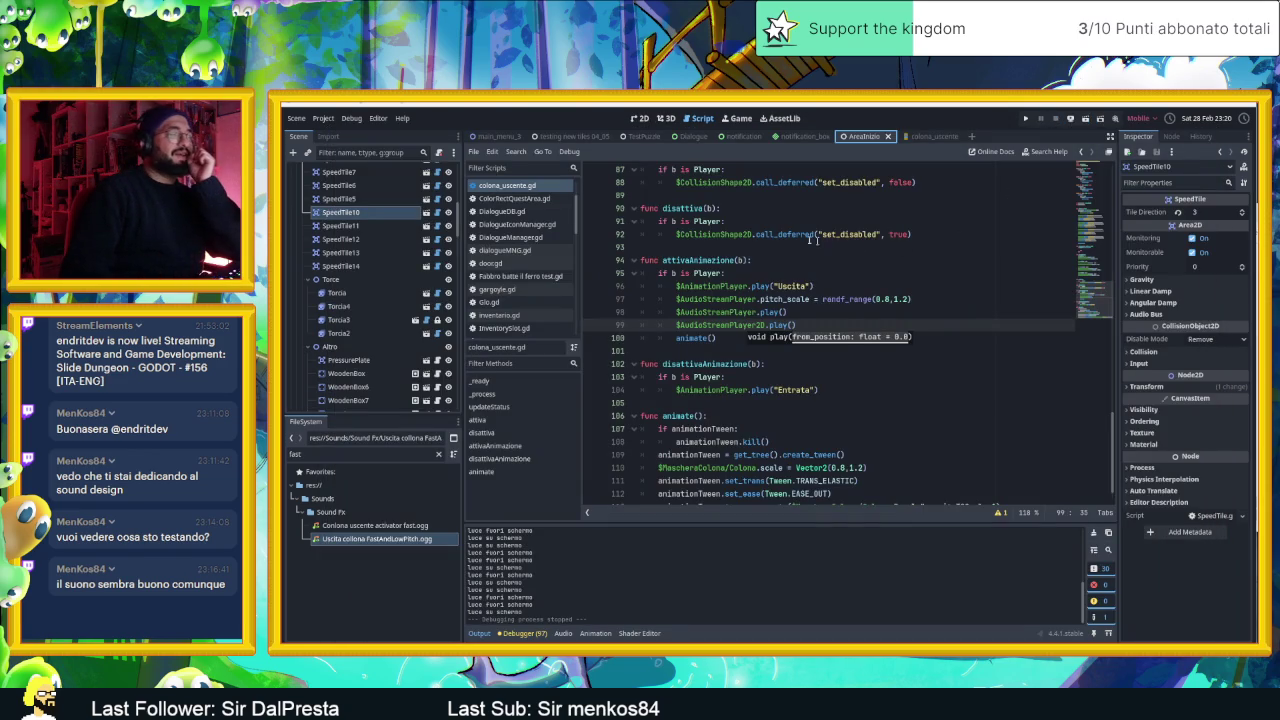
- In the colona_uscente scene, lower the AudioStreamPlayer volume to -7.8 dB, previewing each change
{"action": "left_click", "coordinate": [640, 118]}
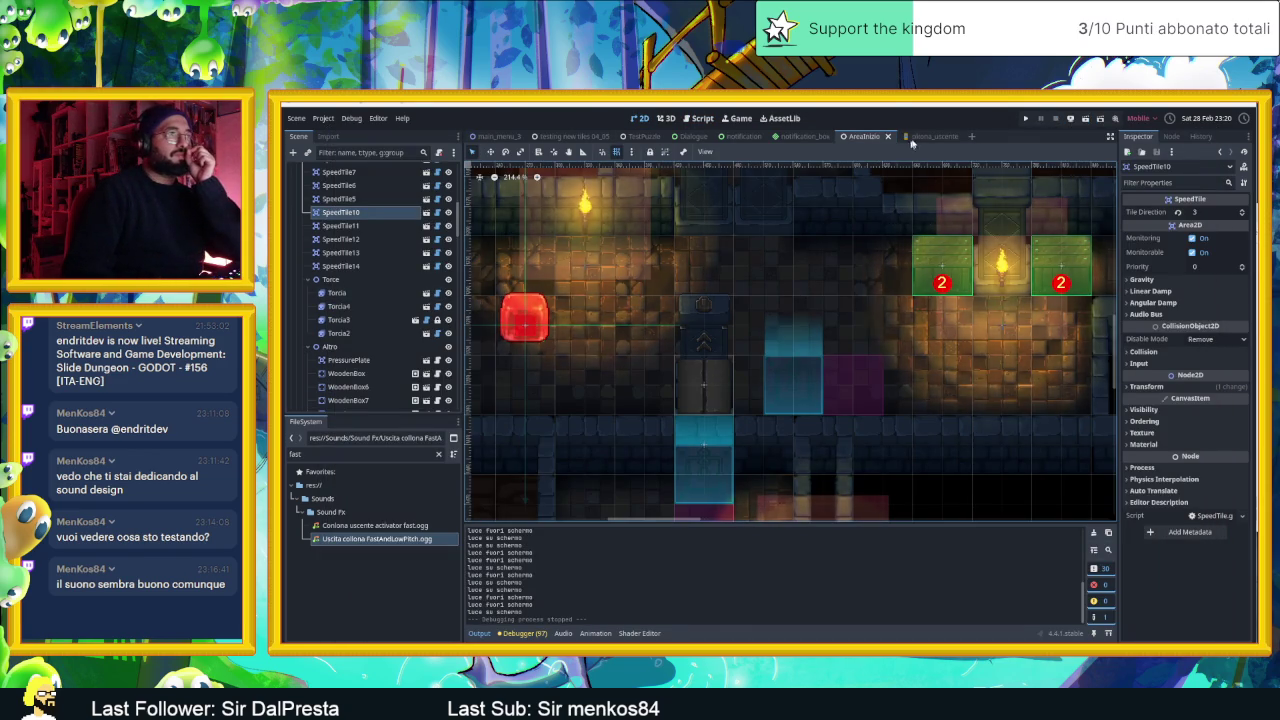
{"action": "key", "text": "ctrl+Tab"}
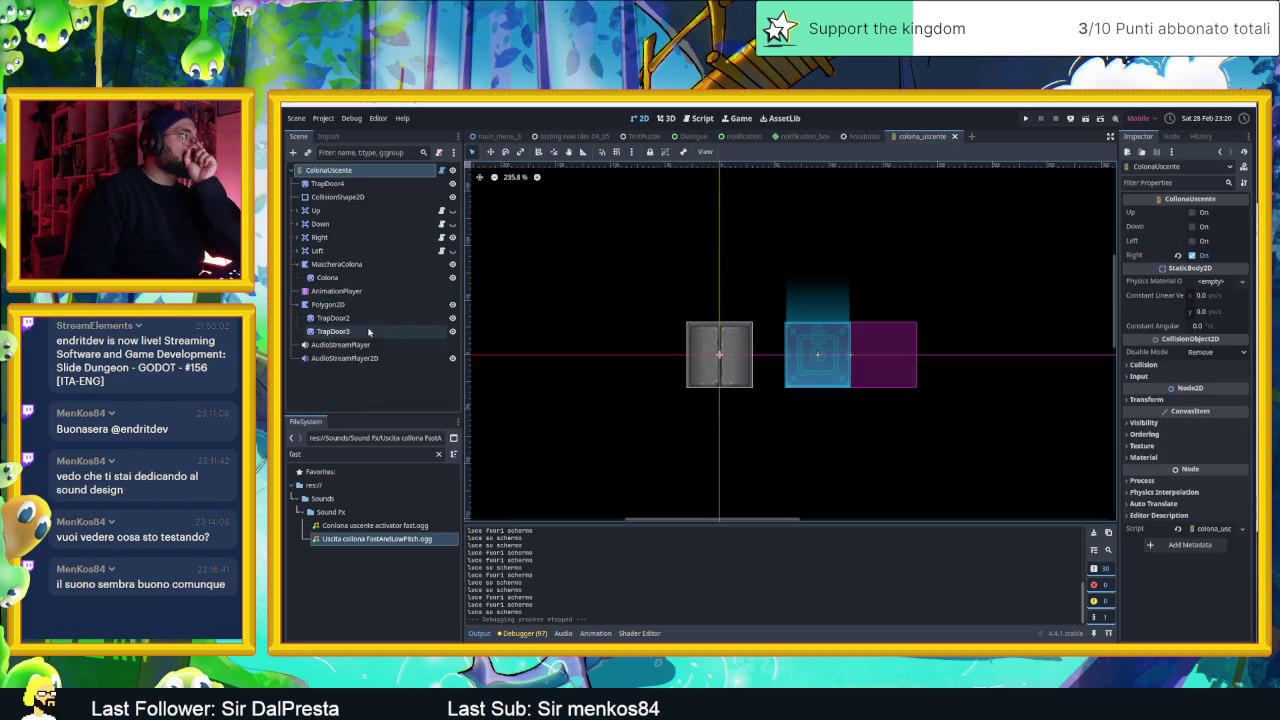
{"action": "left_click", "coordinate": [340, 344]}
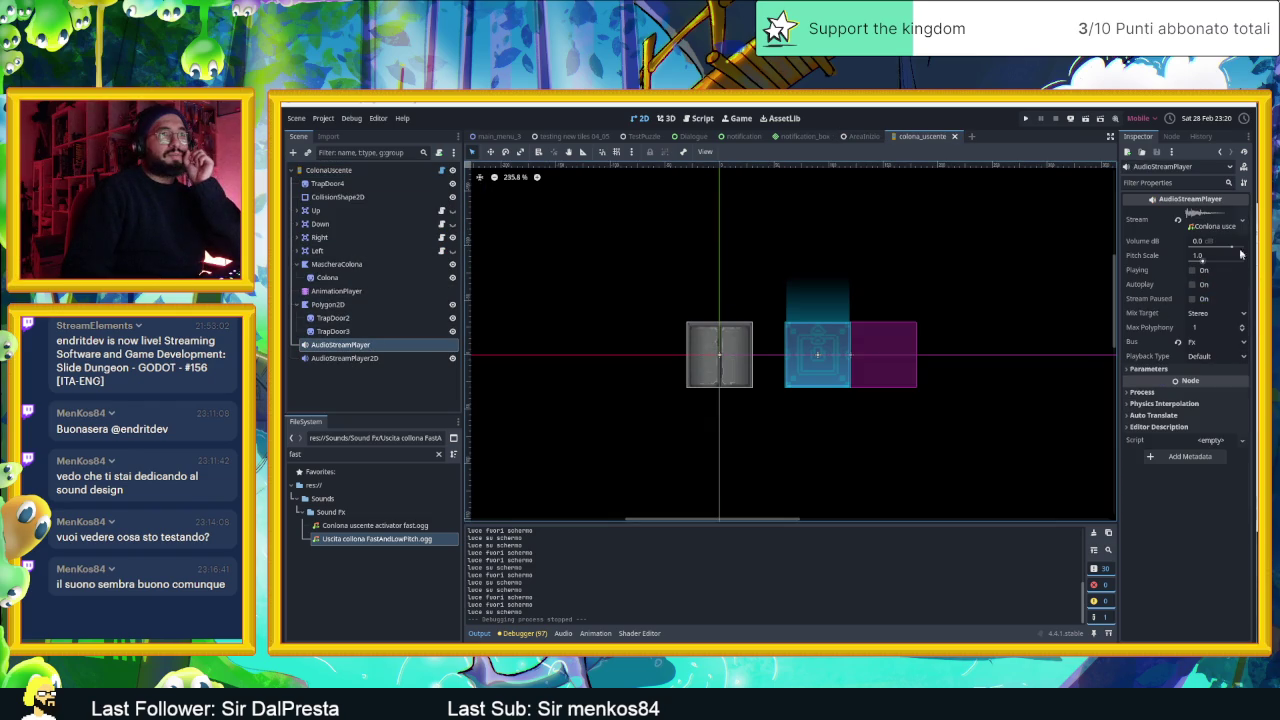
{"action": "left_click_drag", "start_coordinate": [1231, 247], "coordinate": [1229, 247]}
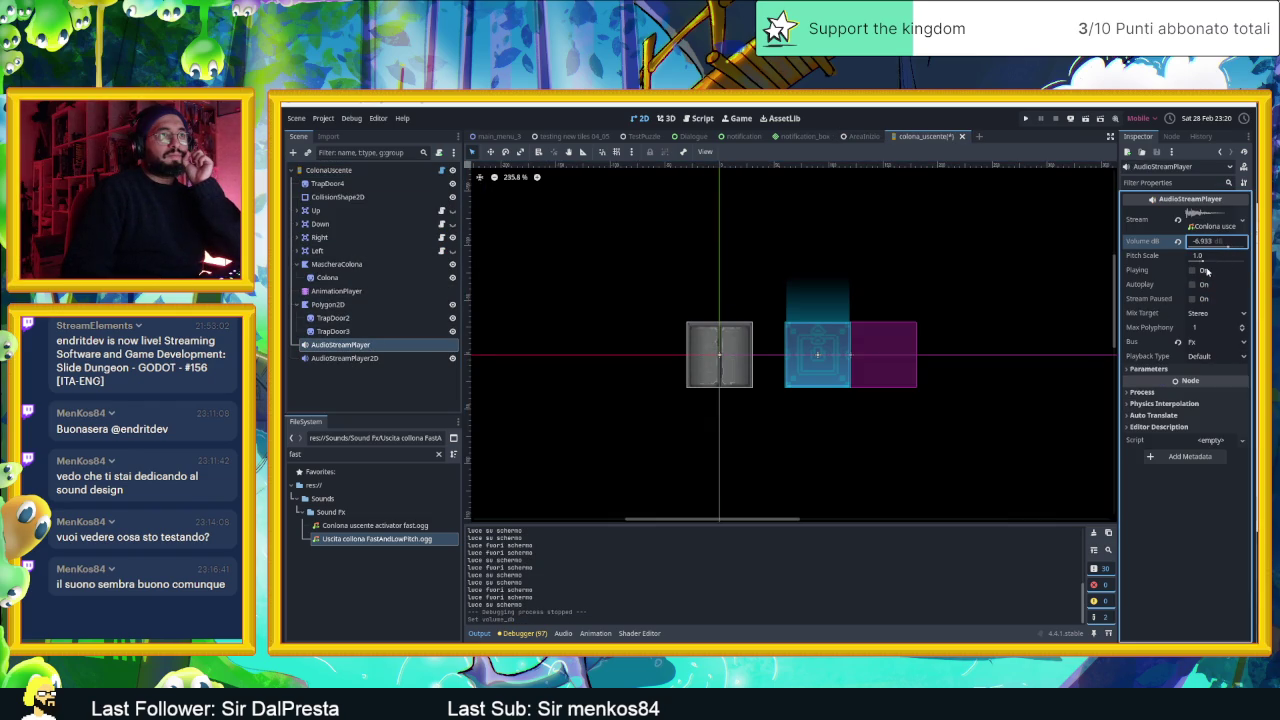
{"action": "left_click", "coordinate": [1193, 271]}
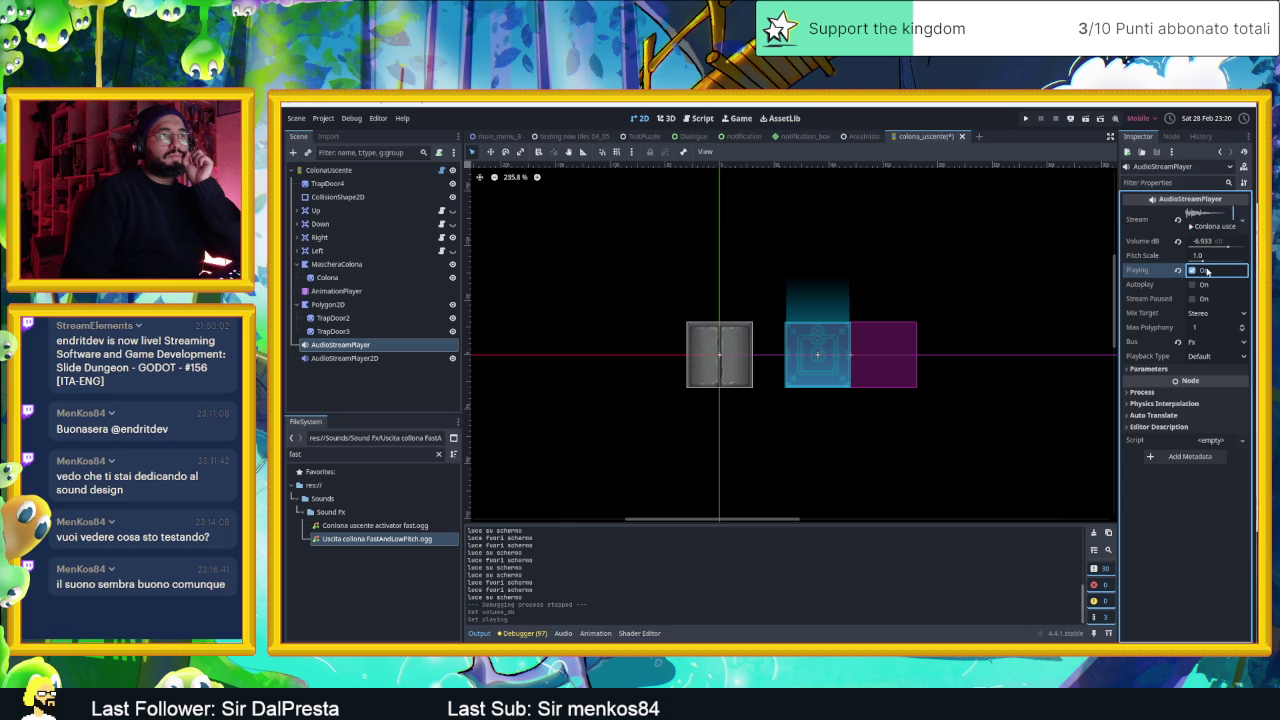
{"action": "left_click_drag", "start_coordinate": [1227, 248], "coordinate": [1226, 249]}
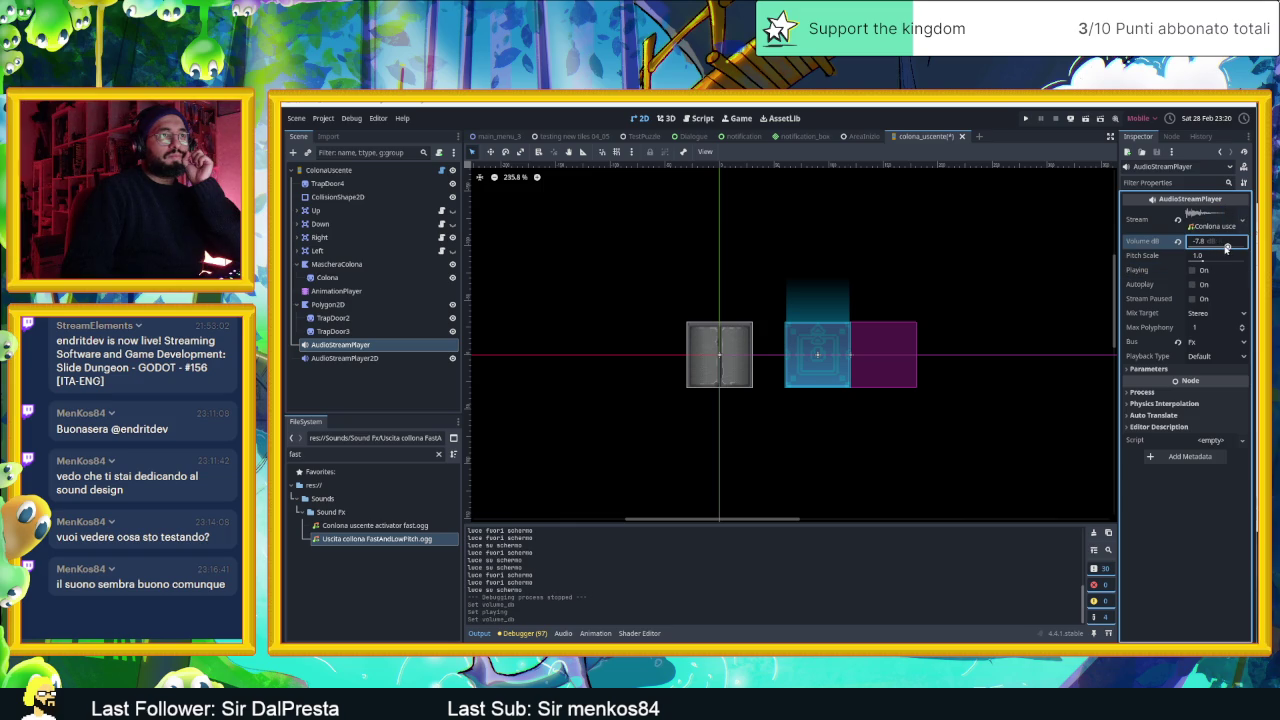
{"action": "left_click", "coordinate": [1209, 270]}
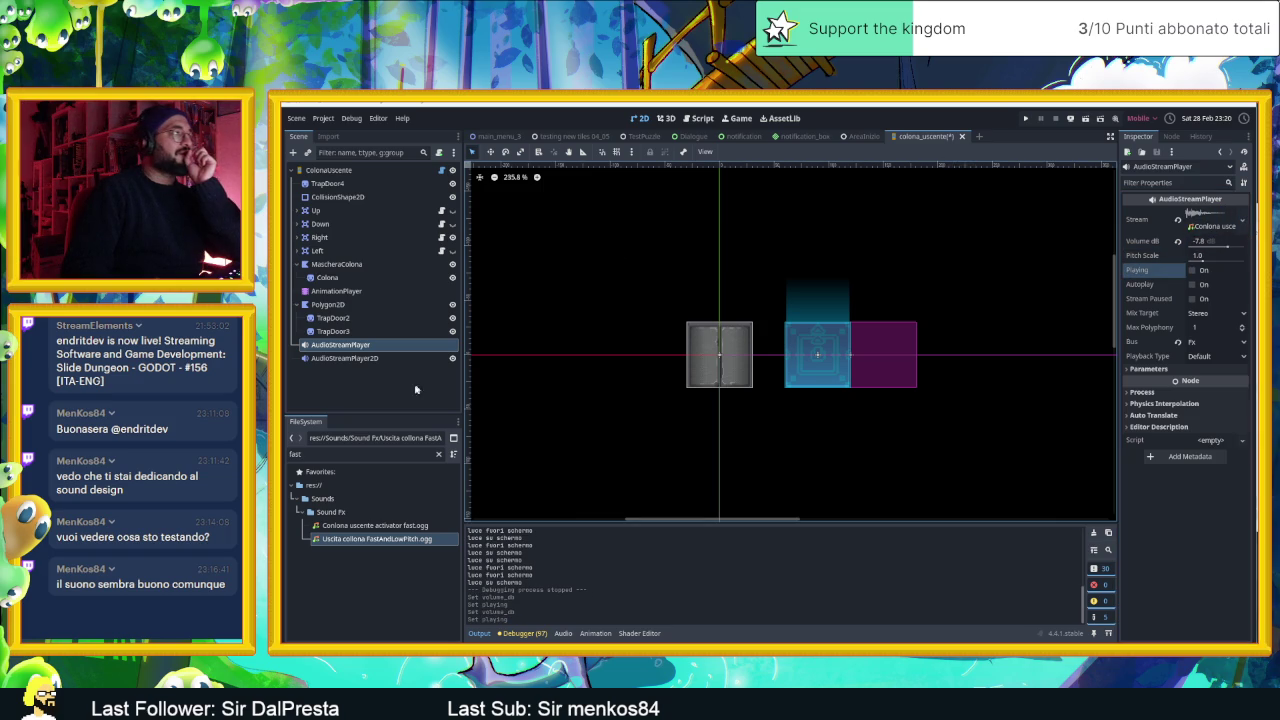
- Preview AudioStreamPlayer2D, lower AudioStreamPlayer to about -10.4 dB, then return to AreaInizio
{"action": "left_click", "coordinate": [345, 358]}
{"action": "left_click", "coordinate": [1205, 272]}
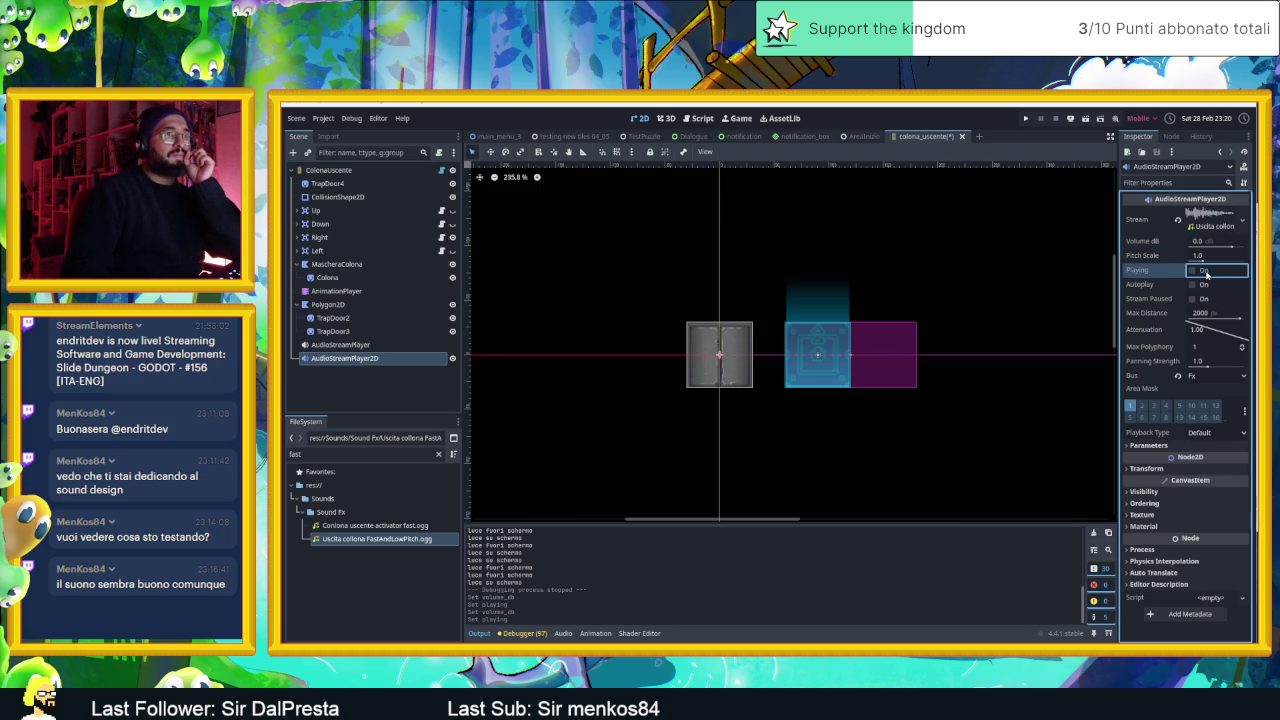
{"action": "left_click", "coordinate": [340, 344]}
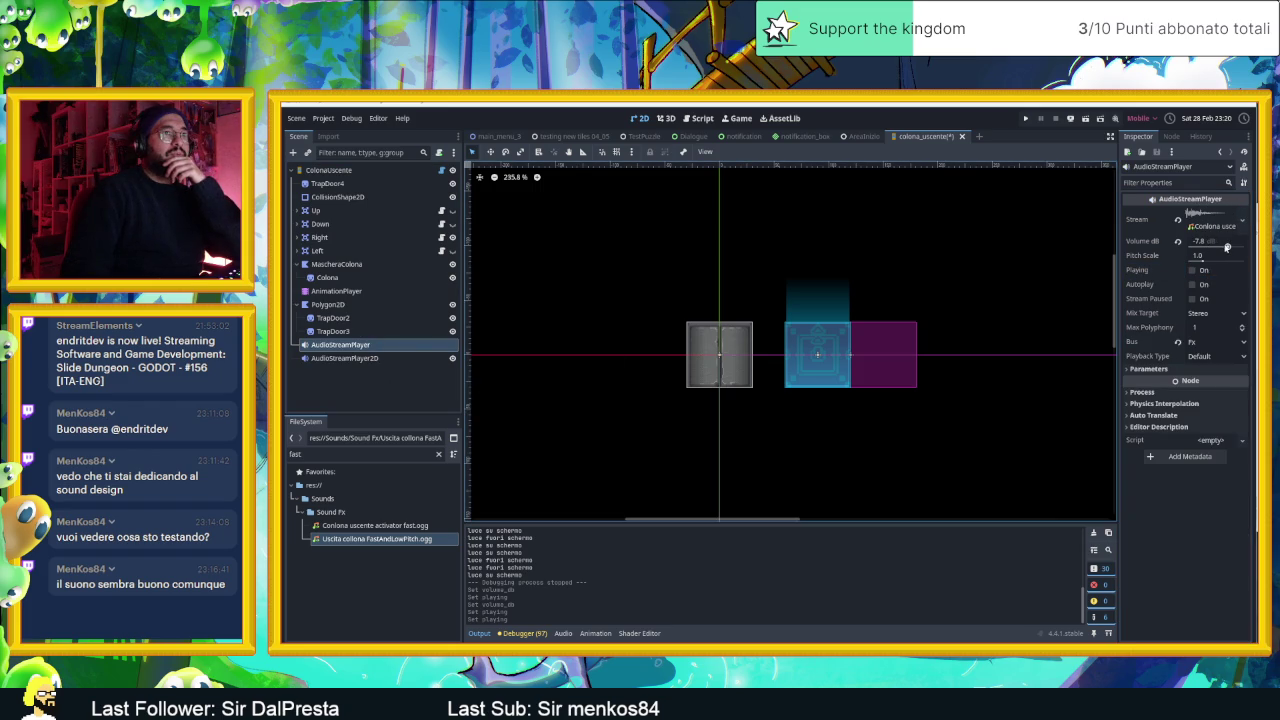
{"action": "left_click", "coordinate": [1227, 247]}
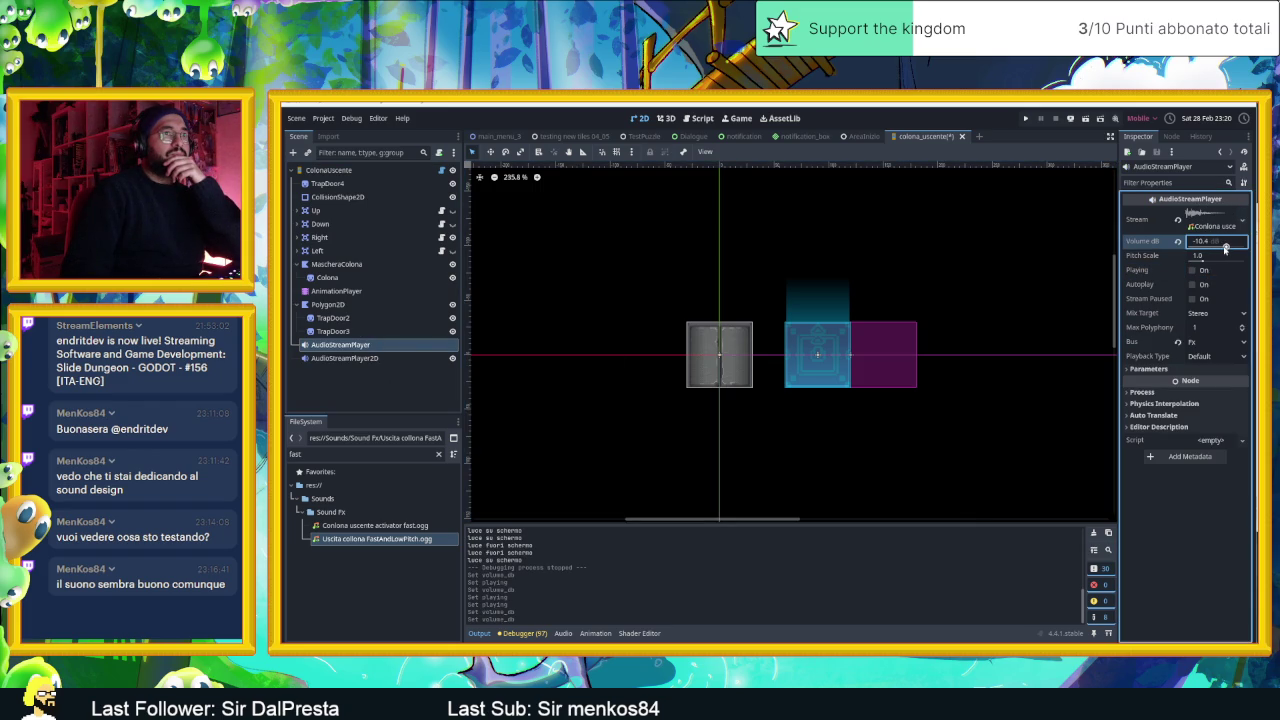
{"action": "left_click", "coordinate": [860, 136]}
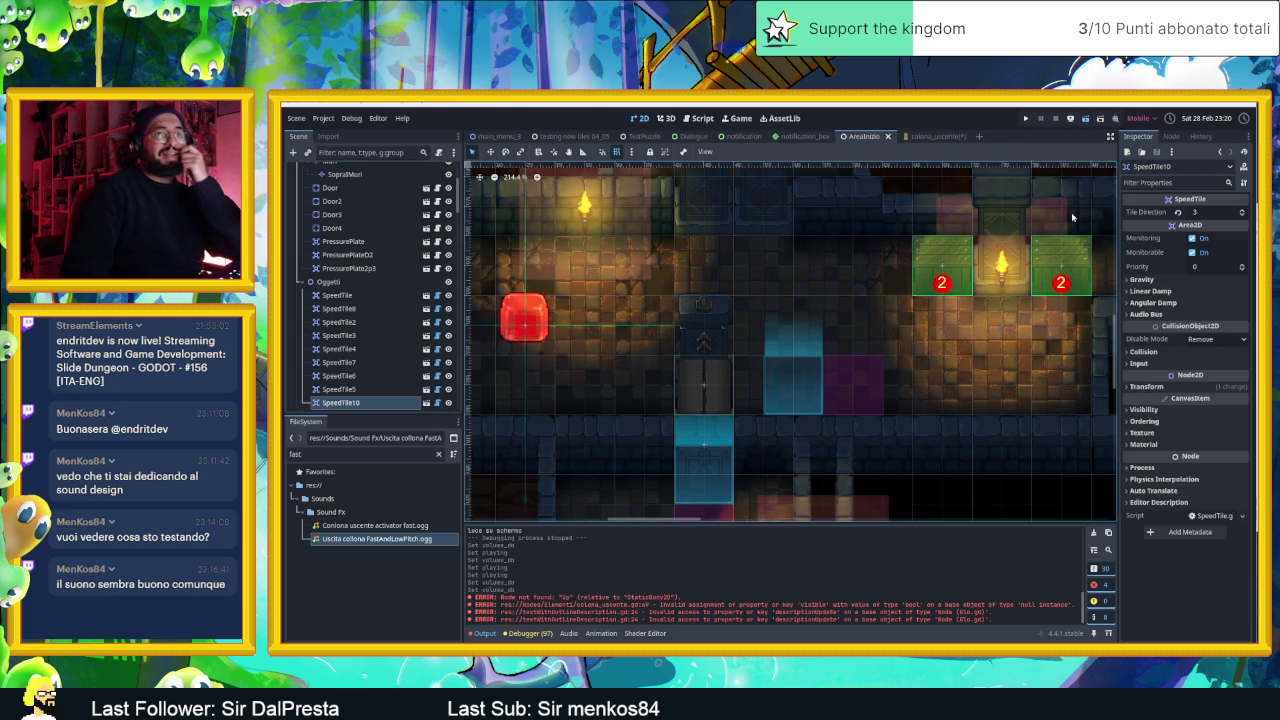
- Run the scene with F6 and slide the red slime around the crates to the lower floor
{"action": "key", "text": "F6"}
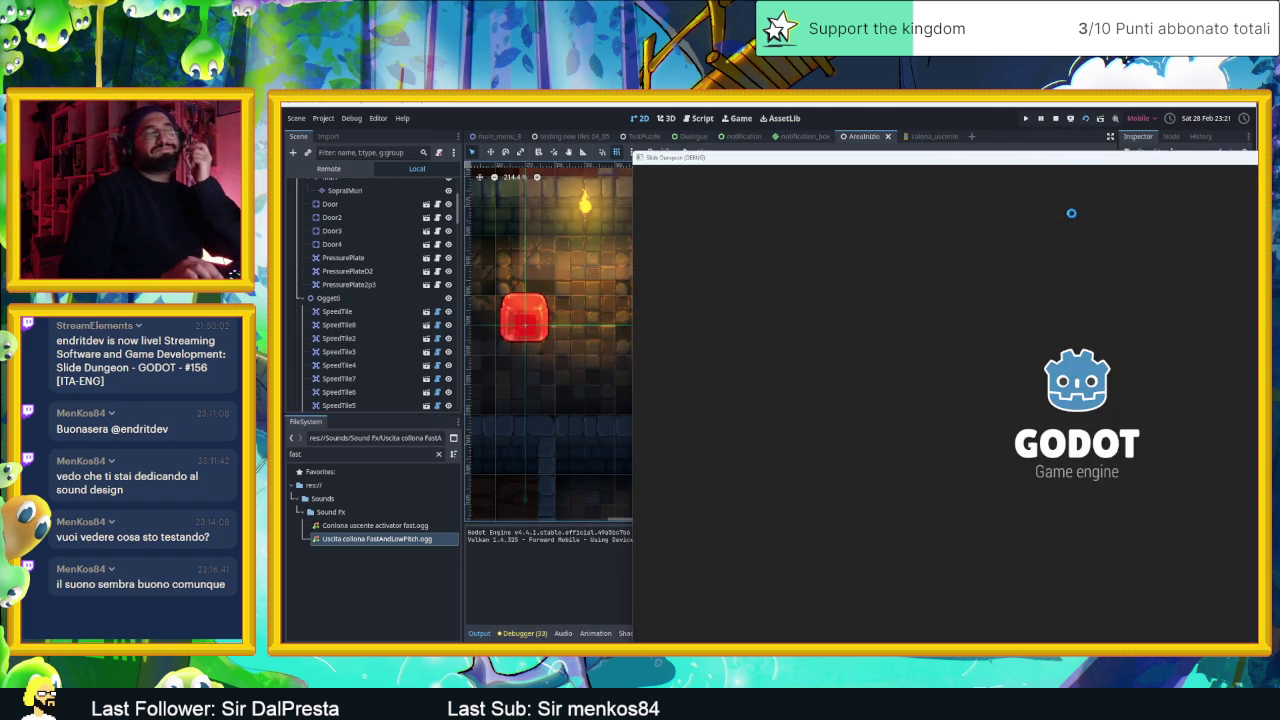
{"action": "key", "text": "Down"}
{"action": "key", "text": "Up"}
{"action": "key", "text": "Right"}
{"action": "key", "text": "Down"}
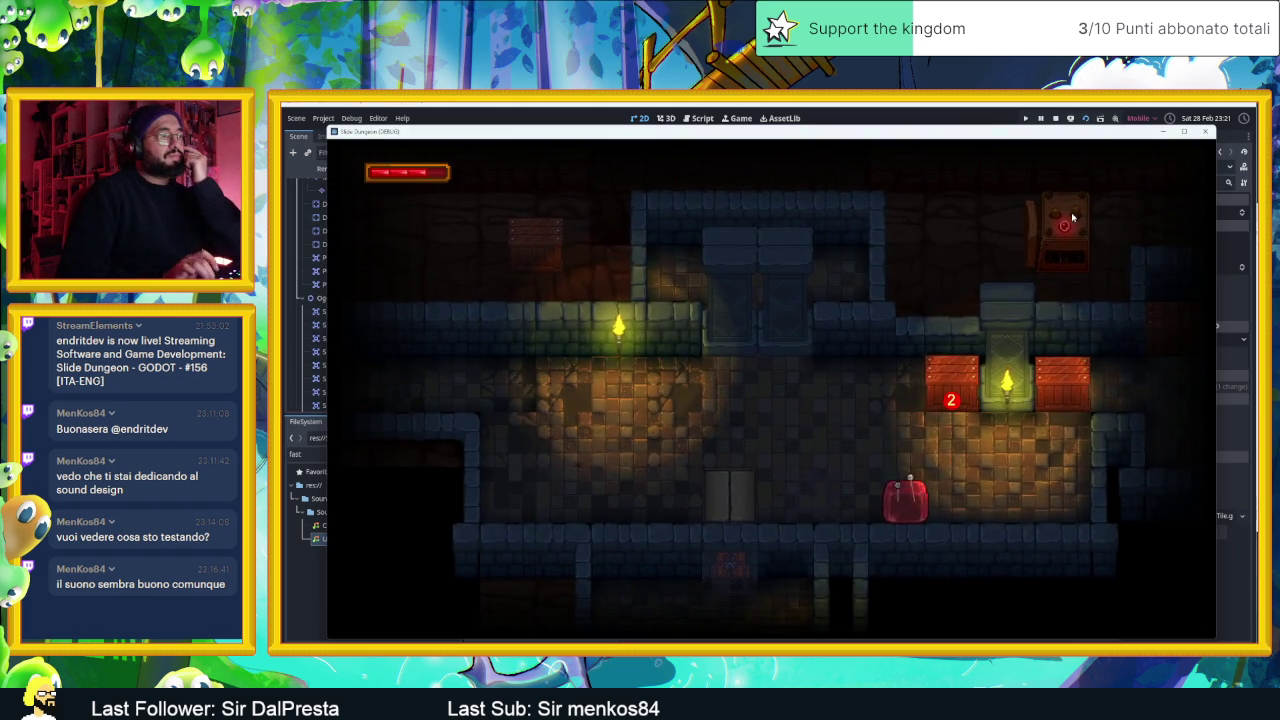
{"action": "key", "text": "Left"}
{"action": "key", "text": "Right"}
{"action": "key", "text": "Left"}
{"action": "key", "text": "Up"}
{"action": "key", "text": "Down"}
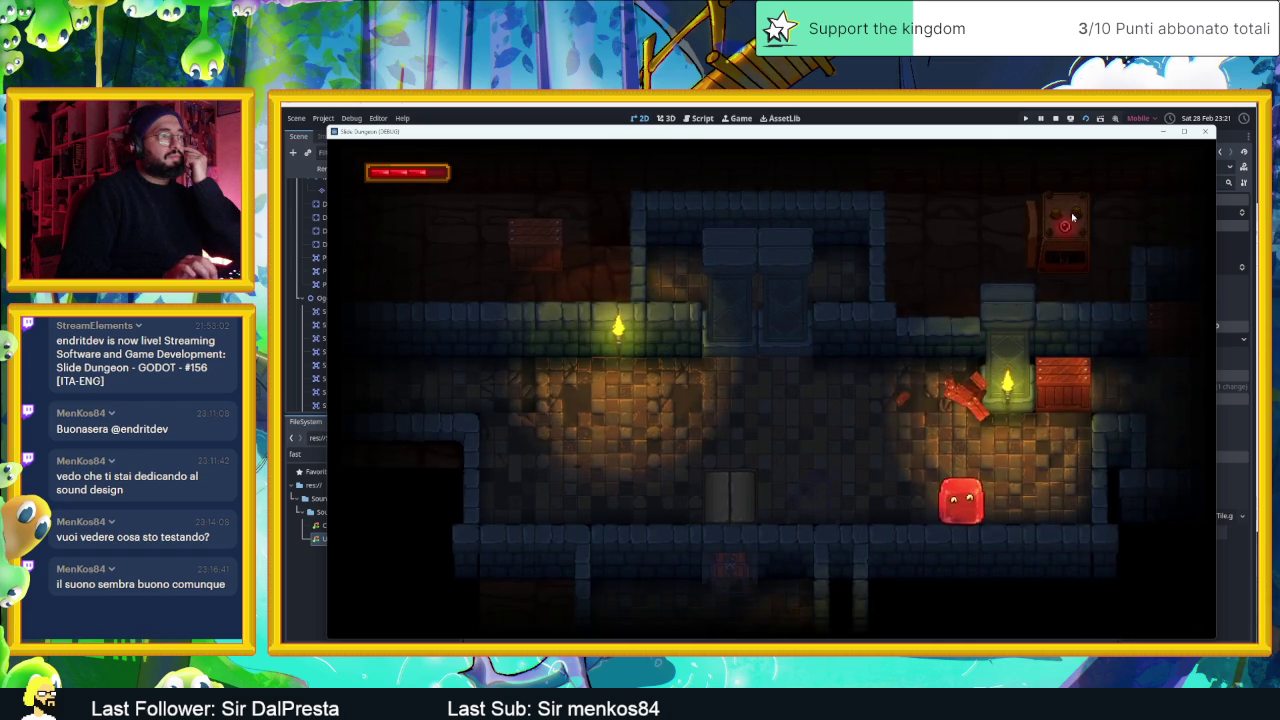
{"action": "key", "text": "Left"}
- Slide the red slime back and forth beside the arrow block, then up to the upper floor
{"action": "key", "text": "Up"}
{"action": "key", "text": "Right"}
{"action": "key", "text": "Down"}
{"action": "key", "text": "Left"}
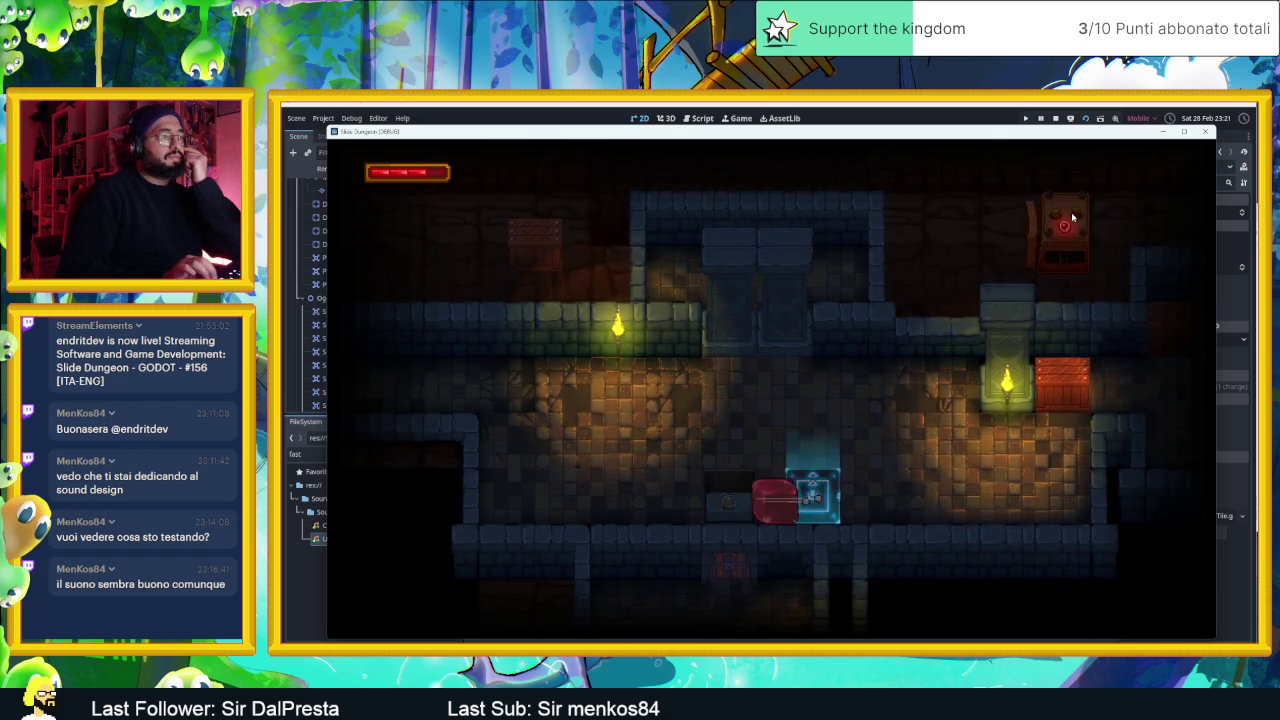
{"action": "key", "text": "Right"}
{"action": "key", "text": "Left"}
{"action": "key", "text": "Right"}
{"action": "key", "text": "Left"}
{"action": "key", "text": "Right"}
{"action": "key", "text": "Left"}
{"action": "key", "text": "Up"}
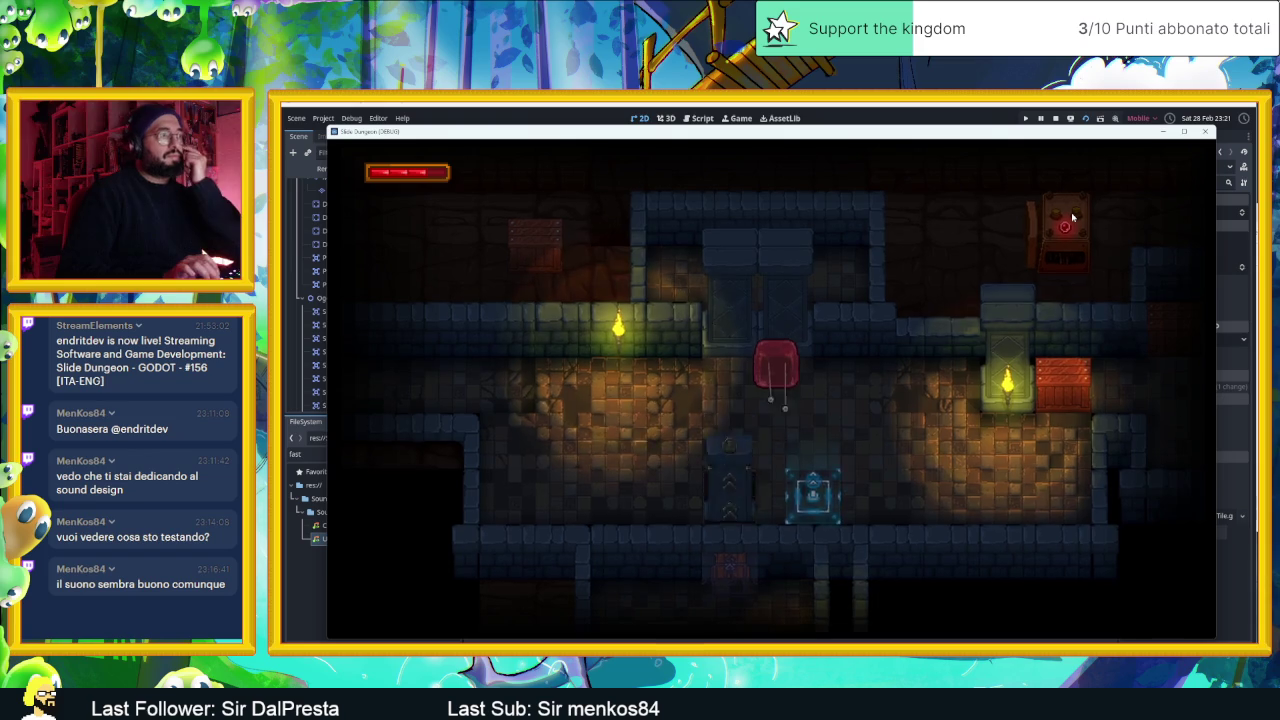
- Move the red slime across the lower floor and into the room above, then stop the game
{"action": "key", "text": "Left"}
{"action": "key", "text": "Left"}
{"action": "key", "text": "Down"}
{"action": "key", "text": "Left"}
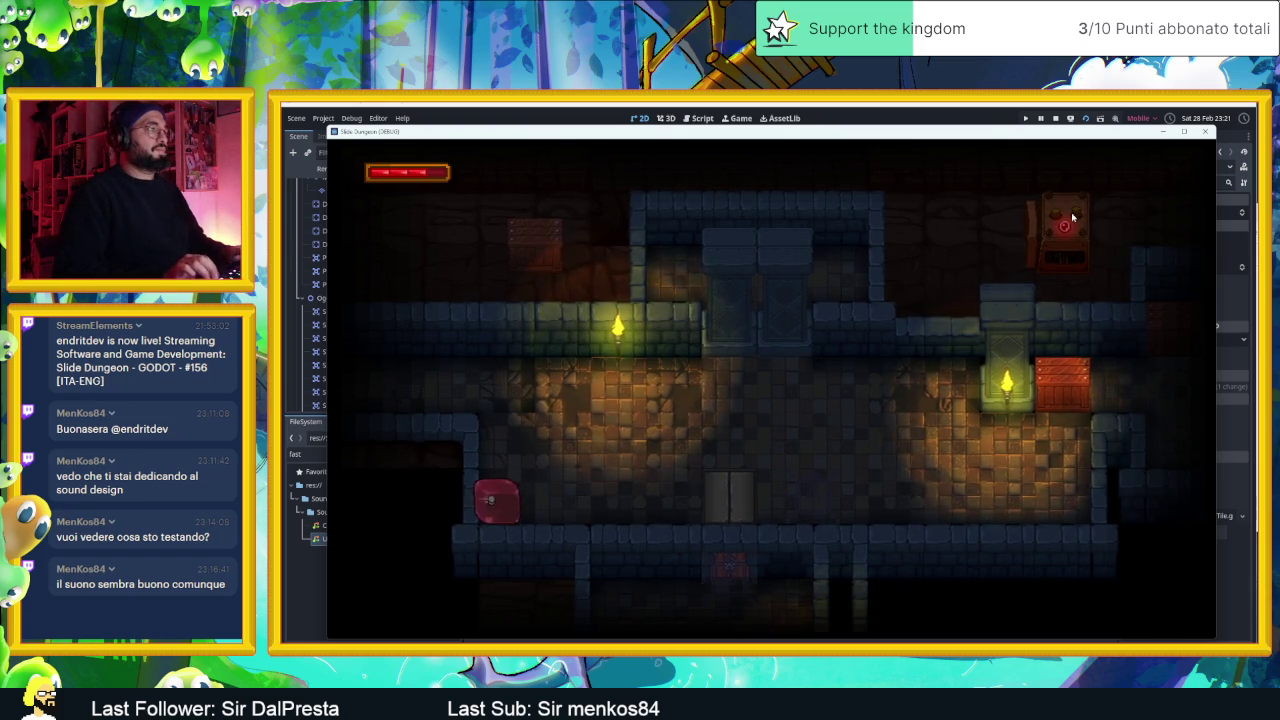
{"action": "key", "text": "Right"}
{"action": "key", "text": "Left"}
{"action": "key", "text": "Up"}
{"action": "key", "text": "Right"}
{"action": "key", "text": "Down"}
{"action": "key", "text": "Left"}
{"action": "key", "text": "Up"}
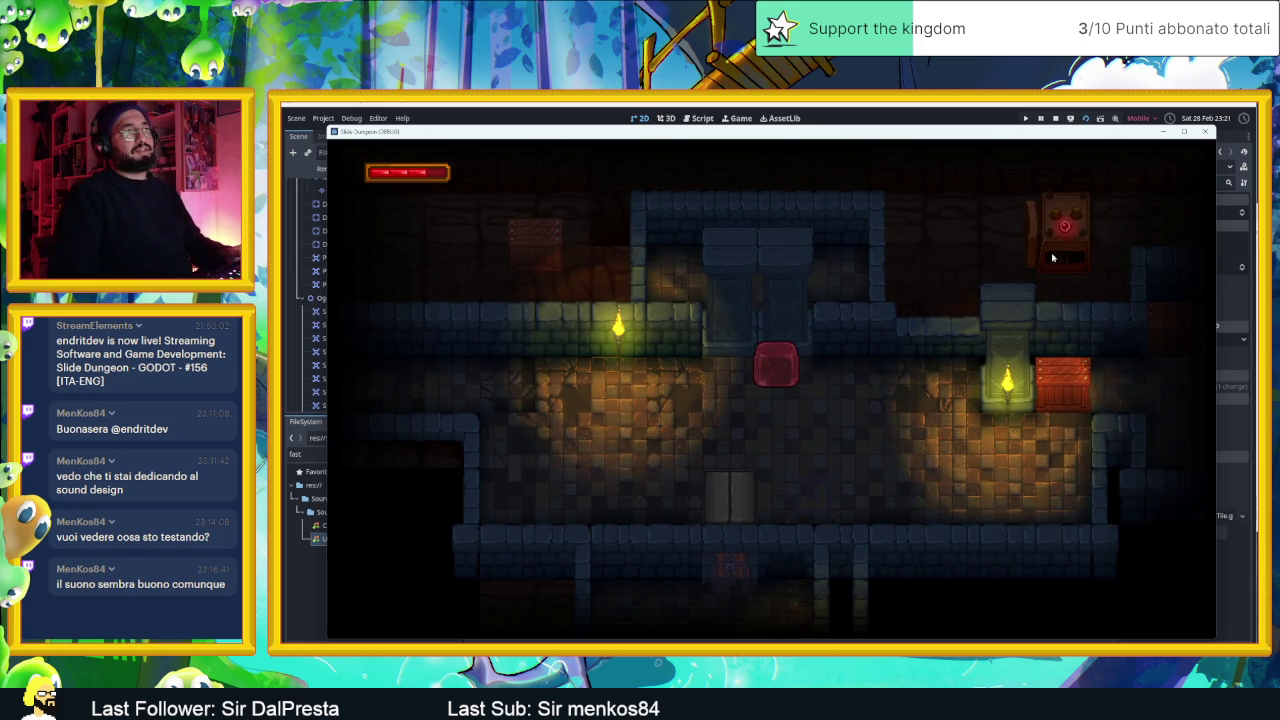
{"action": "left_click", "coordinate": [1055, 119]}
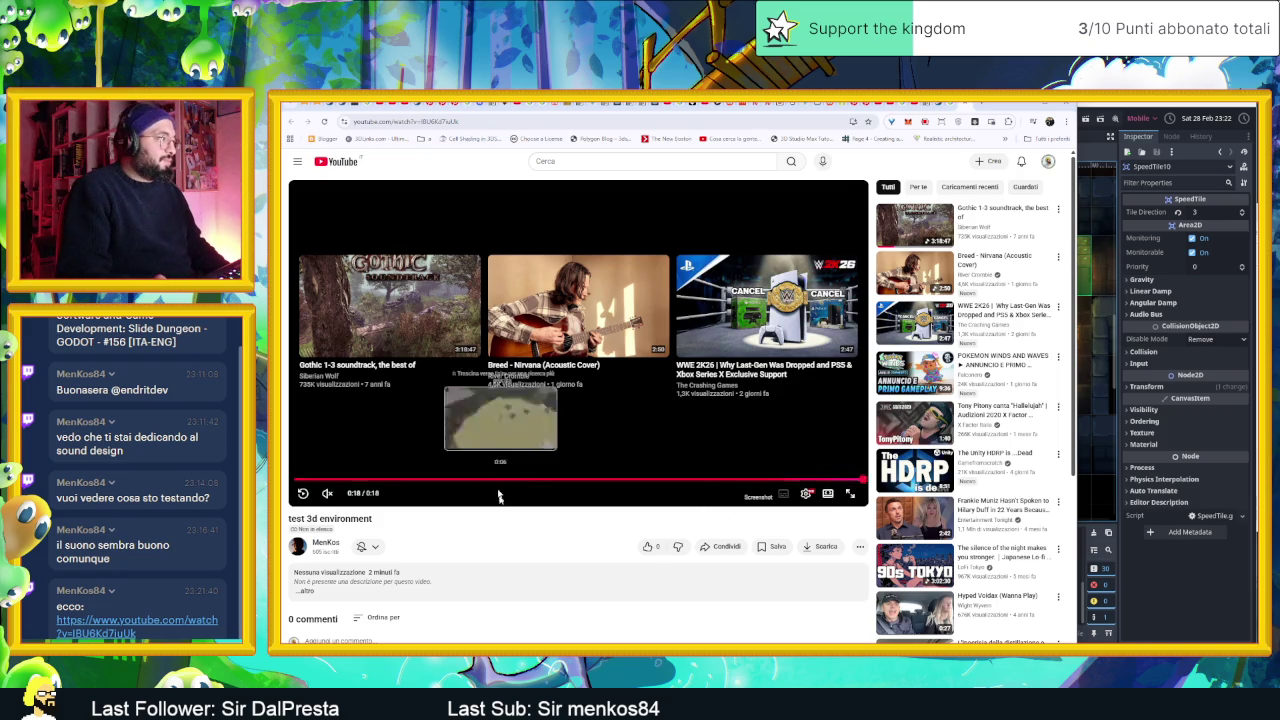
- Like the 'test 3d environment' video, replay it from the start, and pause
{"action": "left_click", "coordinate": [648, 546]}
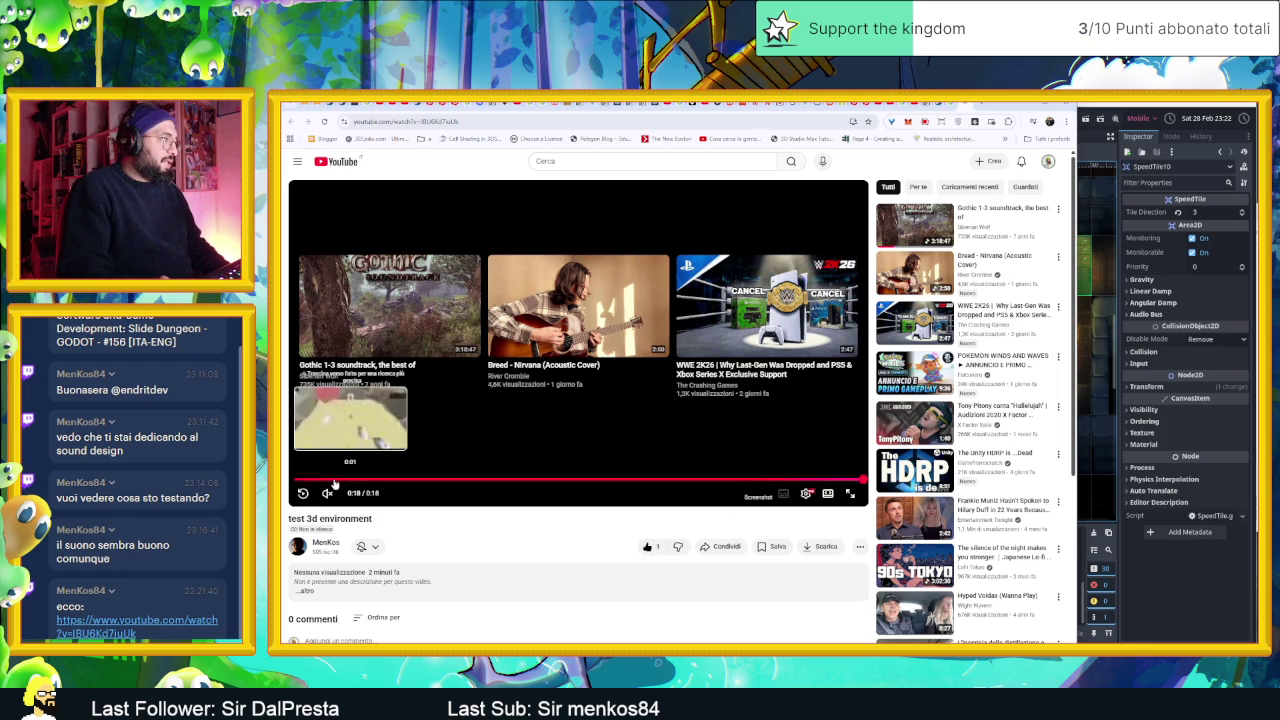
{"action": "left_click", "coordinate": [335, 481]}
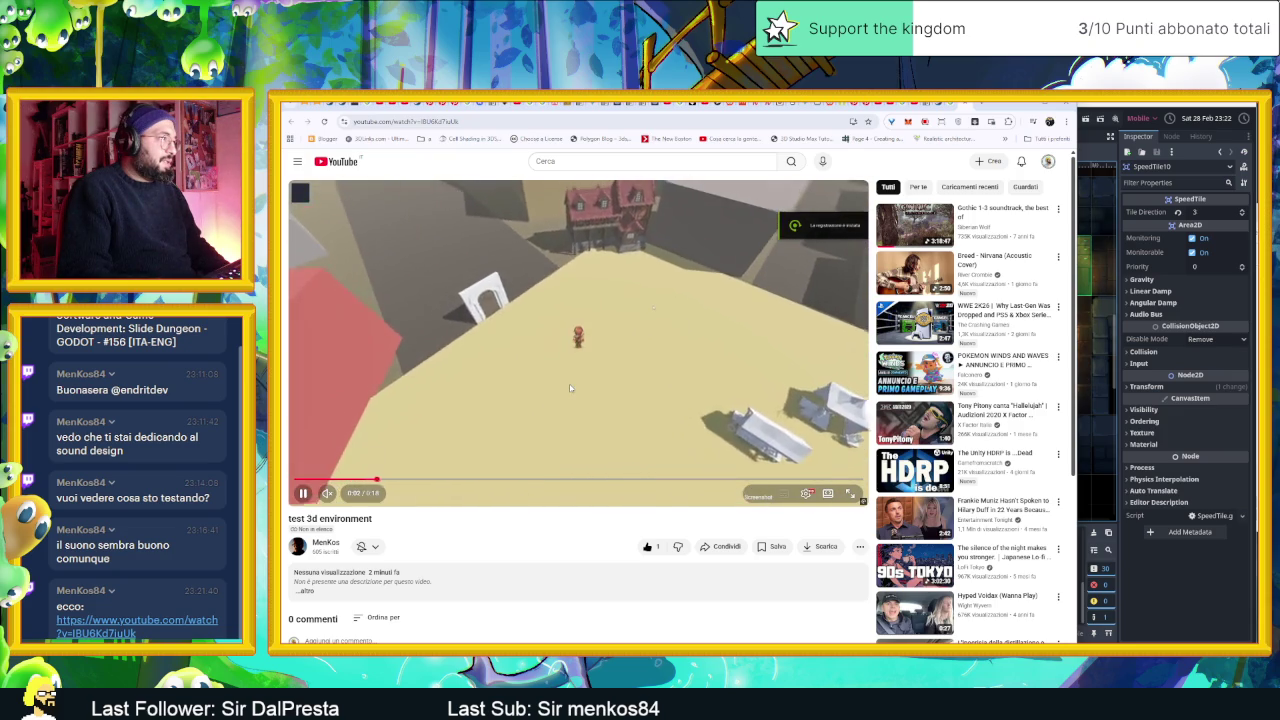
{"action": "key", "text": "space"}
- Skim ahead to 0:05, 0:08 and 0:12, resume playback, then replay from the start
{"action": "left_click_drag", "start_coordinate": [401, 485], "coordinate": [474, 481]}
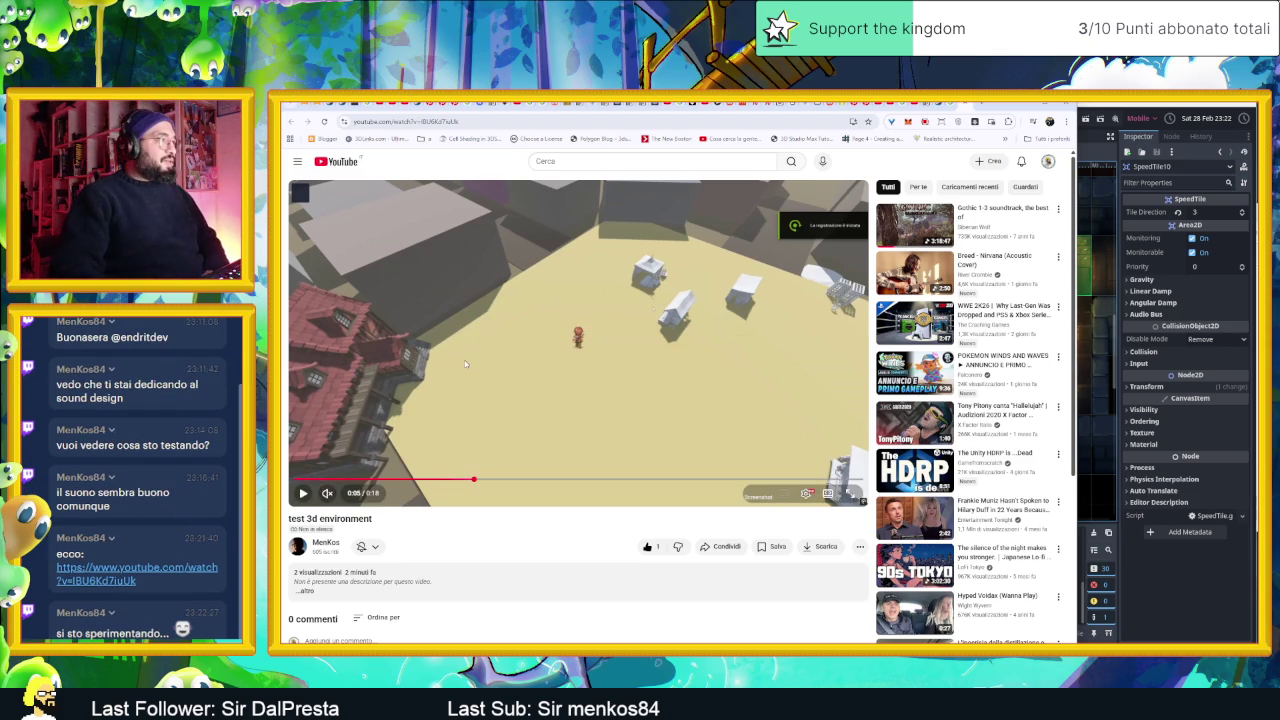
{"action": "left_click", "coordinate": [528, 481]}
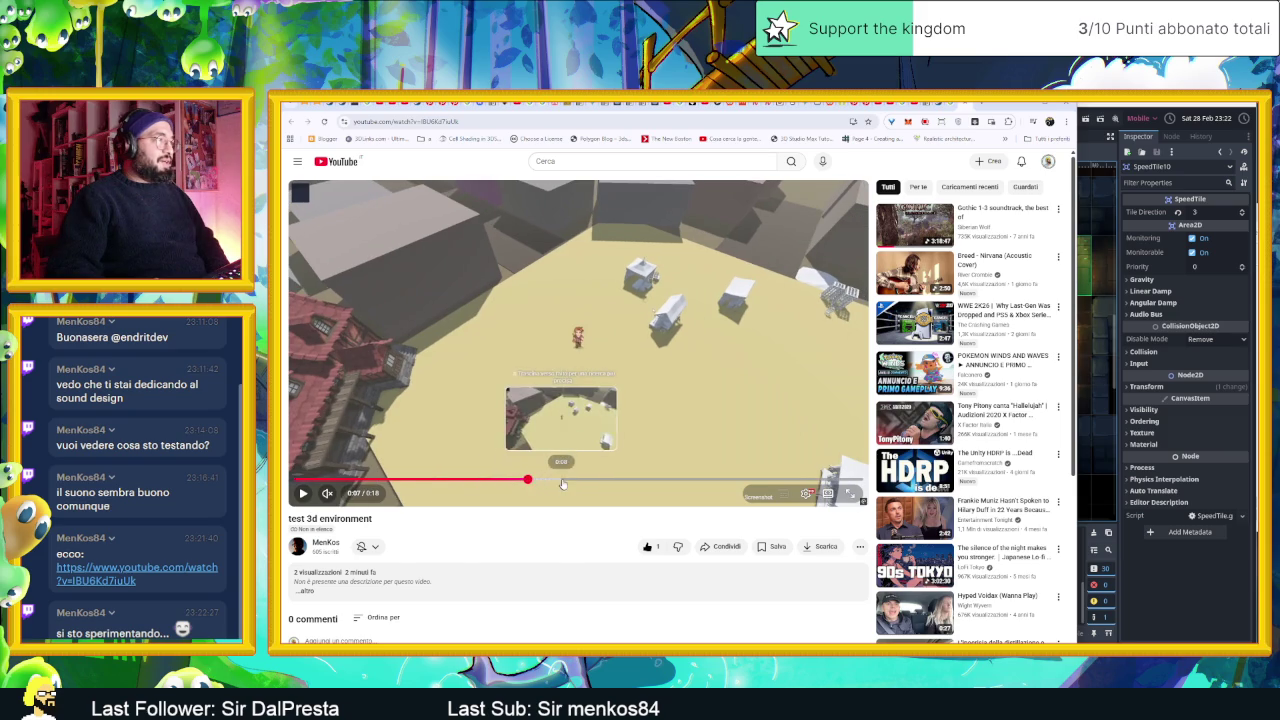
{"action": "left_click", "coordinate": [563, 481]}
{"action": "left_click_drag", "start_coordinate": [655, 481], "coordinate": [690, 482]}
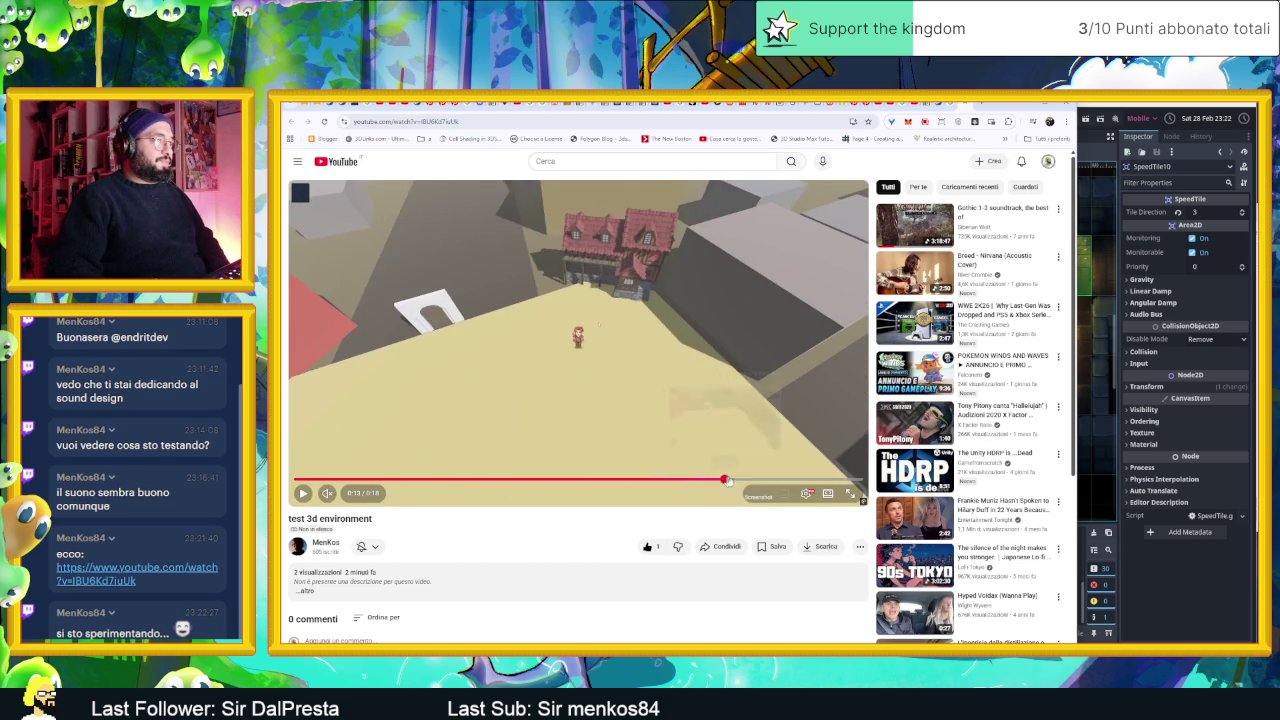
{"action": "left_click", "coordinate": [800, 393]}
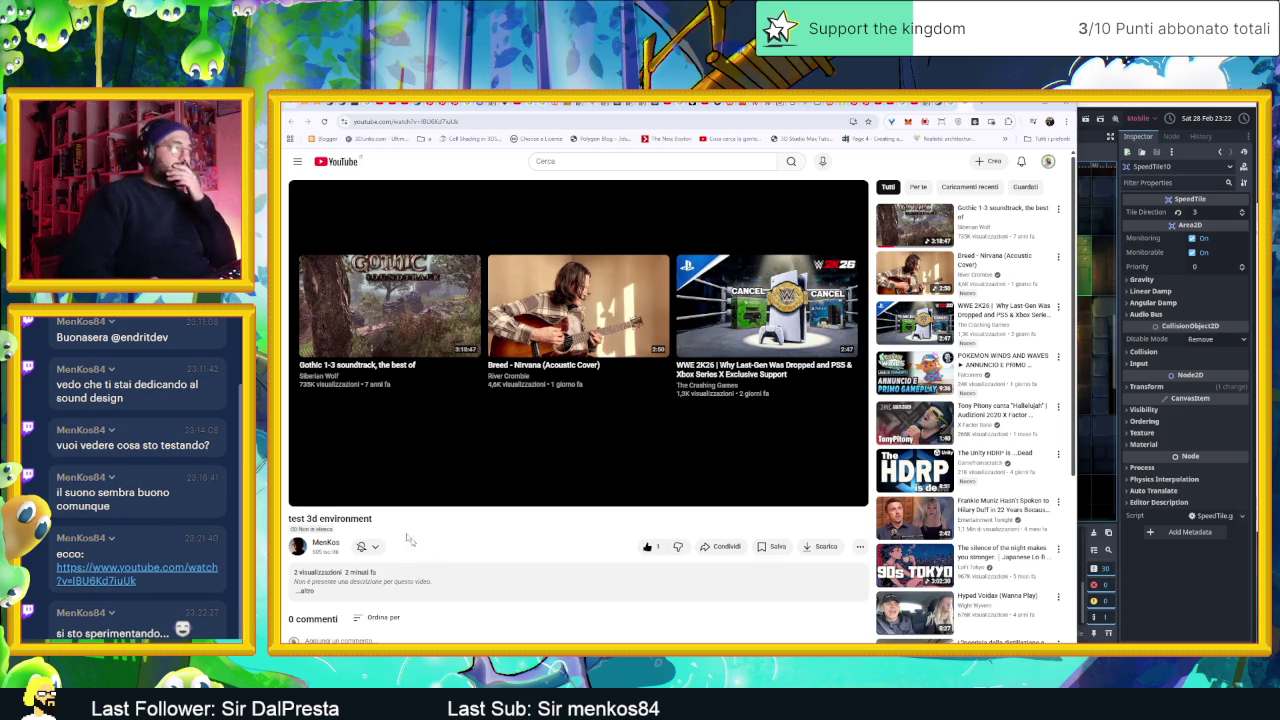
{"action": "mouse_move", "coordinate": [393, 504]}
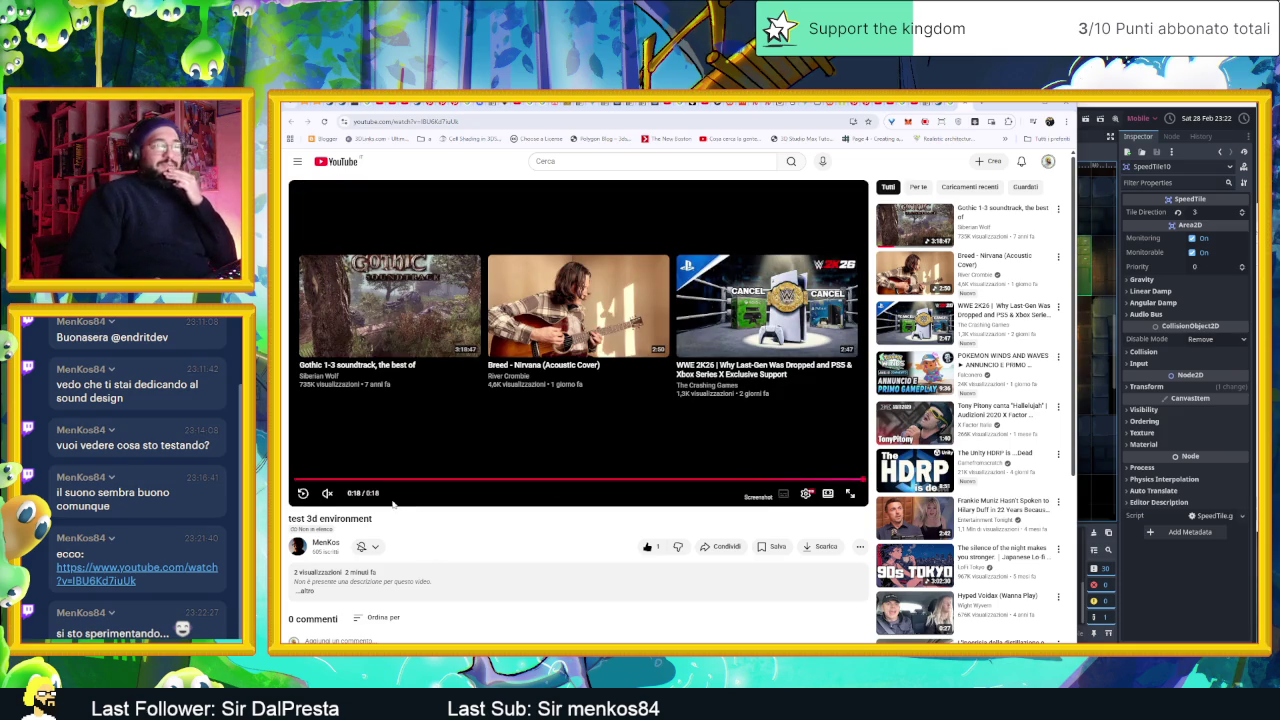
{"action": "left_click", "coordinate": [302, 494]}
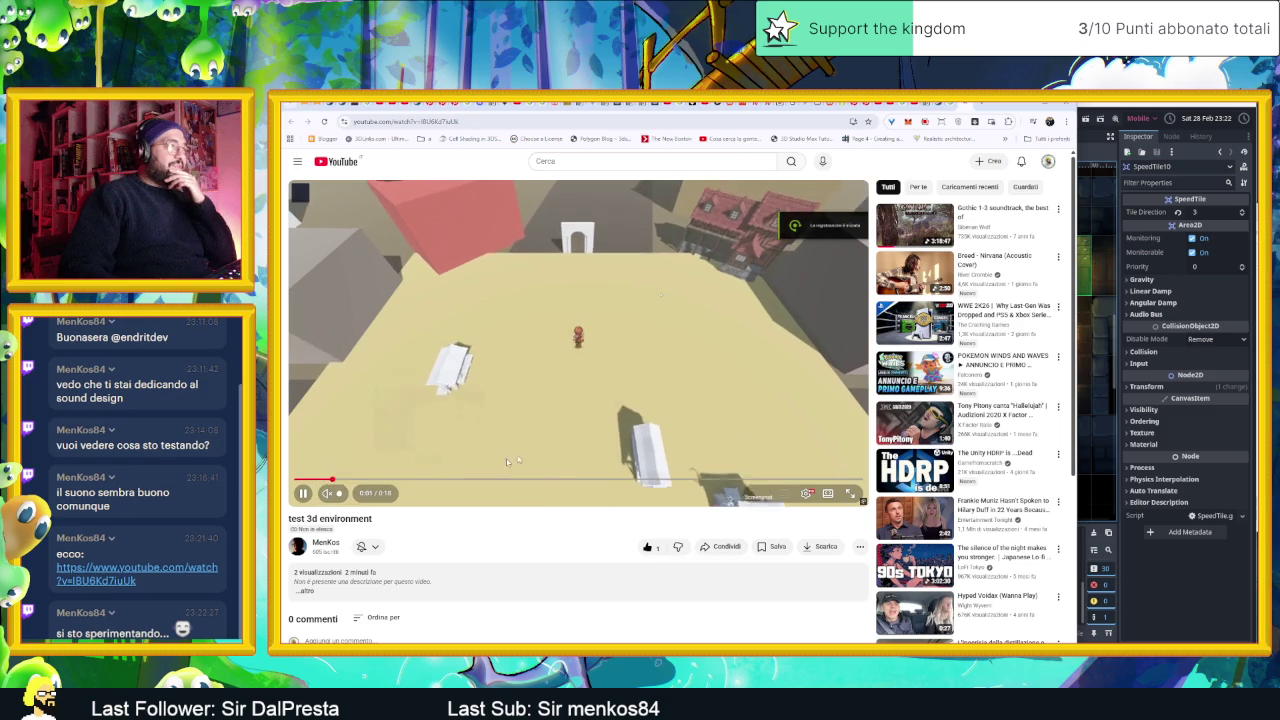
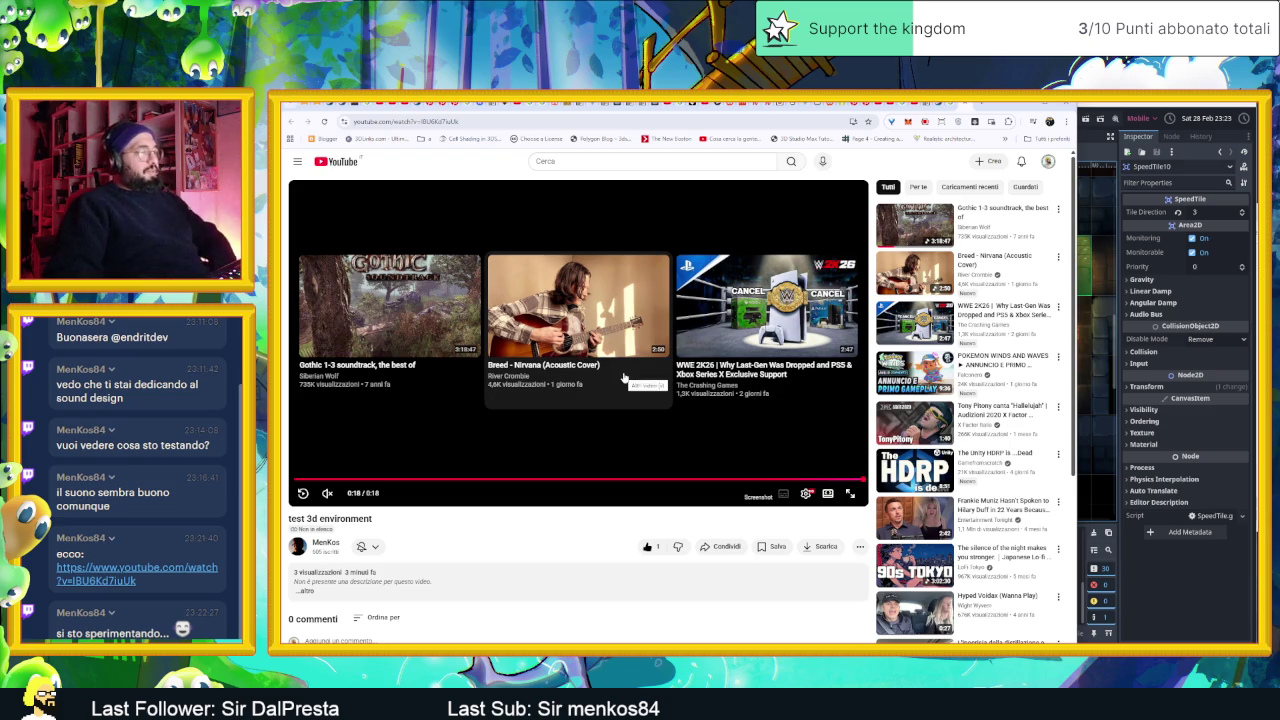
- Replay the 'test 3d environment' video, pausing at moments and finally at 0:14, then minimize the browser
{"action": "left_click", "coordinate": [293, 494]}
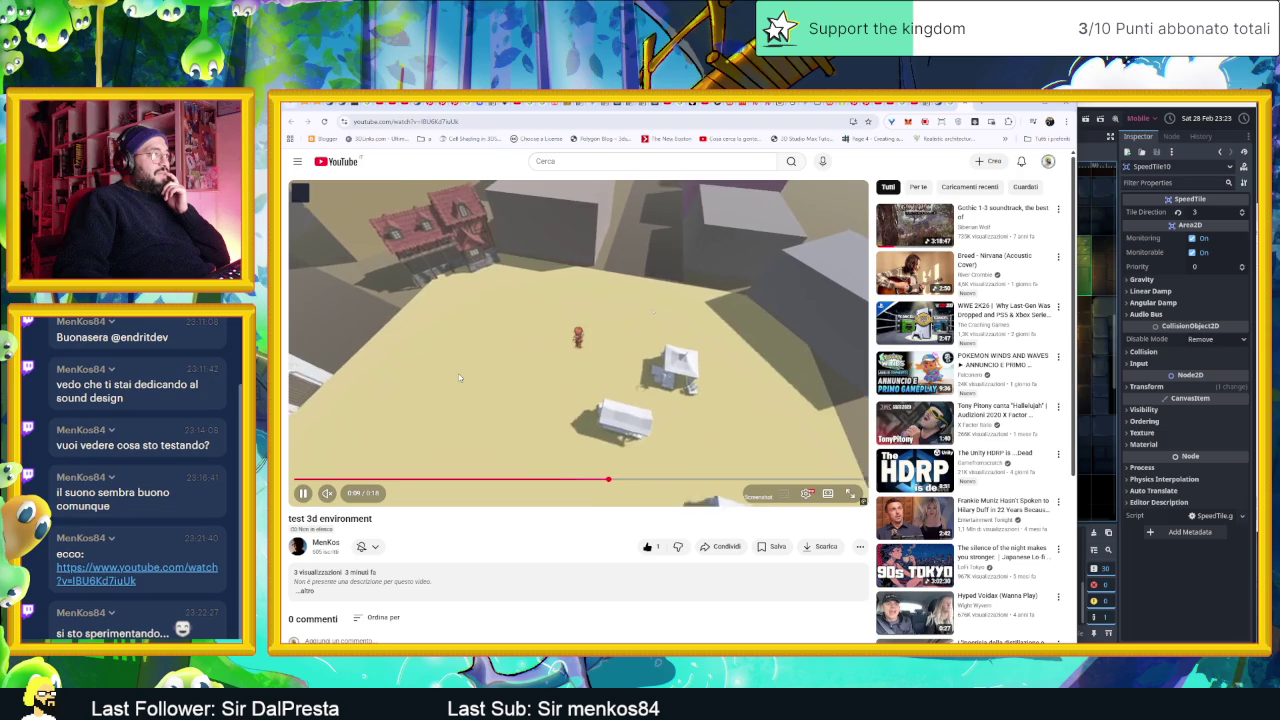
{"action": "left_click", "coordinate": [522, 325]}
{"action": "left_click", "coordinate": [522, 323]}
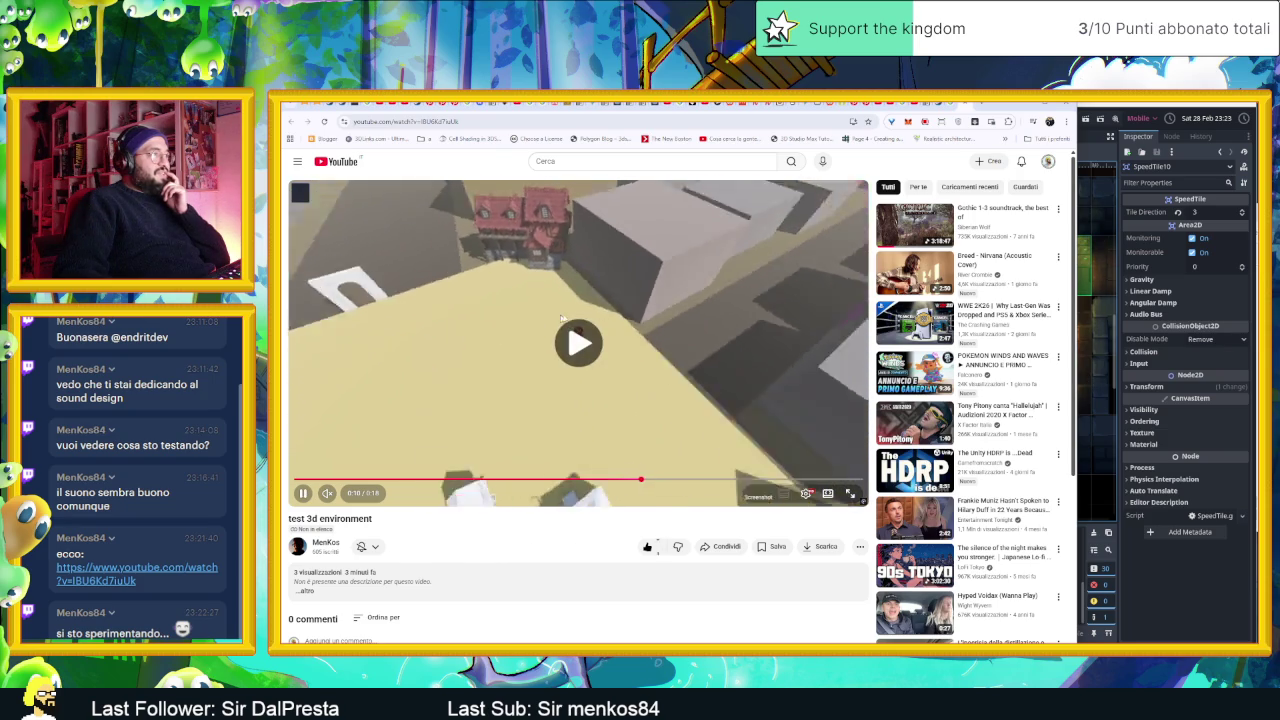
{"action": "left_click", "coordinate": [612, 298]}
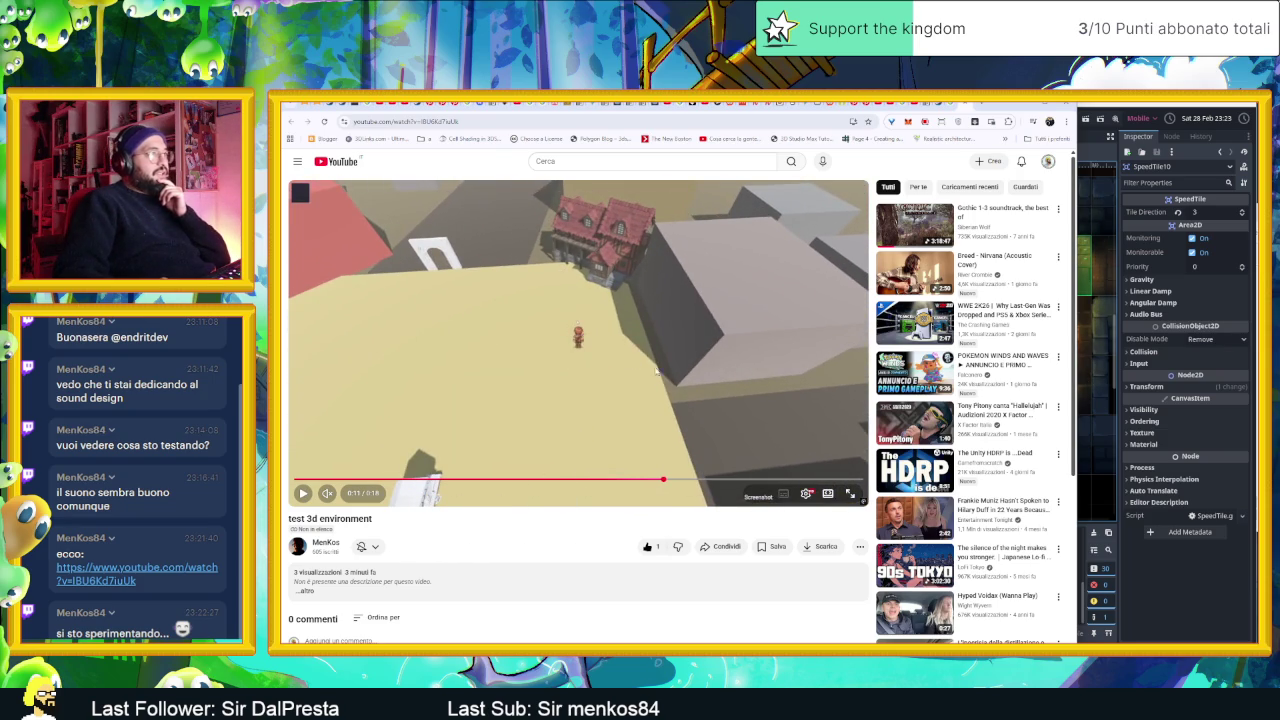
{"action": "scroll", "coordinate": [654, 464], "scroll_direction": "down", "scroll_amount": 1}
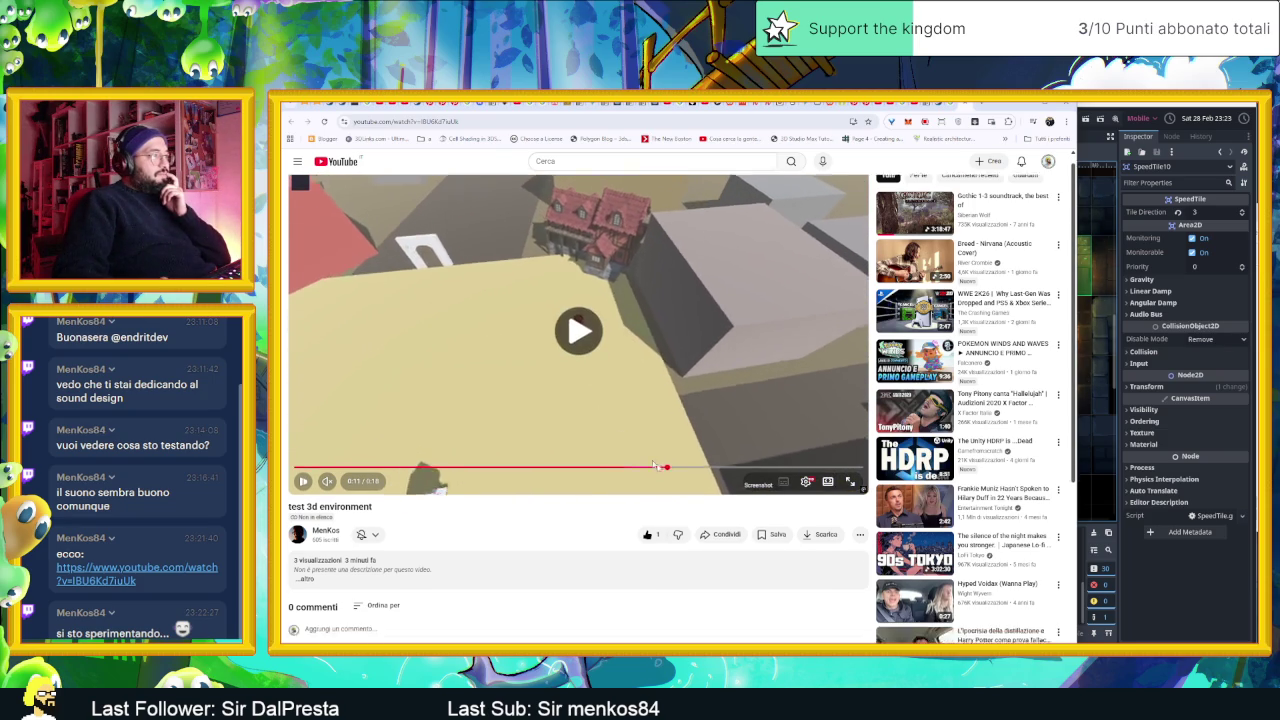
{"action": "left_click", "coordinate": [654, 464]}
{"action": "scroll", "coordinate": [704, 431], "scroll_direction": "up", "scroll_amount": 1}
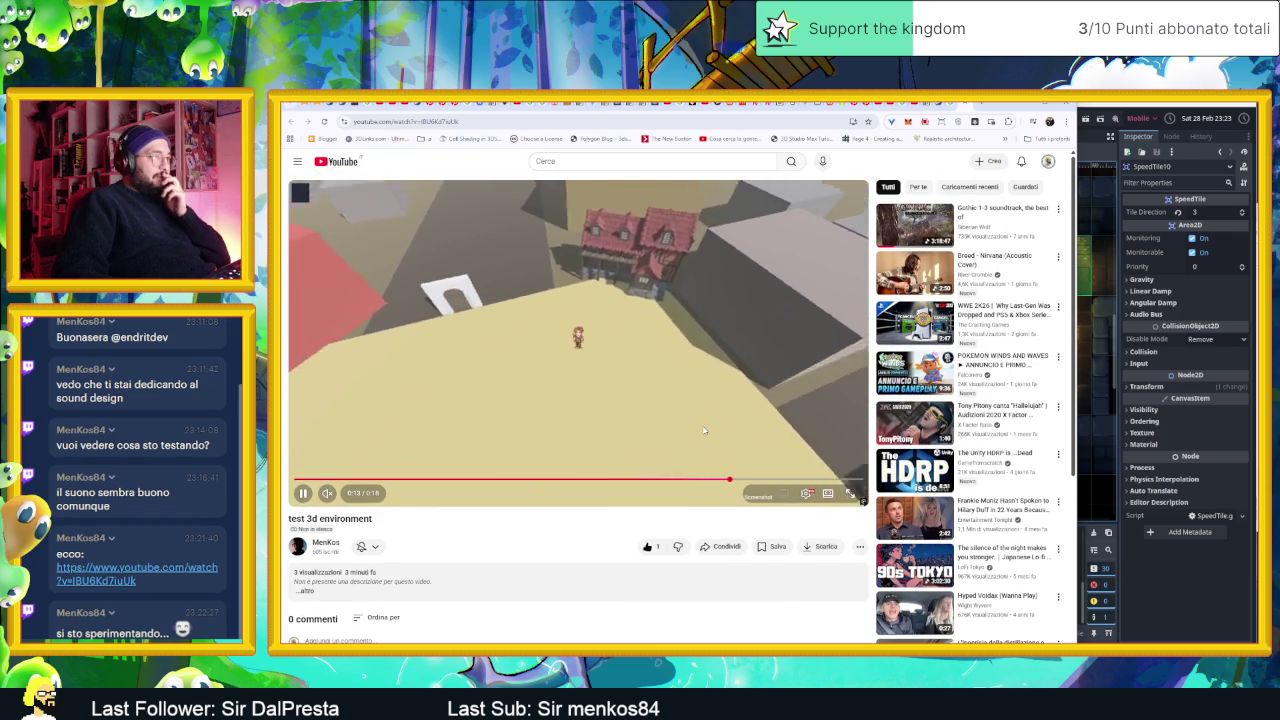
{"action": "left_click", "coordinate": [711, 374]}
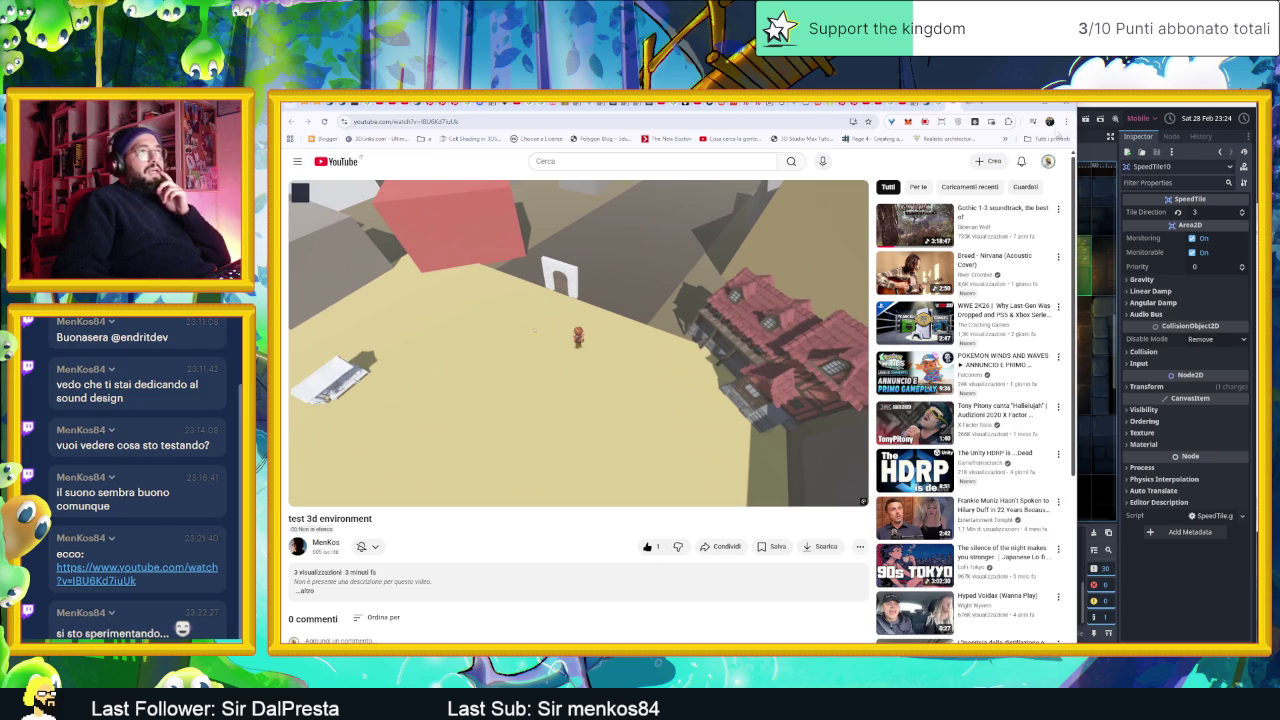
{"action": "left_click", "coordinate": [1028, 107]}
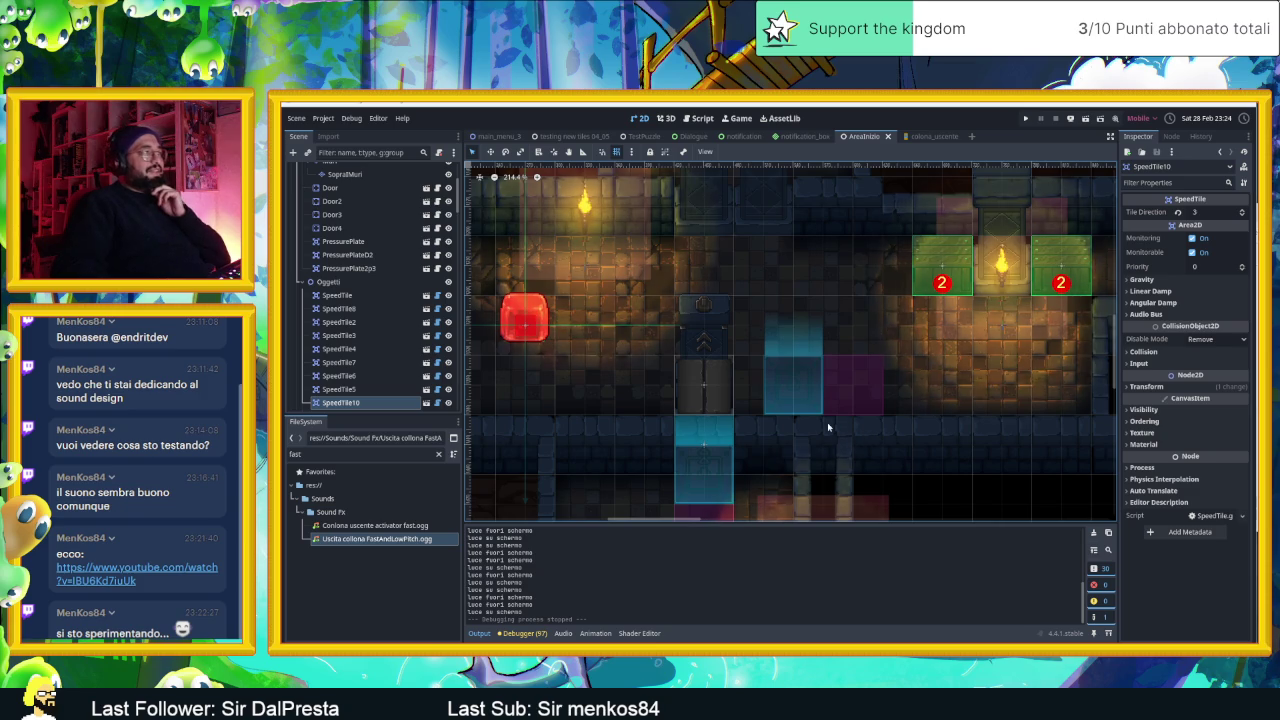
- Switch windows with Alt+Tab to reach a file browser for the column sound
{"action": "key", "text": "alt+Tab"}
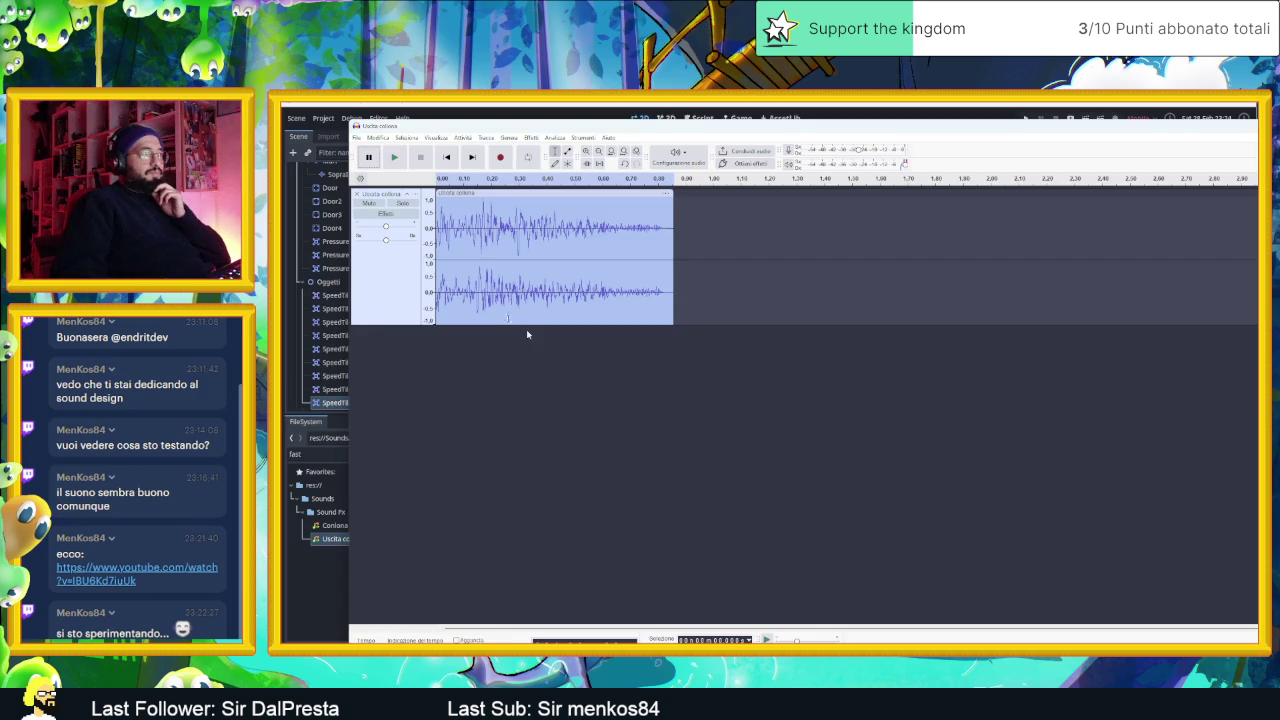
- Play the original 'Uscita colonna' clip from the start and select its track
{"action": "left_click", "coordinate": [396, 157]}
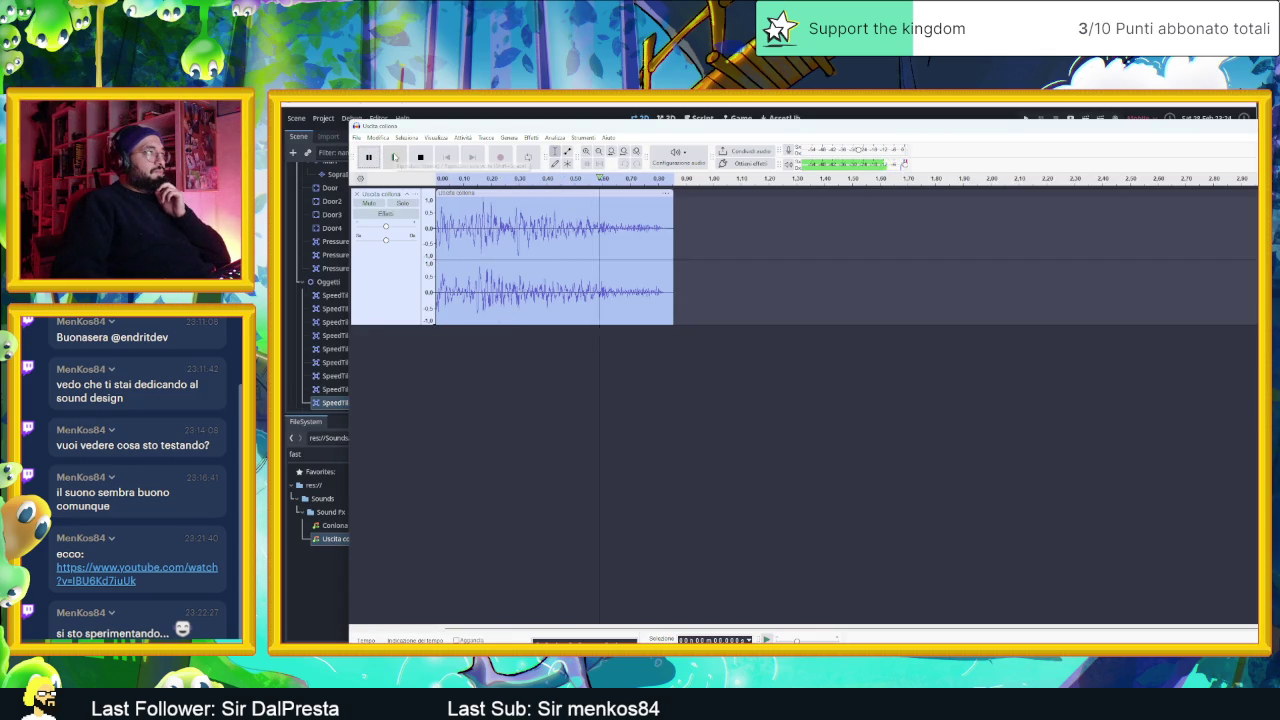
{"action": "left_click", "coordinate": [401, 157]}
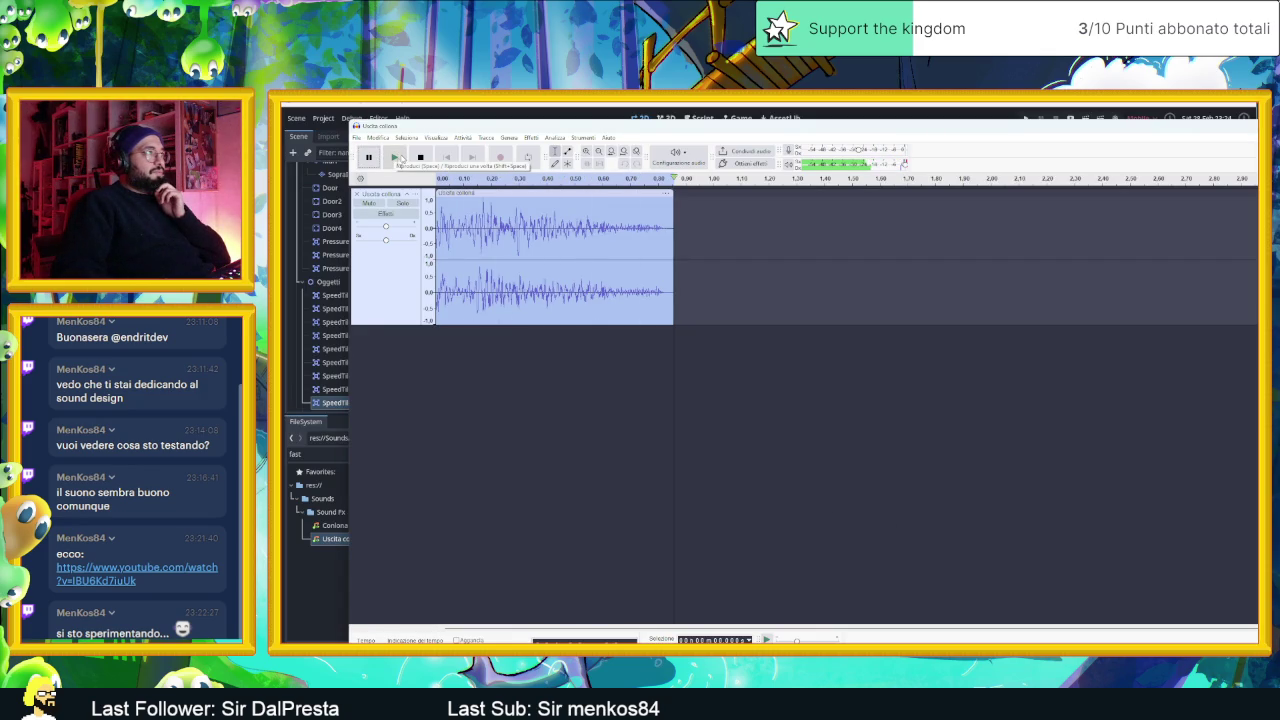
{"action": "left_click", "coordinate": [400, 287]}
- Apply the built-in Reverse effect from Effetti > Speciale to the whole clip
{"action": "left_click", "coordinate": [546, 138]}
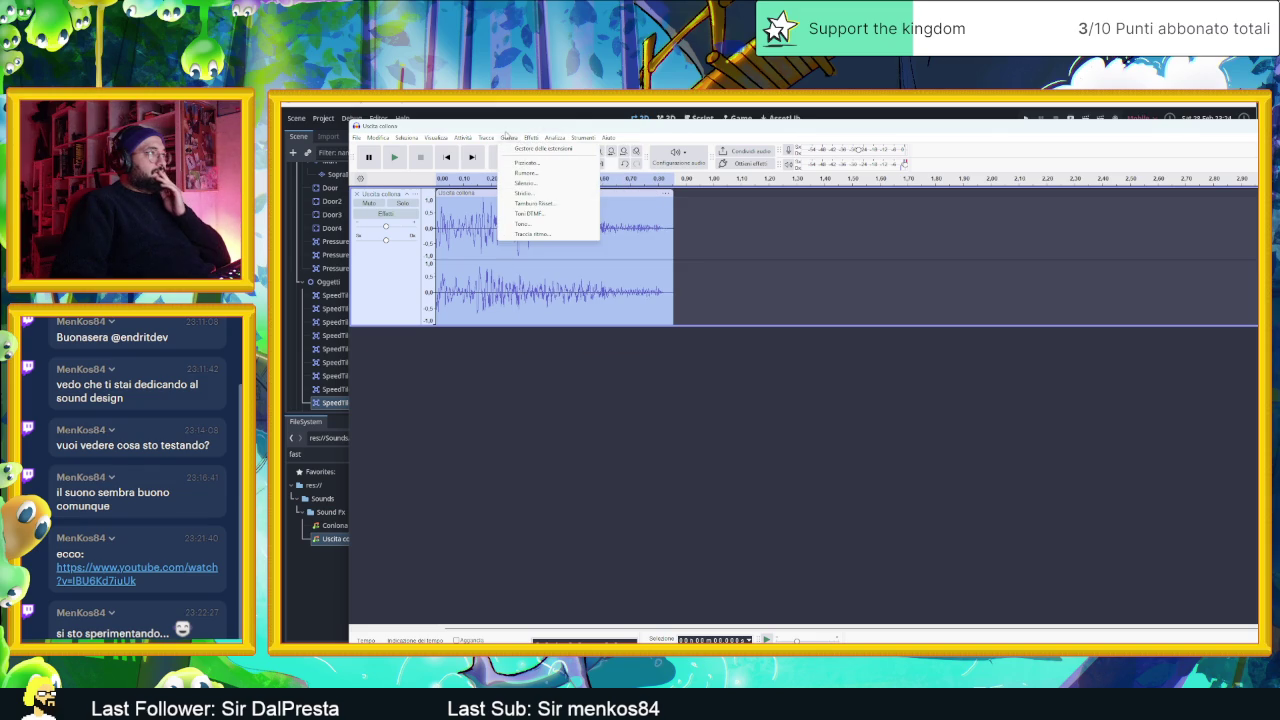
{"action": "mouse_move", "coordinate": [530, 139]}
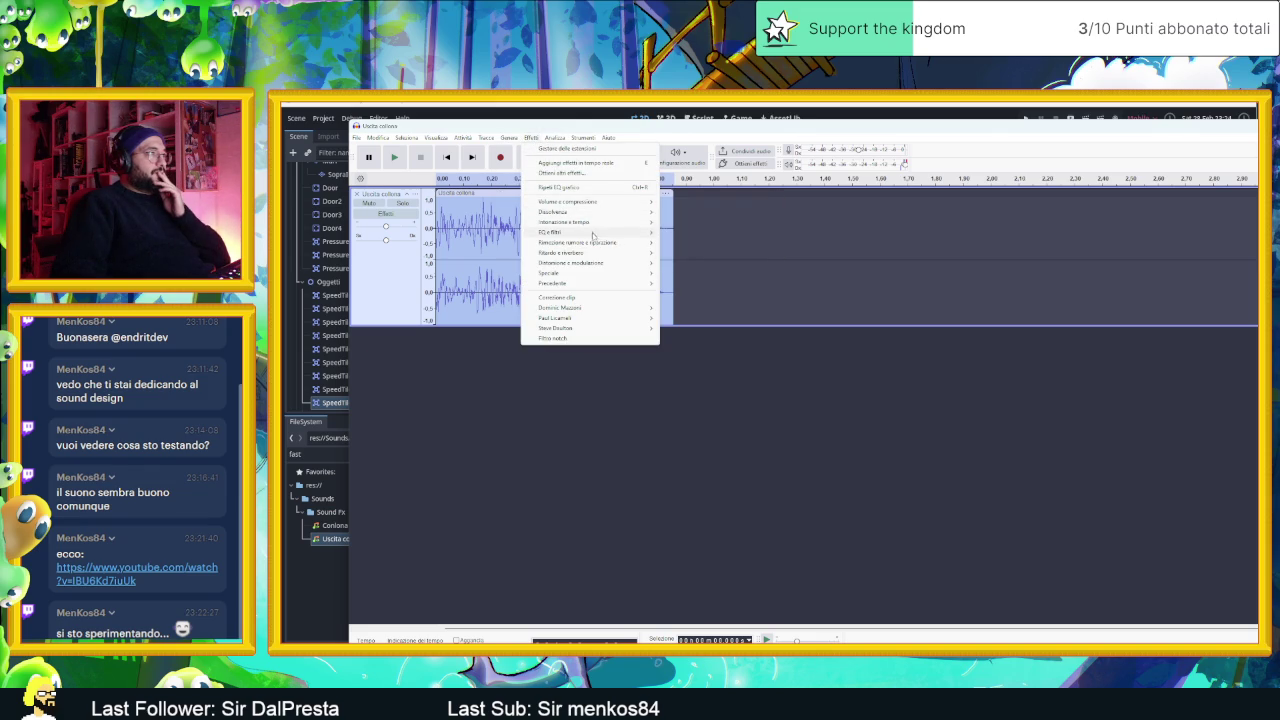
{"action": "mouse_move", "coordinate": [597, 264]}
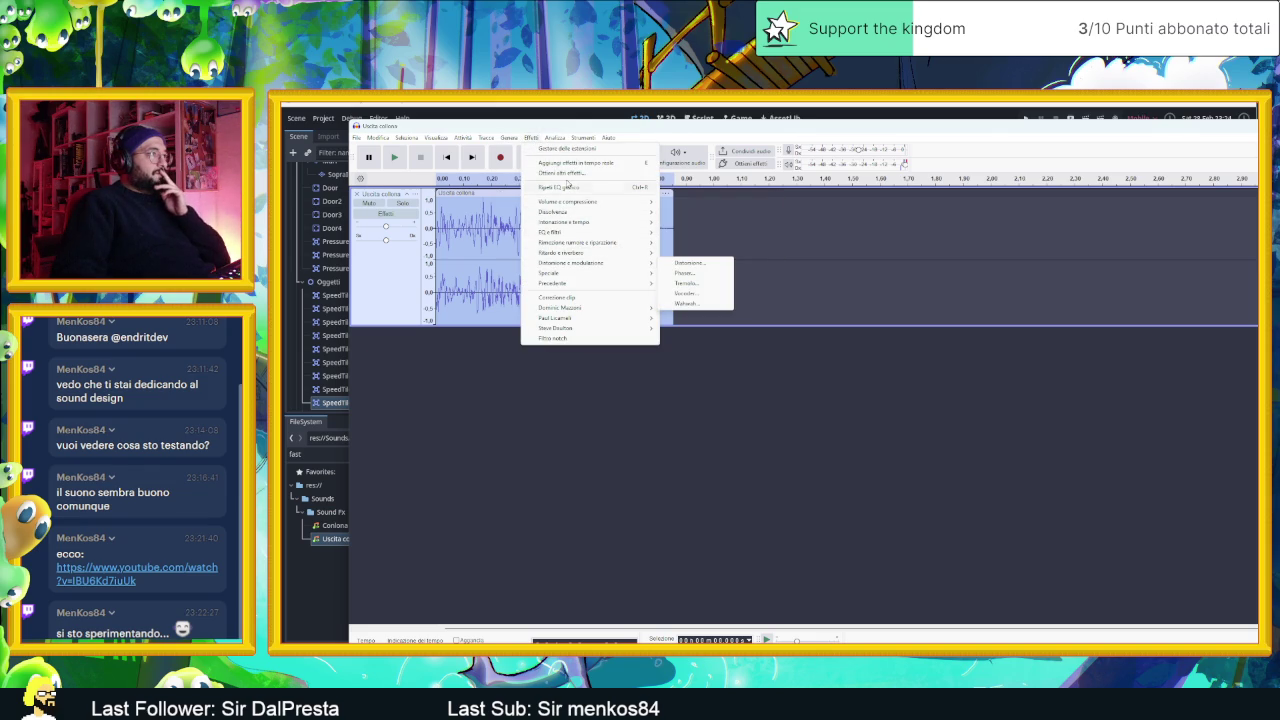
{"action": "mouse_move", "coordinate": [584, 212]}
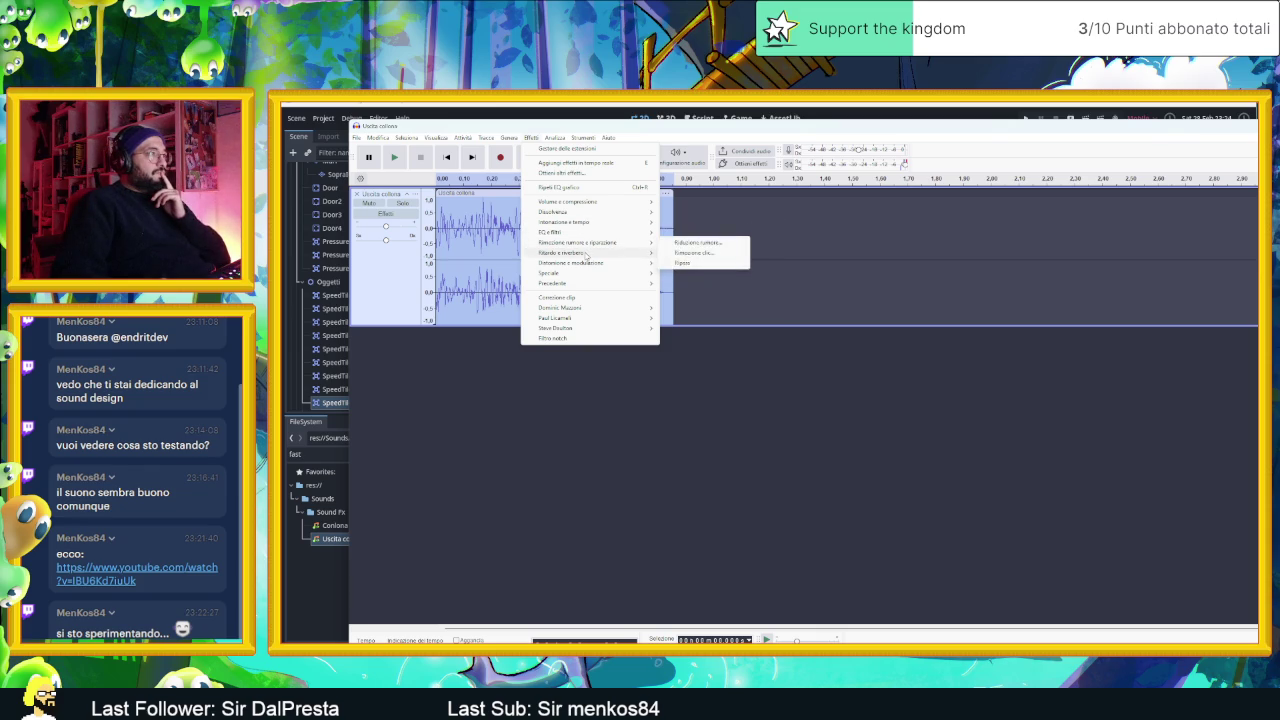
{"action": "mouse_move", "coordinate": [581, 323]}
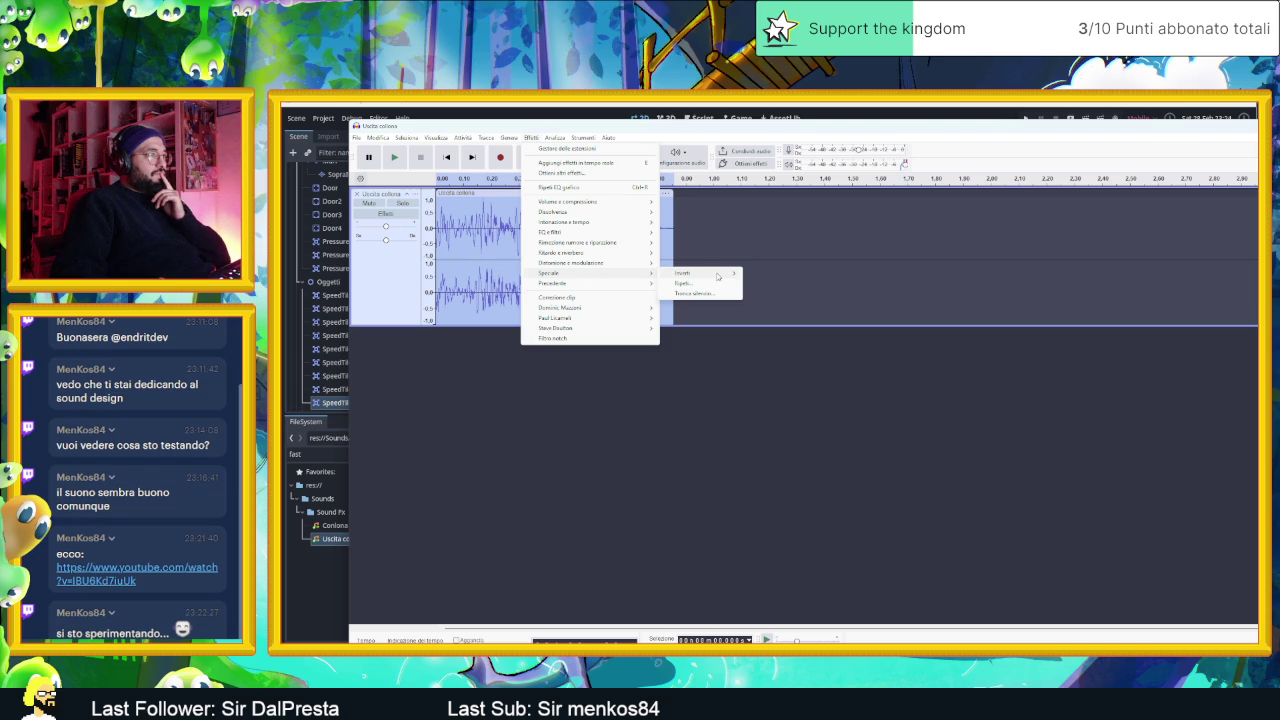
{"action": "mouse_move", "coordinate": [724, 276]}
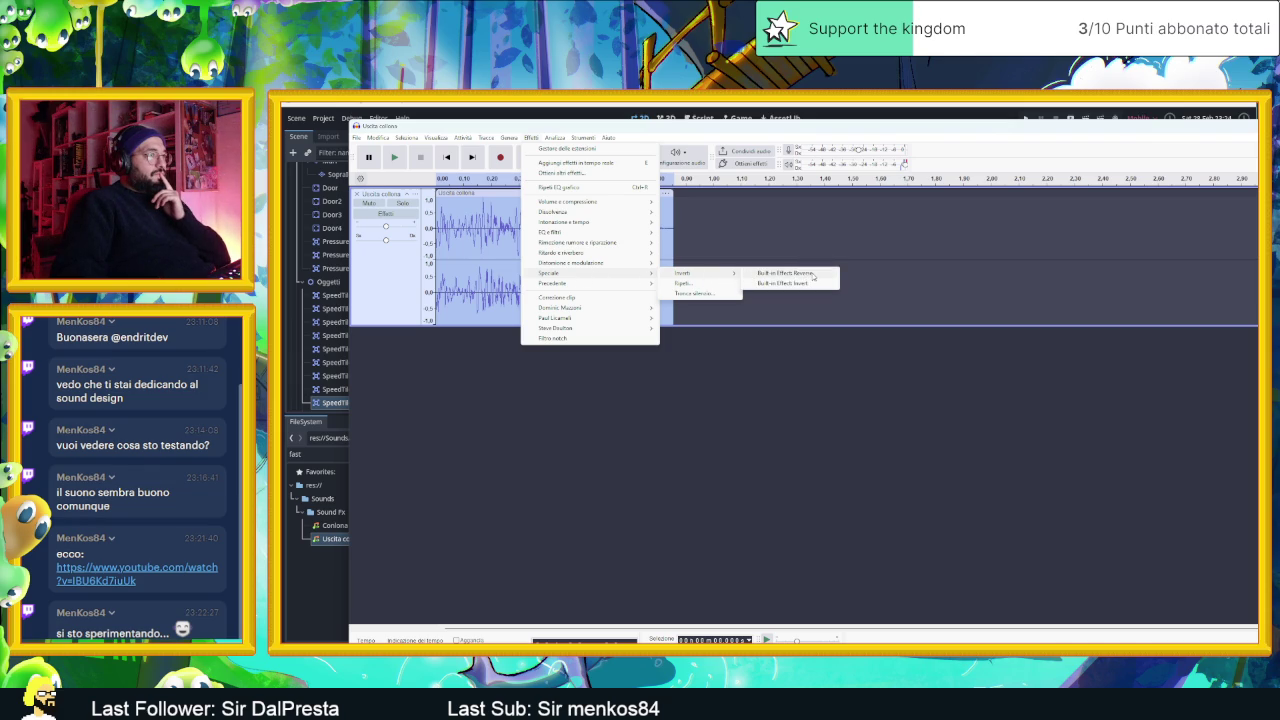
{"action": "left_click", "coordinate": [813, 276]}
- Listen to the reversed clip, starting and stopping playback a few times
{"action": "left_click", "coordinate": [396, 158]}
{"action": "left_click", "coordinate": [396, 158]}
{"action": "left_click", "coordinate": [396, 158]}
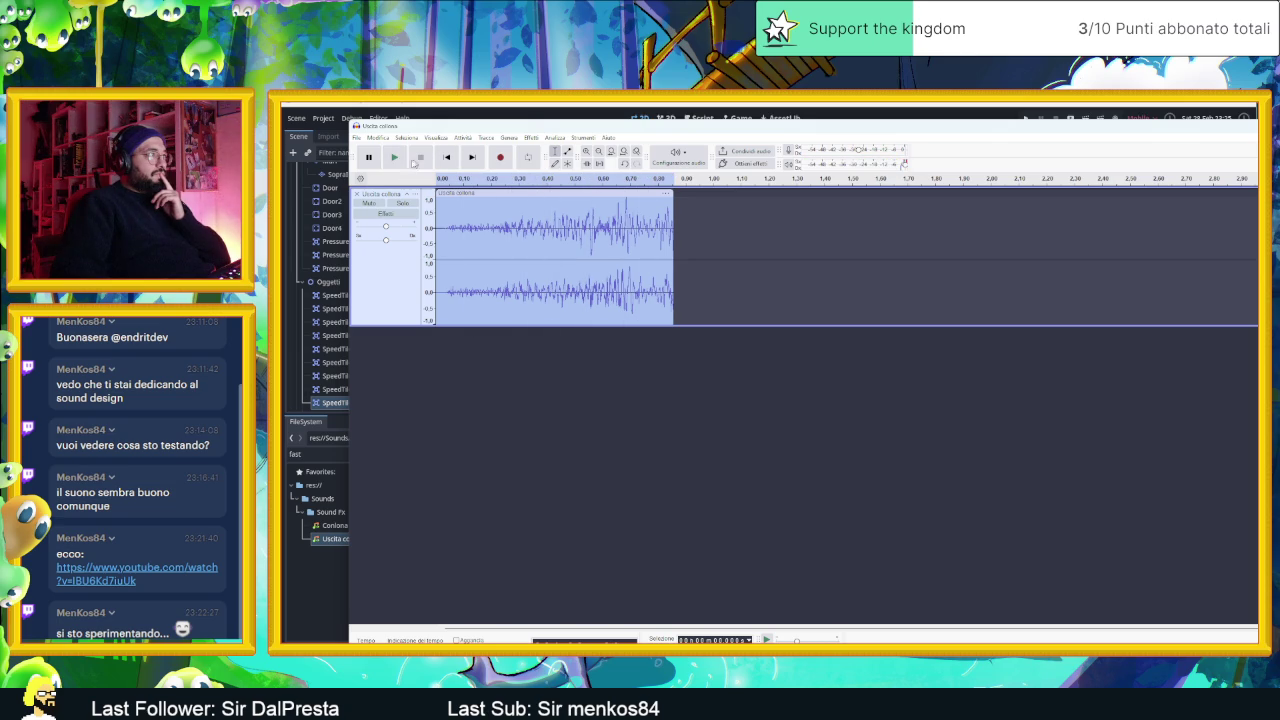
{"action": "left_click", "coordinate": [396, 158]}
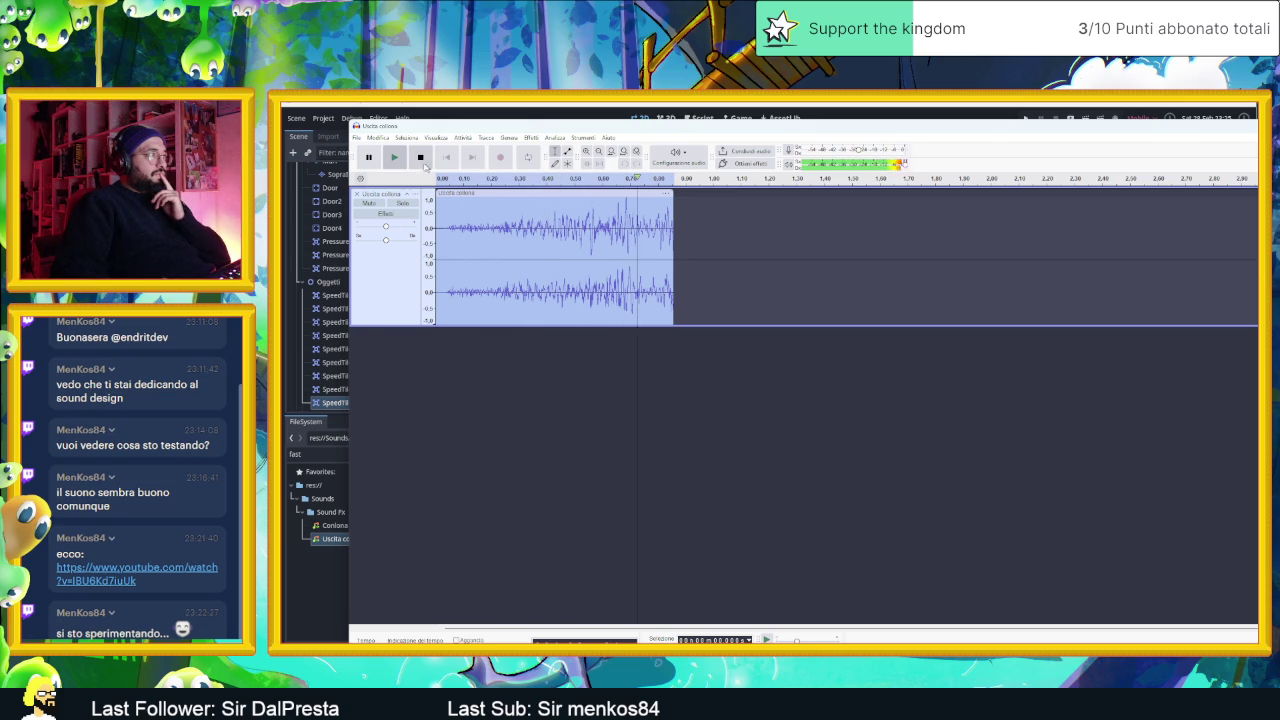
- Preview selected stretches of the reversed waveform, around 0.10–0.42 s and to the clip end
{"action": "left_click_drag", "start_coordinate": [467, 228], "coordinate": [563, 228]}
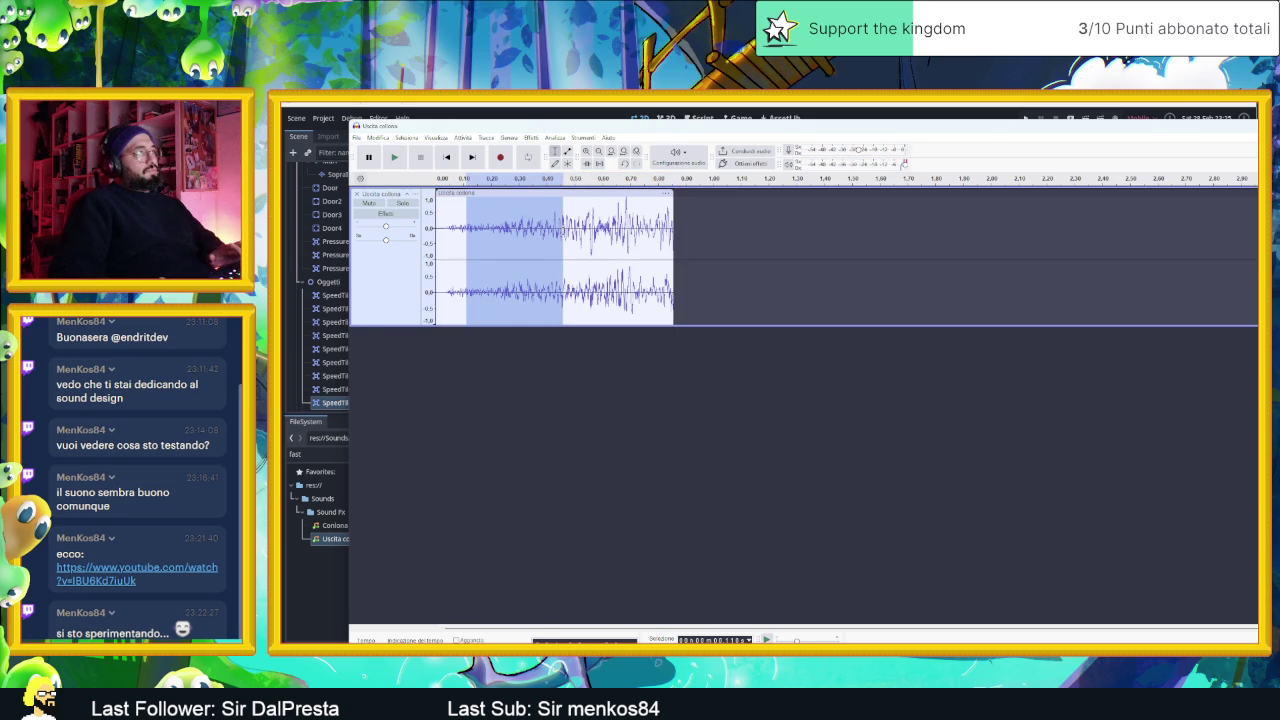
{"action": "key", "text": "space"}
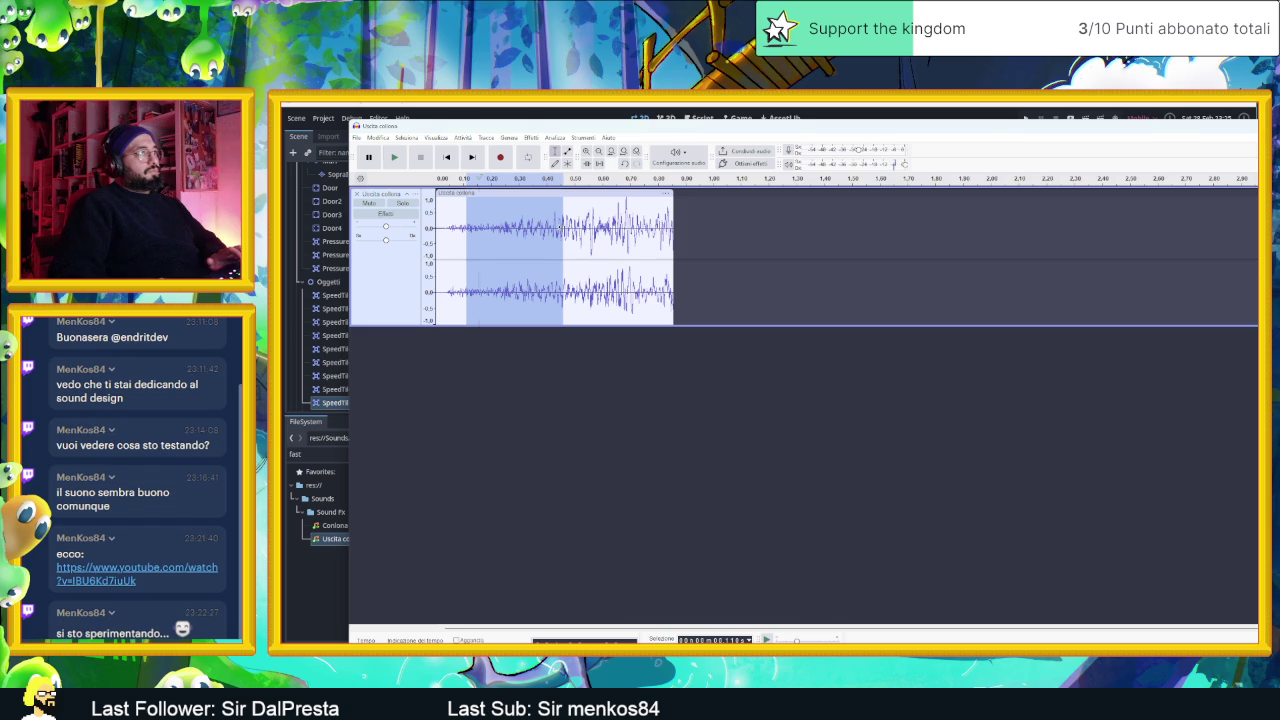
{"action": "left_click_drag", "start_coordinate": [444, 232], "coordinate": [545, 238]}
{"action": "key", "text": "space"}
{"action": "key", "text": "space"}
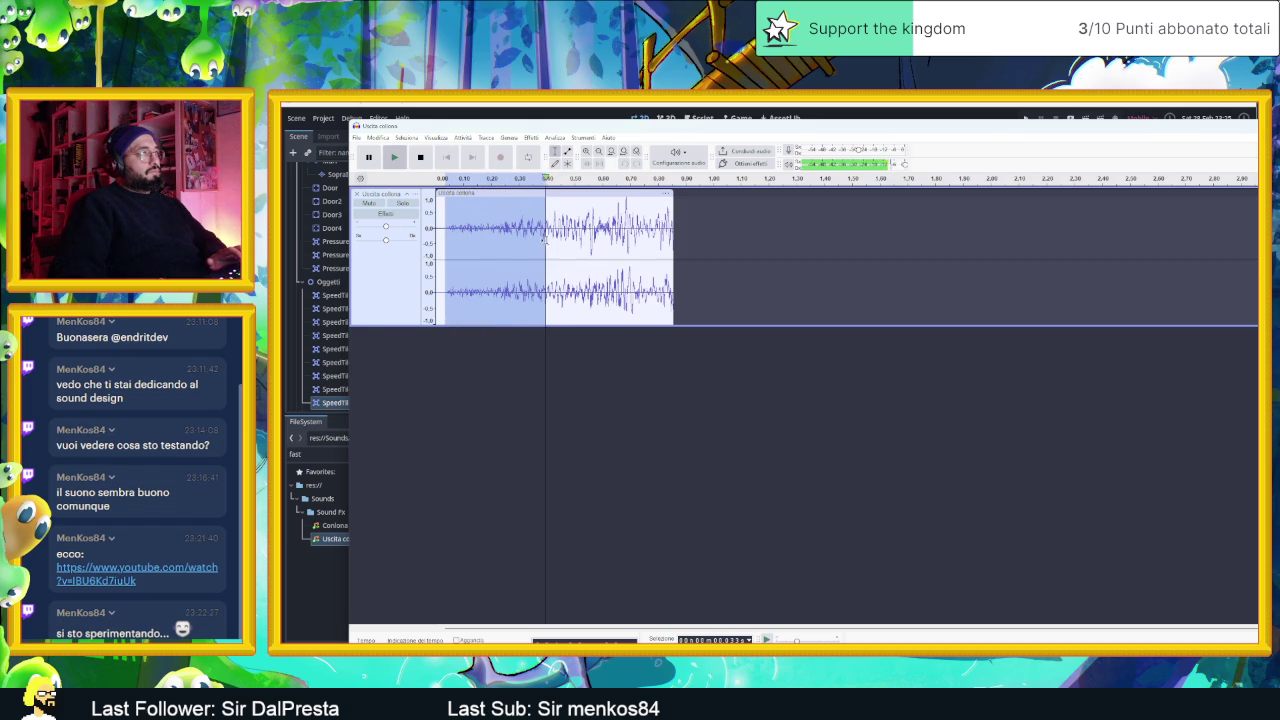
{"action": "left_click", "coordinate": [542, 234]}
{"action": "left_click", "coordinate": [495, 228]}
{"action": "mouse_move", "coordinate": [495, 228]}
{"action": "left_mouse_down"}
{"action": "mouse_move", "coordinate": [677, 243]}
{"action": "mouse_move", "coordinate": [609, 232]}
{"action": "mouse_move", "coordinate": [633, 232]}
{"action": "left_mouse_up"}
{"action": "key", "text": "space"}
{"action": "key", "text": "space"}
{"action": "key", "text": "space"}
{"action": "key", "text": "space"}
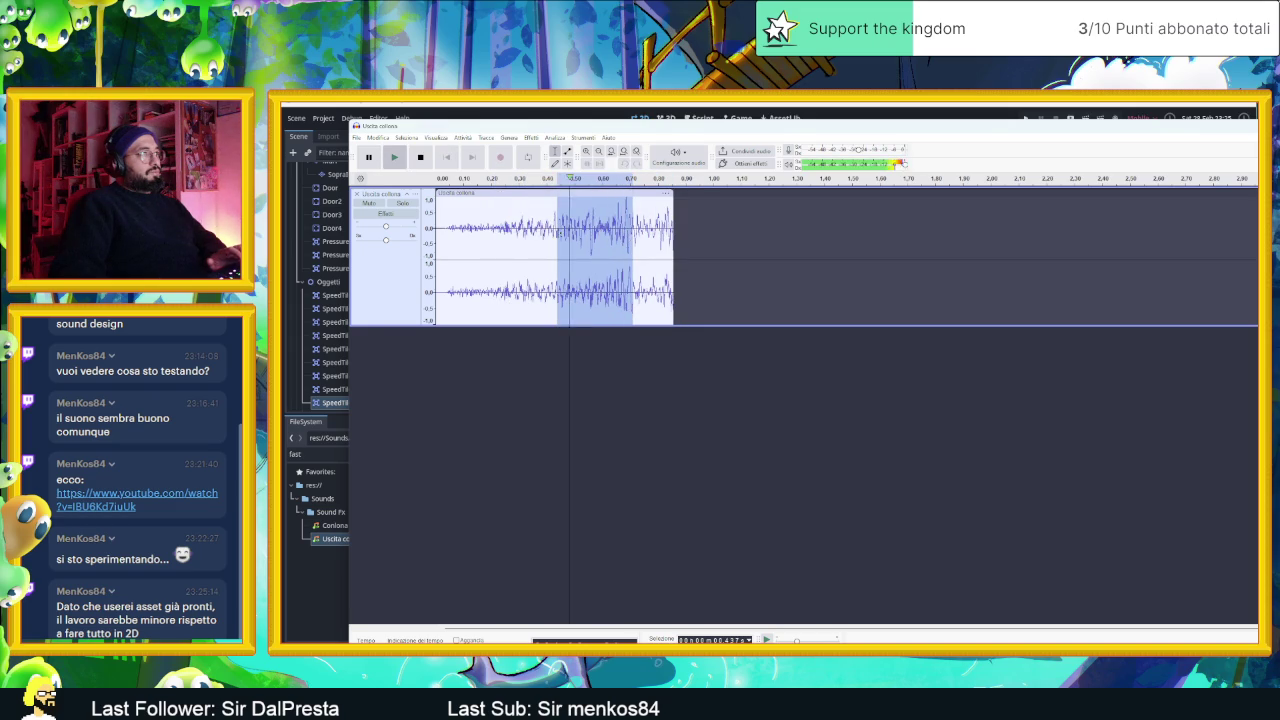
- Preview one more stretch, then clear the selection and undo the reverse with Ctrl+Z
{"action": "left_click_drag", "start_coordinate": [510, 232], "coordinate": [627, 232]}
{"action": "key", "text": "space"}
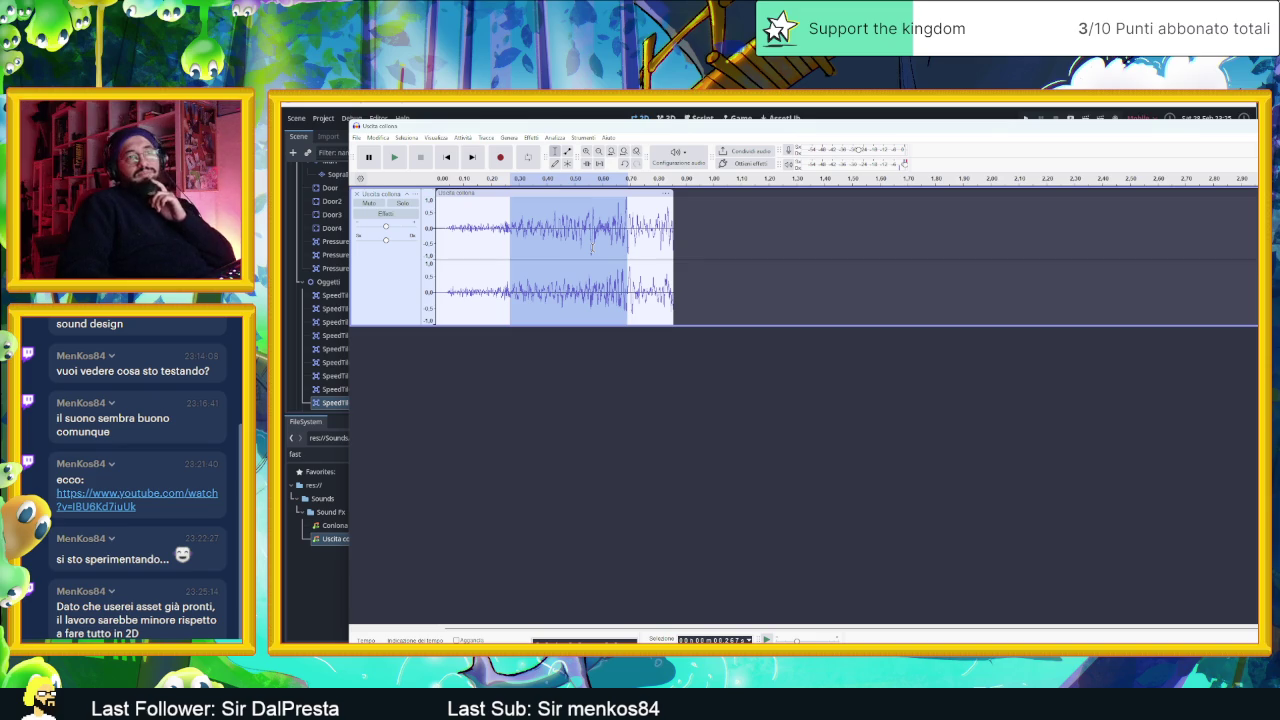
{"action": "left_click", "coordinate": [488, 326]}
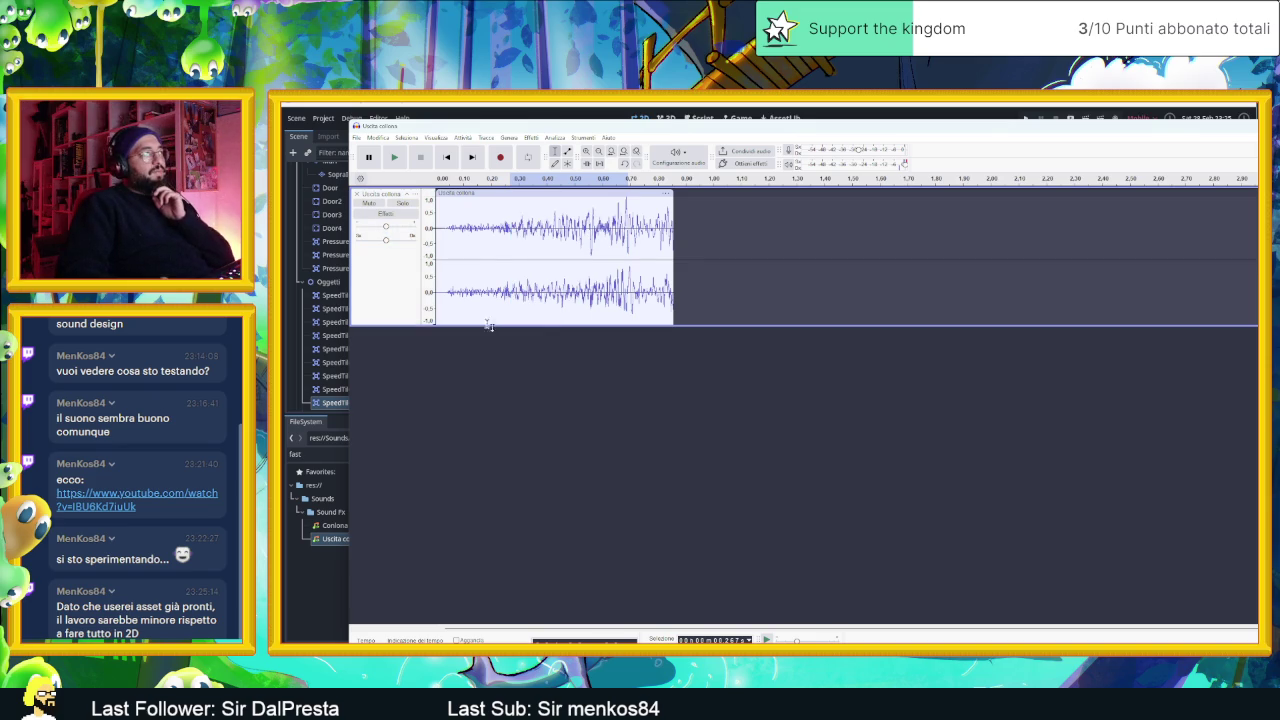
{"action": "key", "text": "ctrl+z"}
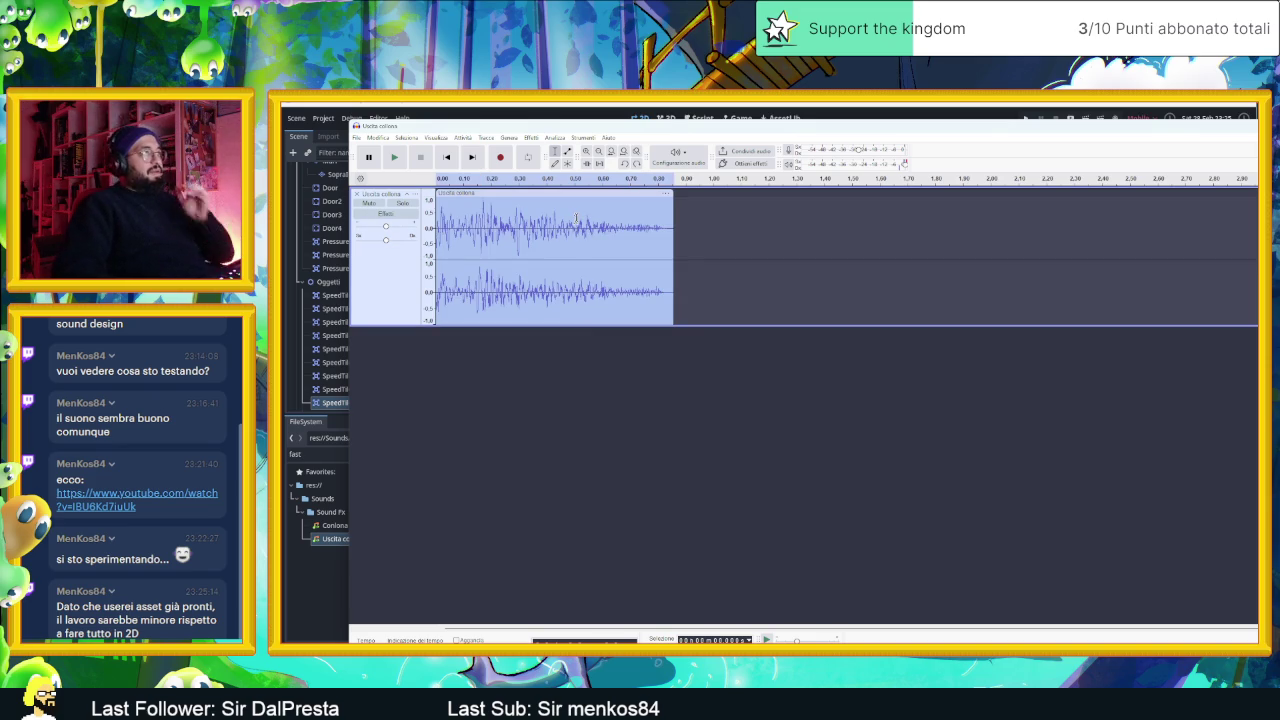
- Apply the built-in Invert effect from Effetti > Speciale and play the result
{"action": "left_click", "coordinate": [556, 138]}
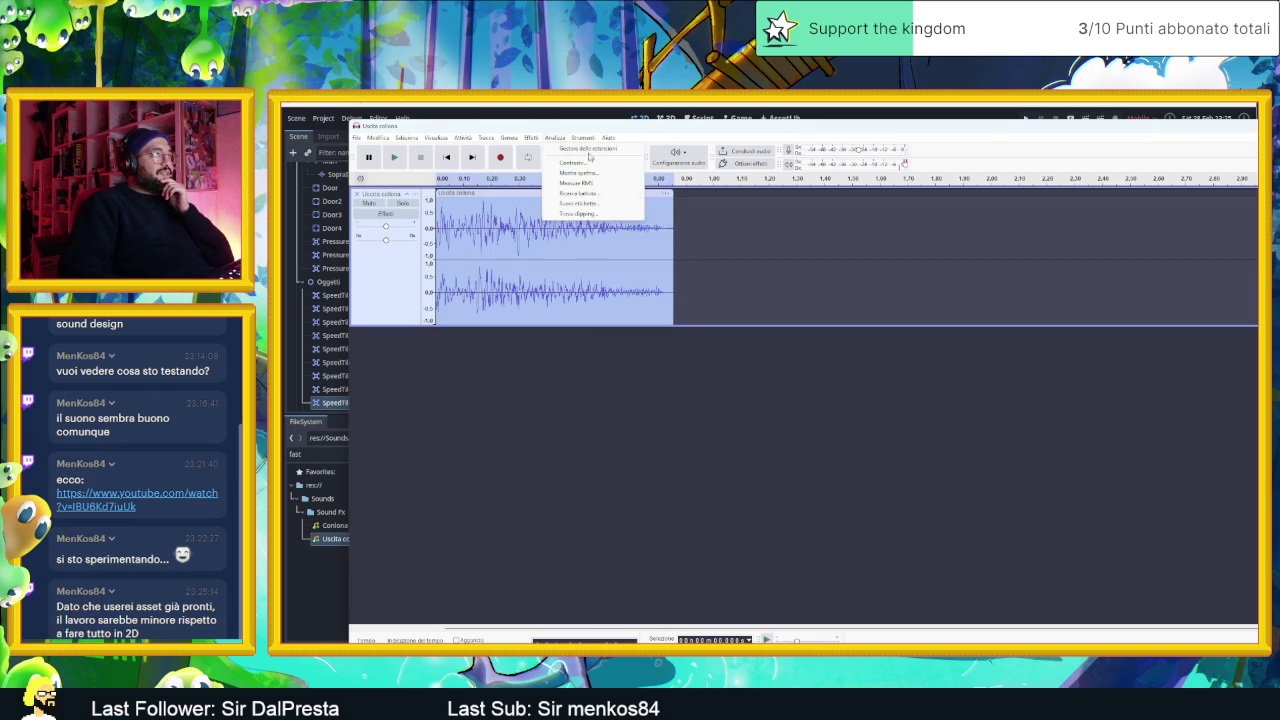
{"action": "mouse_move", "coordinate": [531, 138]}
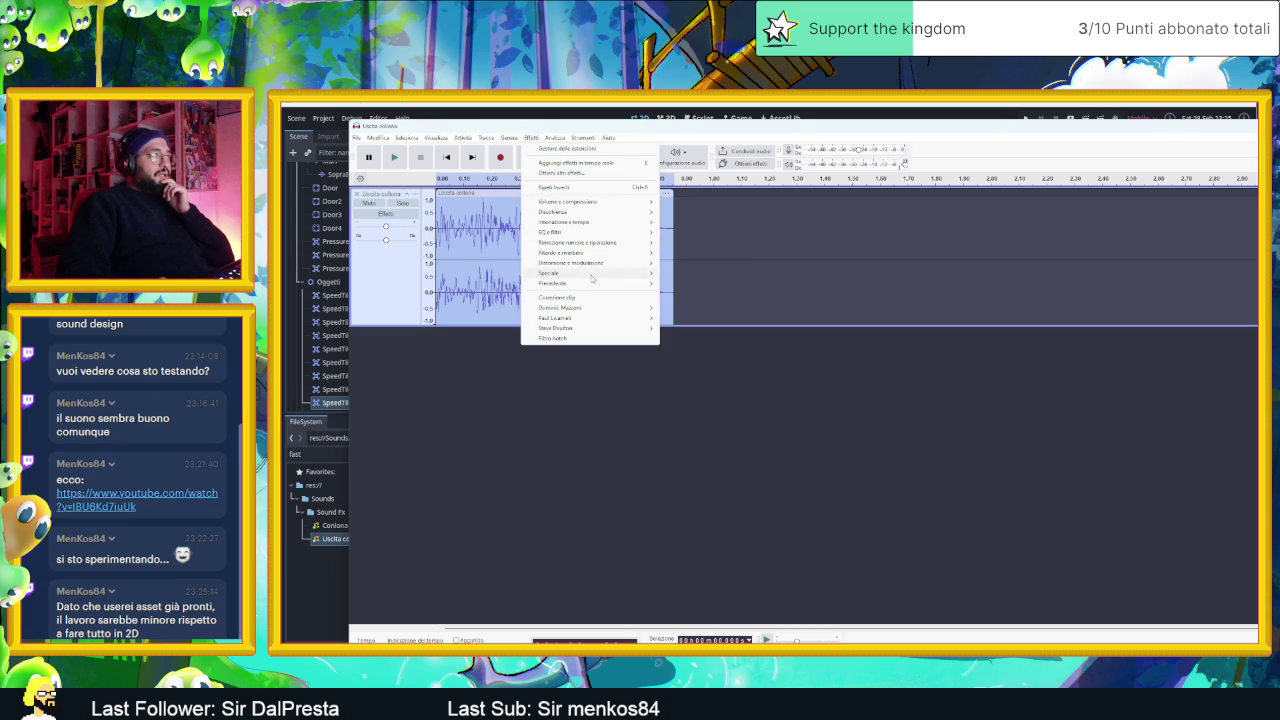
{"action": "mouse_move", "coordinate": [605, 233]}
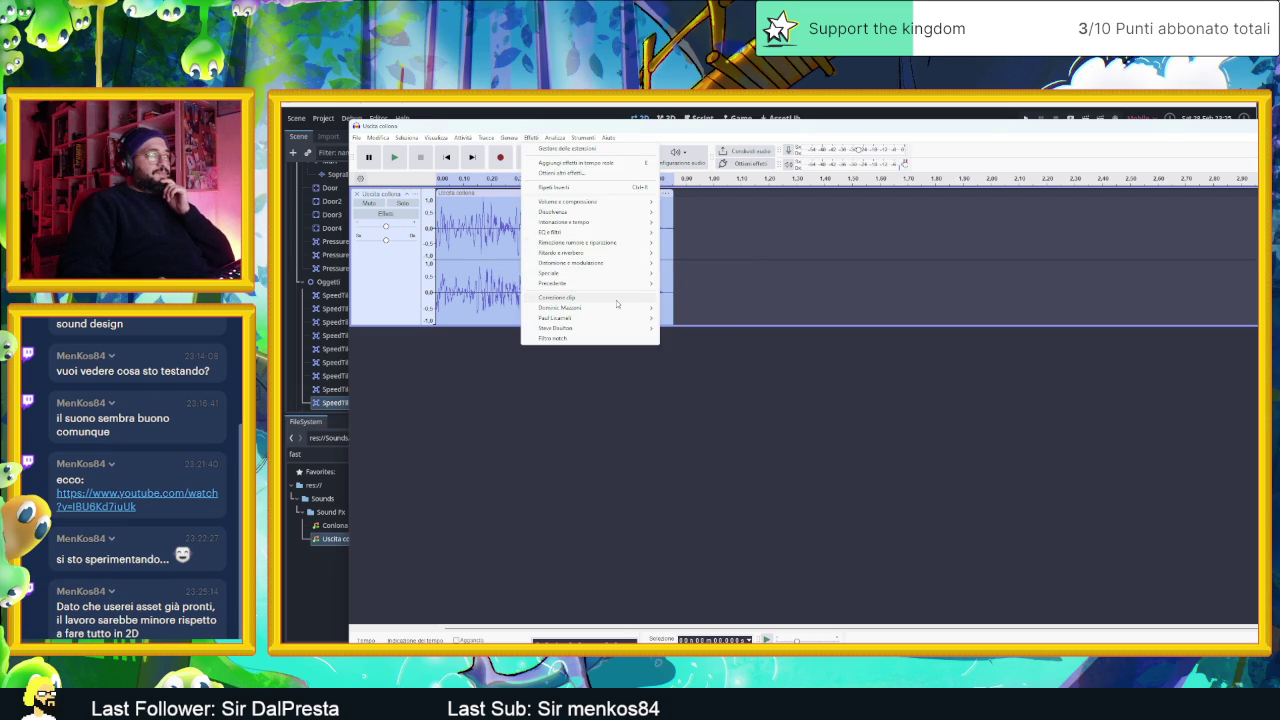
{"action": "mouse_move", "coordinate": [622, 321]}
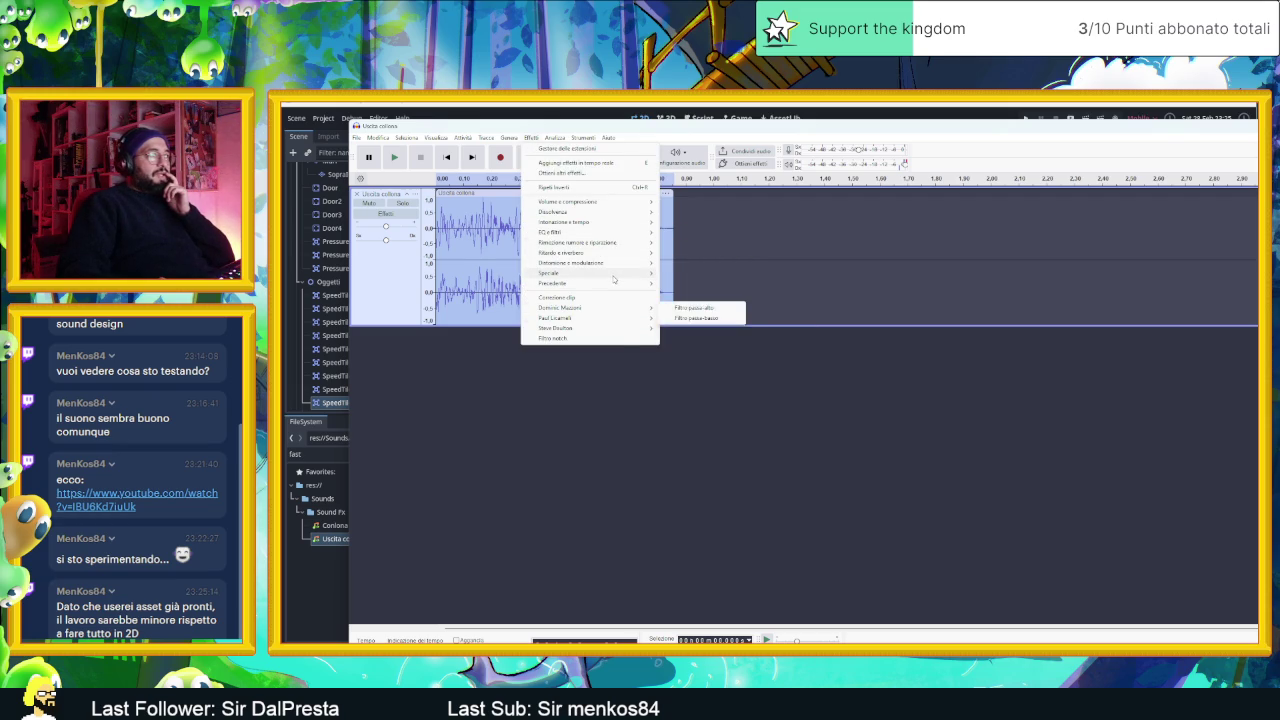
{"action": "mouse_move", "coordinate": [682, 276]}
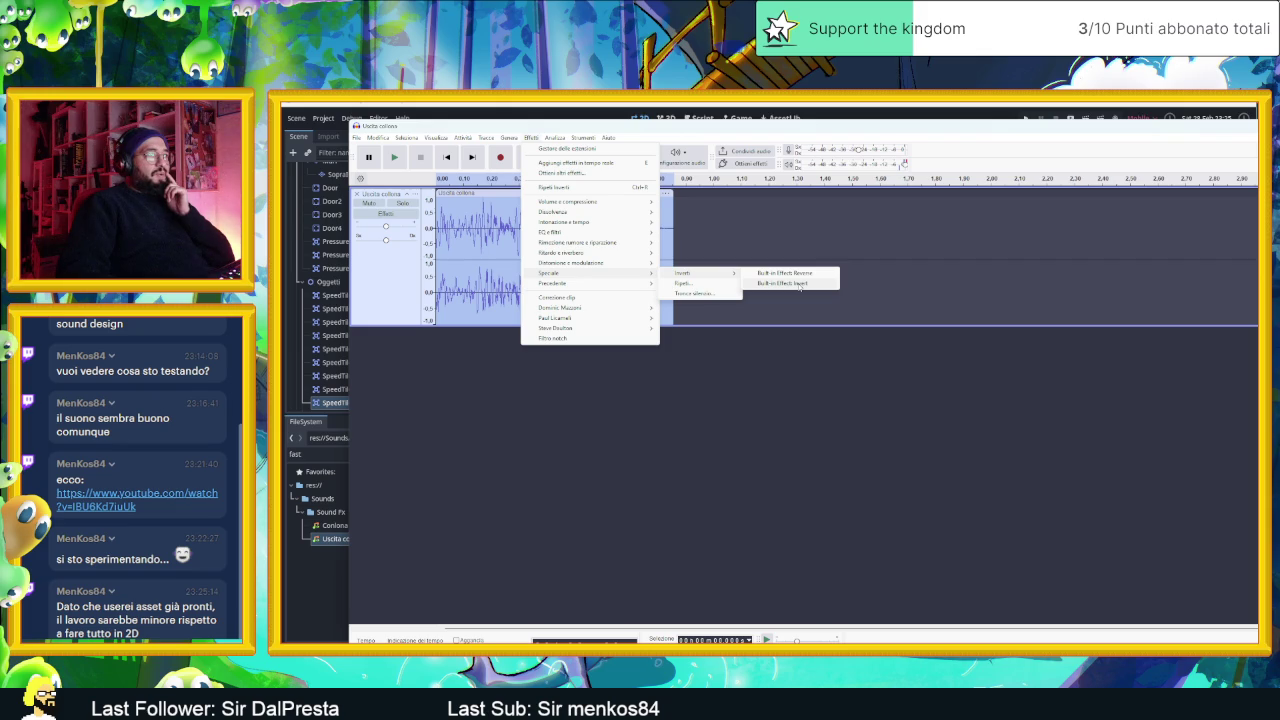
{"action": "left_click", "coordinate": [798, 284]}
{"action": "key", "text": "space"}
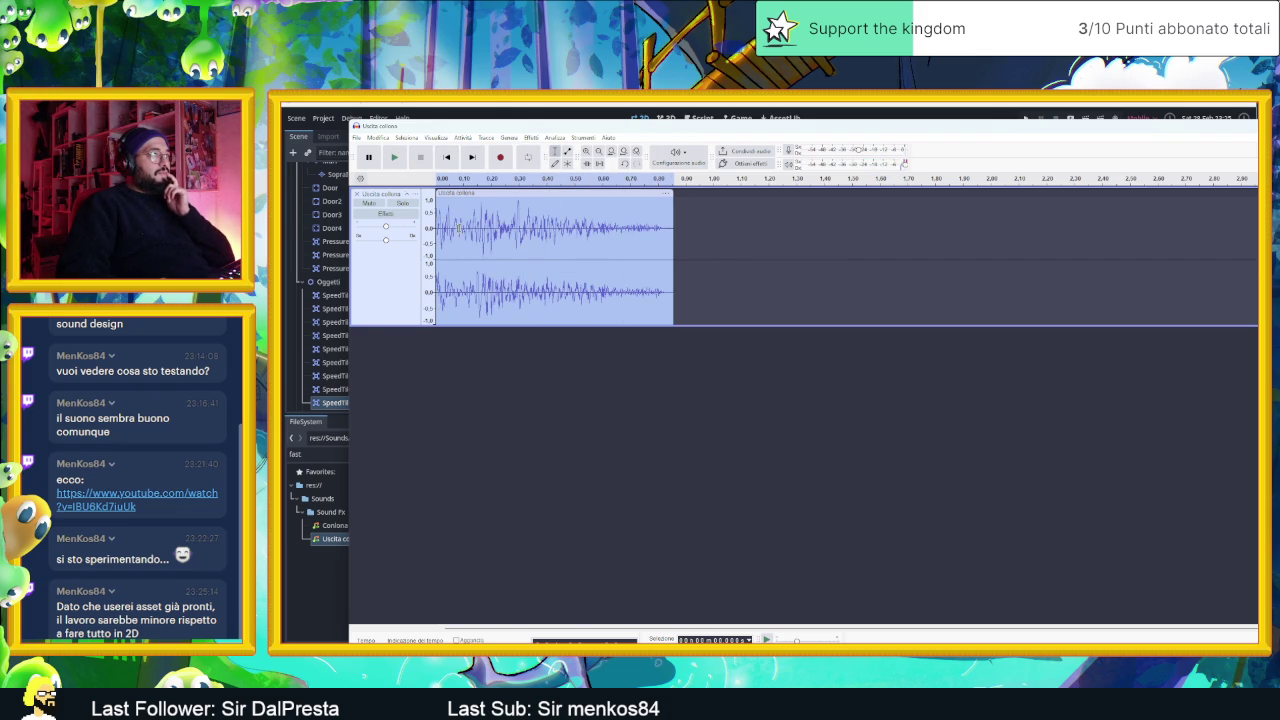
- Select and replay the clip's opening burst, widening the selection slightly
{"action": "mouse_move", "coordinate": [440, 228]}
{"action": "left_mouse_down"}
{"action": "mouse_move", "coordinate": [481, 228]}
{"action": "mouse_move", "coordinate": [436, 213]}
{"action": "left_mouse_up"}
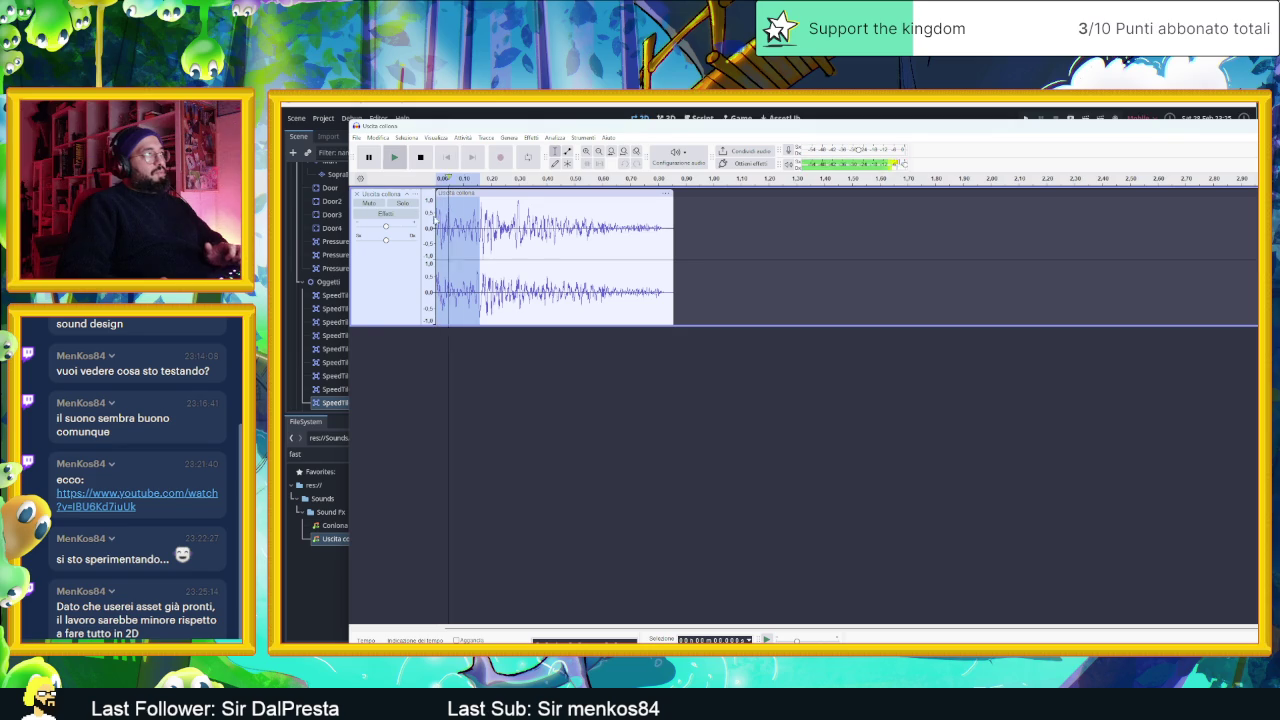
{"action": "key", "text": "space"}
{"action": "key", "text": "space"}
{"action": "key", "text": "space"}
{"action": "key", "text": "space"}
{"action": "key", "text": "space"}
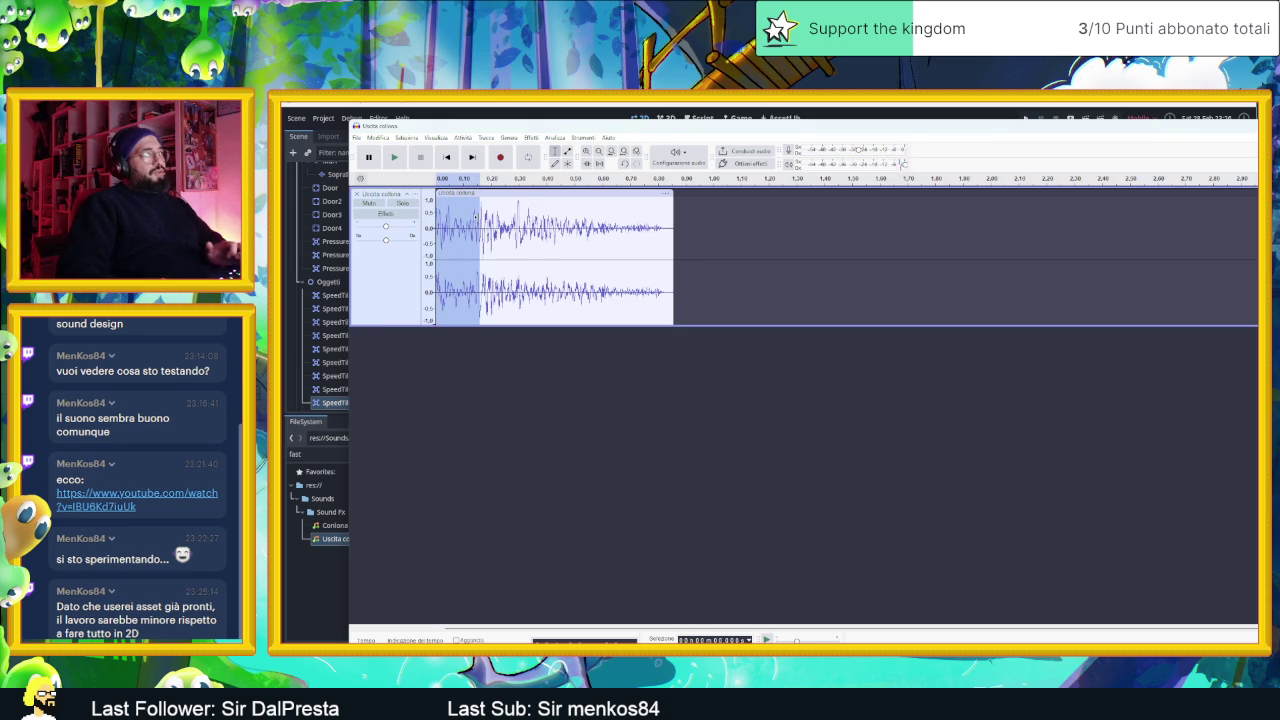
{"action": "key", "text": "space"}
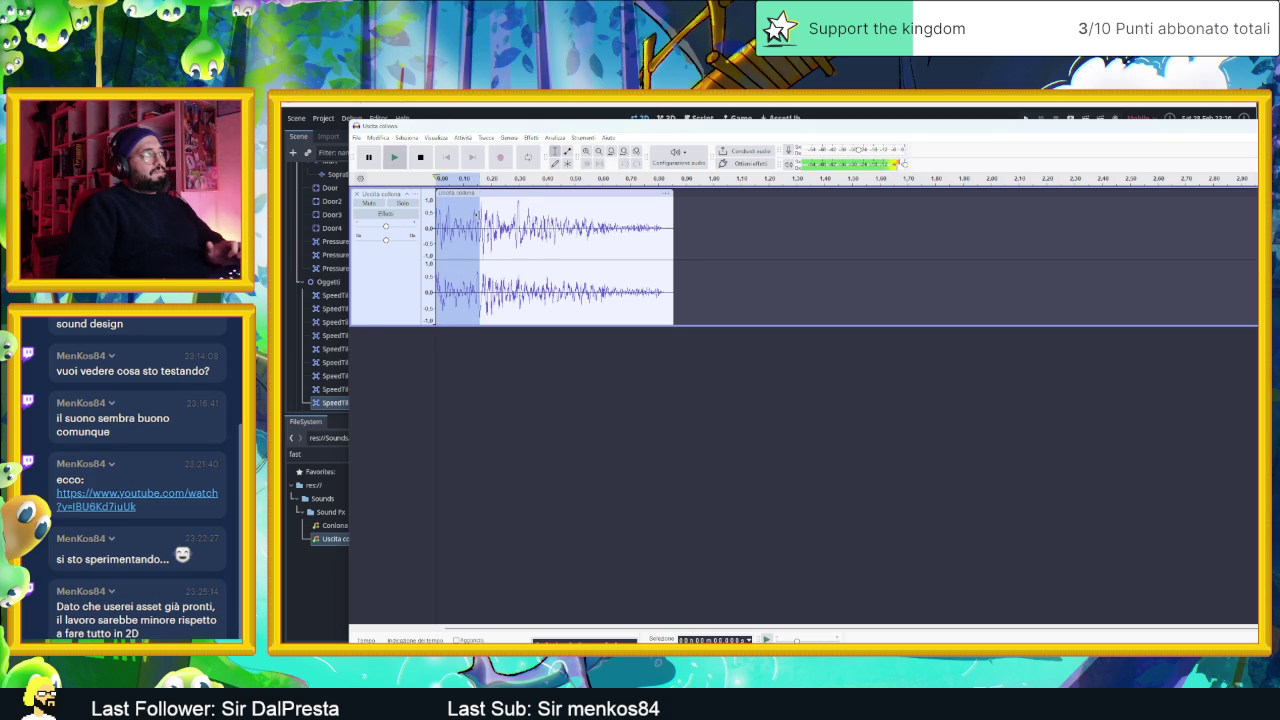
{"action": "left_click_drag", "start_coordinate": [478, 214], "coordinate": [483, 214]}
{"action": "key", "text": "space"}
{"action": "key", "text": "space"}
{"action": "key", "text": "space"}
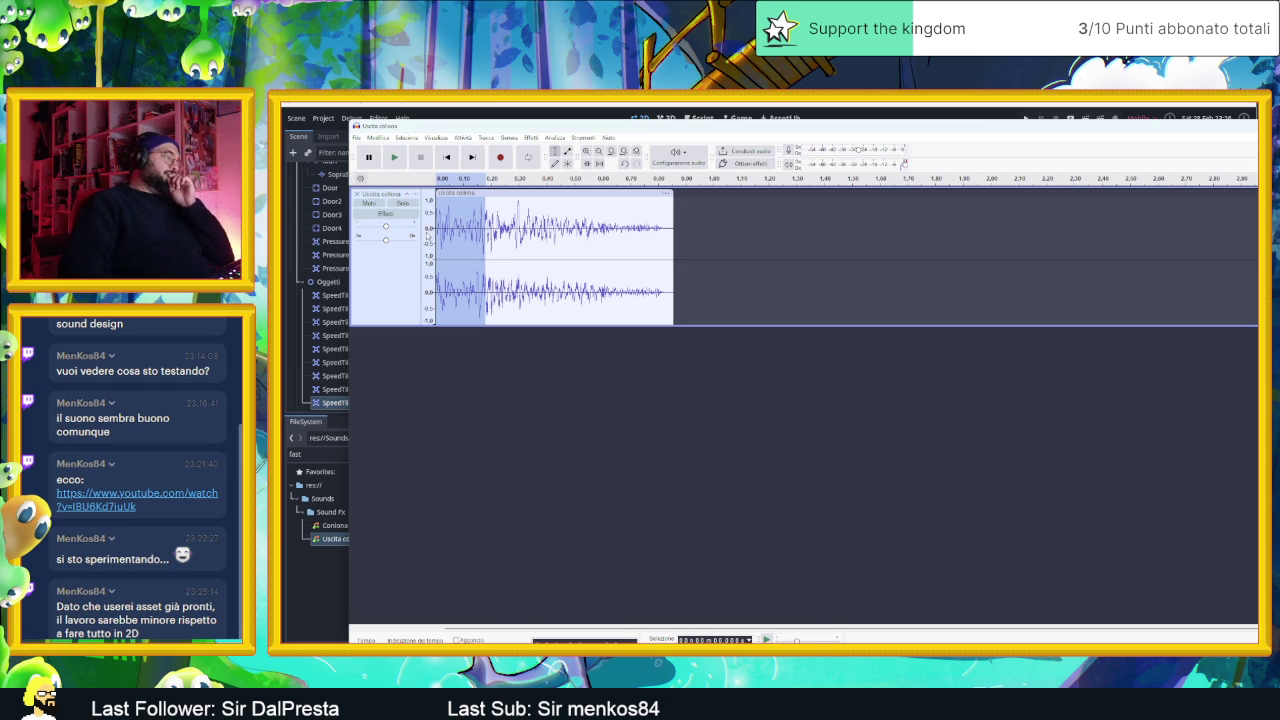
- Select the entire clip with Ctrl+A and play it through, stopping early
{"action": "key", "text": "ctrl+a"}
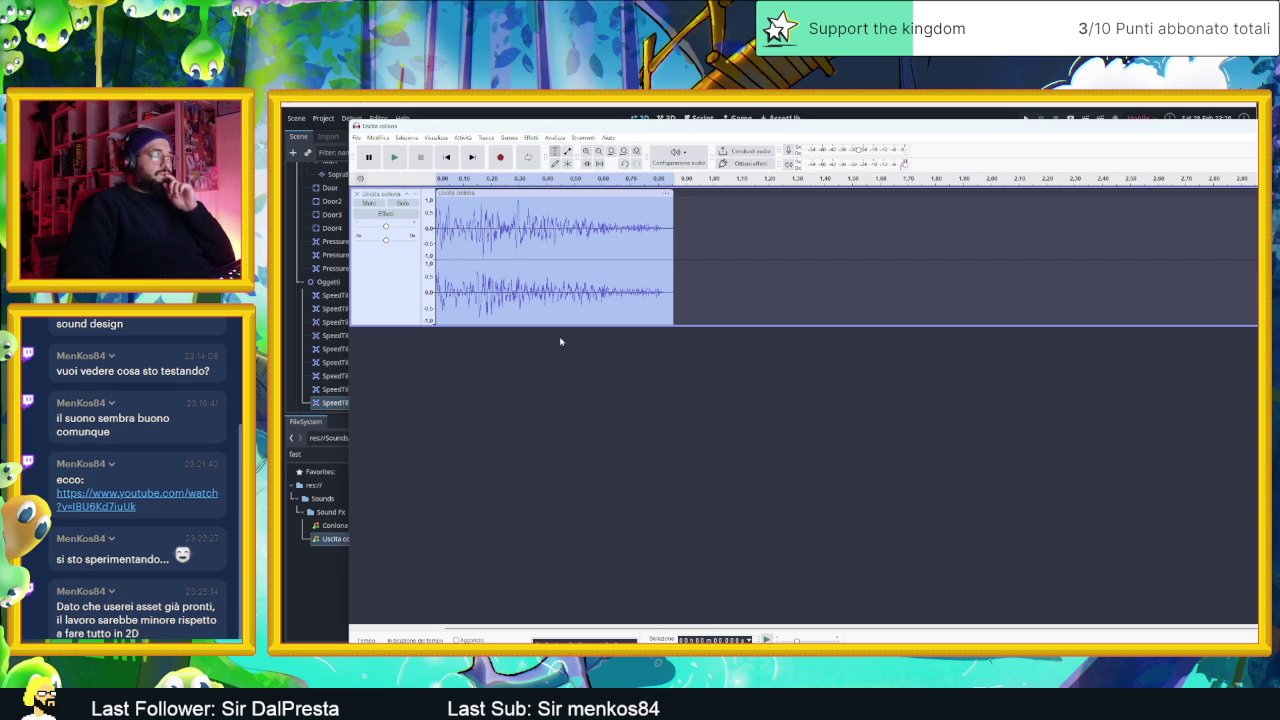
{"action": "left_click", "coordinate": [394, 157]}
{"action": "key", "text": "space"}
{"action": "left_click", "coordinate": [421, 157]}
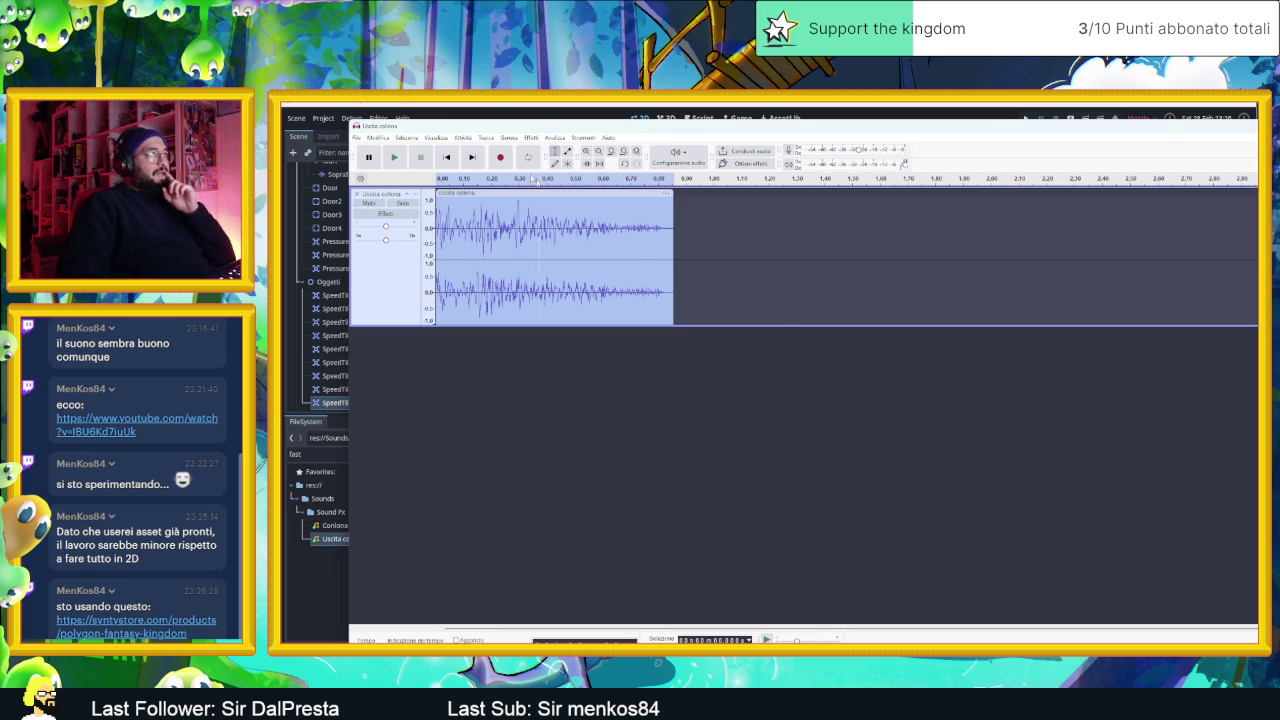
- Open Paulstretch from the effects menu and run a first preview with default settings
{"action": "left_click", "coordinate": [556, 137]}
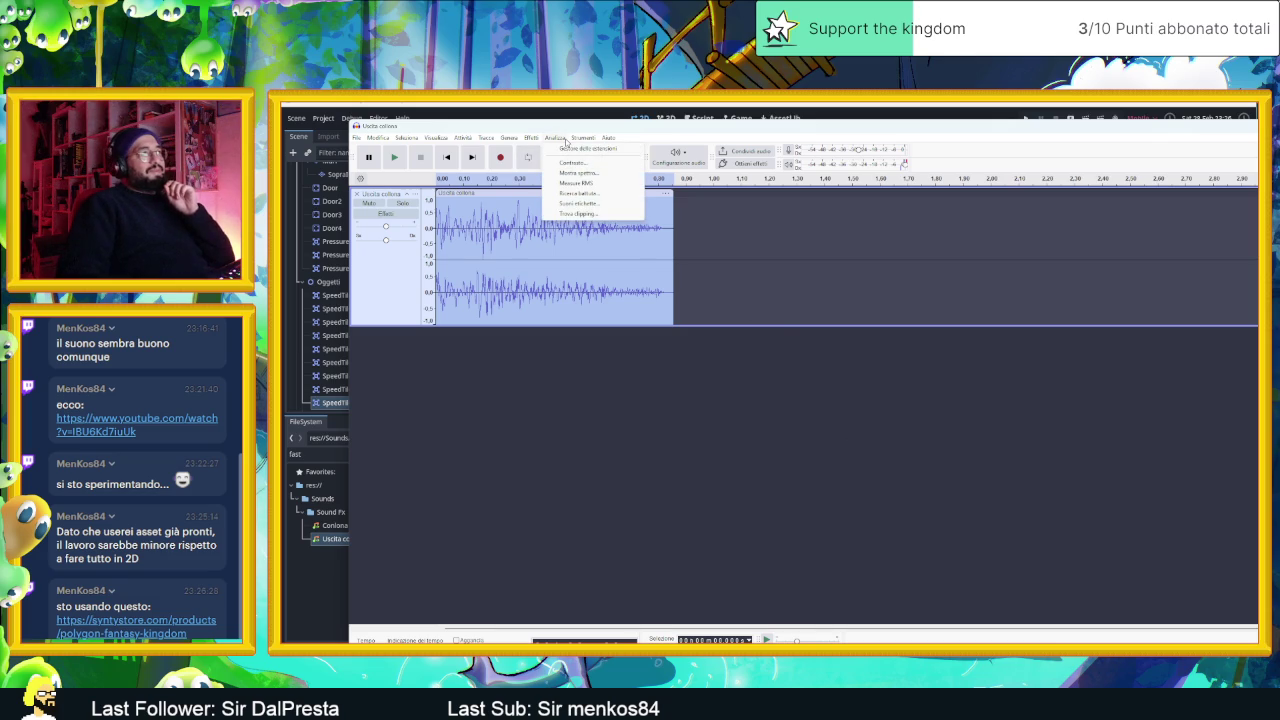
{"action": "left_click", "coordinate": [556, 137]}
{"action": "left_click", "coordinate": [530, 137]}
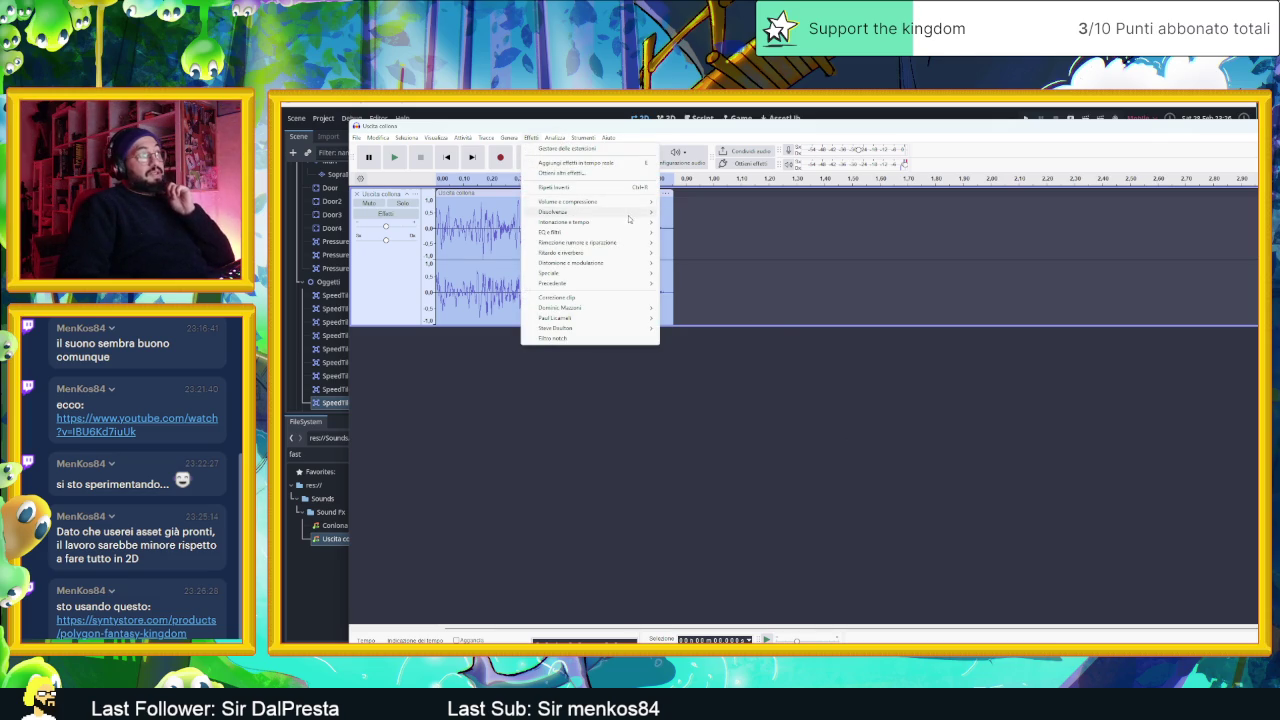
{"action": "mouse_move", "coordinate": [630, 222]}
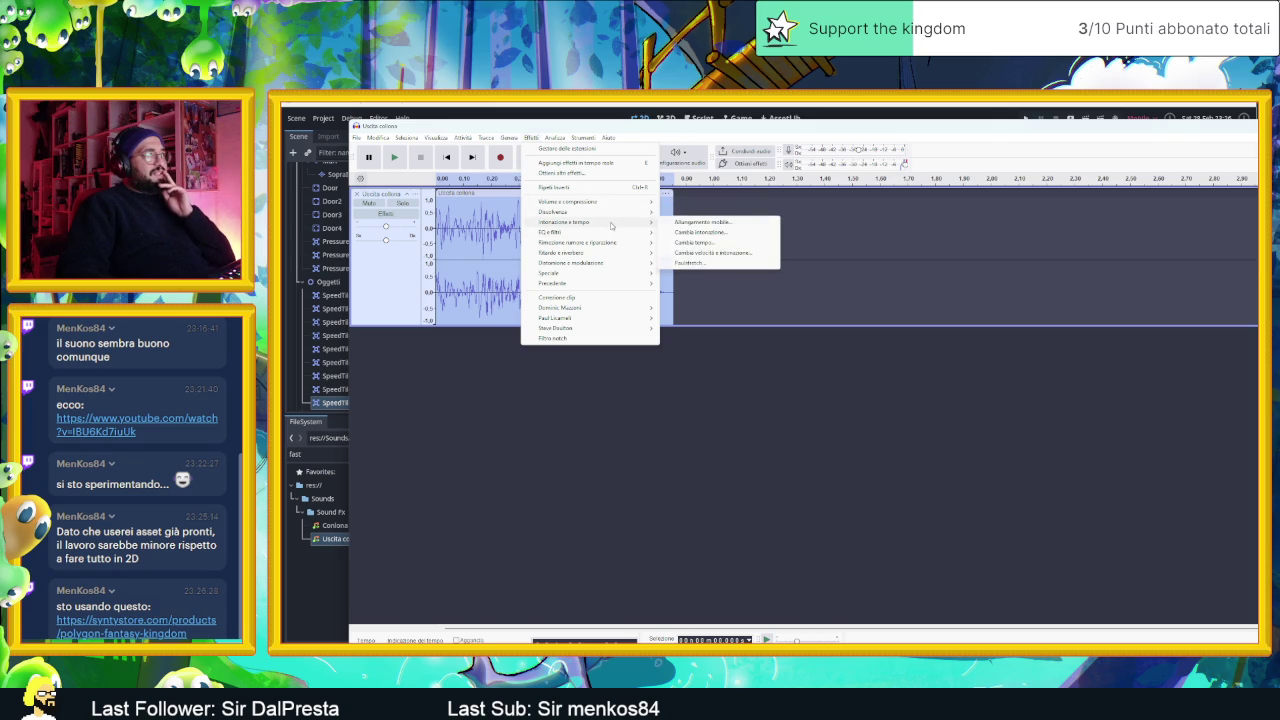
{"action": "left_click", "coordinate": [713, 263]}
{"action": "left_click", "coordinate": [806, 437]}
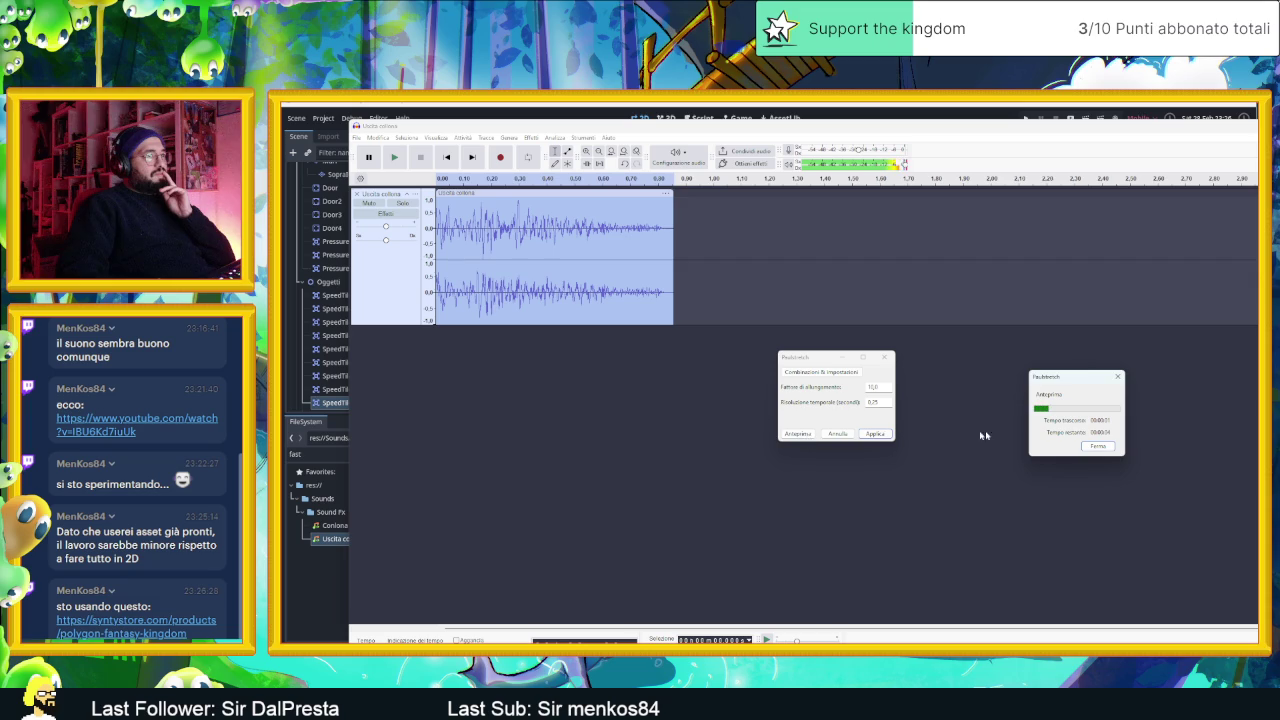
{"action": "left_click", "coordinate": [1118, 378]}
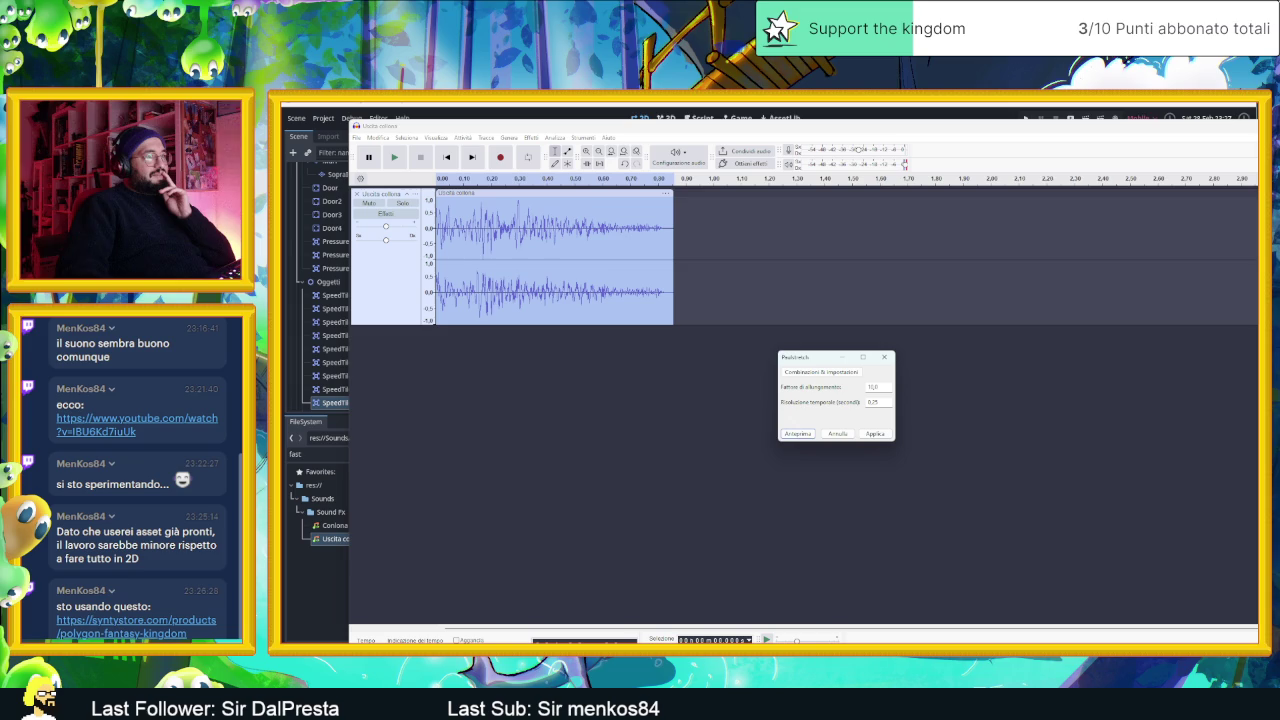
- Set the stretch factor to 1 and preview the result twice
{"action": "left_click", "coordinate": [850, 375]}
{"action": "mouse_move", "coordinate": [856, 420]}
{"action": "left_click", "coordinate": [824, 364]}
{"action": "key", "text": "Tab"}
{"action": "type", "text": "1"}
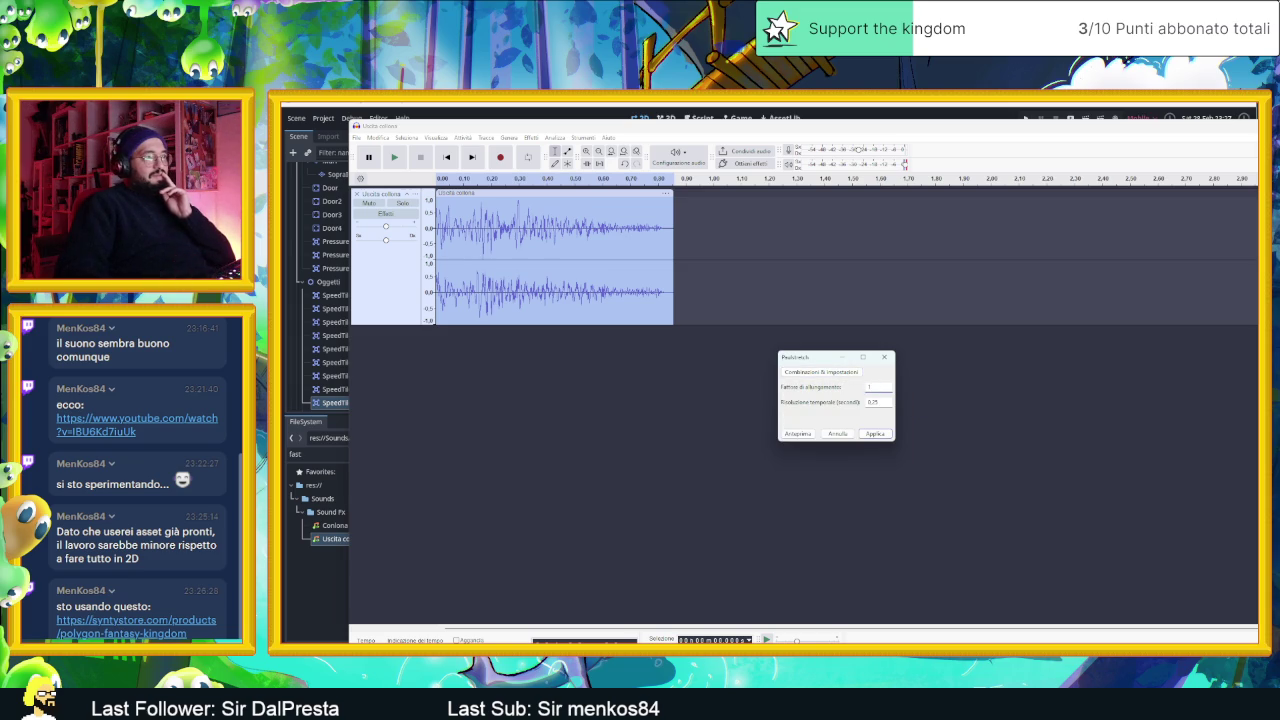
{"action": "left_click", "coordinate": [810, 434]}
{"action": "left_click", "coordinate": [810, 434]}
- Try a stretch factor of 0.5, then return it to 1.0 and preview
{"action": "left_click", "coordinate": [873, 387]}
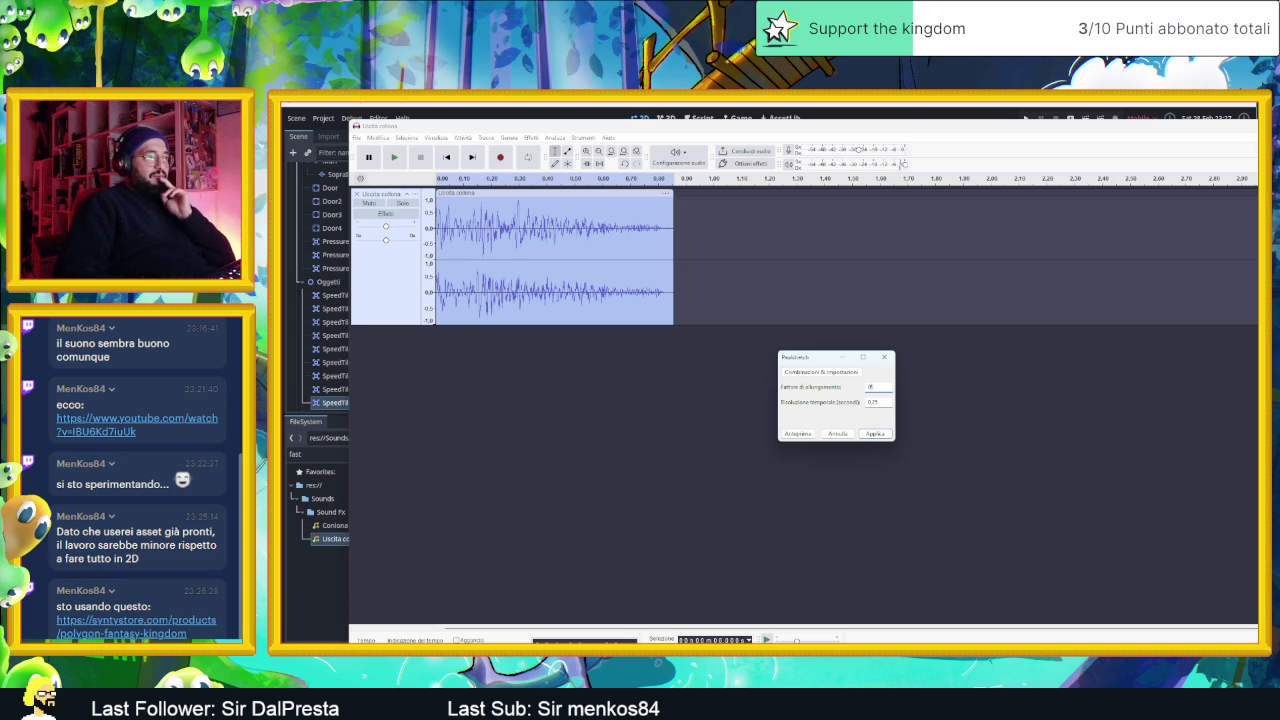
{"action": "type", "text": "0"}
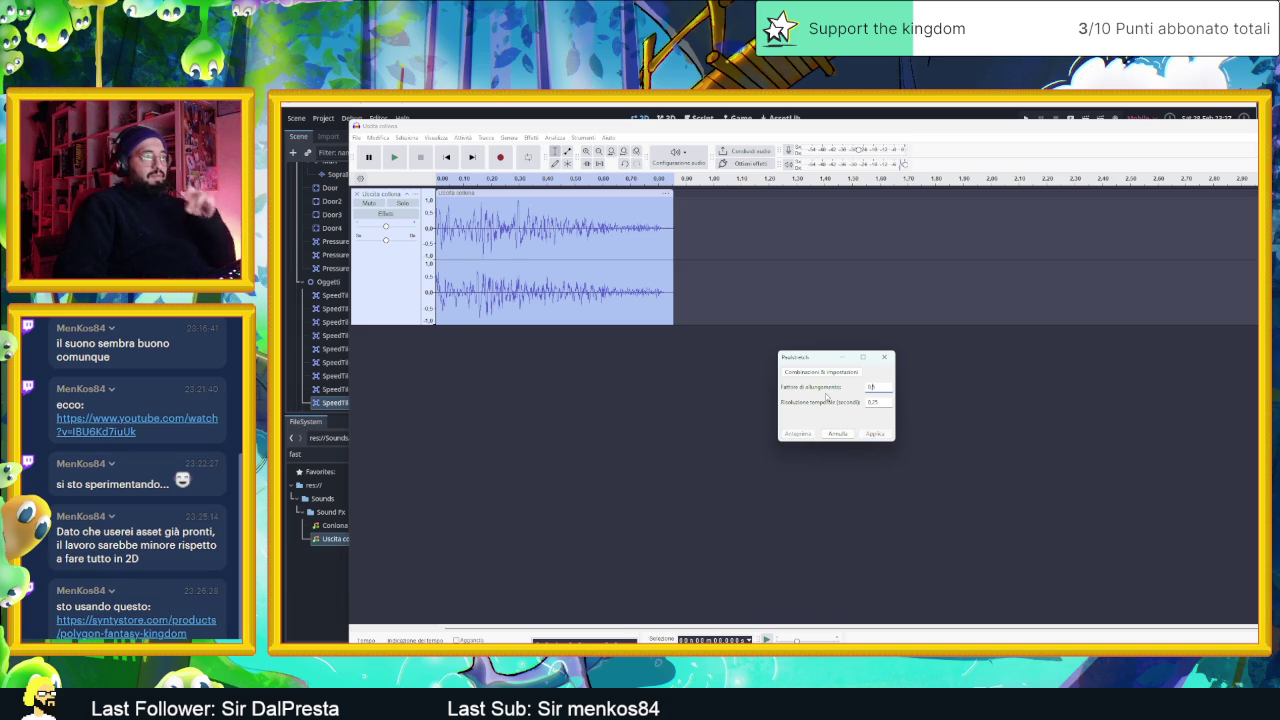
{"action": "type", "text": ".5"}
{"action": "key", "text": "Tab"}
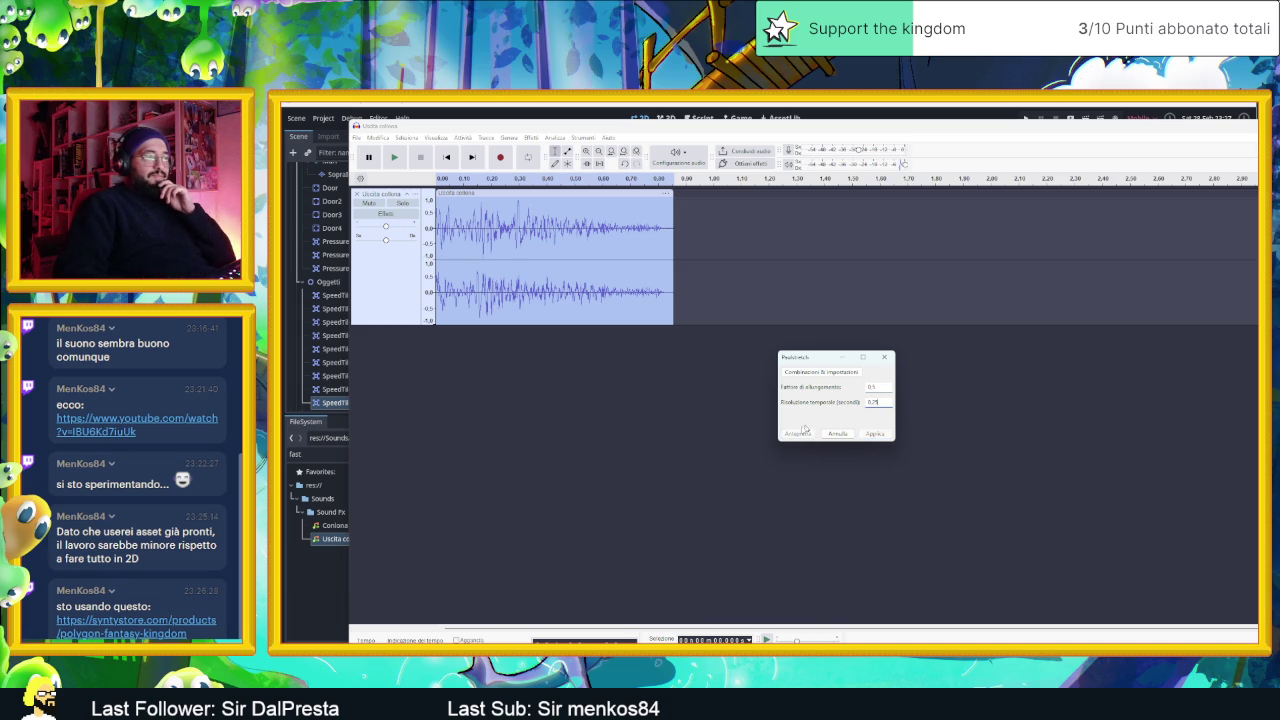
{"action": "left_click", "coordinate": [879, 387]}
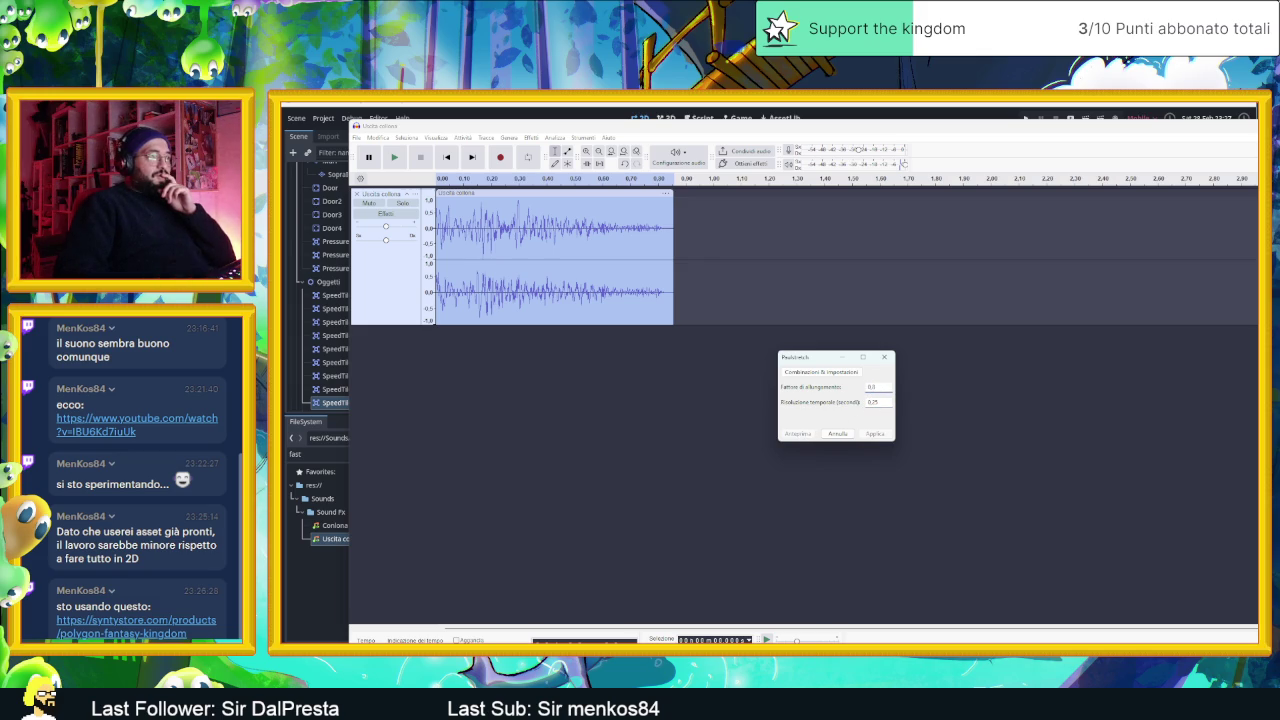
{"action": "left_click", "coordinate": [885, 401]}
{"action": "double_click", "coordinate": [870, 386]}
{"action": "type", "text": "1"}
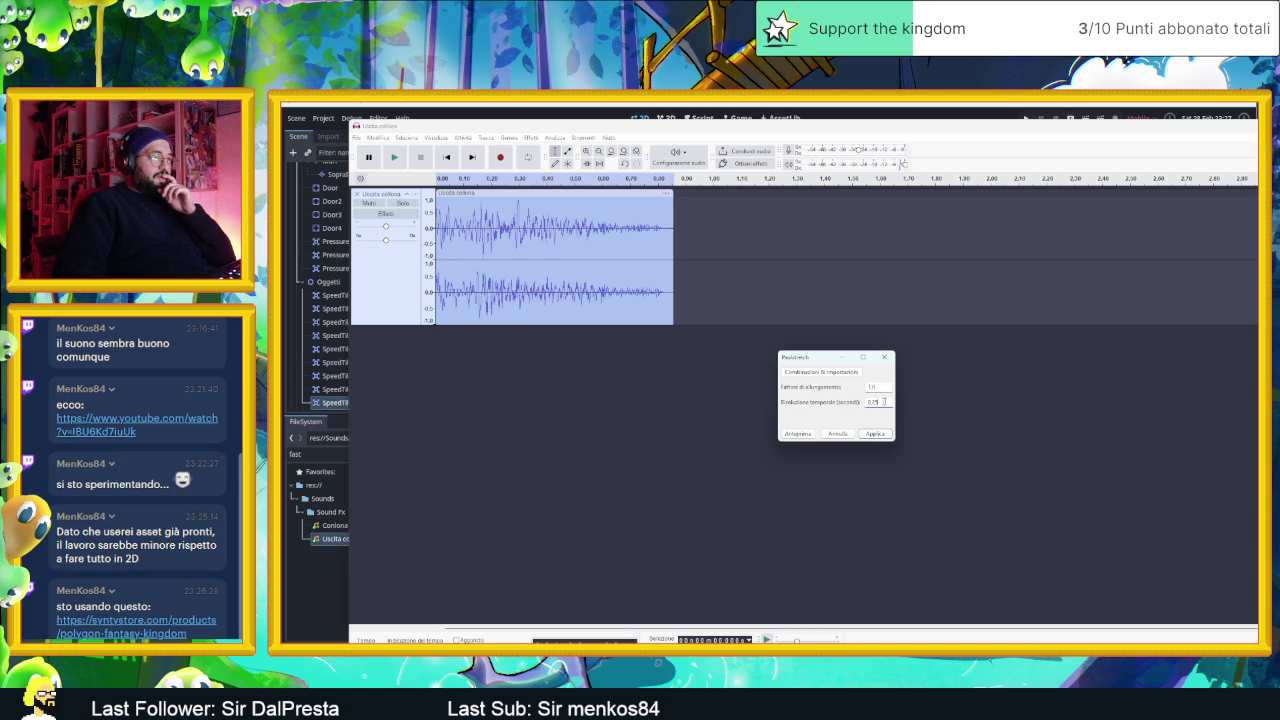
{"action": "left_click", "coordinate": [797, 433]}
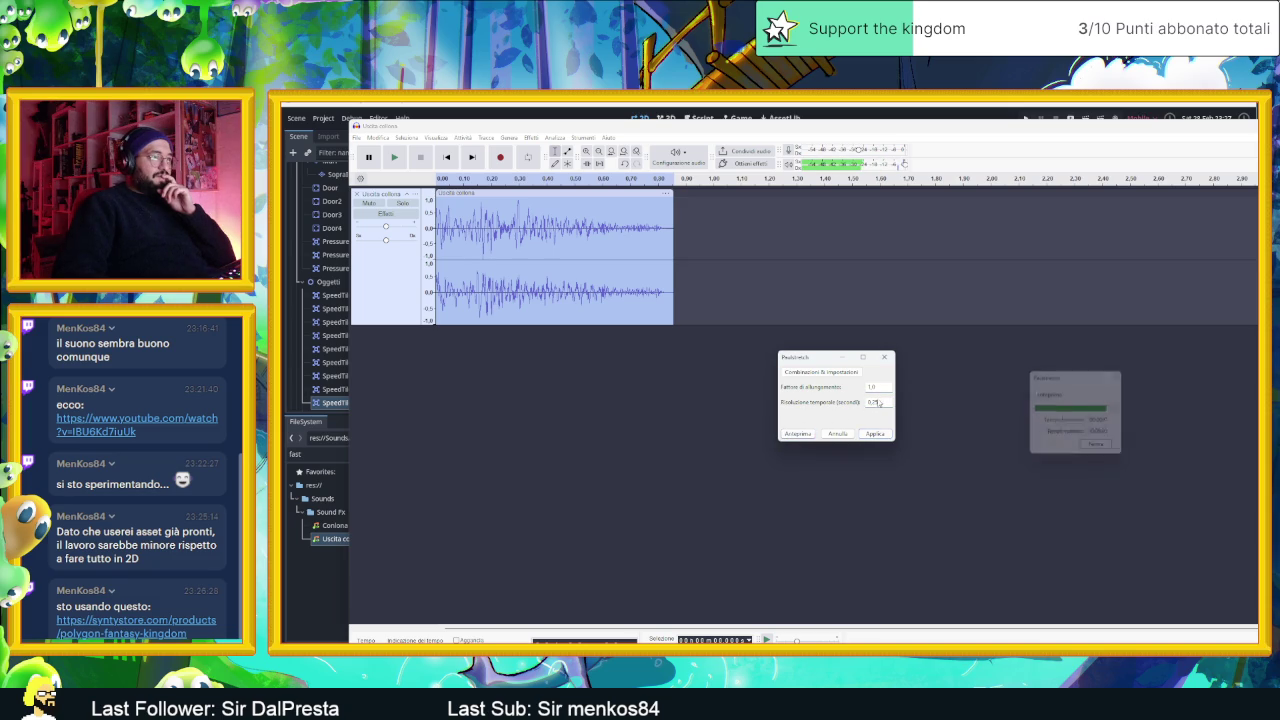
- Shorten the time resolution, preview the settings several times, and apply Paulstretch
{"action": "double_click", "coordinate": [872, 402]}
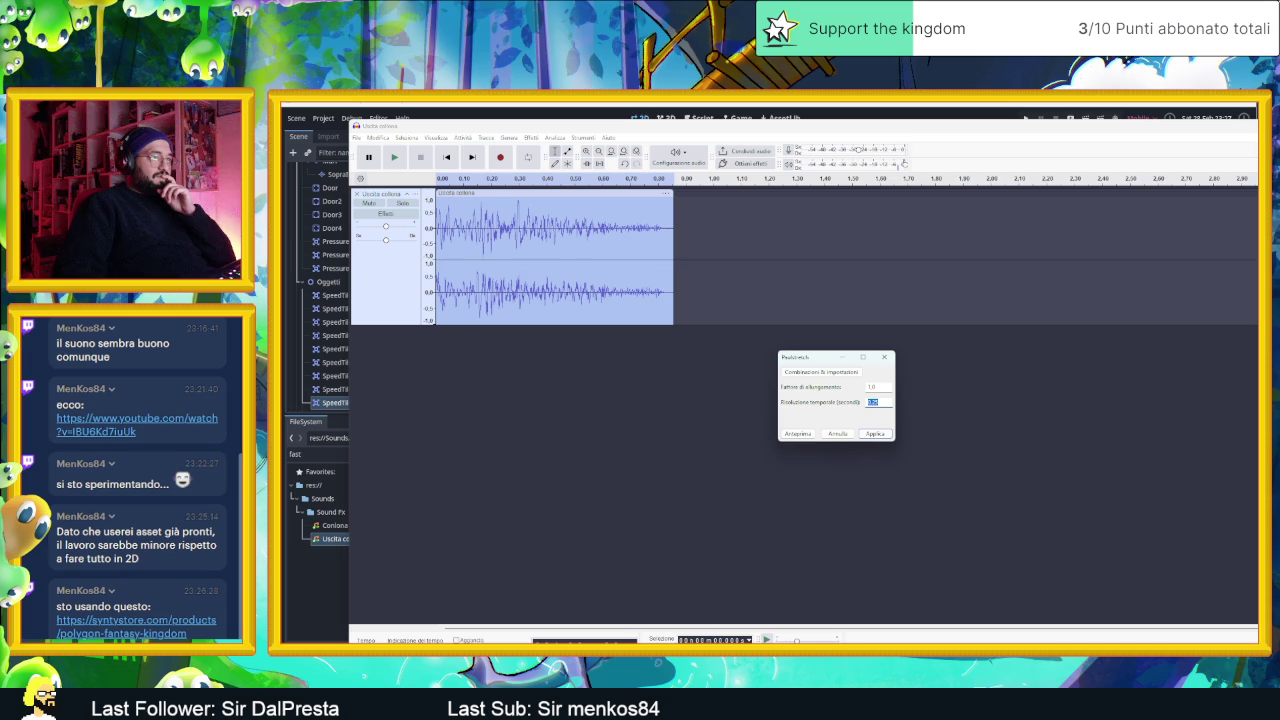
{"action": "type", "text": "0,5"}
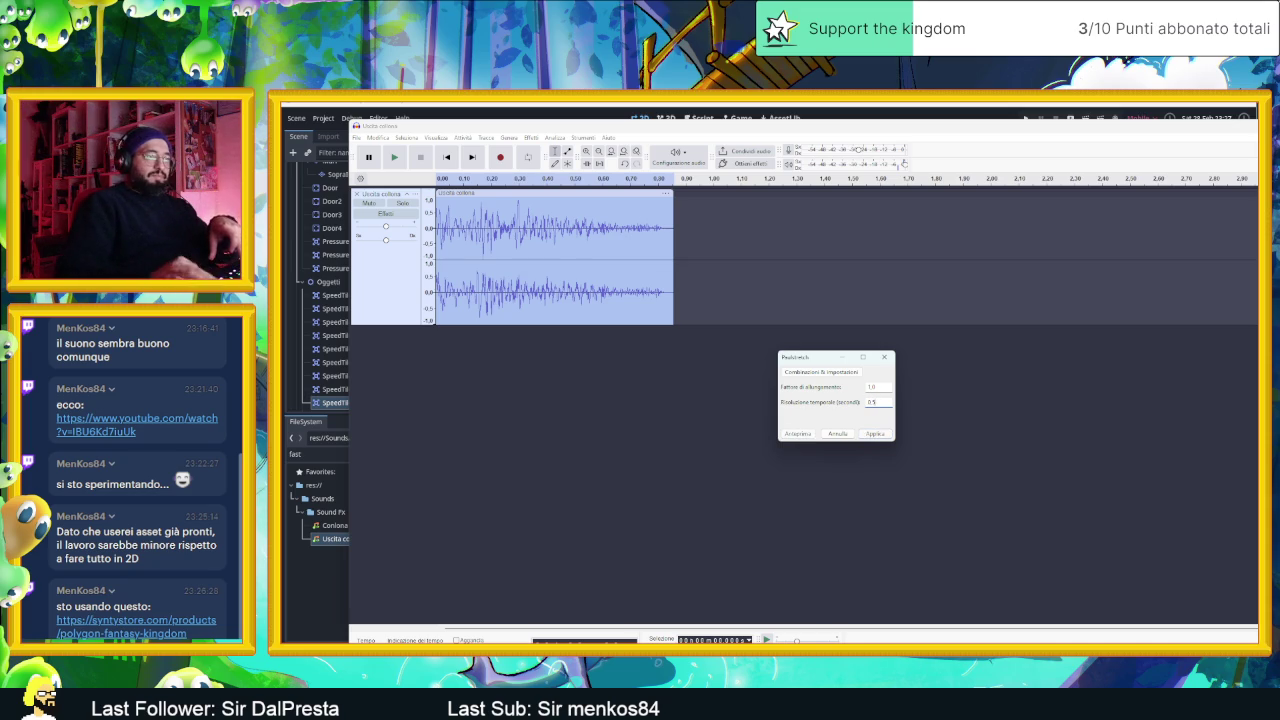
{"action": "left_click", "coordinate": [876, 388]}
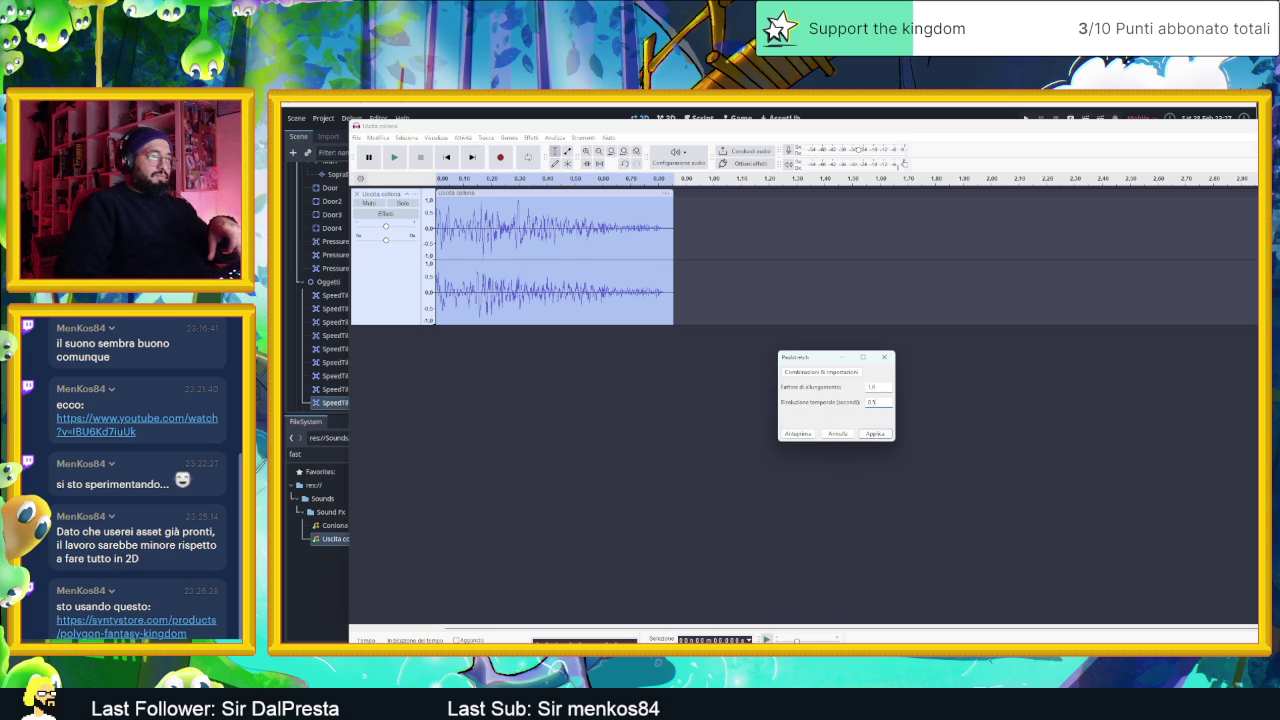
{"action": "left_click", "coordinate": [797, 434]}
{"action": "left_click", "coordinate": [796, 434]}
{"action": "left_click", "coordinate": [876, 402]}
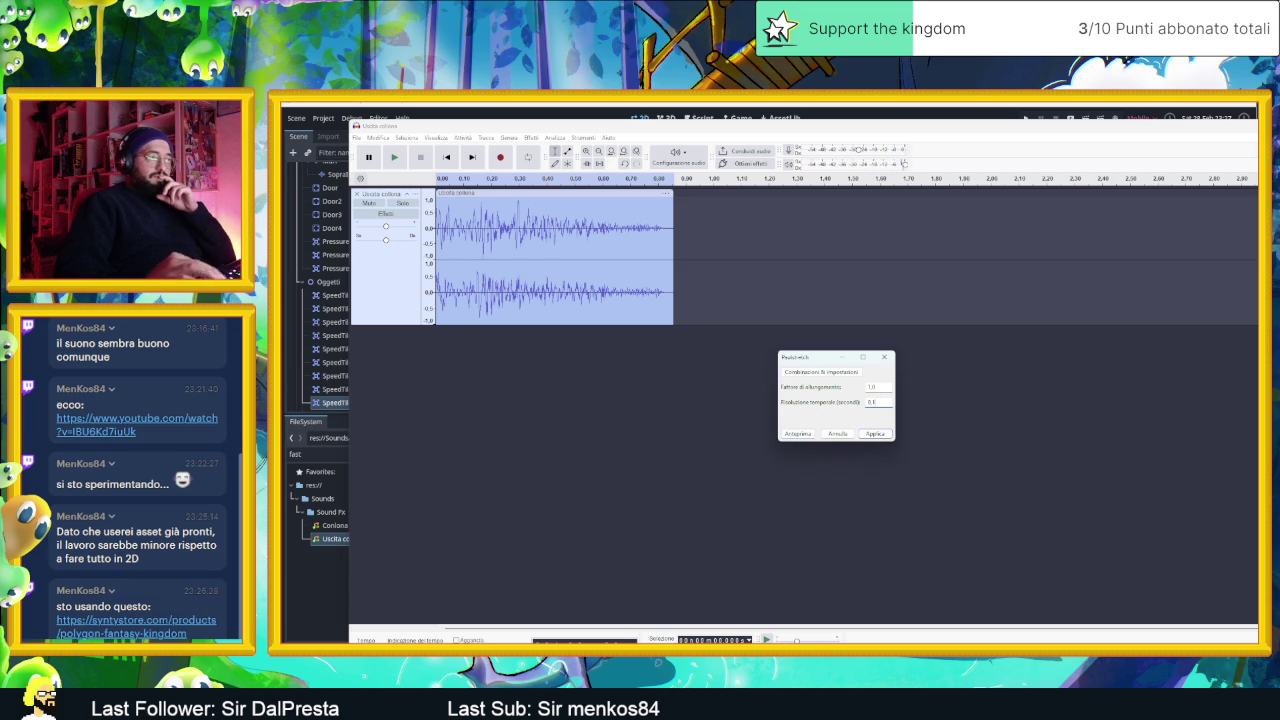
{"action": "left_click", "coordinate": [810, 434]}
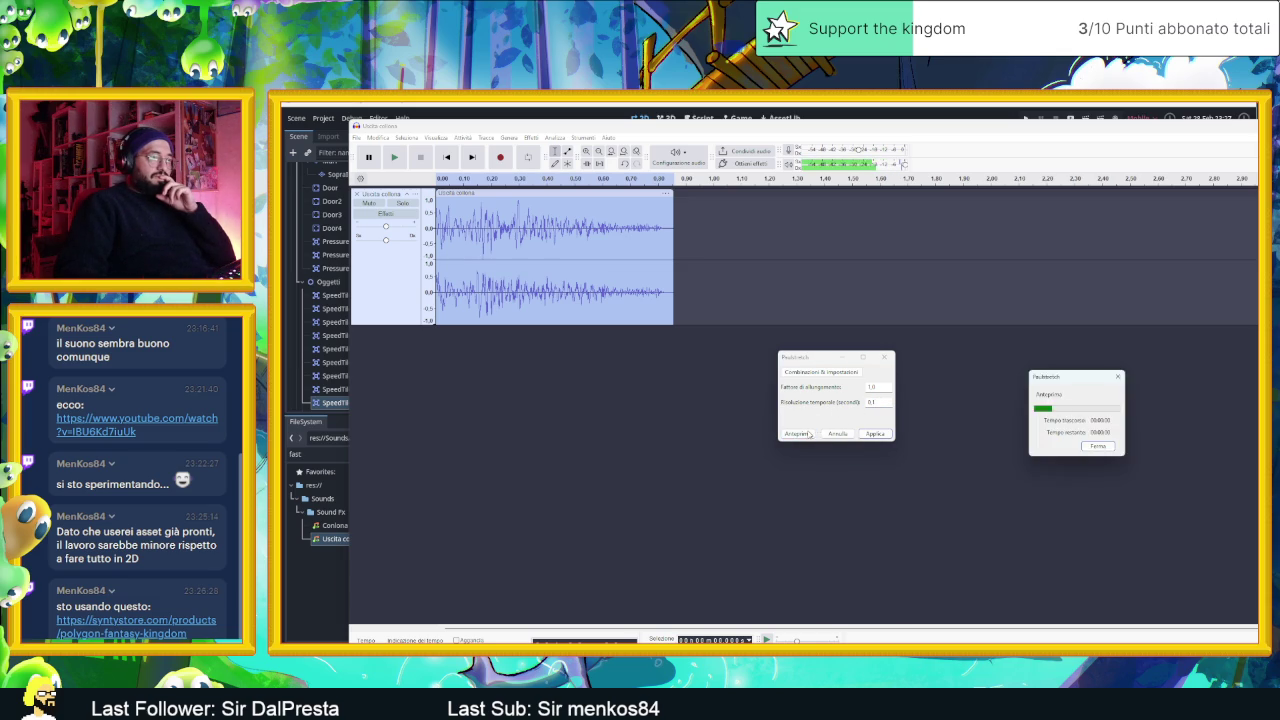
{"action": "left_click", "coordinate": [810, 434]}
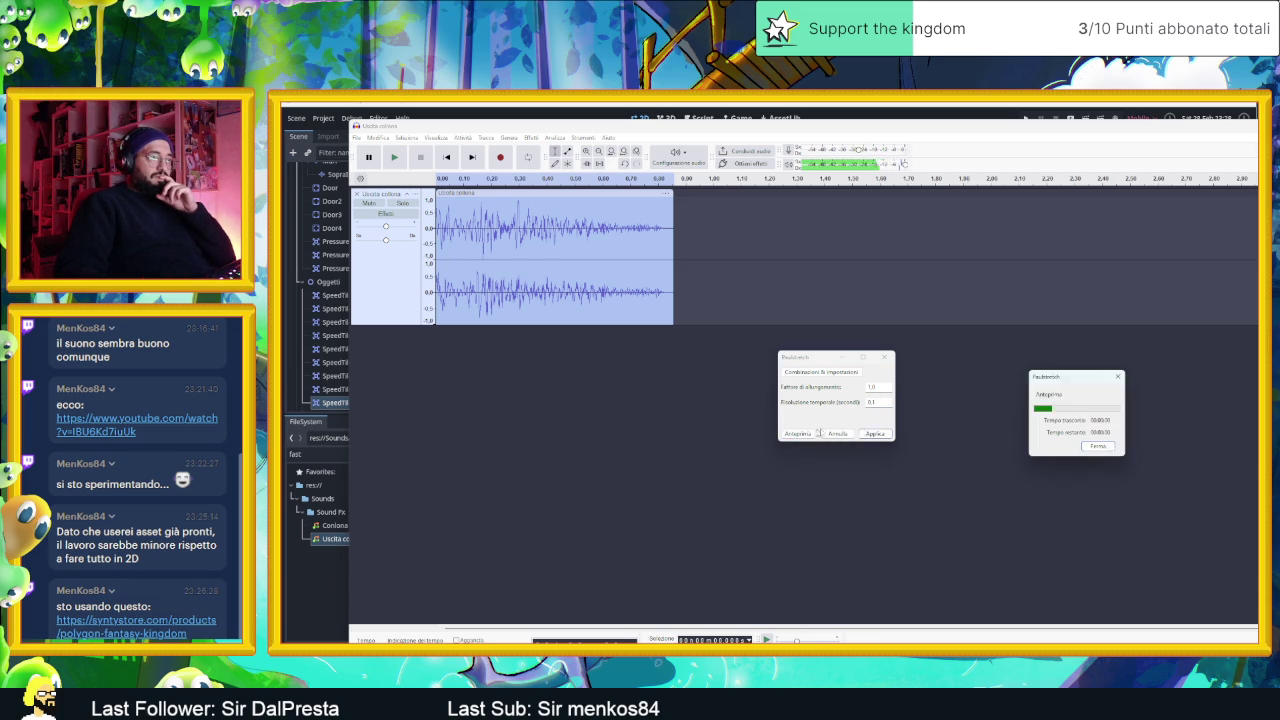
{"action": "left_click", "coordinate": [876, 434]}
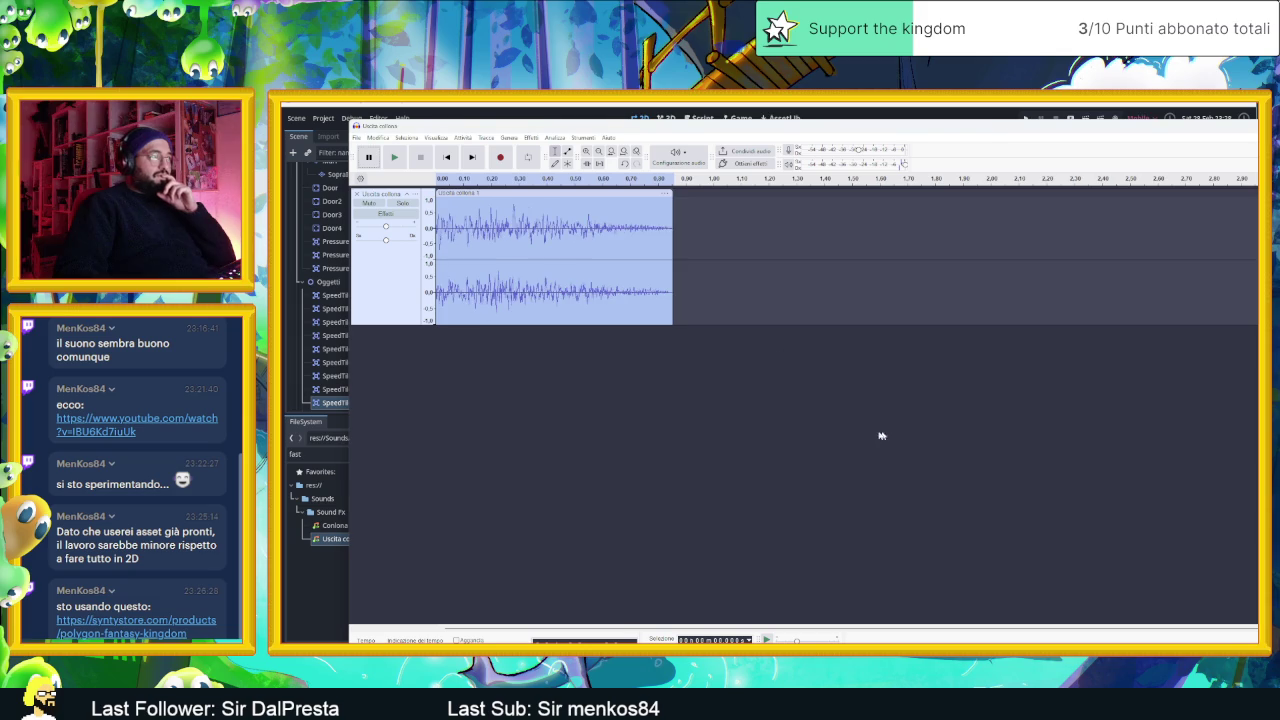
- Play the stretched clip and browse the effects list without choosing anything
{"action": "left_click", "coordinate": [394, 157]}
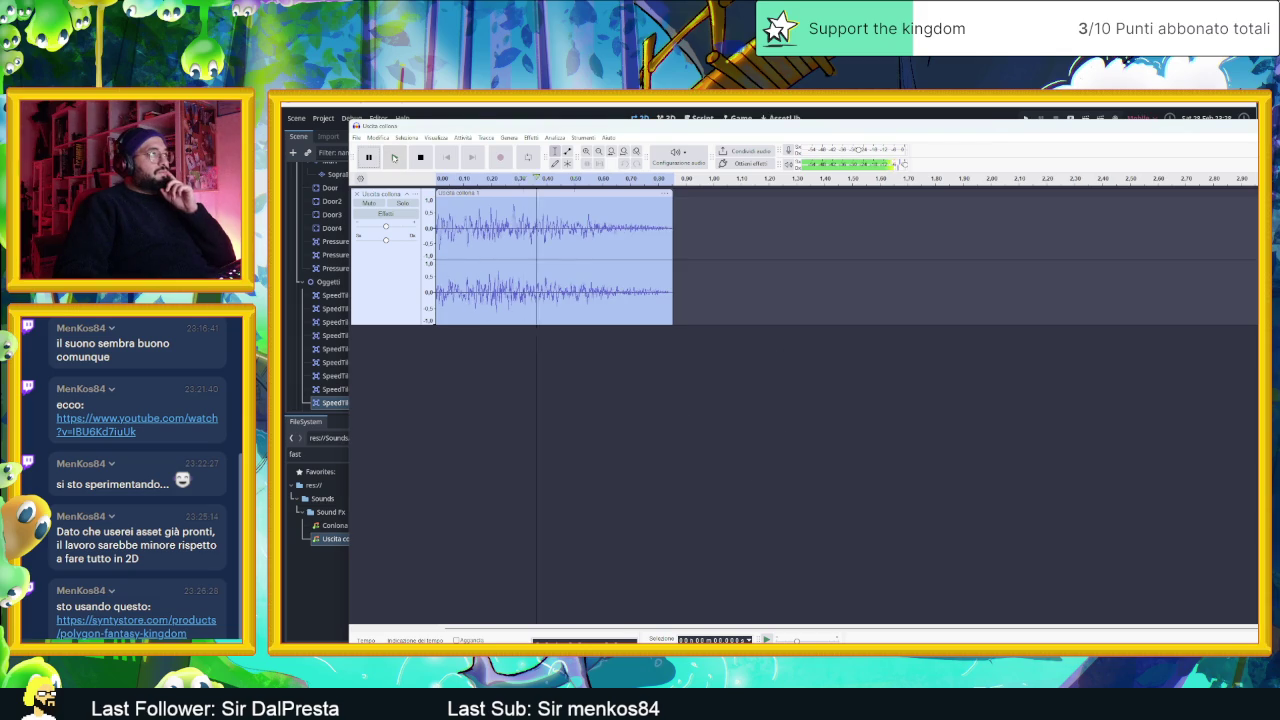
{"action": "left_click", "coordinate": [531, 137]}
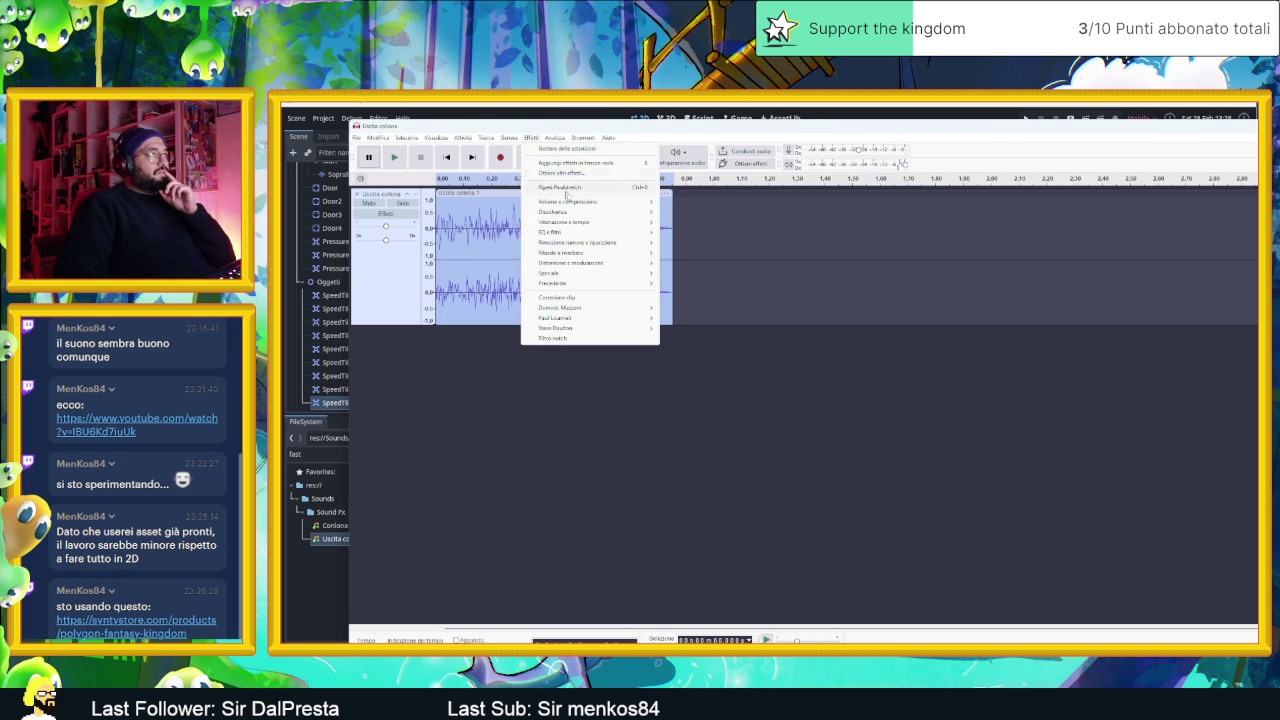
{"action": "mouse_move", "coordinate": [612, 204]}
{"action": "key", "text": "Escape"}
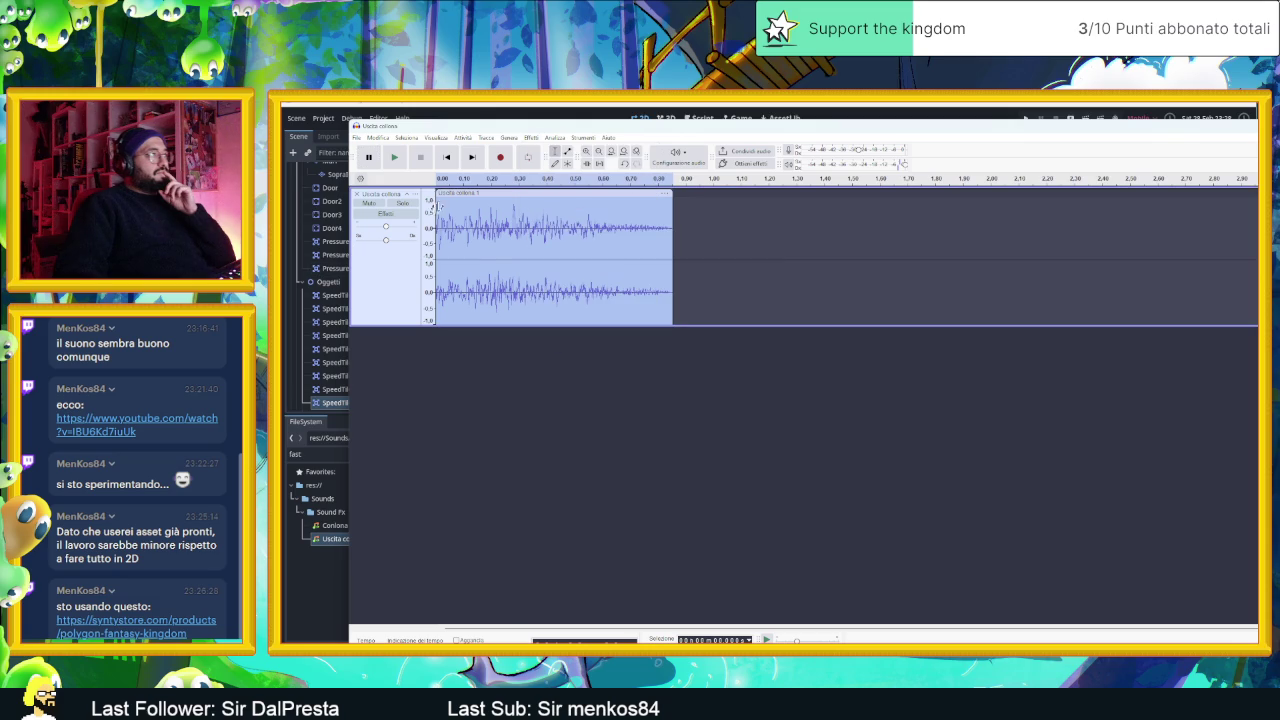
- Draw an envelope fade-in at the clip start, lengthen it, listen, then open the fantasy pack store page
{"action": "left_click", "coordinate": [568, 151]}
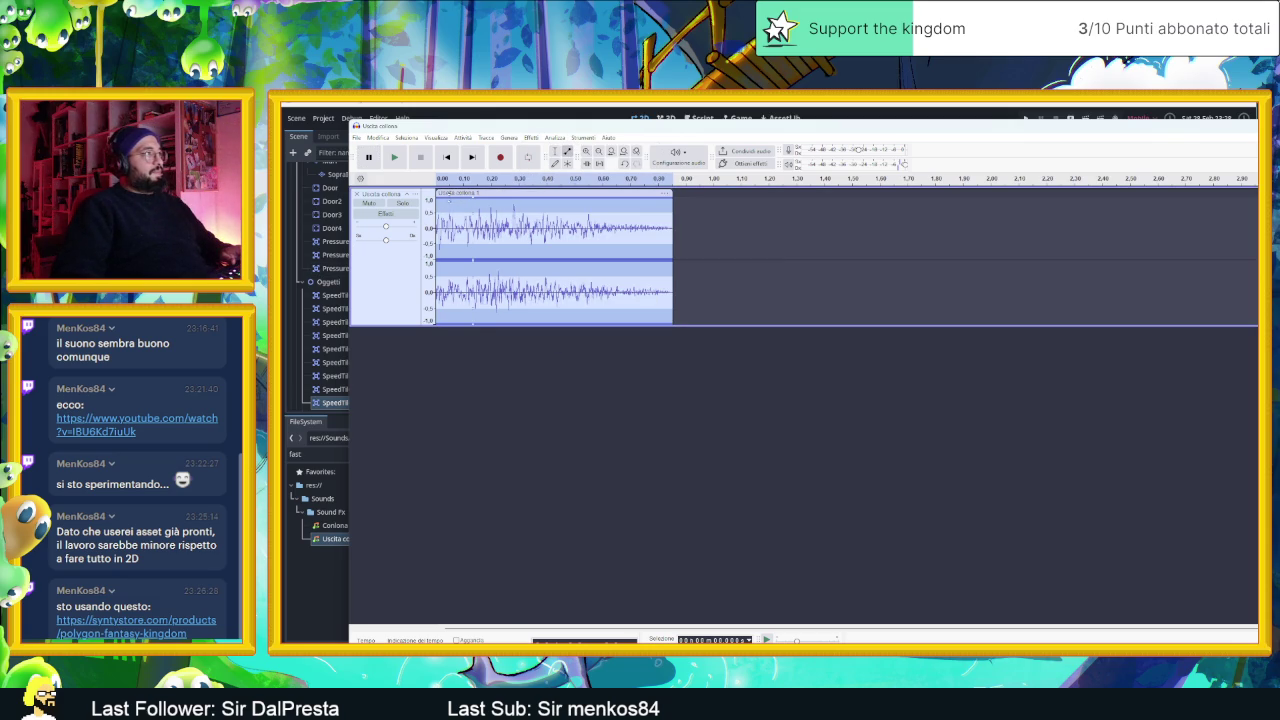
{"action": "left_click_drag", "start_coordinate": [437, 199], "coordinate": [434, 213]}
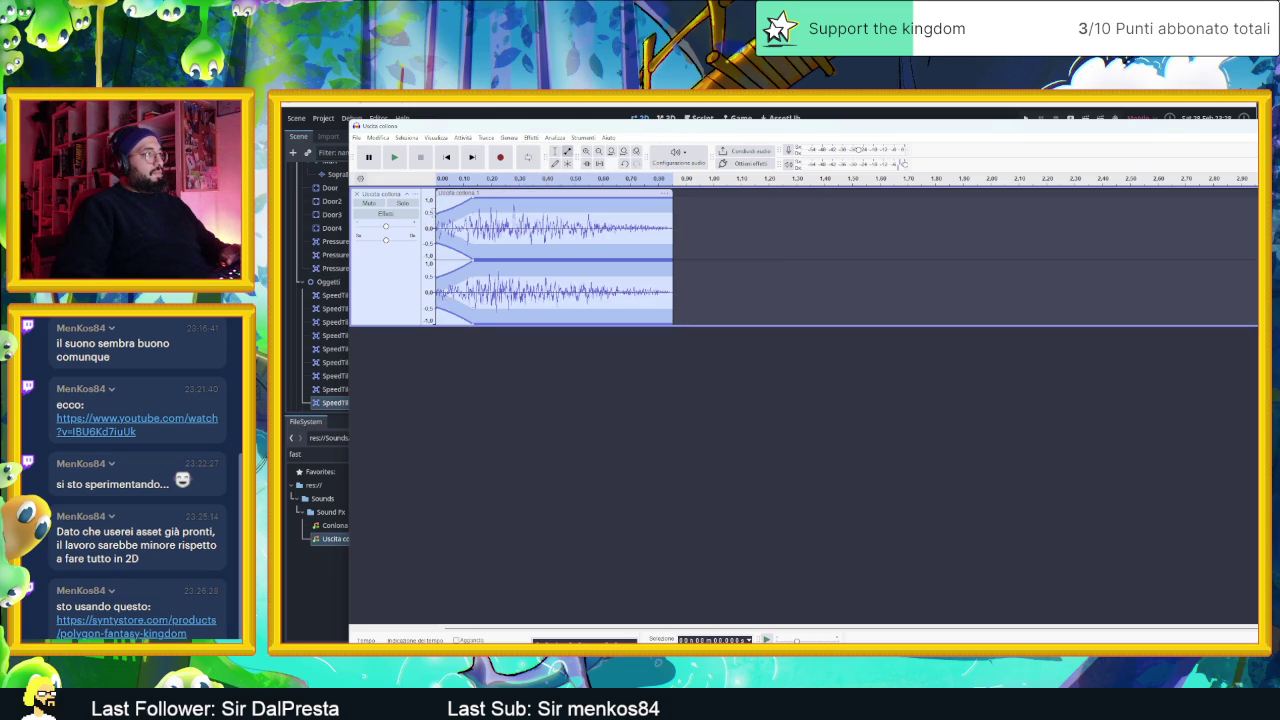
{"action": "key", "text": "space"}
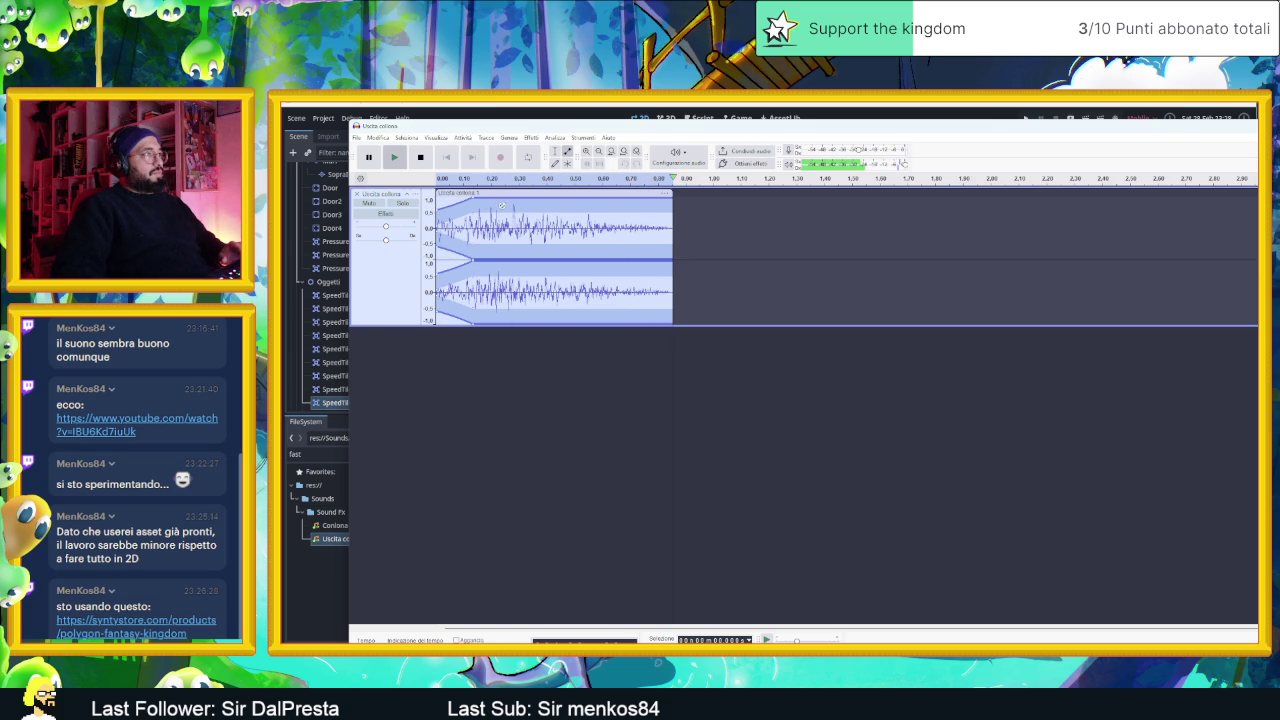
{"action": "left_click_drag", "start_coordinate": [472, 198], "coordinate": [485, 198]}
{"action": "key", "text": "space"}
{"action": "key", "text": "space"}
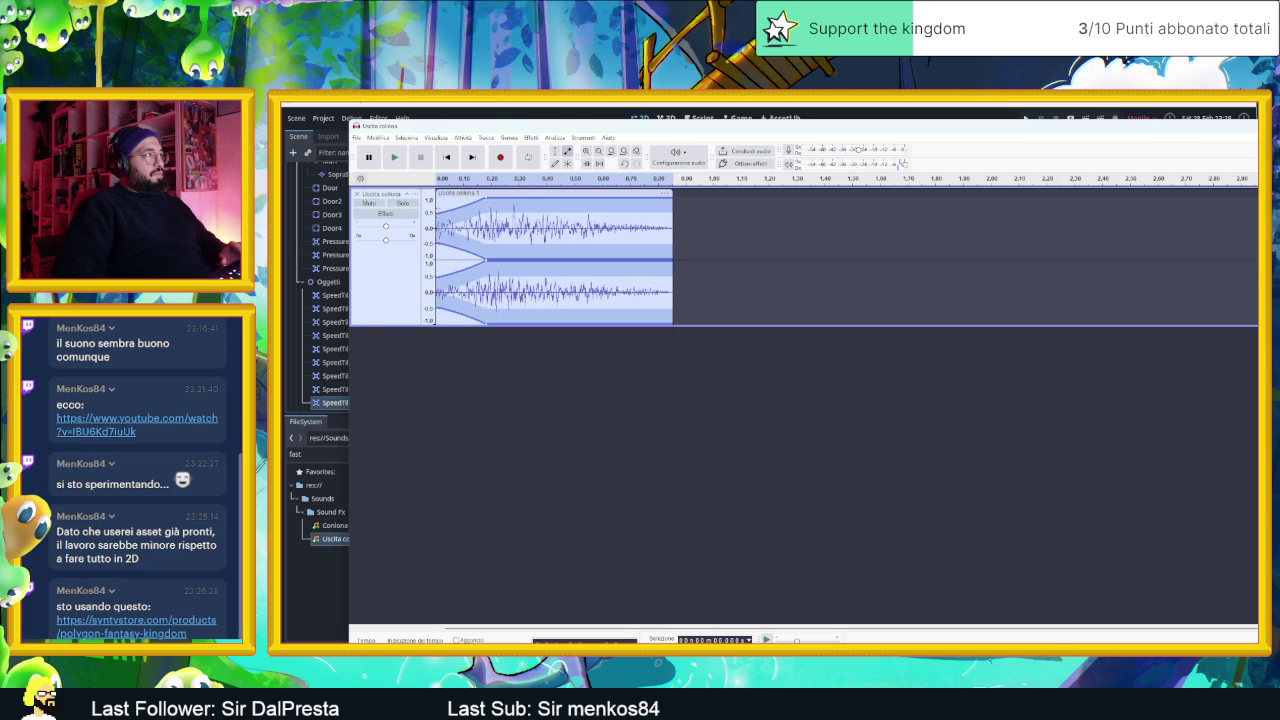
{"action": "key", "text": "space"}
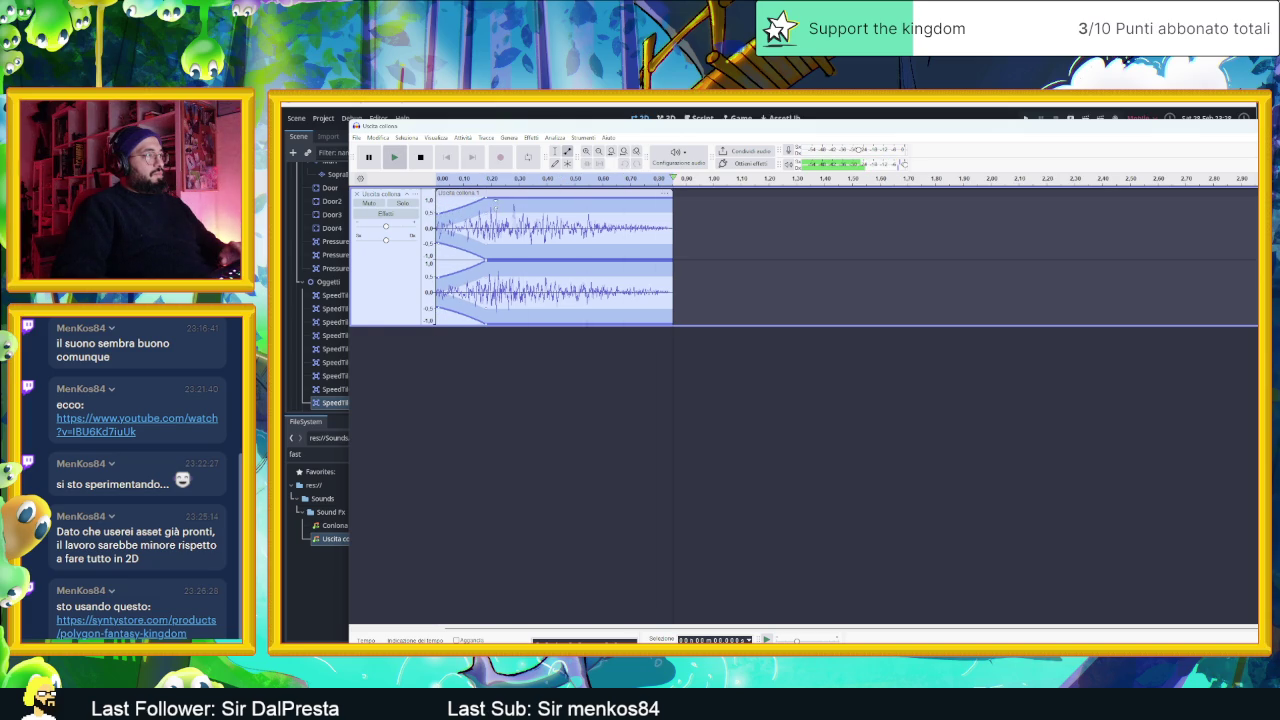
{"action": "left_click", "coordinate": [170, 633]}
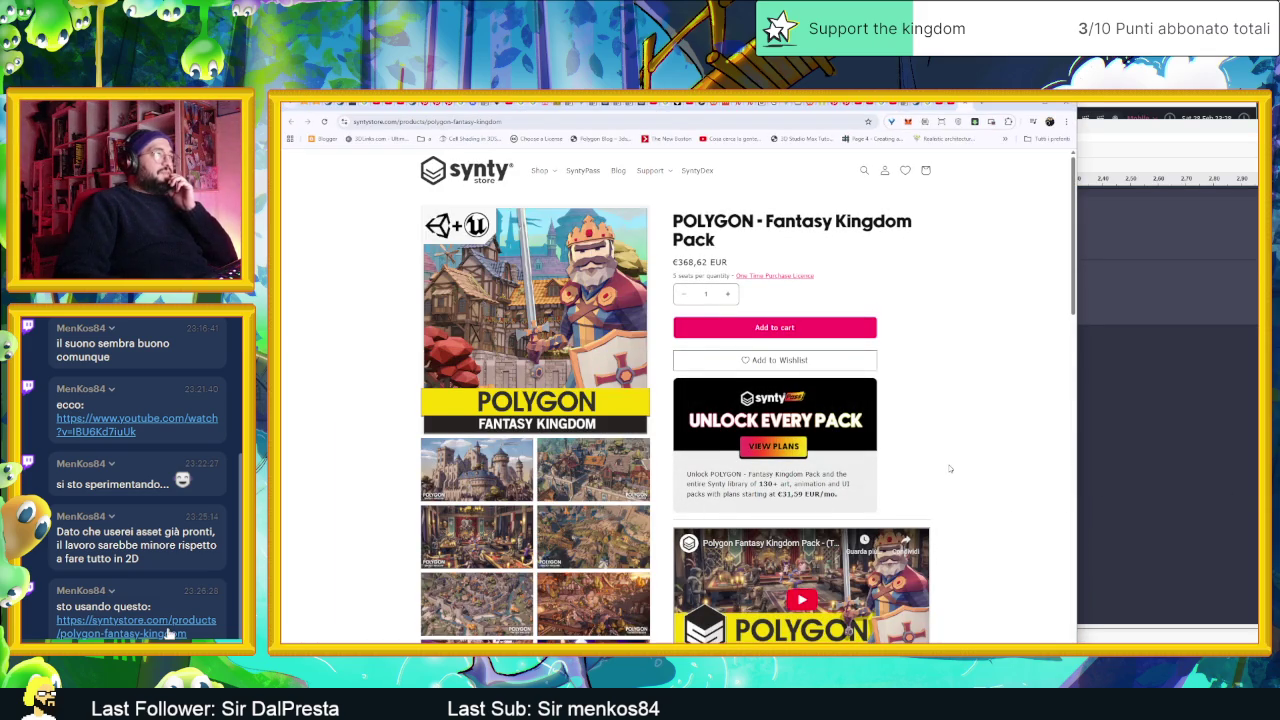
- Scroll the Fantasy Kingdom Pack page, enlarge the first gallery image, step through seven more, then close the viewer
{"action": "scroll", "coordinate": [947, 465], "scroll_direction": "down", "scroll_amount": 3}
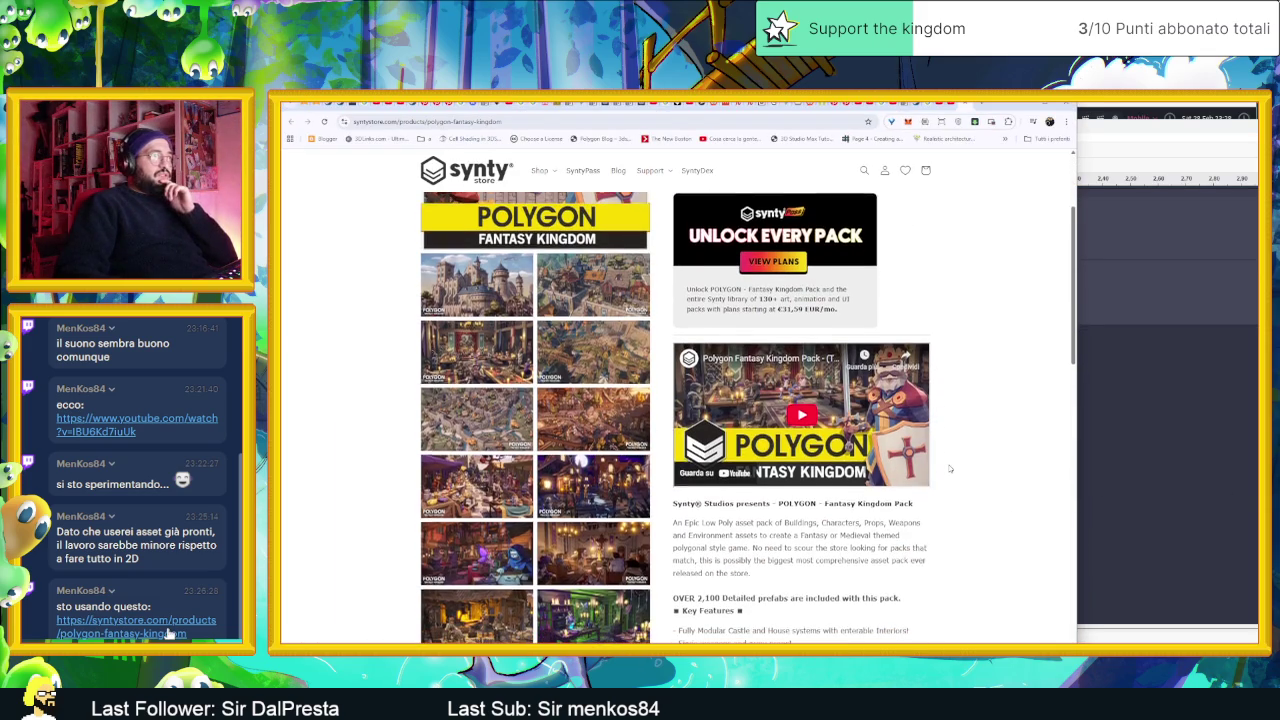
{"action": "scroll", "coordinate": [950, 468], "scroll_direction": "up", "scroll_amount": 3}
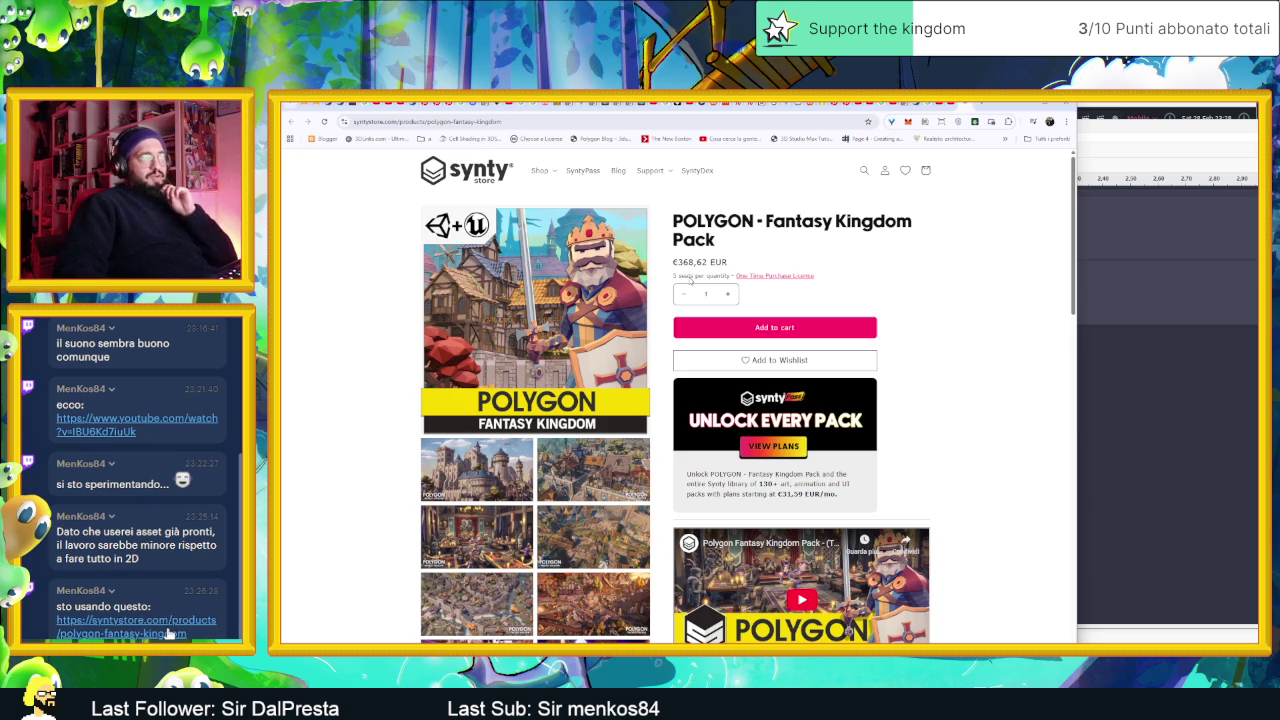
{"action": "scroll", "coordinate": [600, 418], "scroll_direction": "down", "scroll_amount": 2}
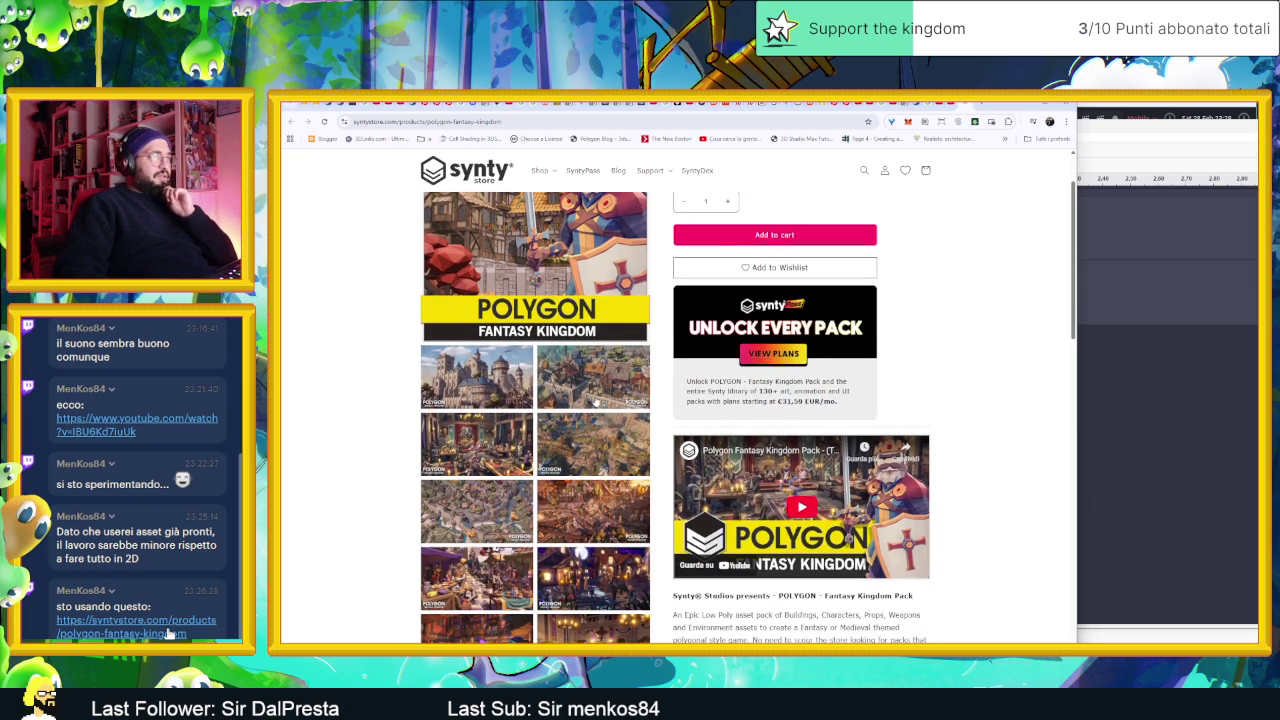
{"action": "left_click", "coordinate": [595, 402]}
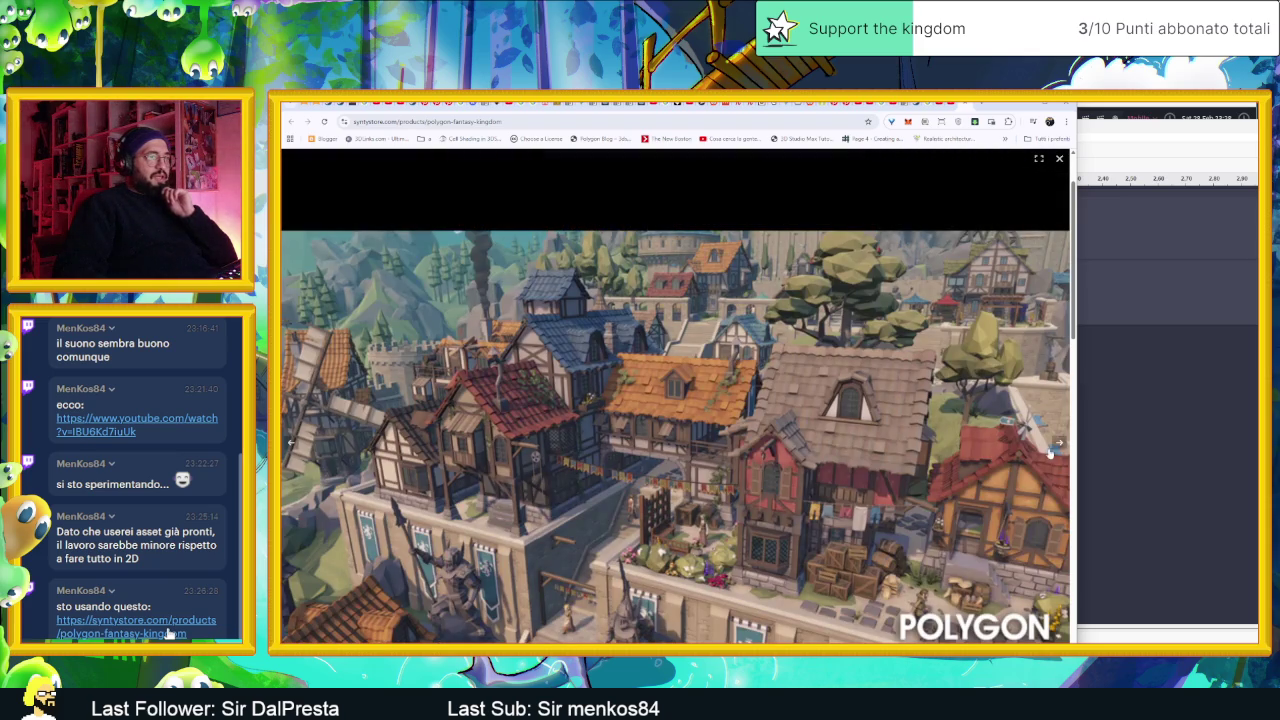
{"action": "left_click", "coordinate": [1058, 446]}
{"action": "left_click", "coordinate": [1057, 450]}
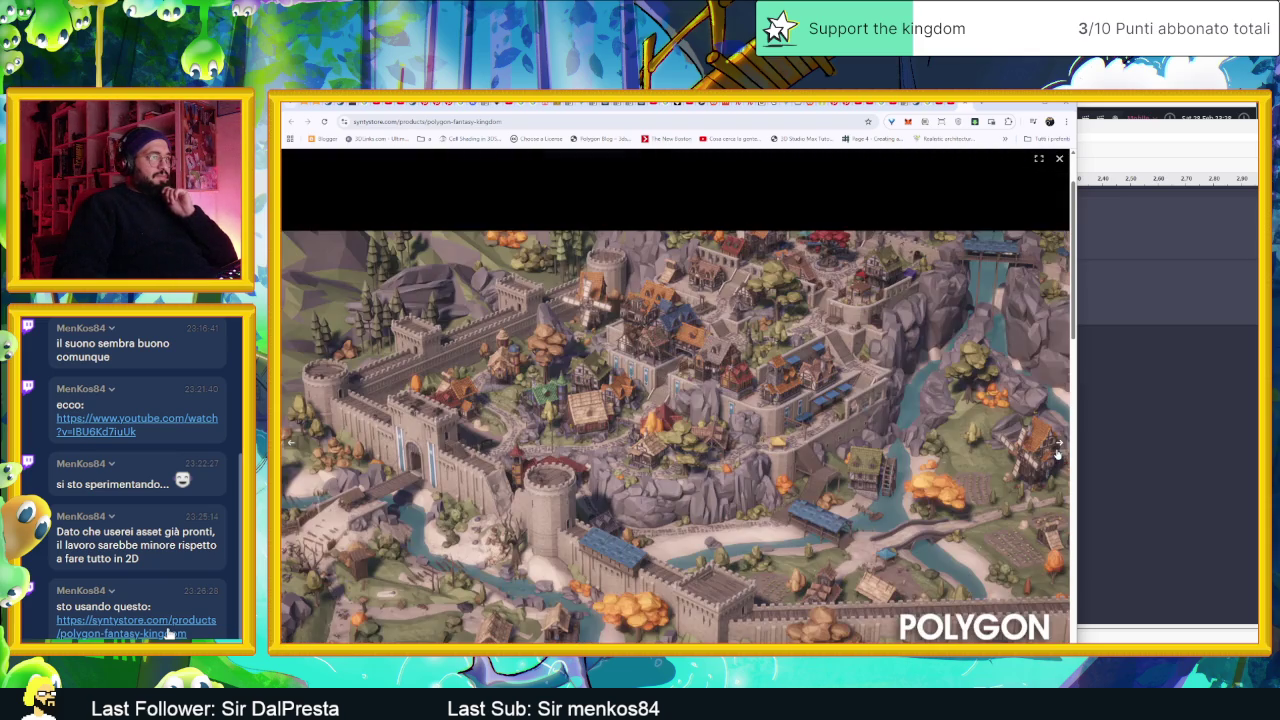
{"action": "left_click", "coordinate": [1057, 450]}
{"action": "left_click", "coordinate": [1057, 450]}
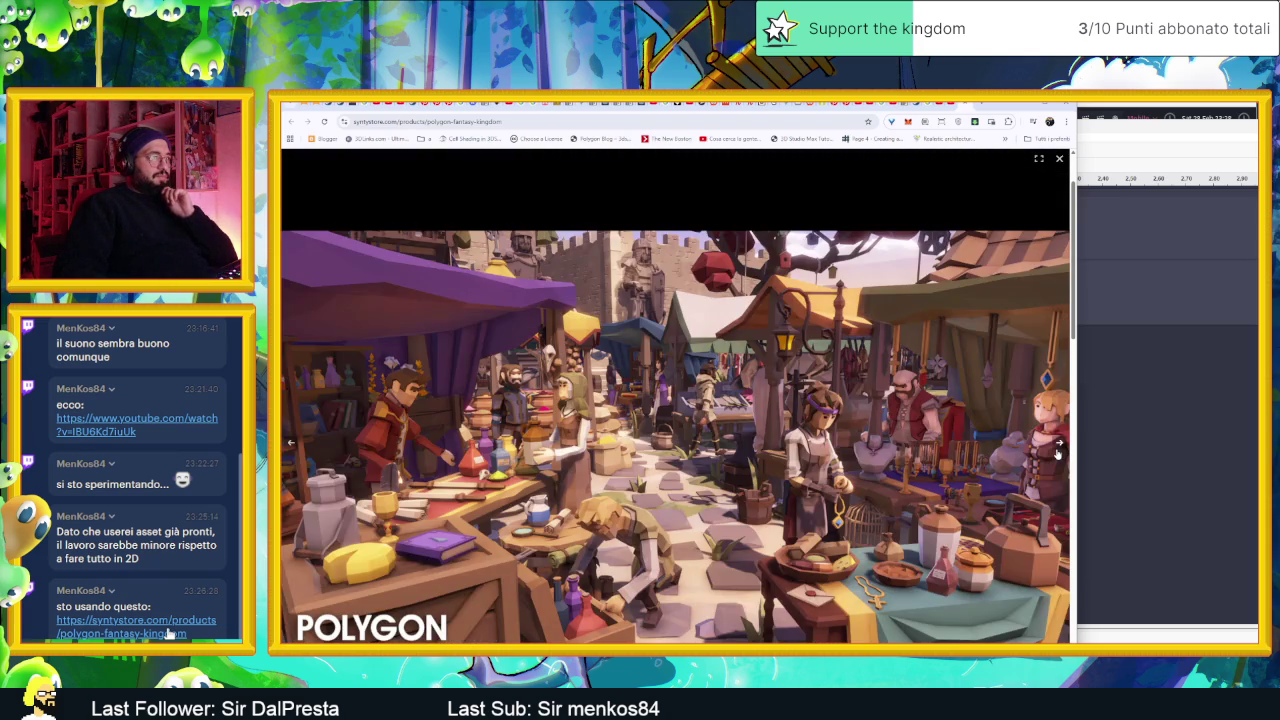
{"action": "left_click", "coordinate": [1057, 450]}
{"action": "left_click", "coordinate": [1057, 450]}
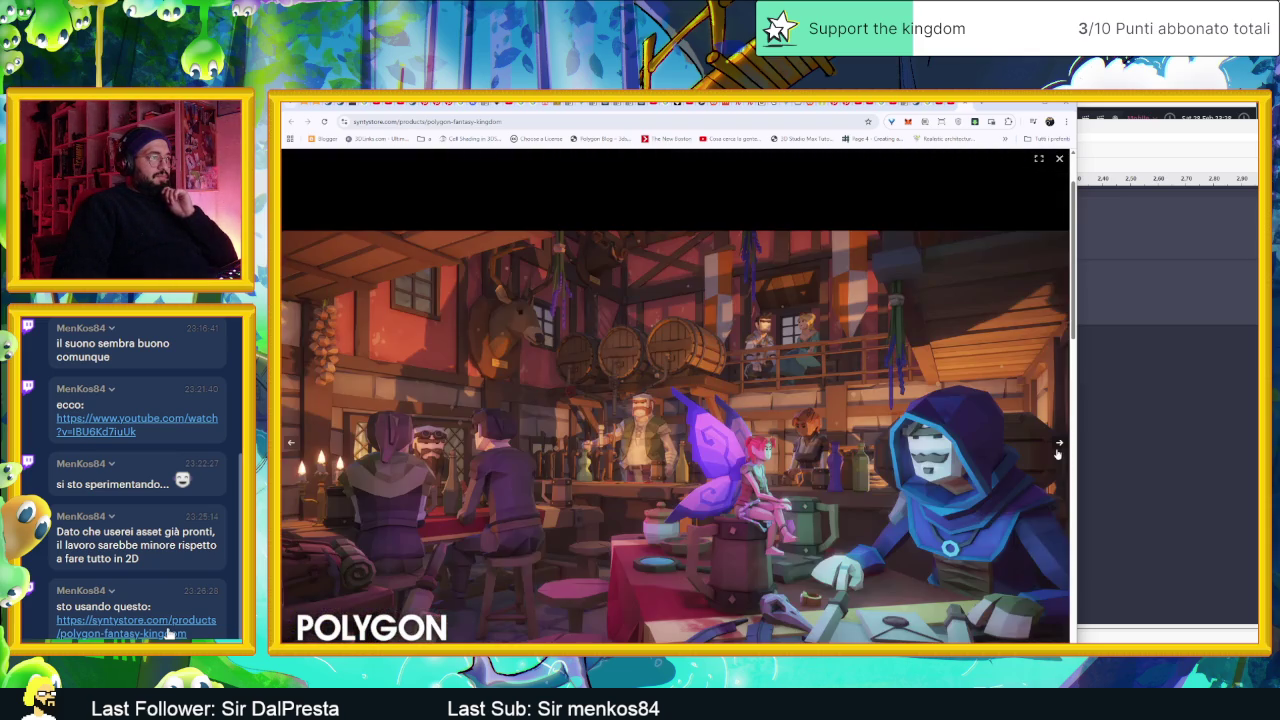
{"action": "left_click", "coordinate": [1057, 450]}
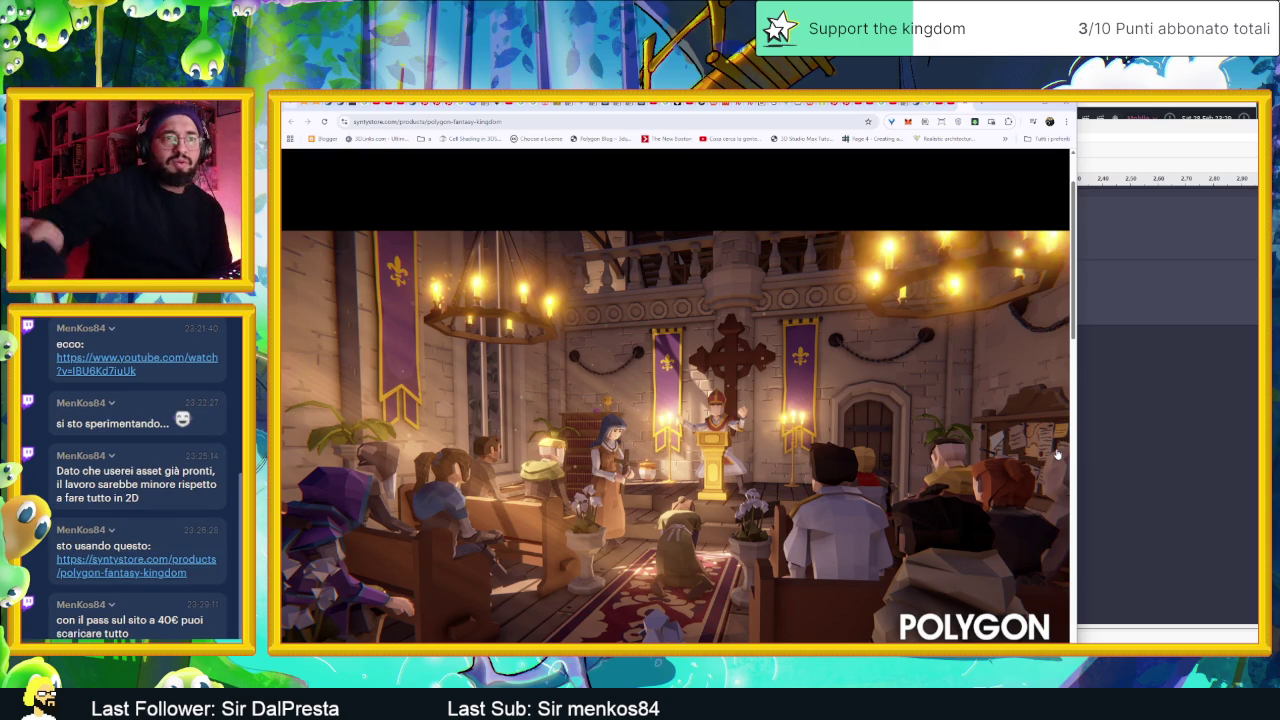
{"action": "mouse_move", "coordinate": [1057, 452]}
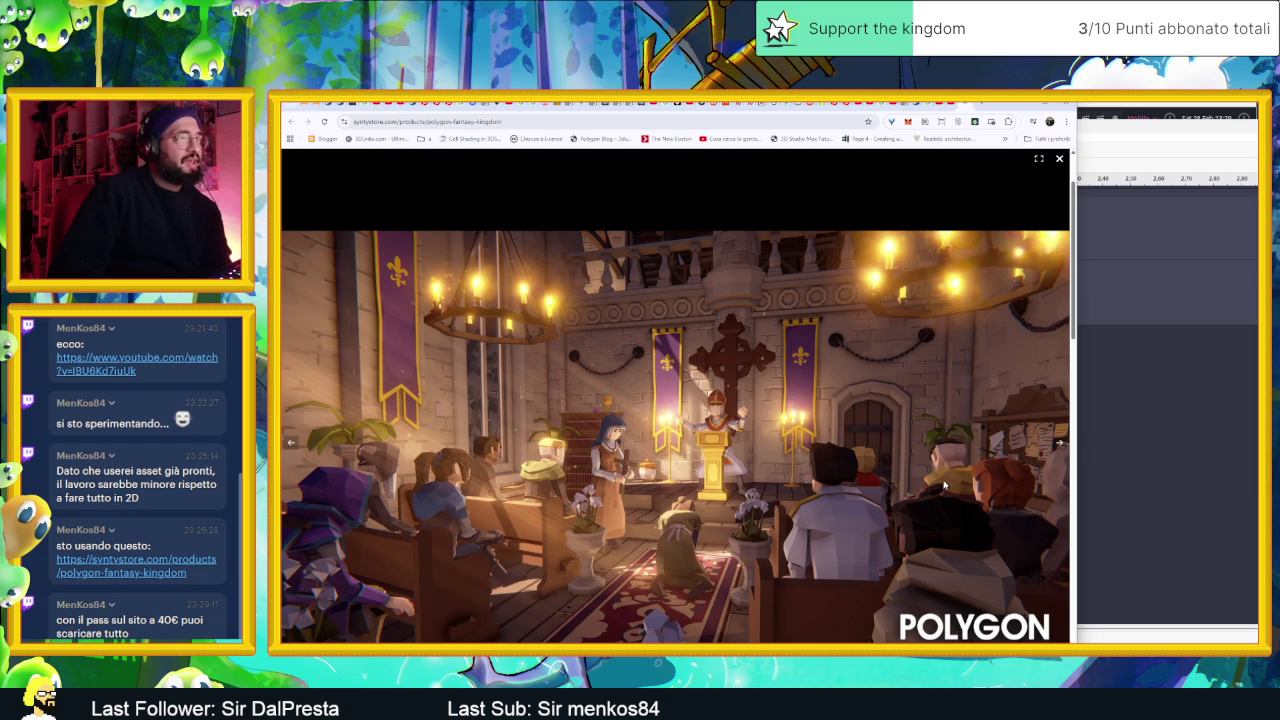
{"action": "left_click", "coordinate": [1059, 159]}
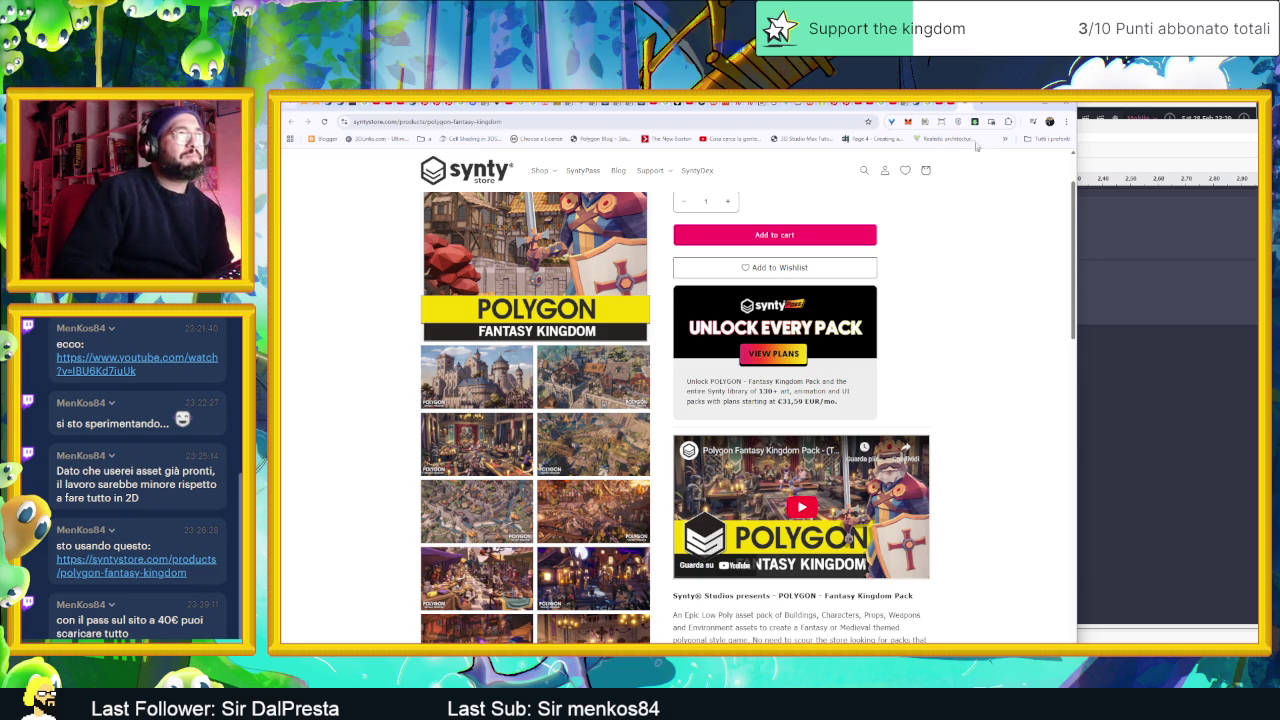
- In a new tab, go to humblebundle.com, then Library > Purchases and open the Big Bang bundle
{"action": "left_click", "coordinate": [981, 104]}
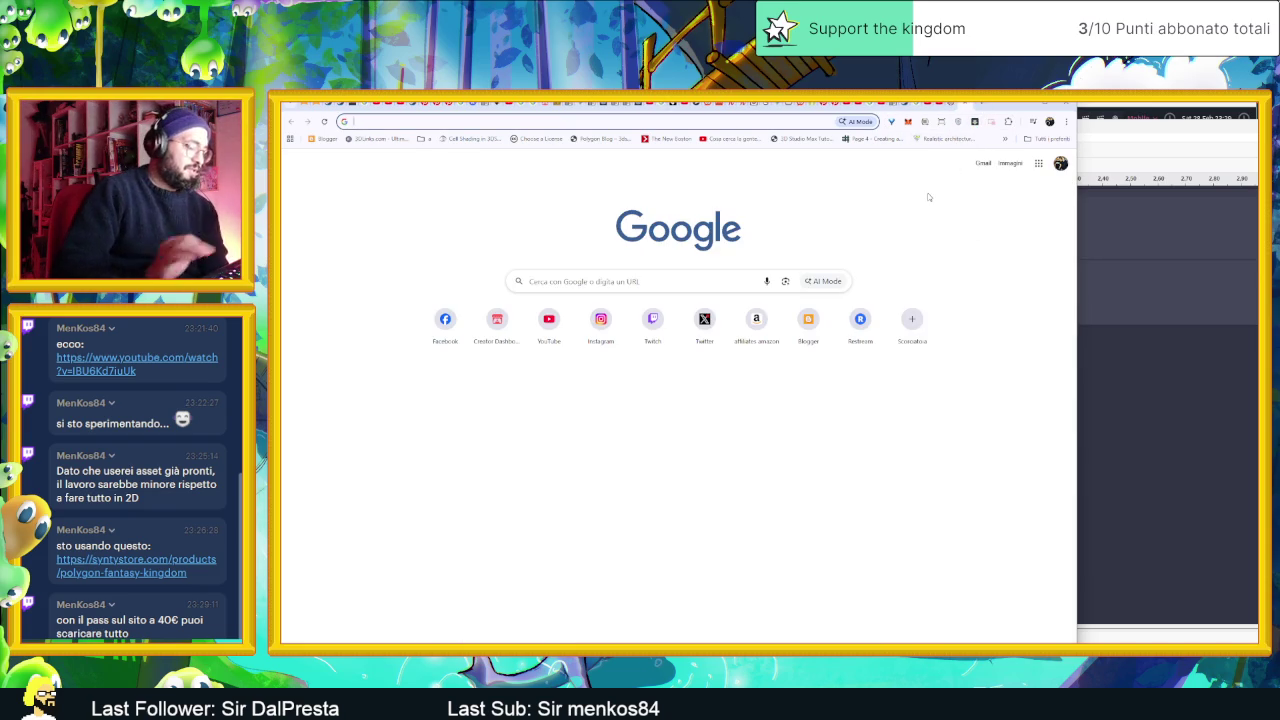
{"action": "type", "text": "humblebundle.com/software"}
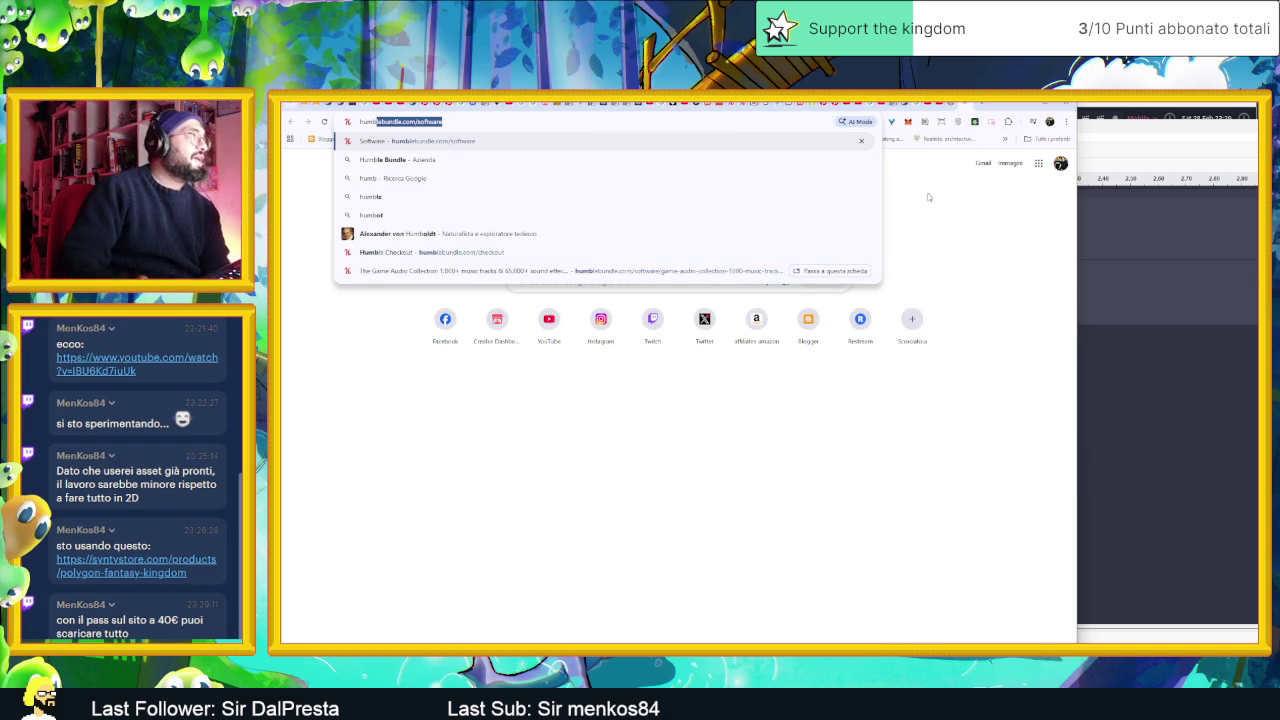
{"action": "key", "text": "Return"}
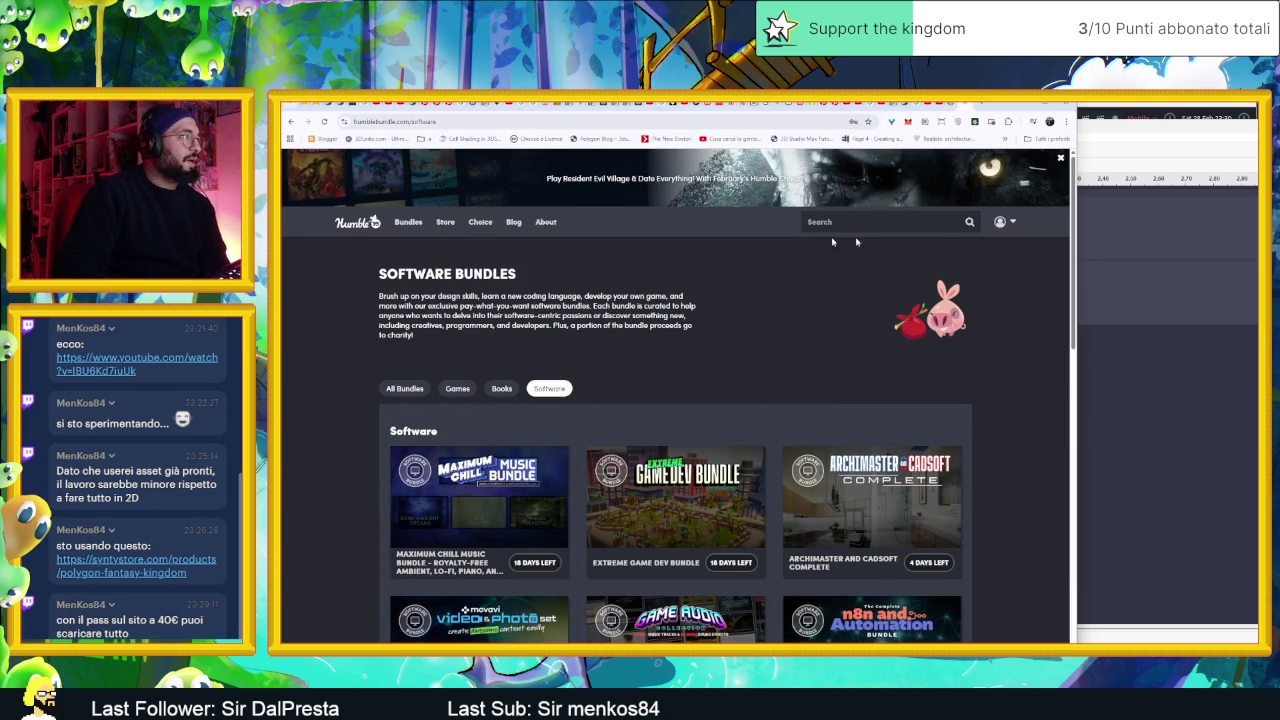
{"action": "left_click", "coordinate": [1004, 222]}
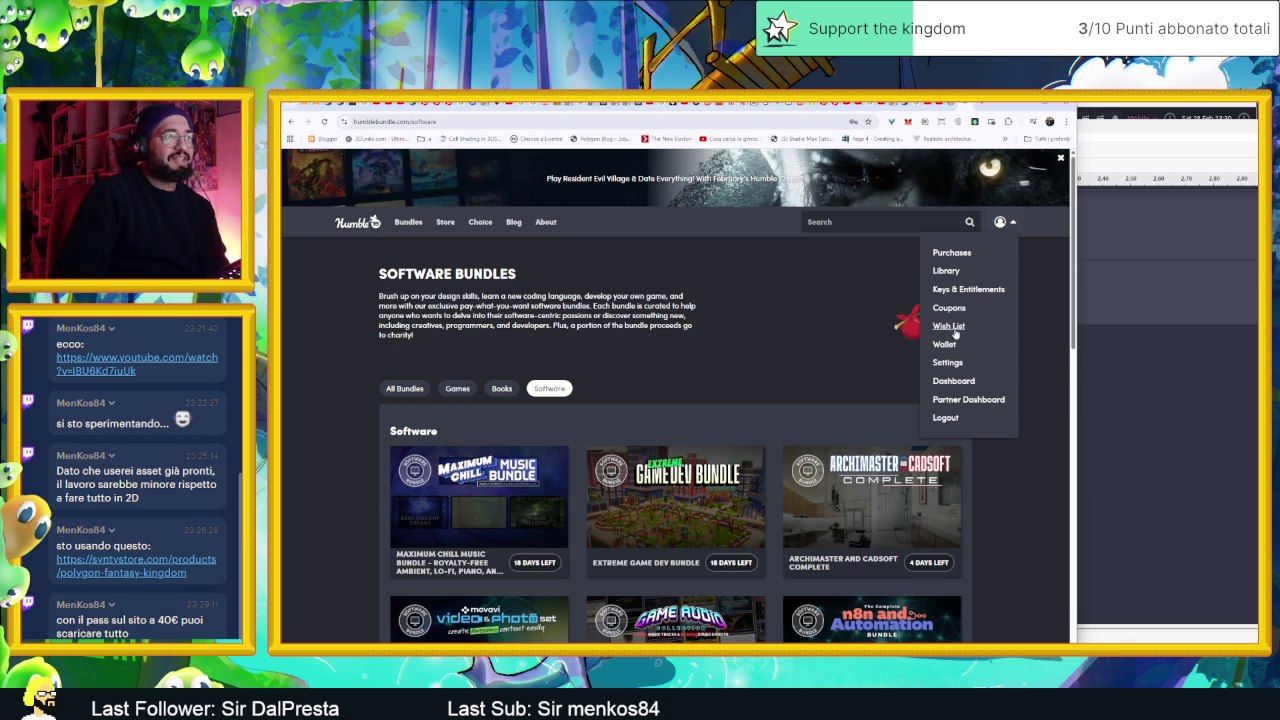
{"action": "left_click", "coordinate": [947, 271]}
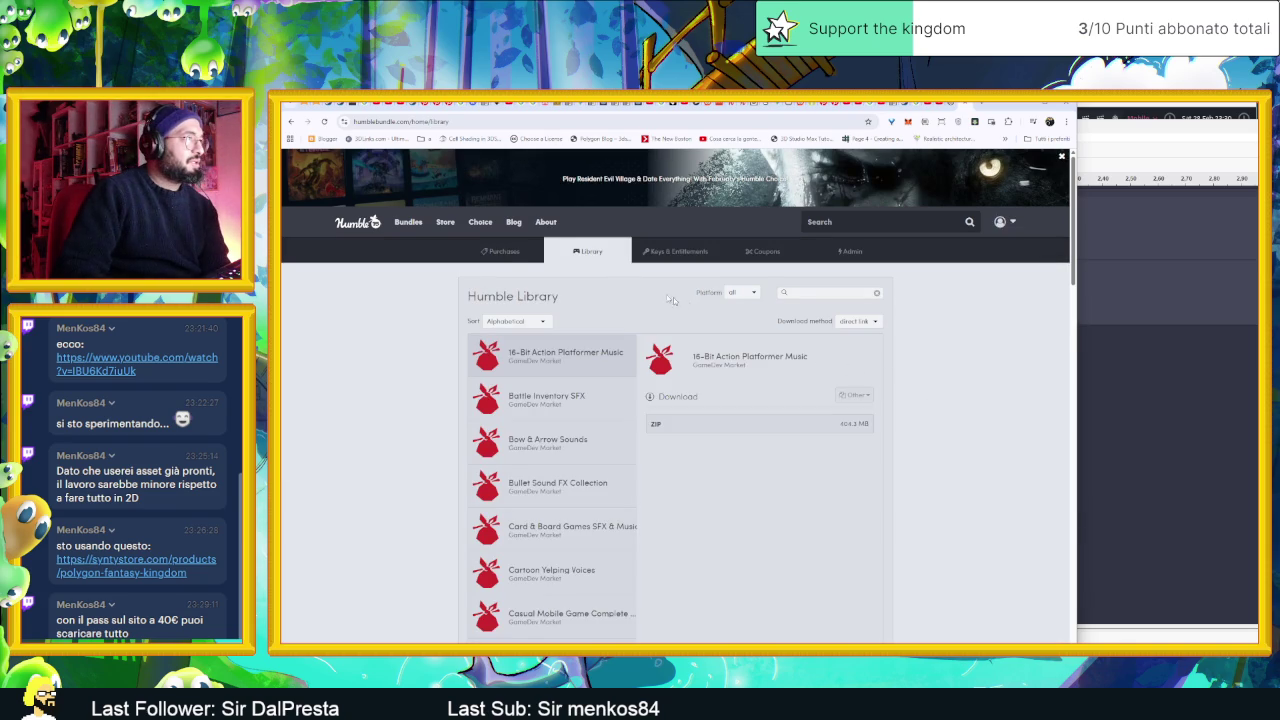
{"action": "left_click", "coordinate": [495, 256]}
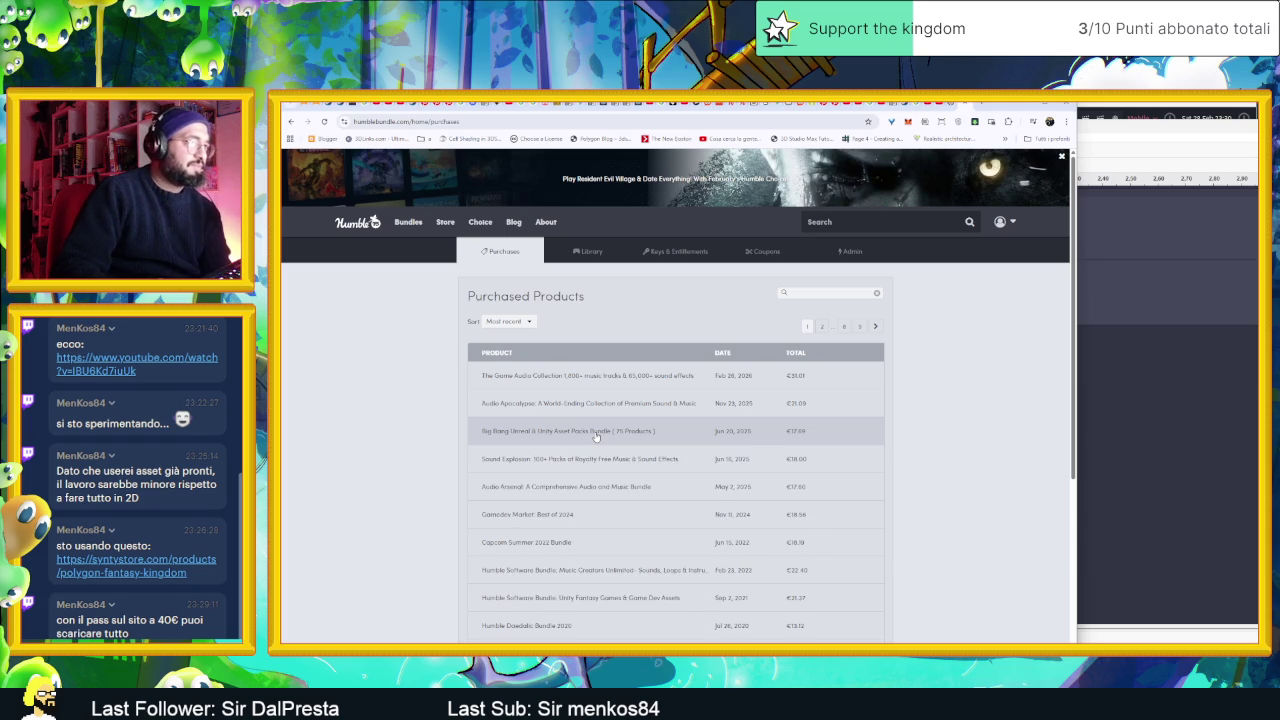
{"action": "left_click", "coordinate": [596, 433]}
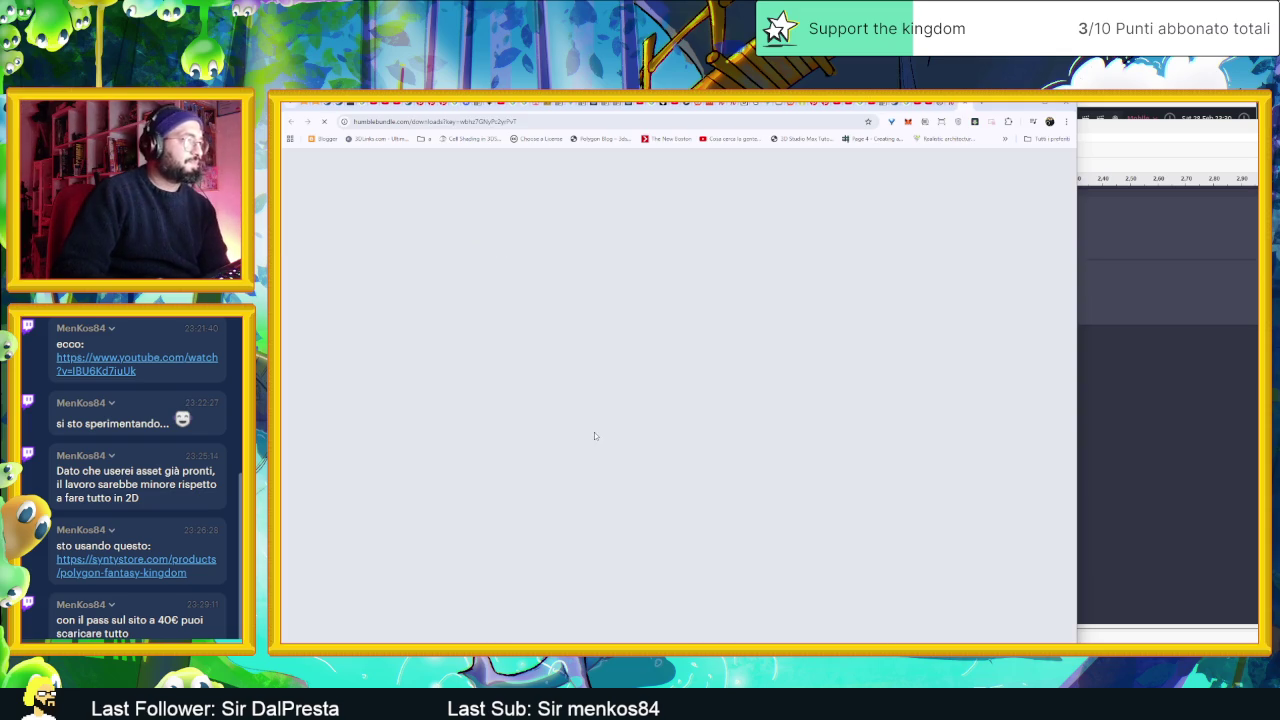
- Scroll through the Humble Bundle downloads page and its bundle cards
{"action": "scroll", "coordinate": [877, 448], "scroll_direction": "down", "scroll_amount": 3}
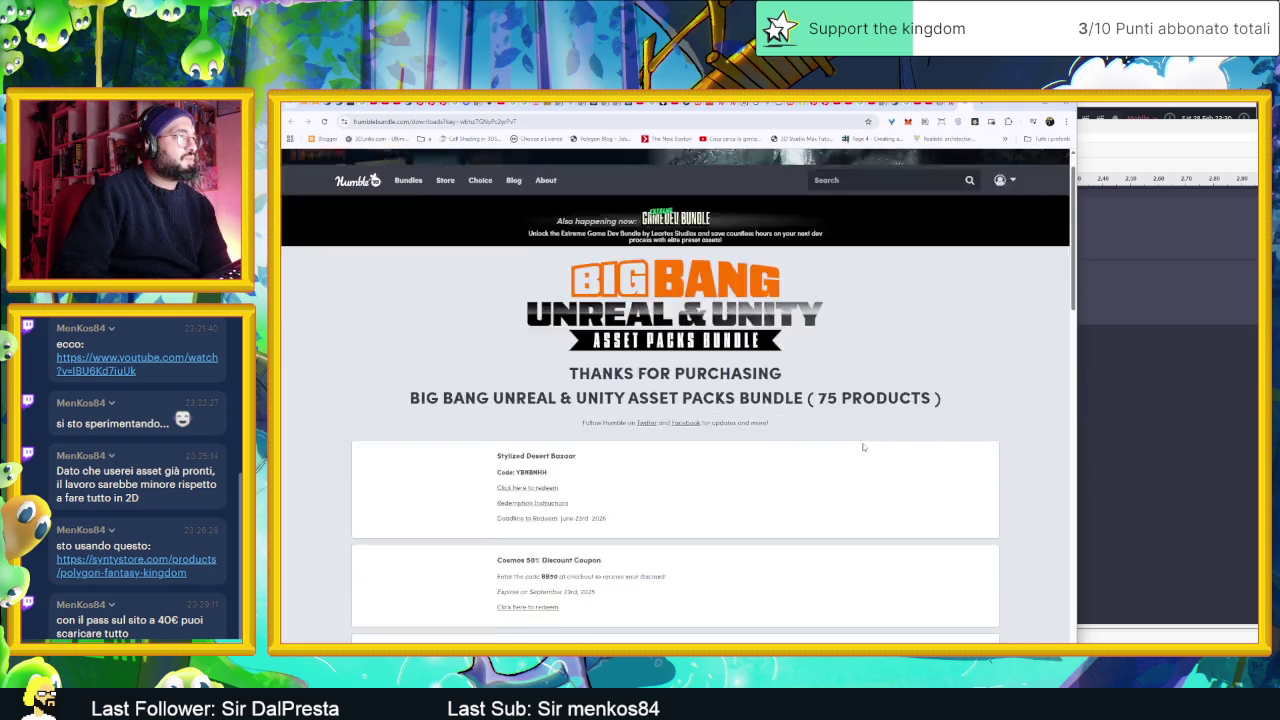
{"action": "scroll", "coordinate": [966, 447], "scroll_direction": "down", "scroll_amount": 5}
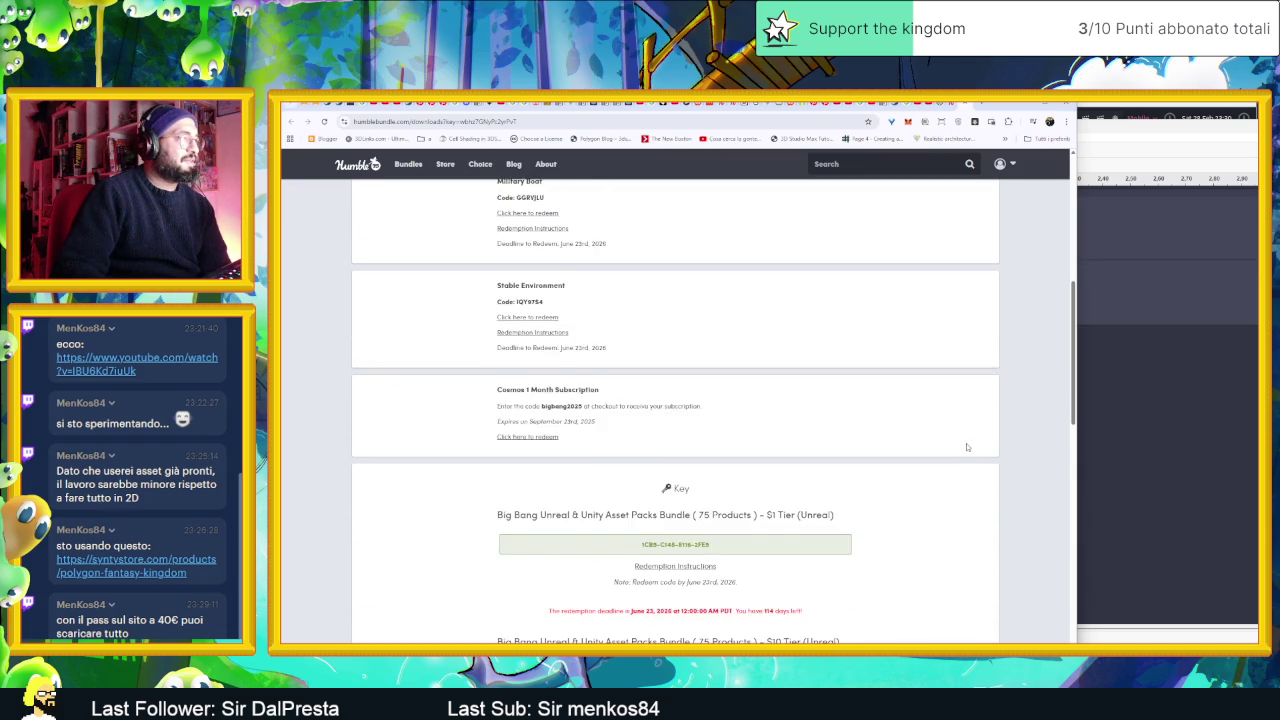
{"action": "scroll", "coordinate": [966, 447], "scroll_direction": "up", "scroll_amount": 10}
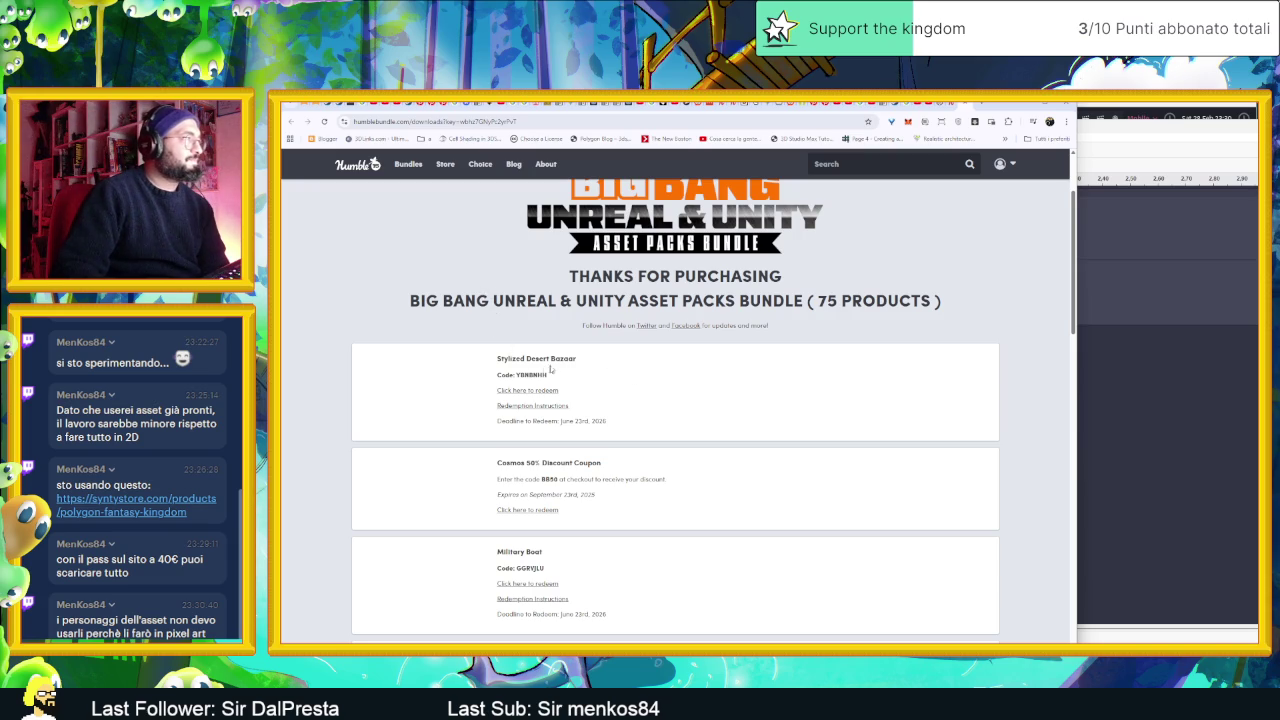
{"action": "scroll", "coordinate": [646, 406], "scroll_direction": "down", "scroll_amount": 2}
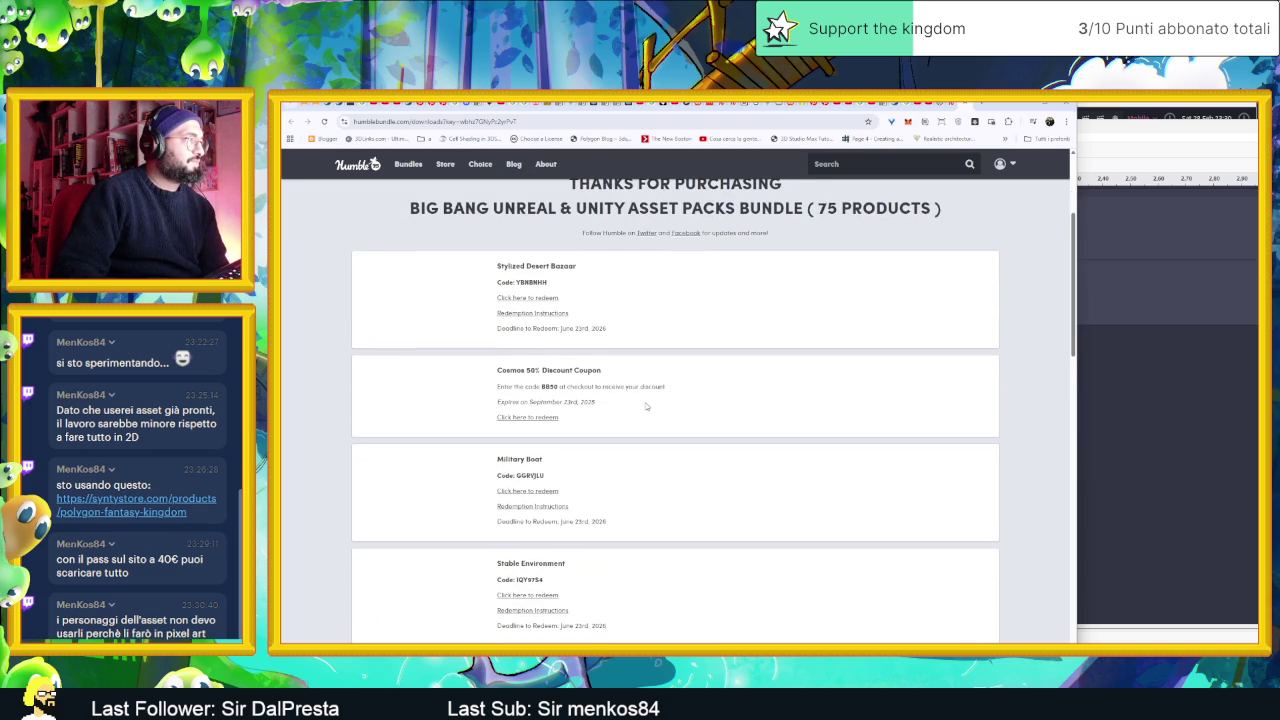
{"action": "scroll", "coordinate": [646, 406], "scroll_direction": "down", "scroll_amount": 3}
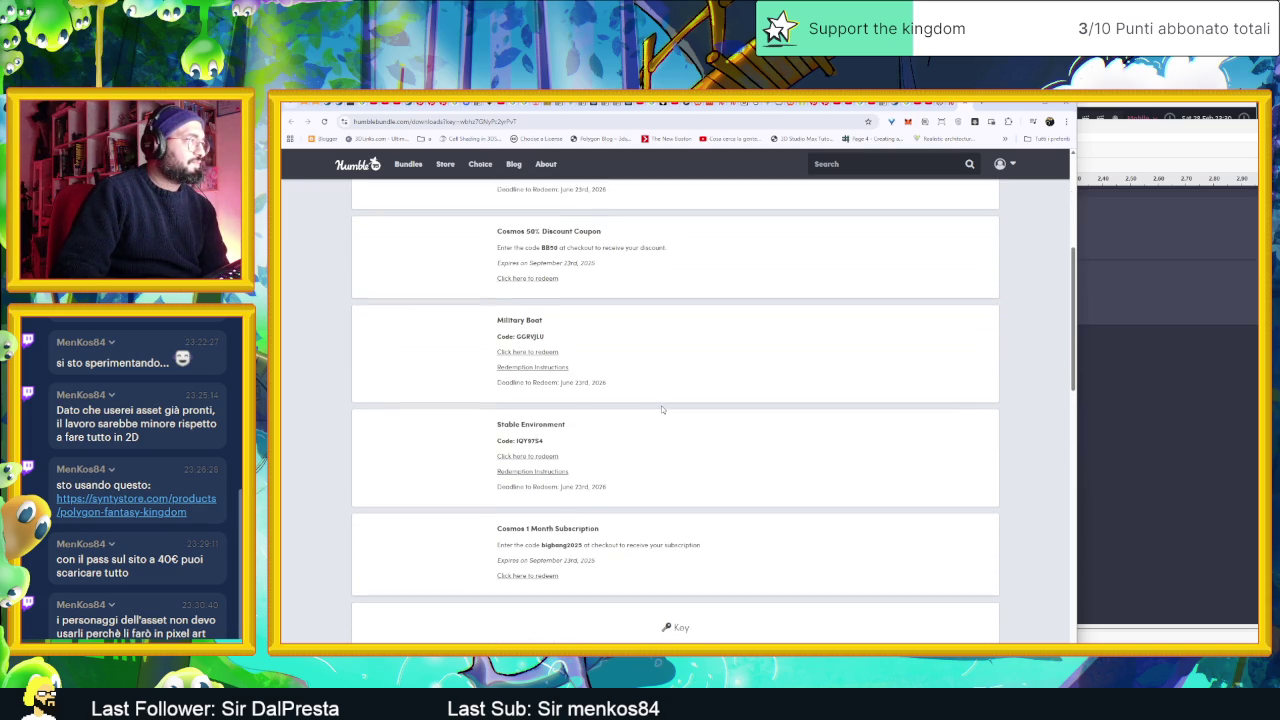
{"action": "scroll", "coordinate": [661, 408], "scroll_direction": "down", "scroll_amount": 4}
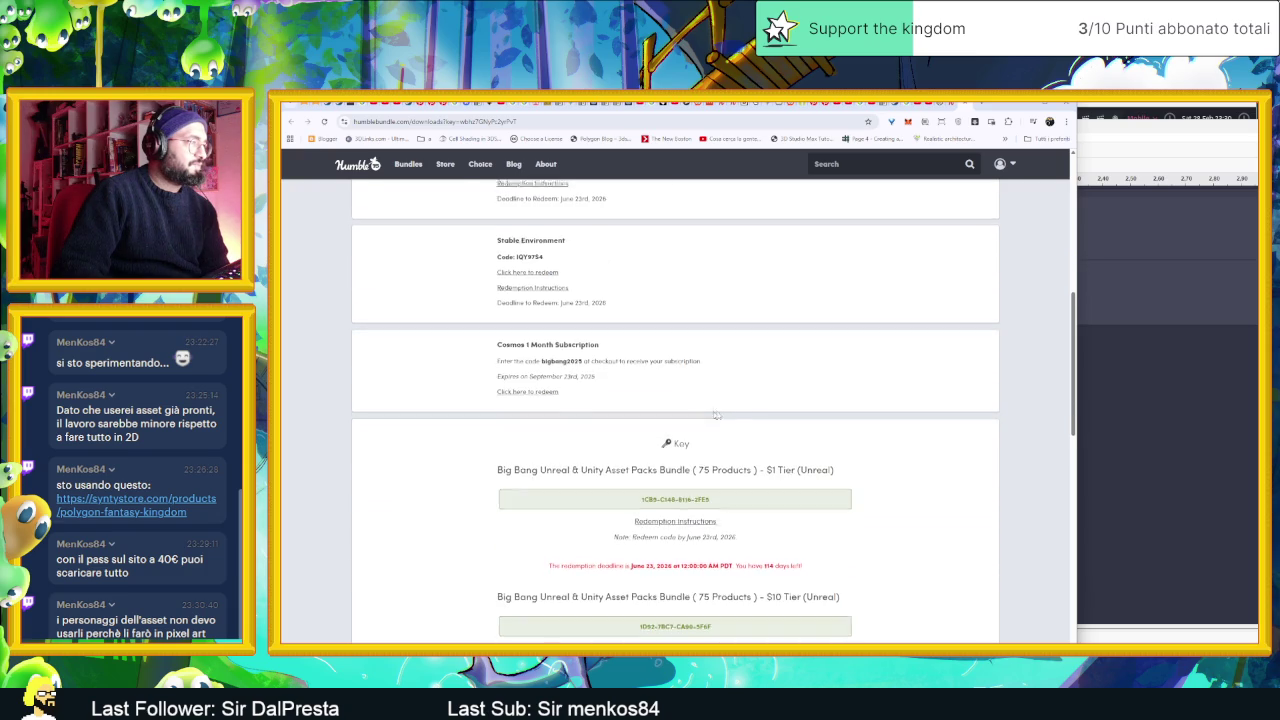
{"action": "scroll", "coordinate": [730, 409], "scroll_direction": "down", "scroll_amount": 8}
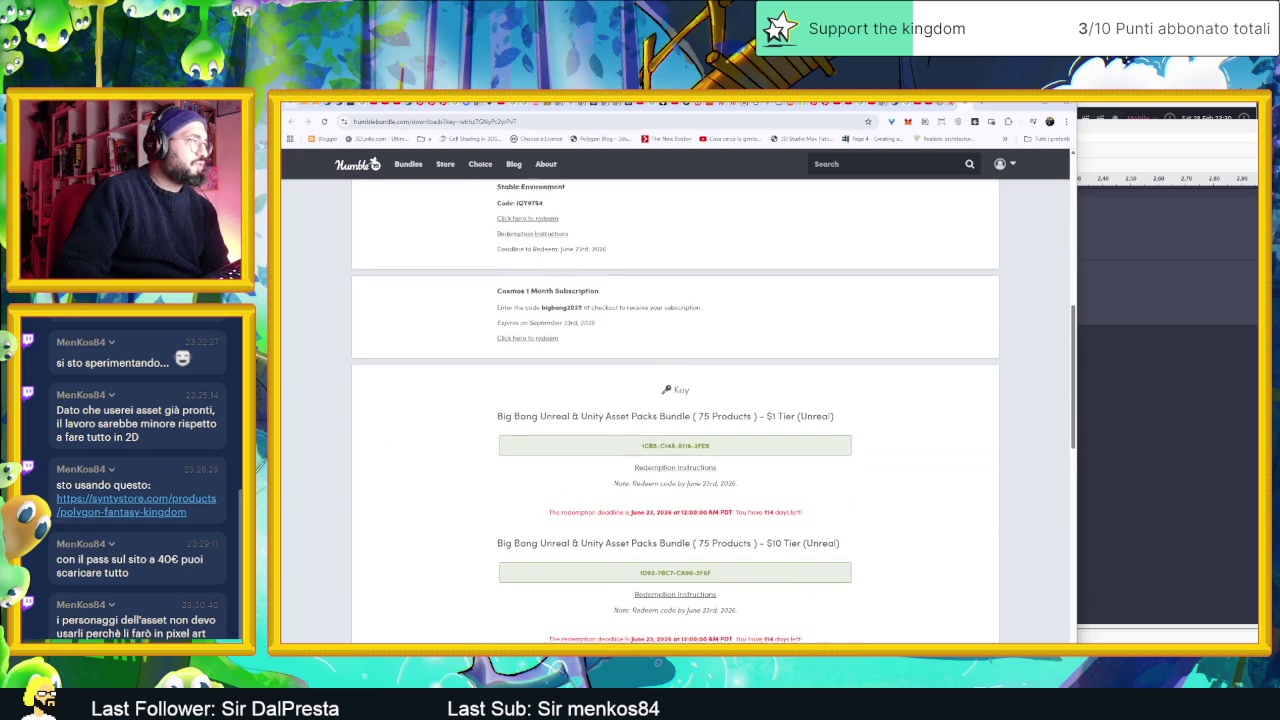
{"action": "scroll", "coordinate": [842, 424], "scroll_direction": "down", "scroll_amount": 1}
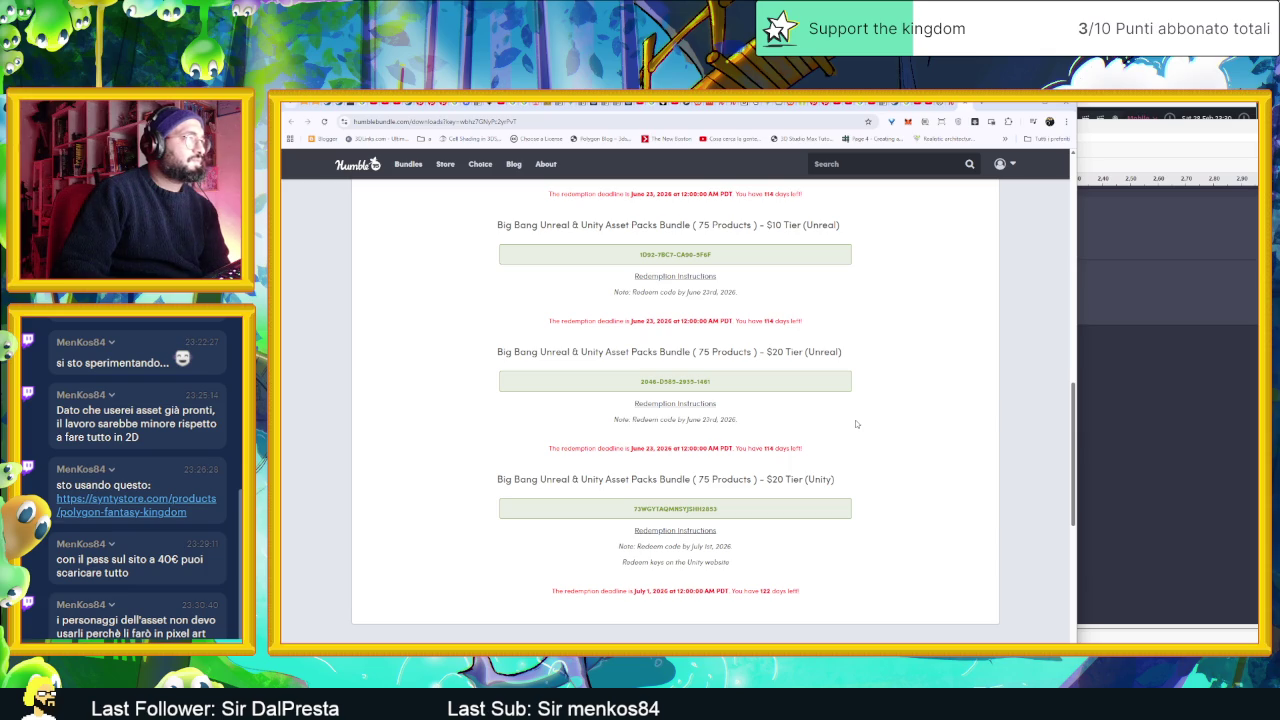
{"action": "scroll", "coordinate": [856, 424], "scroll_direction": "down", "scroll_amount": 2}
{"action": "scroll", "coordinate": [856, 424], "scroll_direction": "down", "scroll_amount": 6}
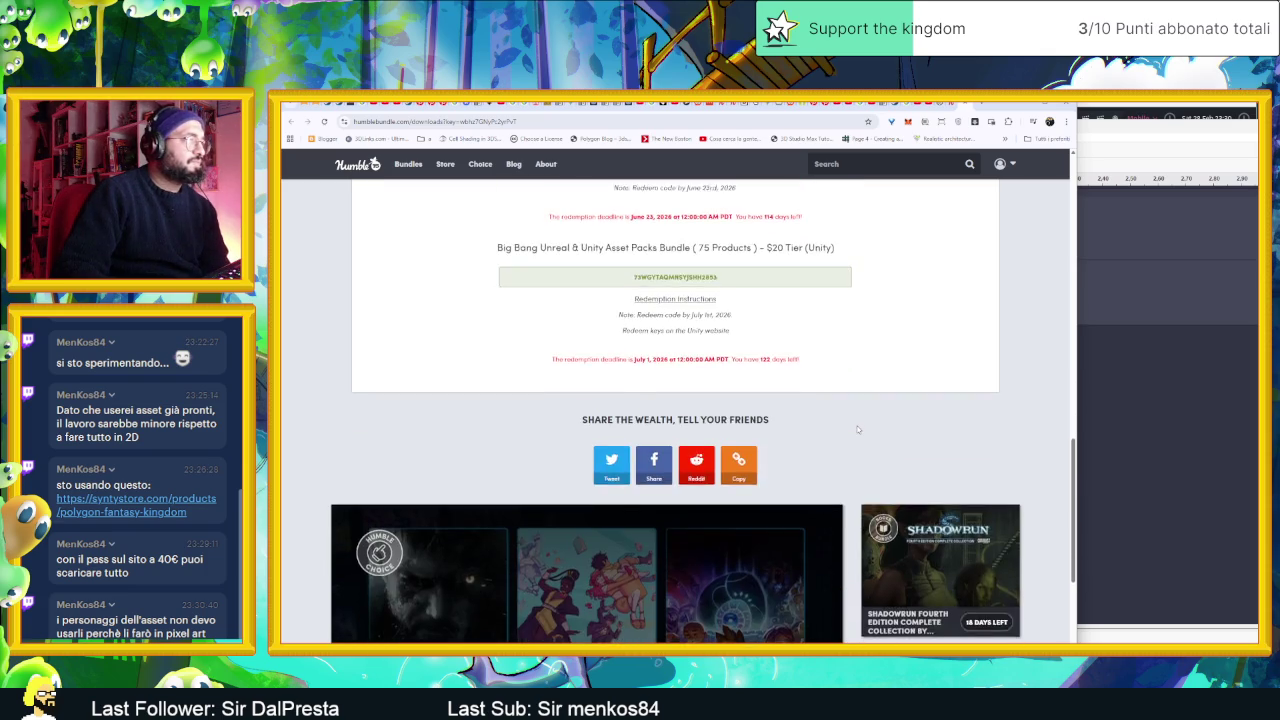
{"action": "scroll", "coordinate": [857, 429], "scroll_direction": "up", "scroll_amount": 2}
{"action": "scroll", "coordinate": [857, 429], "scroll_direction": "down", "scroll_amount": 3}
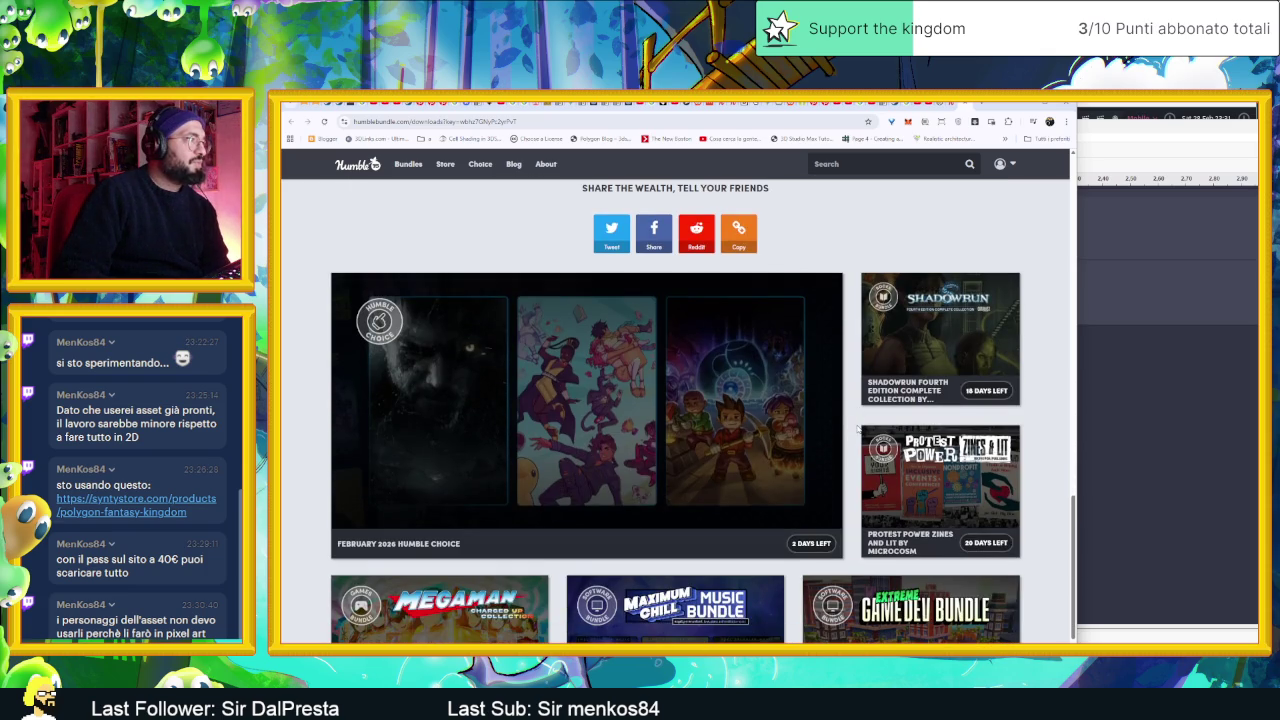
{"action": "scroll", "coordinate": [857, 429], "scroll_direction": "up", "scroll_amount": 1}
{"action": "scroll", "coordinate": [857, 429], "scroll_direction": "up", "scroll_amount": 2}
{"action": "scroll", "coordinate": [857, 429], "scroll_direction": "up", "scroll_amount": 15}
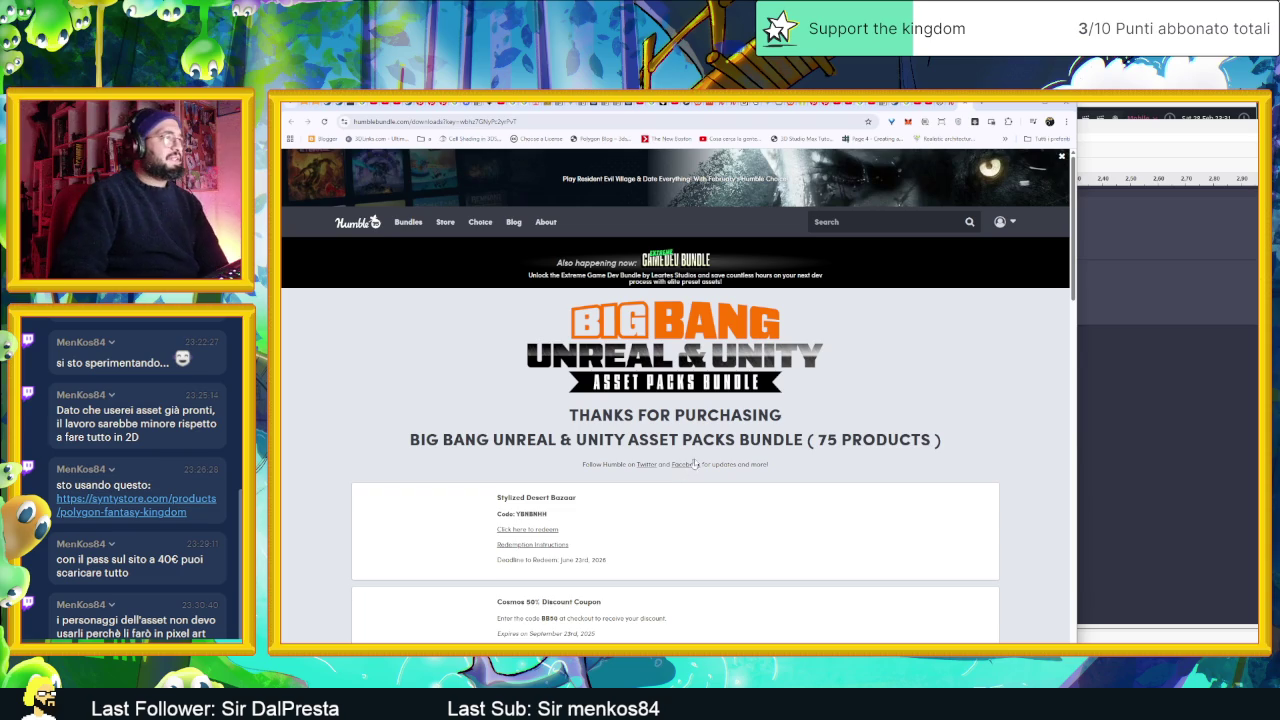
- Reload the page, browse the notice that the Big Bang Unreal & Unity bundle is over, then minimize the browser
{"action": "key", "text": "F5"}
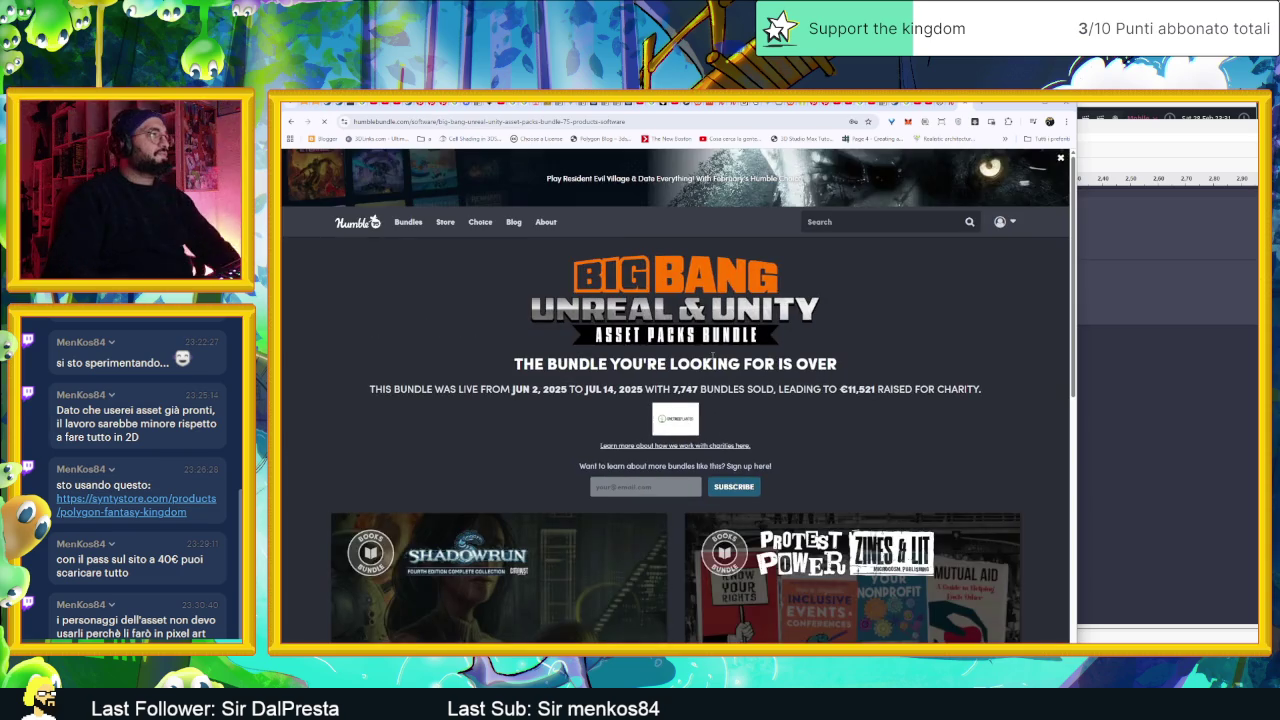
{"action": "scroll", "coordinate": [997, 297], "scroll_direction": "down", "scroll_amount": 3}
{"action": "scroll", "coordinate": [1000, 300], "scroll_direction": "down", "scroll_amount": 4}
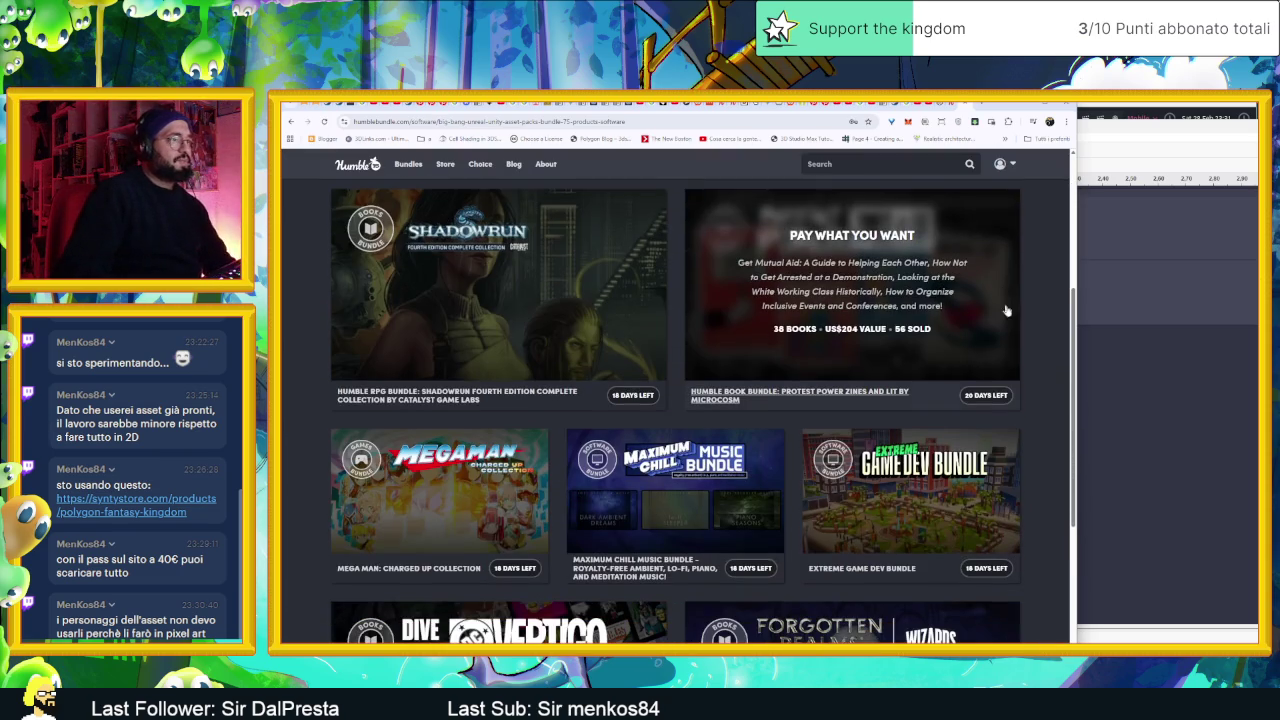
{"action": "scroll", "coordinate": [1016, 306], "scroll_direction": "up", "scroll_amount": 5}
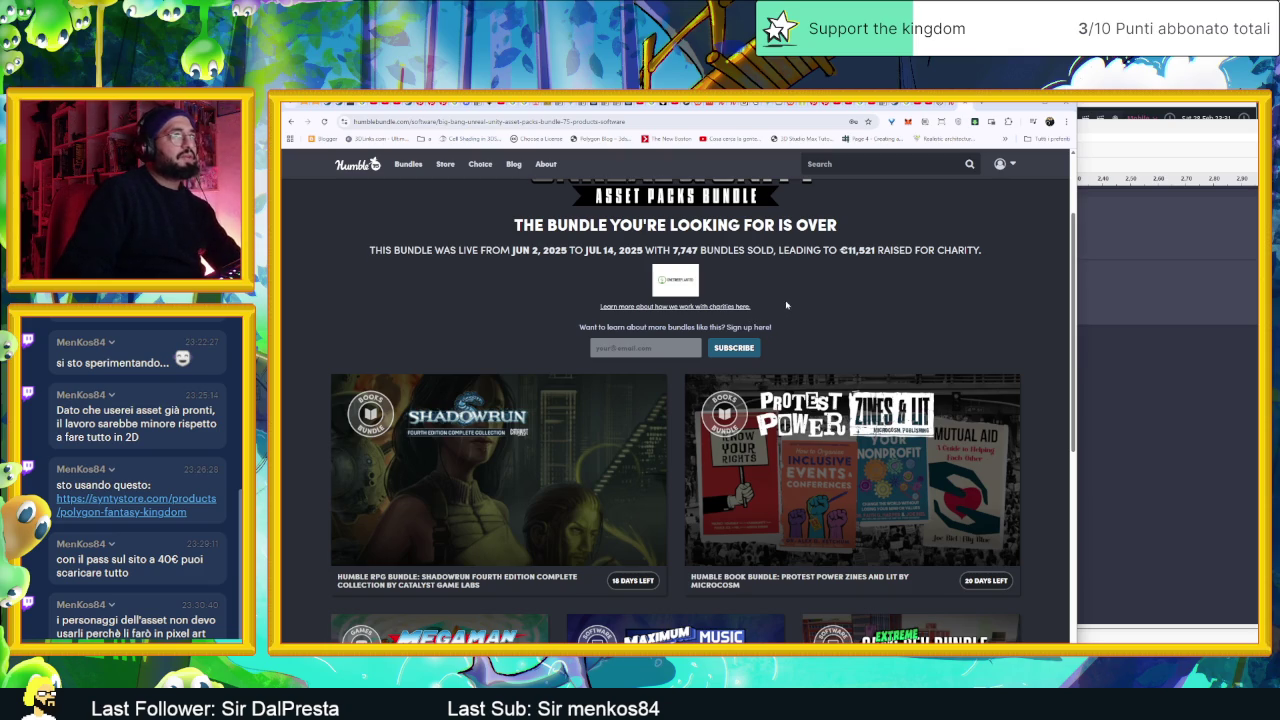
{"action": "scroll", "coordinate": [787, 307], "scroll_direction": "up", "scroll_amount": 3}
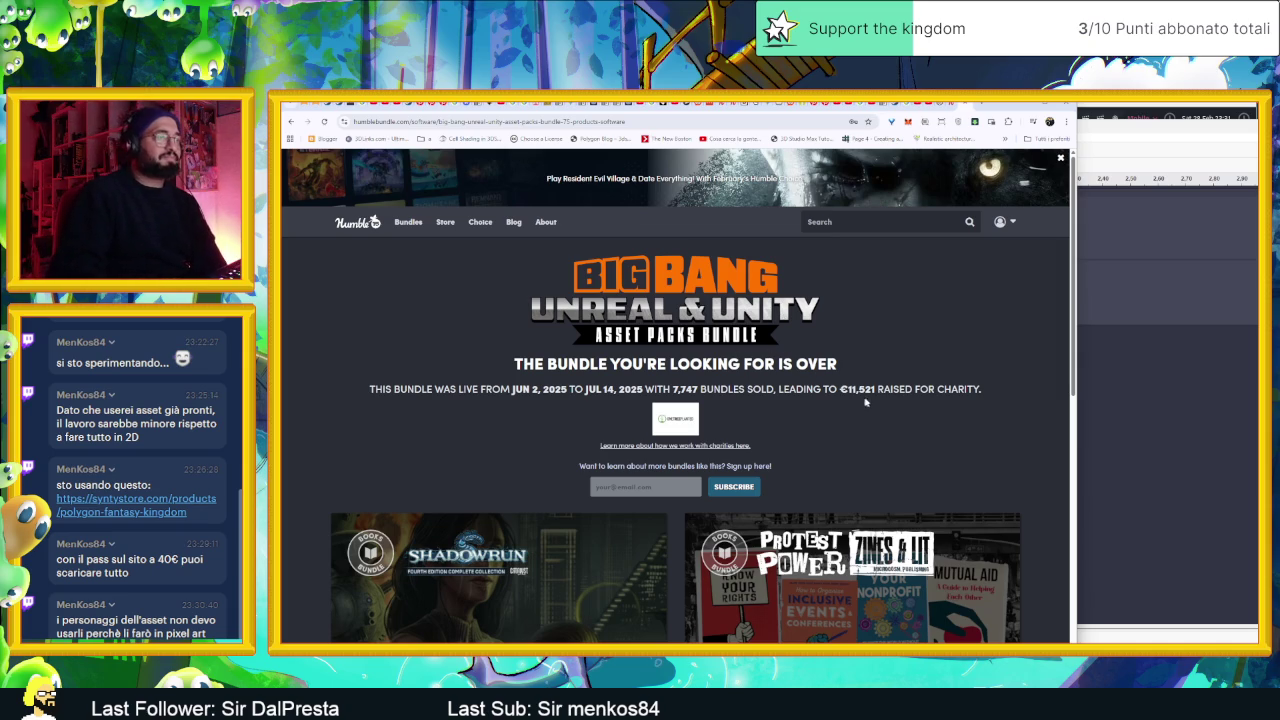
{"action": "scroll", "coordinate": [876, 404], "scroll_direction": "down", "scroll_amount": 5}
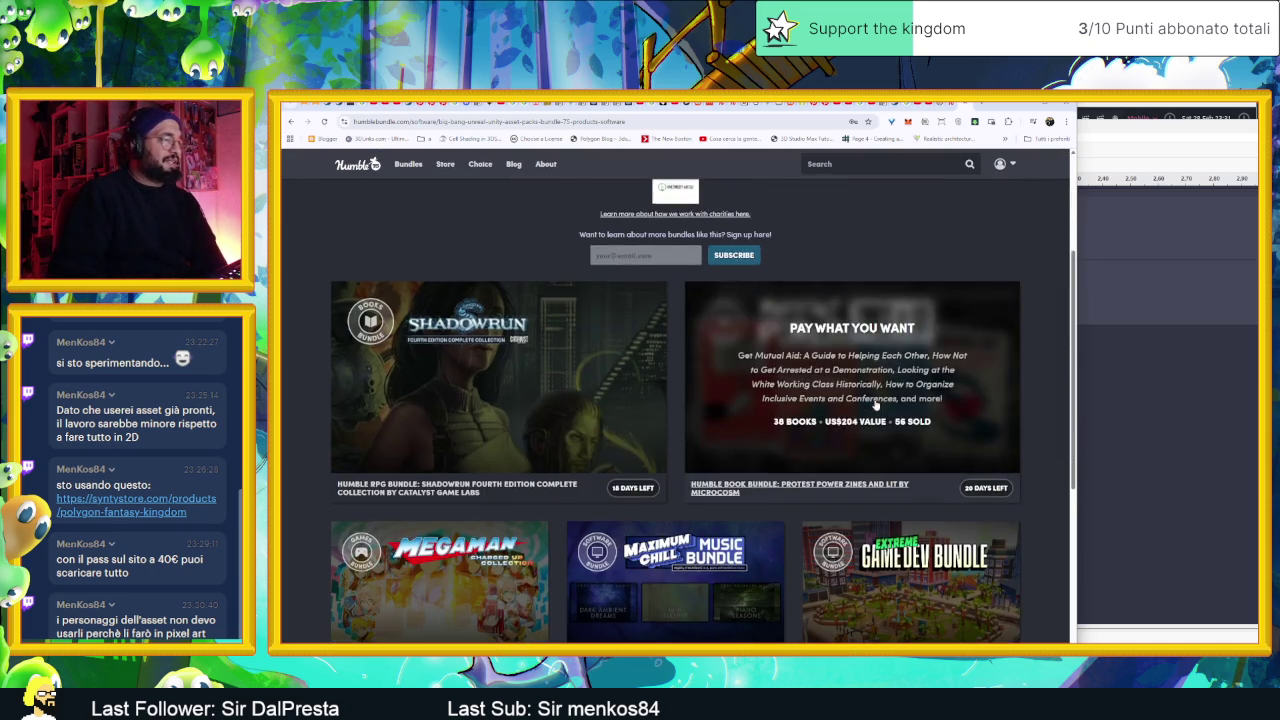
{"action": "scroll", "coordinate": [876, 404], "scroll_direction": "down", "scroll_amount": 1}
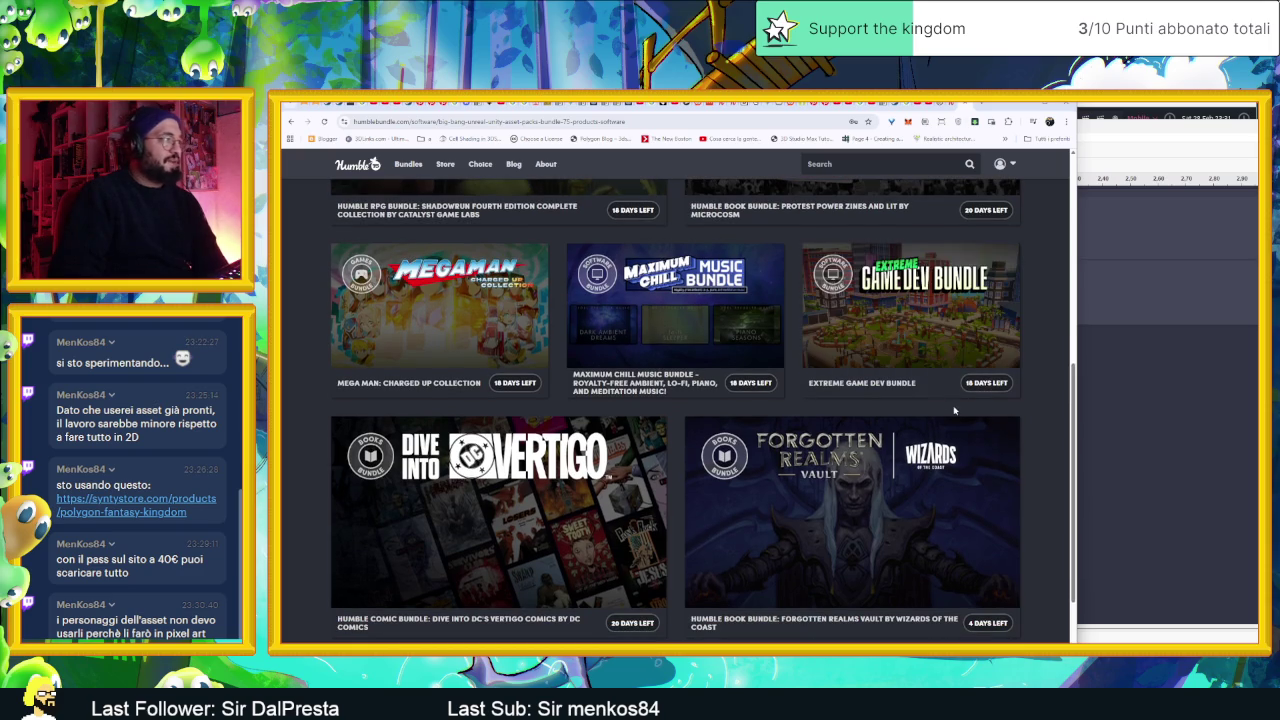
{"action": "scroll", "coordinate": [940, 425], "scroll_direction": "down", "scroll_amount": 2}
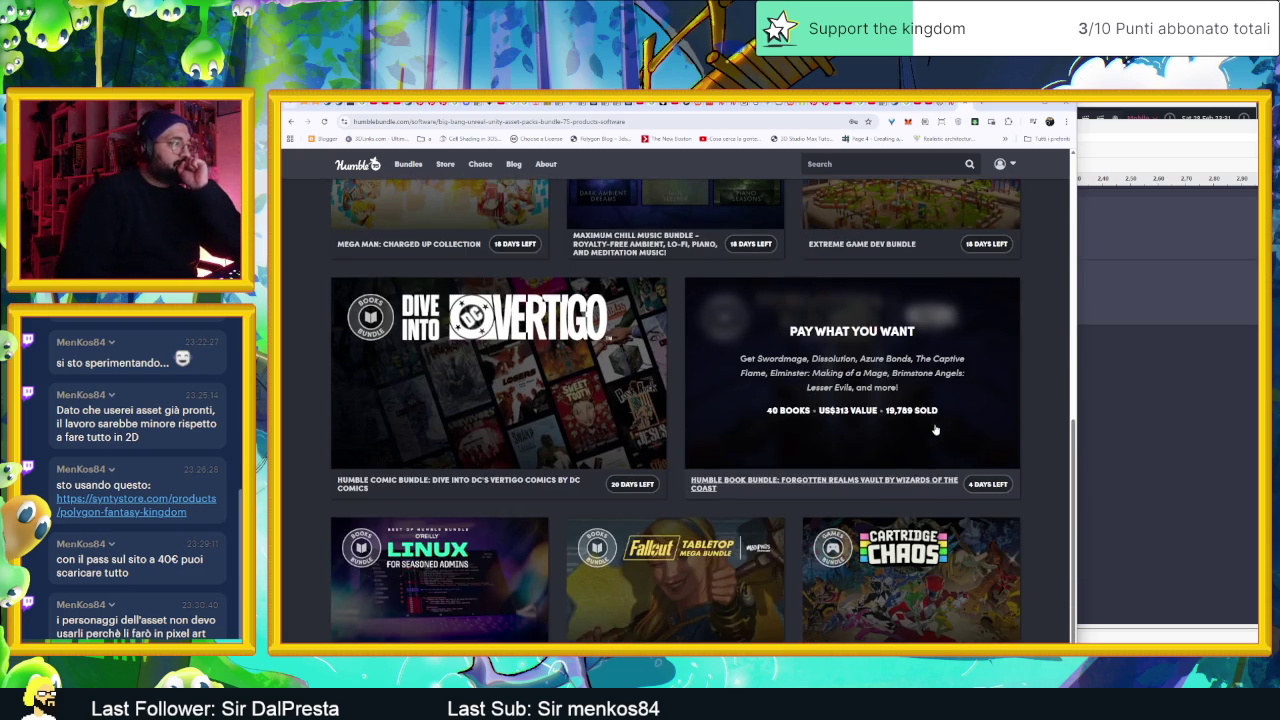
{"action": "scroll", "coordinate": [935, 430], "scroll_direction": "down", "scroll_amount": 2}
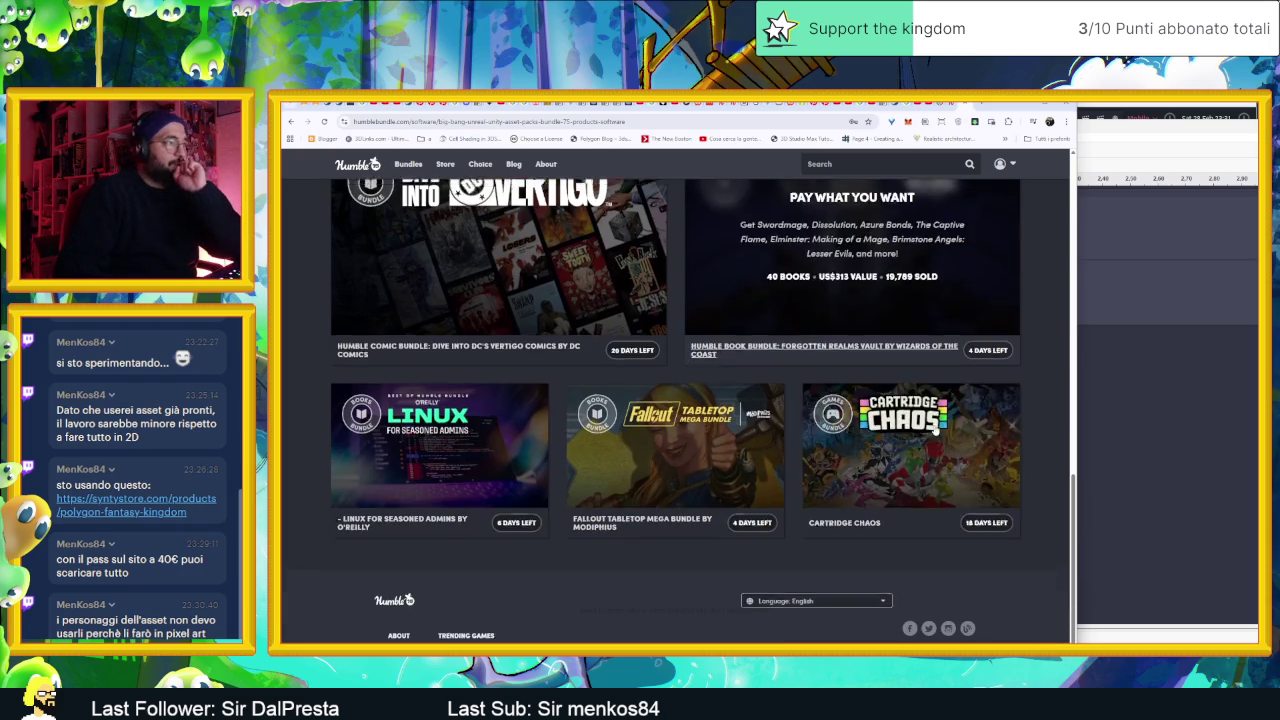
{"action": "scroll", "coordinate": [976, 398], "scroll_direction": "up", "scroll_amount": 2}
{"action": "scroll", "coordinate": [976, 398], "scroll_direction": "up", "scroll_amount": 3}
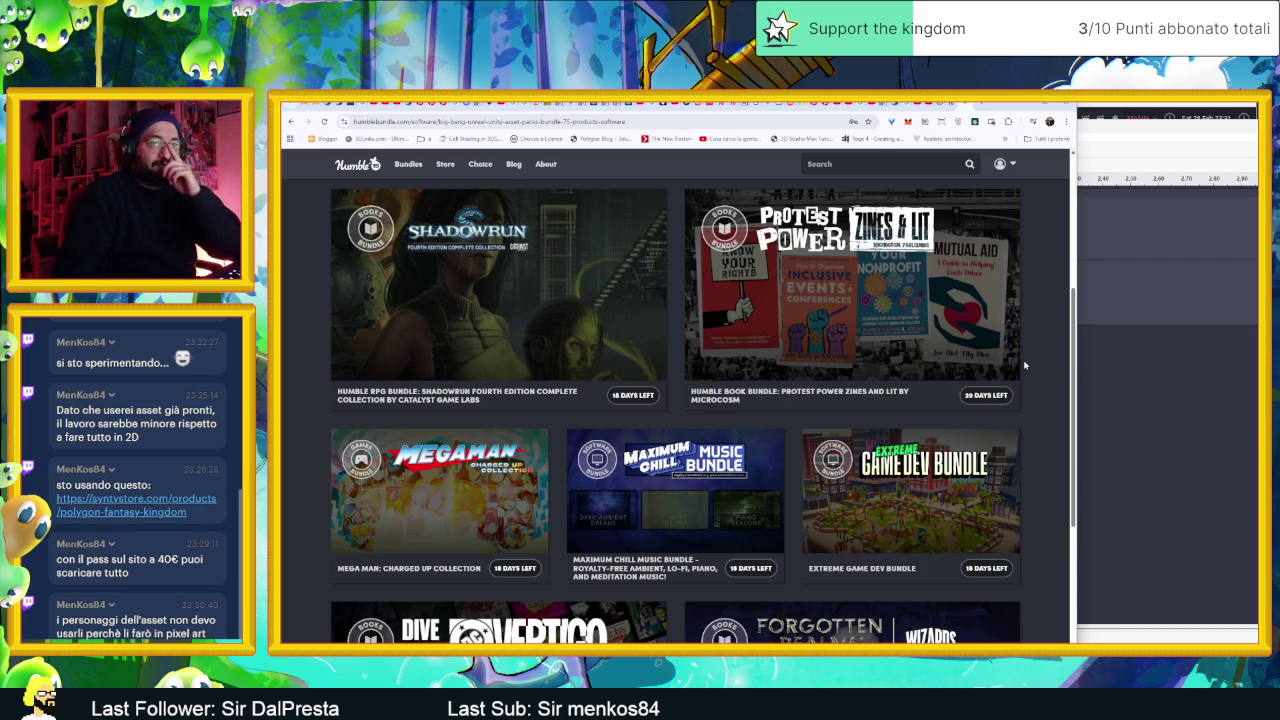
{"action": "mouse_move", "coordinate": [1020, 362]}
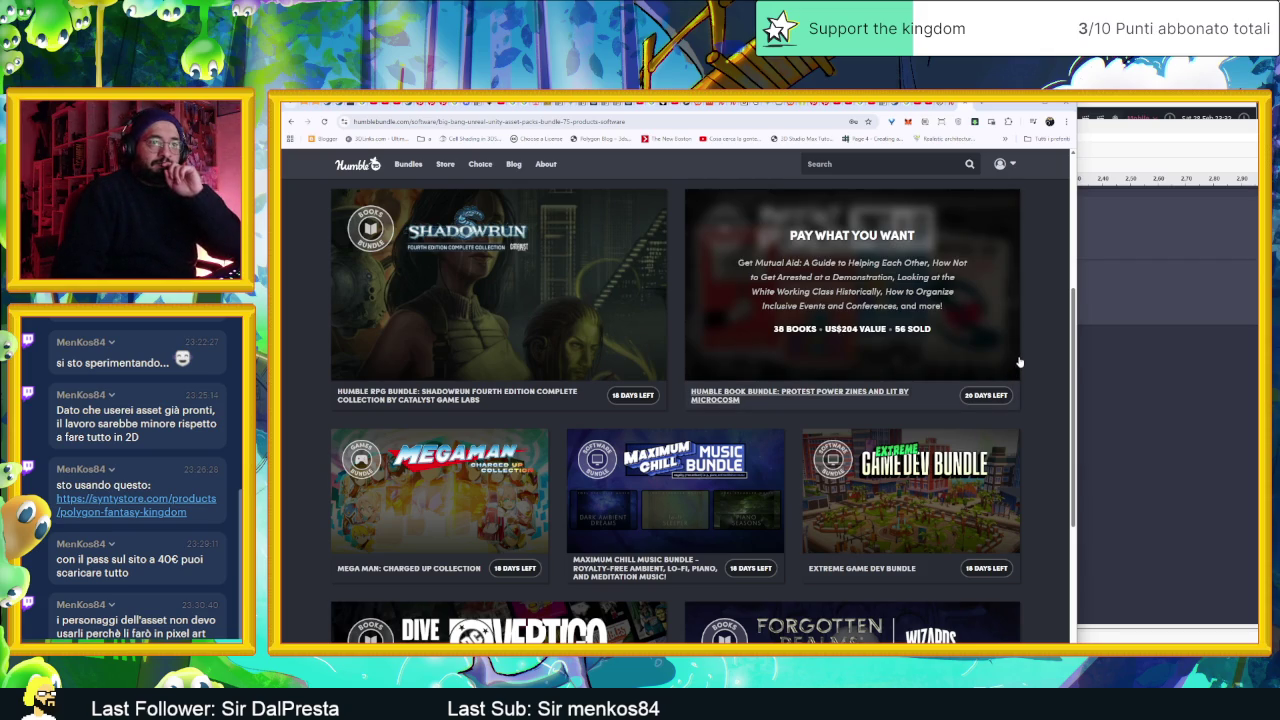
{"action": "scroll", "coordinate": [1020, 360], "scroll_direction": "up", "scroll_amount": 2}
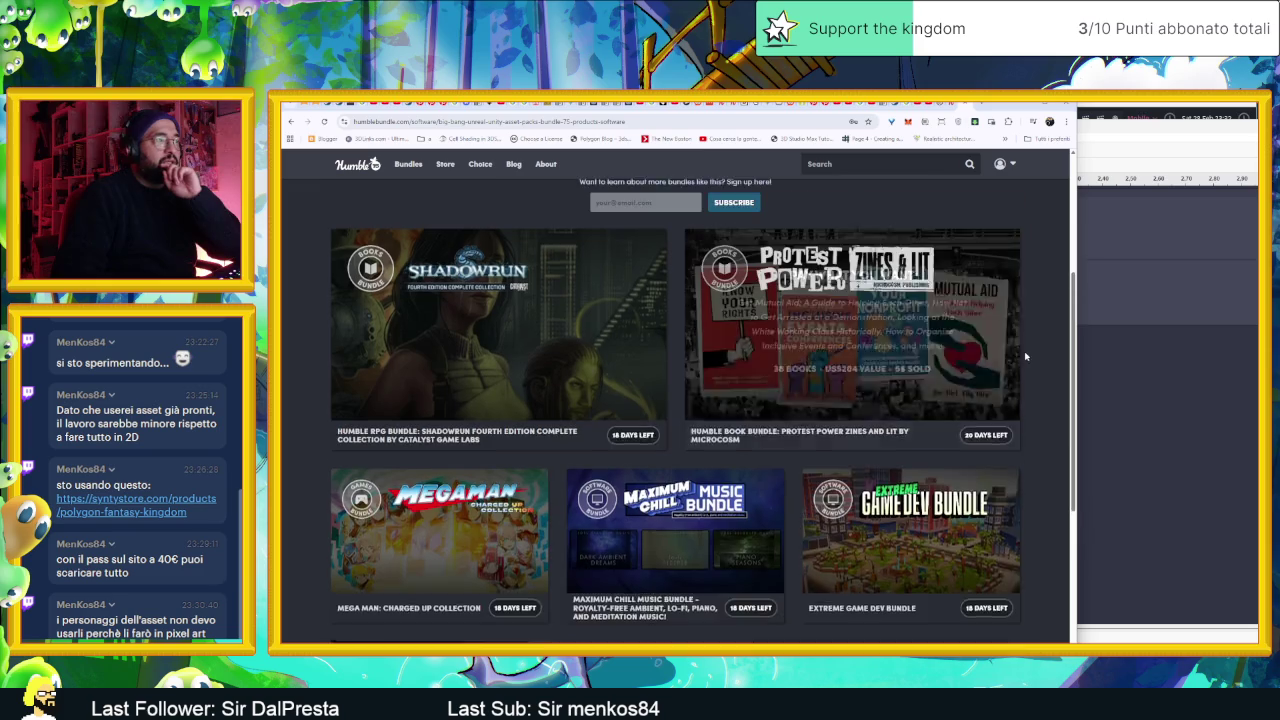
{"action": "left_click", "coordinate": [1024, 108]}
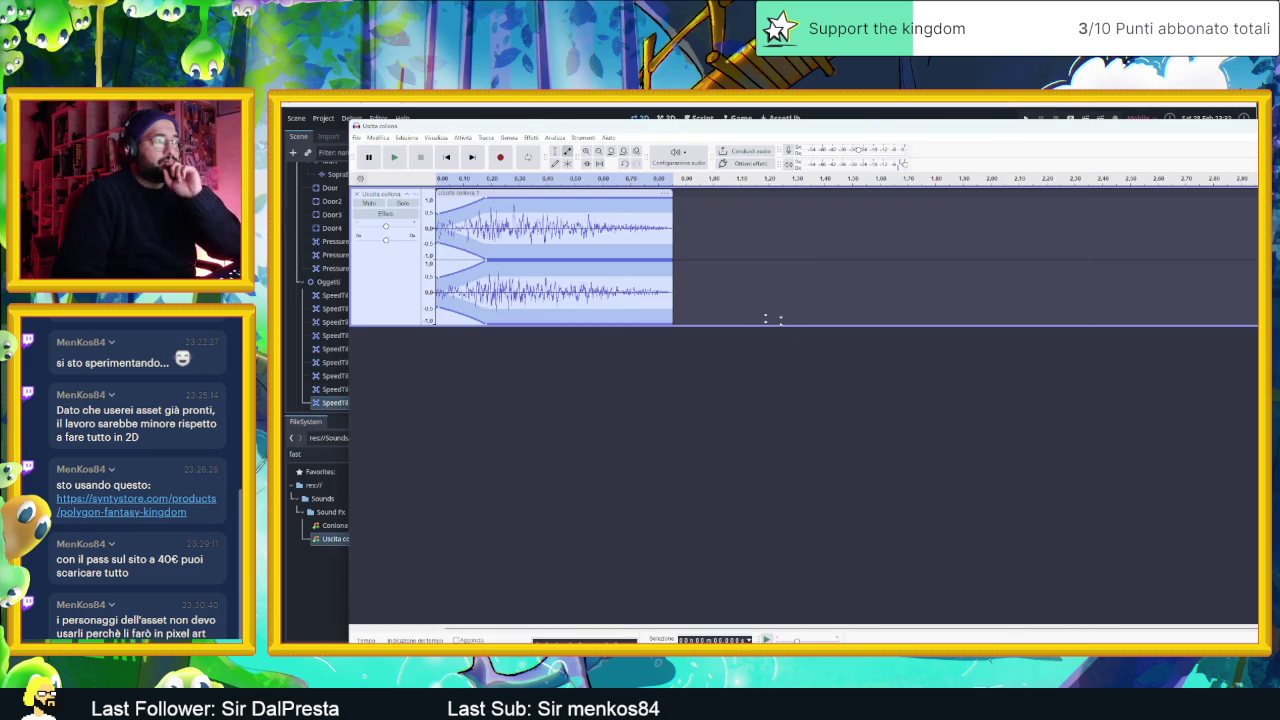
- Play the rising Uscita colonna clip, then play the other multi-track project's sounds
{"action": "left_click", "coordinate": [395, 157]}
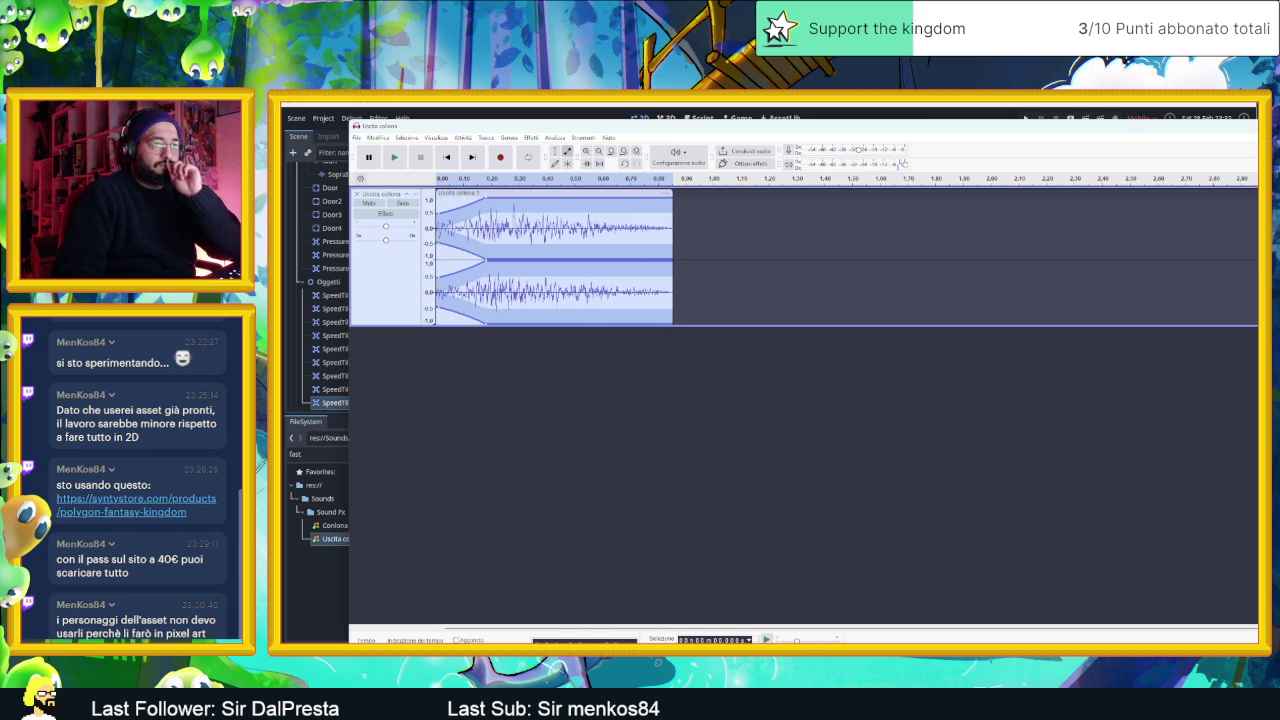
{"action": "left_click", "coordinate": [297, 120]}
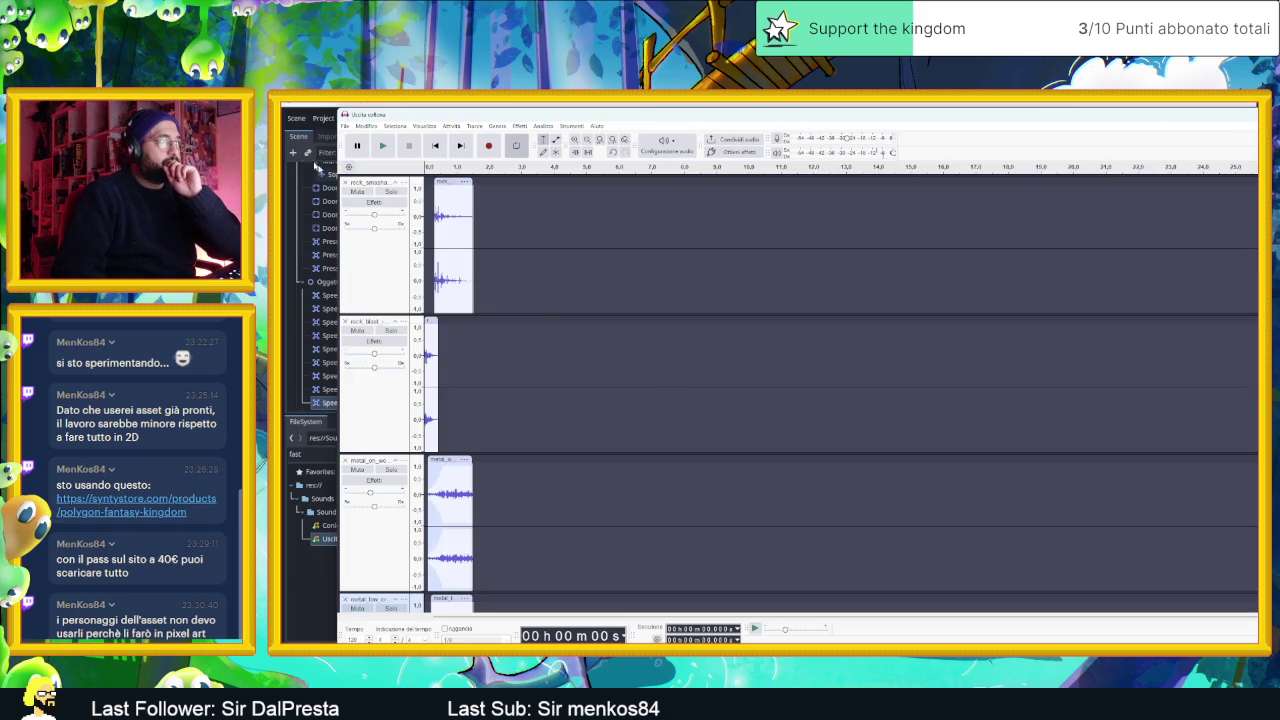
{"action": "left_click", "coordinate": [382, 146]}
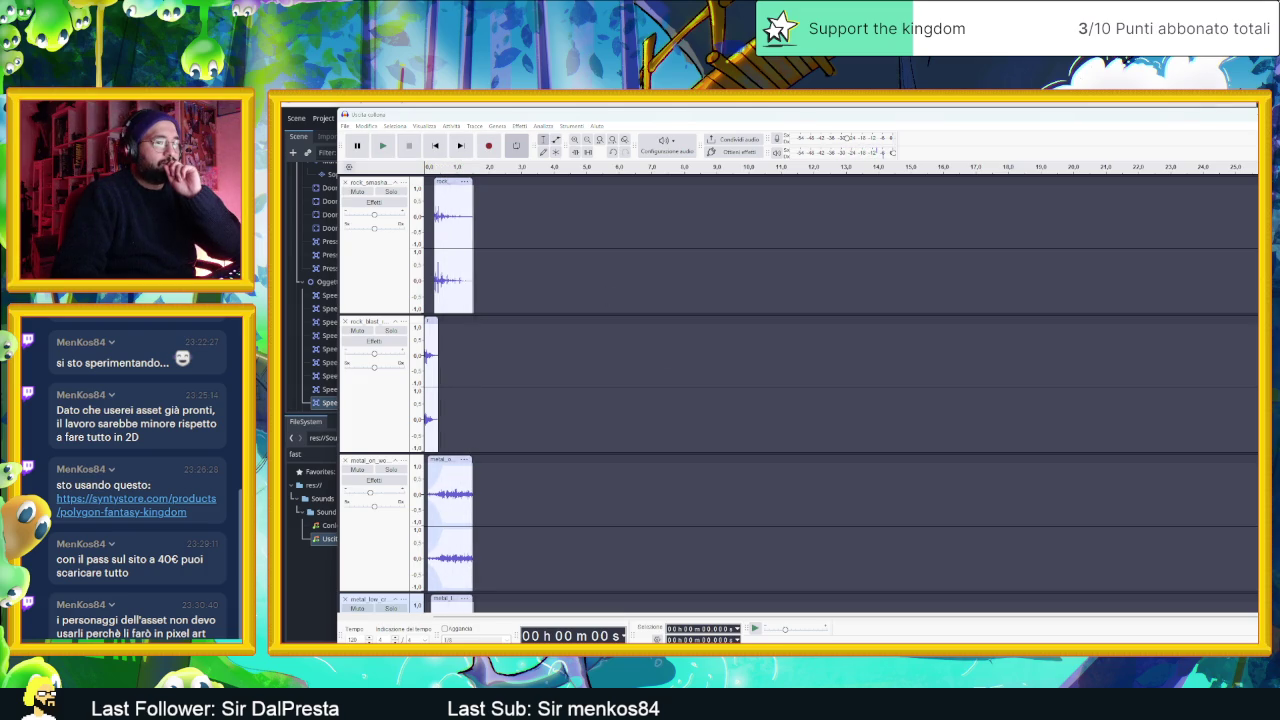
- Back in the Uscita colonna project, replay the clip several times and choose File > Export Audio
{"action": "key", "text": "alt+Tab"}
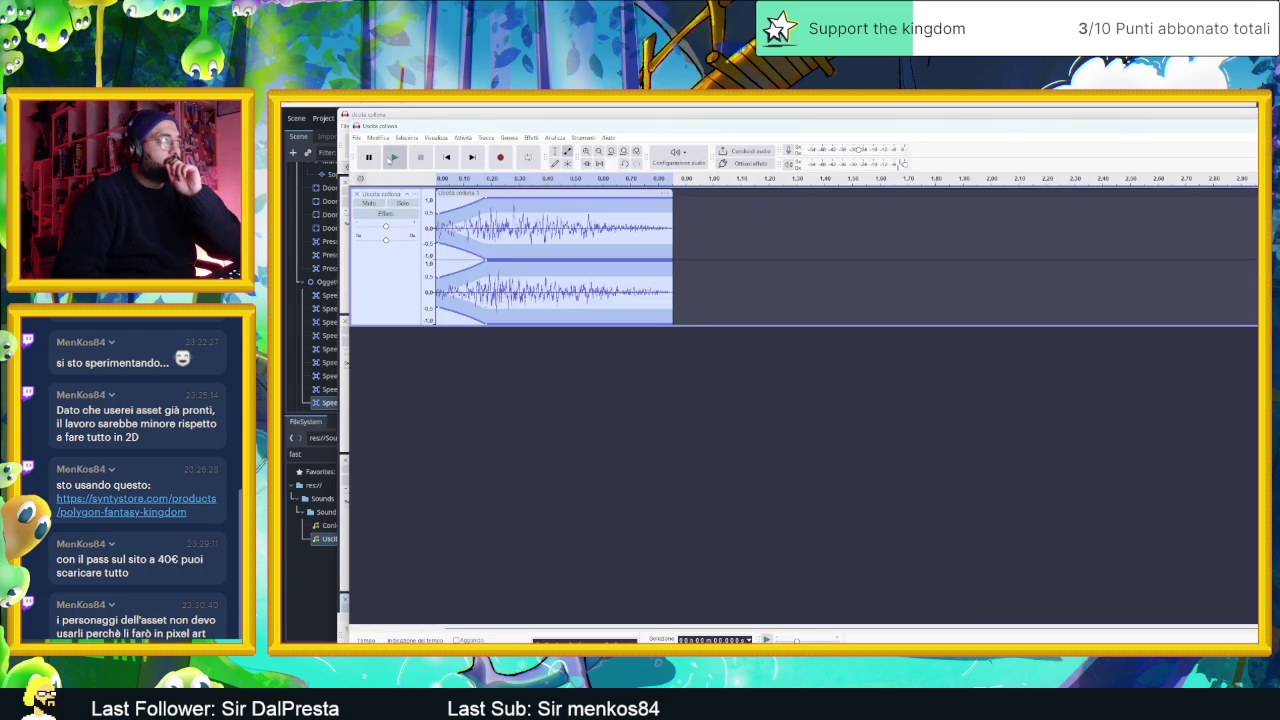
{"action": "left_click", "coordinate": [395, 158]}
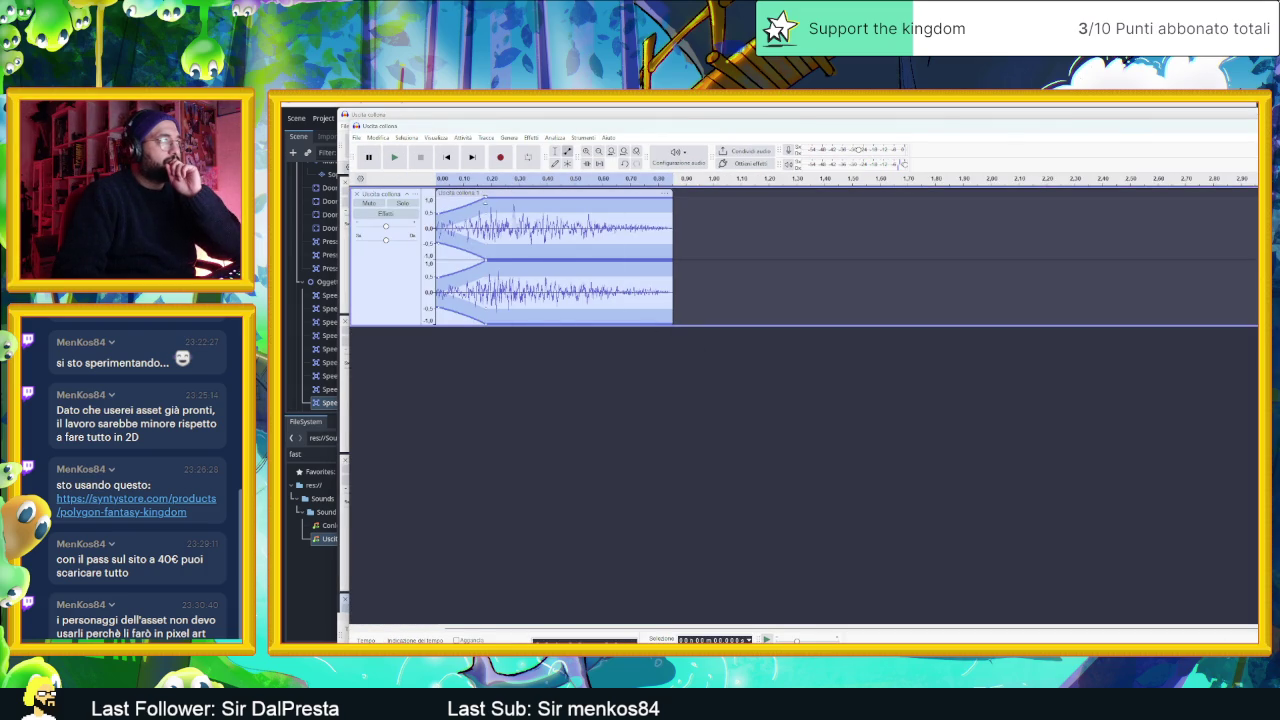
{"action": "left_click", "coordinate": [395, 158]}
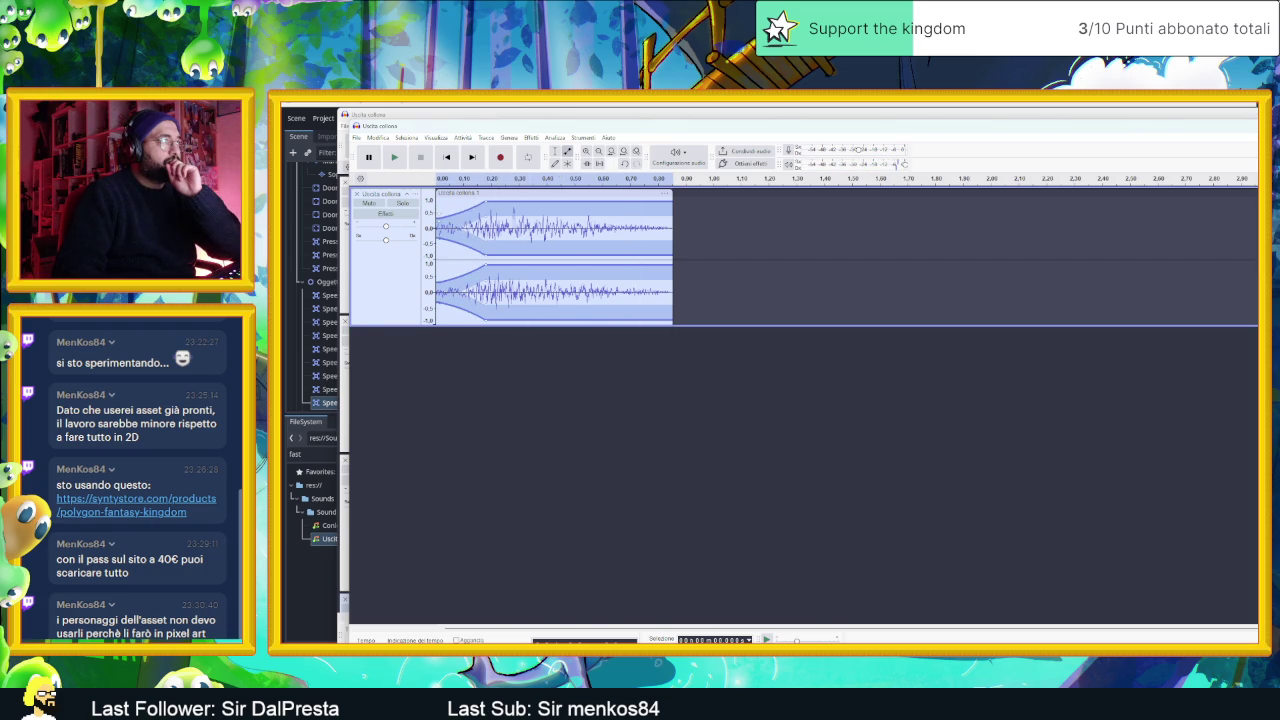
{"action": "left_click", "coordinate": [395, 158]}
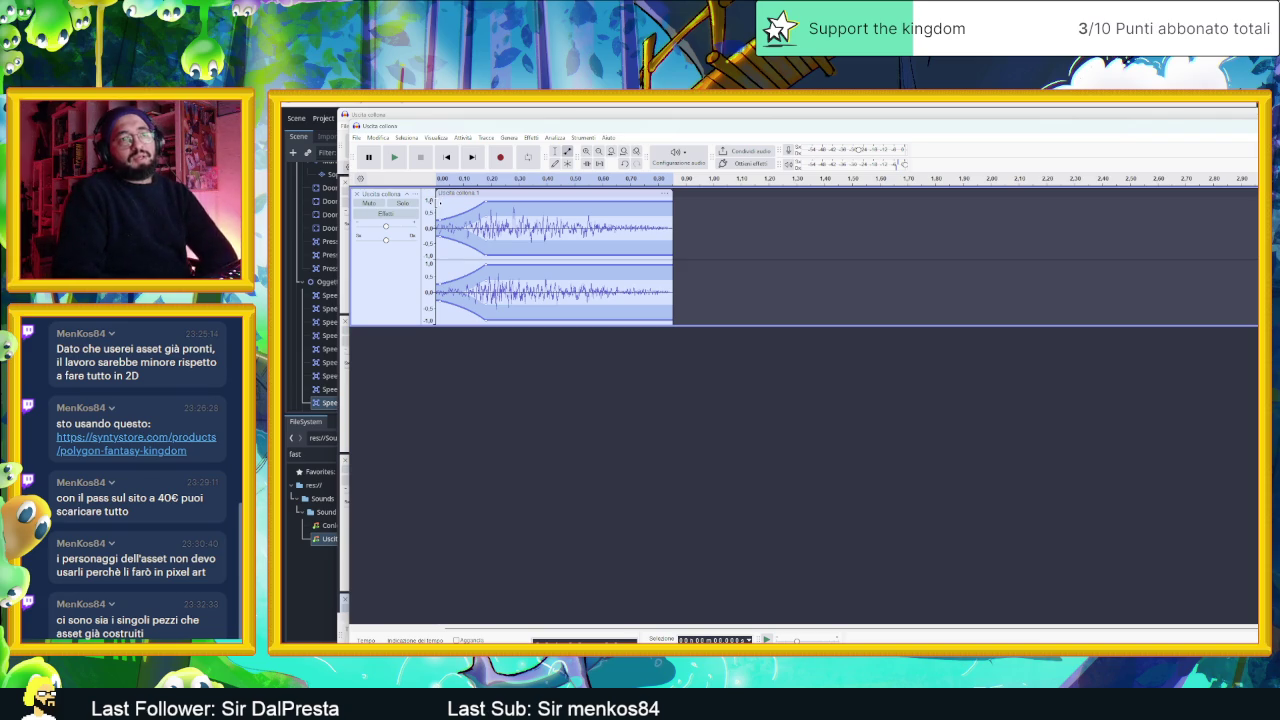
{"action": "left_click", "coordinate": [355, 138]}
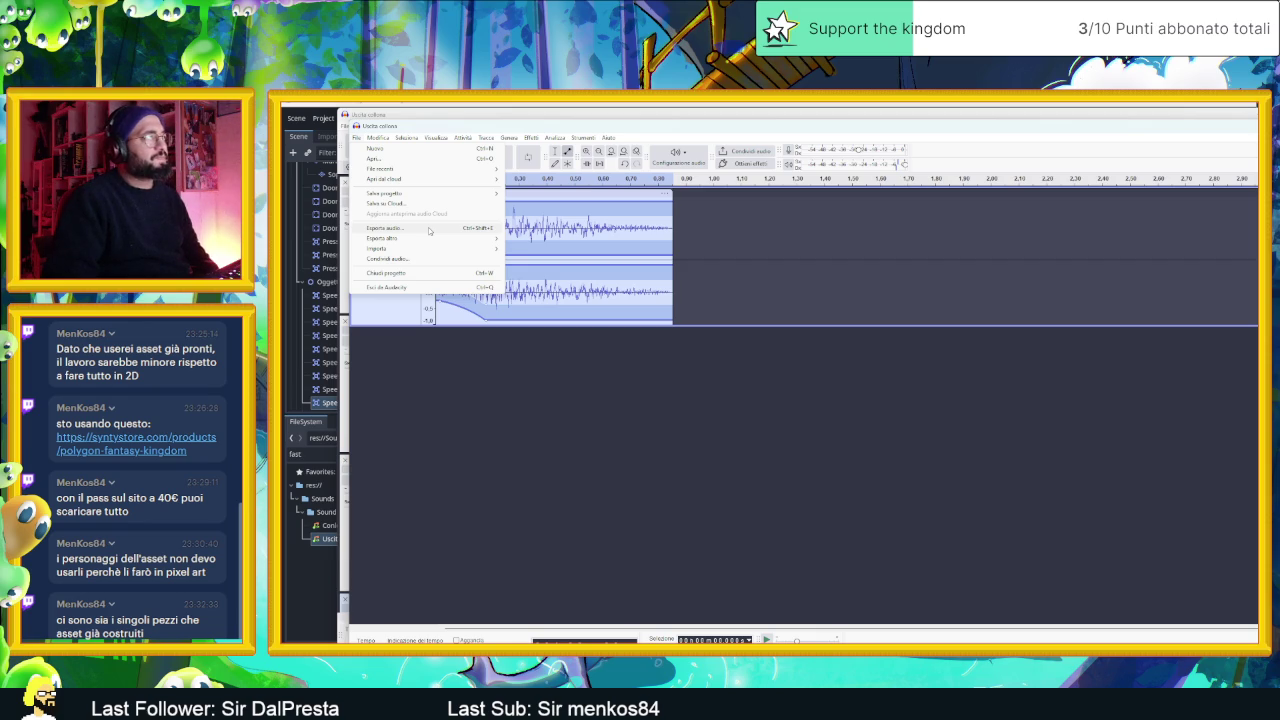
{"action": "left_click", "coordinate": [429, 231]}
- In the export file name, replace 'Uscita' and start typing 'Entrata' for 'Entrata colonna'
{"action": "left_click", "coordinate": [775, 316]}
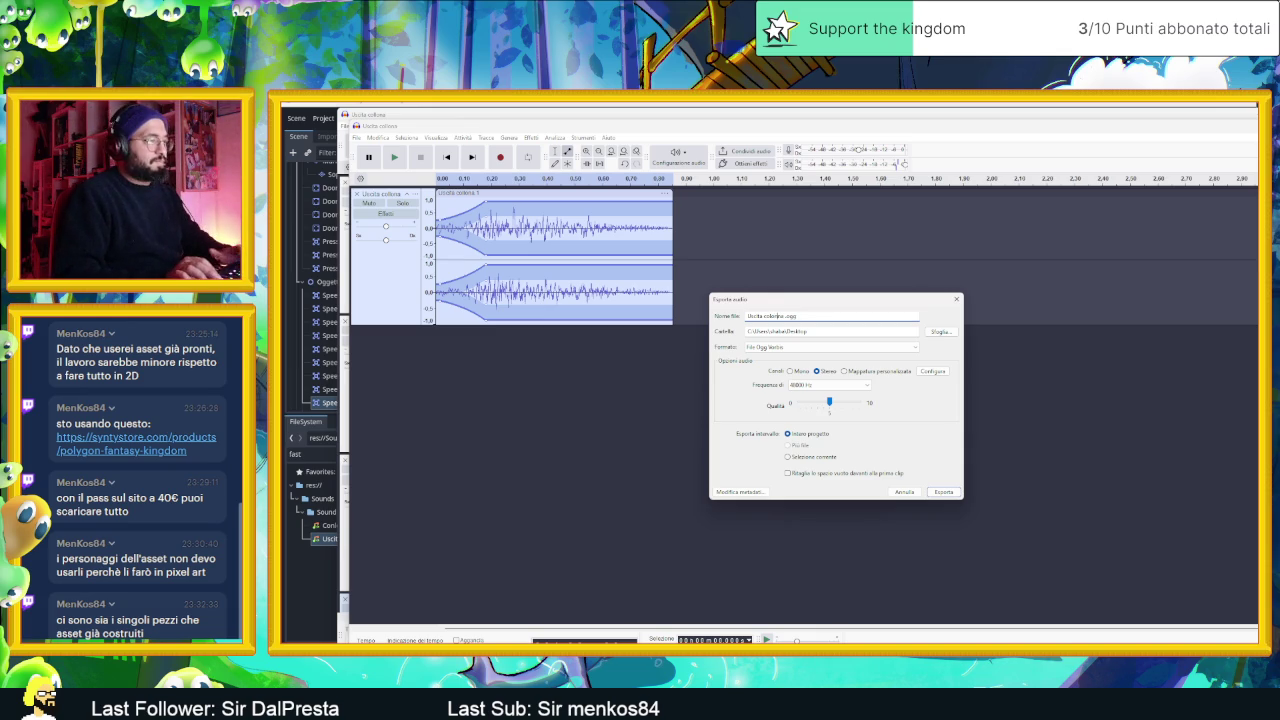
{"action": "key", "text": "BackSpace"}
{"action": "key", "text": "BackSpace"}
{"action": "key", "text": "BackSpace"}
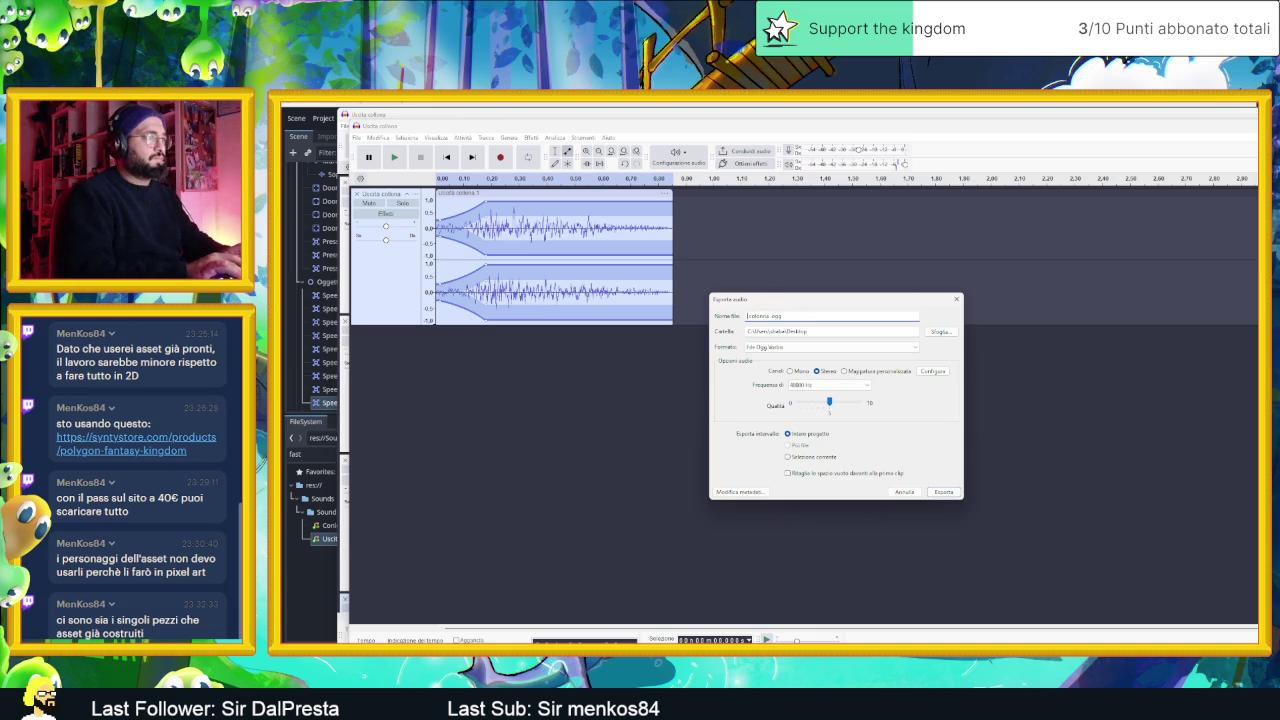
{"action": "type", "text": "E"}
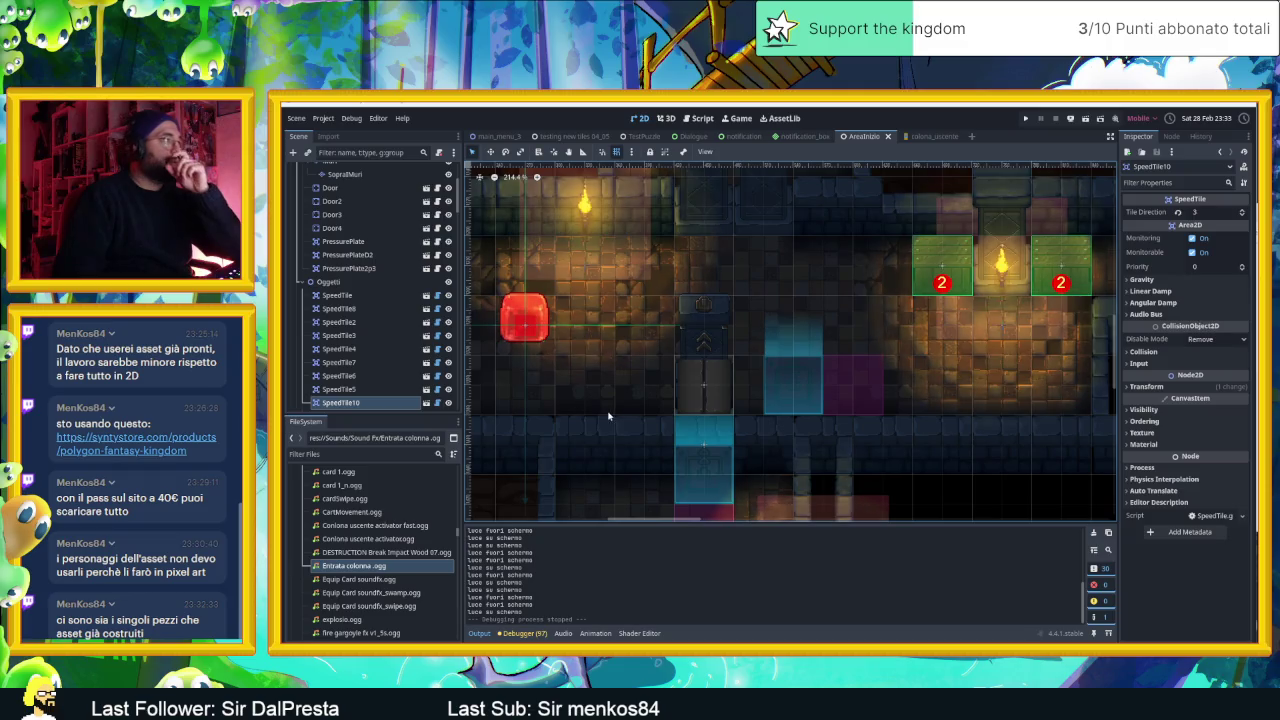
- In the colona_uscente scene, duplicate AudioStreamPlayer2D into a new AudioStreamPlayer2D2 node
{"action": "left_click", "coordinate": [930, 136]}
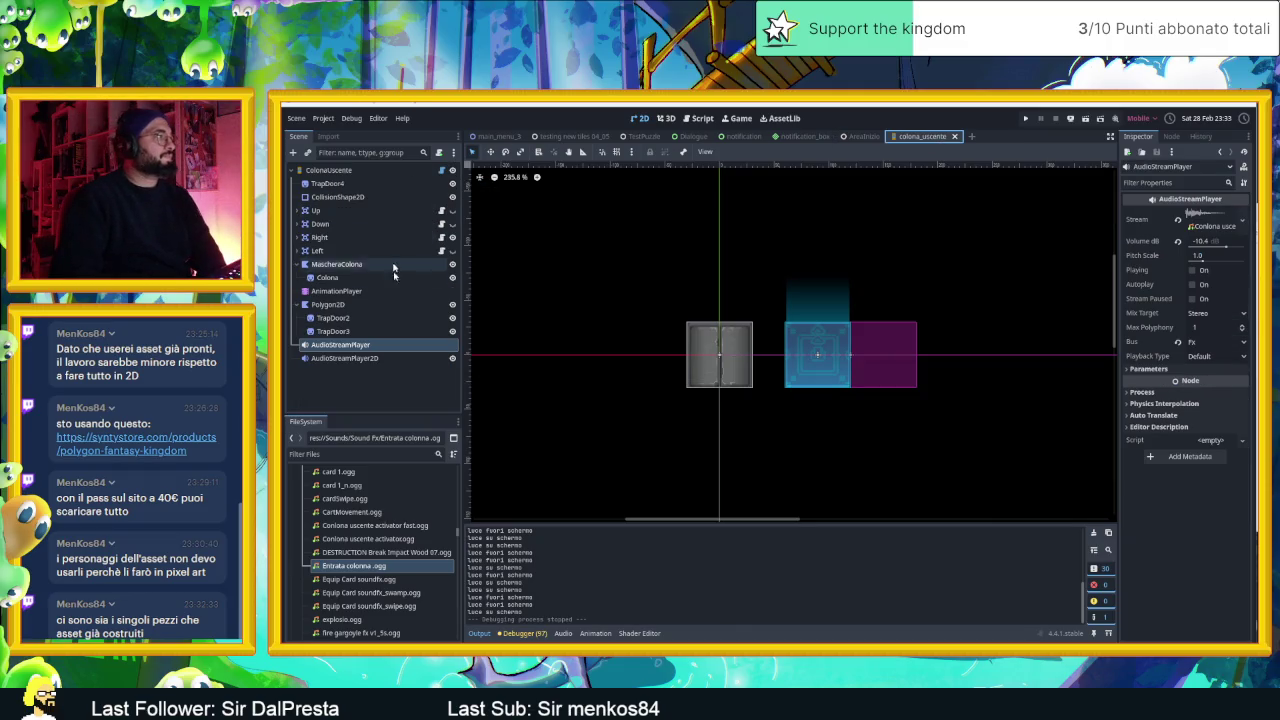
{"action": "left_click", "coordinate": [391, 358]}
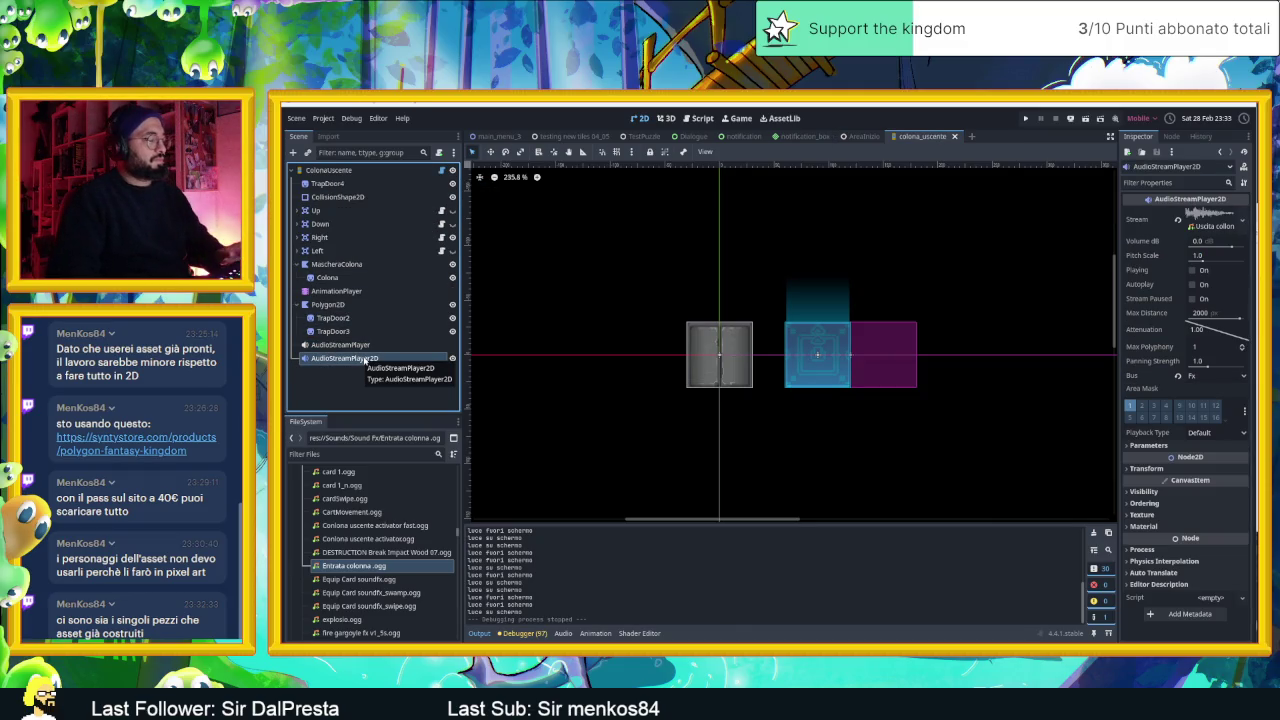
{"action": "key", "text": "ctrl+d"}
{"action": "left_click", "coordinate": [403, 389]}
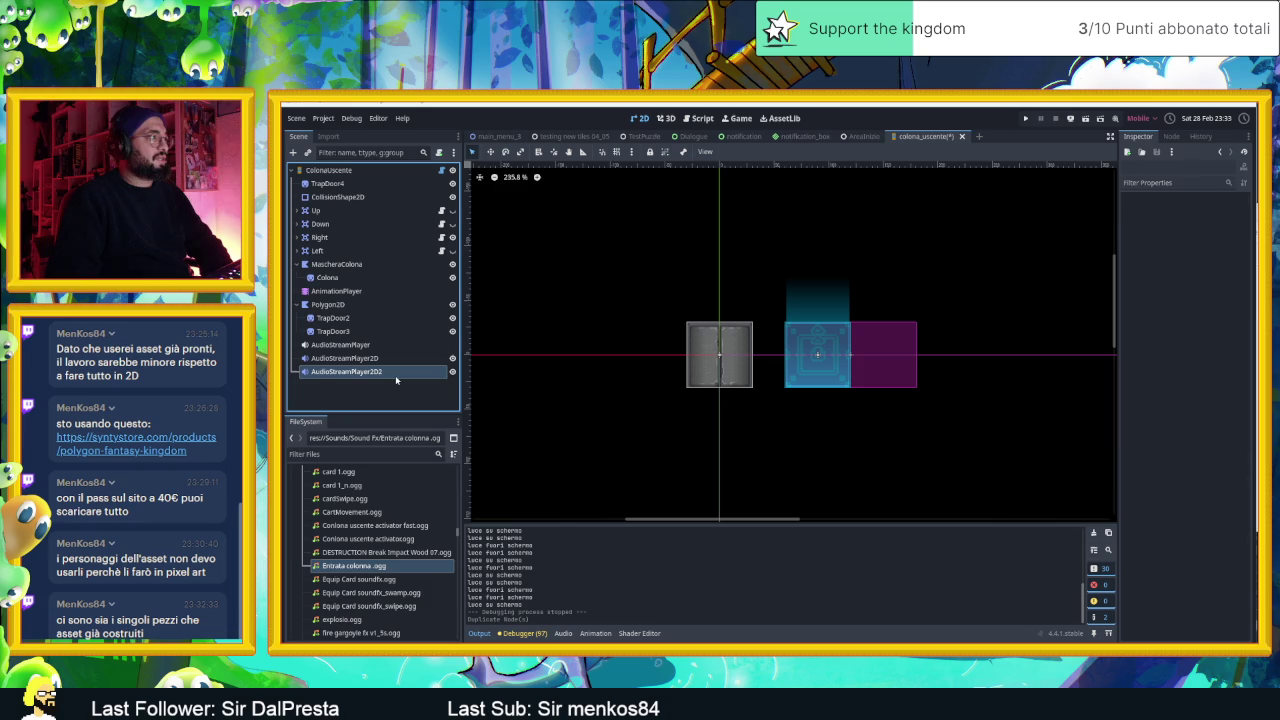
{"action": "left_click", "coordinate": [395, 375]}
- Assign Entrata colonna .ogg as AudioStreamPlayer2D2's stream and save the scene
{"action": "mouse_move", "coordinate": [366, 573]}
{"action": "left_mouse_down"}
{"action": "mouse_move", "coordinate": [420, 566]}
{"action": "mouse_move", "coordinate": [719, 354]}
{"action": "left_mouse_up"}
{"action": "left_click_drag", "start_coordinate": [1214, 226], "coordinate": [1213, 225]}
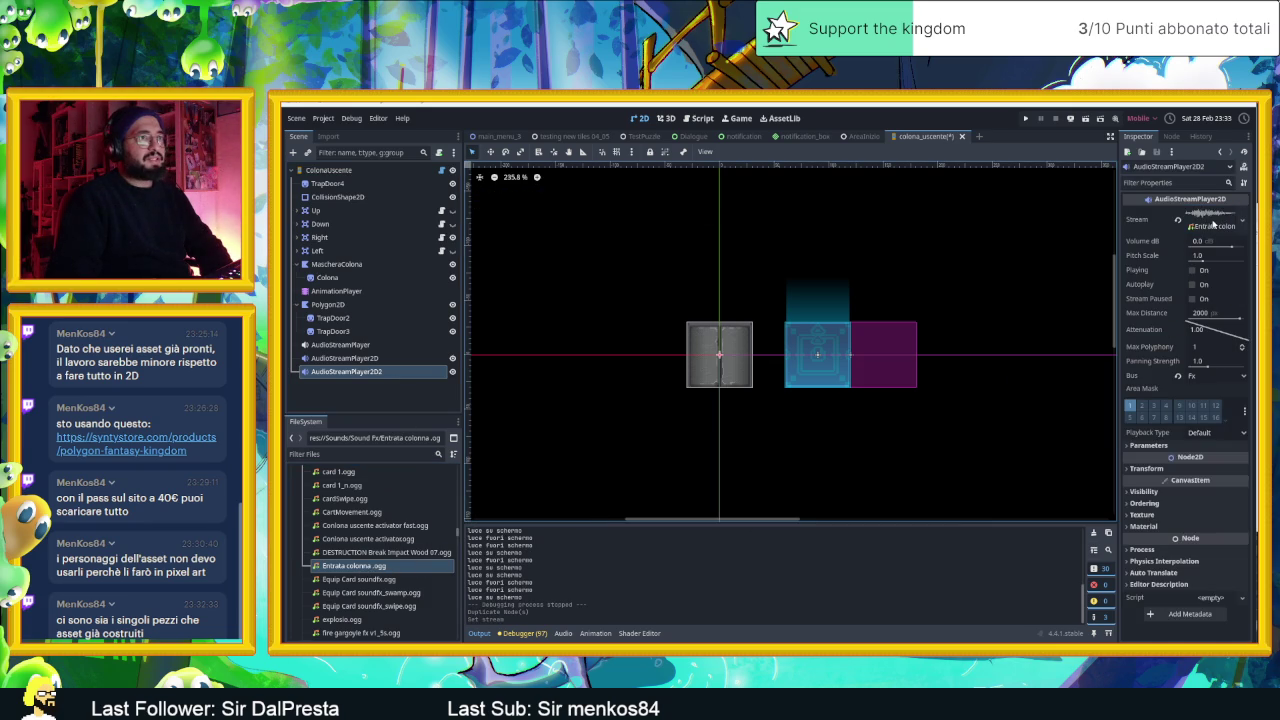
{"action": "key", "text": "ctrl+s"}
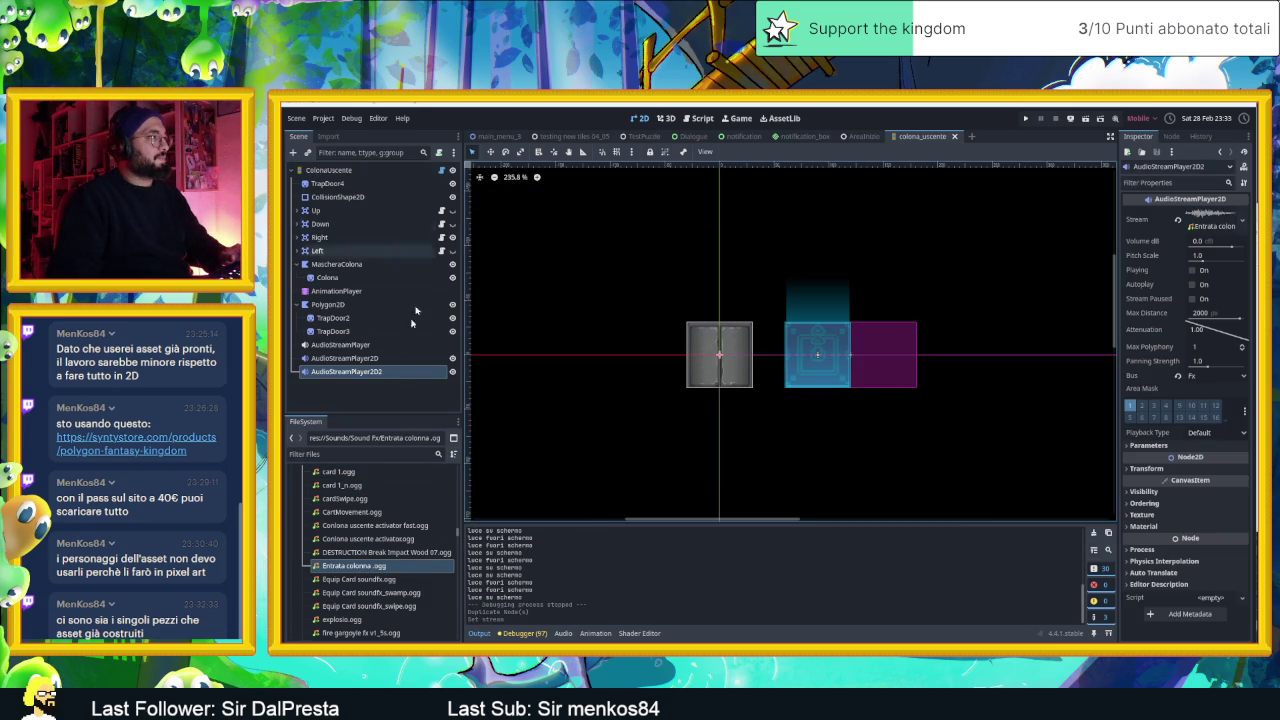
{"action": "left_click", "coordinate": [443, 171]}
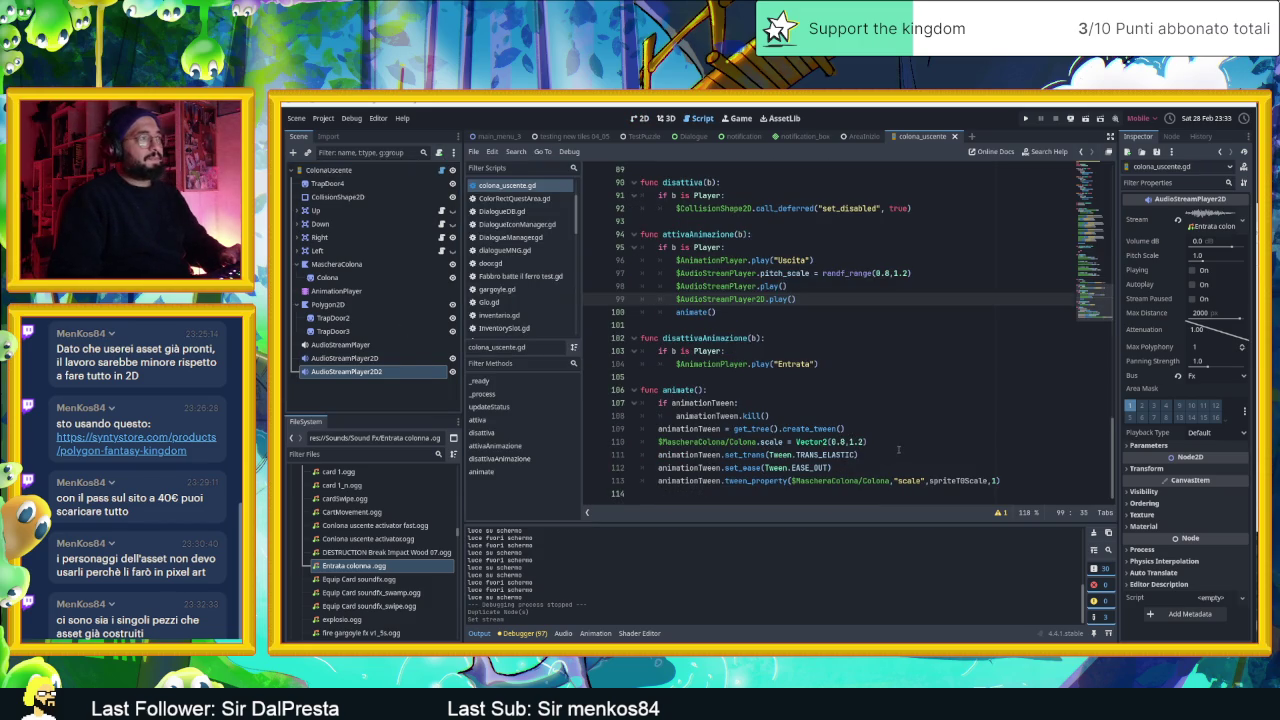
- Add '$AudioStreamPlayer2D2.play()' after line 104 in disattivaAnimazione using autocomplete
{"action": "left_click", "coordinate": [826, 364]}
{"action": "key", "text": "Return"}
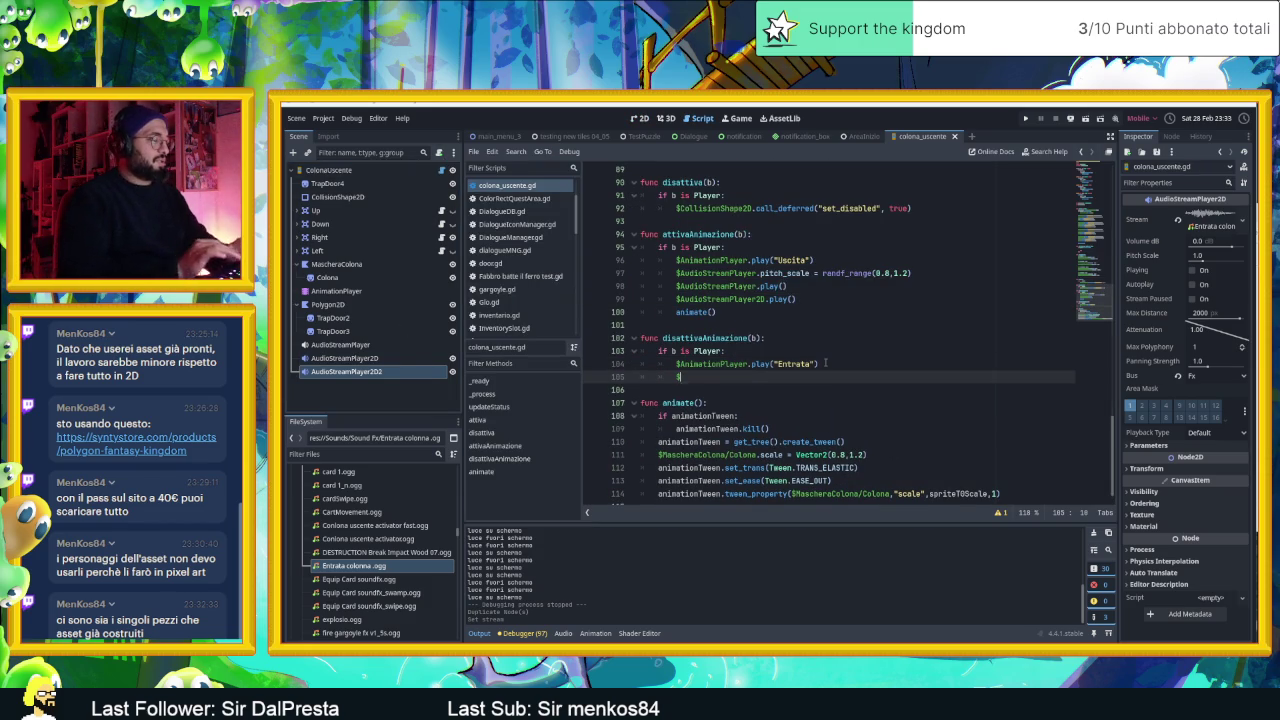
{"action": "type", "text": "$a"}
{"action": "key", "text": "Down"}
{"action": "key", "text": "Down"}
{"action": "key", "text": "Down"}
{"action": "key", "text": "Return"}
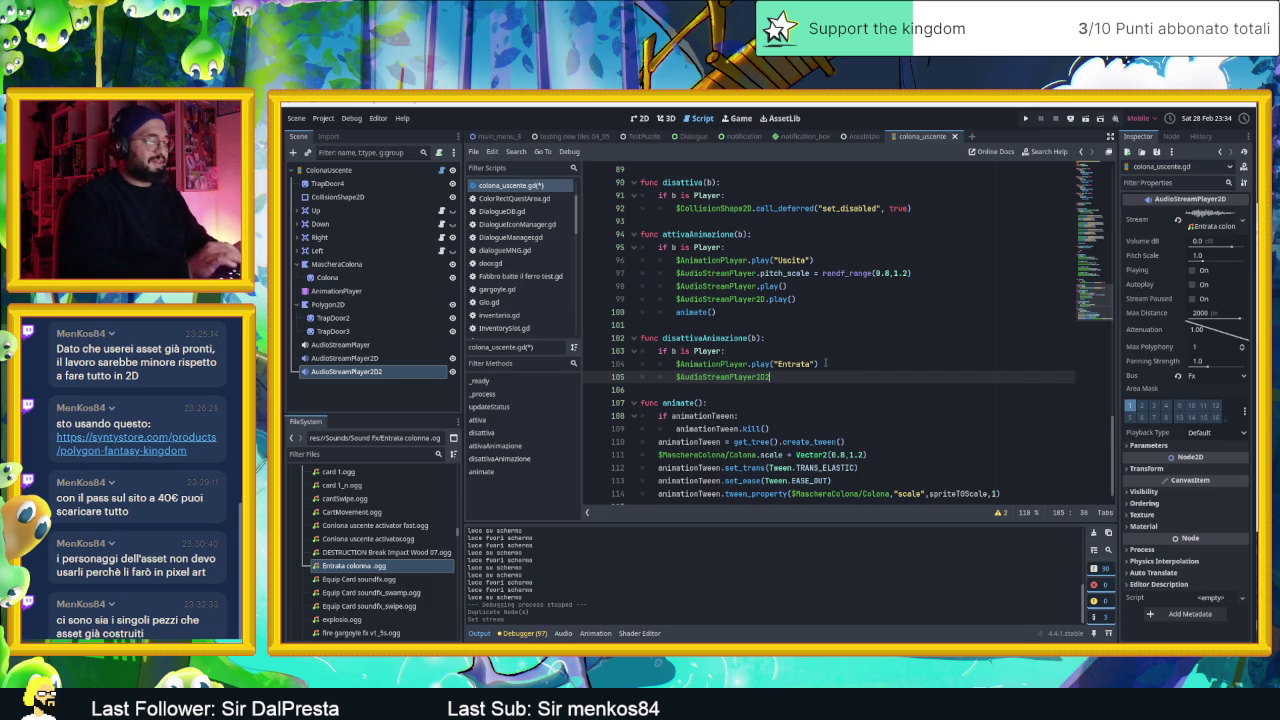
{"action": "type", "text": "p"}
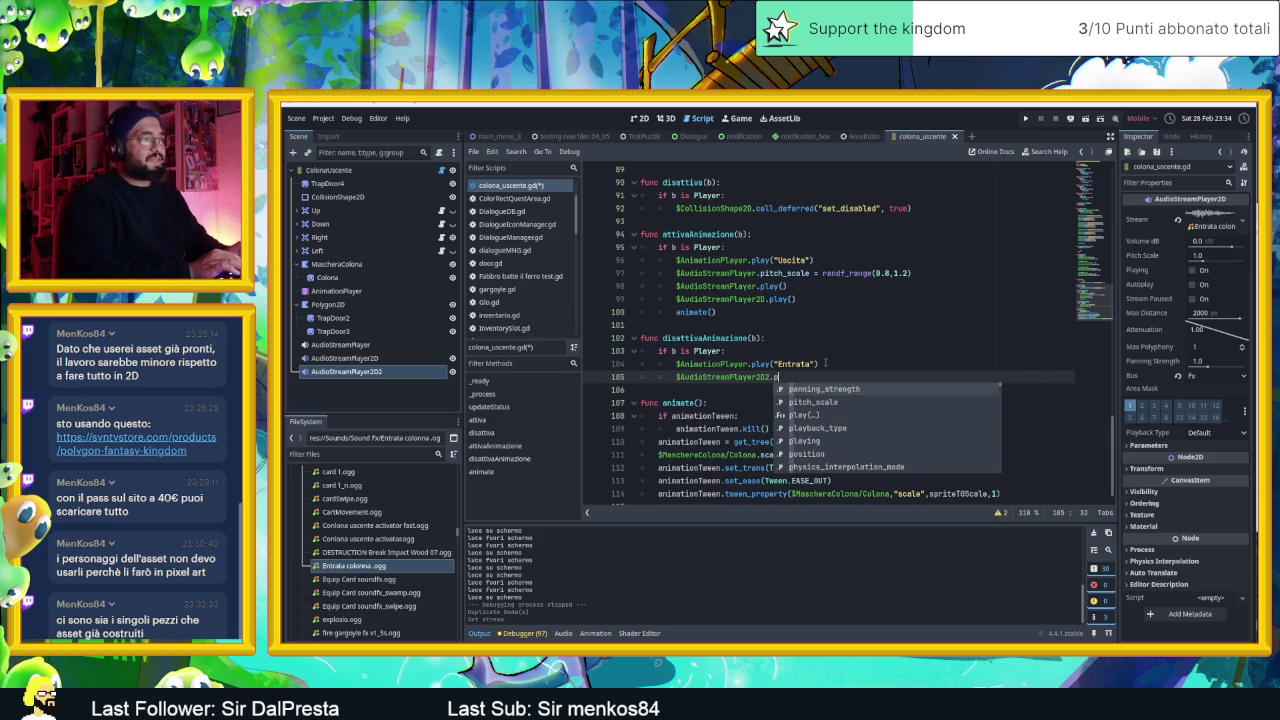
{"action": "key", "text": "Down"}
{"action": "key", "text": "Down"}
{"action": "key", "text": "Return"}
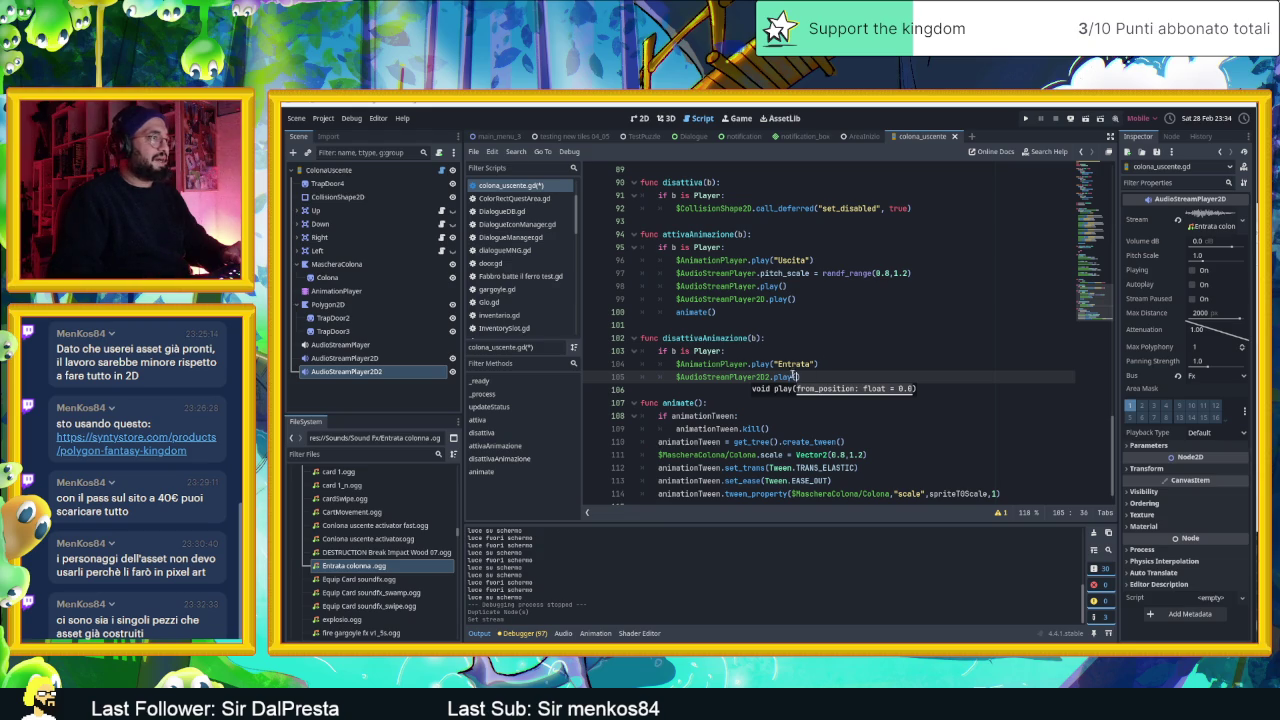
{"action": "left_click", "coordinate": [850, 367]}
- Save the script and switch back to the AreaInizio scene in the 2D view
{"action": "key", "text": "ctrl+s"}
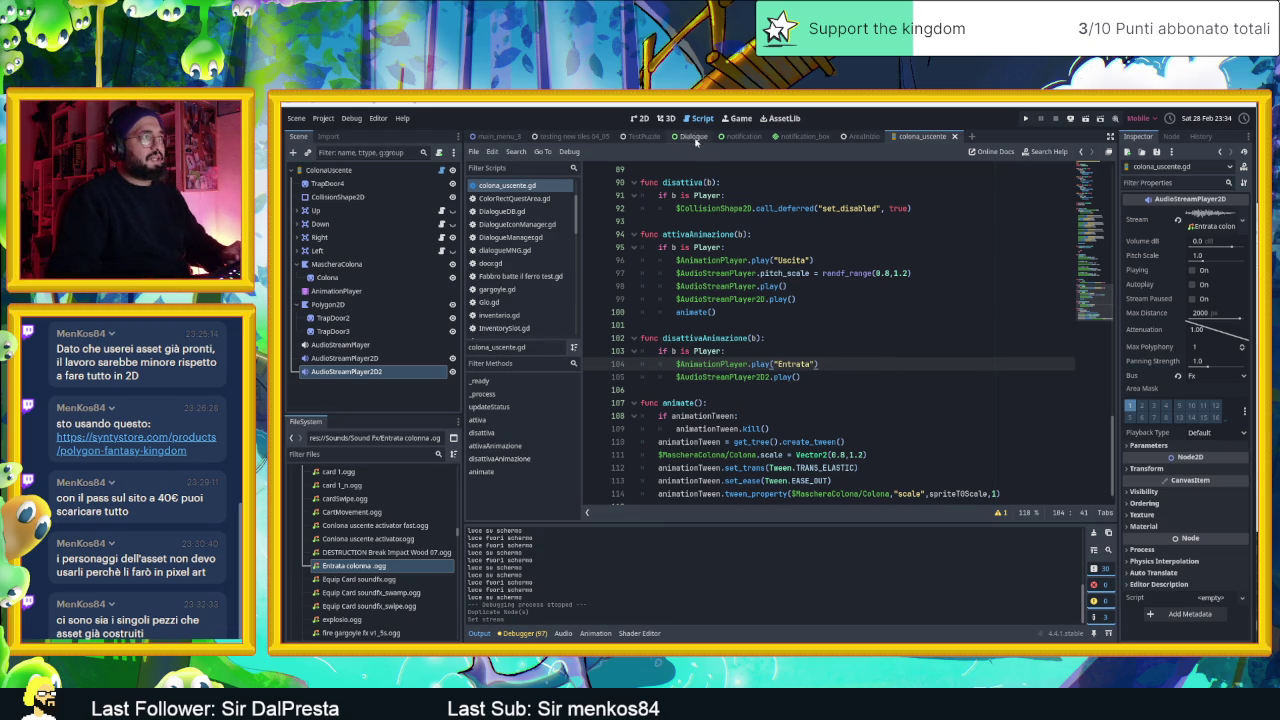
{"action": "left_click", "coordinate": [641, 119]}
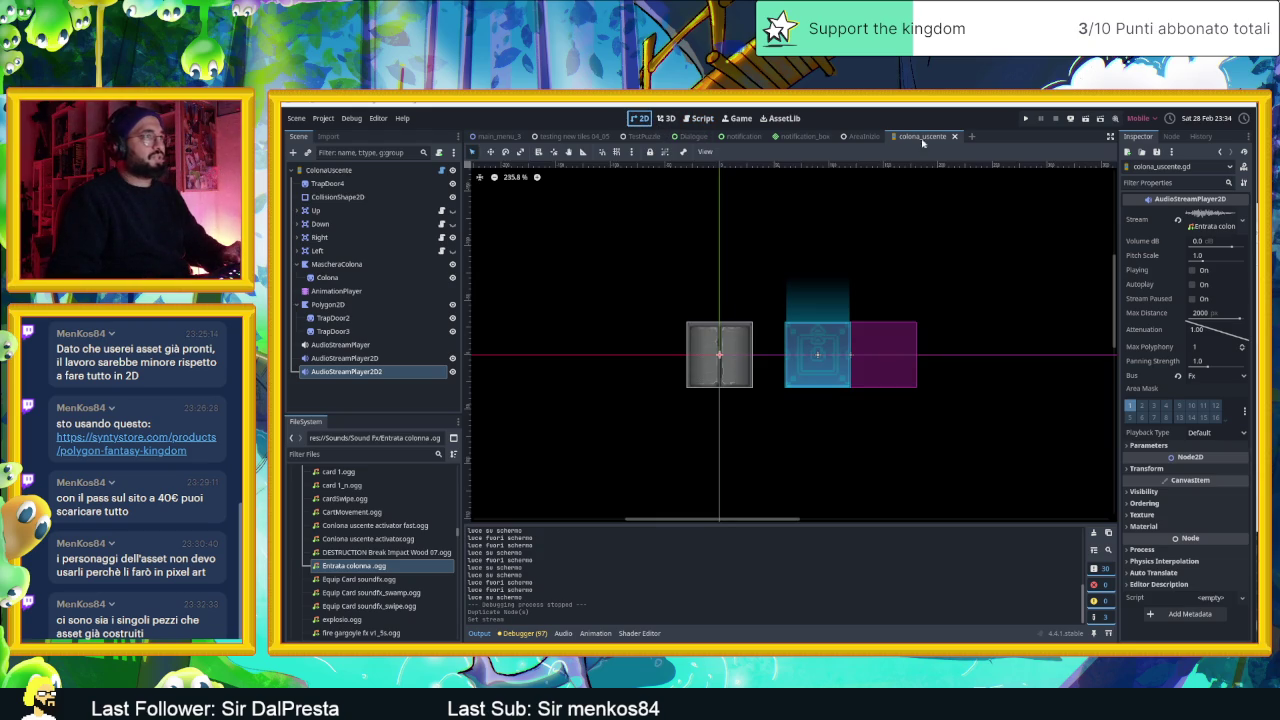
{"action": "left_click", "coordinate": [862, 136]}
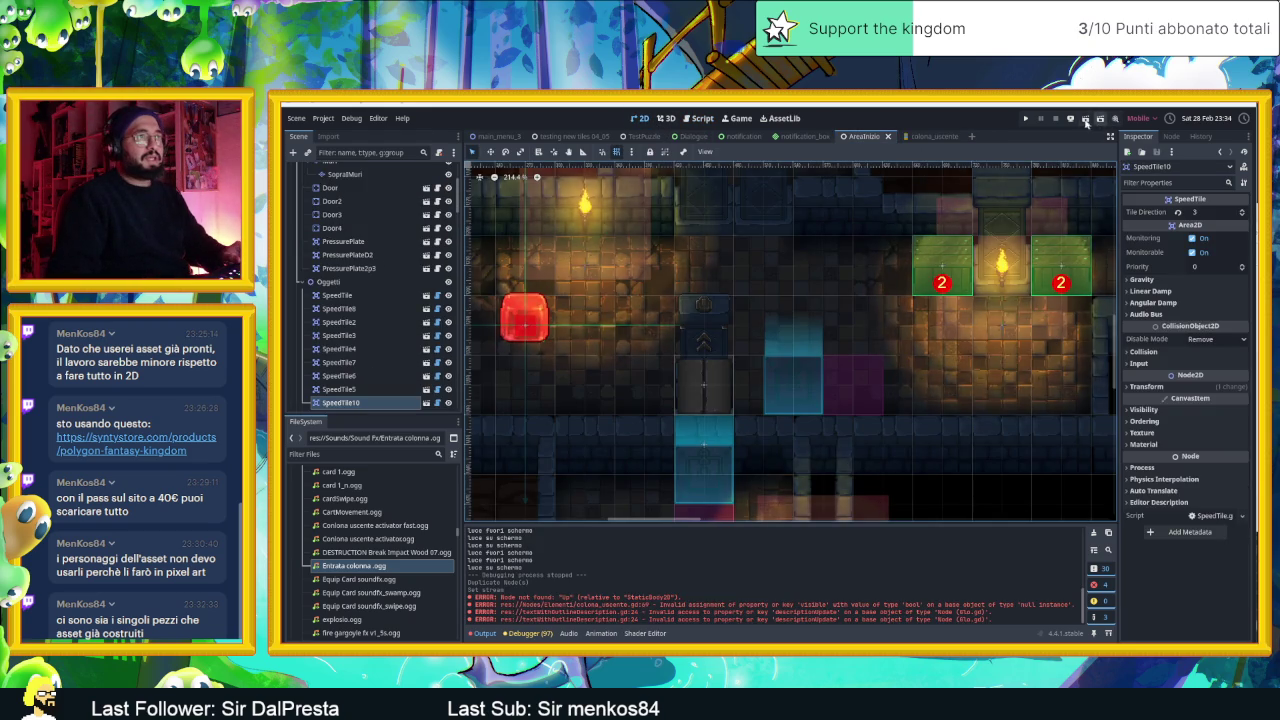
- Run the game with F5, slide the slime around the first room and out through the arrow door
{"action": "key", "text": "F5"}
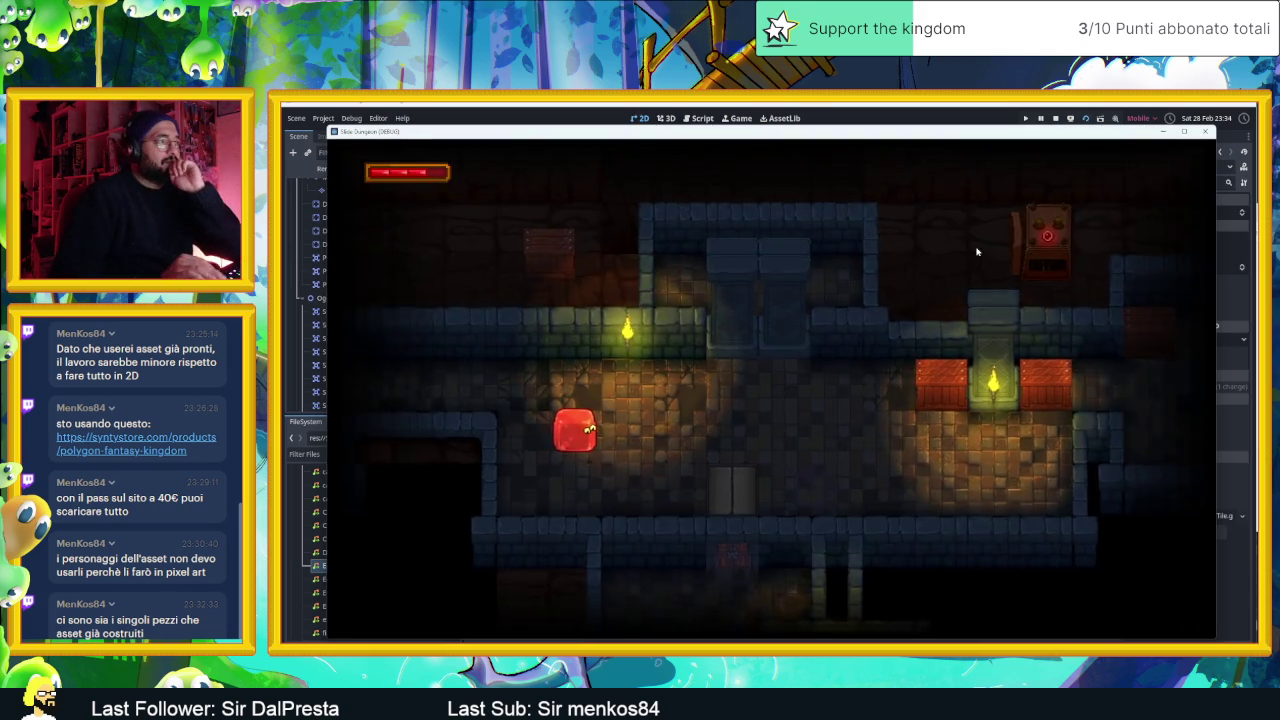
{"action": "key", "text": "Right"}
{"action": "key", "text": "Down"}
{"action": "key", "text": "Left"}
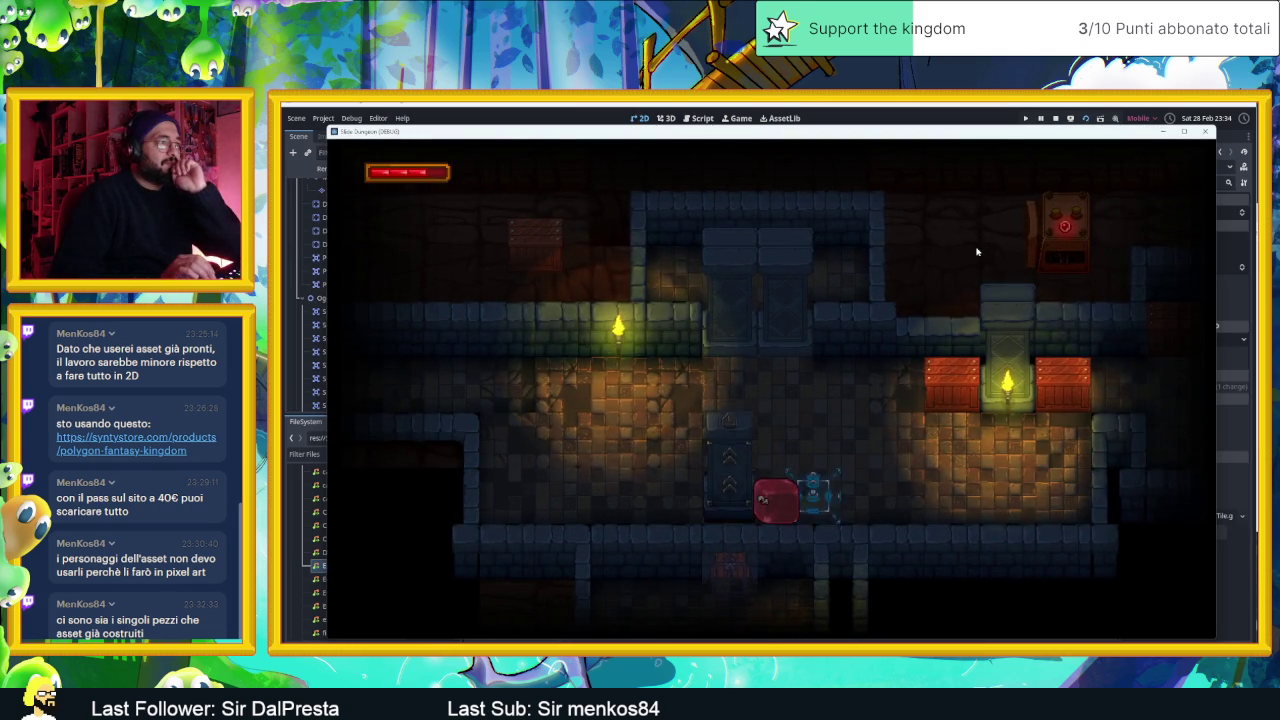
{"action": "key", "text": "Right"}
{"action": "key", "text": "Left"}
{"action": "key", "text": "Right"}
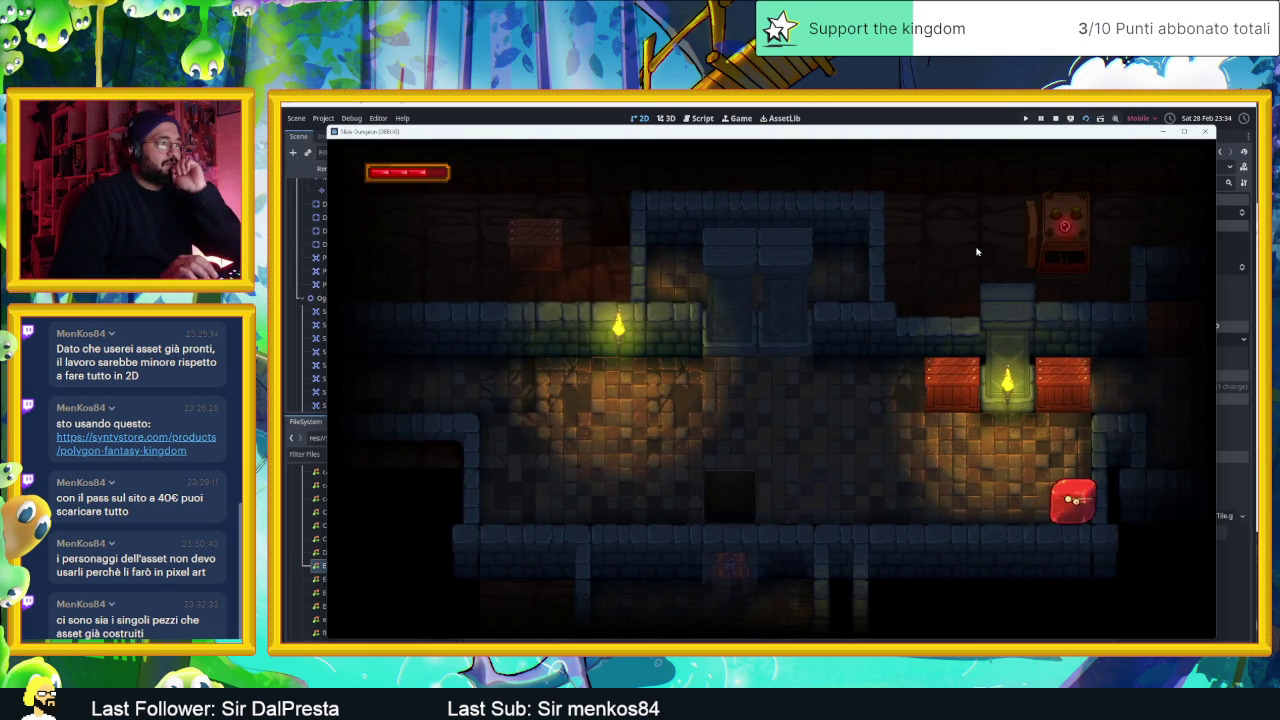
{"action": "key", "text": "Left"}
{"action": "key", "text": "Right"}
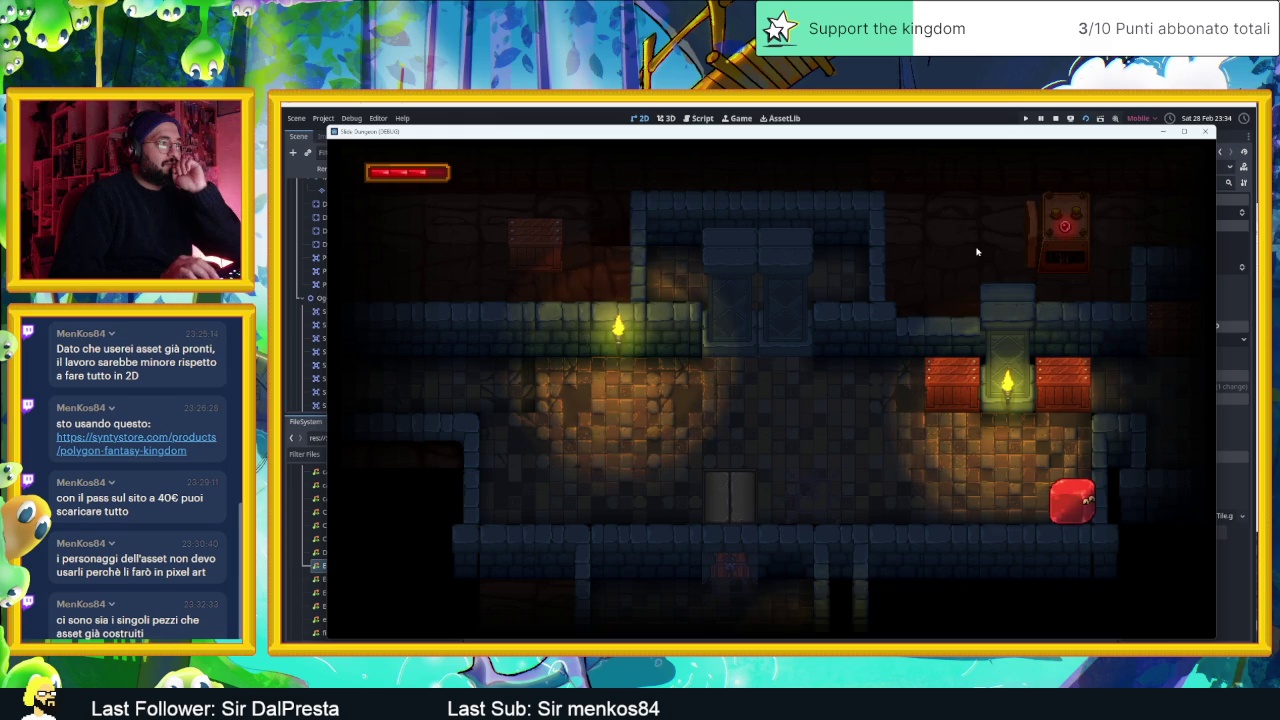
{"action": "key", "text": "Left"}
{"action": "key", "text": "Up"}
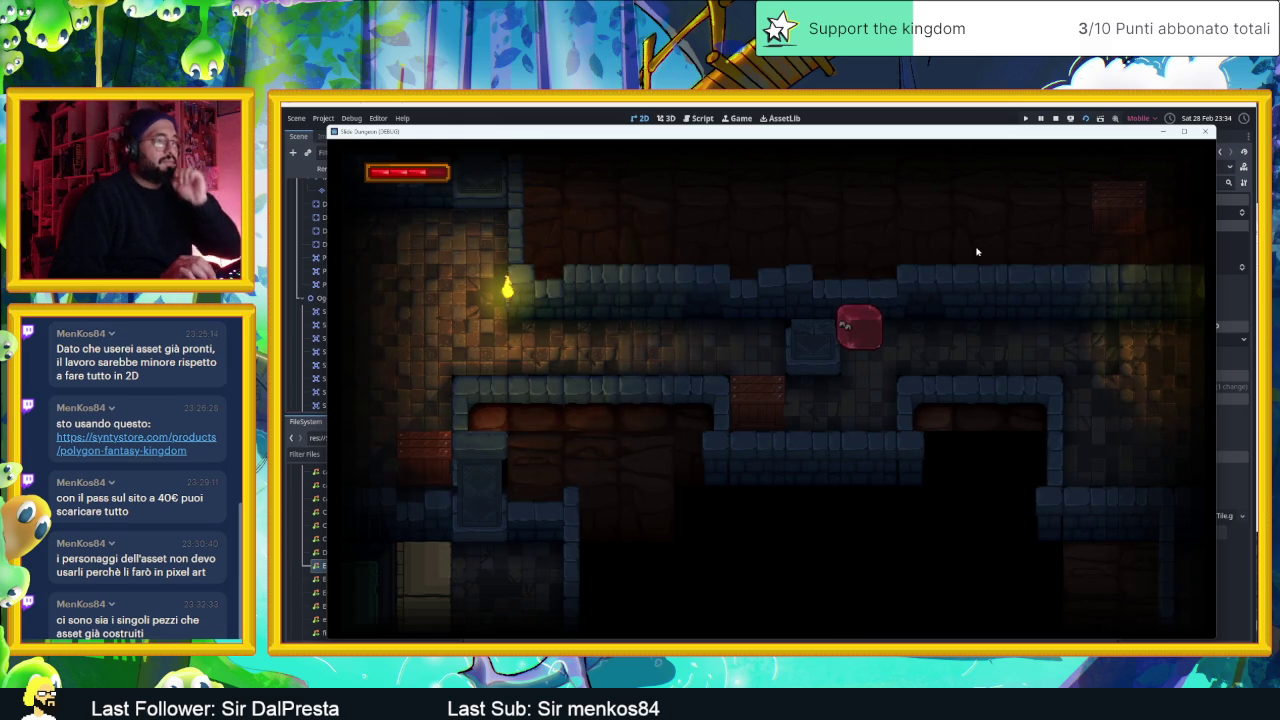
{"action": "key", "text": "Right"}
{"action": "key", "text": "Down"}
{"action": "key", "text": "Down"}
- Slide the slime across the lower floor, through the lower door and up into another room
{"action": "key", "text": "Left"}
{"action": "key", "text": "Right"}
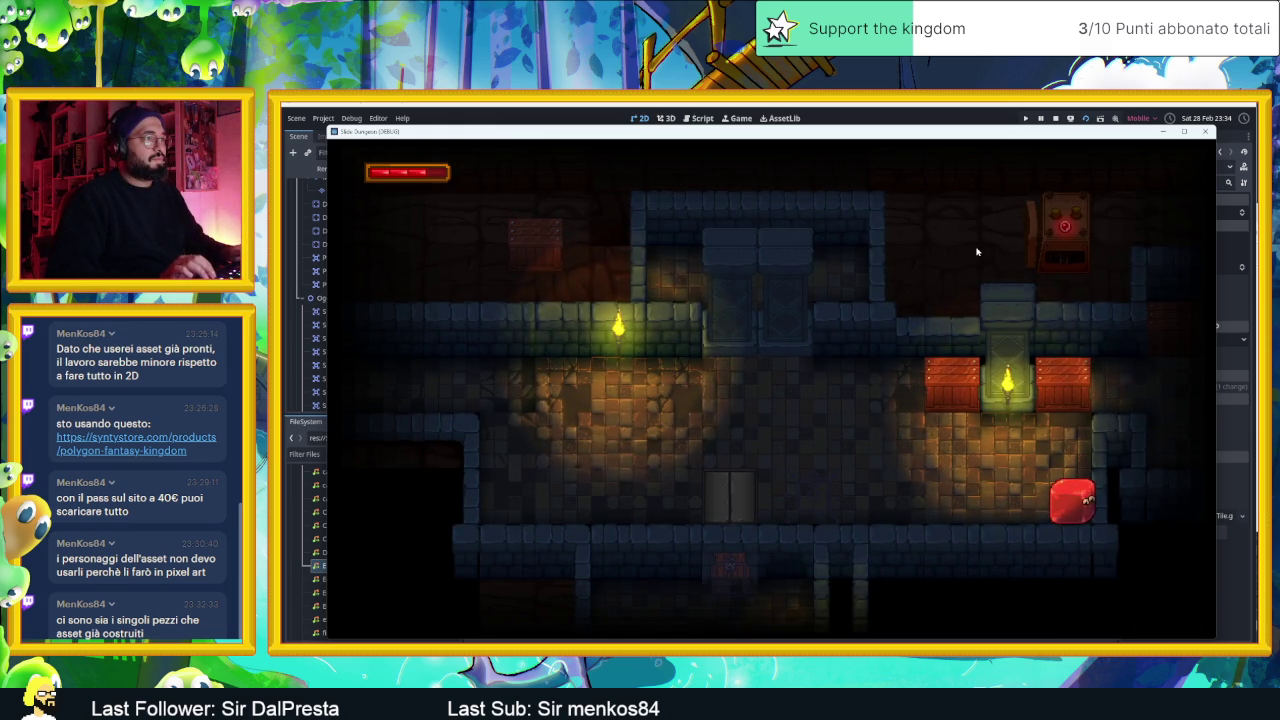
{"action": "key", "text": "Left"}
{"action": "key", "text": "Right"}
{"action": "key", "text": "Left"}
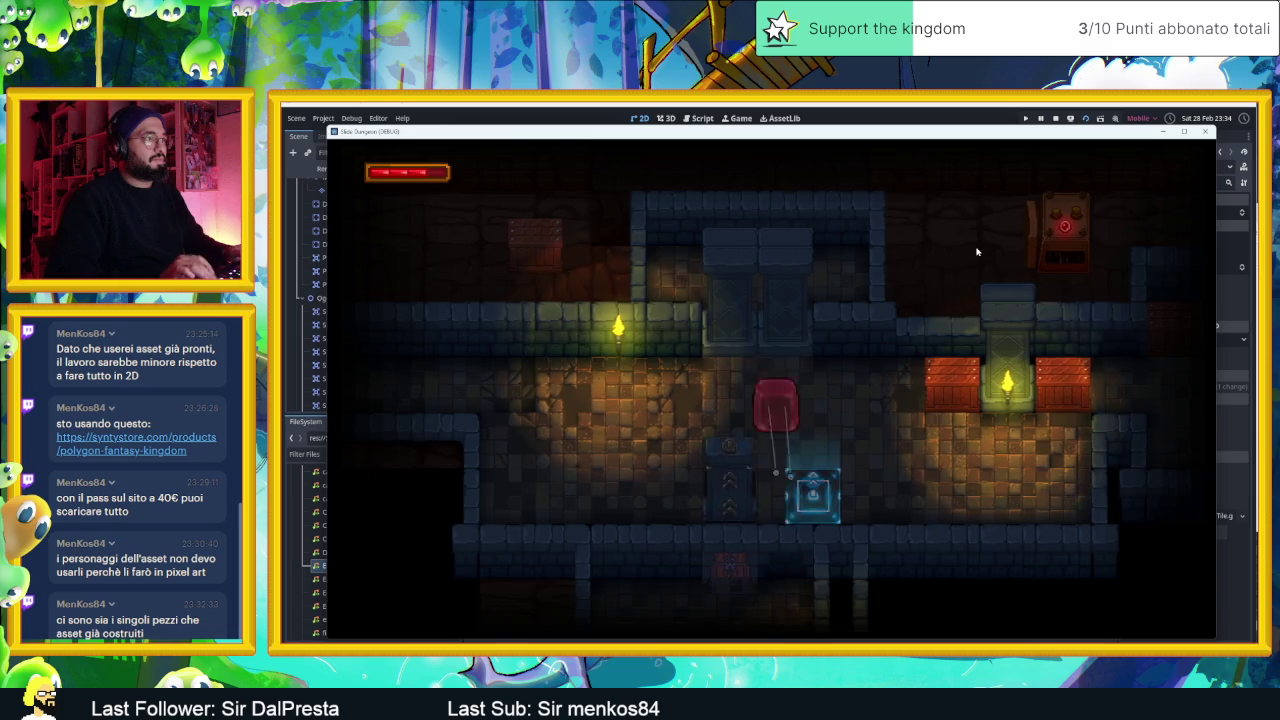
{"action": "key", "text": "Right"}
{"action": "key", "text": "Down"}
{"action": "key", "text": "Left"}
{"action": "key", "text": "Right"}
{"action": "key", "text": "Up"}
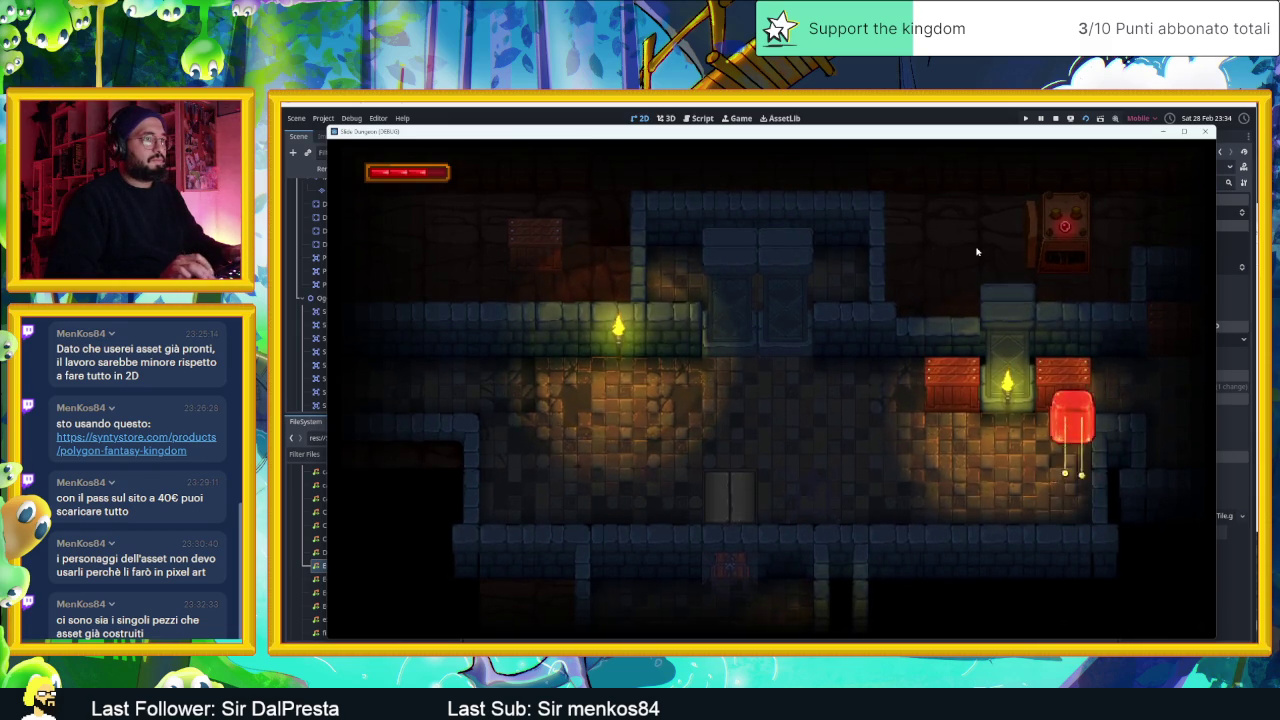
{"action": "key", "text": "Down"}
{"action": "key", "text": "Up"}
{"action": "key", "text": "Down"}
{"action": "key", "text": "Left"}
{"action": "key", "text": "Up"}
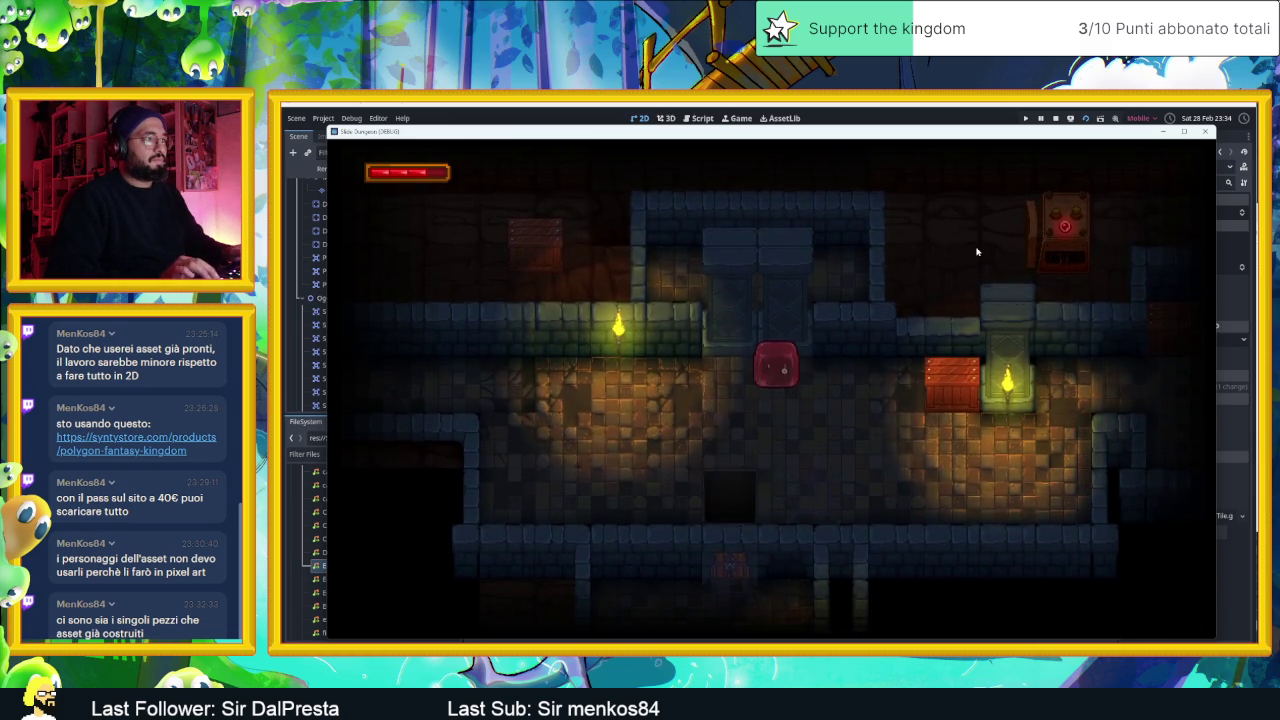
{"action": "key", "text": "Up"}
- Guide the slime through several rooms and down the corridor toward the crates
{"action": "key", "text": "Down"}
{"action": "key", "text": "Left"}
{"action": "key", "text": "Up"}
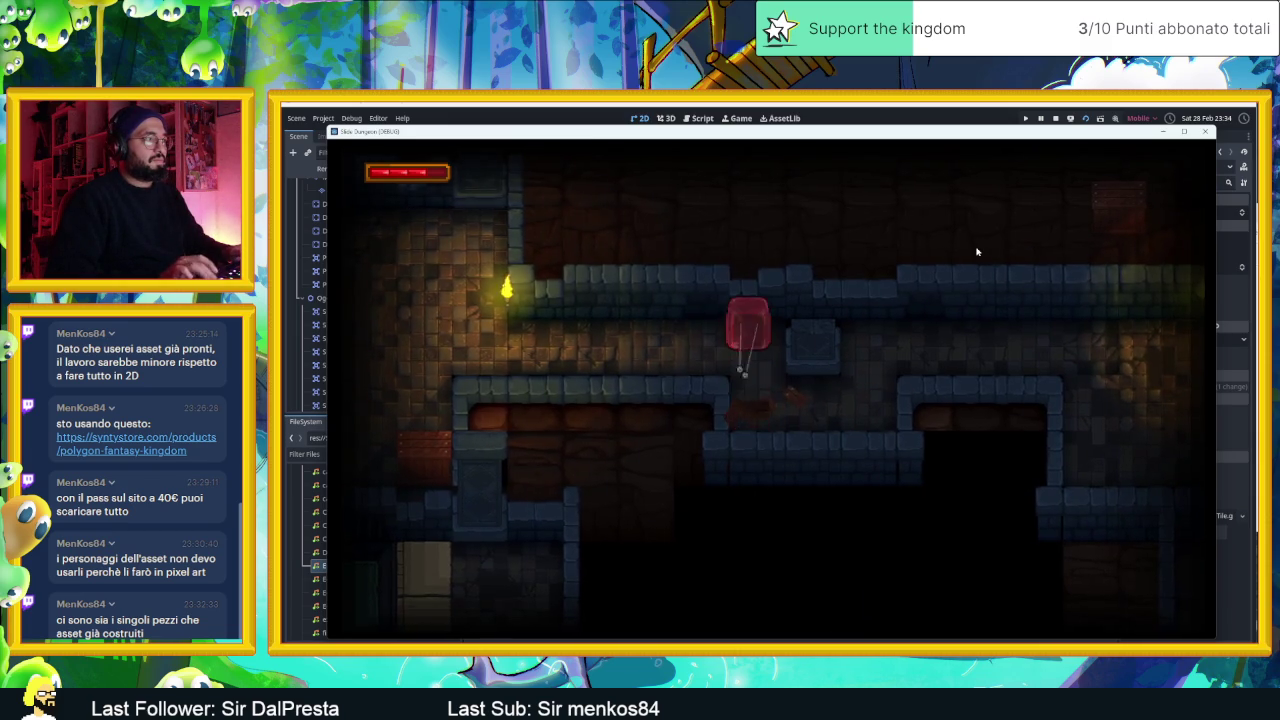
{"action": "key", "text": "Down"}
{"action": "key", "text": "Up"}
{"action": "key", "text": "Right"}
{"action": "key", "text": "Up"}
{"action": "key", "text": "Down"}
{"action": "key", "text": "Right"}
{"action": "key", "text": "Up"}
{"action": "key", "text": "Down"}
{"action": "key", "text": "Left"}
{"action": "key", "text": "Up"}
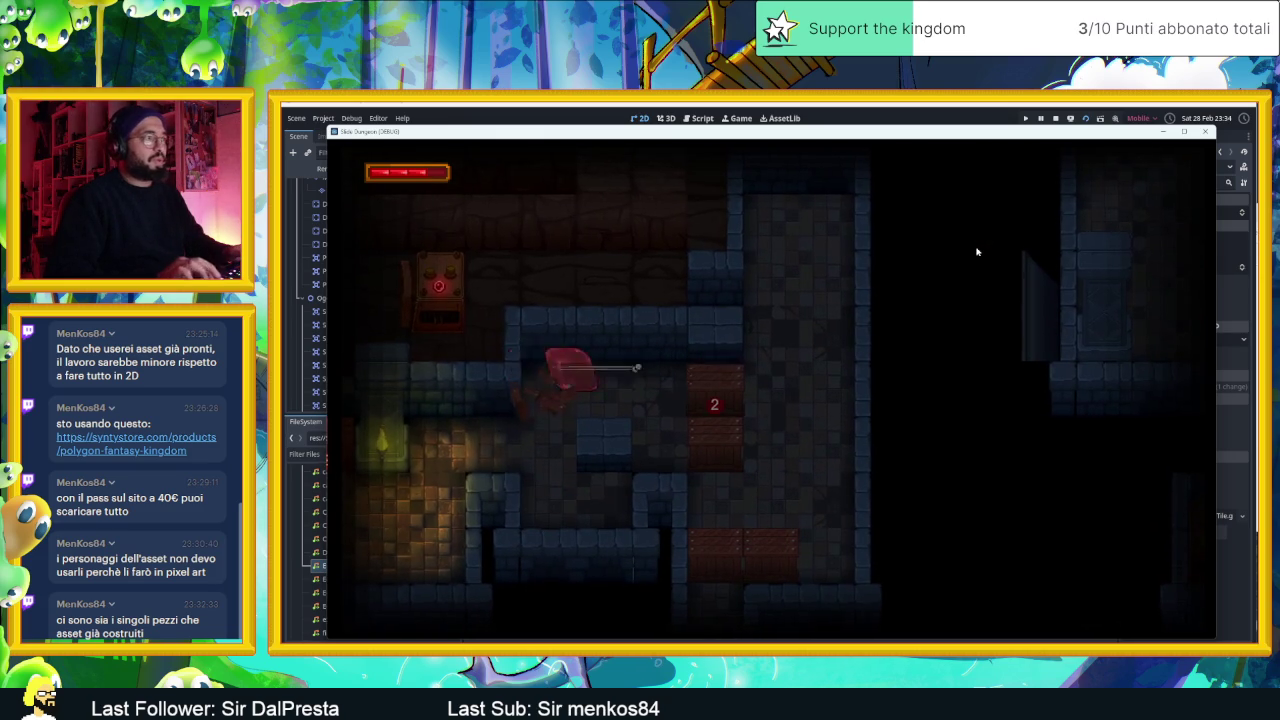
{"action": "key", "text": "Right"}
{"action": "key", "text": "Left"}
{"action": "key", "text": "Up"}
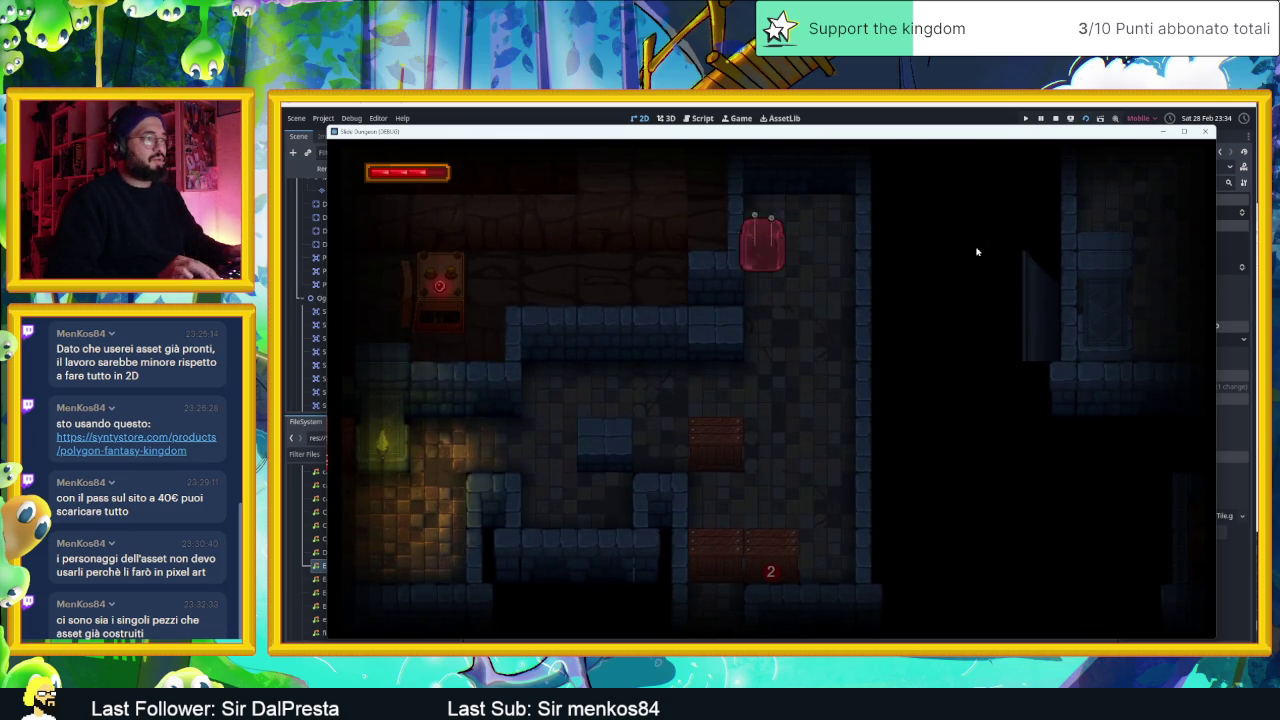
{"action": "key", "text": "Down"}
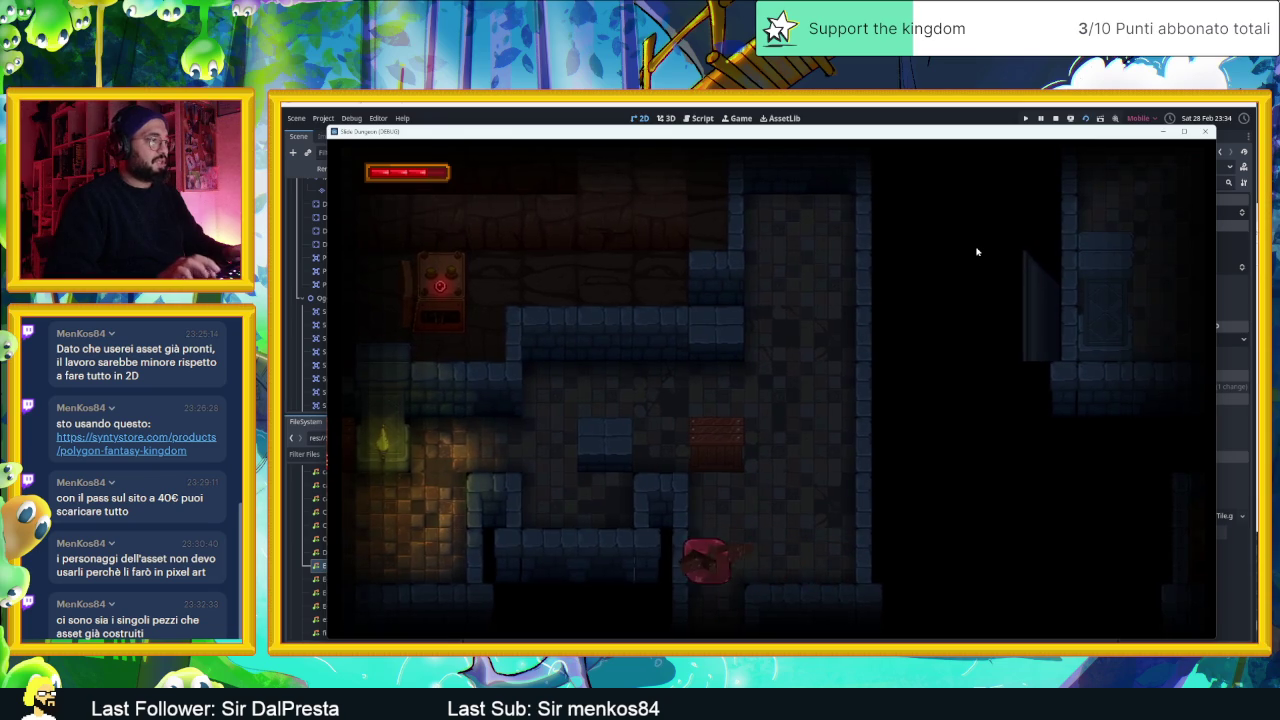
- Move the slime through more rooms and up onto the arrow tile into the next room
{"action": "key", "text": "Down"}
{"action": "key", "text": "Right"}
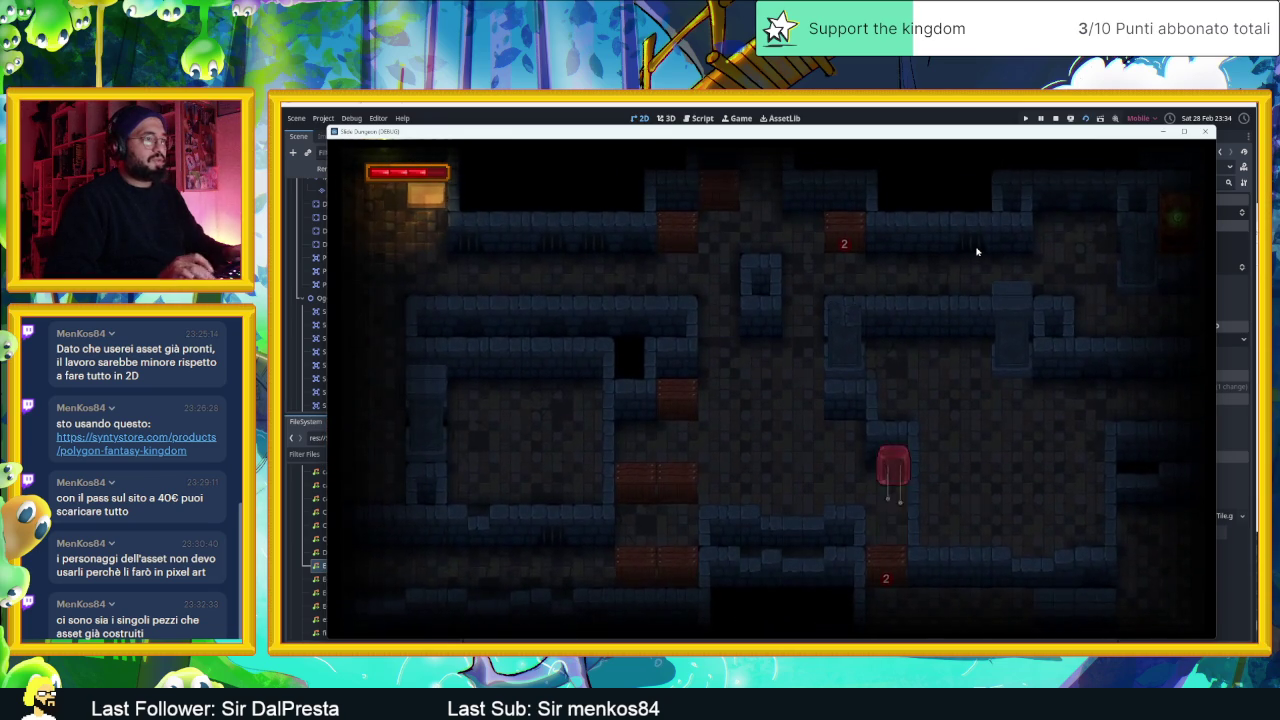
{"action": "key", "text": "Down"}
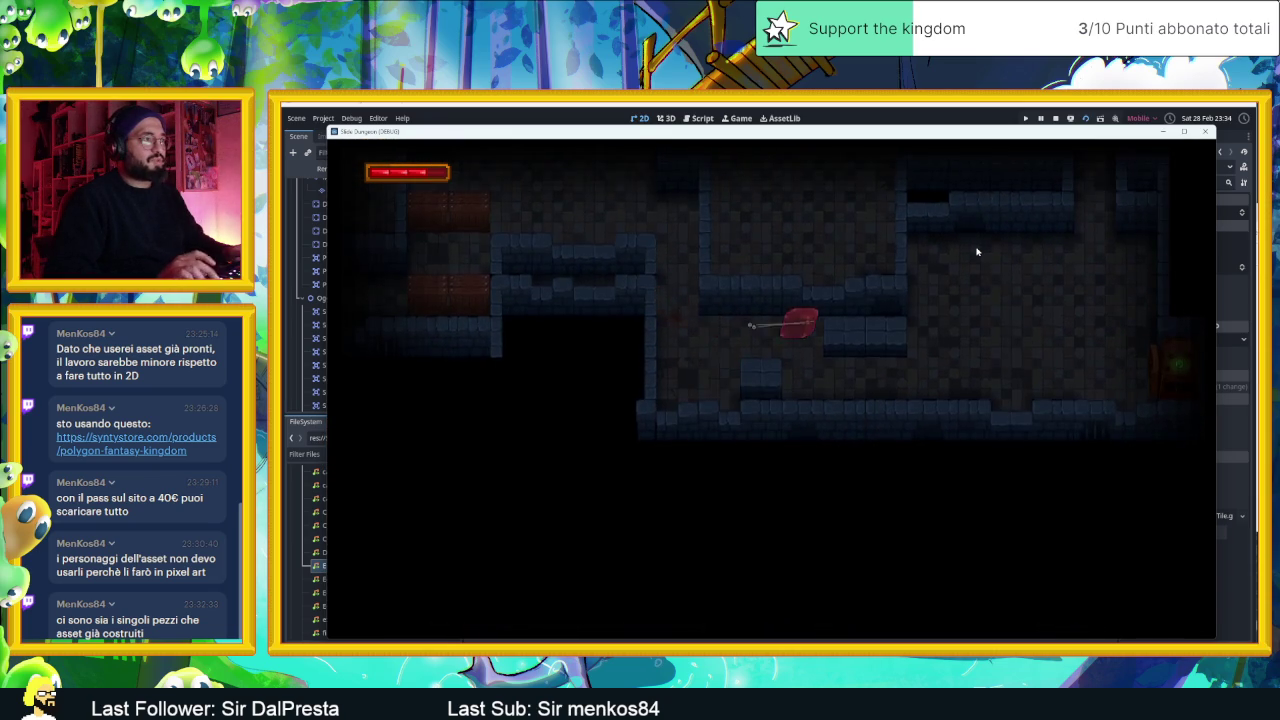
{"action": "key", "text": "Right"}
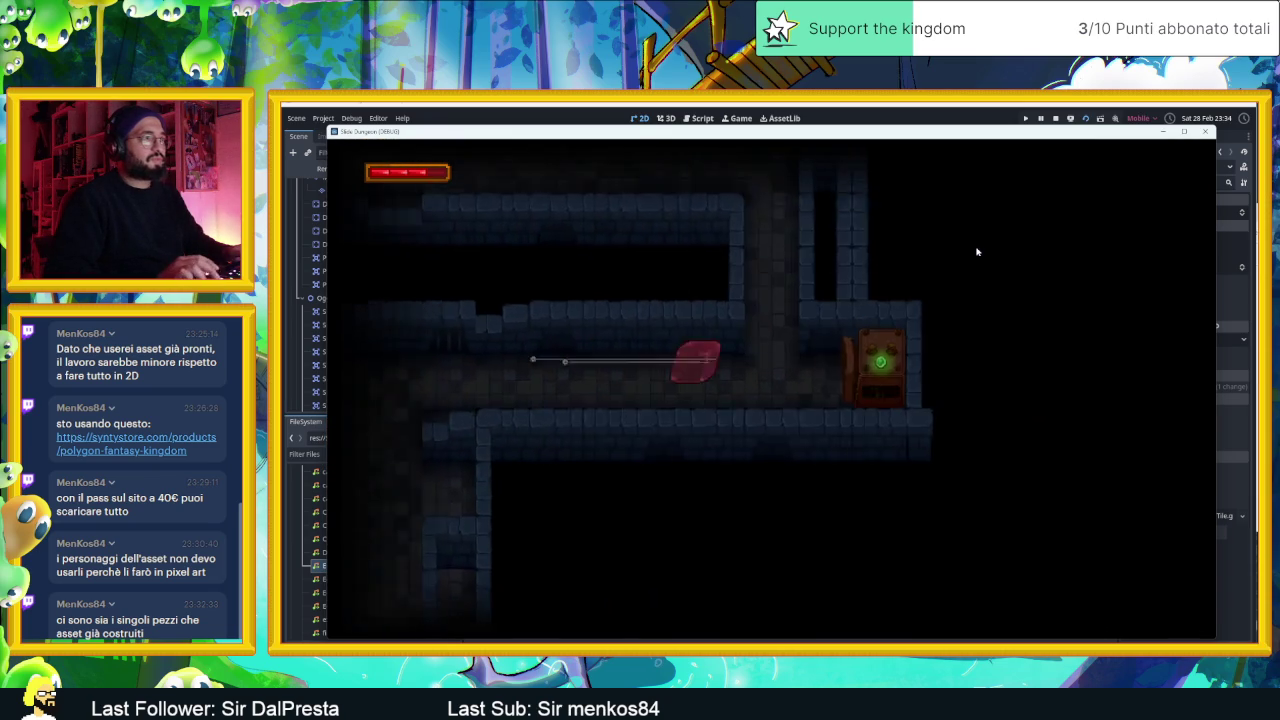
{"action": "key", "text": "Up"}
{"action": "key", "text": "Left"}
{"action": "key", "text": "Right"}
{"action": "key", "text": "Right"}
{"action": "key", "text": "Left"}
{"action": "key", "text": "Down"}
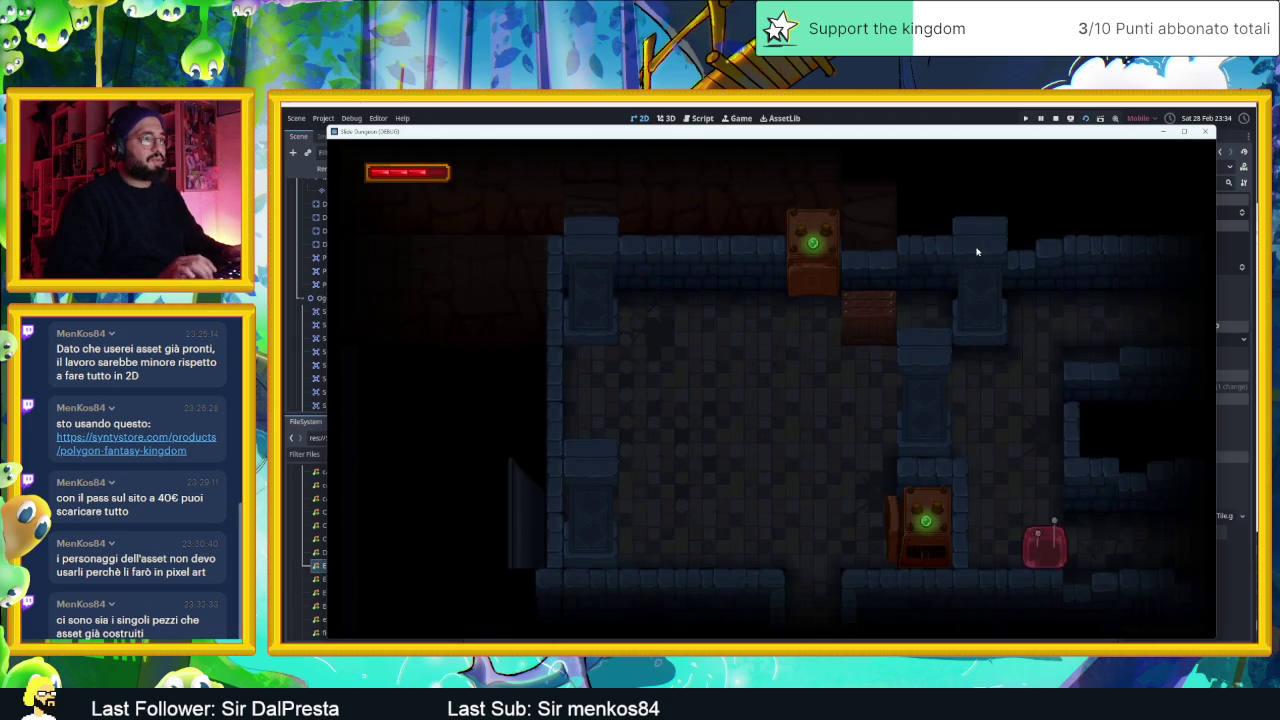
{"action": "key", "text": "Up"}
{"action": "key", "text": "Down"}
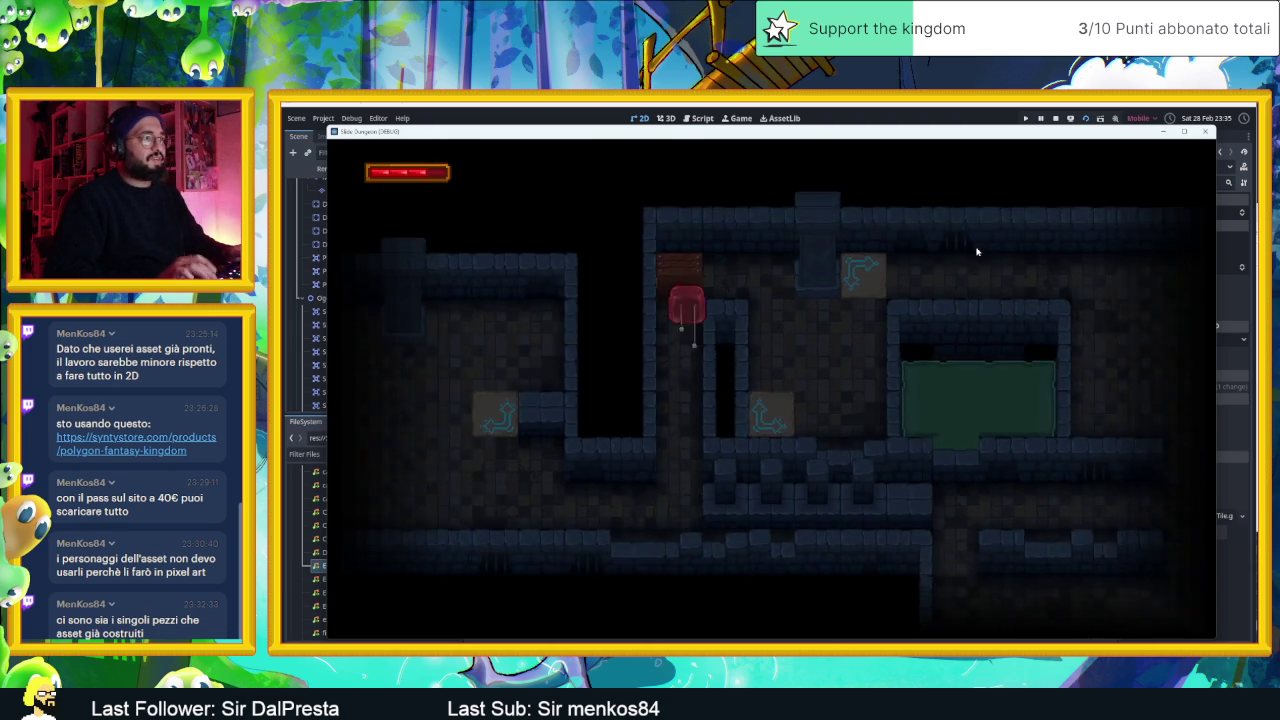
{"action": "key", "text": "Right"}
{"action": "key", "text": "Down"}
{"action": "key", "text": "Up"}
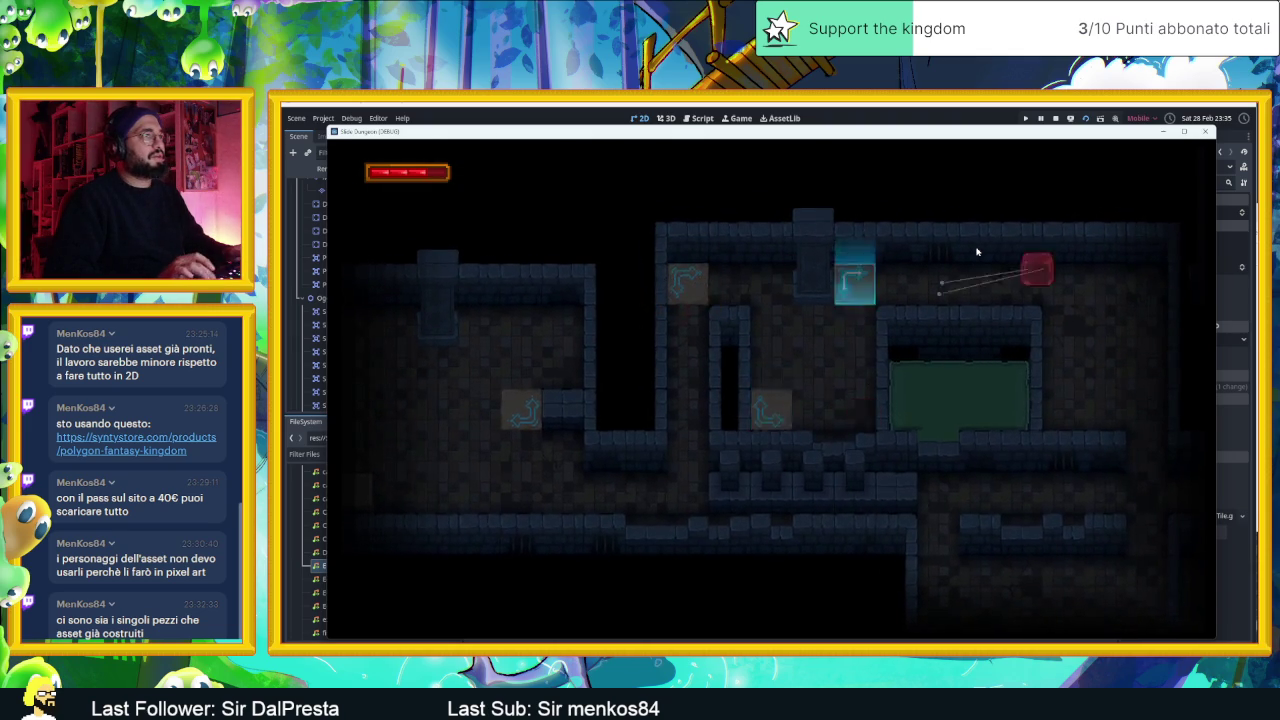
{"action": "key", "text": "Right"}
{"action": "key", "text": "Down"}
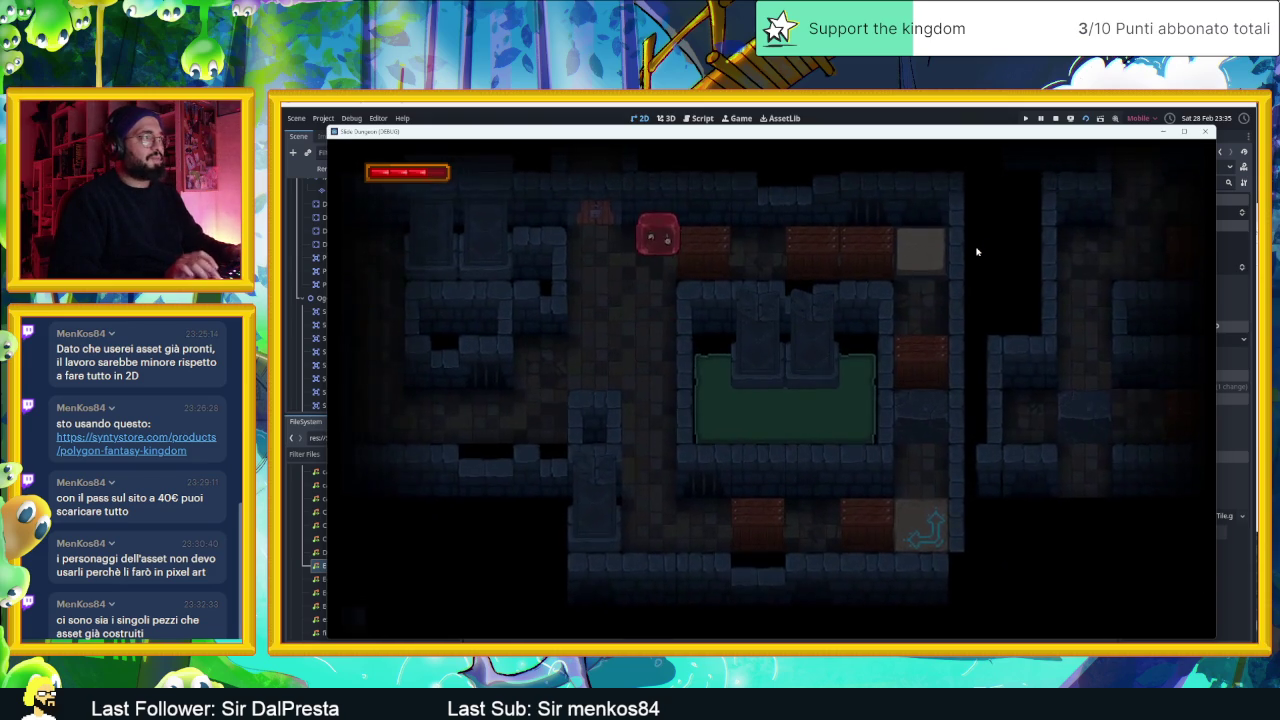
- Slide the slime into the crates and over the arrow tiles, breaking a crate along the corridor
{"action": "key", "text": "Right"}
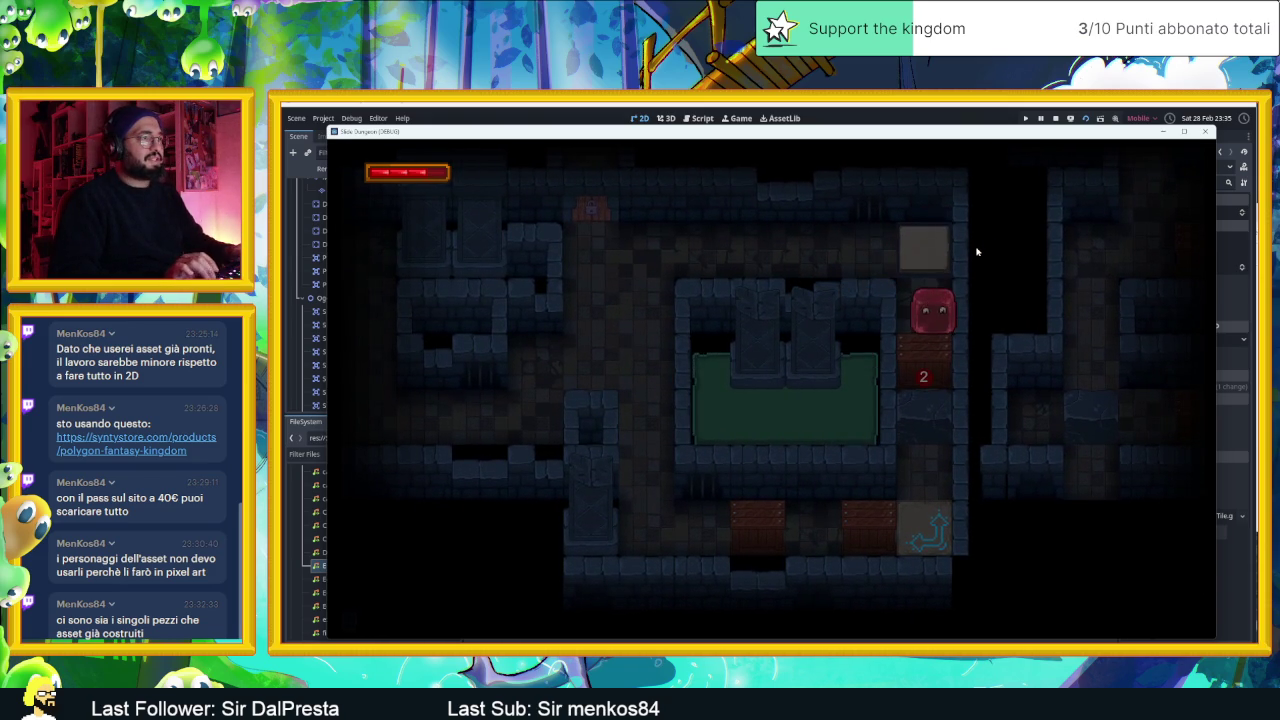
{"action": "key", "text": "Up"}
{"action": "key", "text": "Left"}
{"action": "key", "text": "Down"}
{"action": "key", "text": "Right"}
{"action": "key", "text": "Down"}
{"action": "key", "text": "Right"}
{"action": "key", "text": "Right"}
{"action": "key", "text": "Right"}
{"action": "key", "text": "Down"}
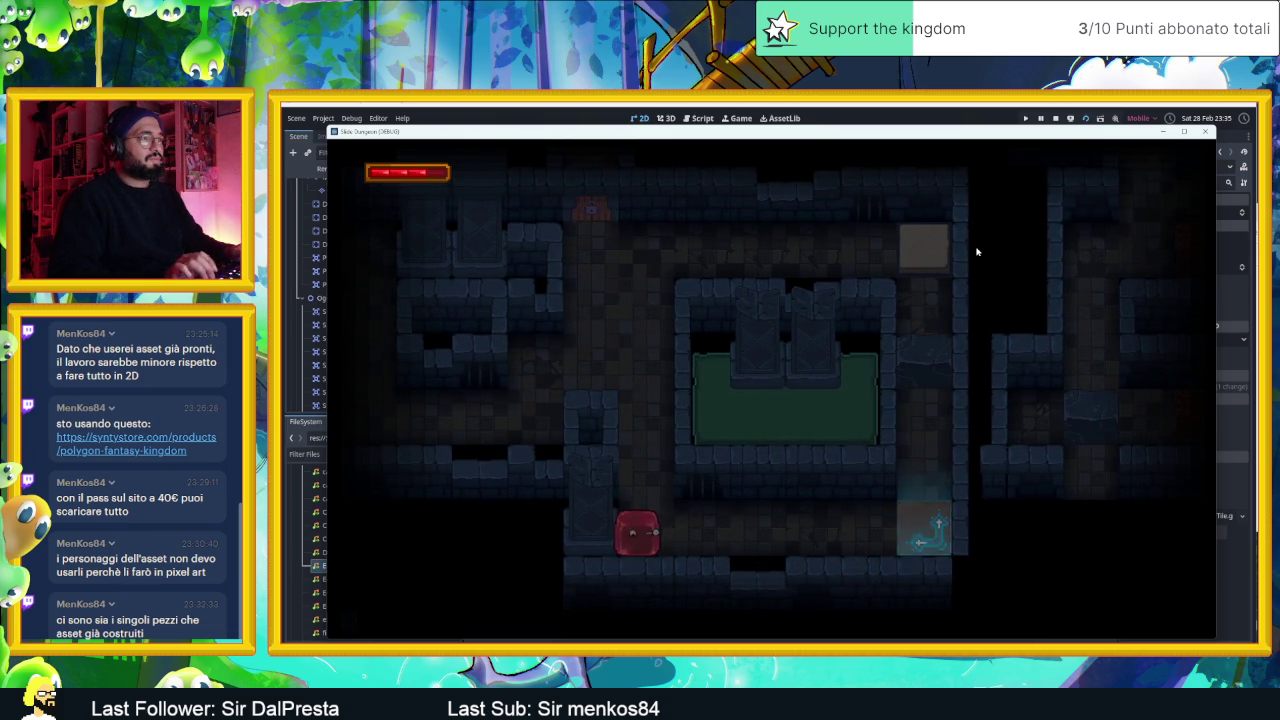
{"action": "key", "text": "Down"}
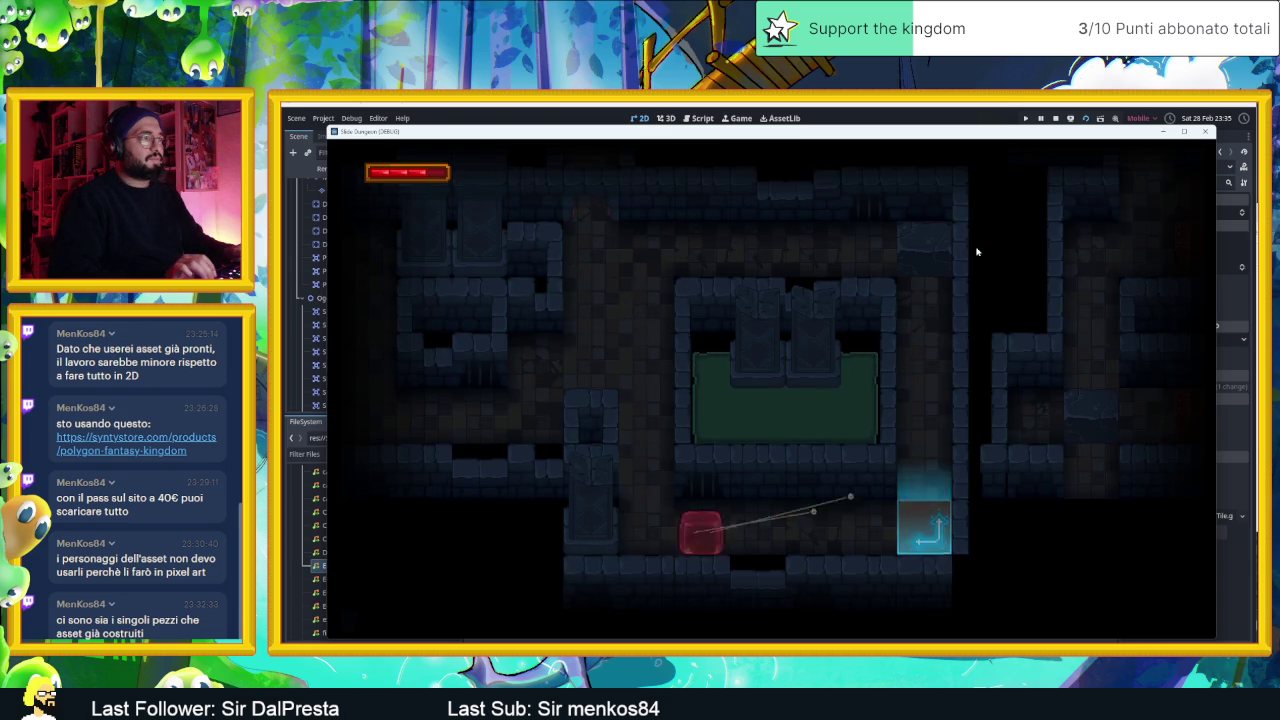
{"action": "key", "text": "Up"}
{"action": "key", "text": "Right"}
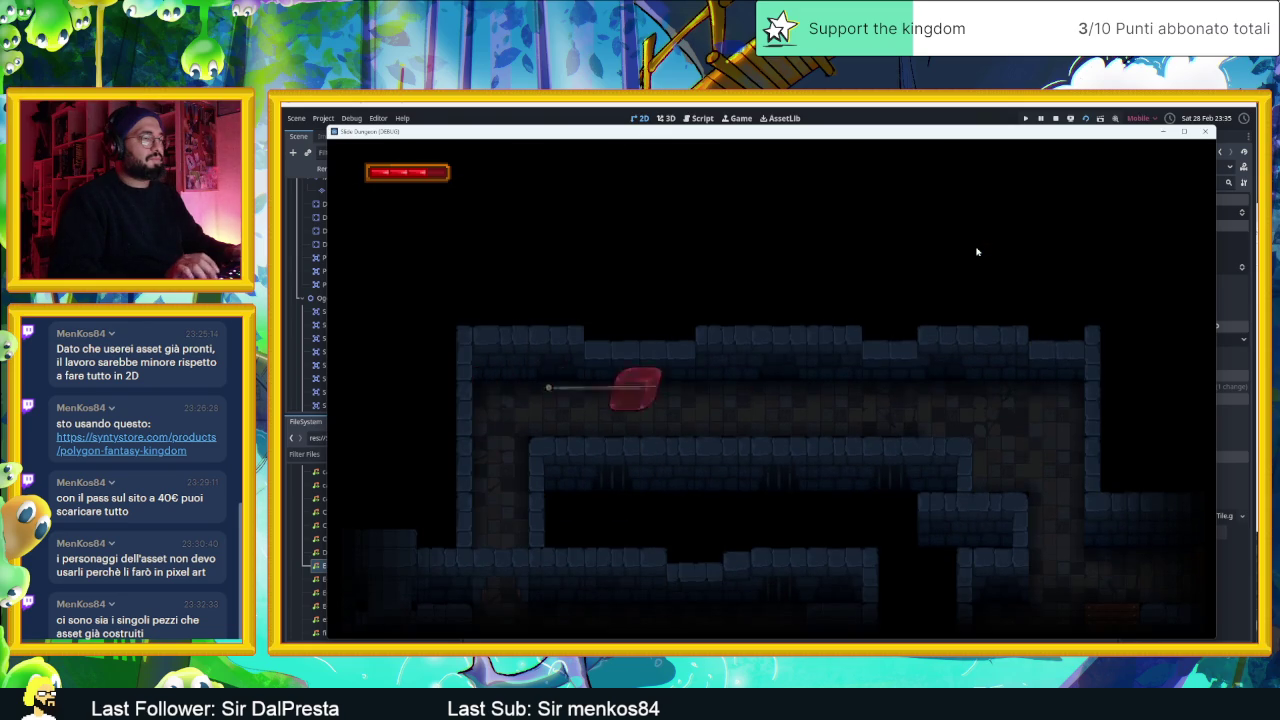
{"action": "key", "text": "Left"}
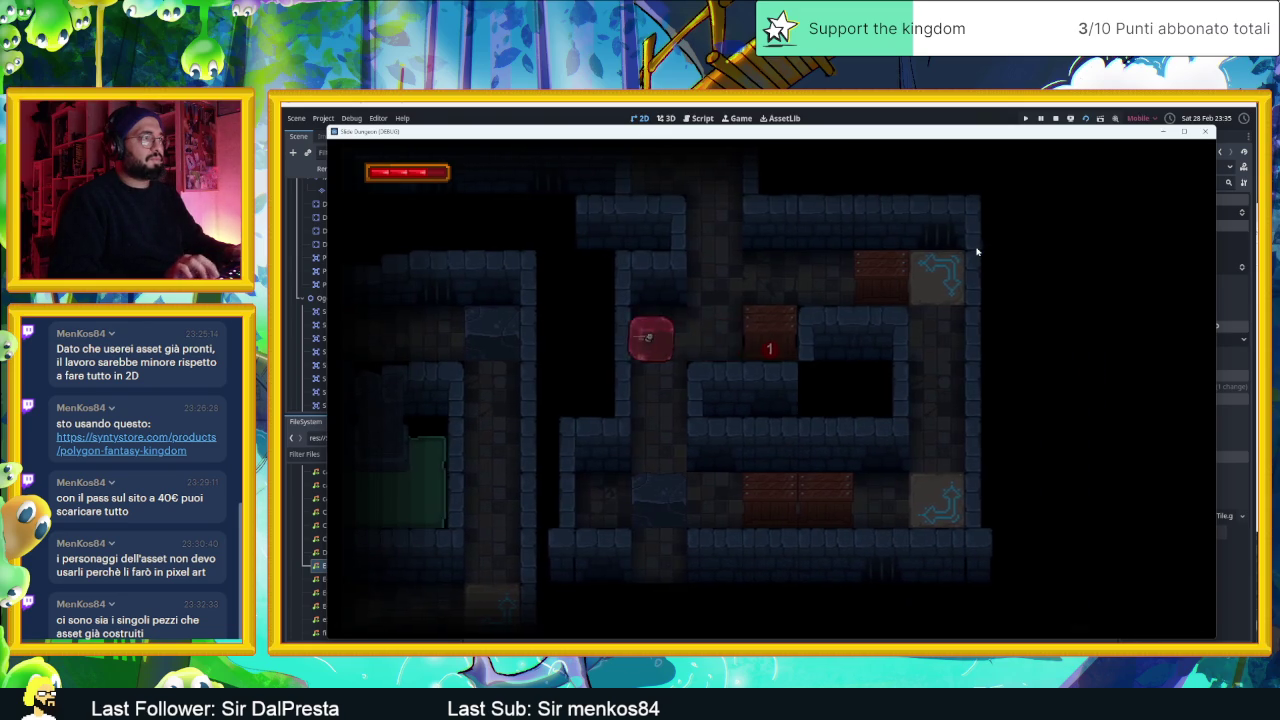
{"action": "key", "text": "Right"}
{"action": "key", "text": "Right"}
{"action": "key", "text": "Left"}
{"action": "key", "text": "Right"}
{"action": "key", "text": "Left"}
{"action": "key", "text": "Right"}
{"action": "key", "text": "Down"}
{"action": "key", "text": "Right"}
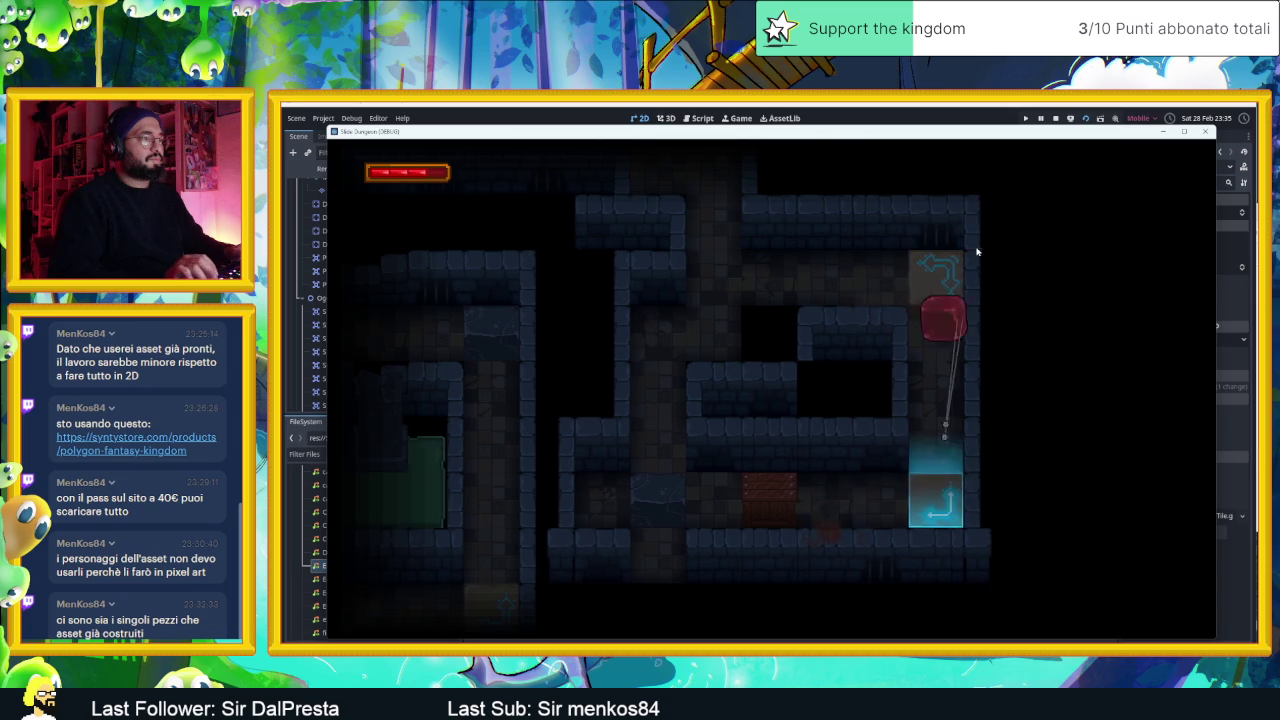
{"action": "key", "text": "Down"}
{"action": "key", "text": "Down"}
{"action": "key", "text": "Left"}
{"action": "key", "text": "Up"}
{"action": "key", "text": "Right"}
{"action": "key", "text": "Left"}
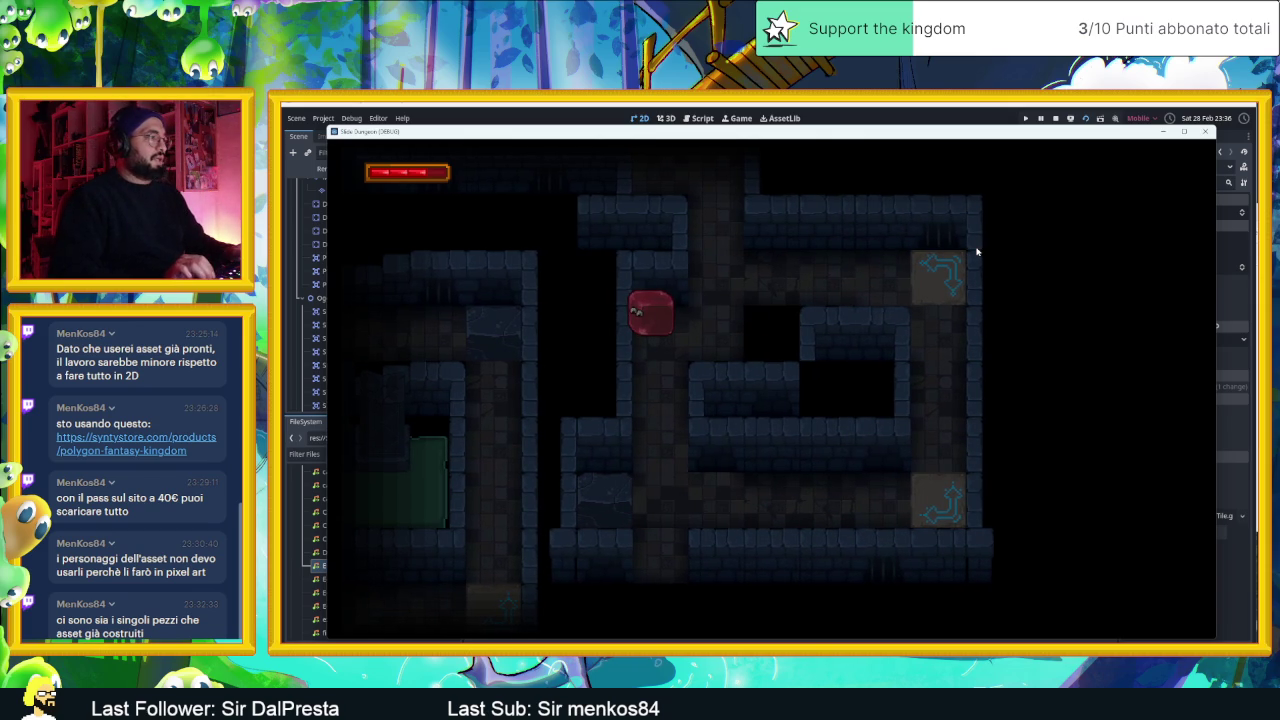
{"action": "key", "text": "Left"}
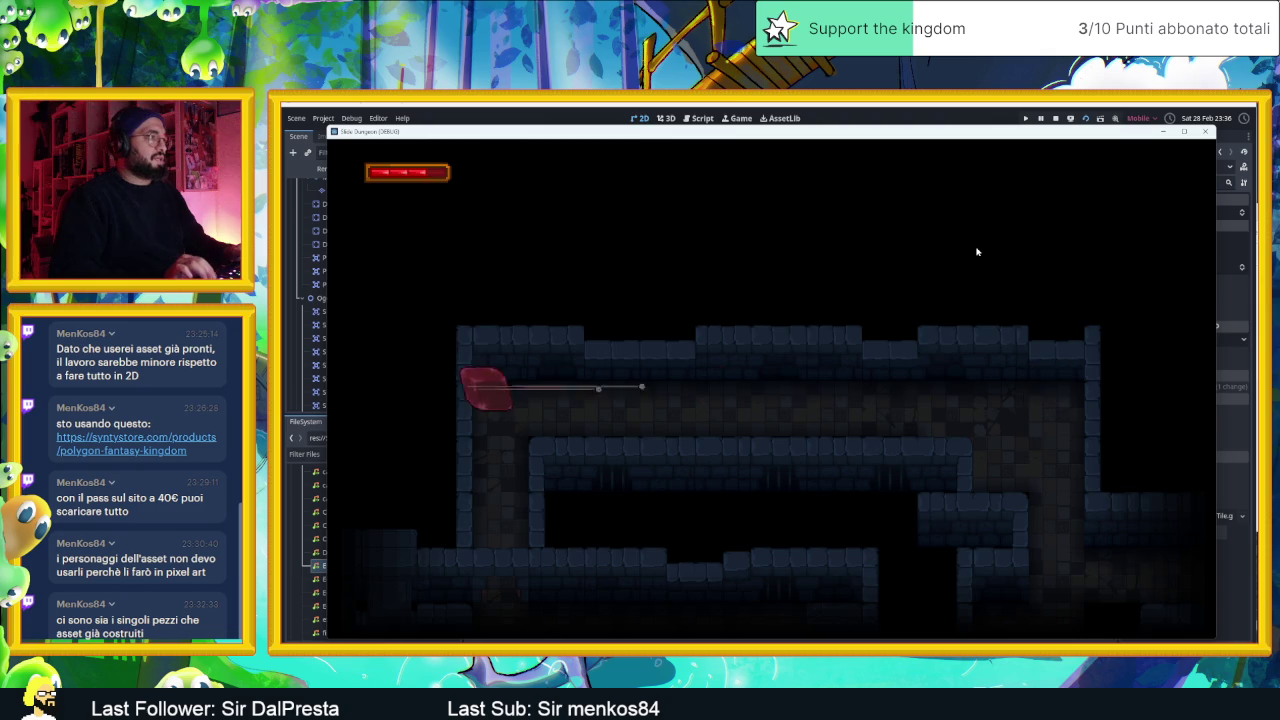
- Slide the slime down the dark corridor, beside the red crate and up to the top corridor
{"action": "key", "text": "Up"}
{"action": "key", "text": "Right"}
{"action": "key", "text": "Down"}
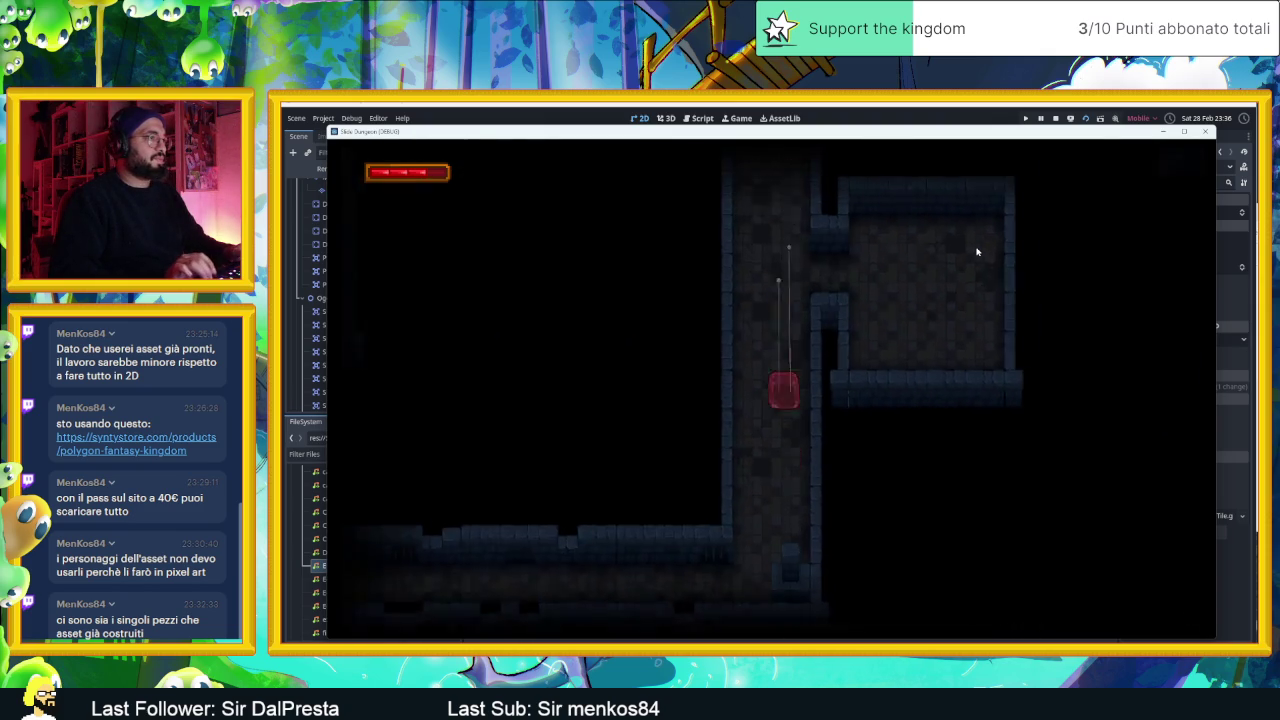
{"action": "key", "text": "Left"}
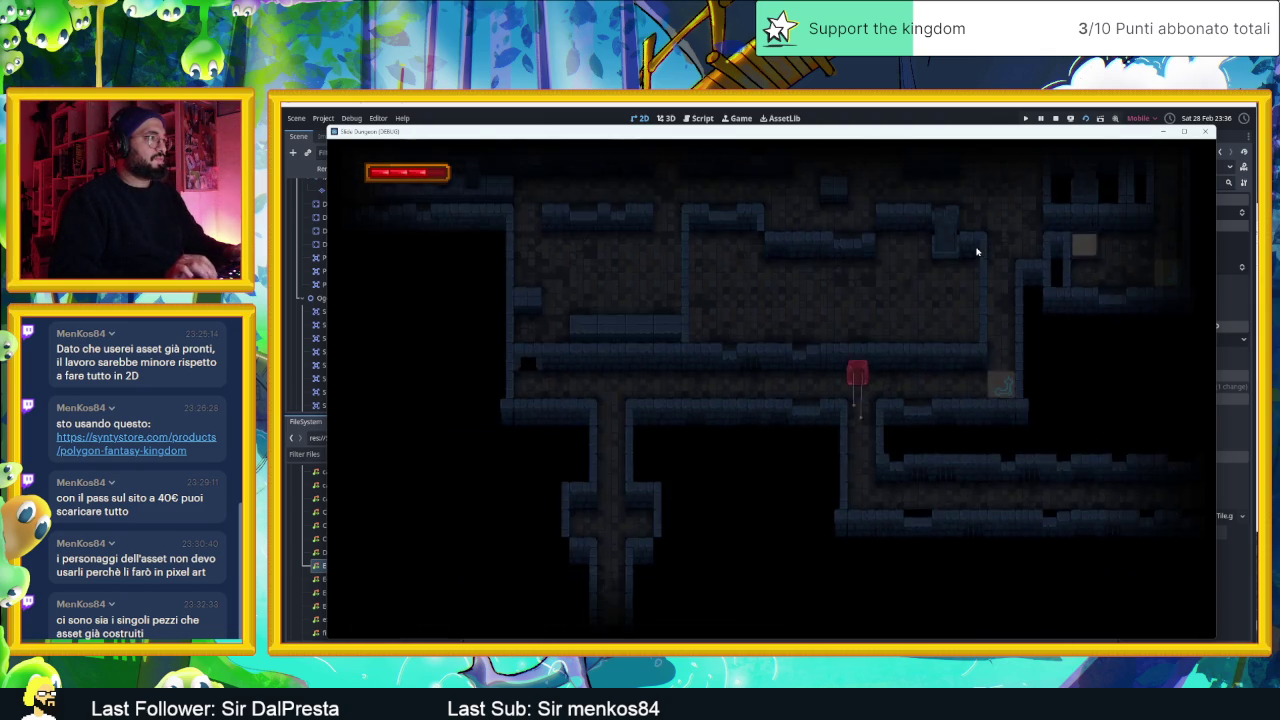
{"action": "key", "text": "Up"}
{"action": "key", "text": "Left"}
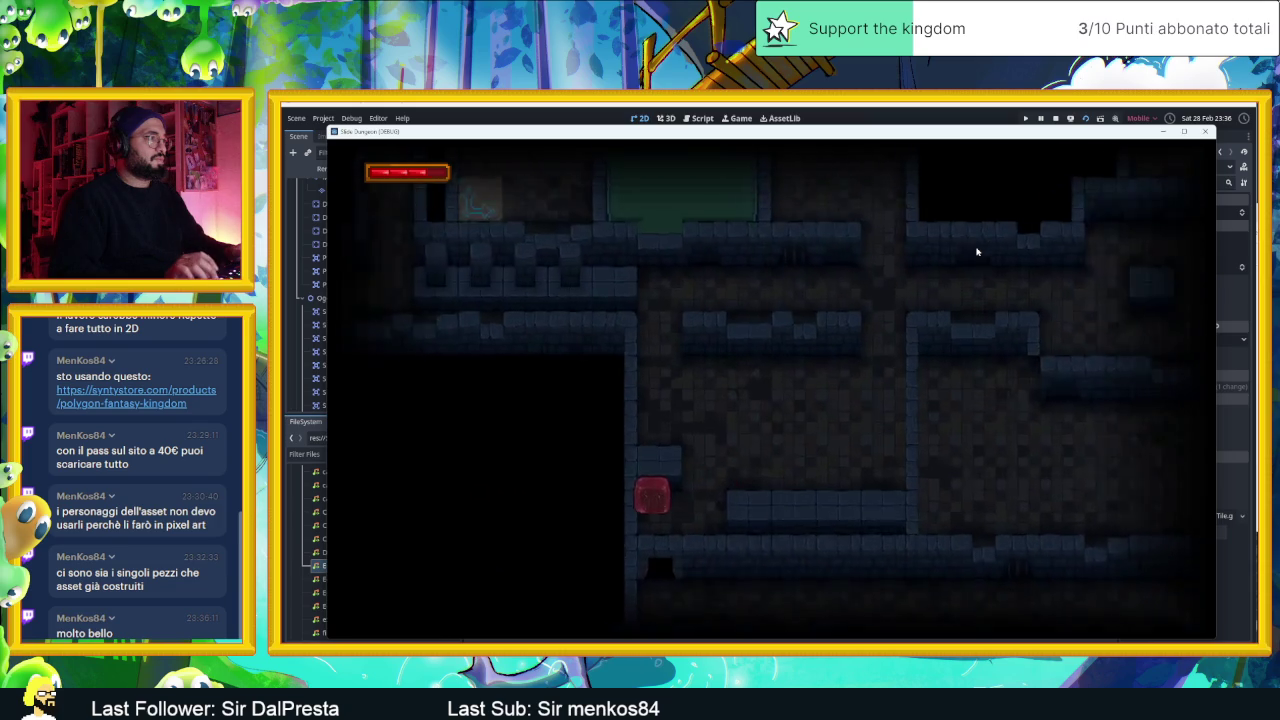
{"action": "key", "text": "Up"}
{"action": "key", "text": "Right"}
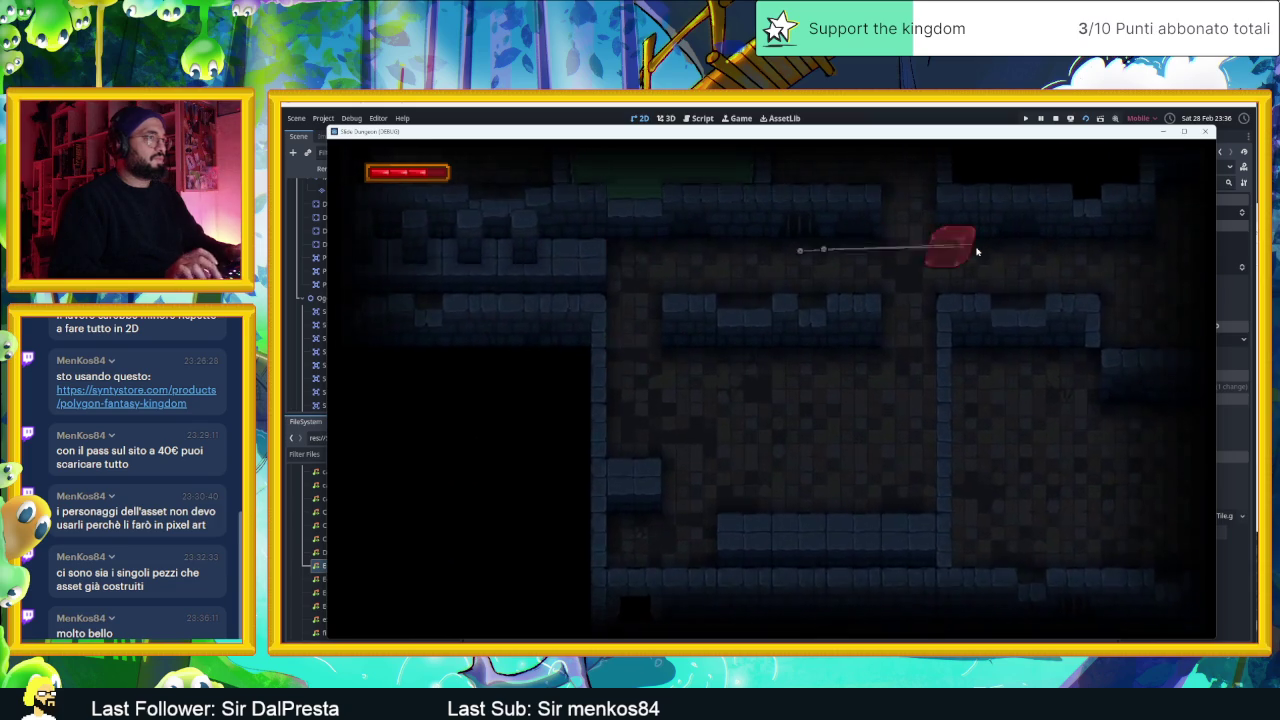
{"action": "key", "text": "Left"}
{"action": "key", "text": "Right"}
{"action": "key", "text": "Down"}
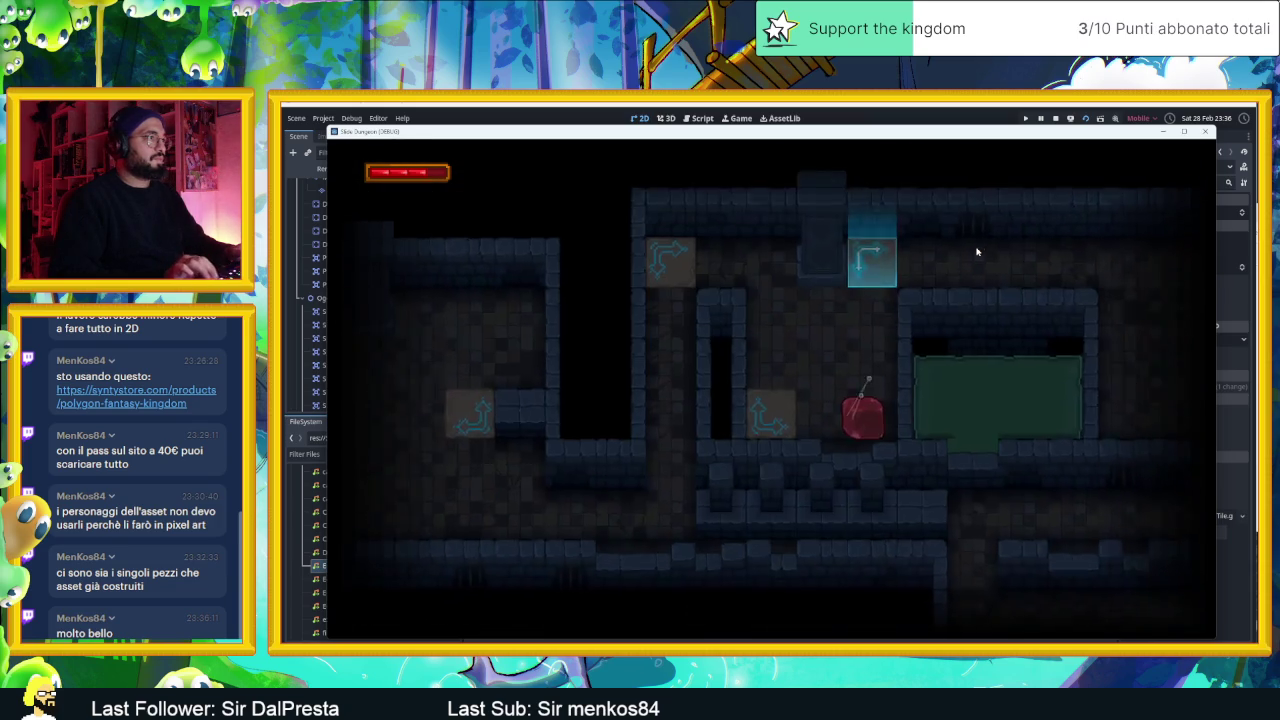
{"action": "key", "text": "Left"}
{"action": "key", "text": "Up"}
{"action": "key", "text": "Left"}
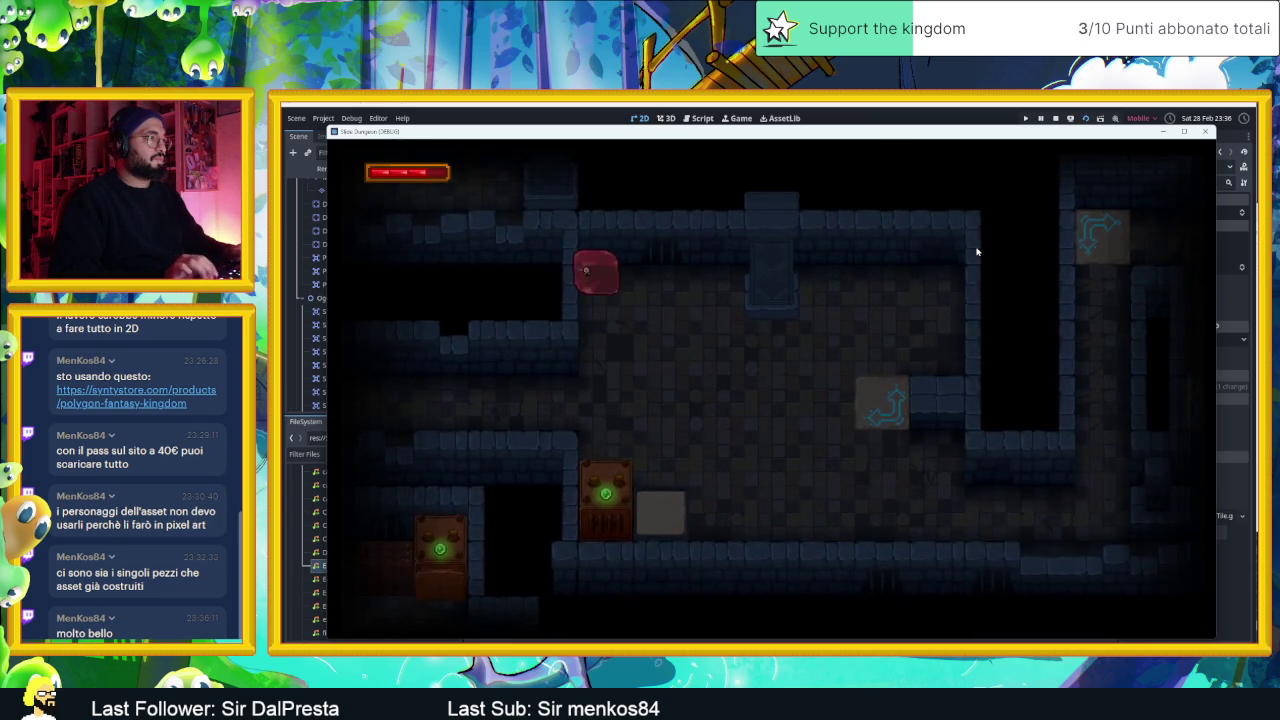
{"action": "key", "text": "Down"}
{"action": "key", "text": "Left"}
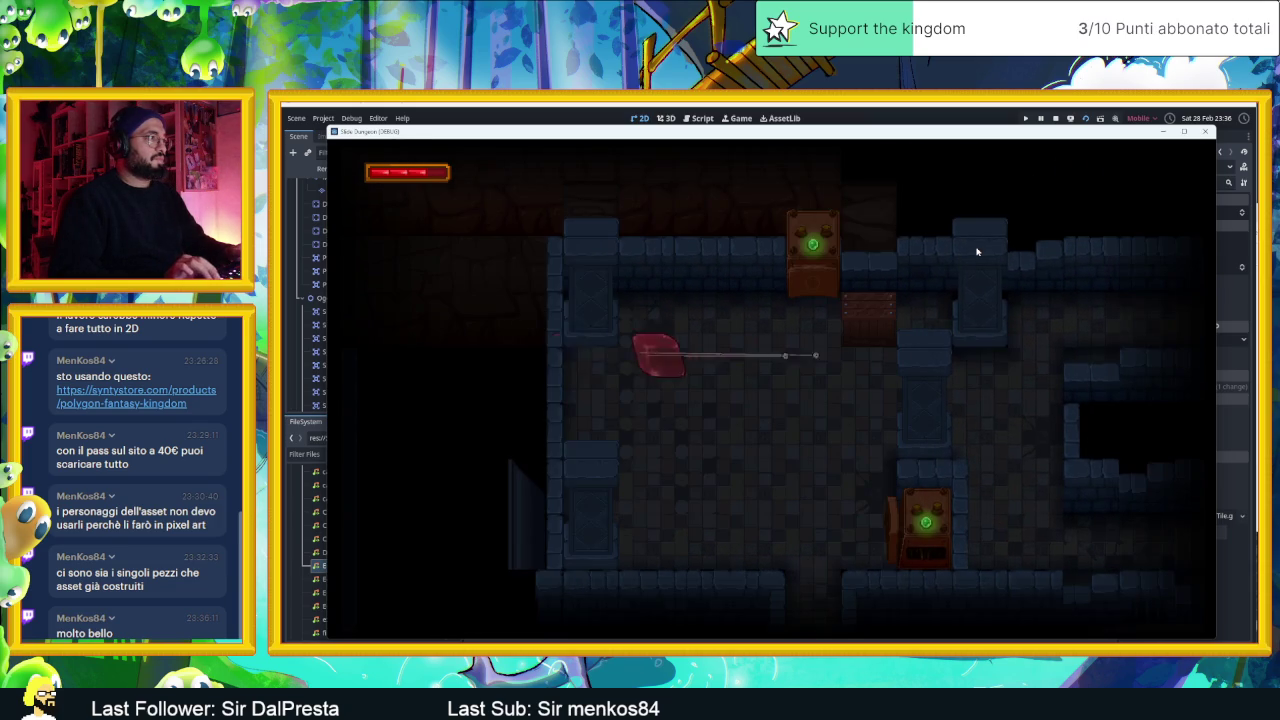
- Dash the slime down through several rooms and navigate it beside crates 1 and 2
{"action": "key", "text": "Down"}
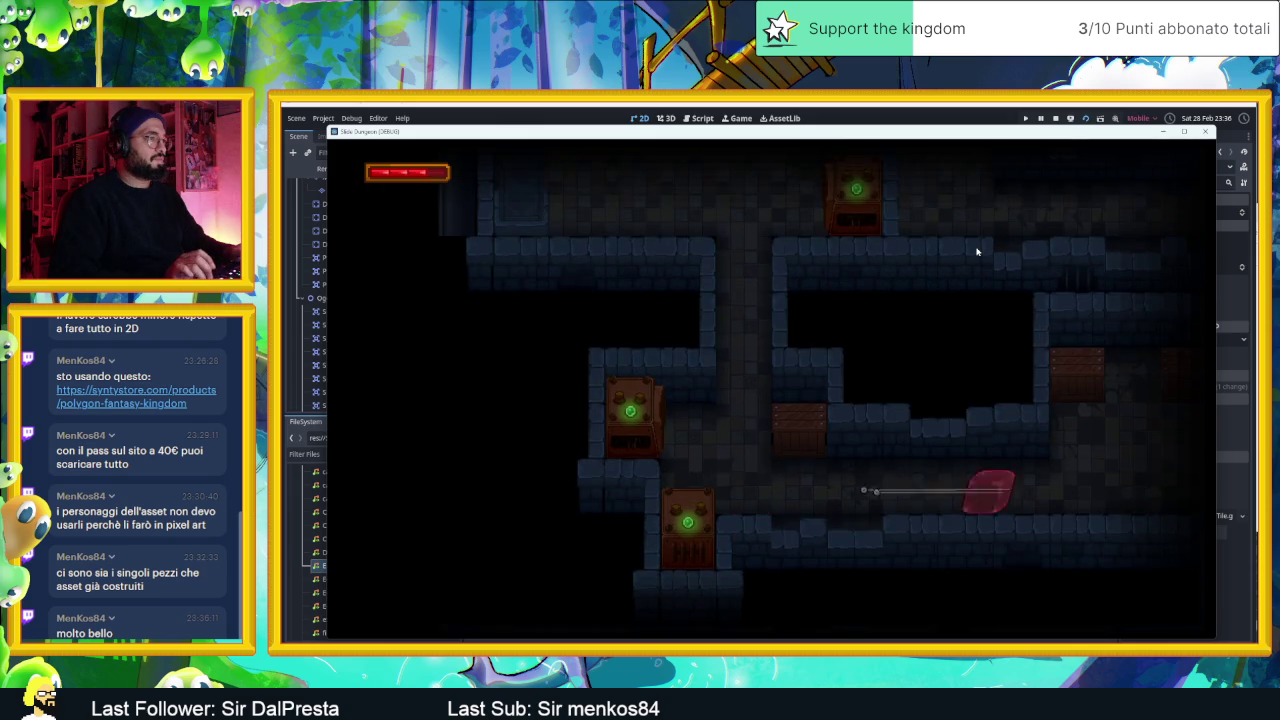
{"action": "key", "text": "Down"}
{"action": "key", "text": "Up"}
{"action": "key", "text": "Down"}
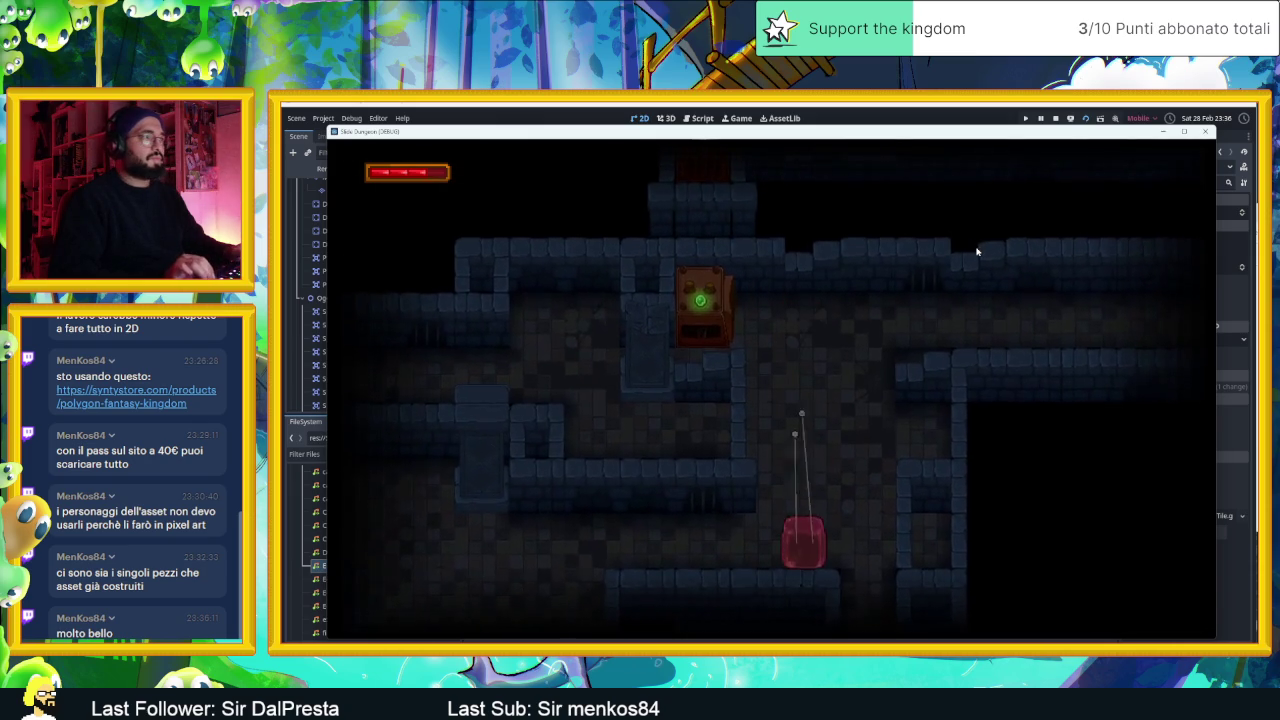
{"action": "key", "text": "Down"}
{"action": "key", "text": "Left"}
{"action": "key", "text": "Right"}
{"action": "key", "text": "Left"}
{"action": "key", "text": "Left"}
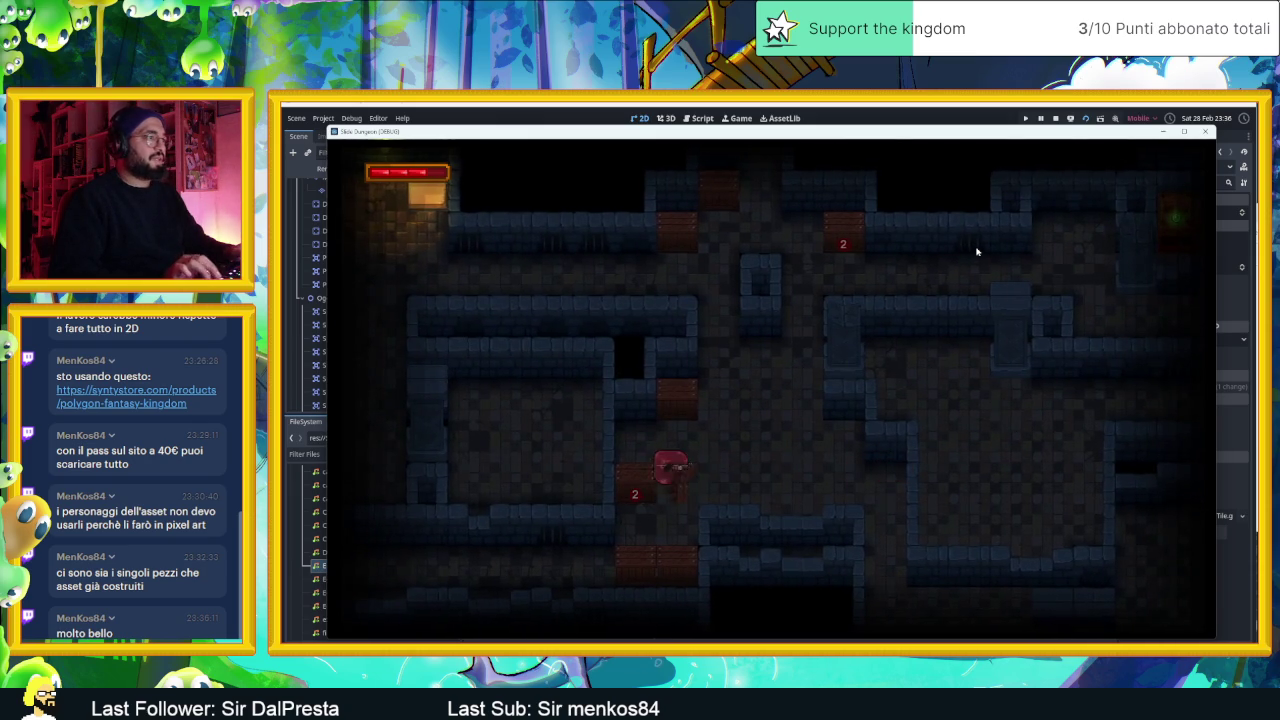
{"action": "key", "text": "Up"}
{"action": "key", "text": "Right"}
{"action": "key", "text": "Left"}
{"action": "key", "text": "Up"}
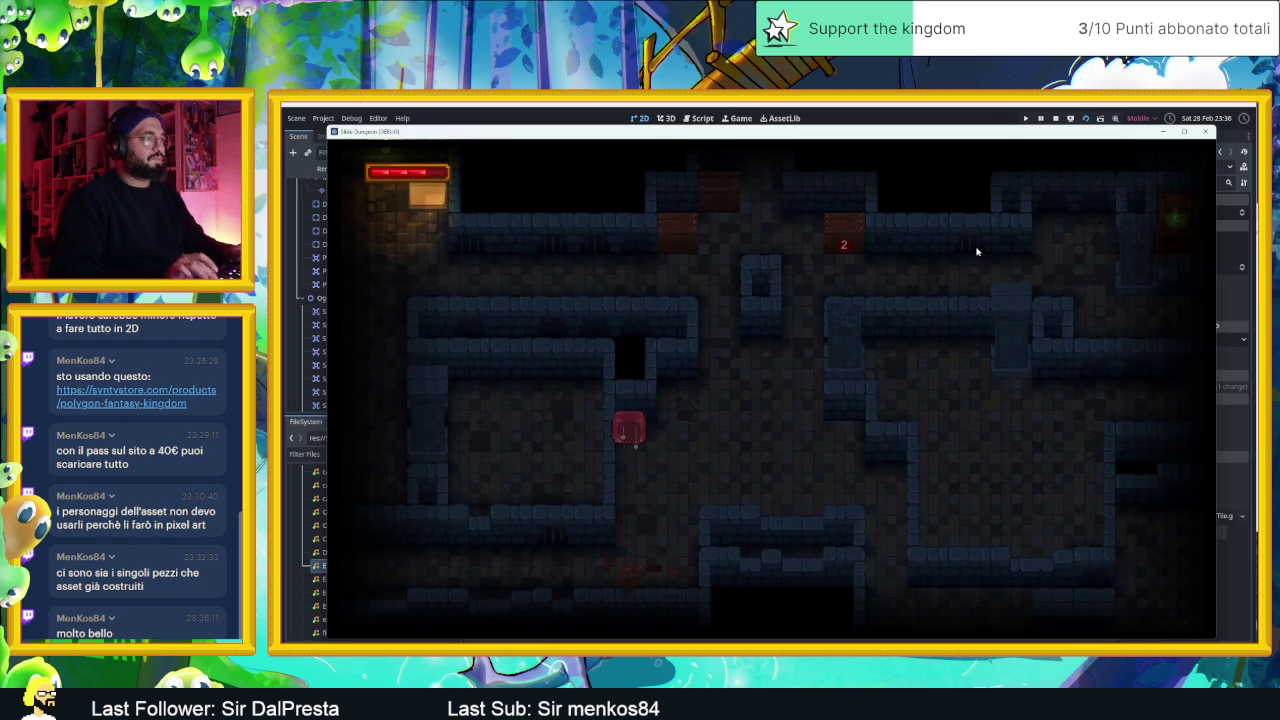
{"action": "key", "text": "Left"}
{"action": "key", "text": "Down"}
{"action": "key", "text": "Right"}
{"action": "key", "text": "Up"}
{"action": "key", "text": "Right"}
{"action": "key", "text": "Up"}
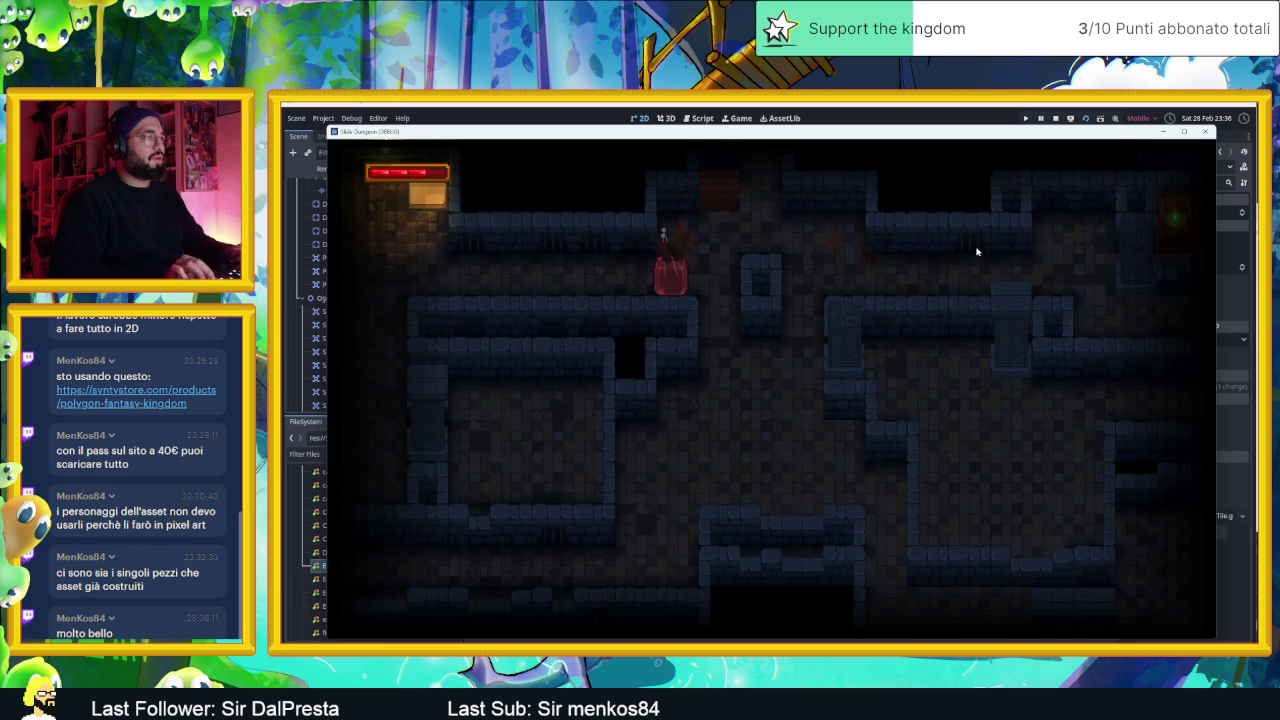
- Loop the slime around the room into the torch-lit room and jump it up through the platform
{"action": "key", "text": "Left"}
{"action": "key", "text": "Down"}
{"action": "key", "text": "Right"}
{"action": "key", "text": "Up"}
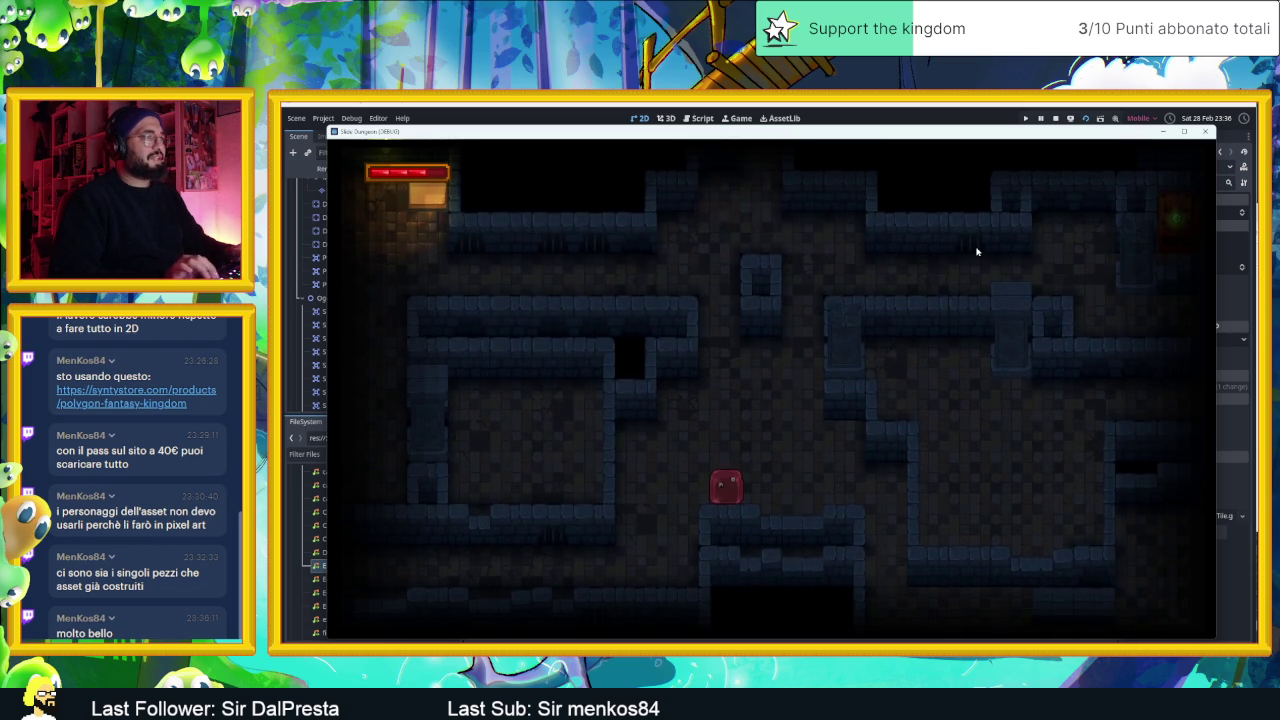
{"action": "key", "text": "Up"}
{"action": "key", "text": "Up"}
{"action": "key", "text": "Right"}
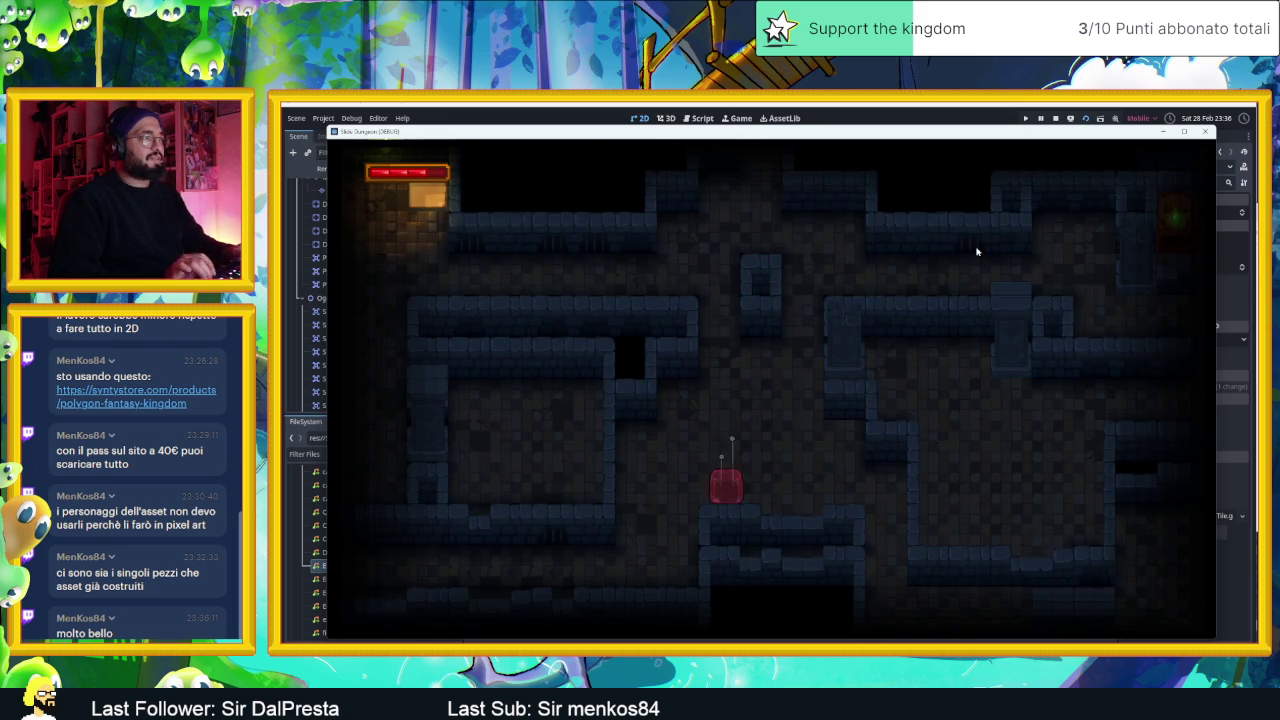
{"action": "key", "text": "Left"}
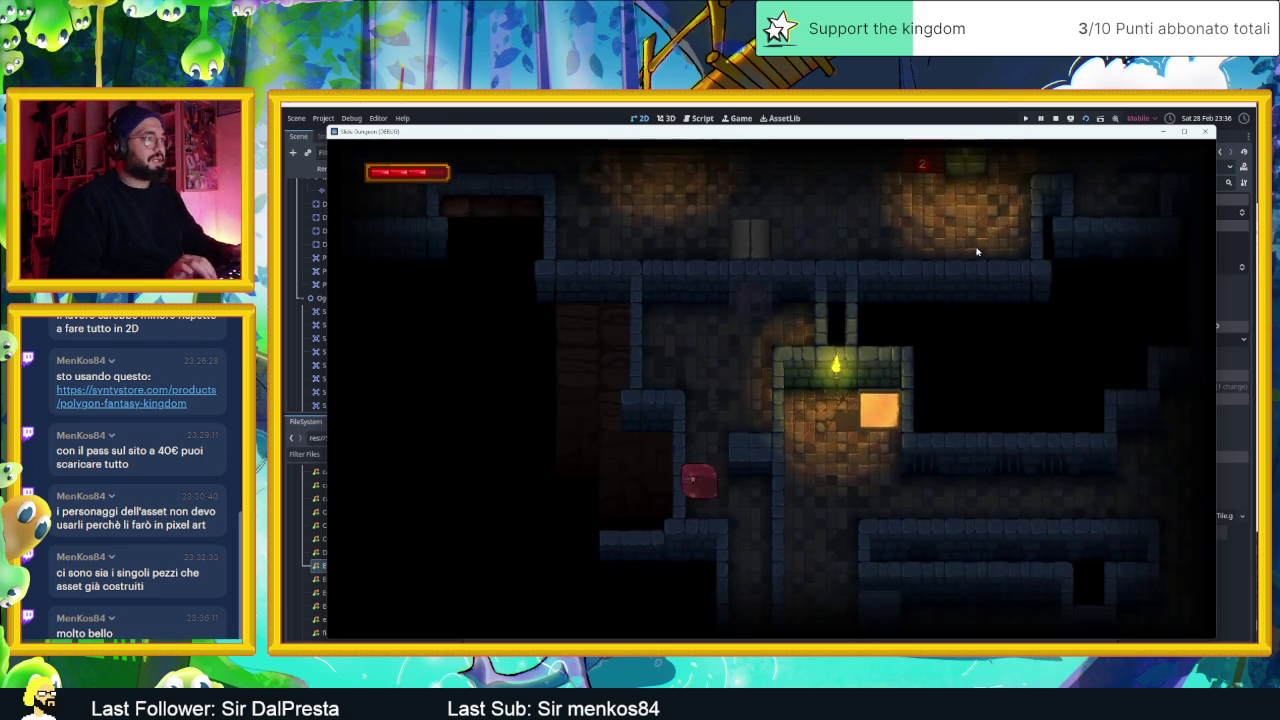
{"action": "key", "text": "Up"}
{"action": "key", "text": "Left"}
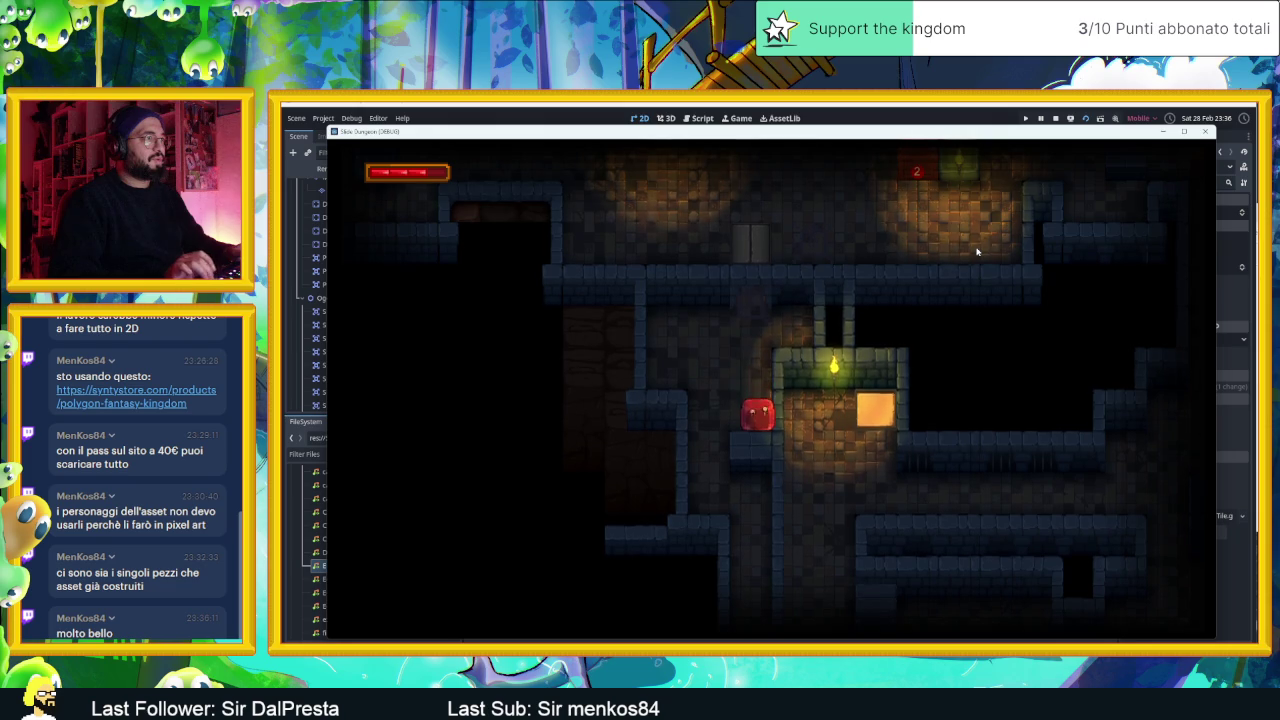
{"action": "key", "text": "space"}
{"action": "key", "text": "space"}
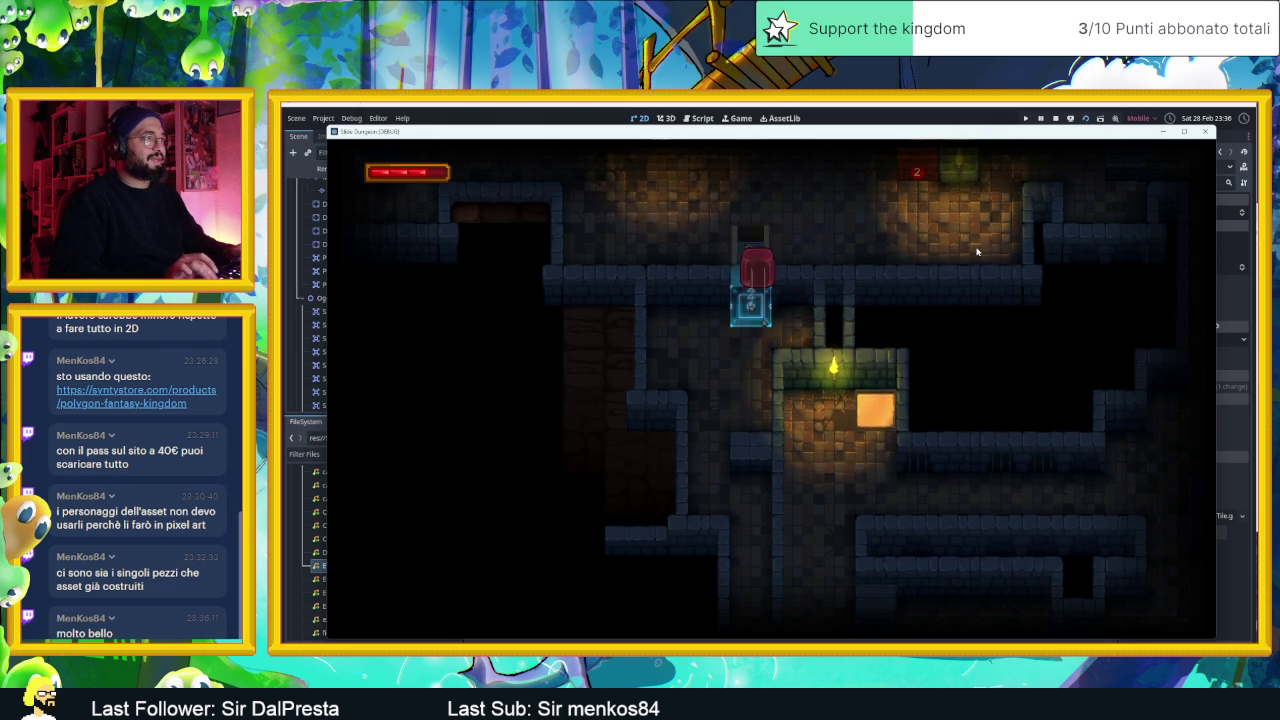
{"action": "key", "text": "space"}
{"action": "key", "text": "space"}
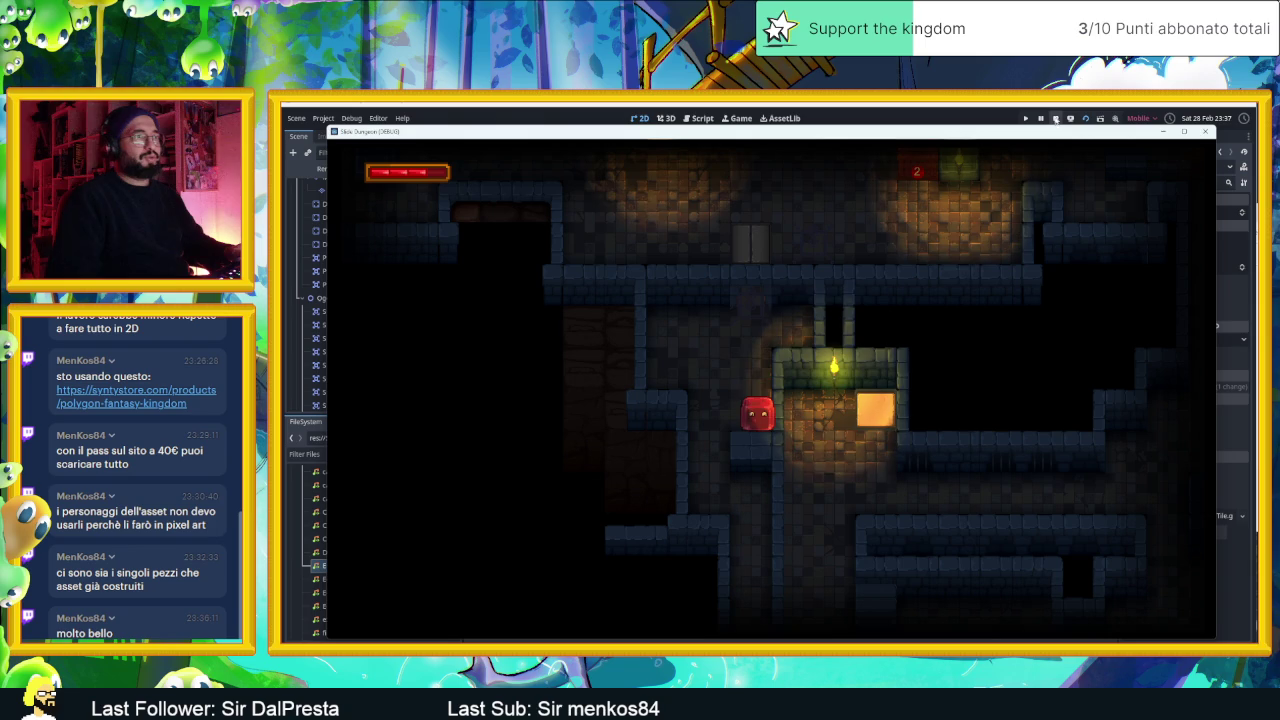
- Stop the running game and select the ColonaUscente column node in the editor
{"action": "left_click", "coordinate": [1055, 119]}
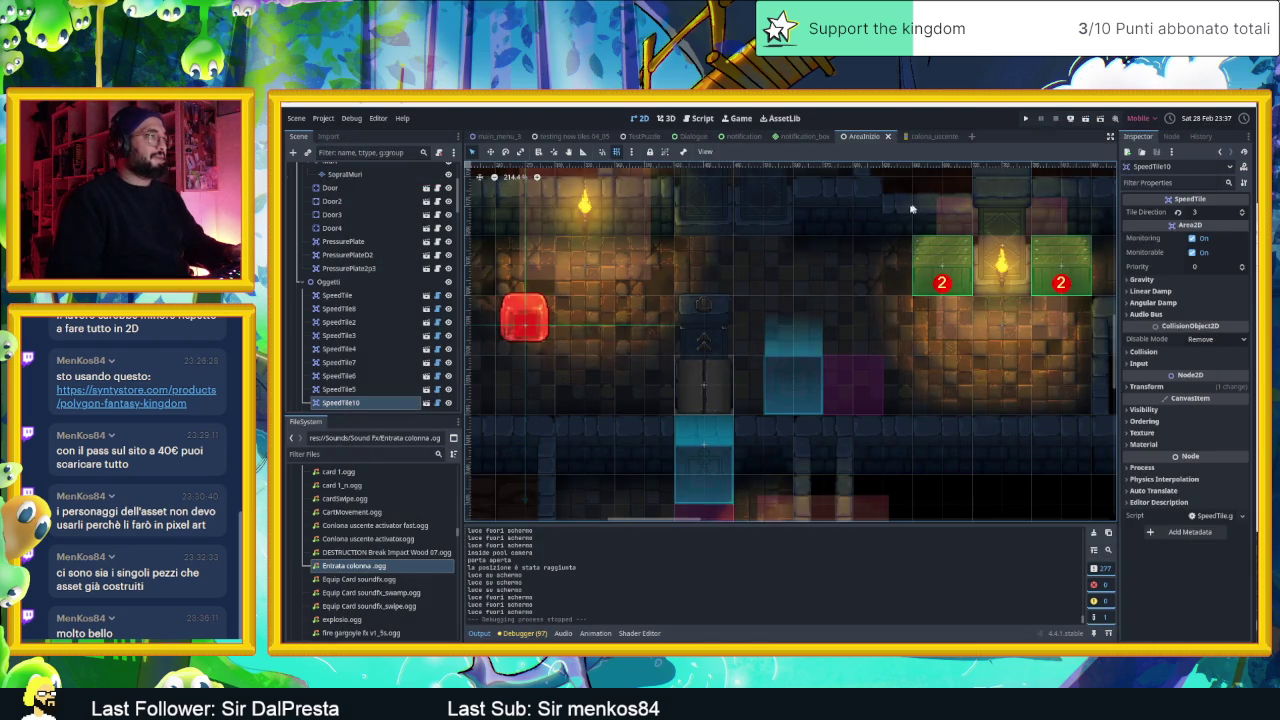
{"action": "scroll", "coordinate": [810, 280], "scroll_direction": "down", "scroll_amount": 6}
{"action": "scroll", "coordinate": [805, 284], "scroll_direction": "down", "scroll_amount": 8}
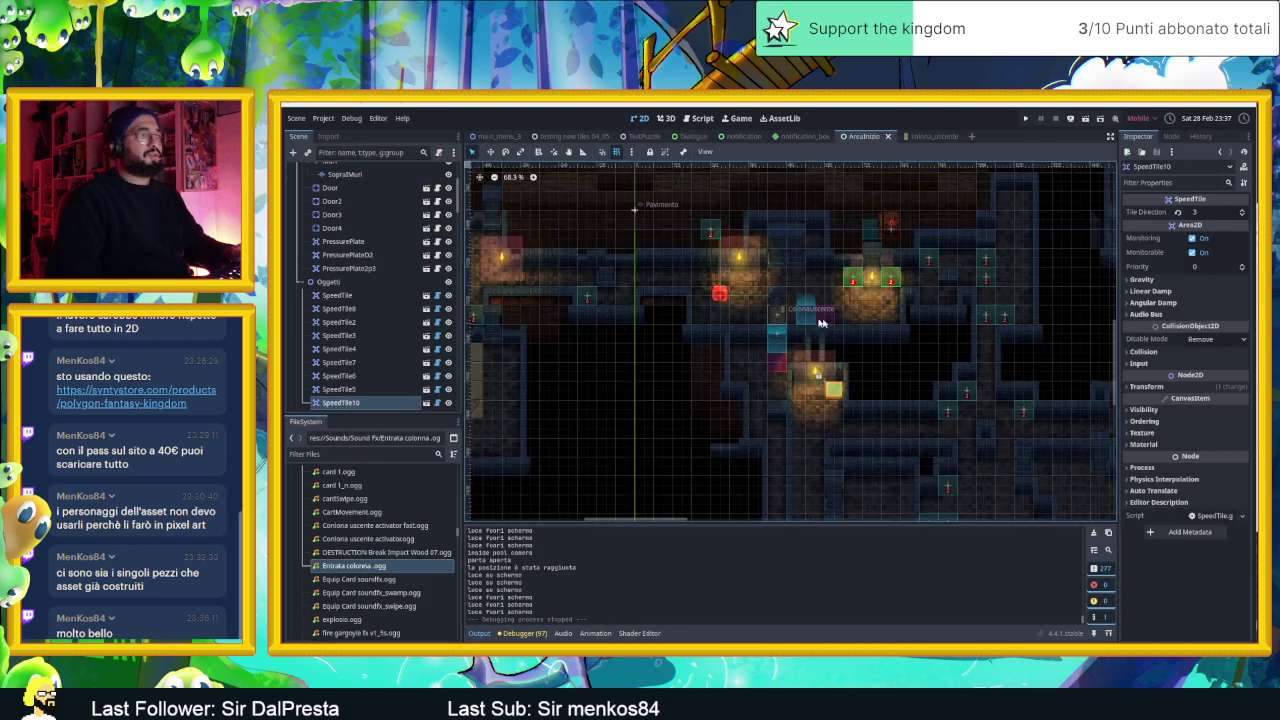
{"action": "left_click", "coordinate": [703, 263]}
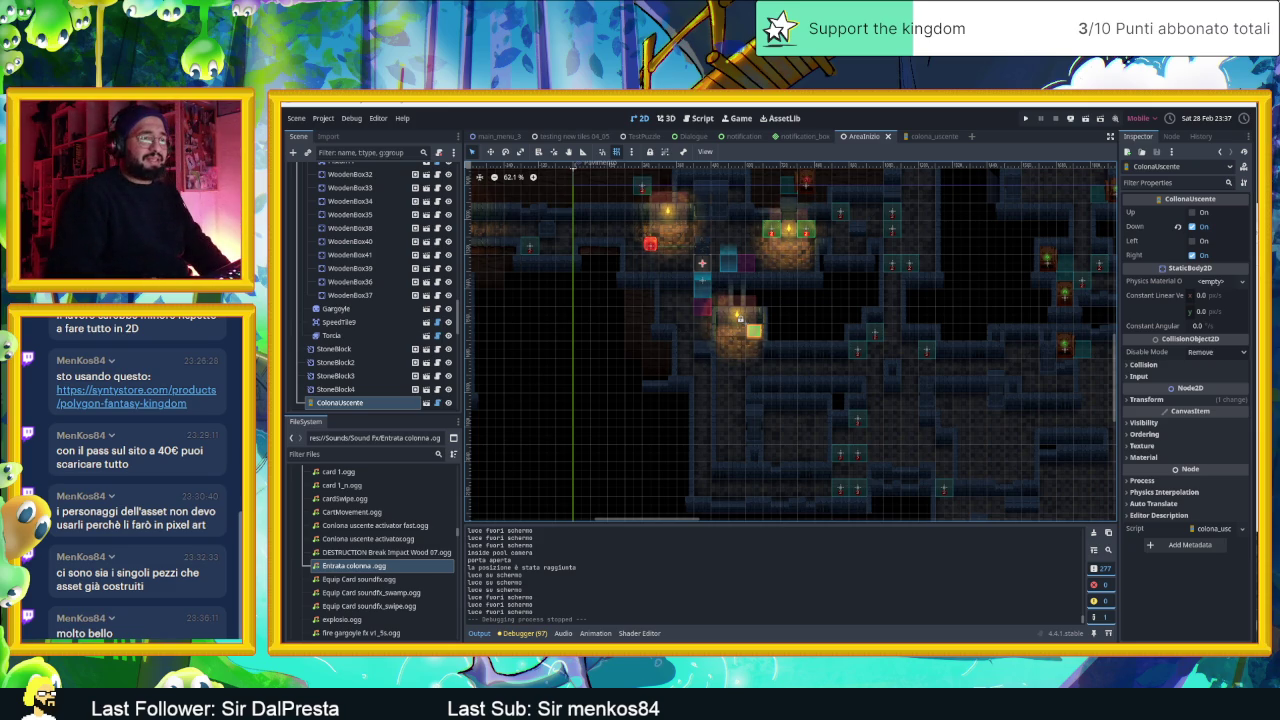
- Mark the SoundFx Colona card as done on the Slide Dungeon task board and close it
{"action": "key", "text": "alt+Tab"}
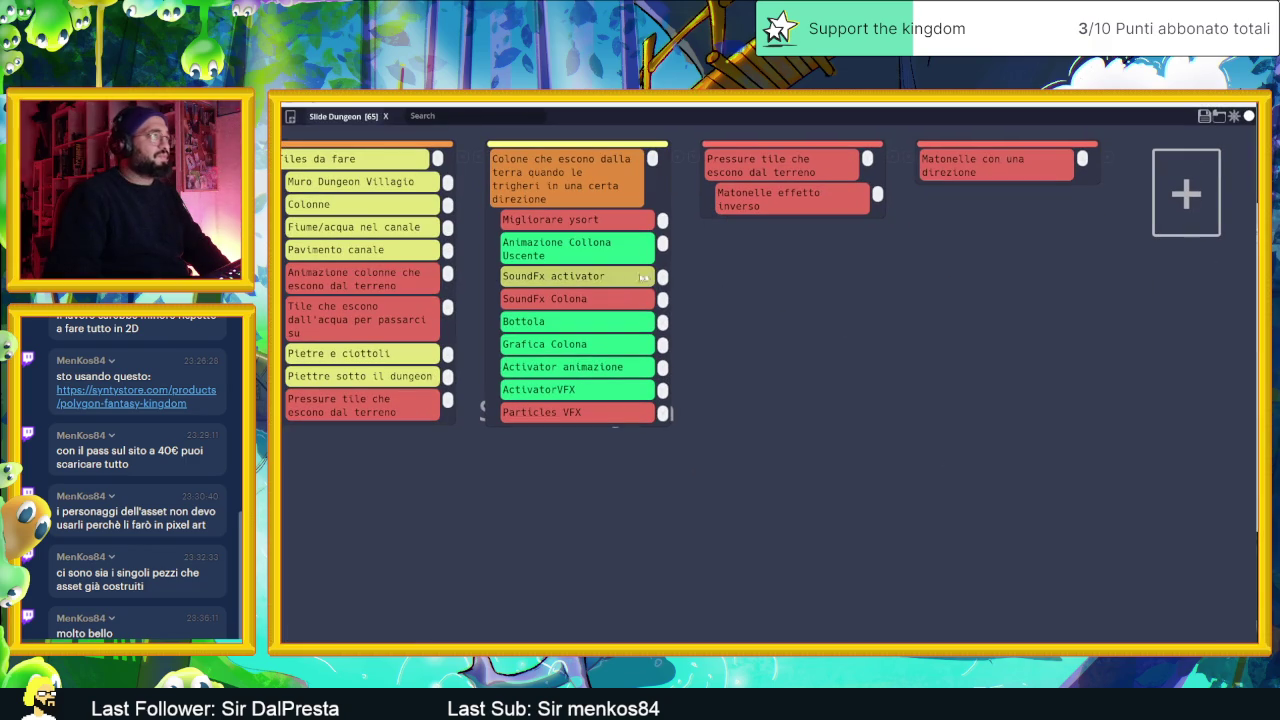
{"action": "left_click", "coordinate": [589, 297]}
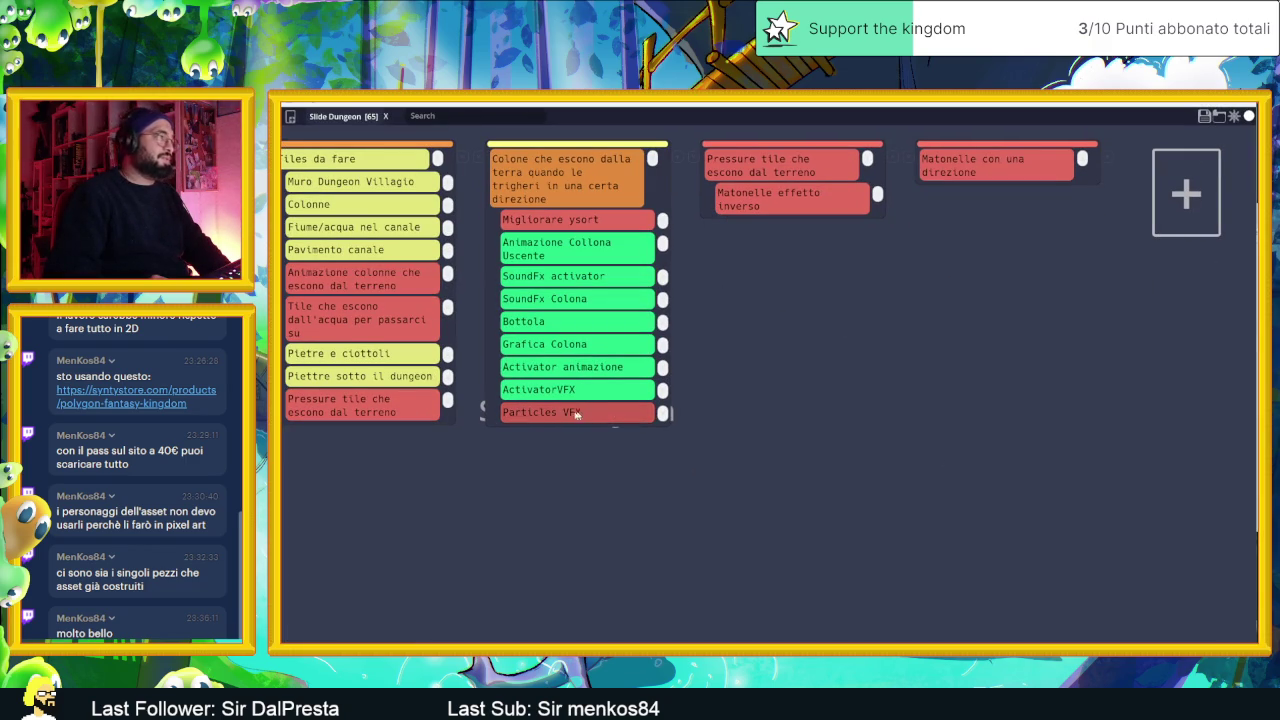
{"action": "left_click", "coordinate": [1204, 115]}
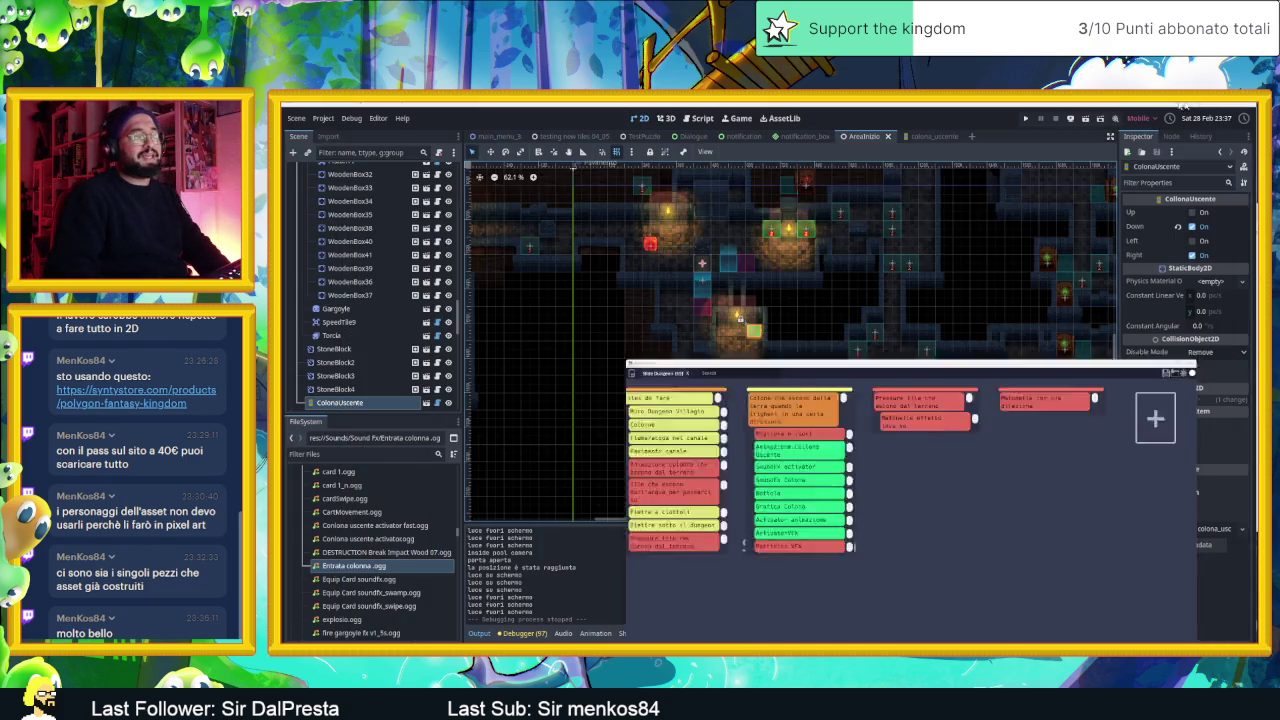
- In the colona_uscente scene, add a CPUParticles2D node as a child of ColonaUscente
{"action": "scroll", "coordinate": [605, 261], "scroll_direction": "up", "scroll_amount": 3}
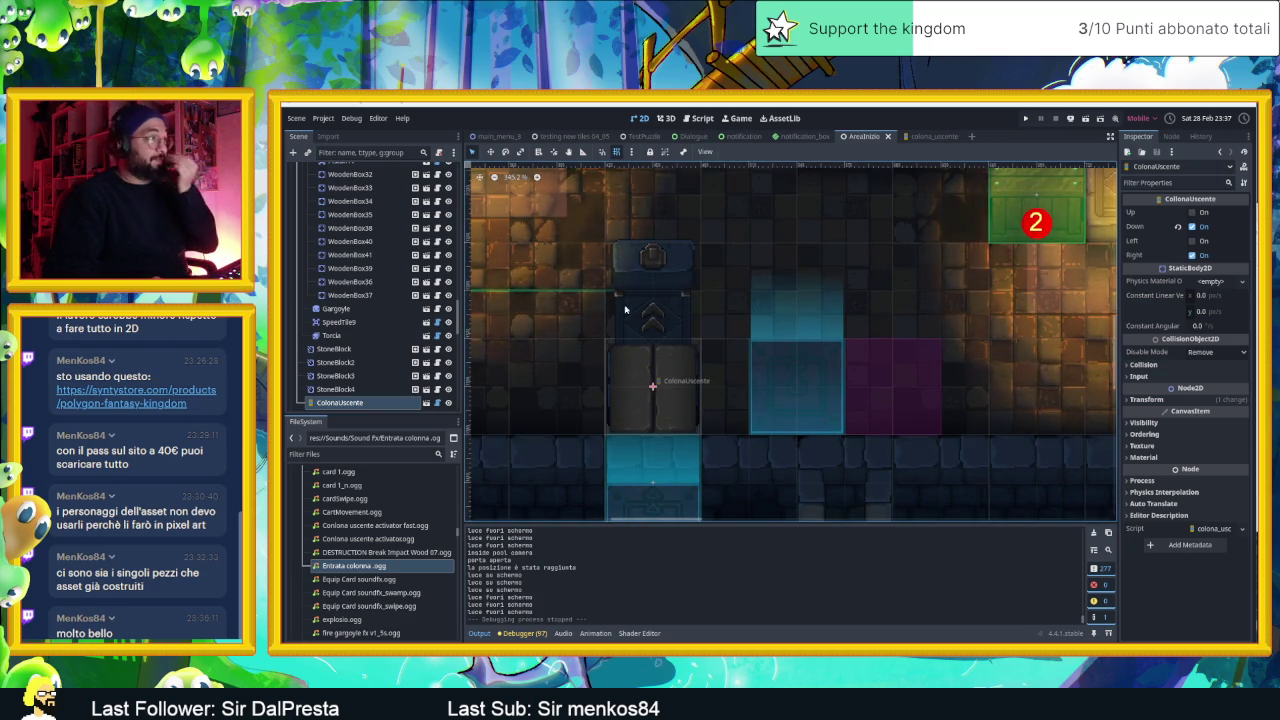
{"action": "left_click", "coordinate": [935, 141]}
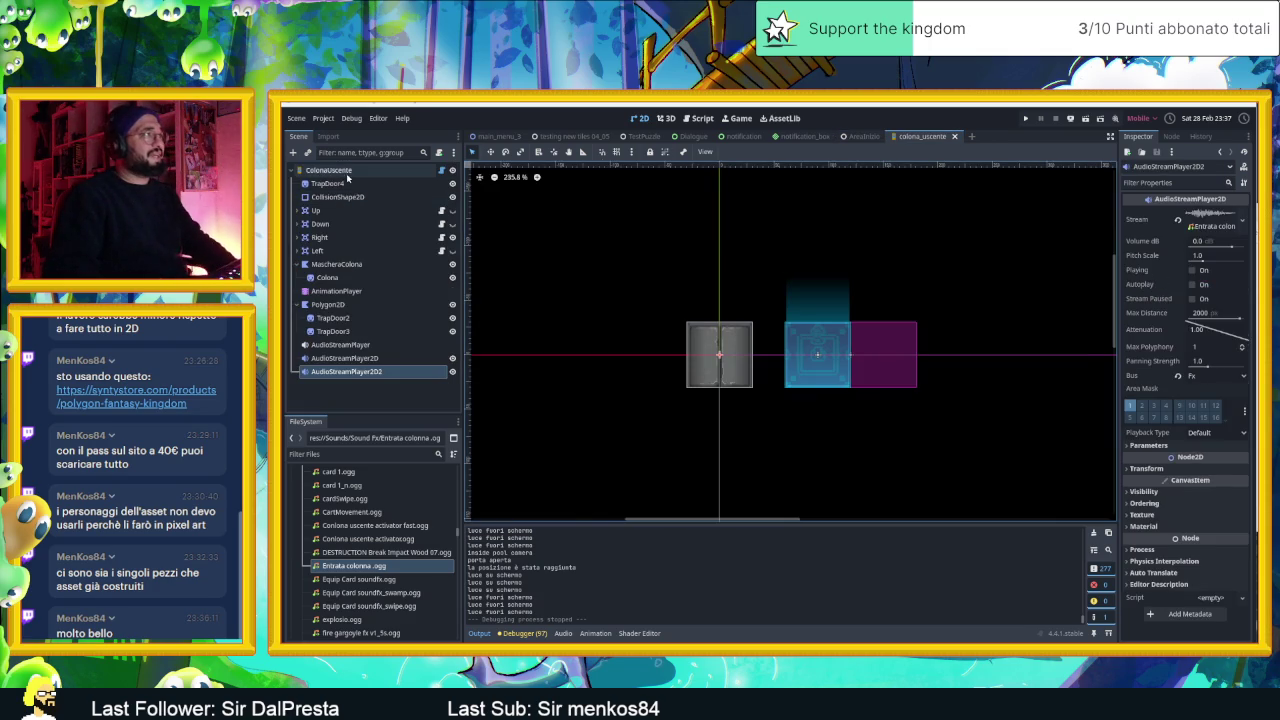
{"action": "left_click", "coordinate": [294, 153]}
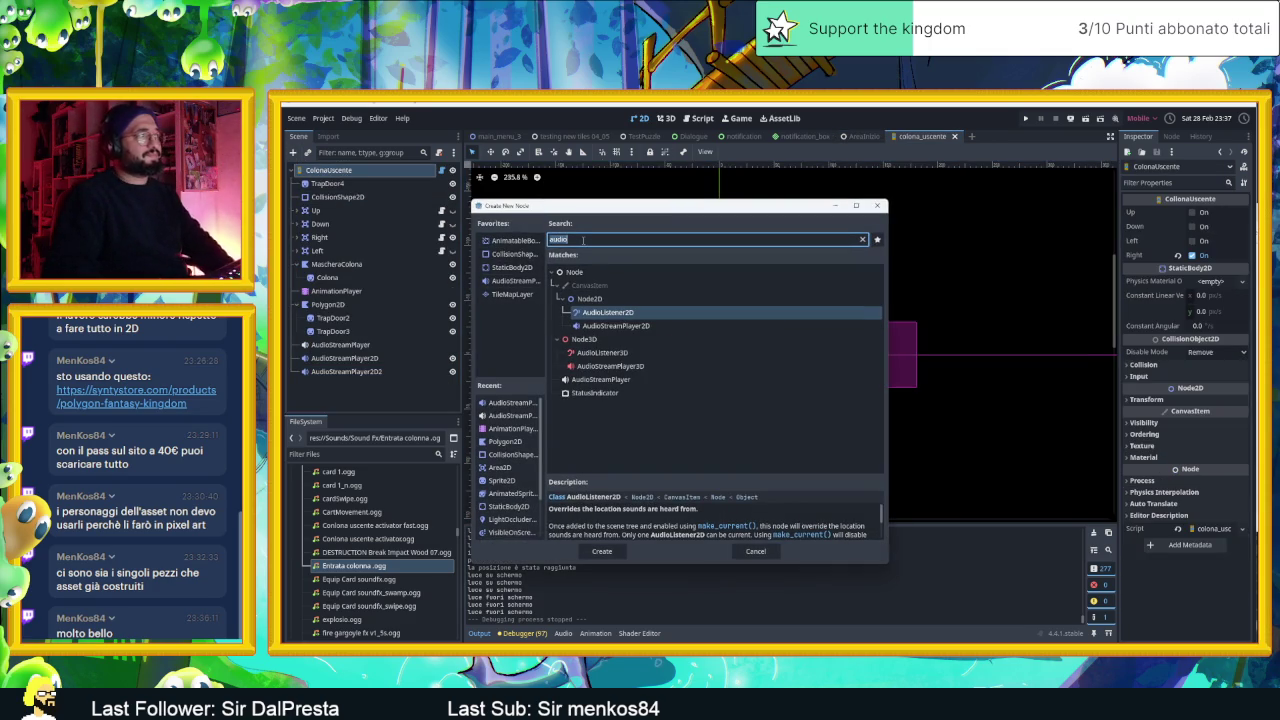
{"action": "type", "text": "part"}
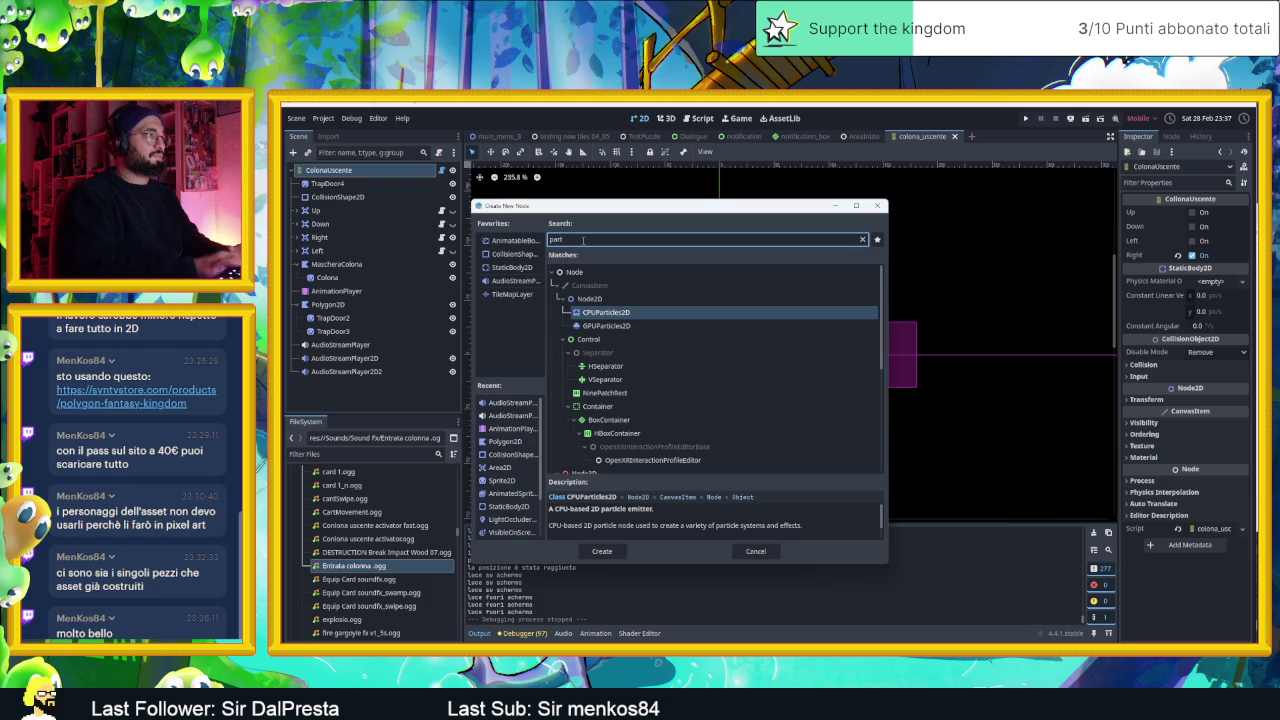
{"action": "key", "text": "Return"}
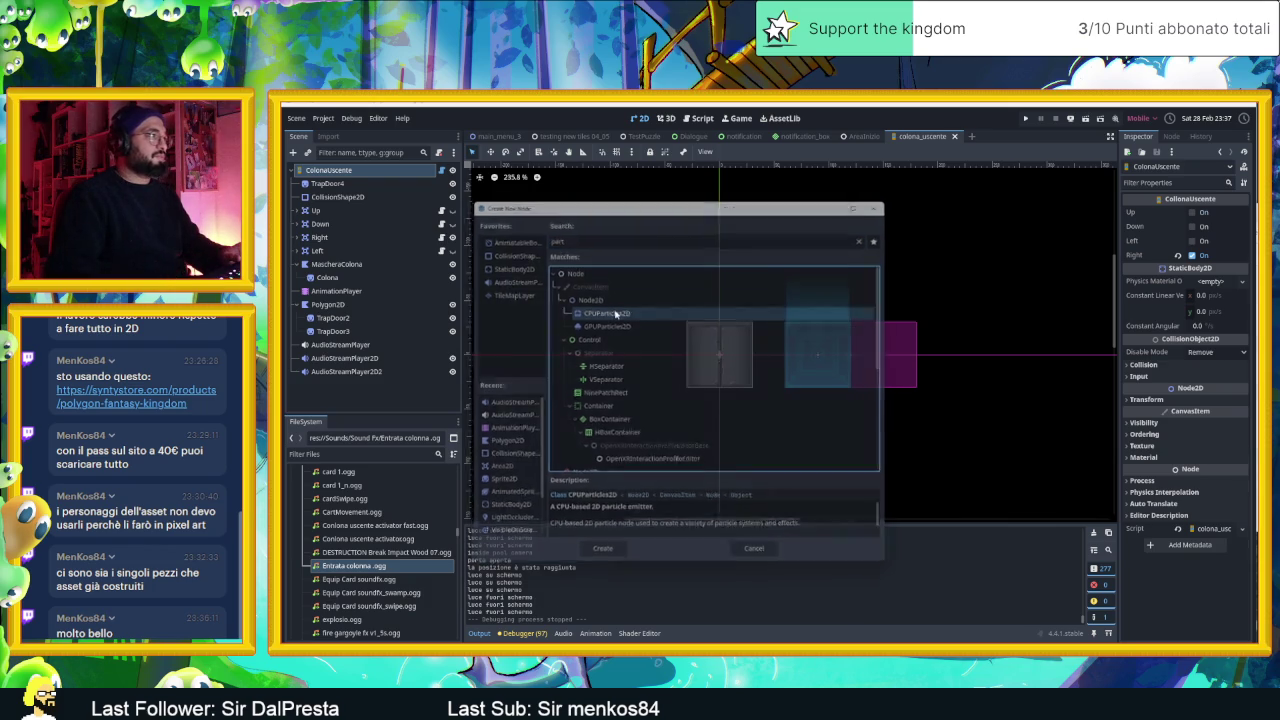
{"action": "left_click", "coordinate": [1210, 241]}
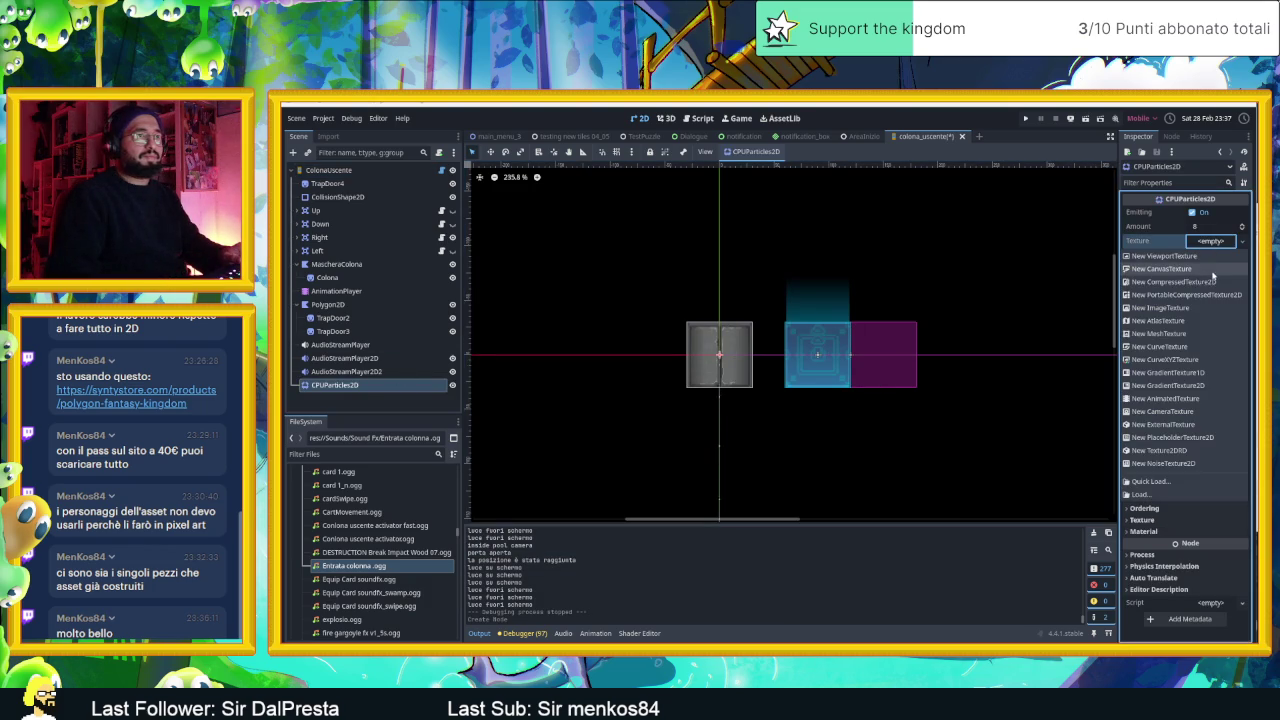
{"action": "left_click", "coordinate": [1155, 248]}
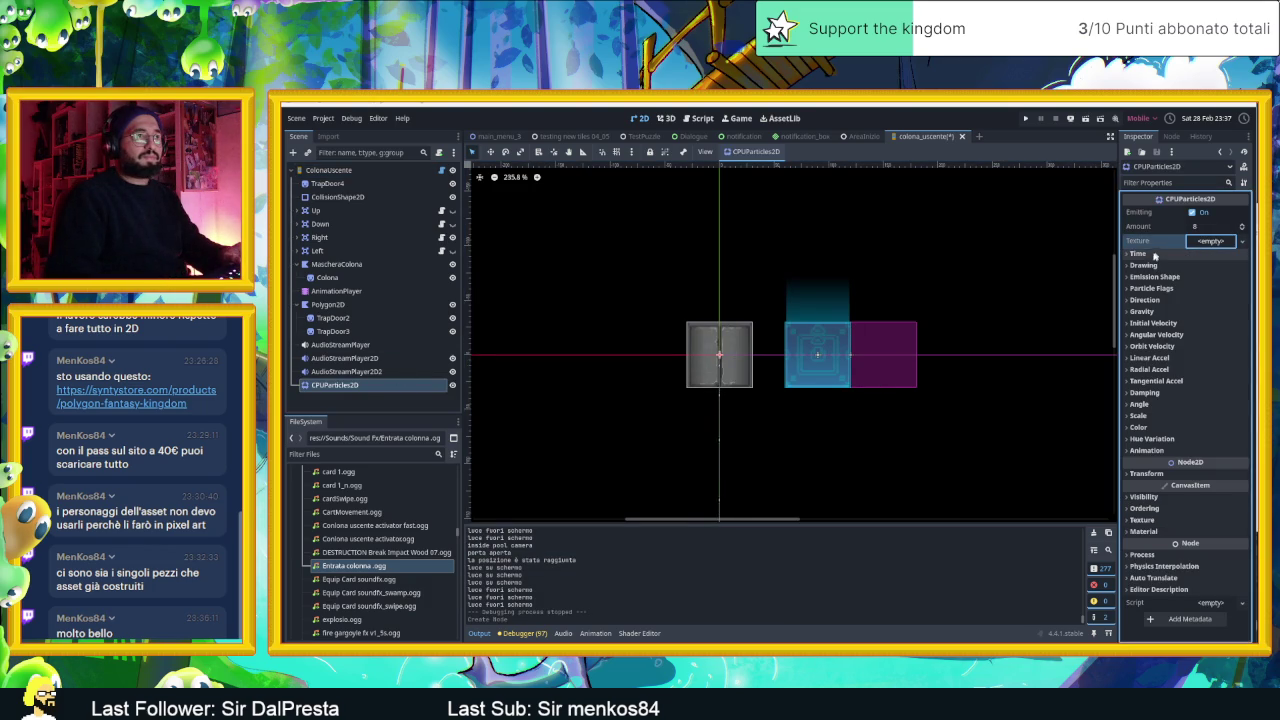
{"action": "left_click", "coordinate": [1150, 264]}
{"action": "left_click", "coordinate": [1154, 264]}
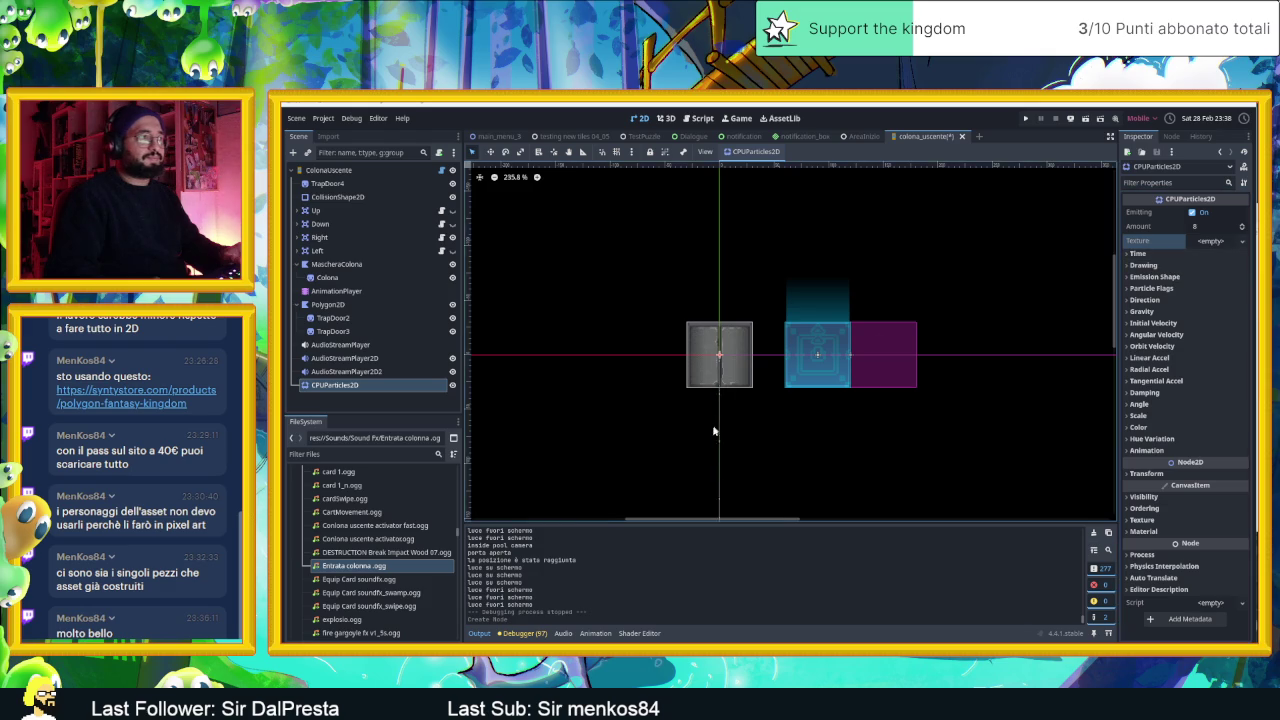
{"action": "scroll", "coordinate": [740, 375], "scroll_direction": "up", "scroll_amount": 3}
{"action": "scroll", "coordinate": [745, 358], "scroll_direction": "up", "scroll_amount": 1}
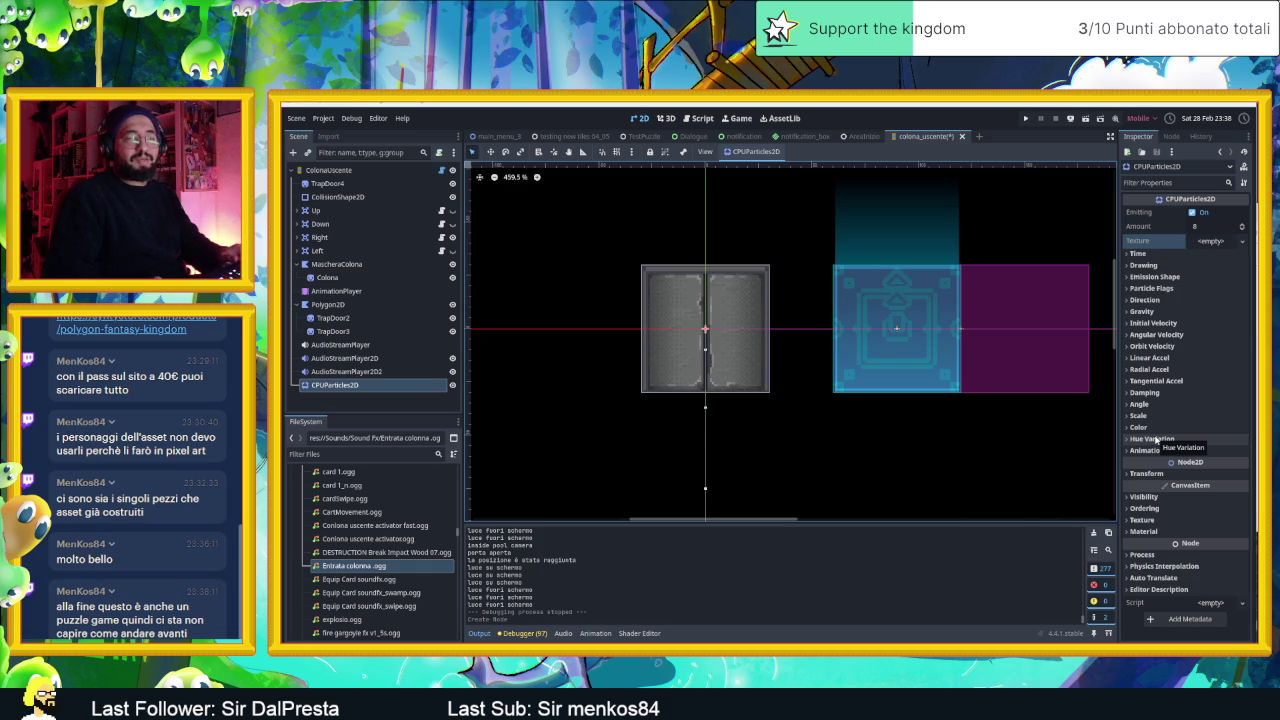
{"action": "left_click", "coordinate": [1156, 439]}
{"action": "left_click", "coordinate": [1156, 439]}
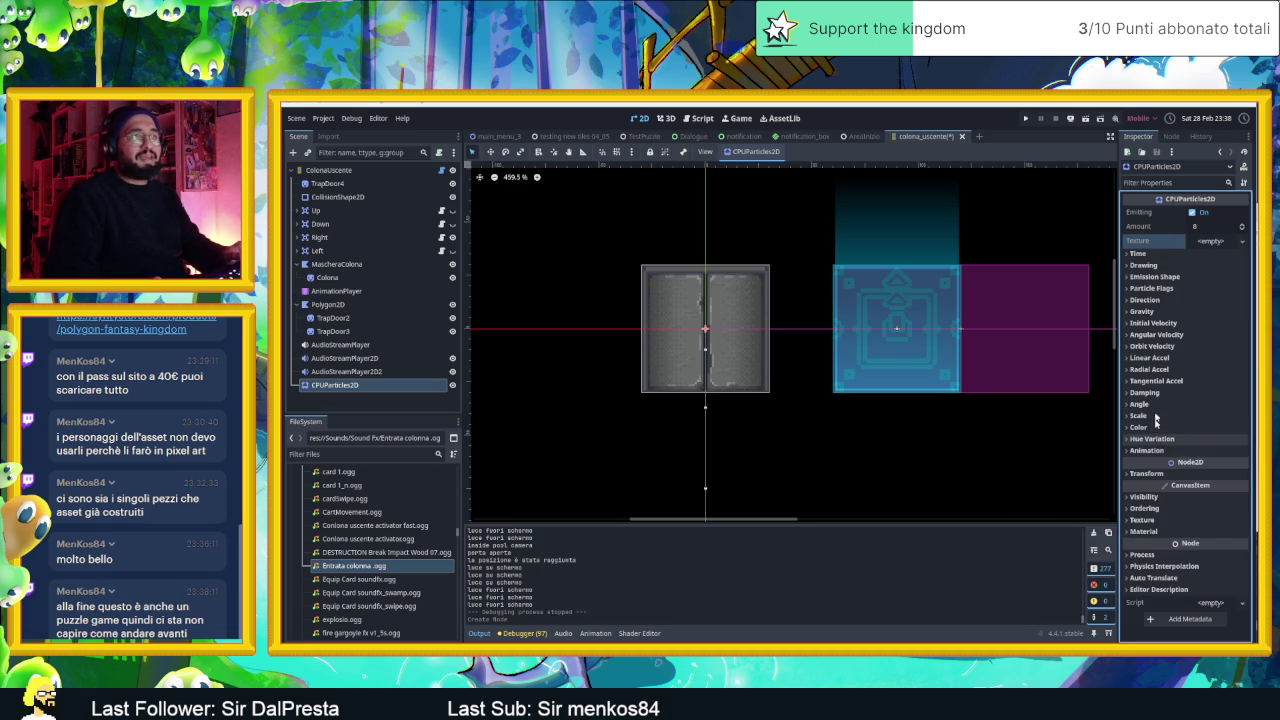
{"action": "left_click", "coordinate": [1146, 266]}
{"action": "left_click", "coordinate": [1146, 266]}
- Set the particles' Emission Shape to Rectangle
{"action": "left_click", "coordinate": [1146, 266]}
{"action": "left_click", "coordinate": [1146, 266]}
{"action": "left_click", "coordinate": [1133, 277]}
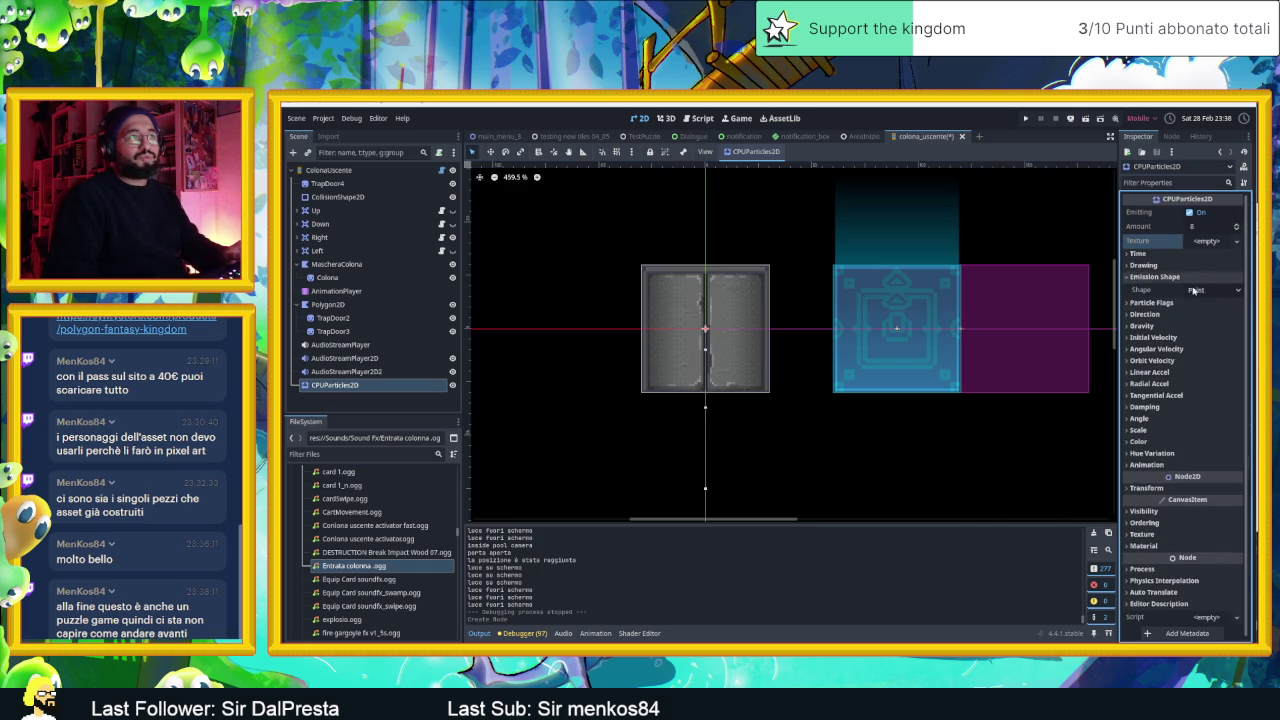
{"action": "left_click", "coordinate": [1212, 290]}
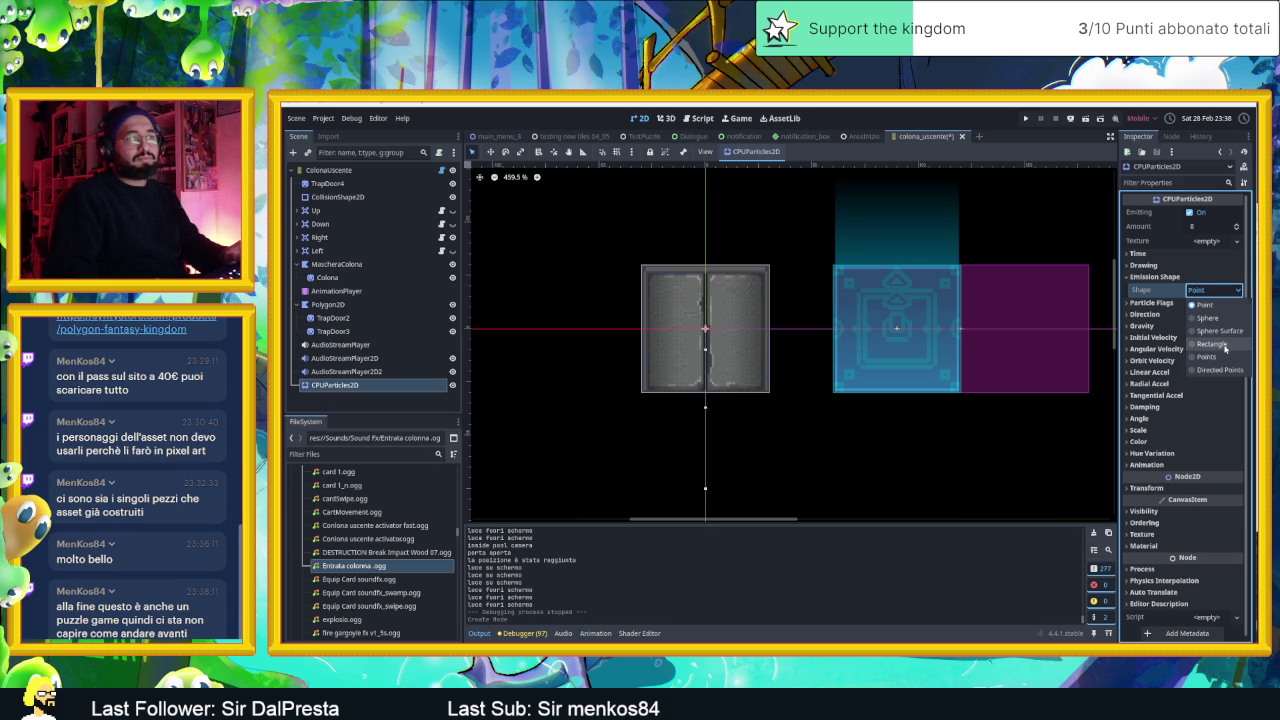
{"action": "left_click", "coordinate": [1213, 344]}
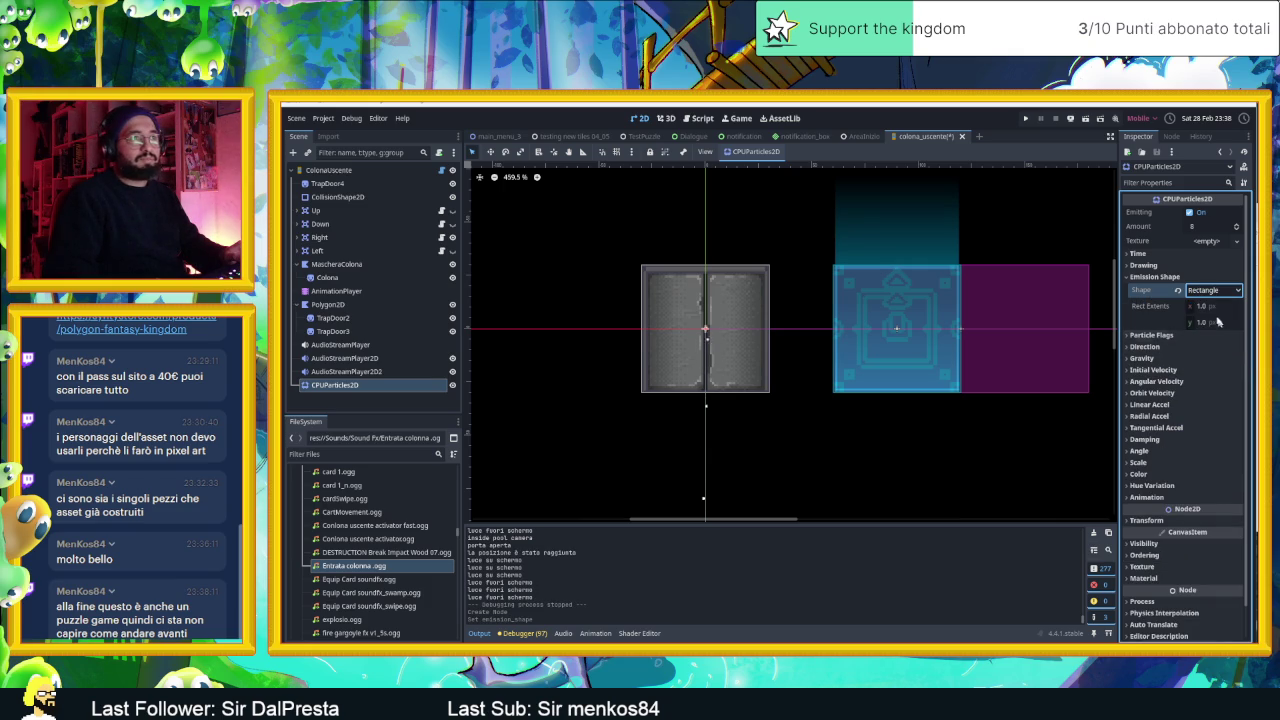
- Set the rectangle extents, trying 60 then 30 for x and 30 for y
{"action": "mouse_move", "coordinate": [1210, 306]}
{"action": "left_mouse_down"}
{"action": "mouse_move", "coordinate": [1226, 306]}
{"action": "mouse_move", "coordinate": [1202, 325]}
{"action": "left_mouse_up"}
{"action": "left_click", "coordinate": [1220, 310]}
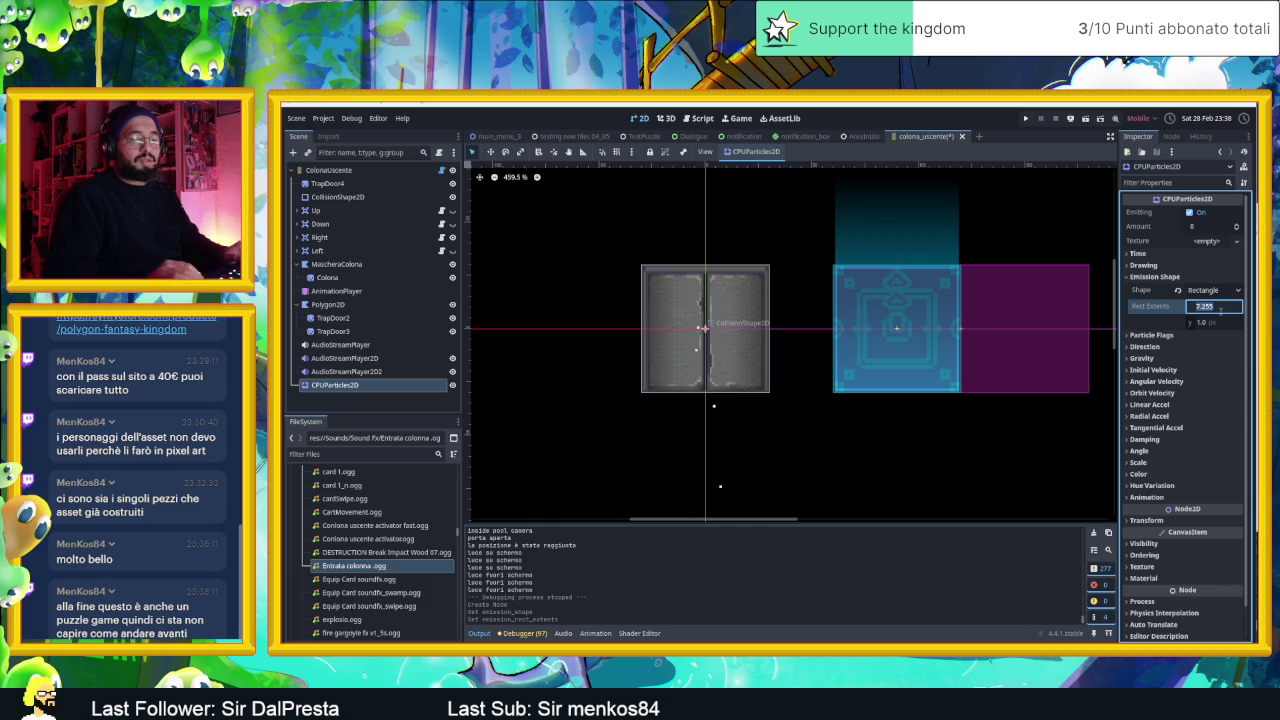
{"action": "type", "text": "60"}
{"action": "key", "text": "Return"}
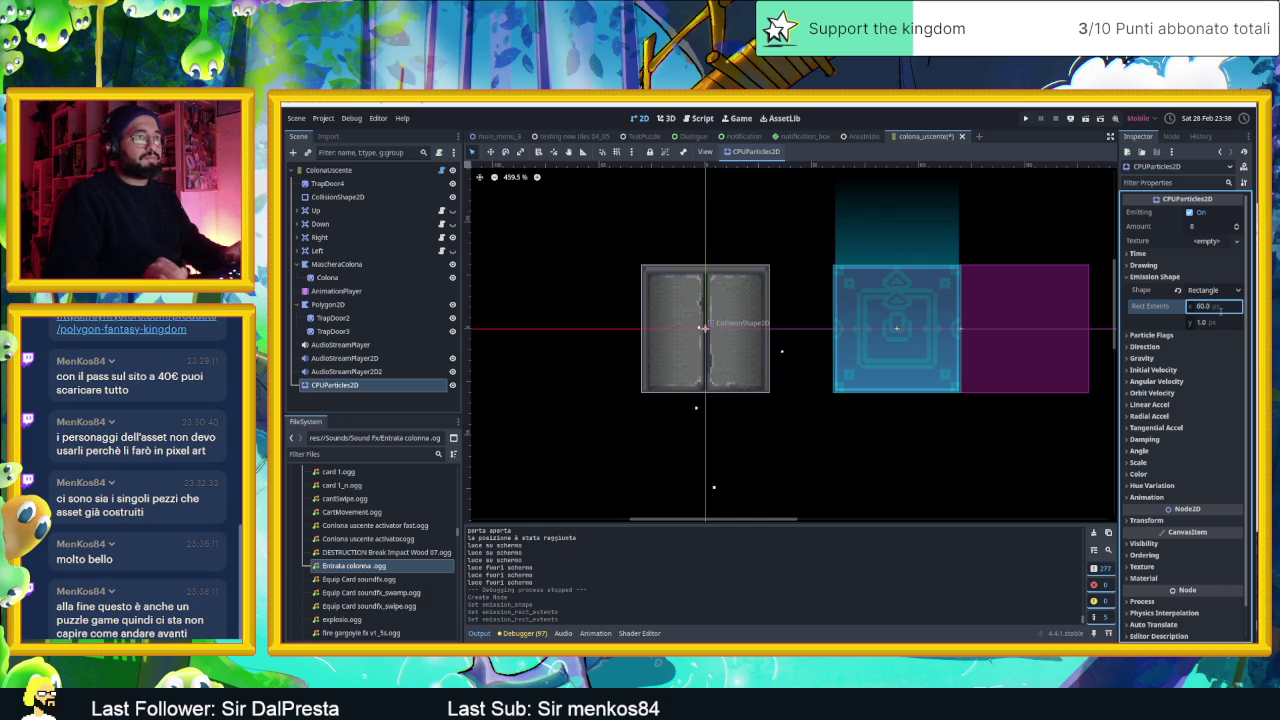
{"action": "left_click", "coordinate": [1207, 310]}
{"action": "type", "text": "30"}
{"action": "key", "text": "Return"}
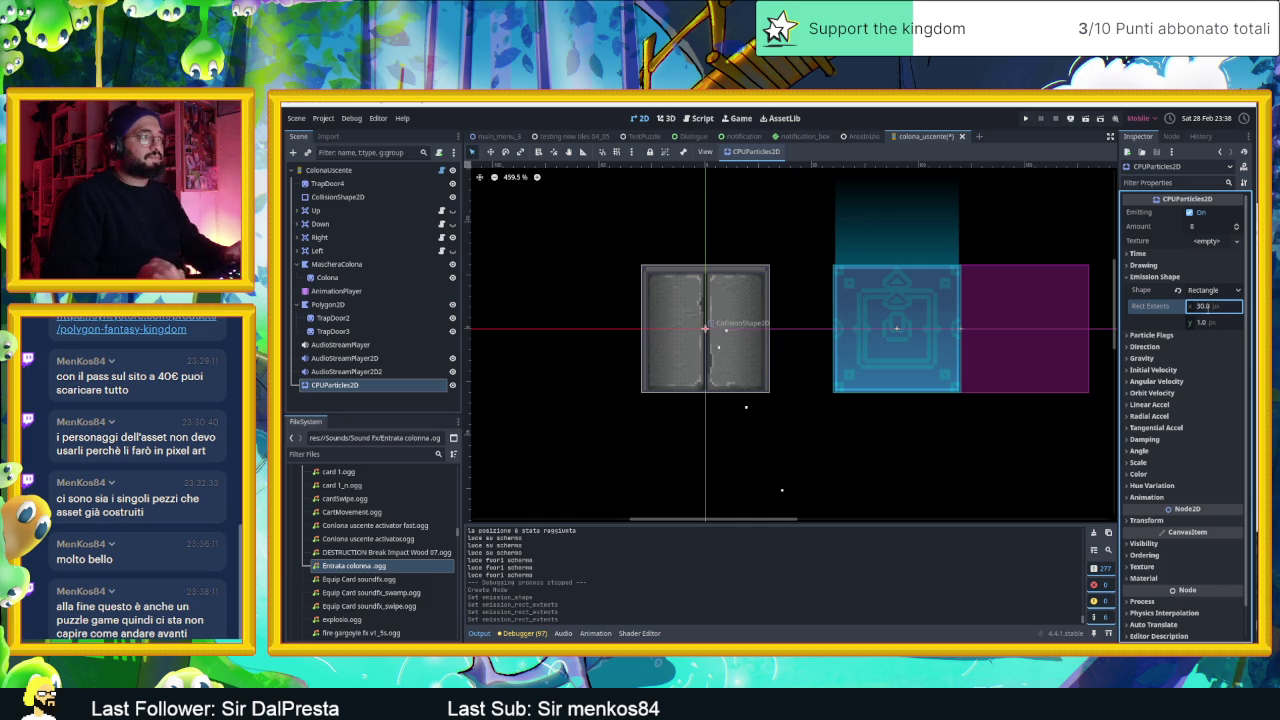
{"action": "left_click", "coordinate": [1198, 321]}
{"action": "type", "text": "30"}
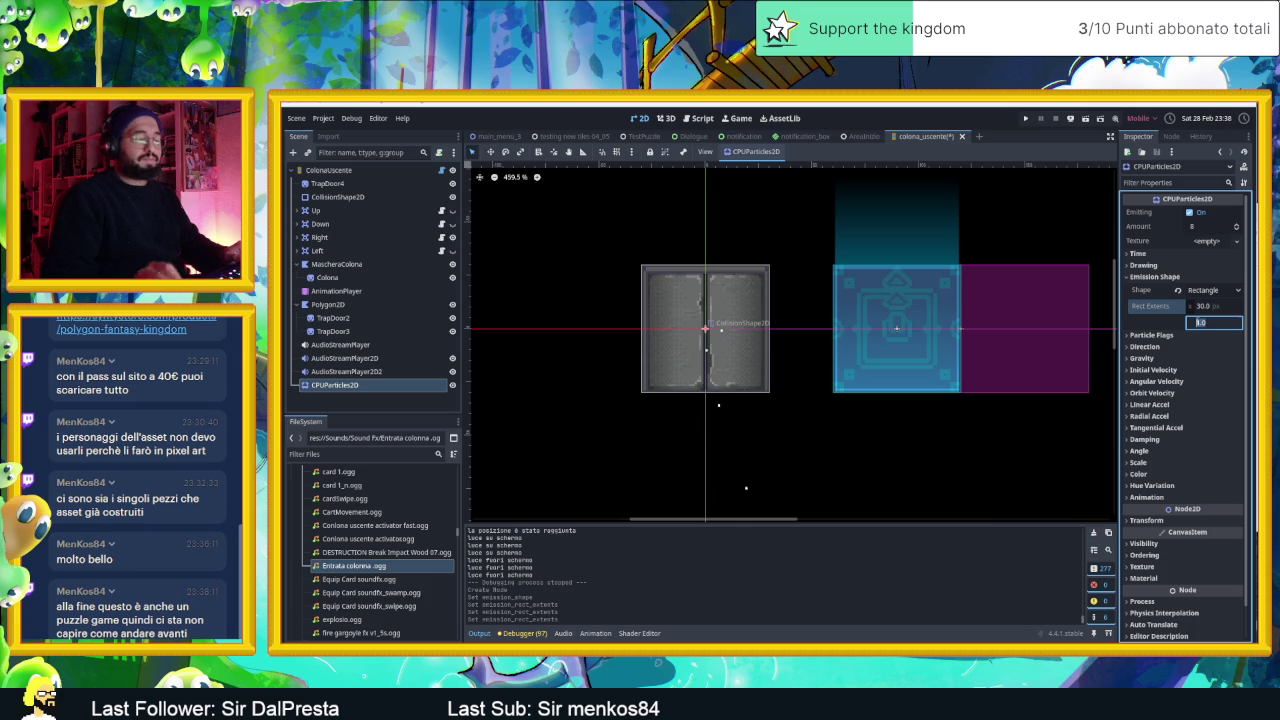
{"action": "key", "text": "Return"}
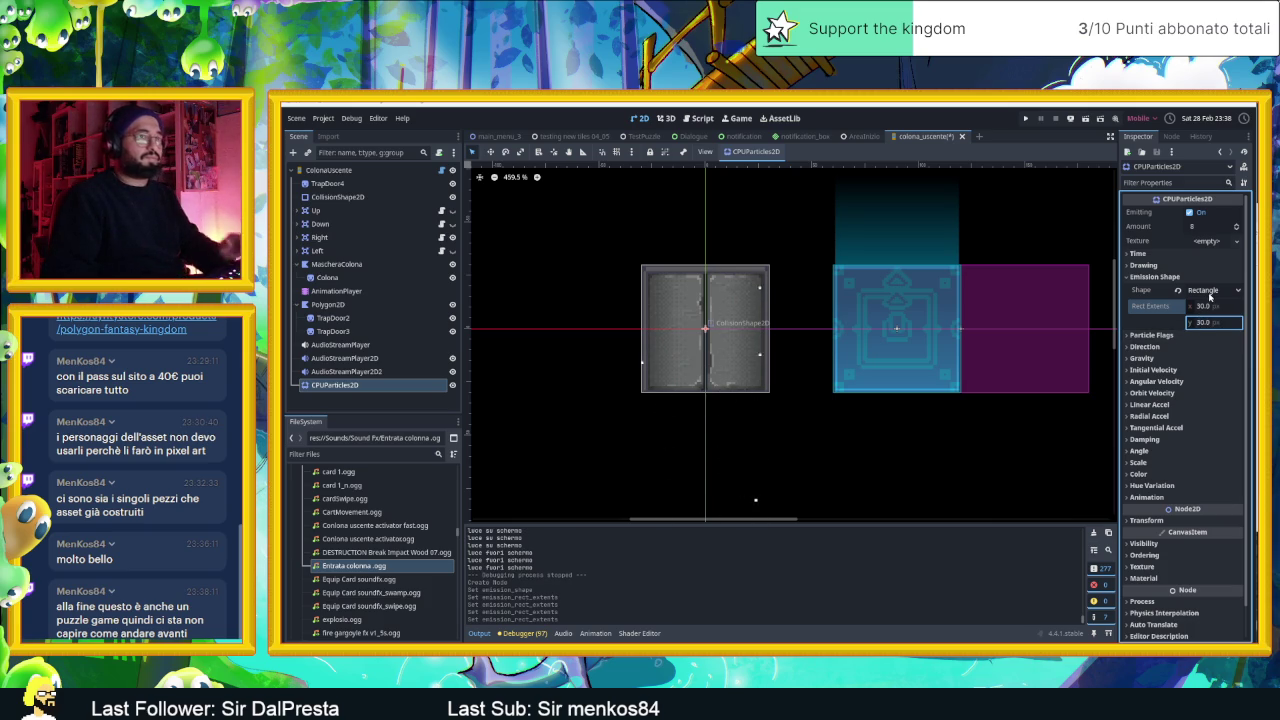
- Narrow the horizontal extent from 10 down to 5 px, leaving a 5 × 30 strip
{"action": "left_click", "coordinate": [1203, 306]}
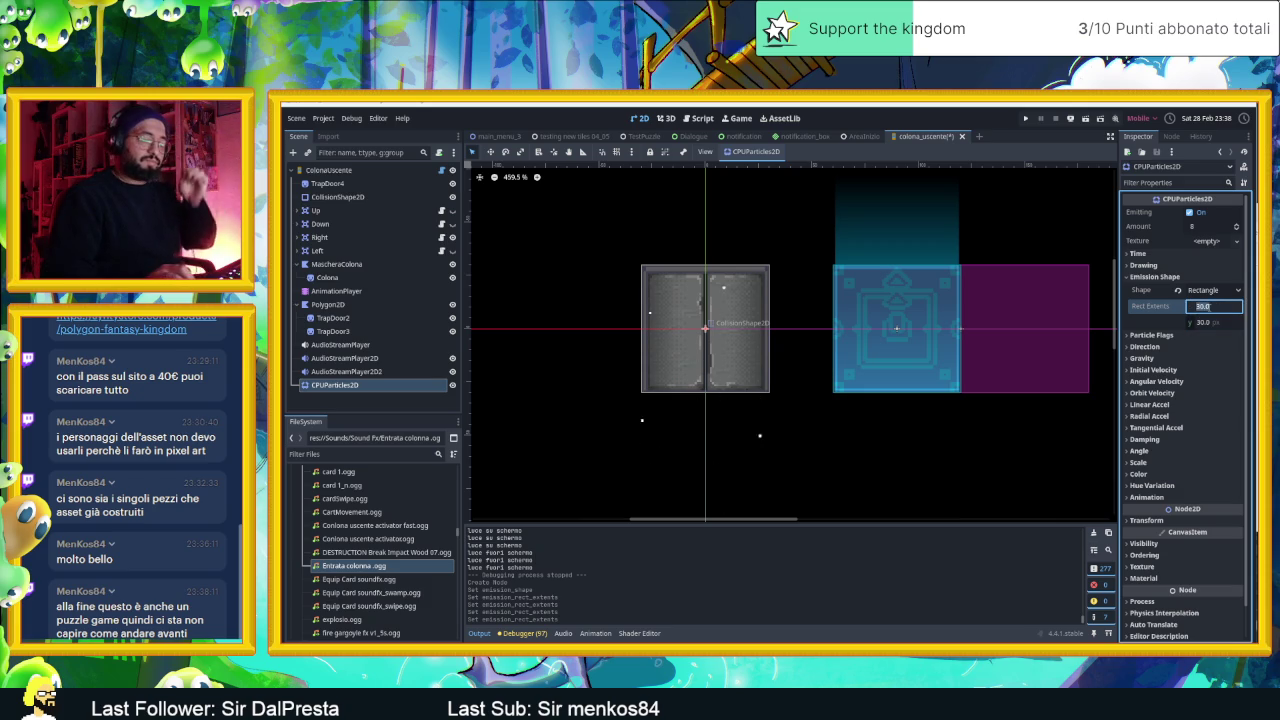
{"action": "type", "text": "10"}
{"action": "key", "text": "Return"}
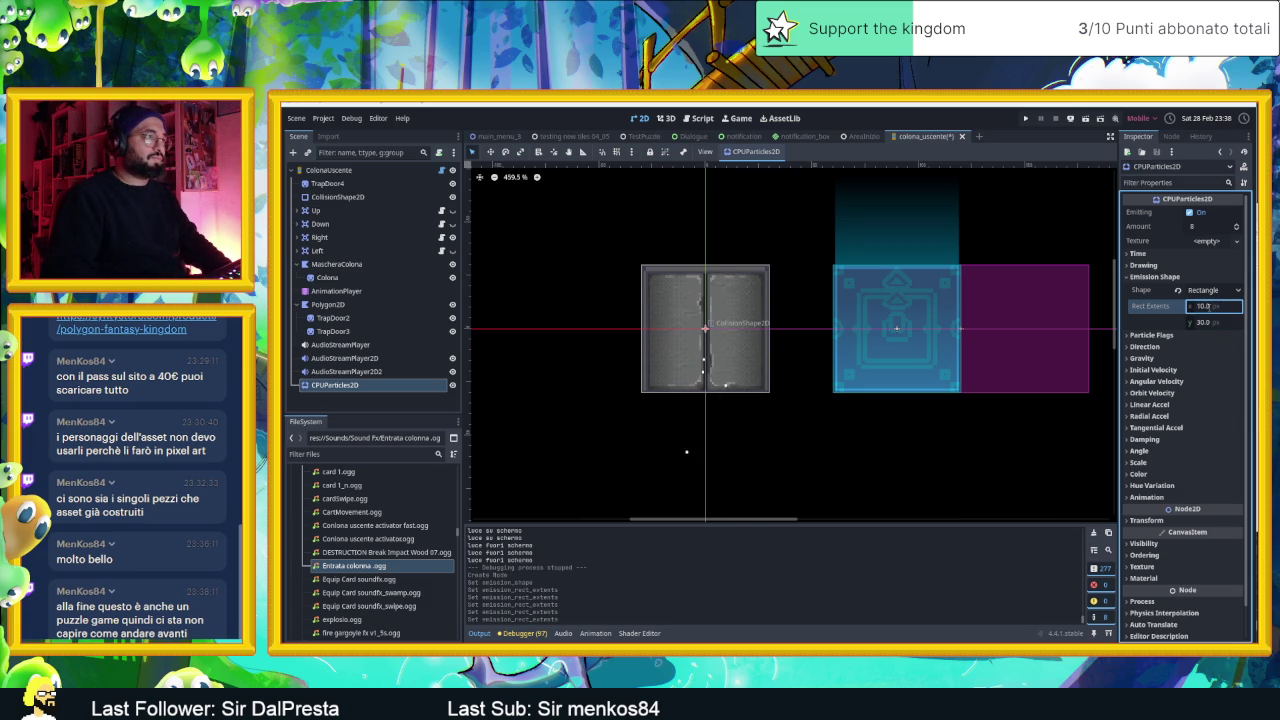
{"action": "type", "text": "5"}
{"action": "key", "text": "Return"}
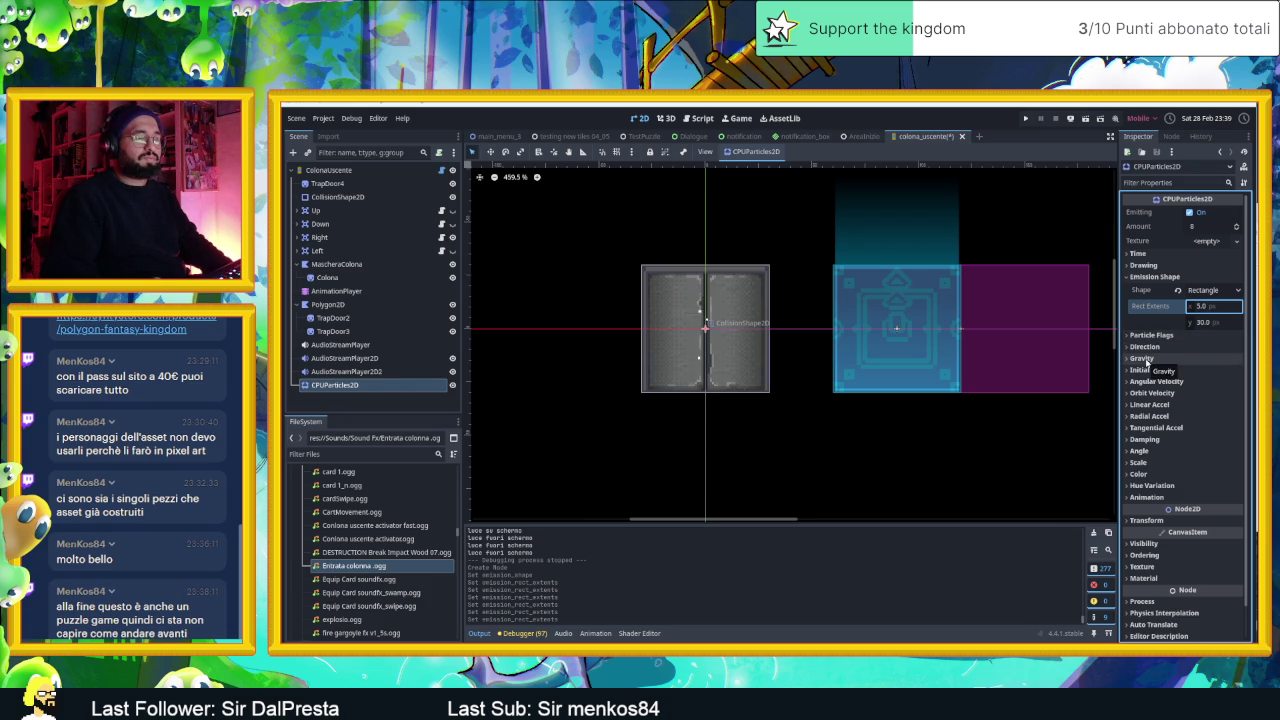
{"action": "left_click", "coordinate": [1143, 358]}
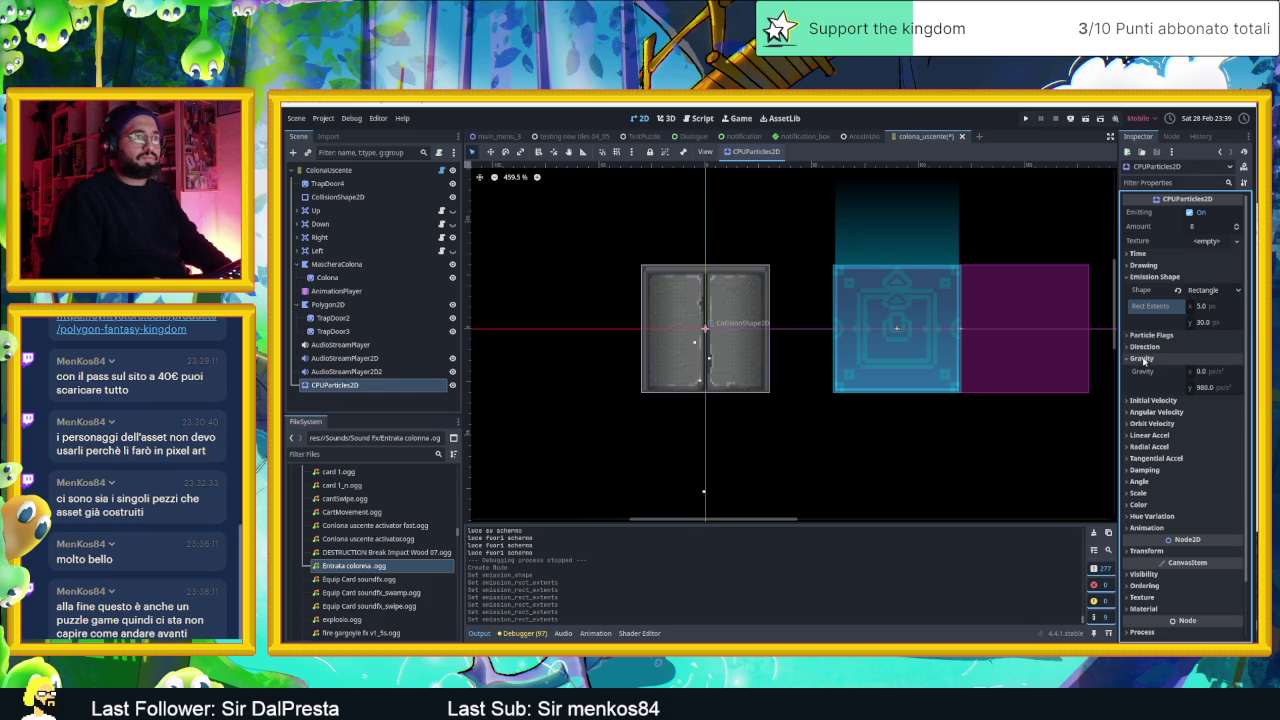
{"action": "left_click", "coordinate": [1205, 387]}
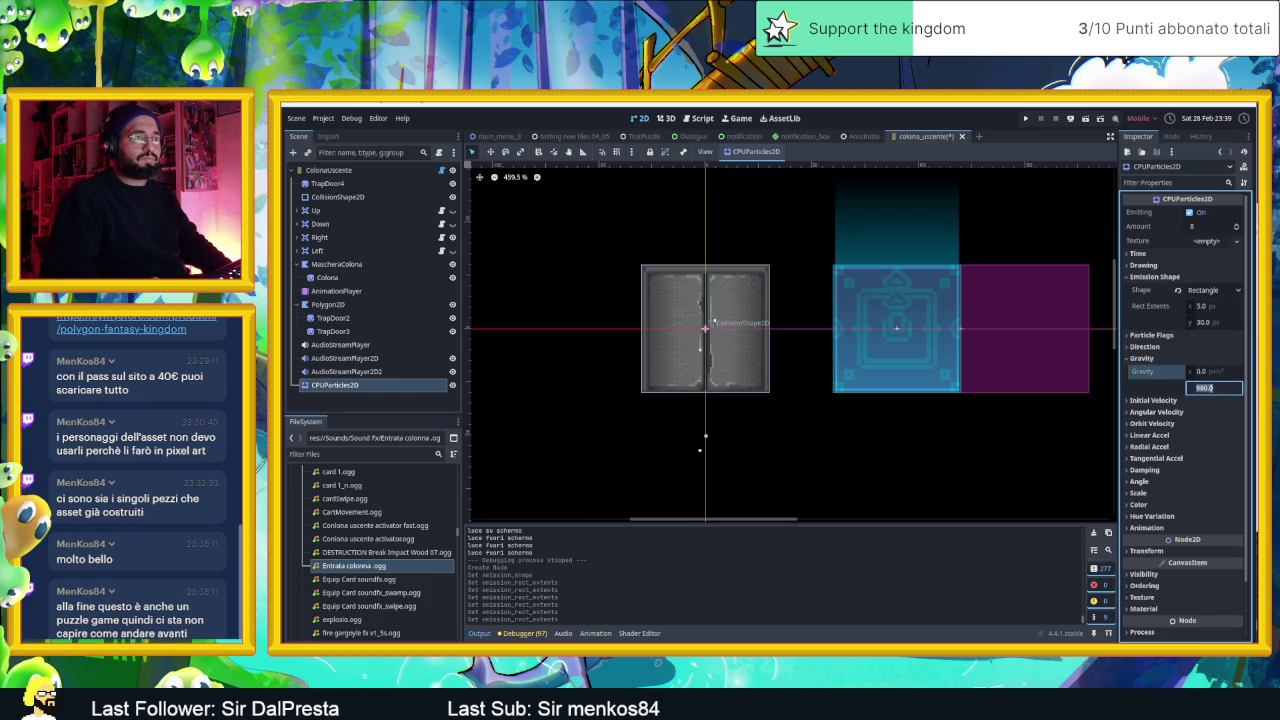
{"action": "left_click", "coordinate": [1143, 358]}
{"action": "left_click", "coordinate": [1144, 346]}
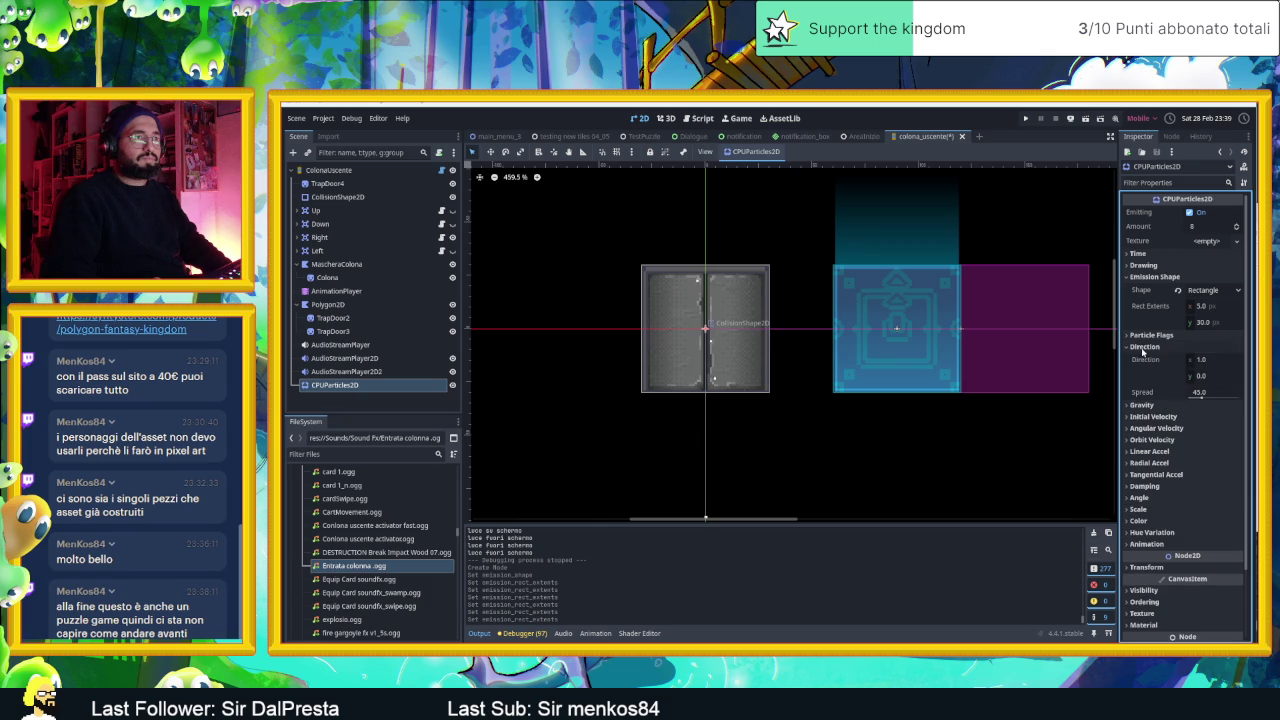
{"action": "left_click_drag", "start_coordinate": [1203, 398], "coordinate": [1238, 398]}
{"action": "left_click", "coordinate": [1220, 395]}
{"action": "type", "text": "10"}
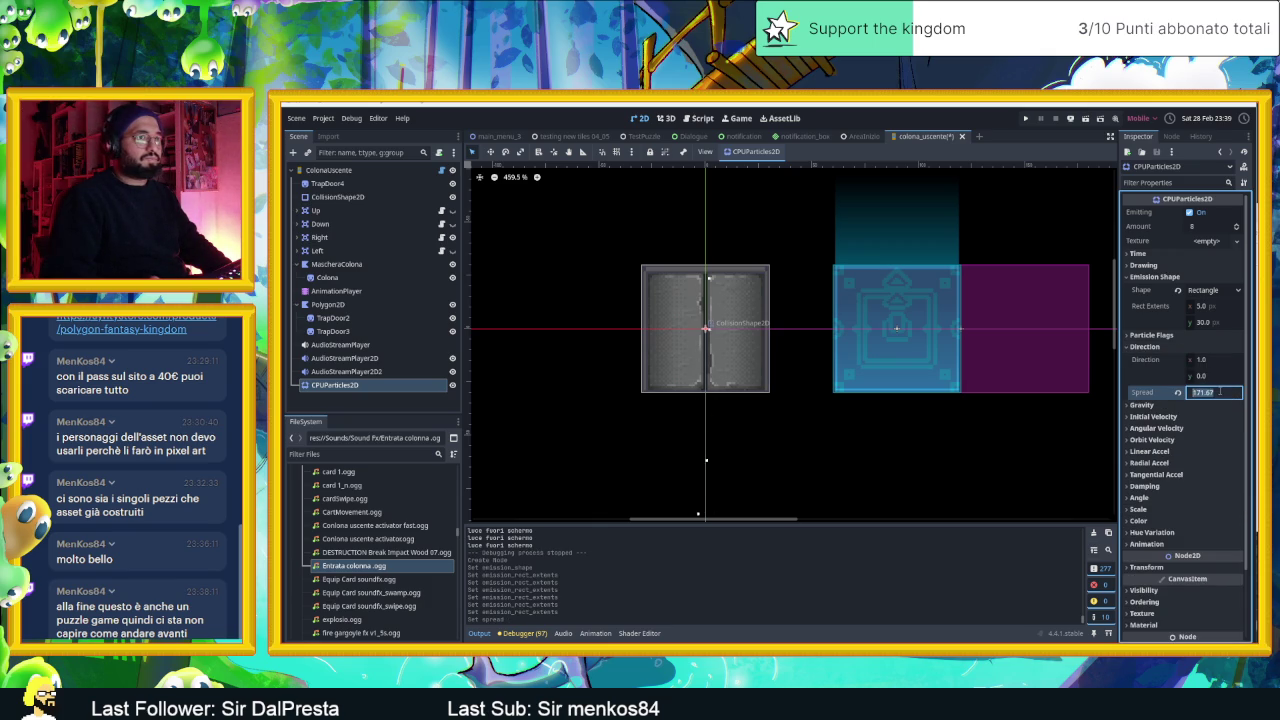
{"action": "key", "text": "Return"}
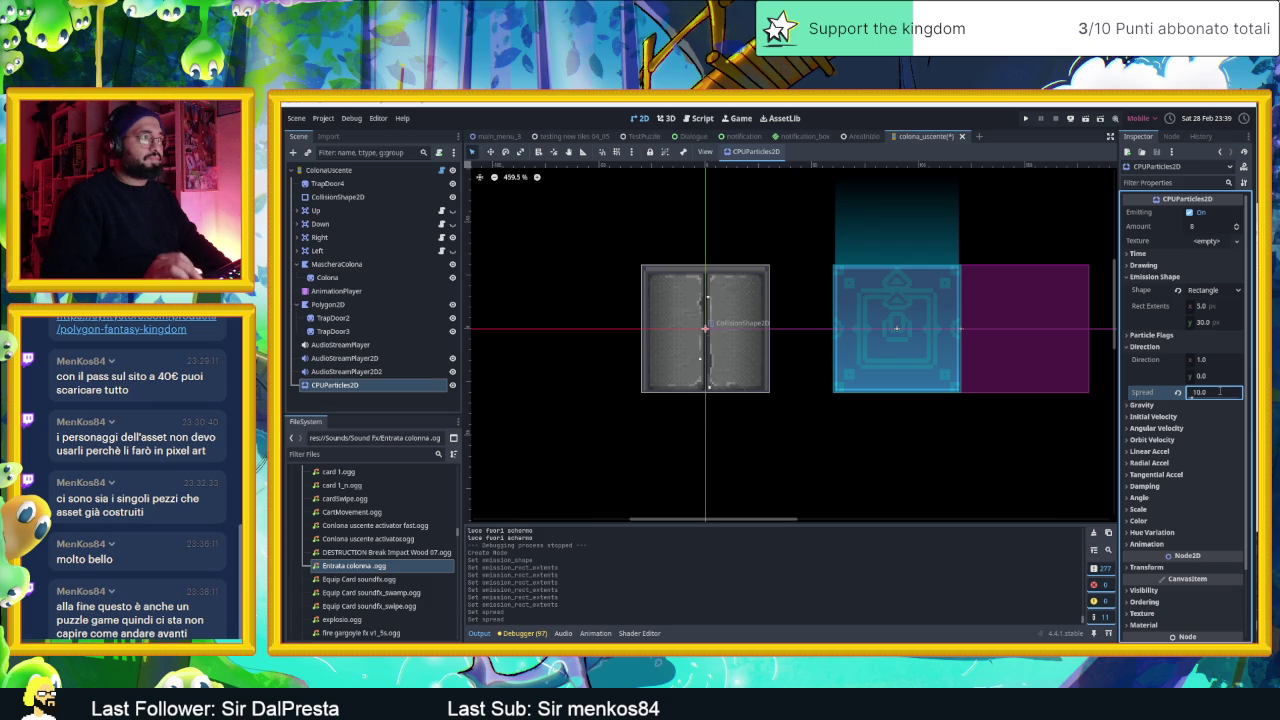
{"action": "left_click", "coordinate": [1178, 392]}
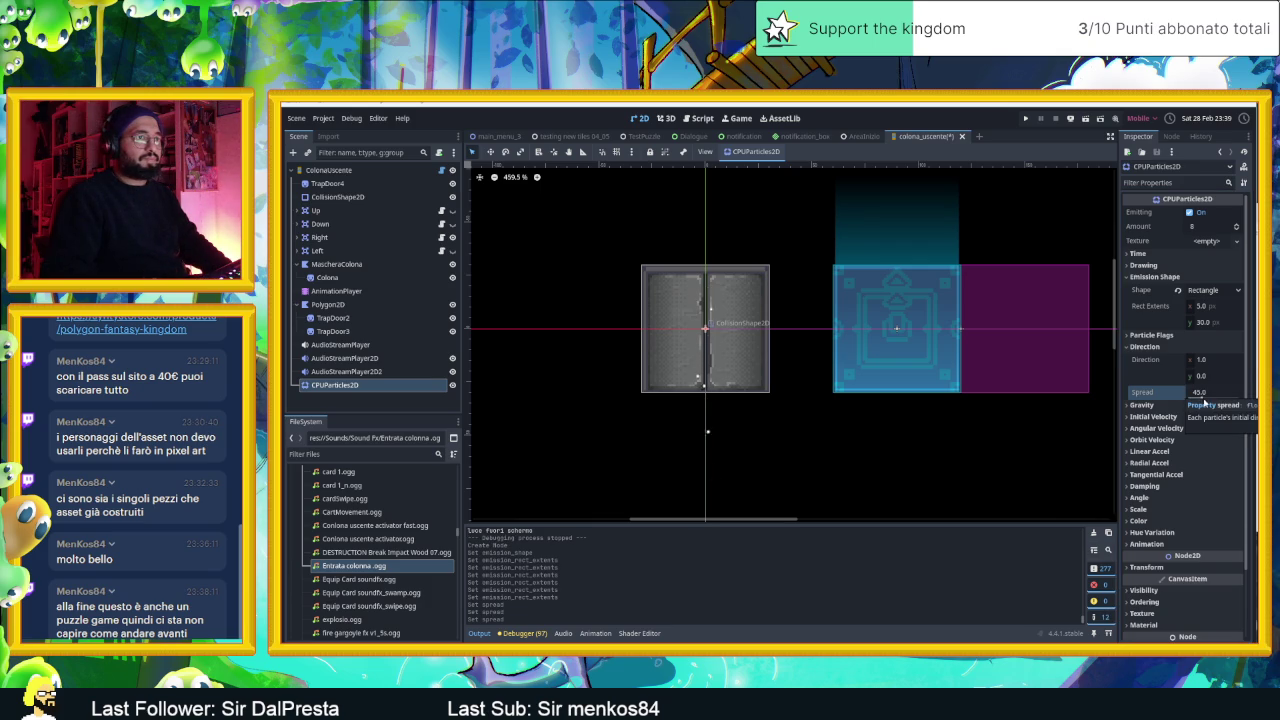
{"action": "left_click", "coordinate": [1202, 398]}
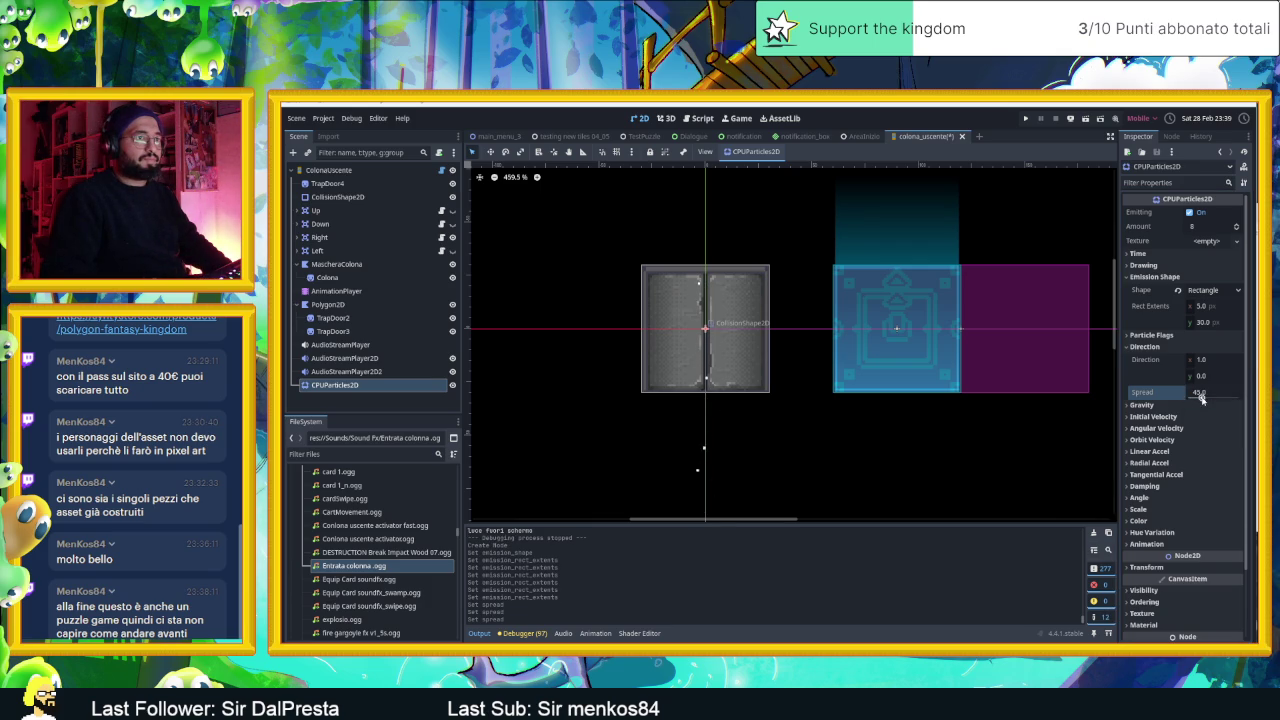
{"action": "left_click_drag", "start_coordinate": [1117, 389], "coordinate": [1063, 386]}
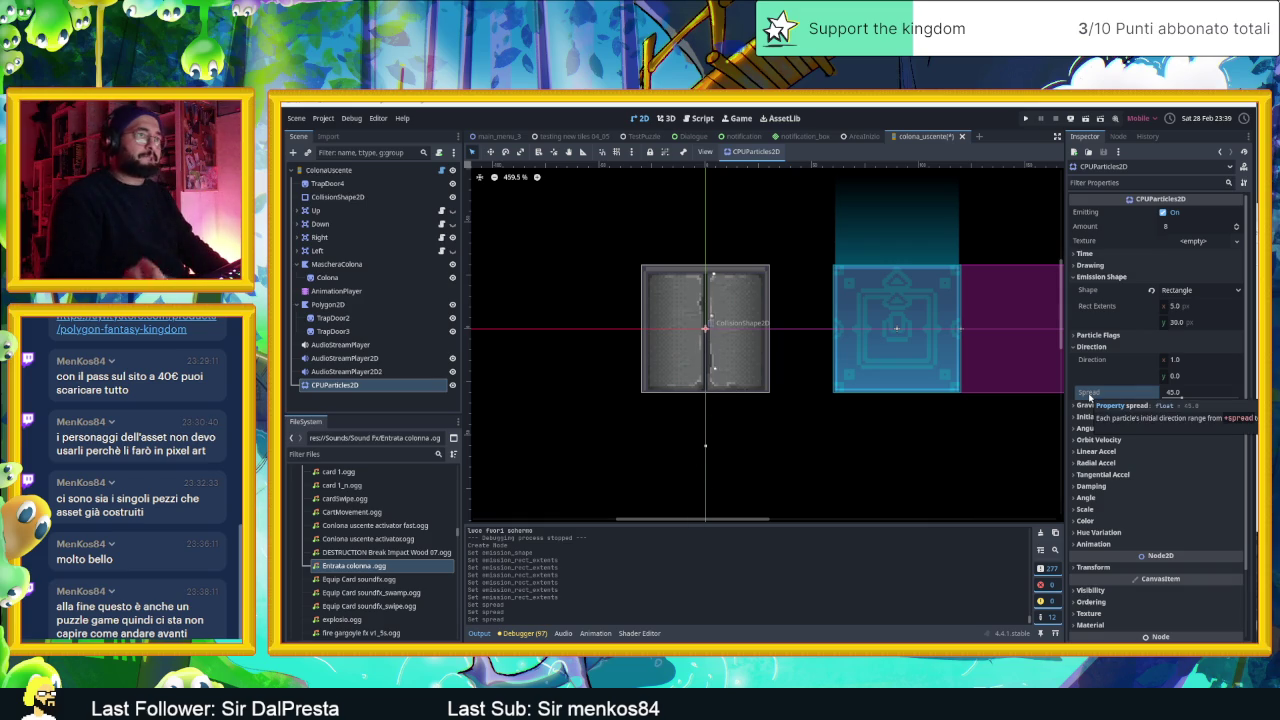
{"action": "left_click", "coordinate": [1174, 360]}
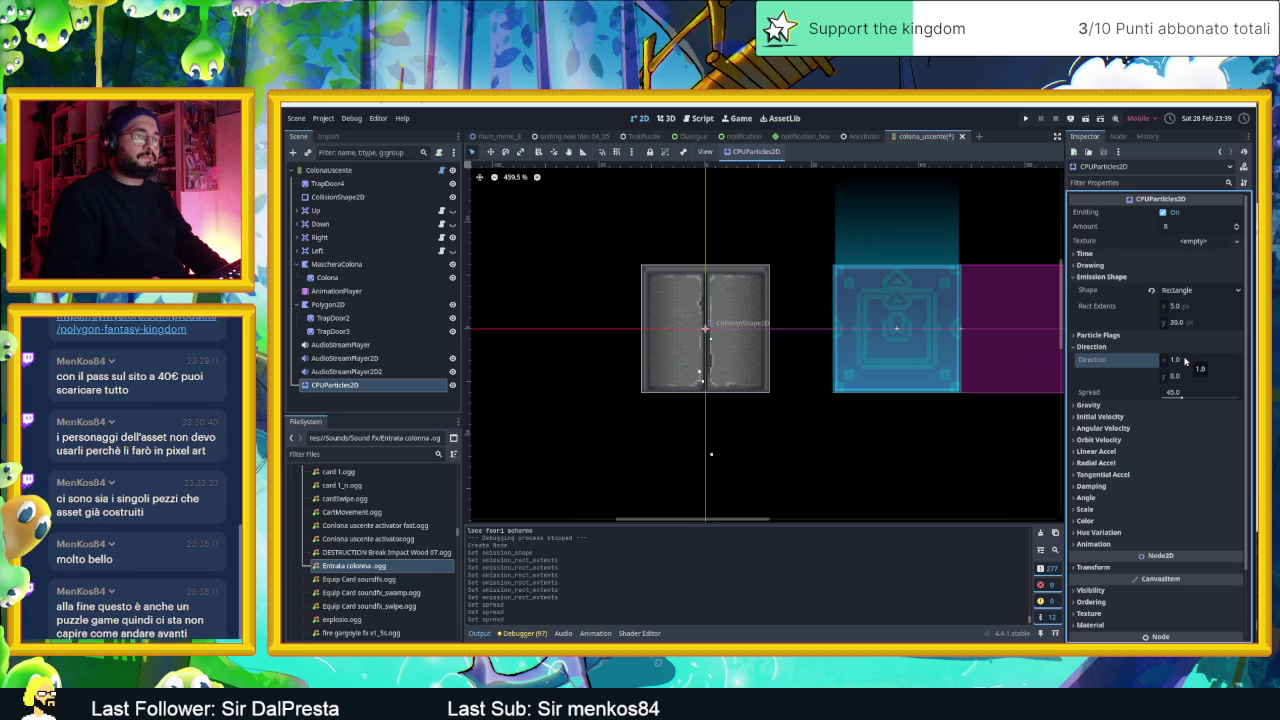
{"action": "left_click", "coordinate": [1176, 376]}
{"action": "type", "text": "1"}
{"action": "key", "text": "Return"}
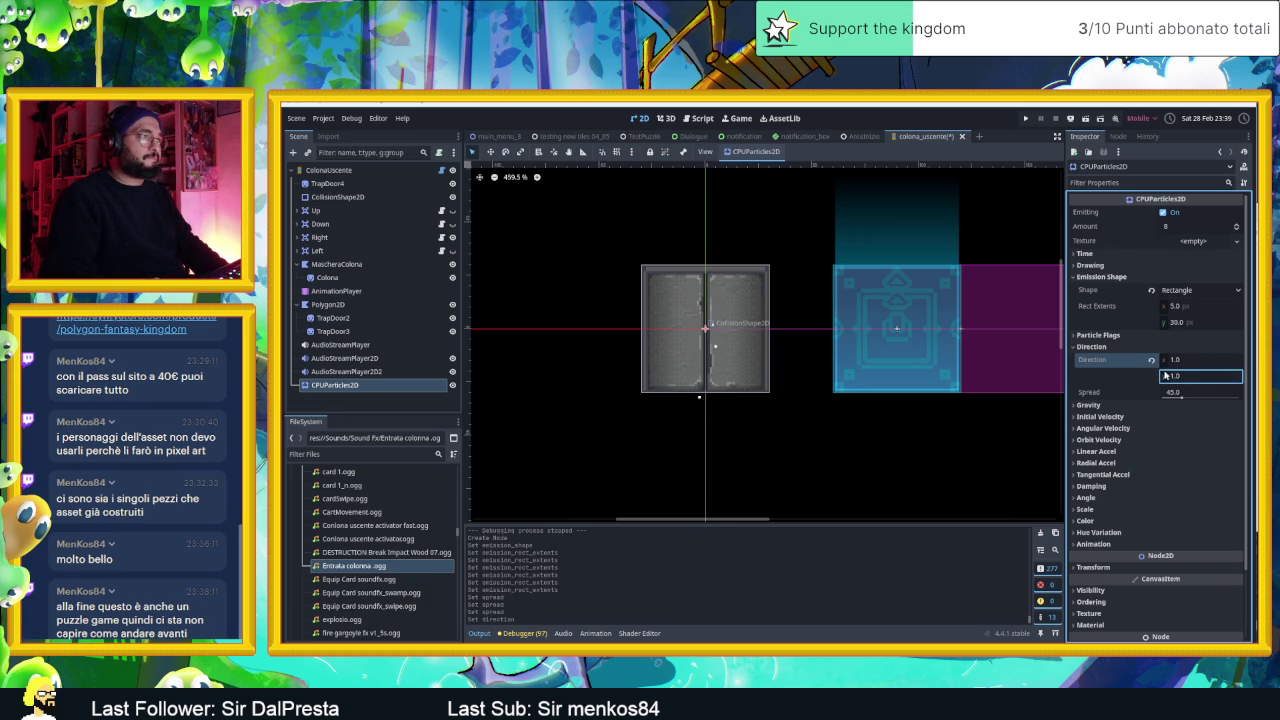
{"action": "left_click", "coordinate": [1152, 360]}
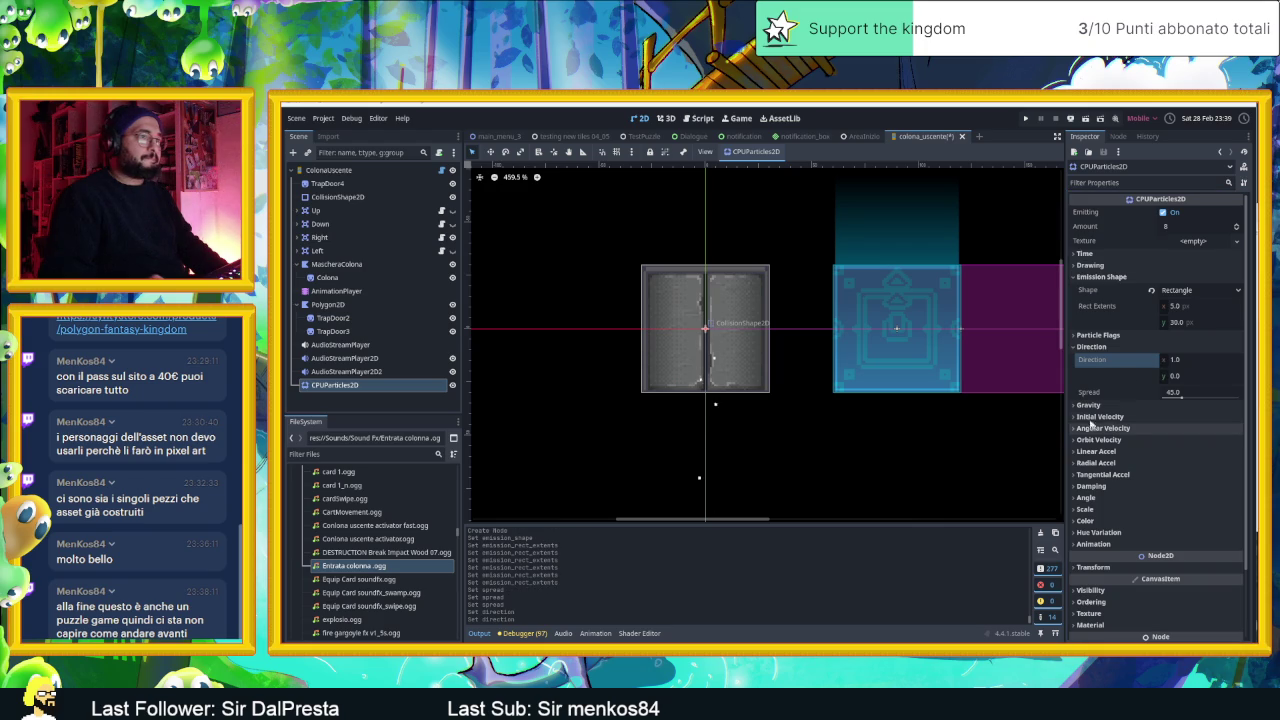
{"action": "left_click", "coordinate": [1087, 406]}
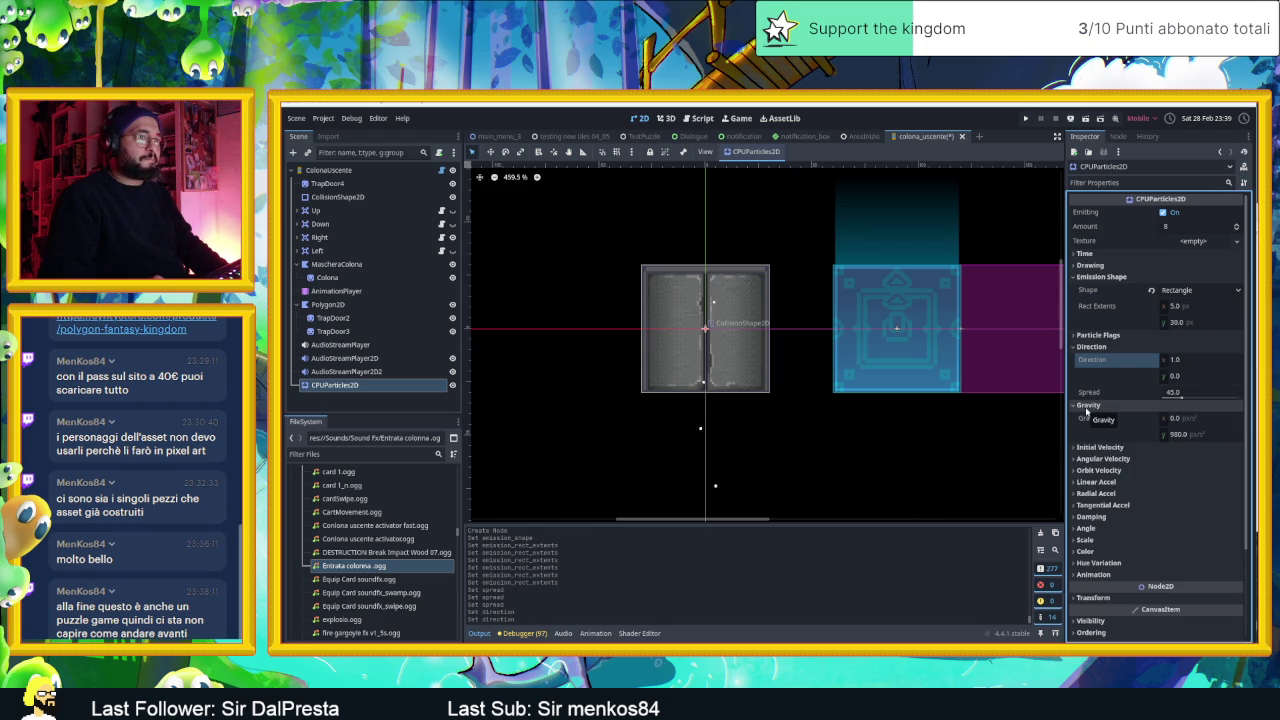
{"action": "left_click", "coordinate": [1174, 420]}
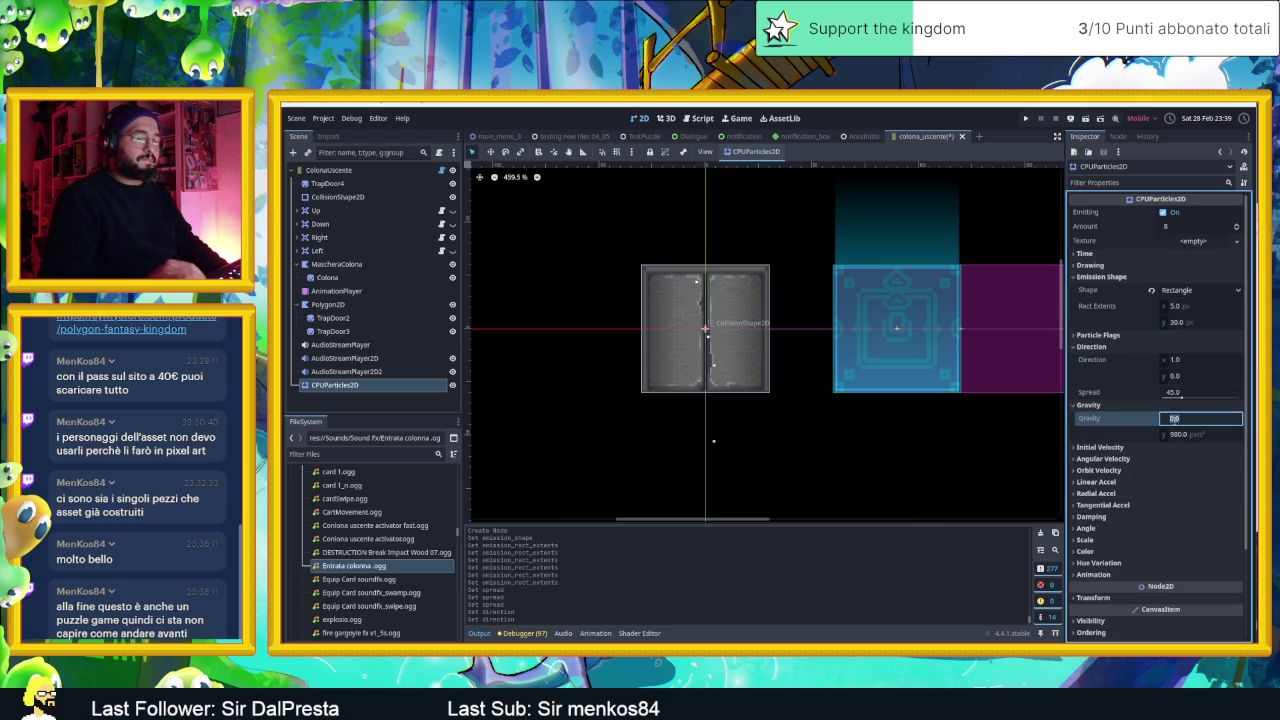
{"action": "type", "text": "-10"}
{"action": "key", "text": "Return"}
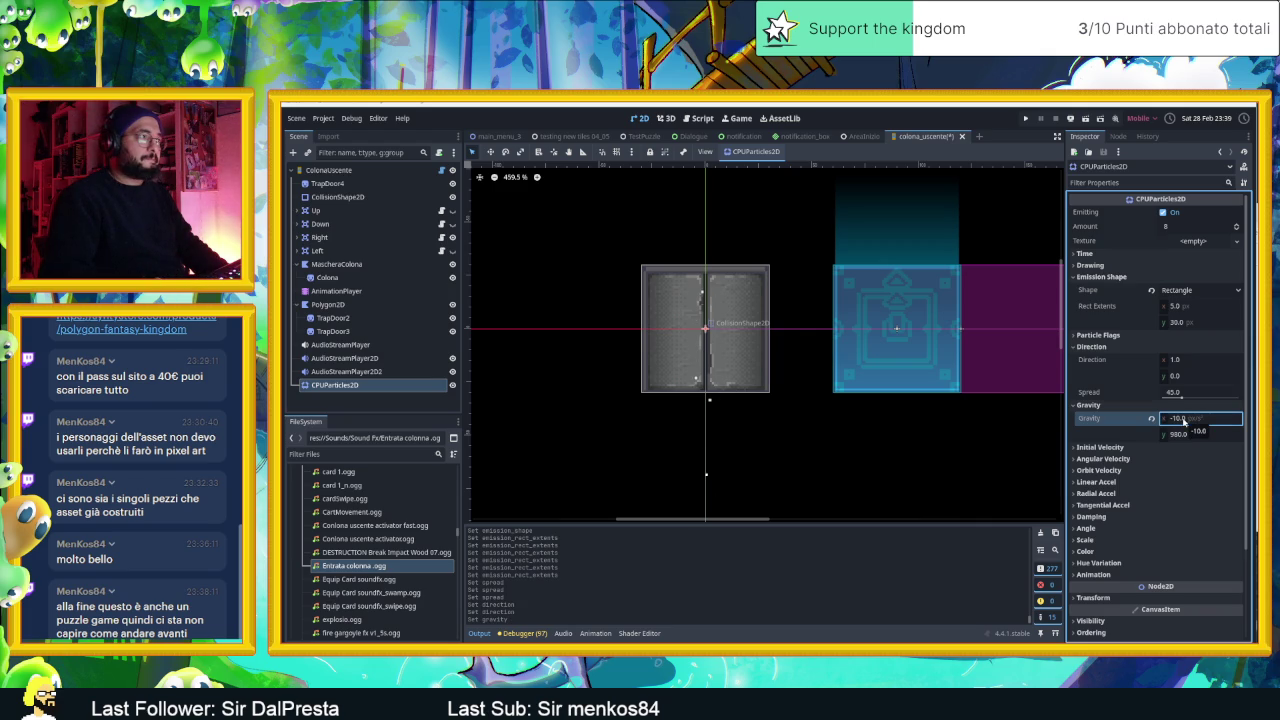
{"action": "scroll", "coordinate": [737, 365], "scroll_direction": "down", "scroll_amount": 3}
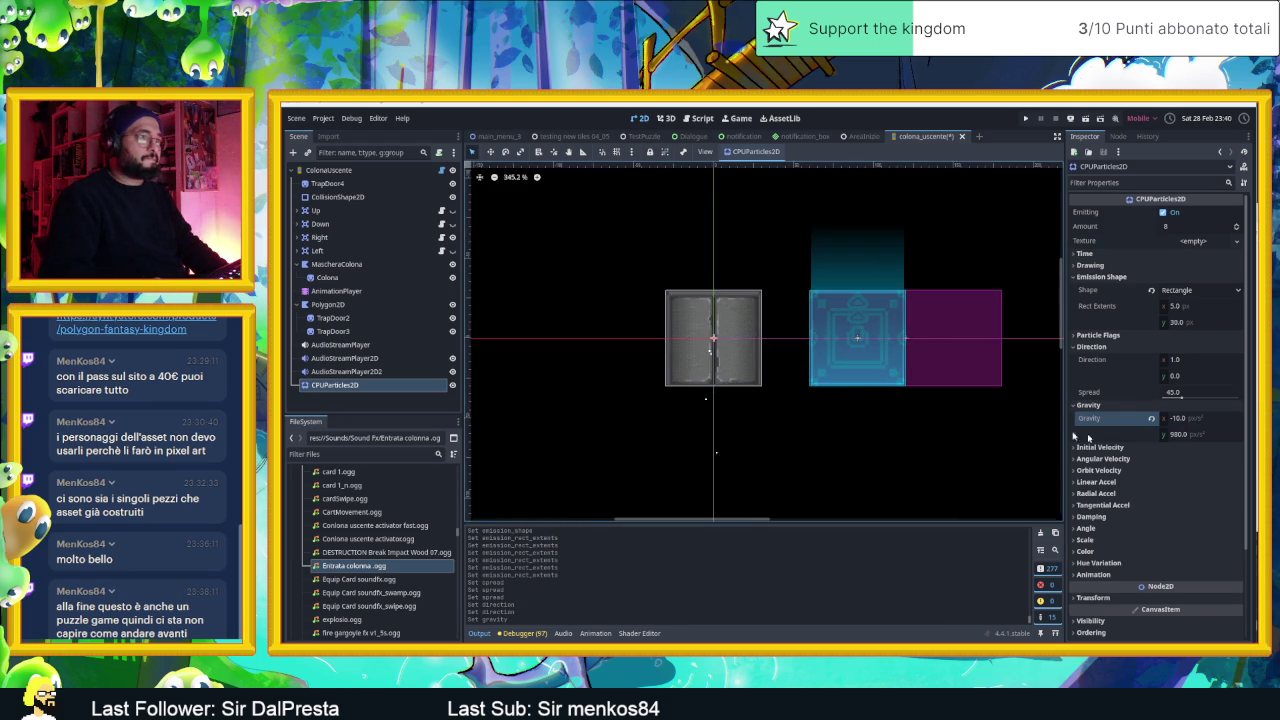
{"action": "left_click", "coordinate": [1149, 418]}
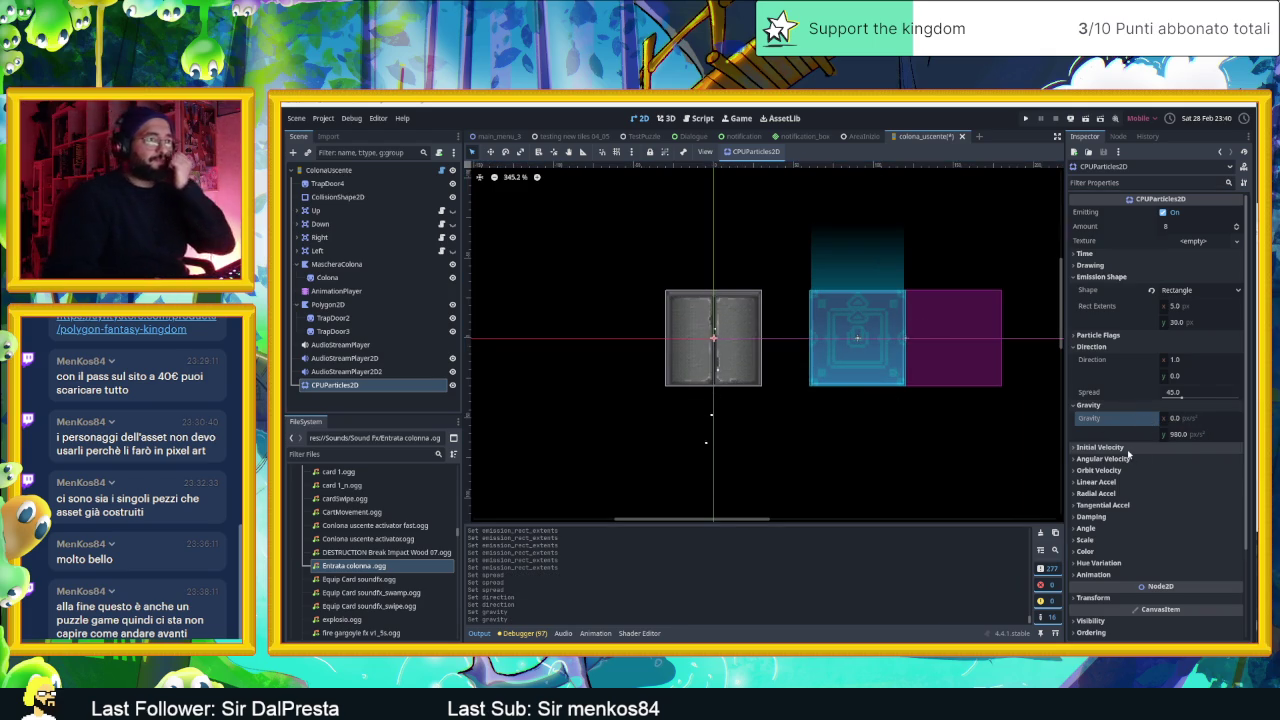
- Set initial velocity to 206.31–224.49 px/s and raise the particle Amount to 10
{"action": "left_click", "coordinate": [1127, 449]}
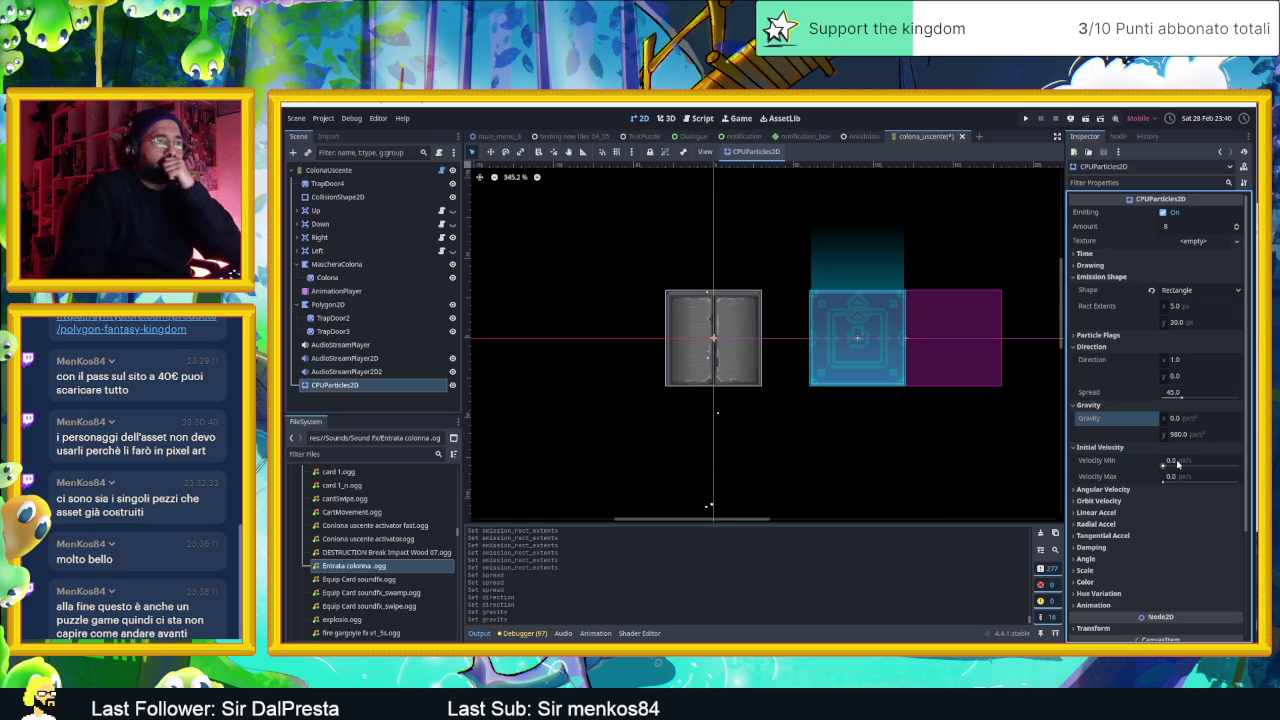
{"action": "mouse_move", "coordinate": [1171, 462]}
{"action": "left_mouse_down"}
{"action": "mouse_move", "coordinate": [1190, 471]}
{"action": "mouse_move", "coordinate": [1172, 464]}
{"action": "left_mouse_up"}
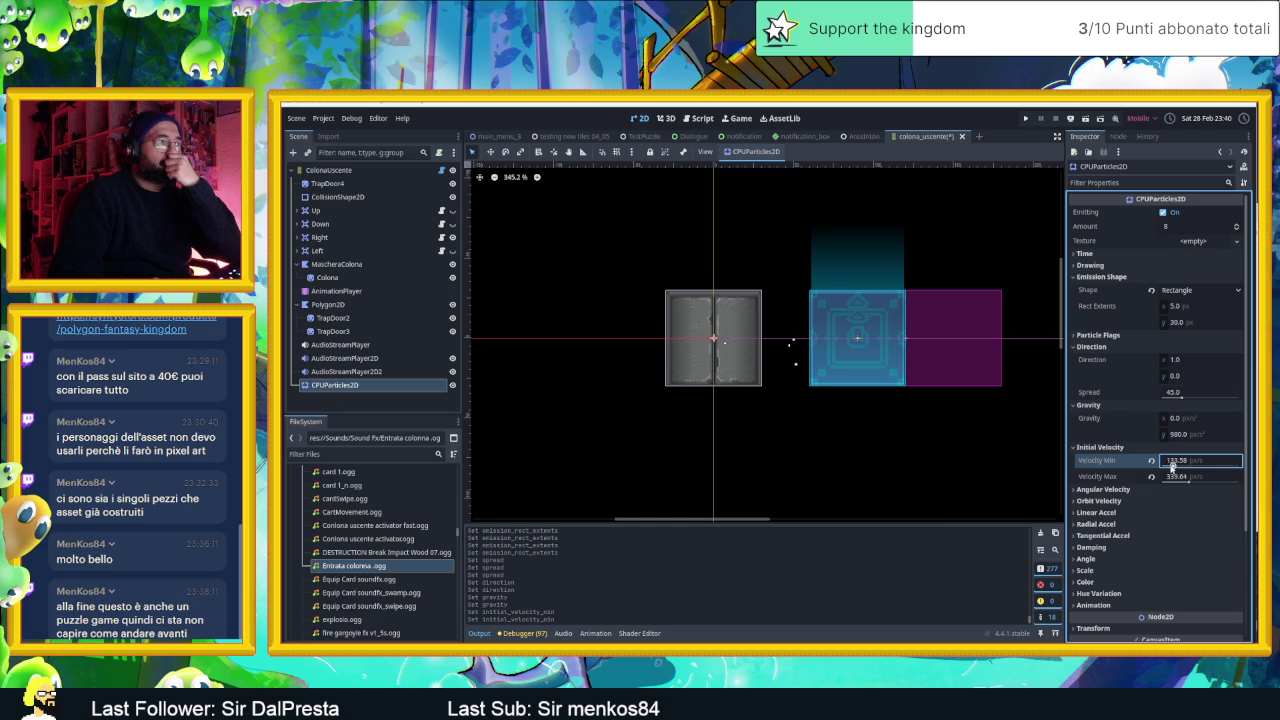
{"action": "left_click_drag", "start_coordinate": [1186, 480], "coordinate": [1179, 480]}
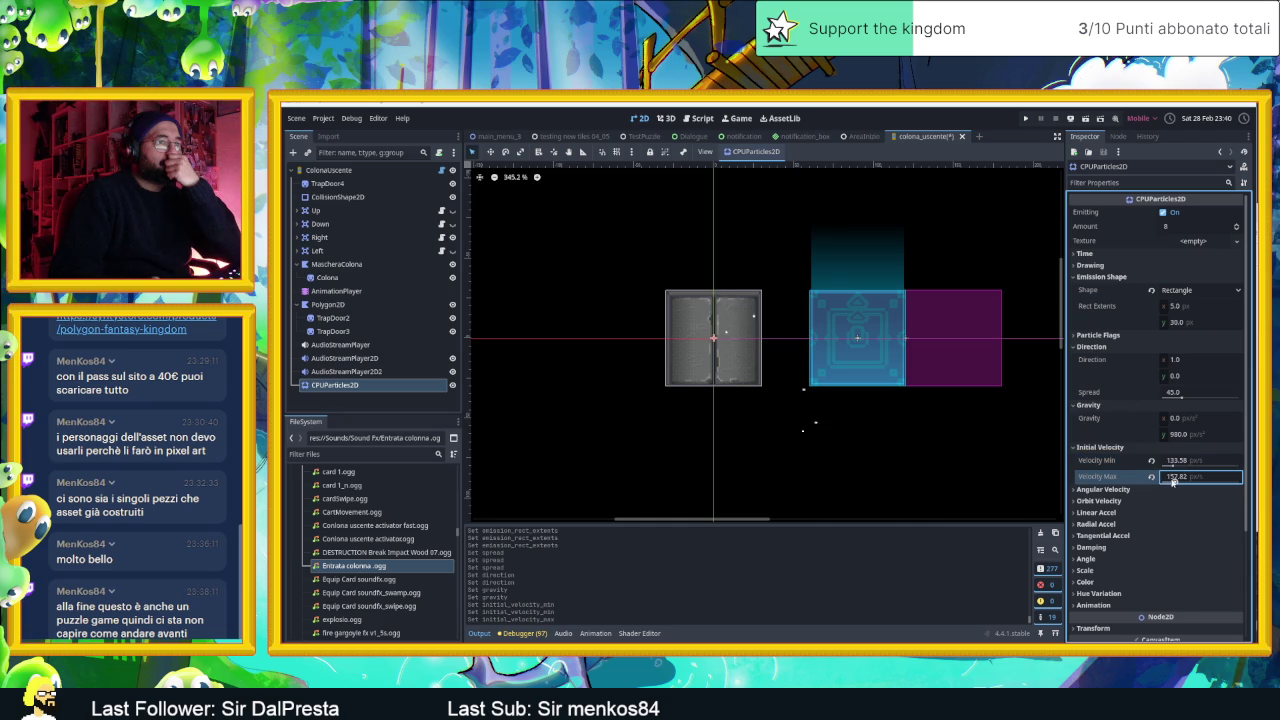
{"action": "left_click_drag", "start_coordinate": [1173, 465], "coordinate": [1179, 482]}
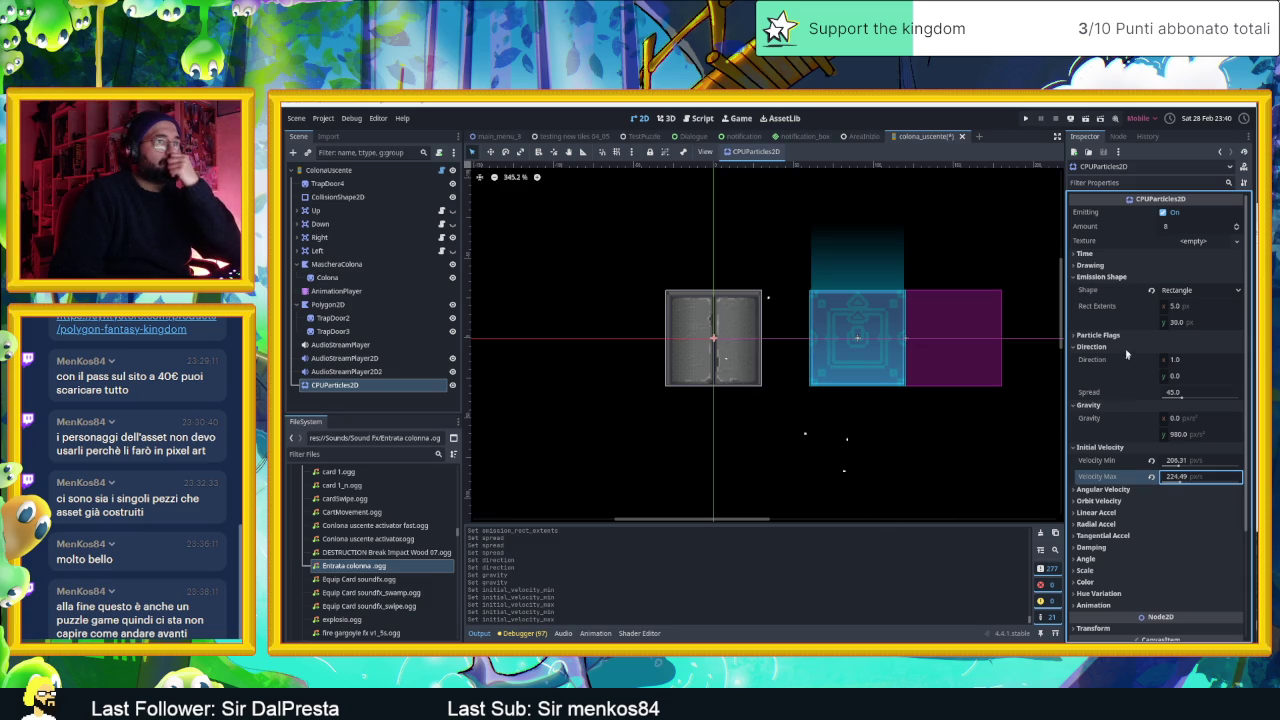
{"action": "left_click", "coordinate": [1238, 225]}
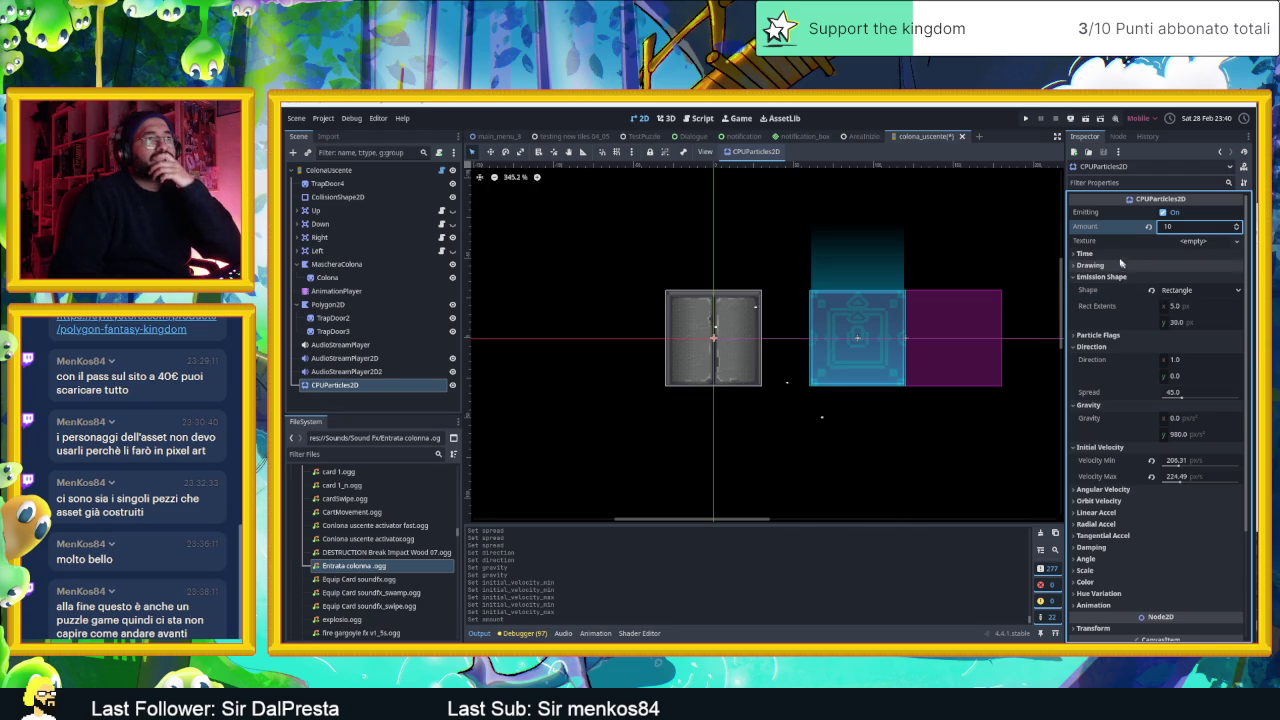
- In the Time settings, toggle One Shot and re-enable Emitting to keep previewing particles
{"action": "left_click", "coordinate": [1180, 255]}
{"action": "left_click", "coordinate": [1178, 267]}
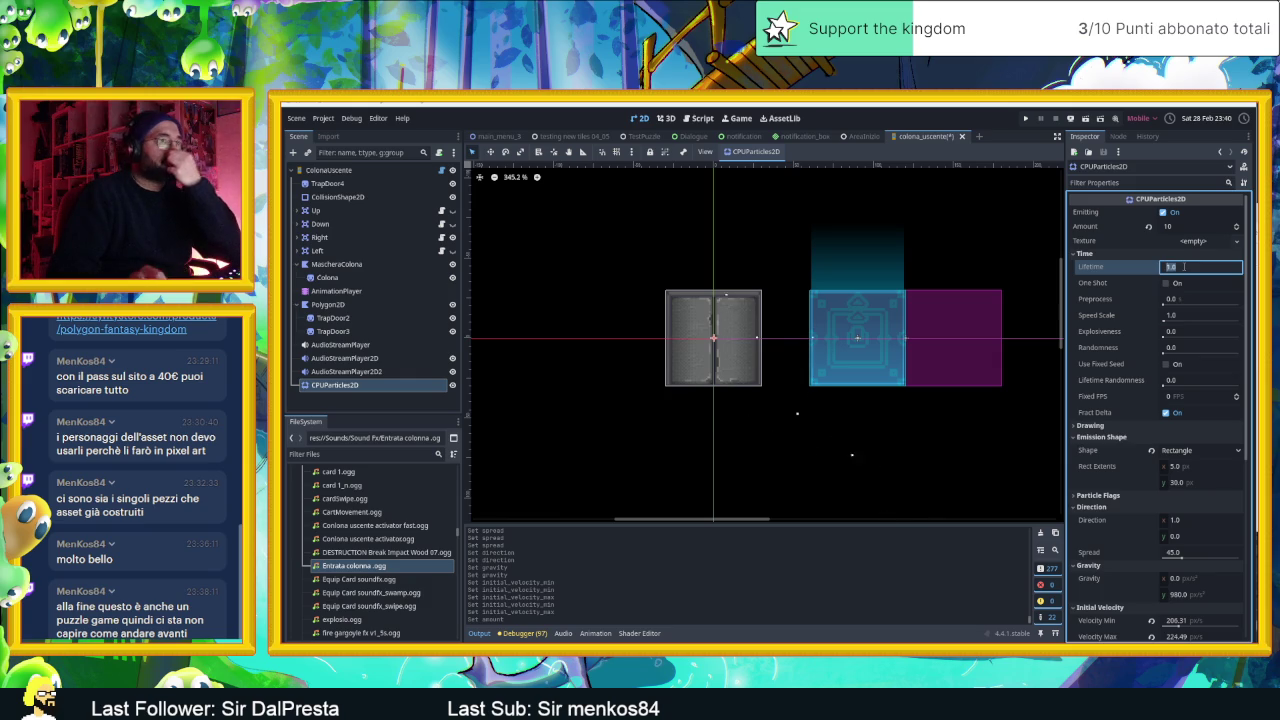
{"action": "left_click", "coordinate": [1166, 283]}
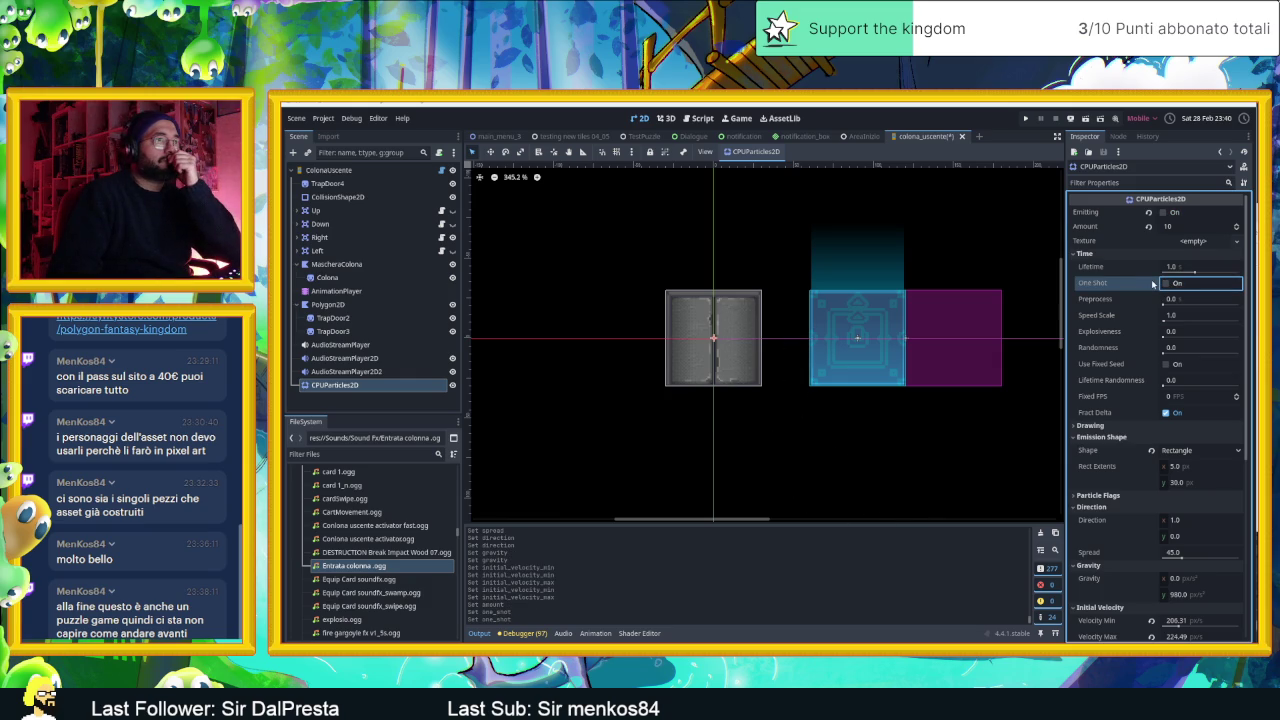
{"action": "left_click", "coordinate": [1165, 213]}
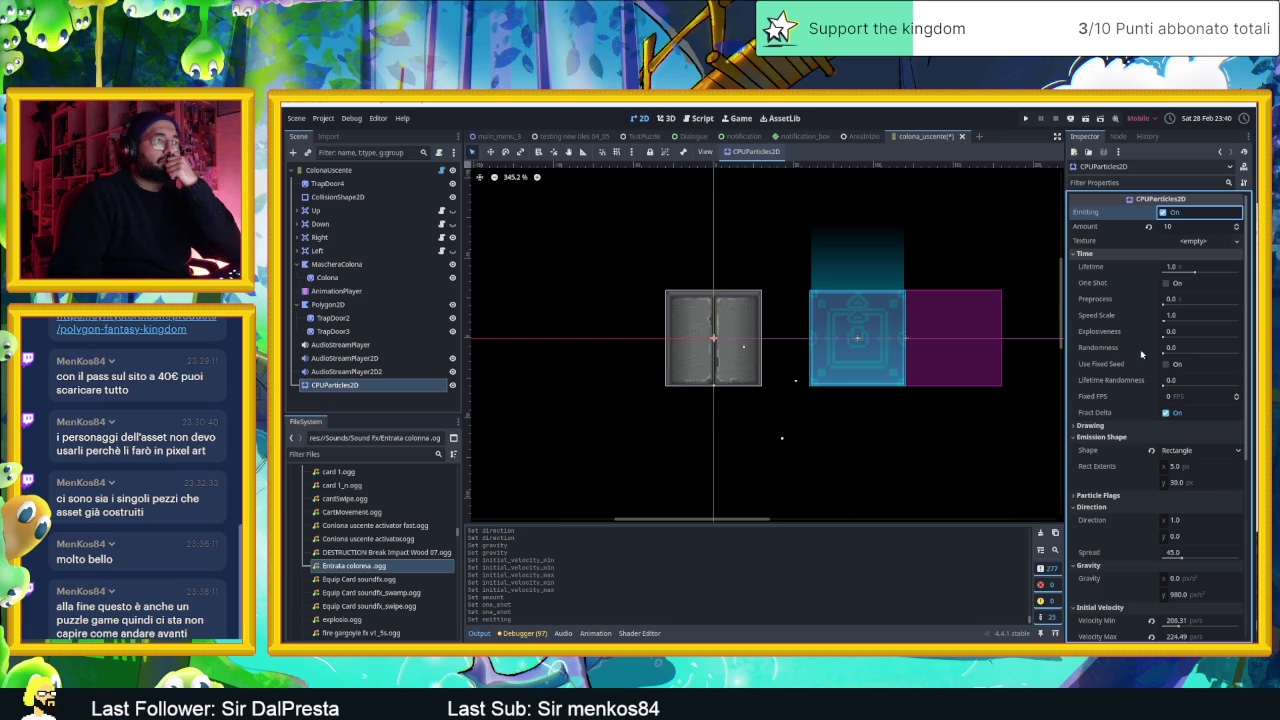
{"action": "scroll", "coordinate": [1130, 372], "scroll_direction": "down", "scroll_amount": 2}
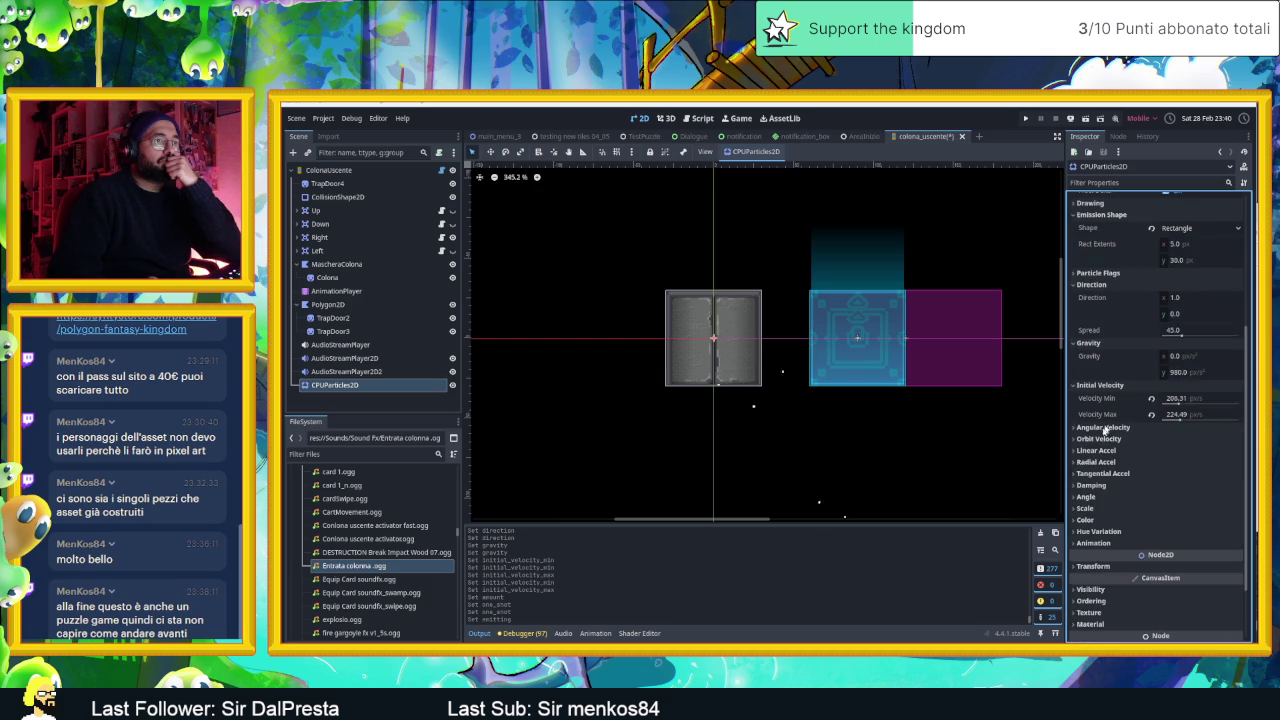
{"action": "scroll", "coordinate": [1108, 422], "scroll_direction": "up", "scroll_amount": 1}
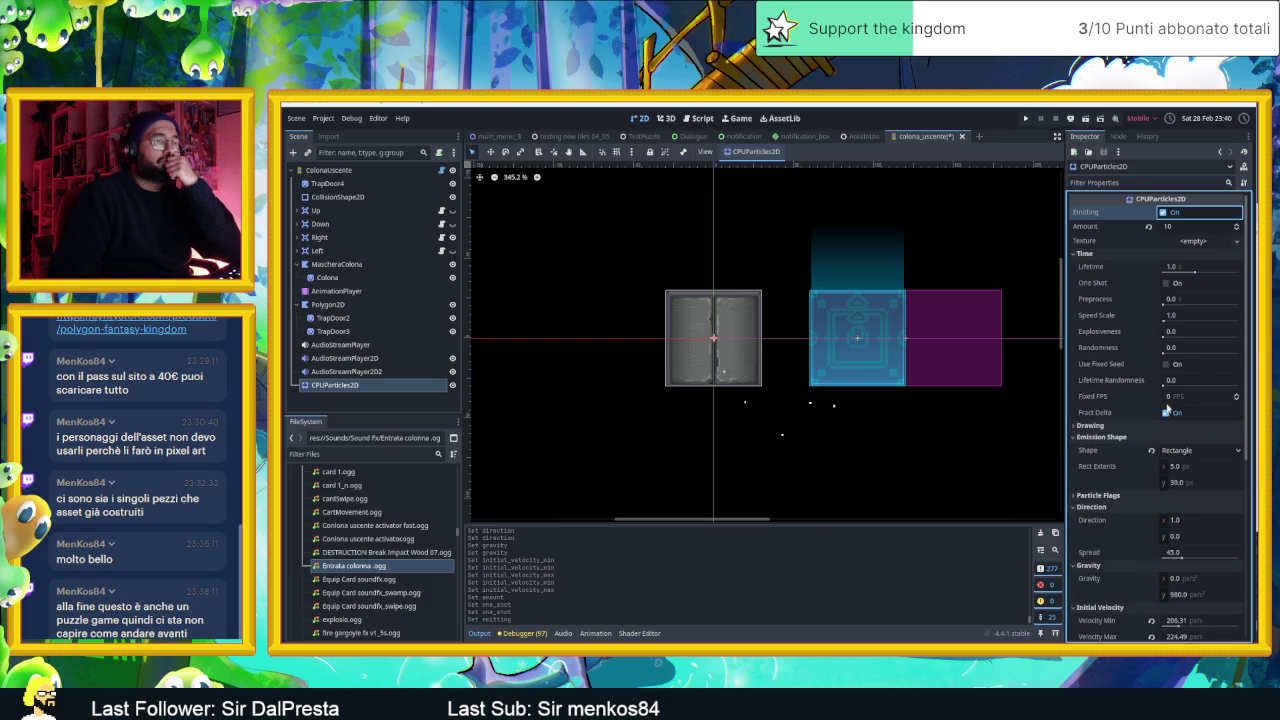
- Set Lifetime Randomness to 0.37 and raise Explosiveness slightly above 0
{"action": "left_click_drag", "start_coordinate": [1168, 381], "coordinate": [1192, 388]}
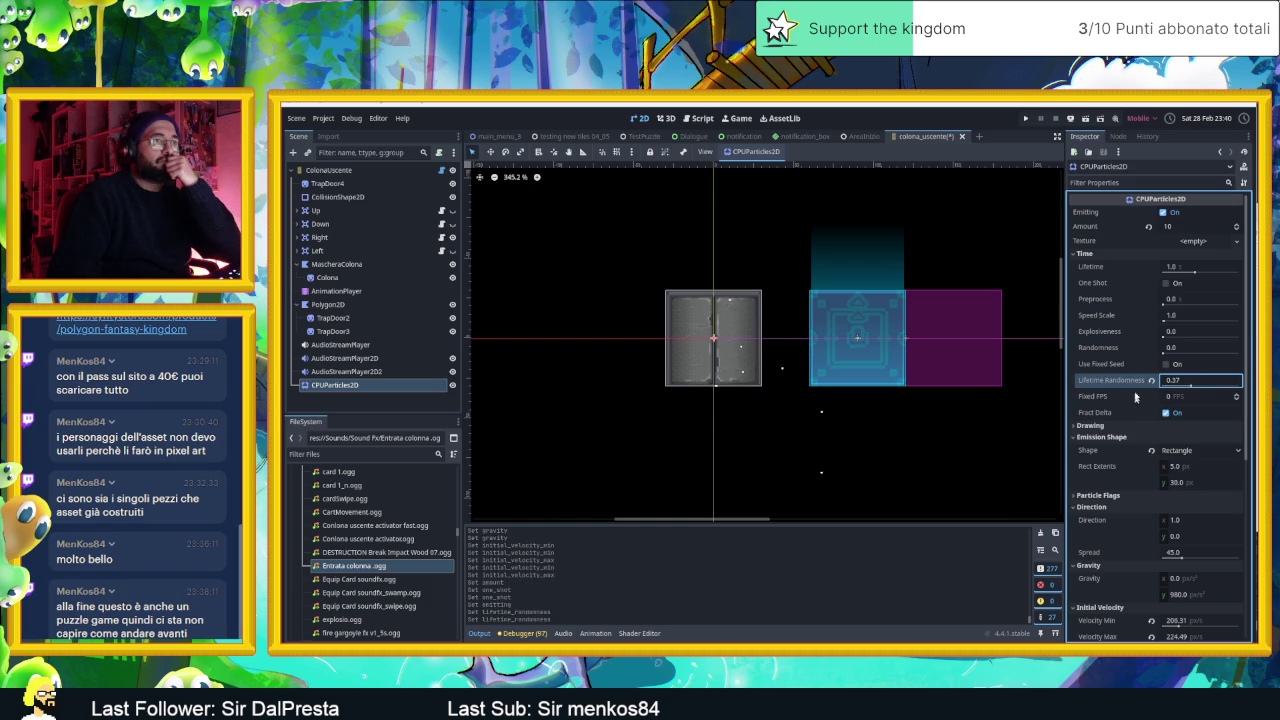
{"action": "left_click_drag", "start_coordinate": [1165, 336], "coordinate": [1172, 338]}
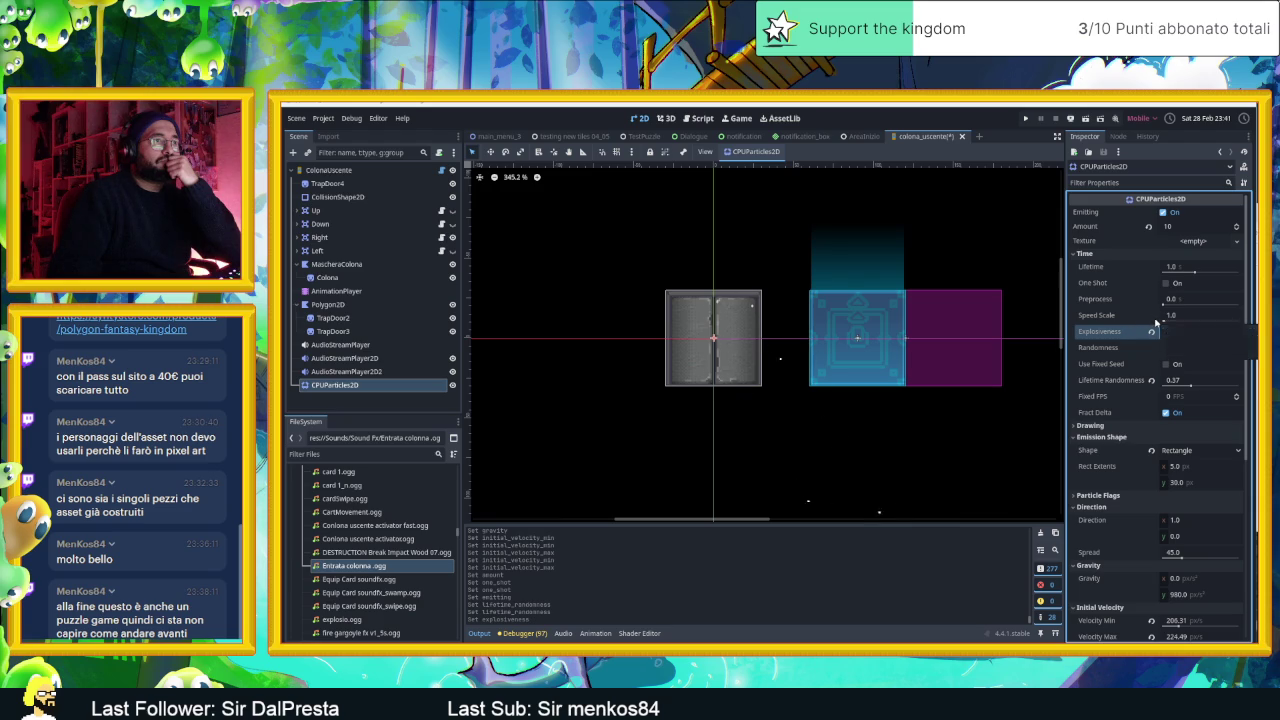
{"action": "scroll", "coordinate": [1105, 384], "scroll_direction": "down", "scroll_amount": 4}
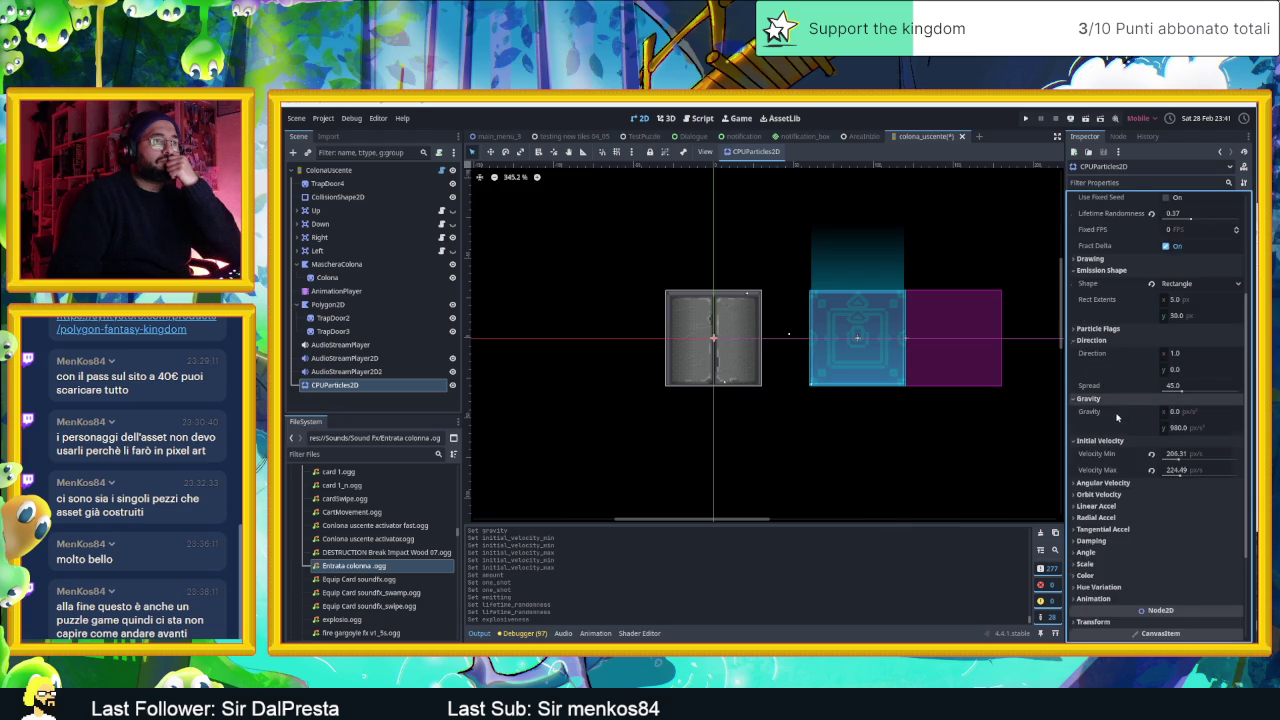
{"action": "scroll", "coordinate": [1107, 390], "scroll_direction": "down", "scroll_amount": 3}
{"action": "left_click", "coordinate": [1115, 428]}
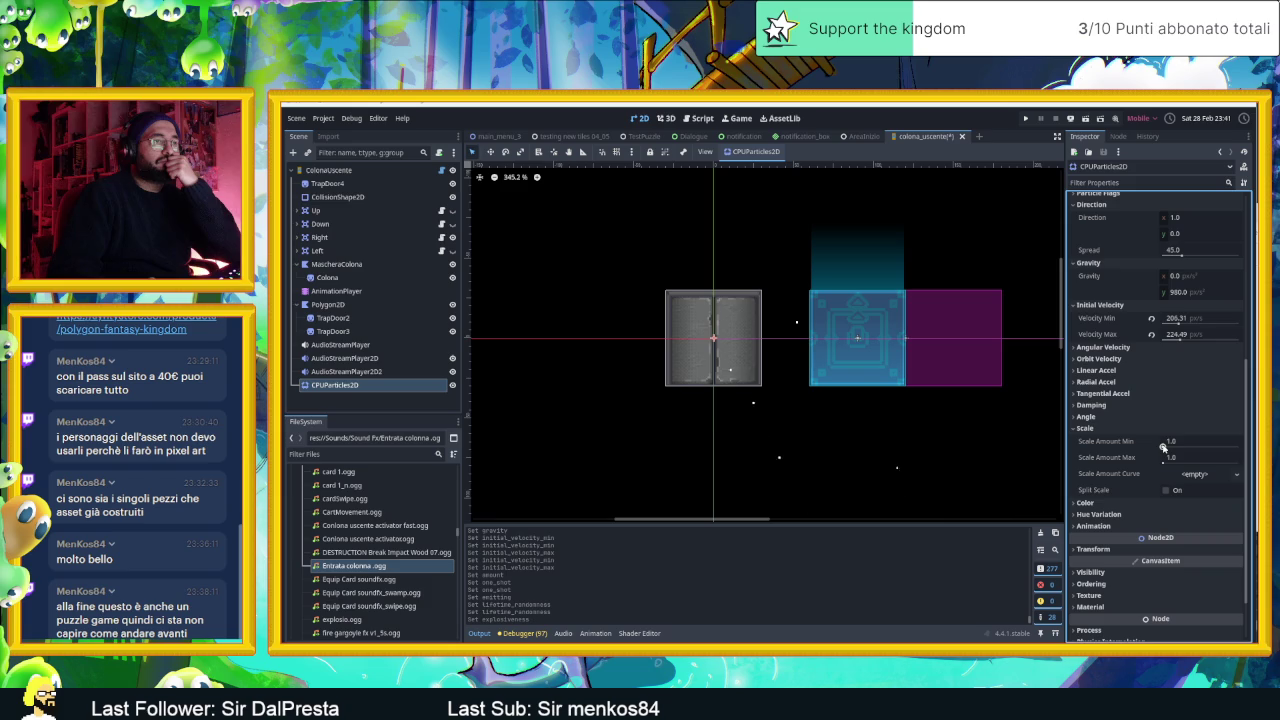
- Enlarge the particles to scale 7.05 and raise Explosiveness to about 0.4
{"action": "left_click_drag", "start_coordinate": [1173, 442], "coordinate": [1220, 441]}
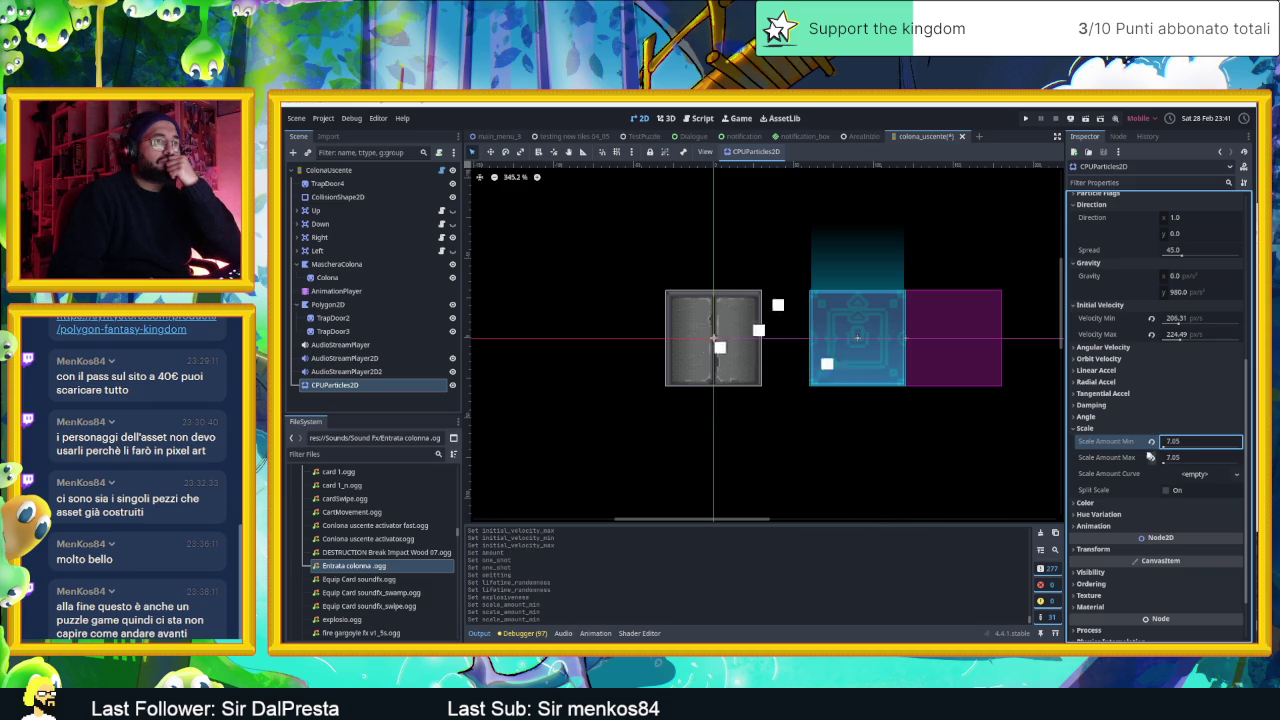
{"action": "scroll", "coordinate": [1130, 370], "scroll_direction": "up", "scroll_amount": 5}
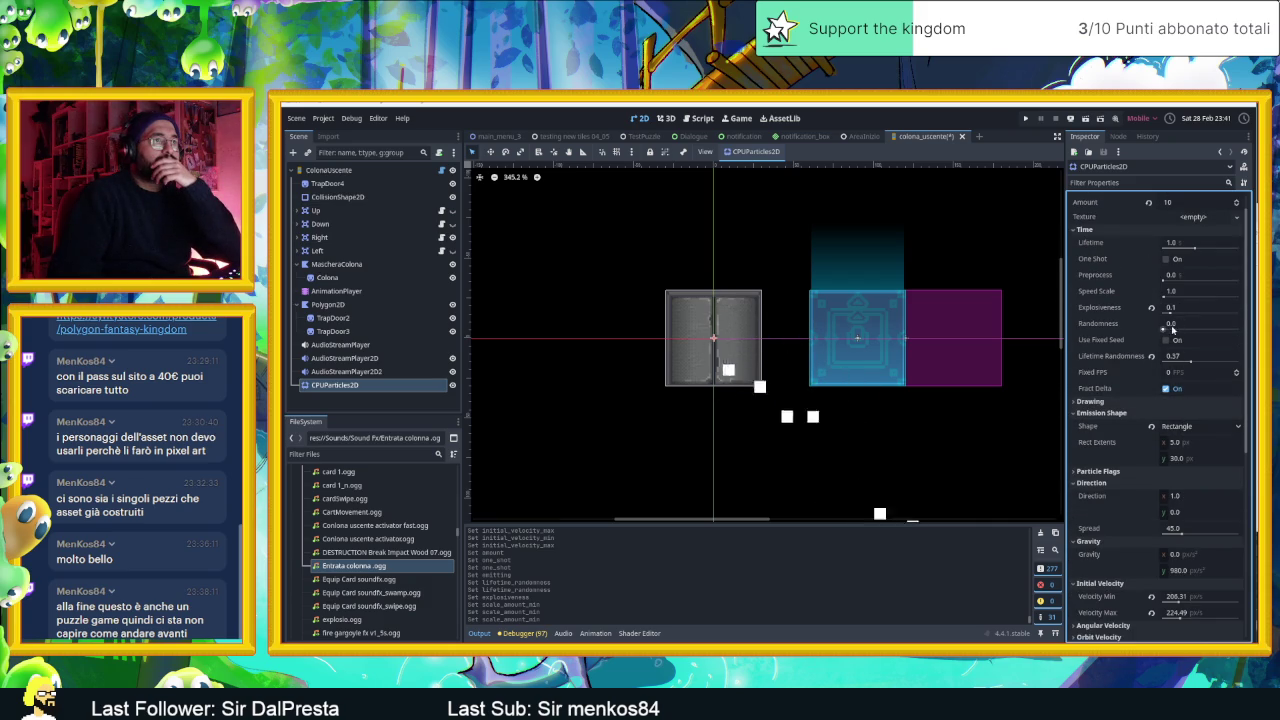
{"action": "left_click_drag", "start_coordinate": [1170, 312], "coordinate": [1184, 316]}
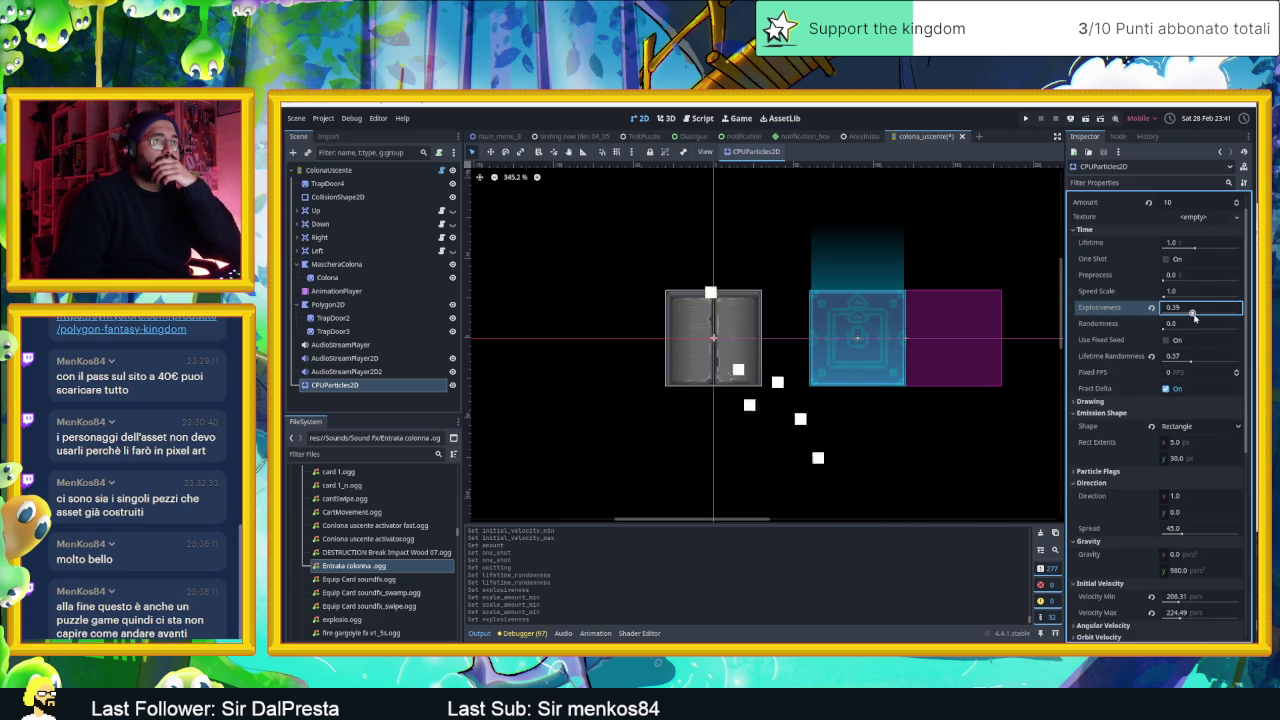
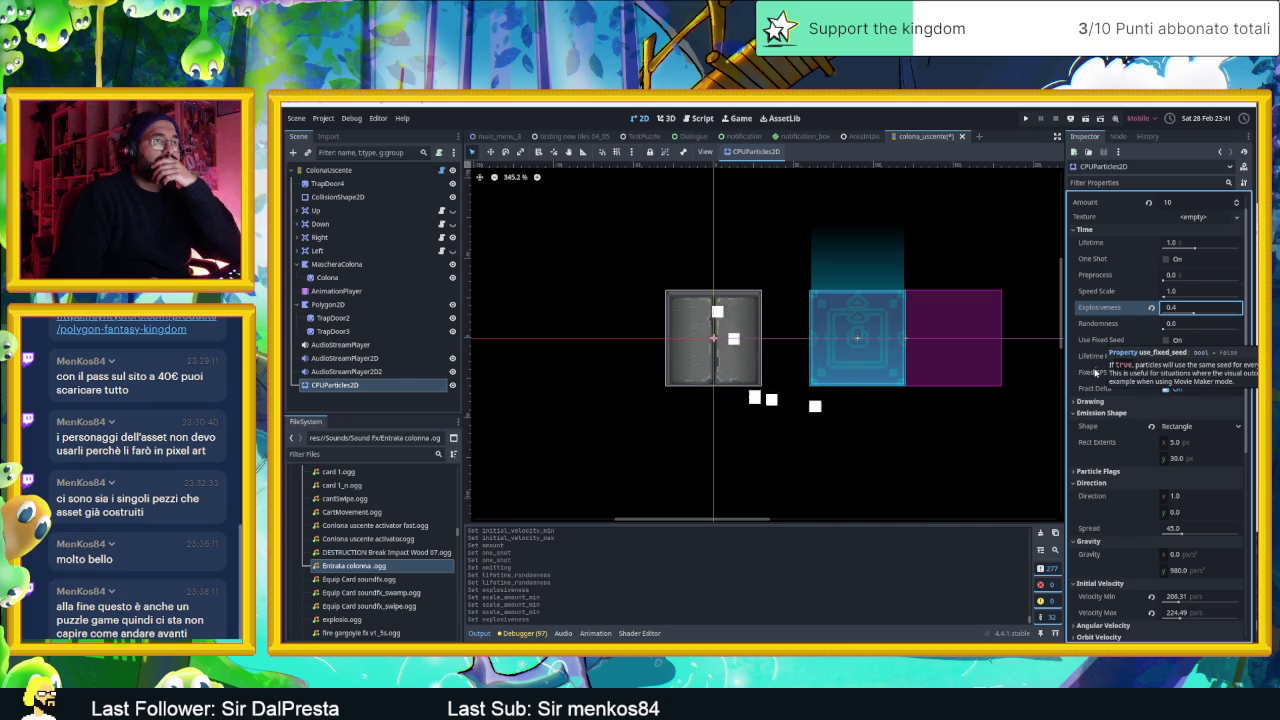
- Try vertical gravity values of 500 and then 300 on the debris particles
{"action": "scroll", "coordinate": [1100, 380], "scroll_direction": "down", "scroll_amount": 3}
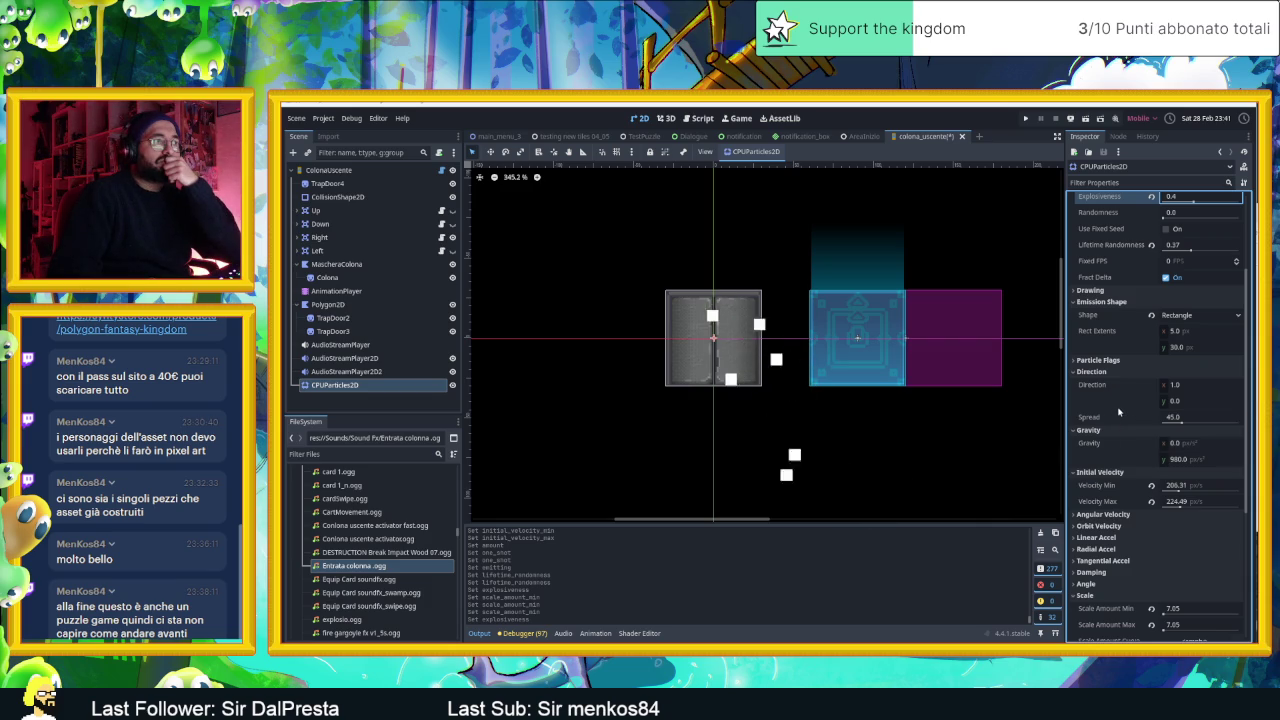
{"action": "scroll", "coordinate": [1116, 416], "scroll_direction": "down", "scroll_amount": 2}
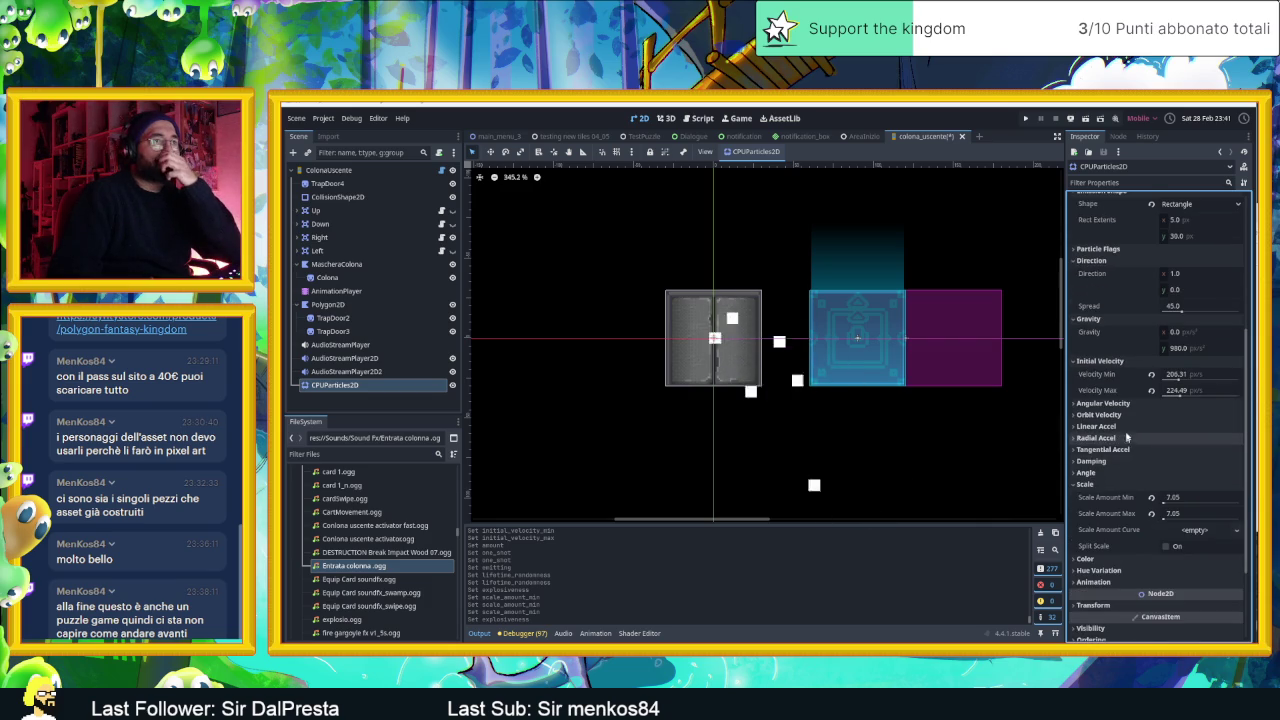
{"action": "scroll", "coordinate": [1119, 443], "scroll_direction": "up", "scroll_amount": 5}
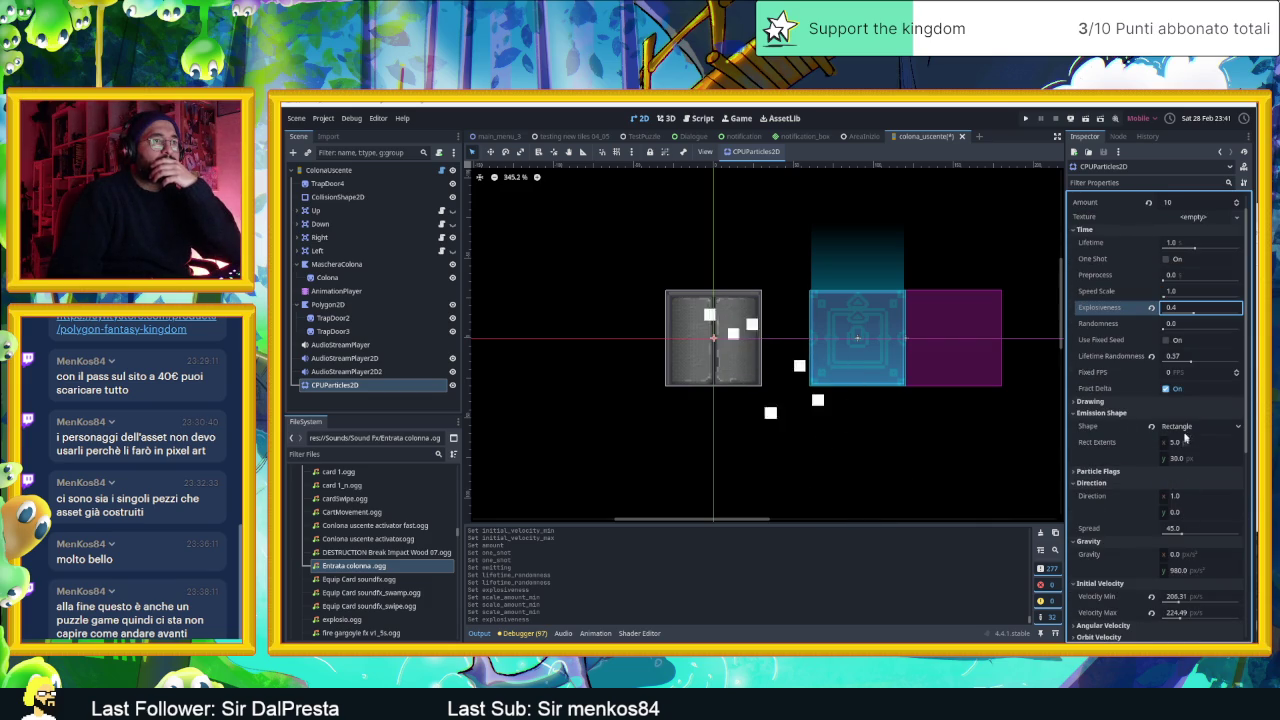
{"action": "scroll", "coordinate": [1187, 437], "scroll_direction": "down", "scroll_amount": 2}
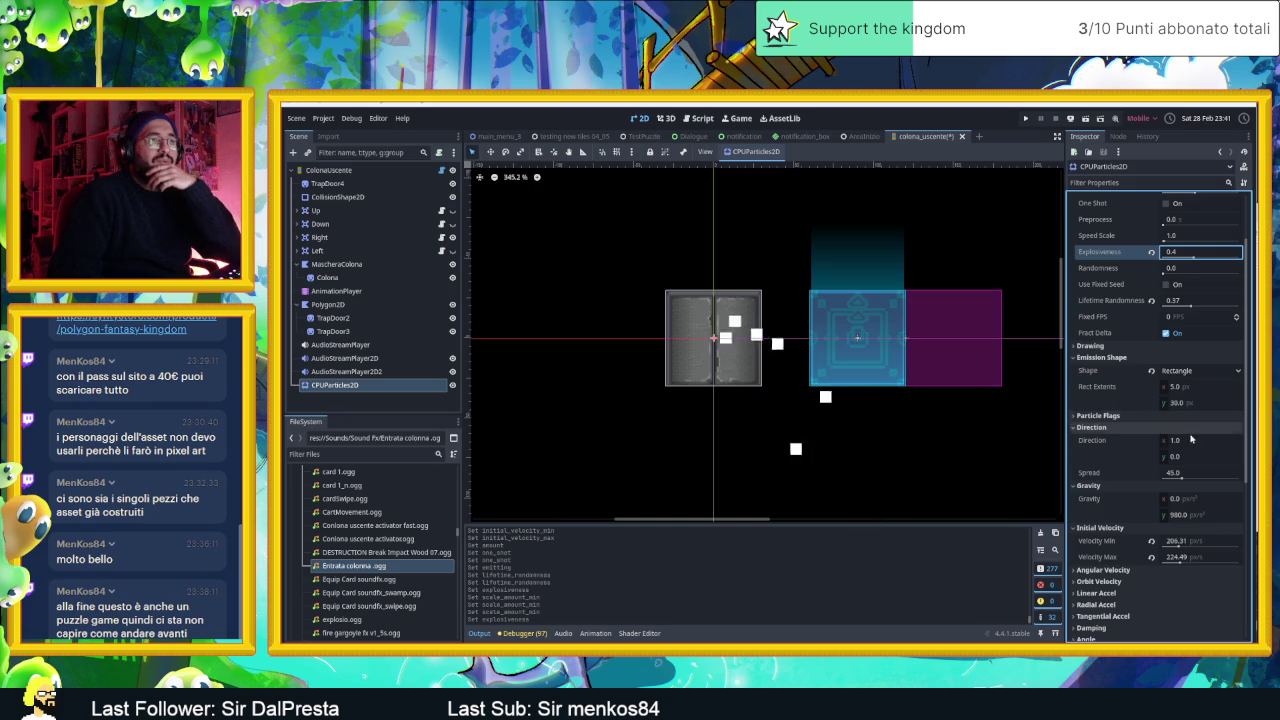
{"action": "left_click", "coordinate": [1195, 515]}
{"action": "type", "text": "50"}
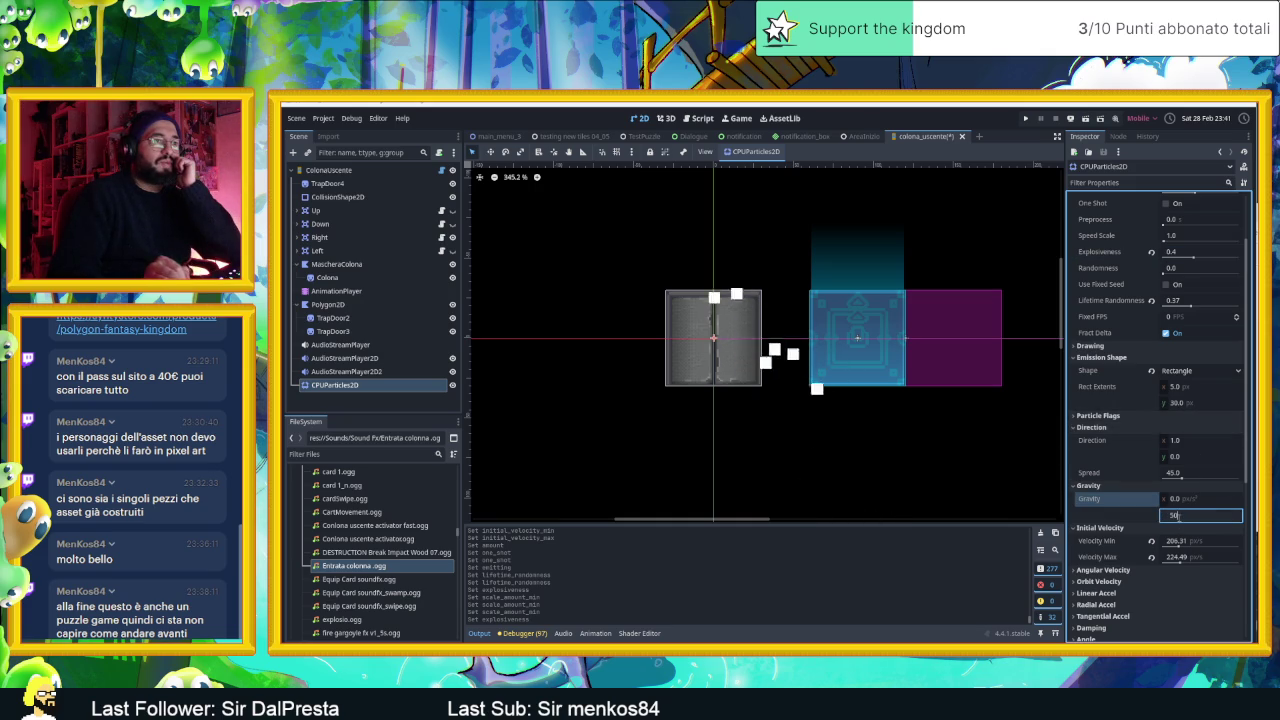
{"action": "type", "text": "0"}
{"action": "key", "text": "Return"}
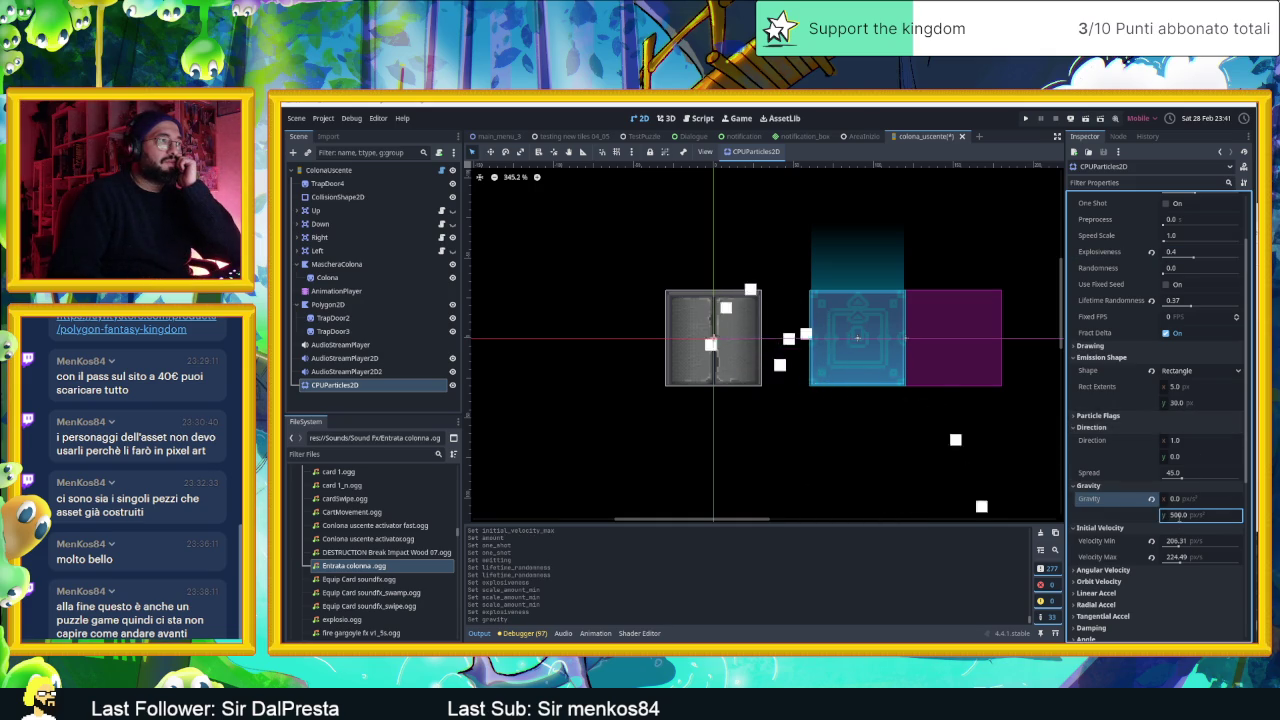
{"action": "left_click", "coordinate": [1200, 515]}
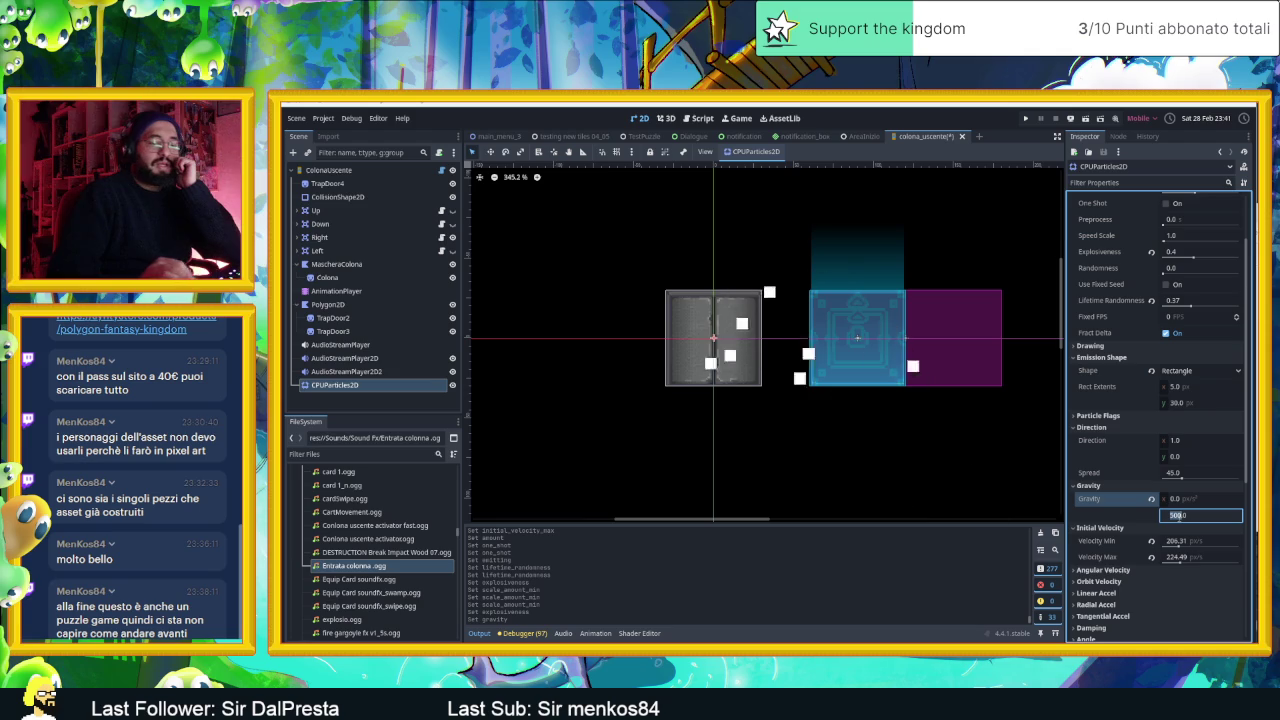
{"action": "type", "text": "300"}
{"action": "key", "text": "Return"}
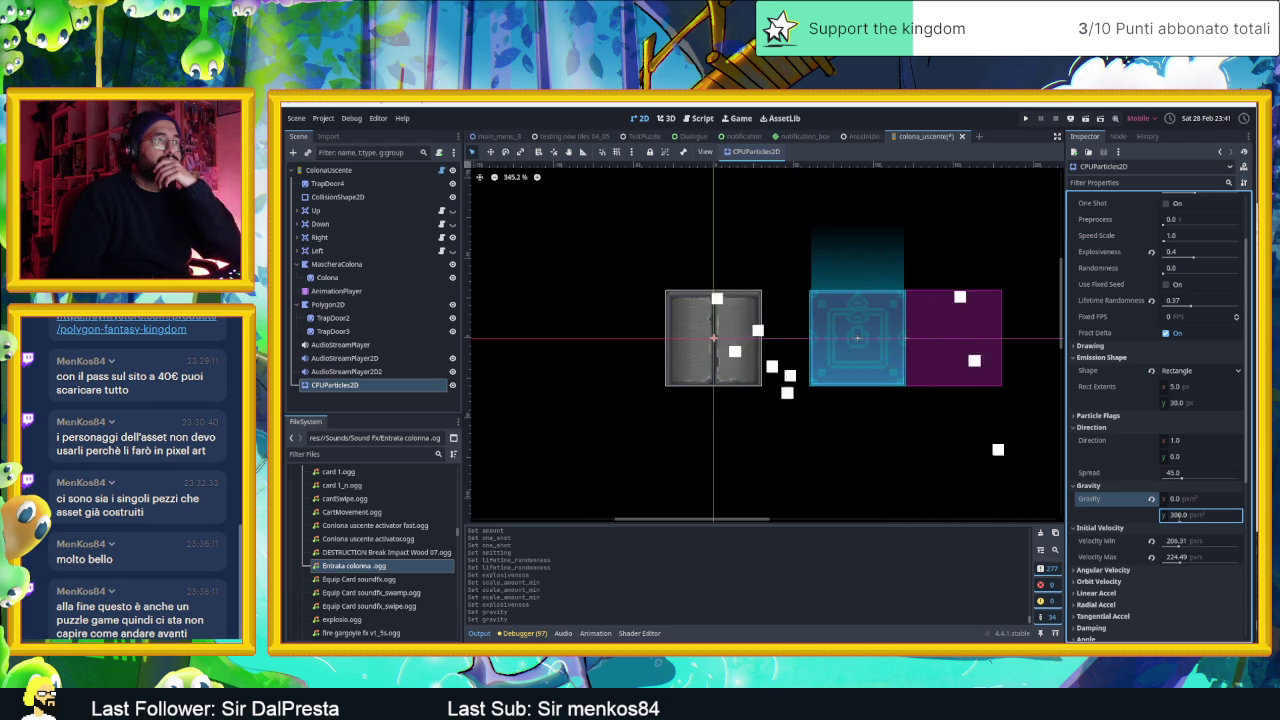
- Test a gravity y of 50, then settle on 150
{"action": "double_click", "coordinate": [1178, 515]}
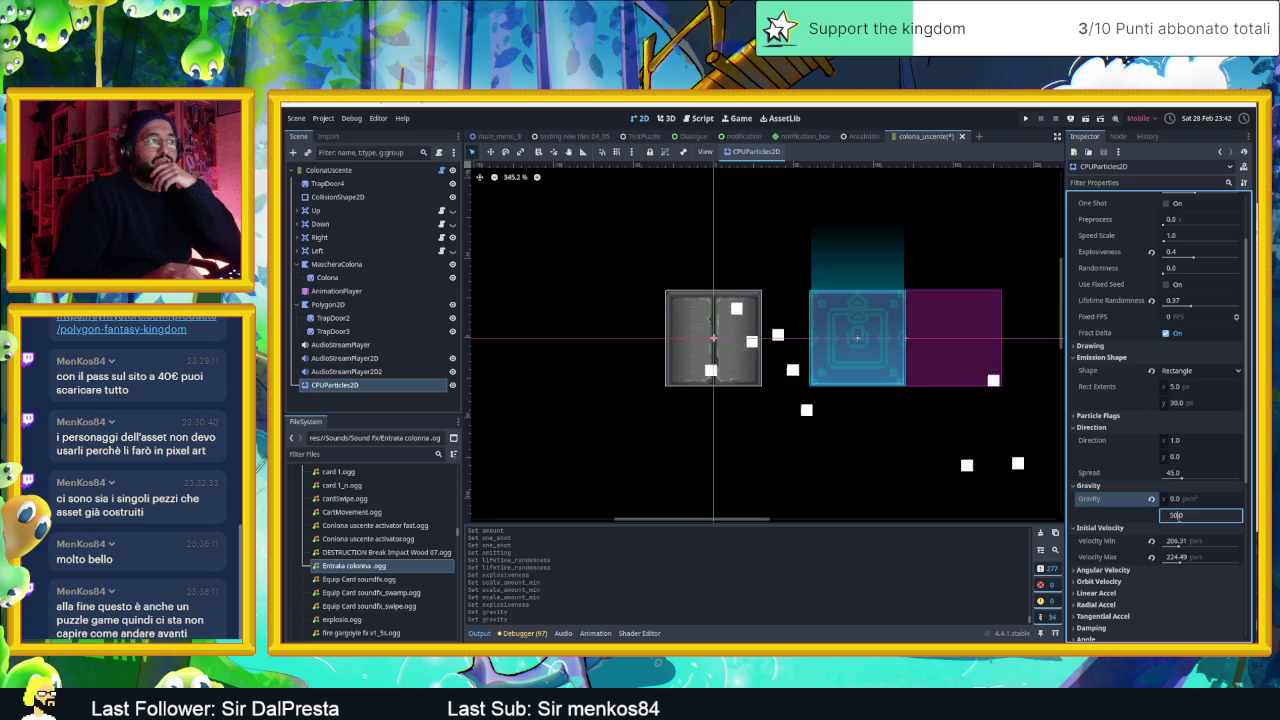
{"action": "type", "text": "50"}
{"action": "key", "text": "Return"}
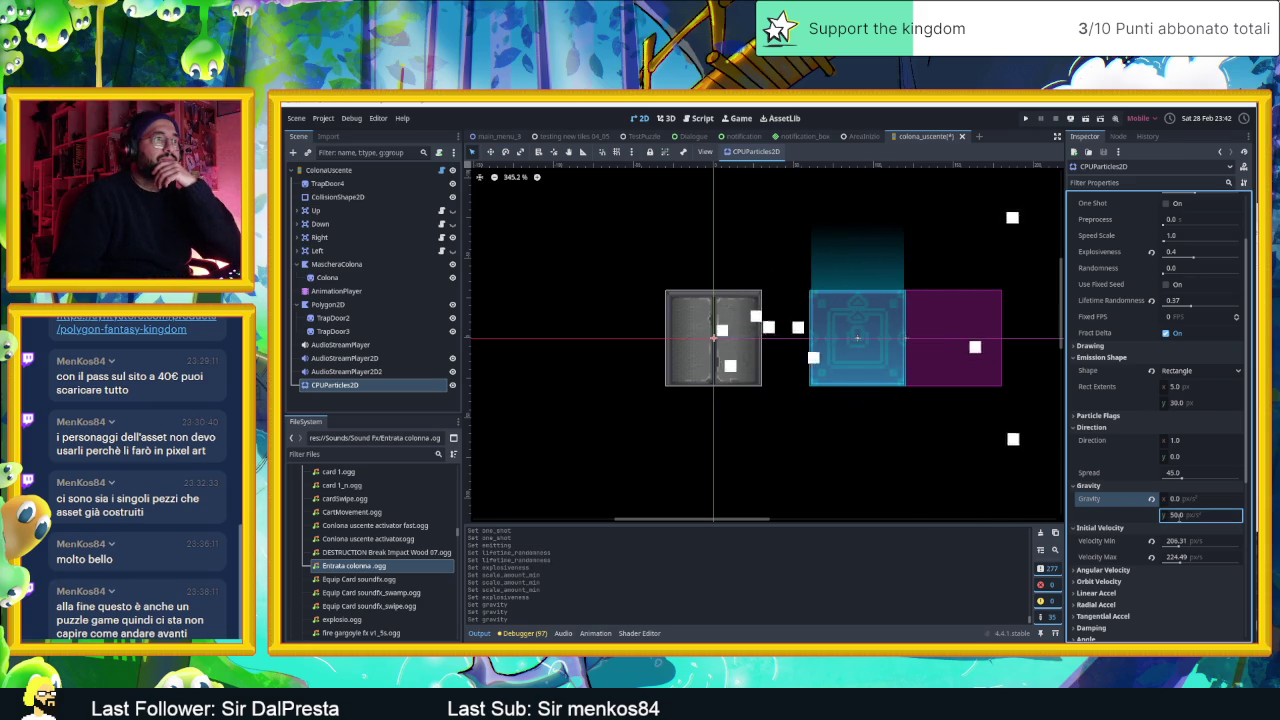
{"action": "left_click", "coordinate": [1178, 515]}
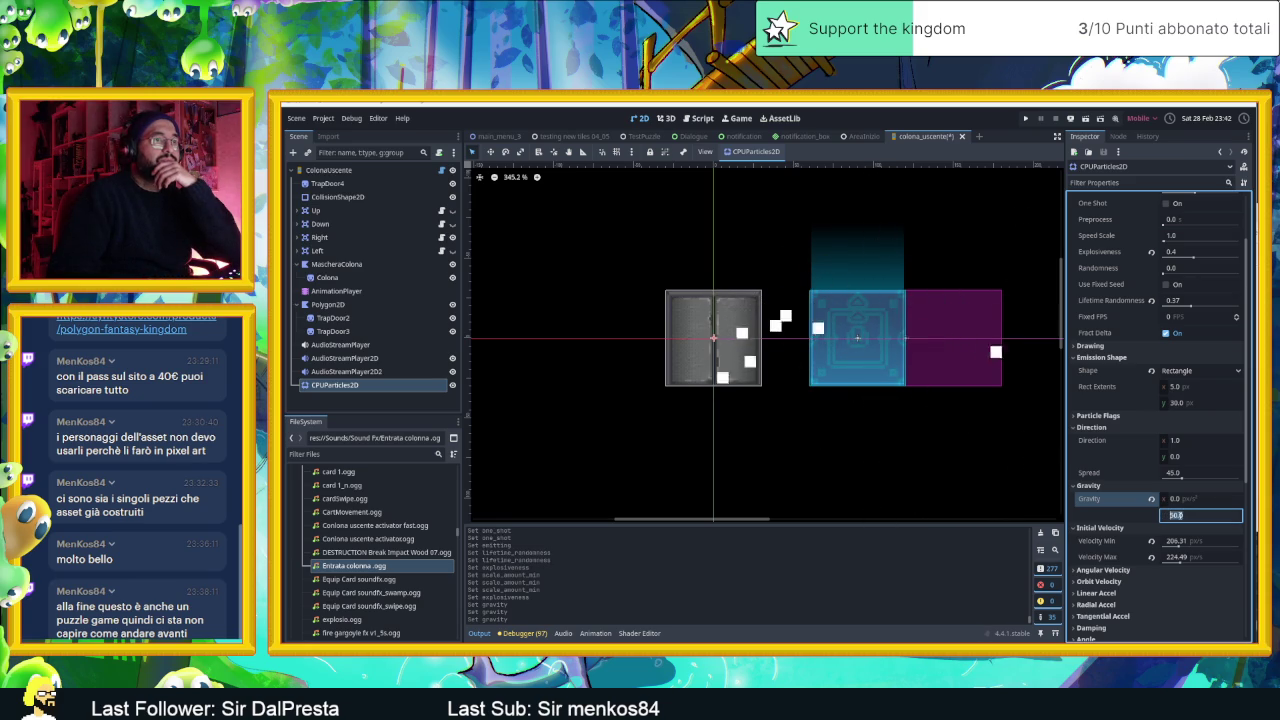
{"action": "type", "text": "150"}
{"action": "key", "text": "Return"}
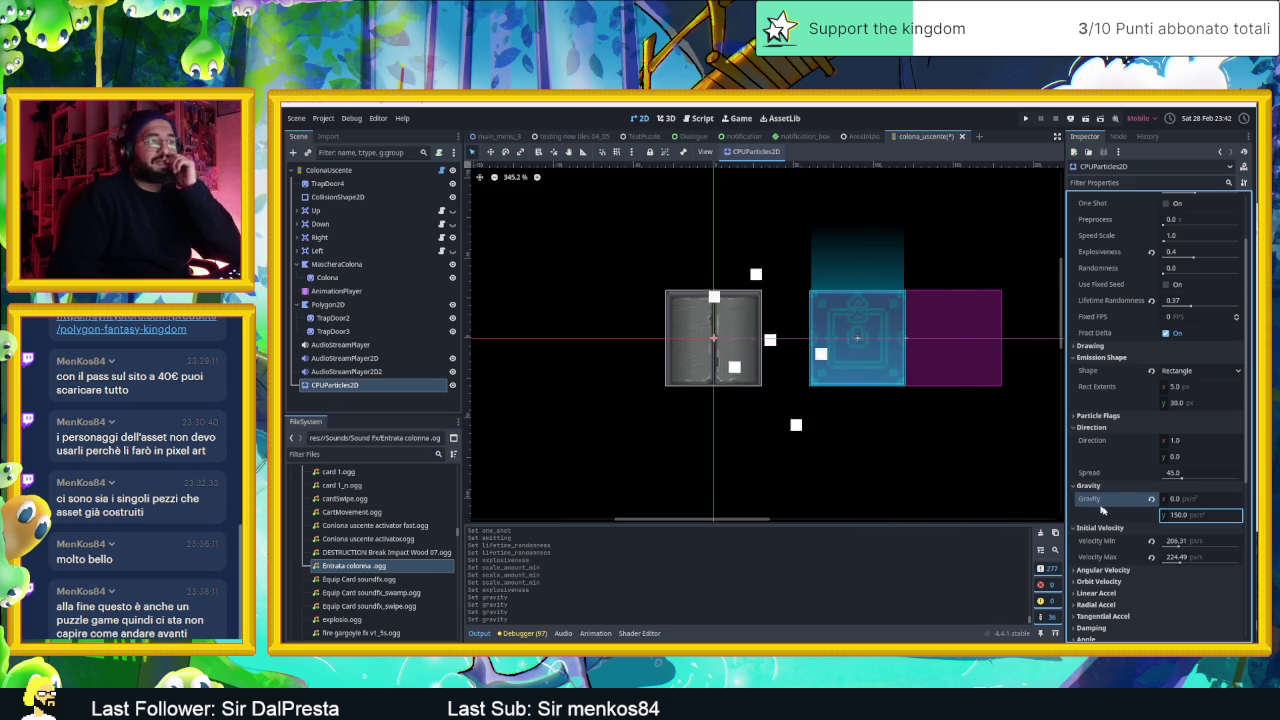
- Enlarge Scale Amount Max and lower Scale Amount Min to 5.45
{"action": "scroll", "coordinate": [1107, 512], "scroll_direction": "down", "scroll_amount": 4}
{"action": "scroll", "coordinate": [1107, 512], "scroll_direction": "down", "scroll_amount": 1}
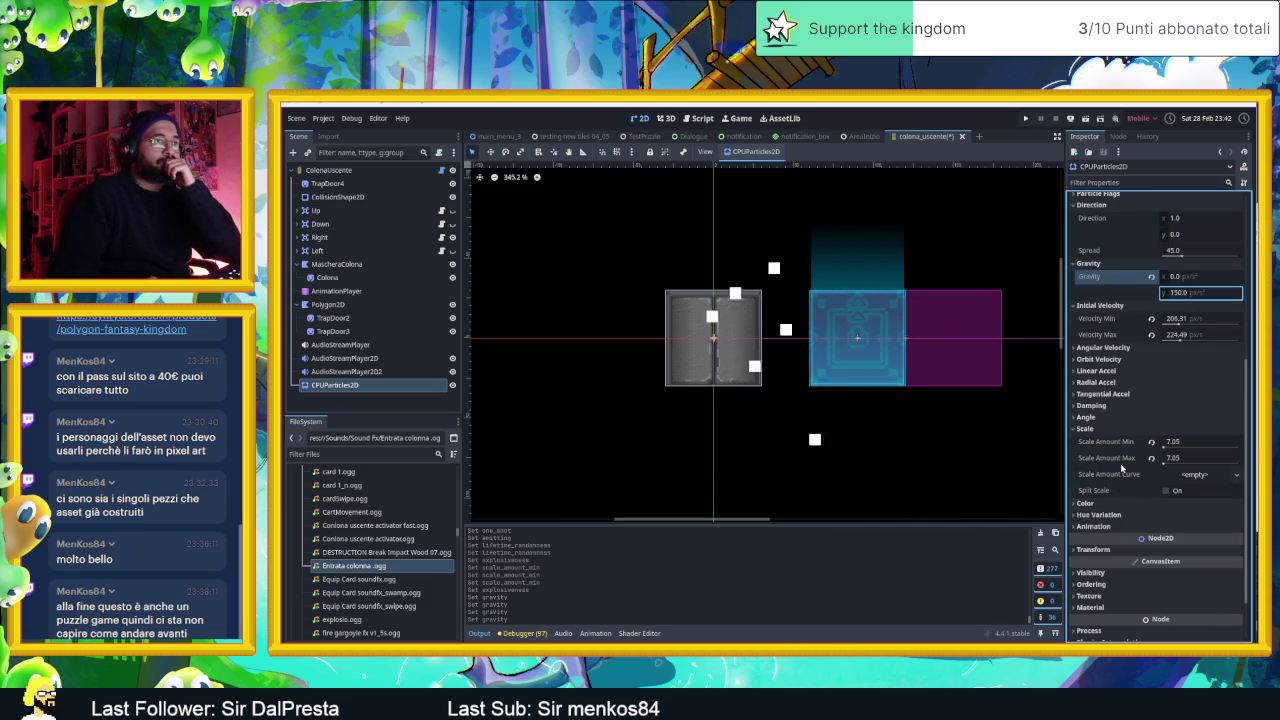
{"action": "scroll", "coordinate": [1117, 480], "scroll_direction": "down", "scroll_amount": 1}
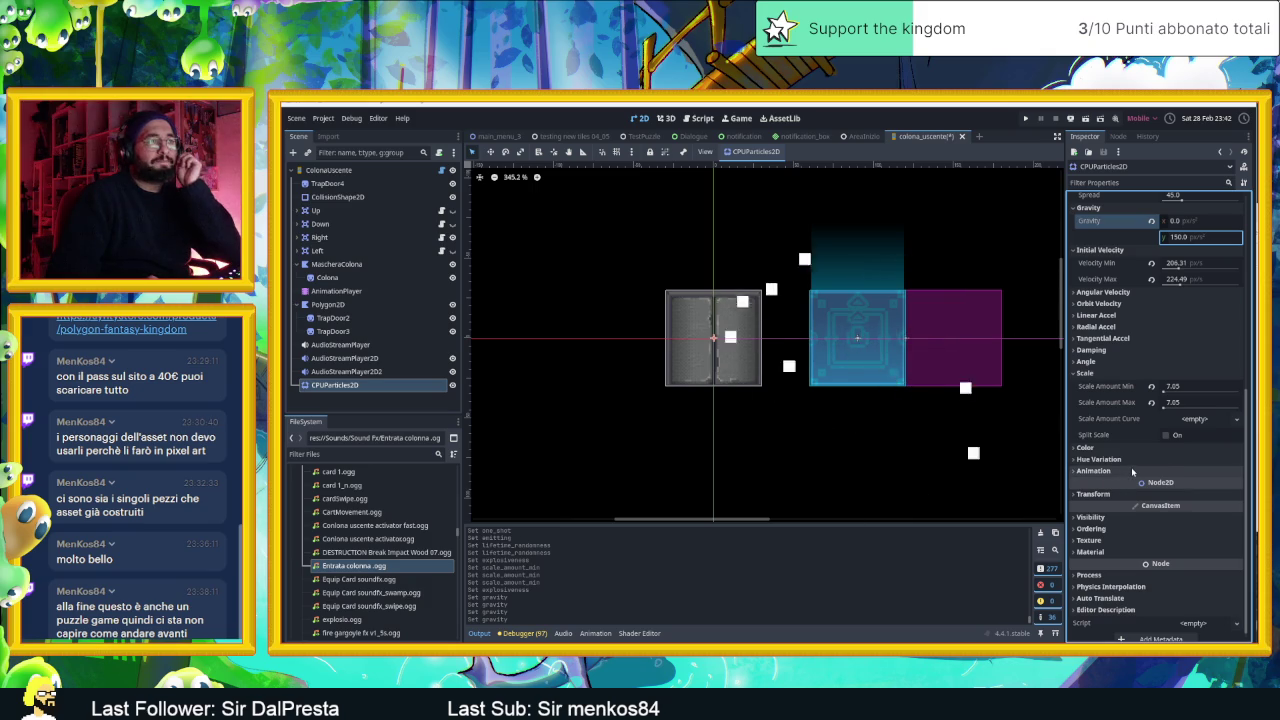
{"action": "scroll", "coordinate": [1134, 474], "scroll_direction": "down", "scroll_amount": 1}
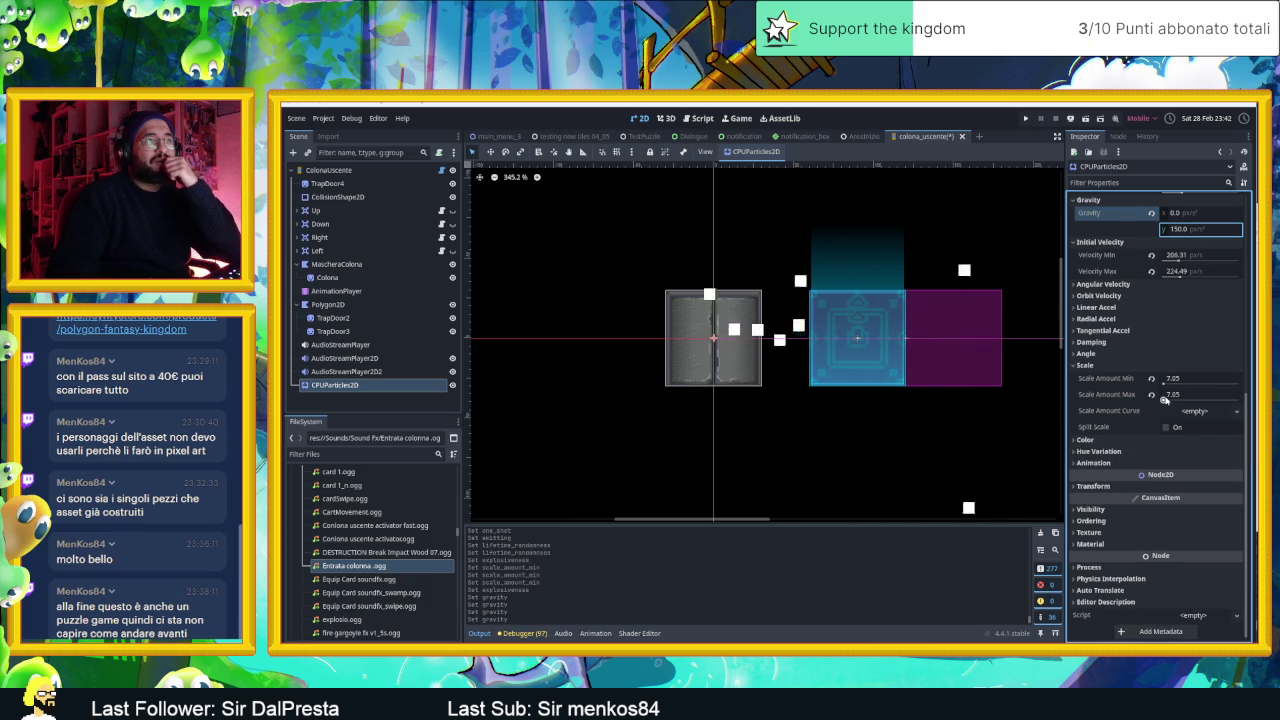
{"action": "left_click_drag", "start_coordinate": [1165, 398], "coordinate": [1165, 400]}
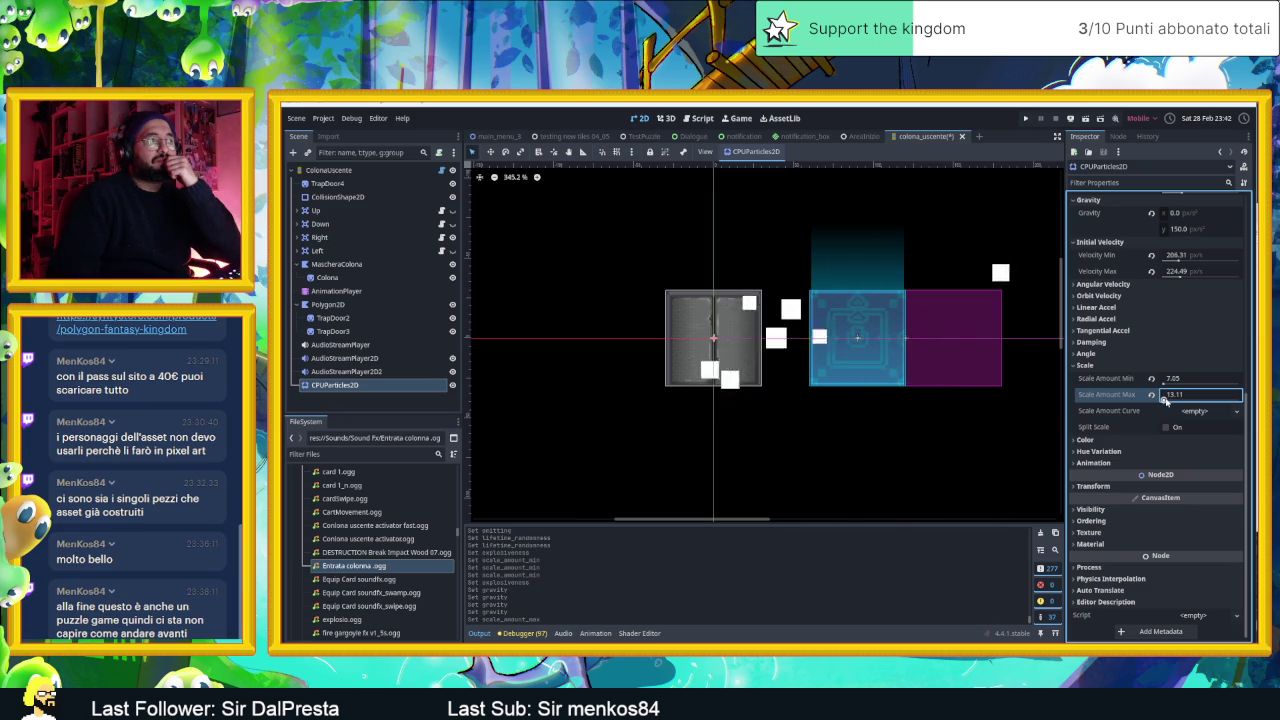
{"action": "scroll", "coordinate": [910, 400], "scroll_direction": "down", "scroll_amount": 2}
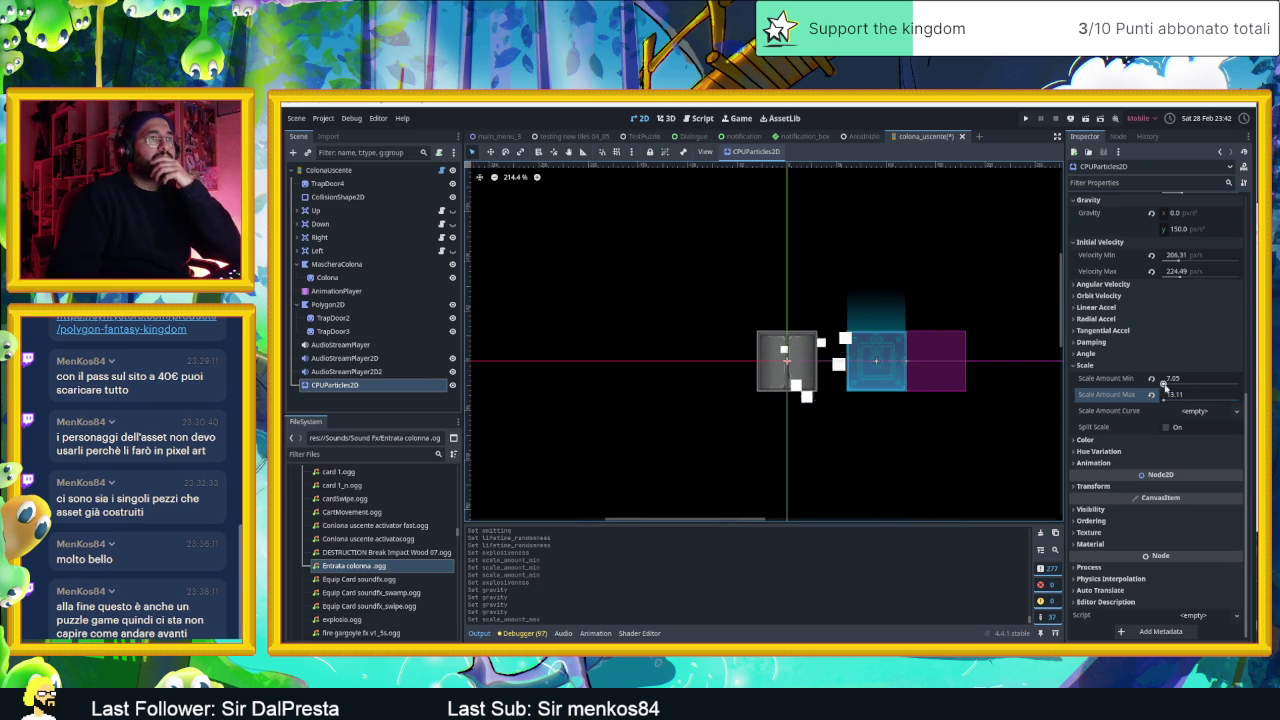
{"action": "left_click_drag", "start_coordinate": [1183, 378], "coordinate": [1175, 379]}
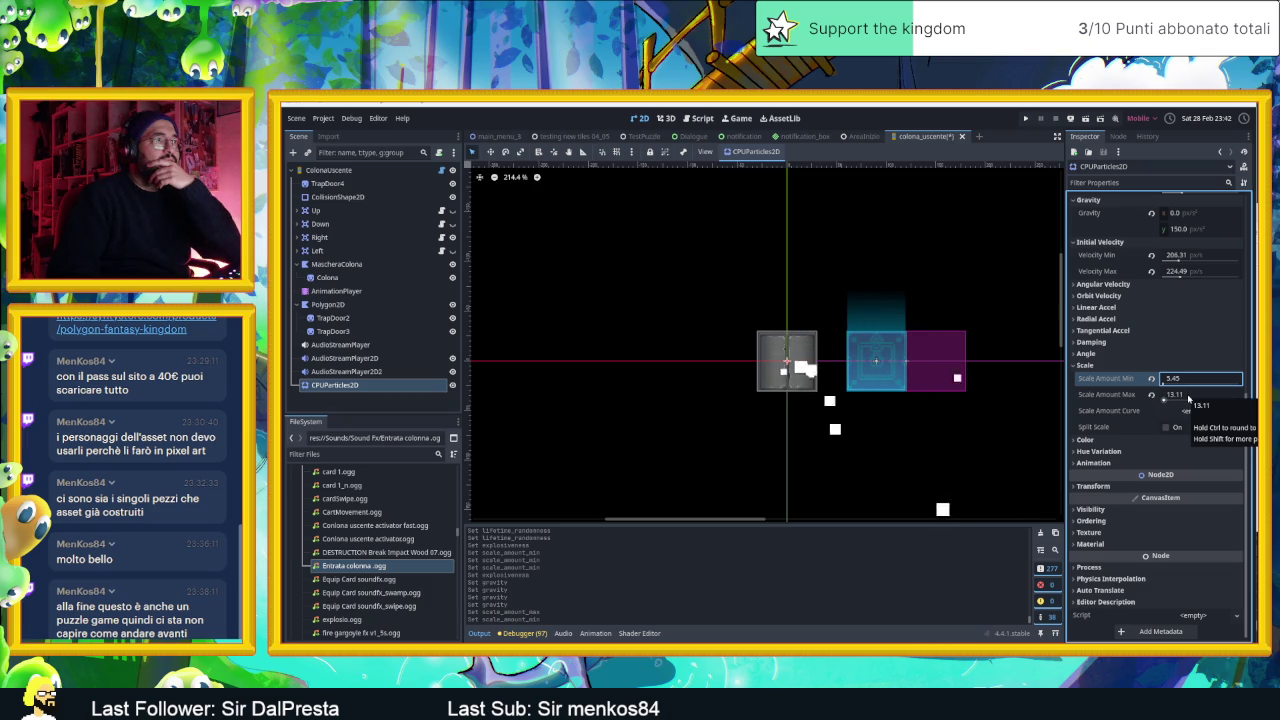
- Set the particle Amount to 15
{"action": "scroll", "coordinate": [1160, 360], "scroll_direction": "up", "scroll_amount": 5}
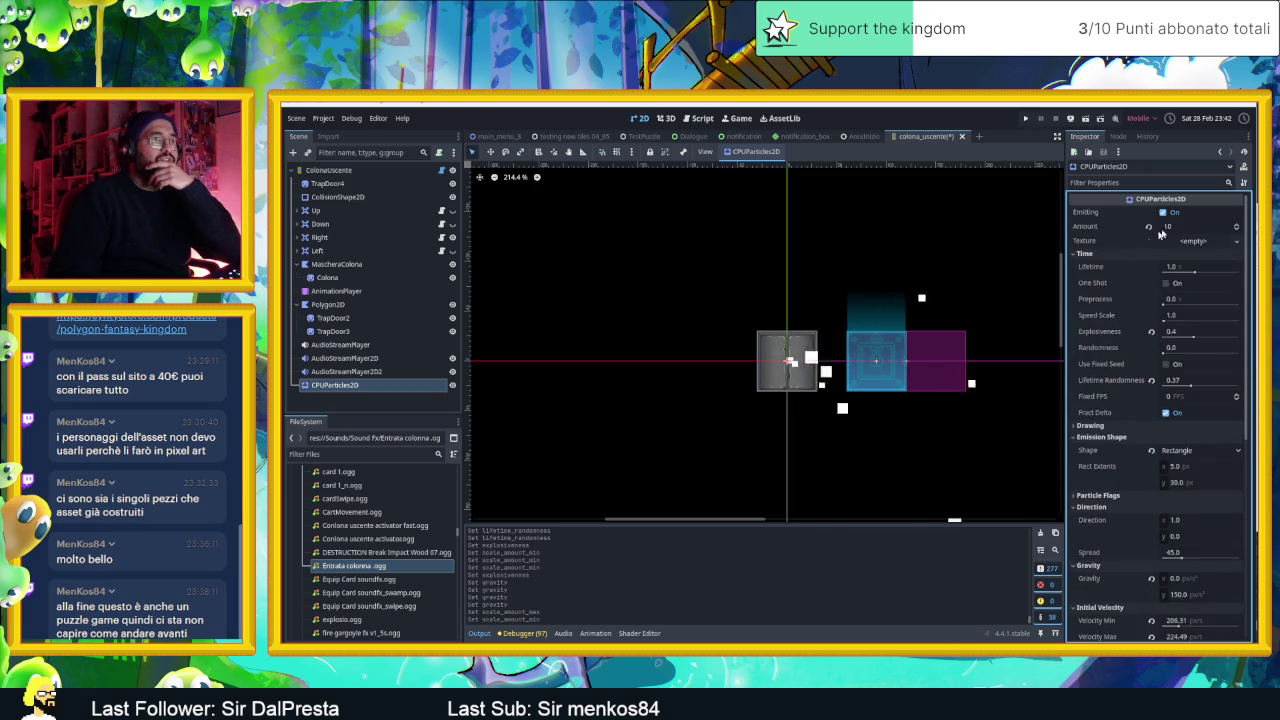
{"action": "left_click", "coordinate": [1165, 227]}
{"action": "type", "text": "15"}
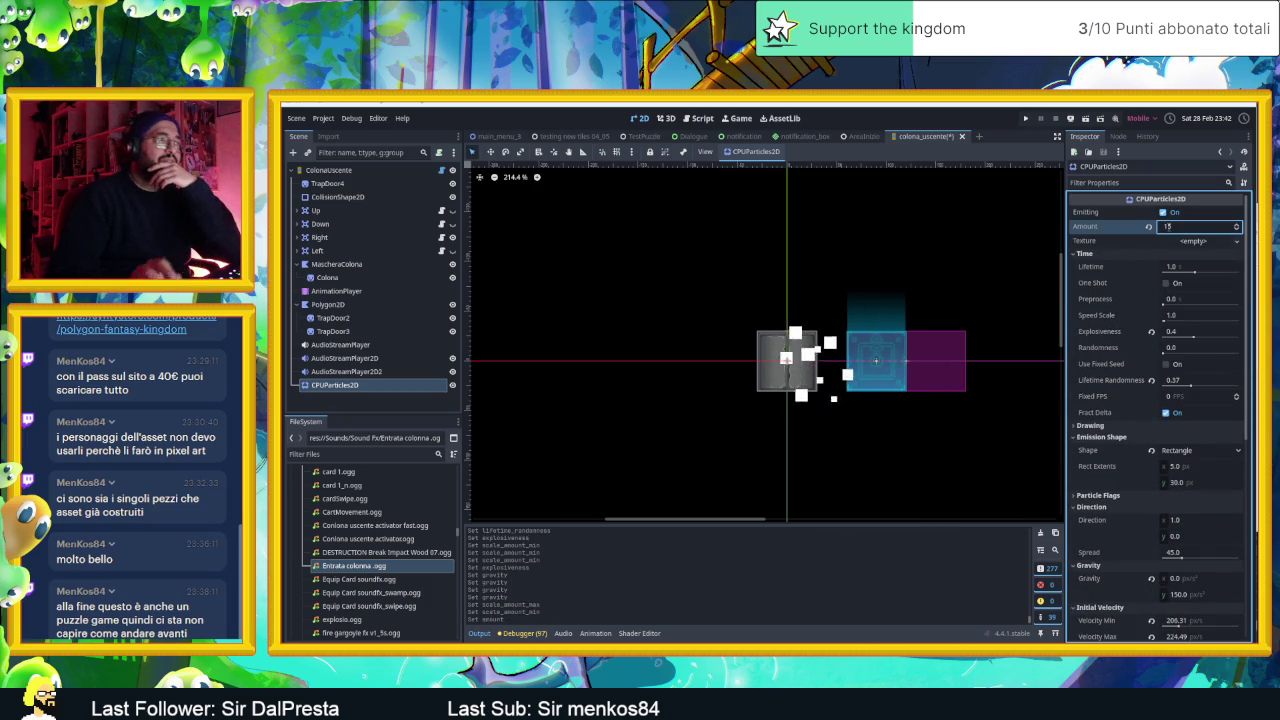
{"action": "key", "text": "Return"}
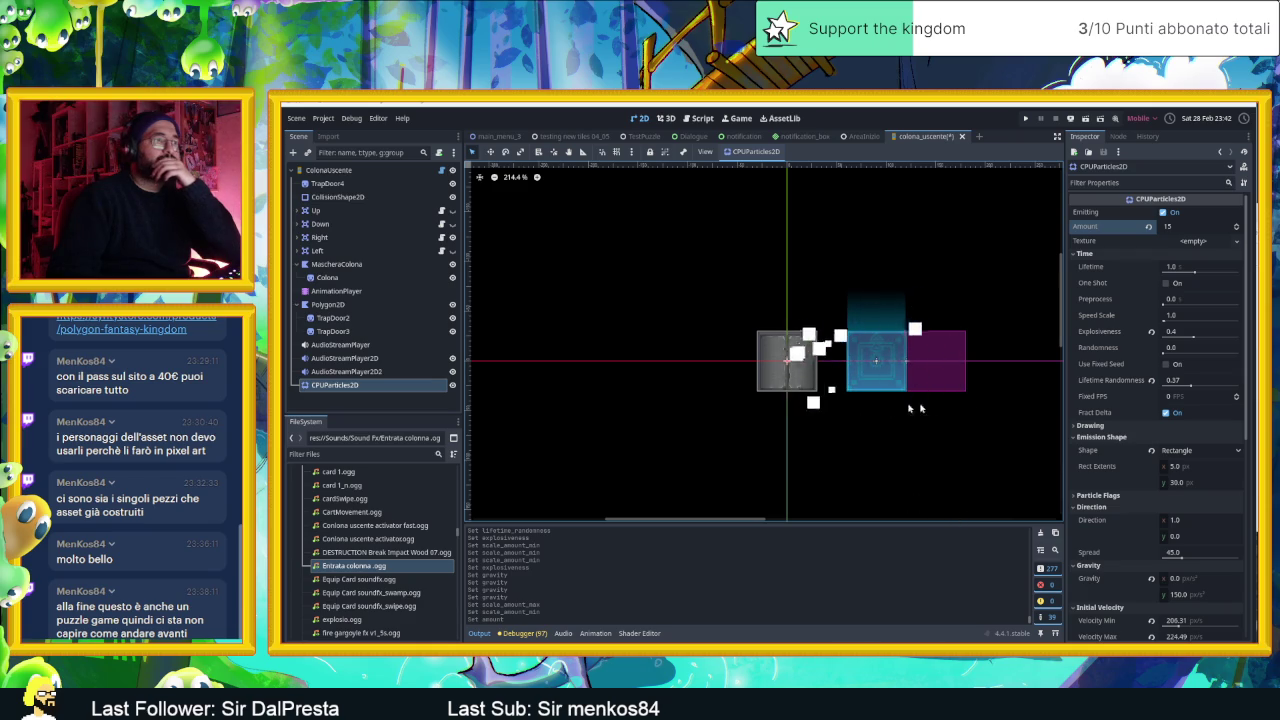
- Reduce Scale Amount Max from 13.11 to 11.71
{"action": "scroll", "coordinate": [876, 410], "scroll_direction": "up", "scroll_amount": 4}
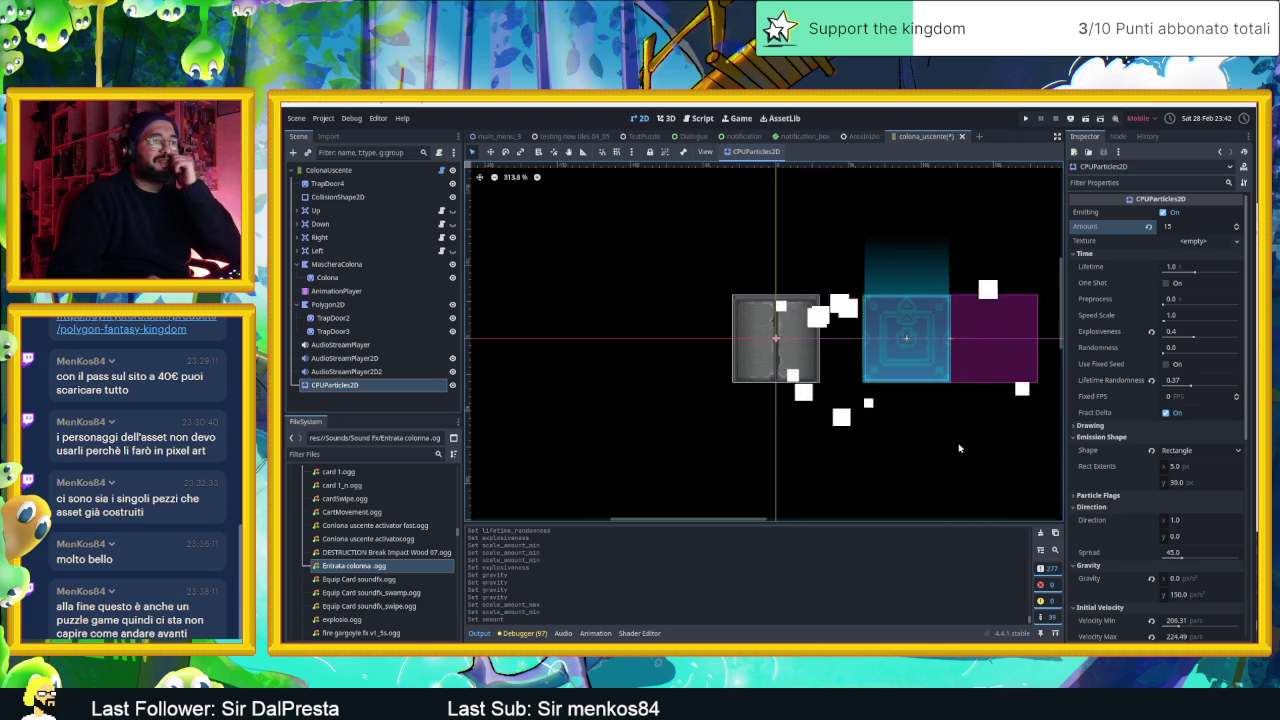
{"action": "scroll", "coordinate": [1105, 488], "scroll_direction": "down", "scroll_amount": 5}
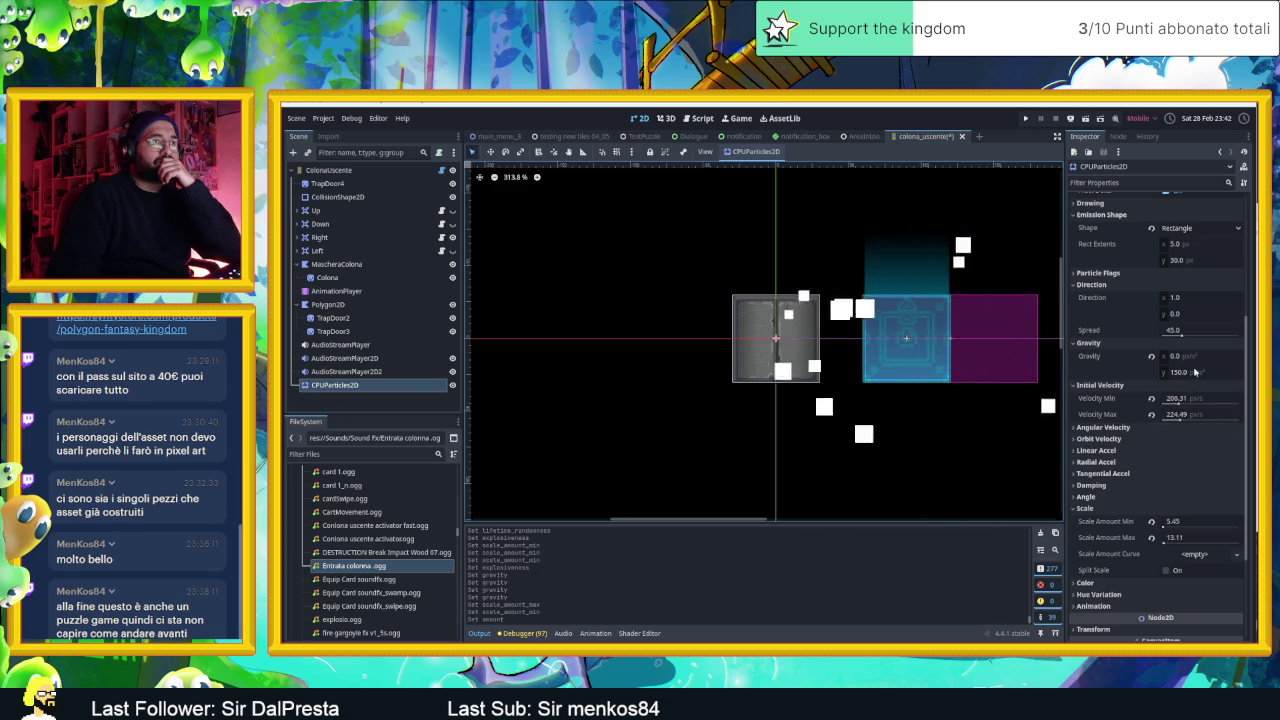
{"action": "left_click_drag", "start_coordinate": [1191, 538], "coordinate": [1178, 538]}
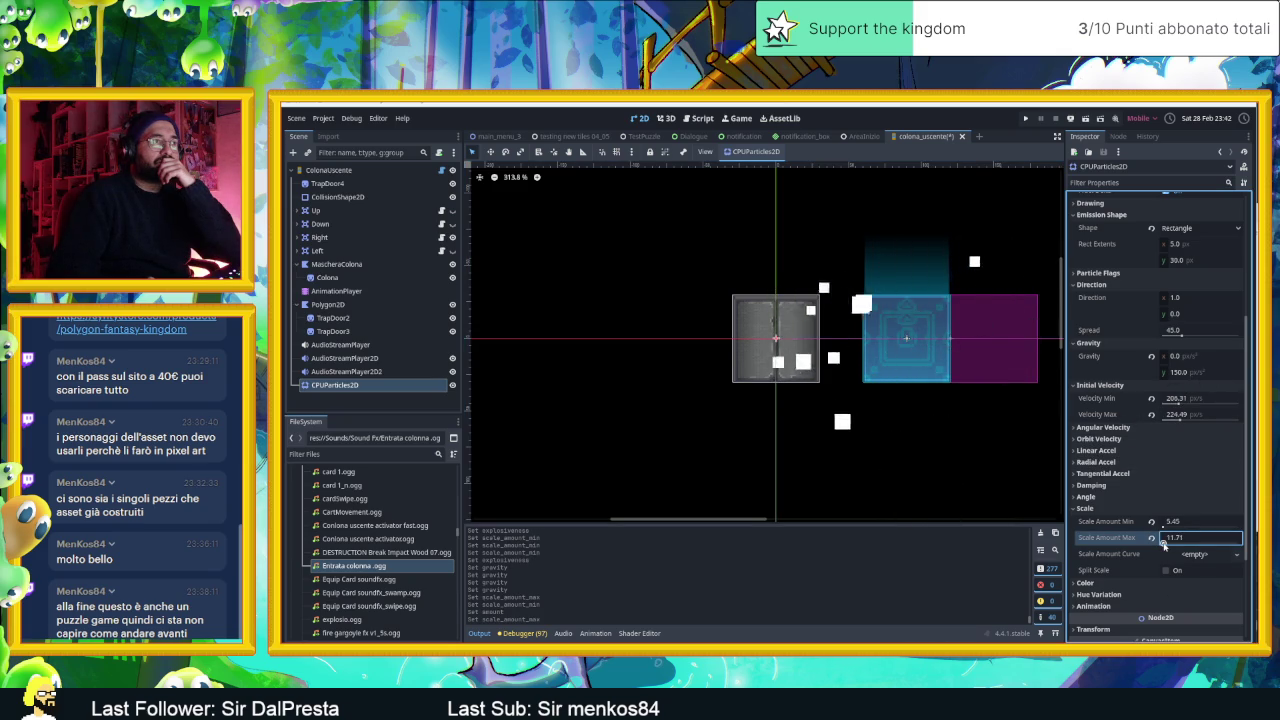
{"action": "scroll", "coordinate": [1105, 541], "scroll_direction": "down", "scroll_amount": 3}
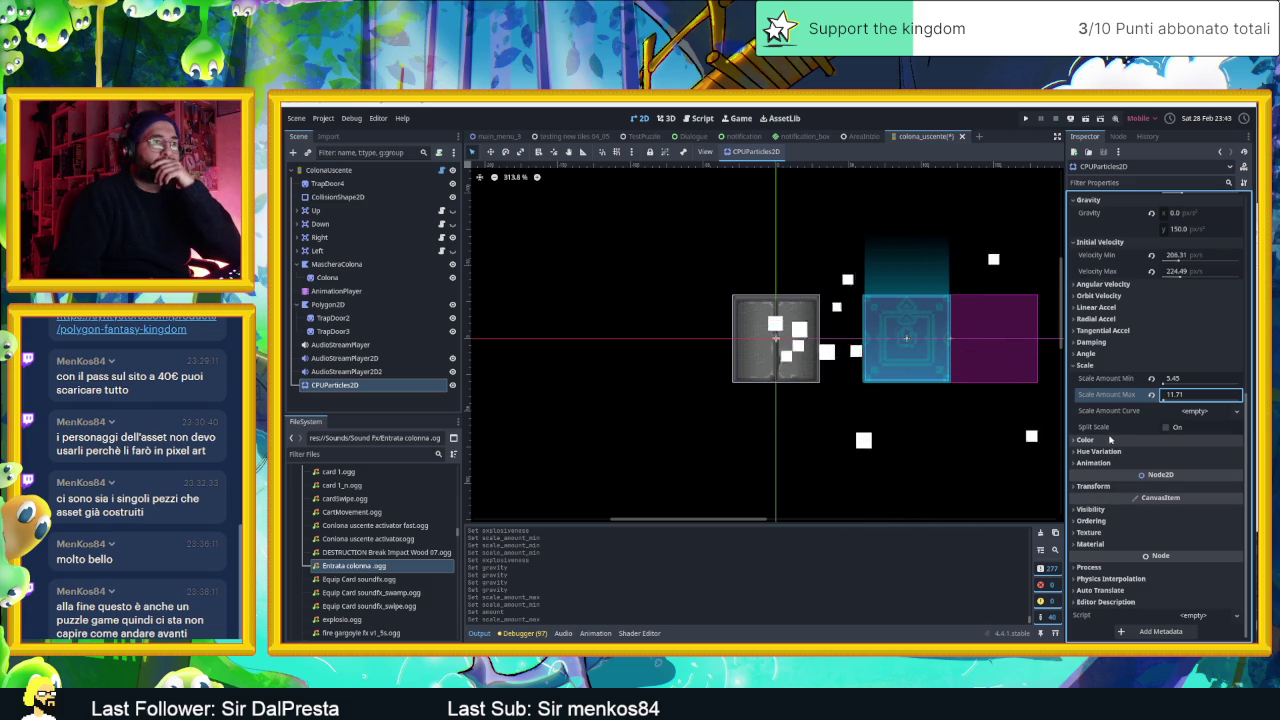
{"action": "left_click", "coordinate": [1100, 441]}
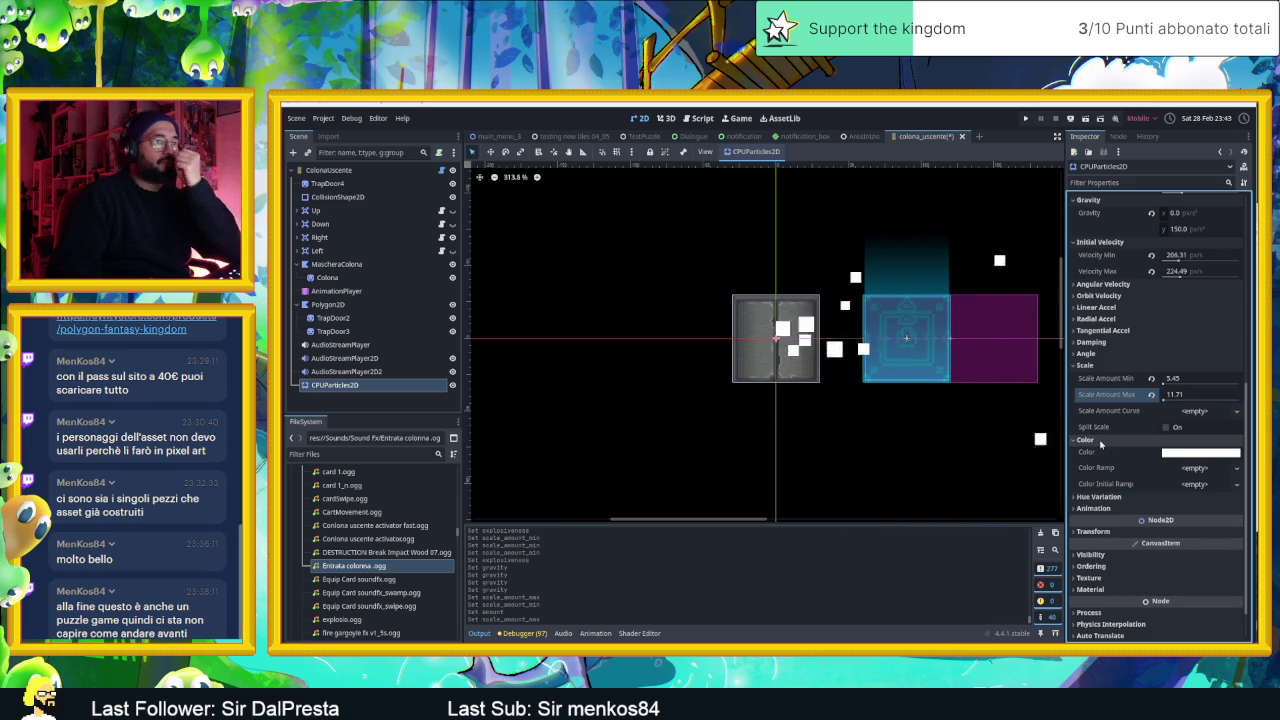
- Set the particle Color to hex c2c2c2, then darken it and nudge the hue
{"action": "left_click", "coordinate": [1183, 452]}
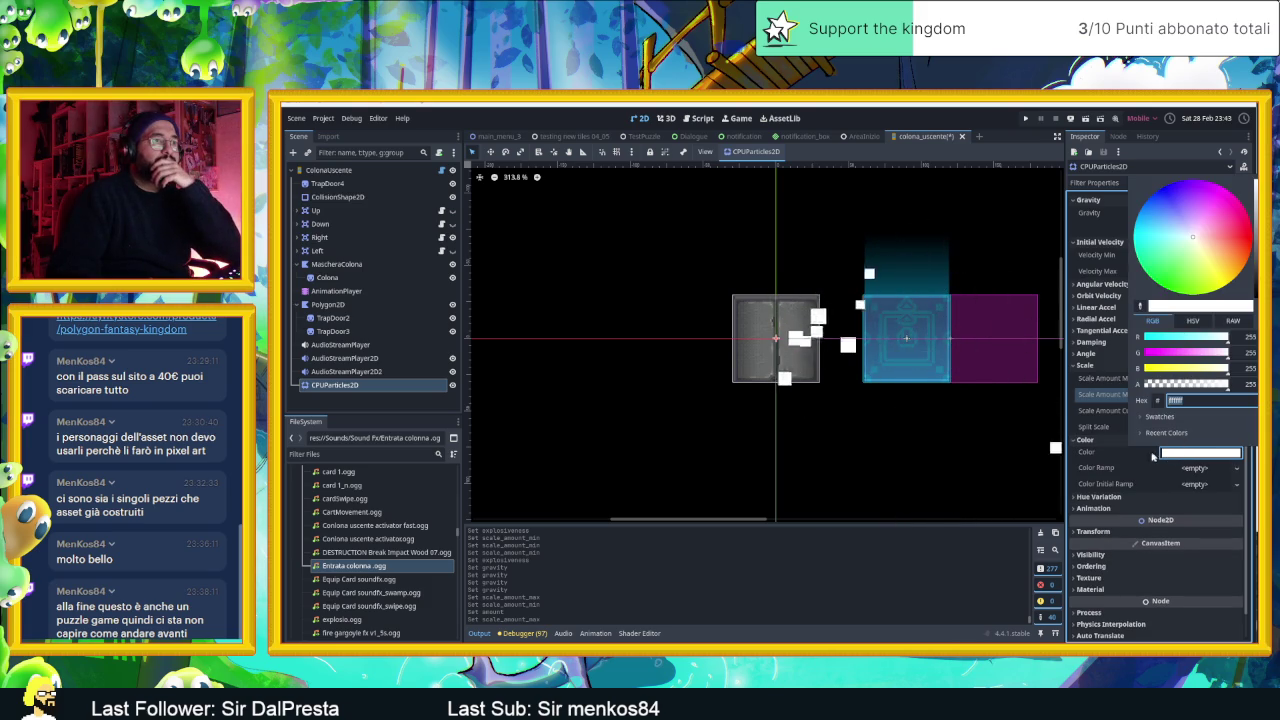
{"action": "left_click", "coordinate": [1130, 467]}
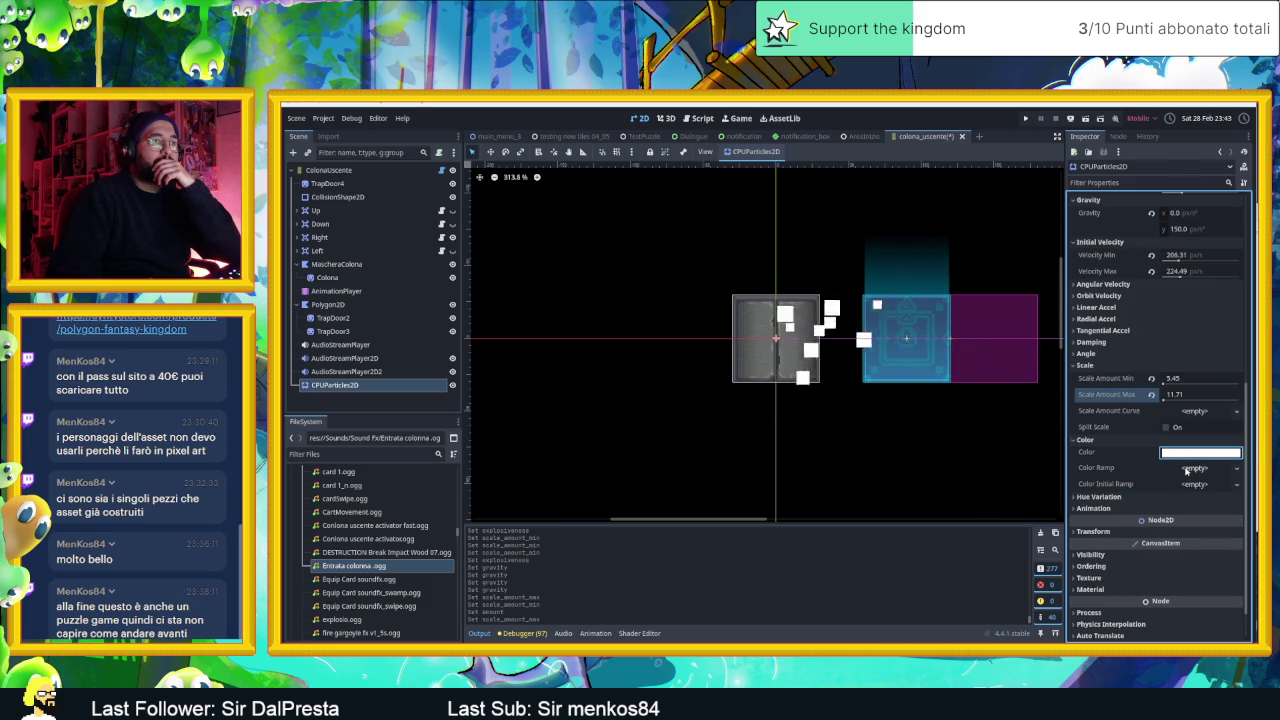
{"action": "left_click", "coordinate": [1190, 453]}
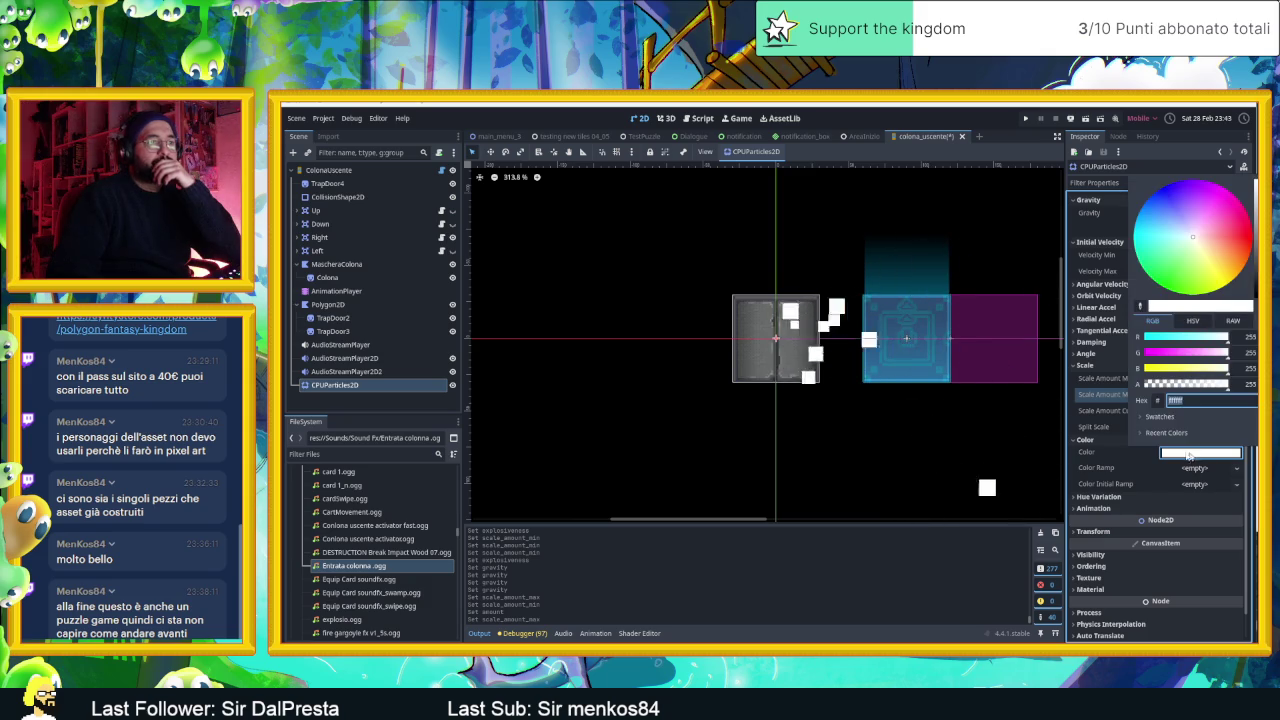
{"action": "left_click", "coordinate": [1200, 400]}
{"action": "type", "text": "c2c2c2"}
{"action": "key", "text": "Return"}
{"action": "mouse_move", "coordinate": [1255, 200]}
{"action": "left_mouse_down"}
{"action": "mouse_move", "coordinate": [1255, 258]}
{"action": "mouse_move", "coordinate": [1228, 240]}
{"action": "mouse_move", "coordinate": [1223, 281]}
{"action": "mouse_move", "coordinate": [1196, 244]}
{"action": "mouse_move", "coordinate": [1255, 262]}
{"action": "left_mouse_up"}
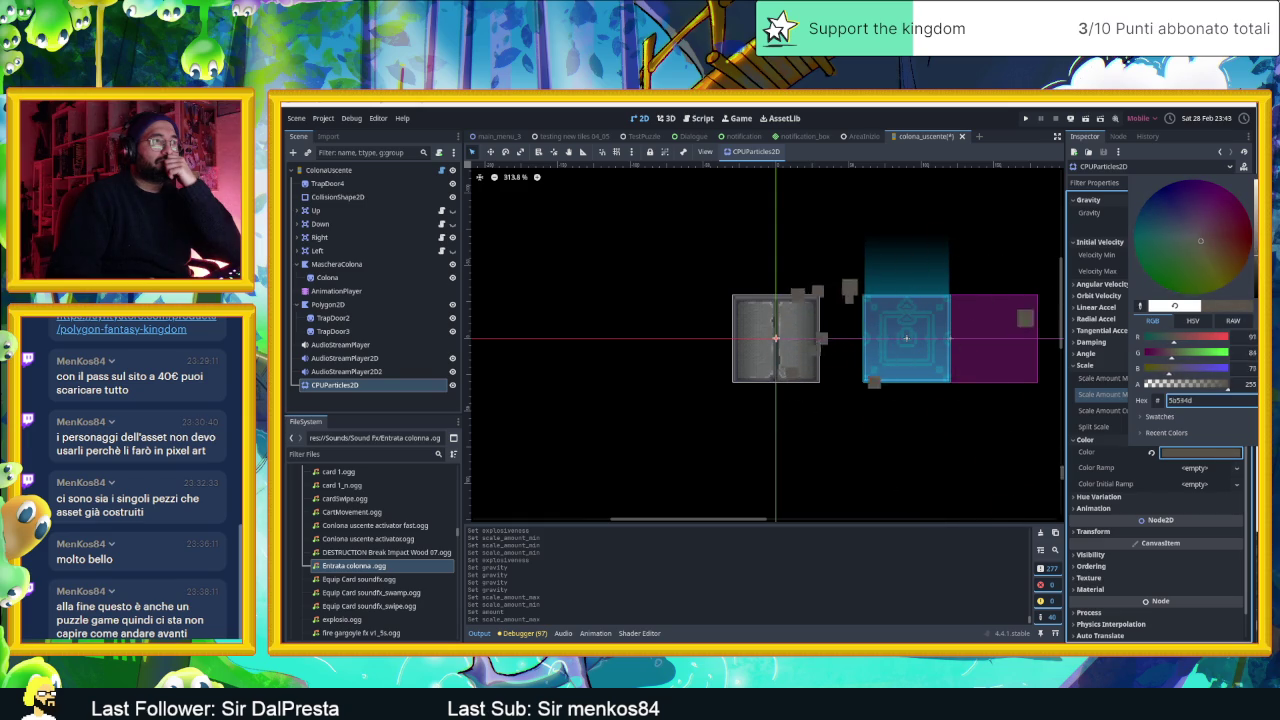
{"action": "left_click", "coordinate": [1199, 241]}
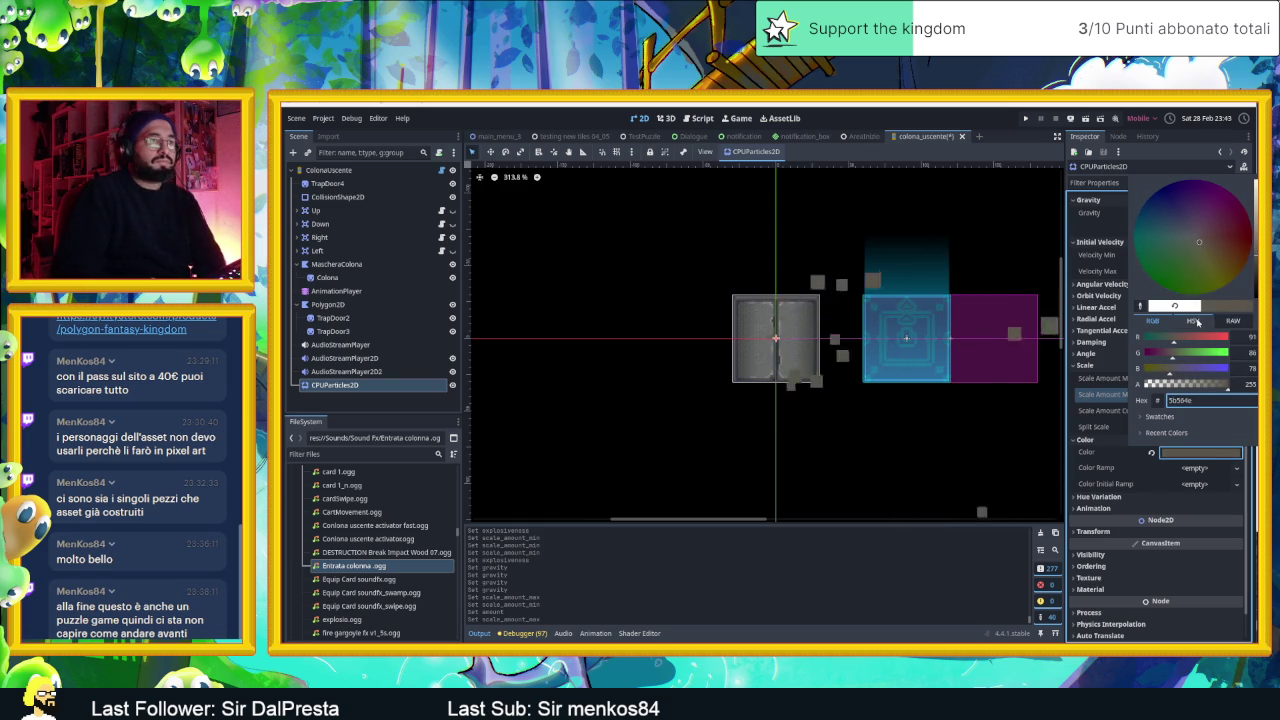
{"action": "left_click", "coordinate": [1095, 469]}
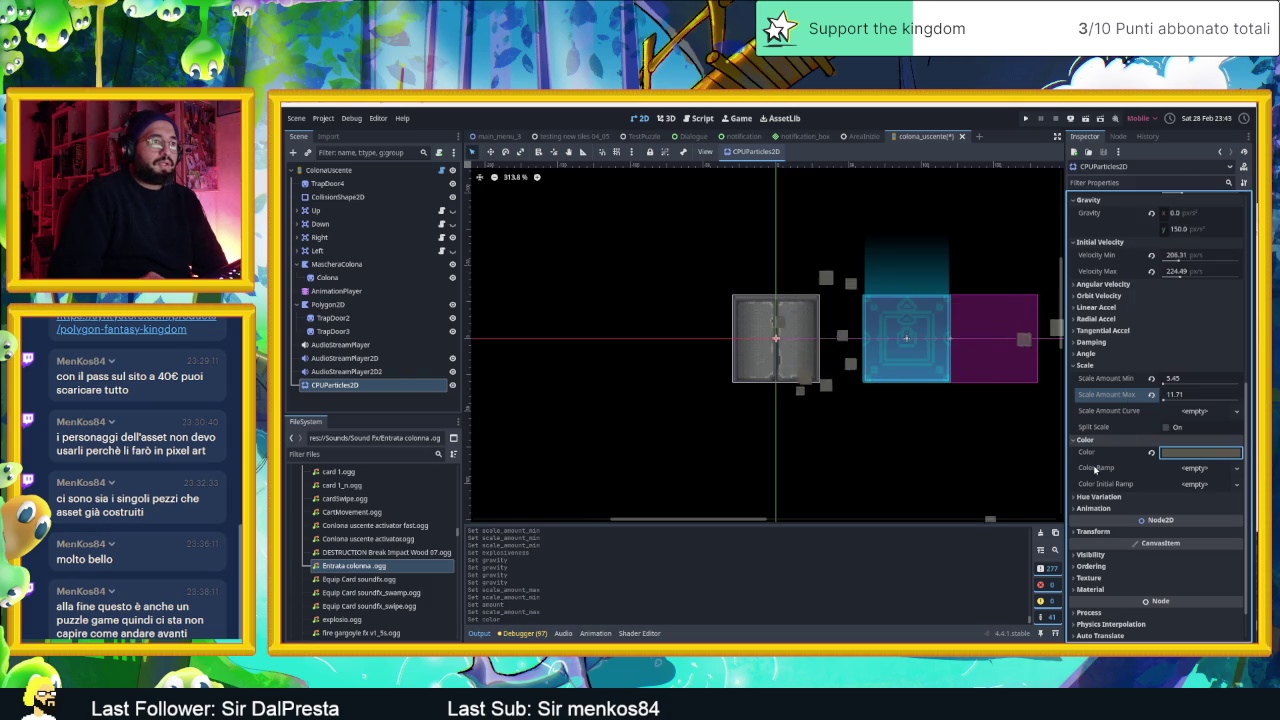
- Open the Color Ramp options twice and dismiss them without choosing
{"action": "left_click", "coordinate": [1195, 467]}
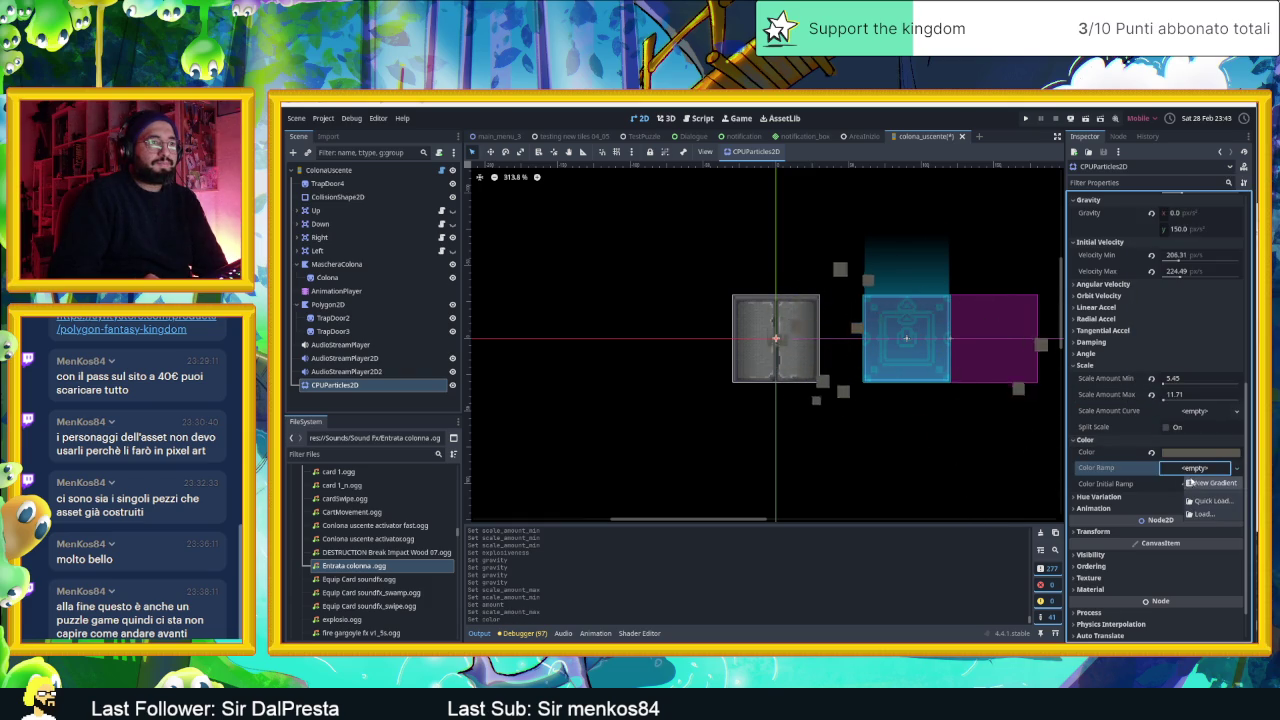
{"action": "left_click", "coordinate": [1138, 482]}
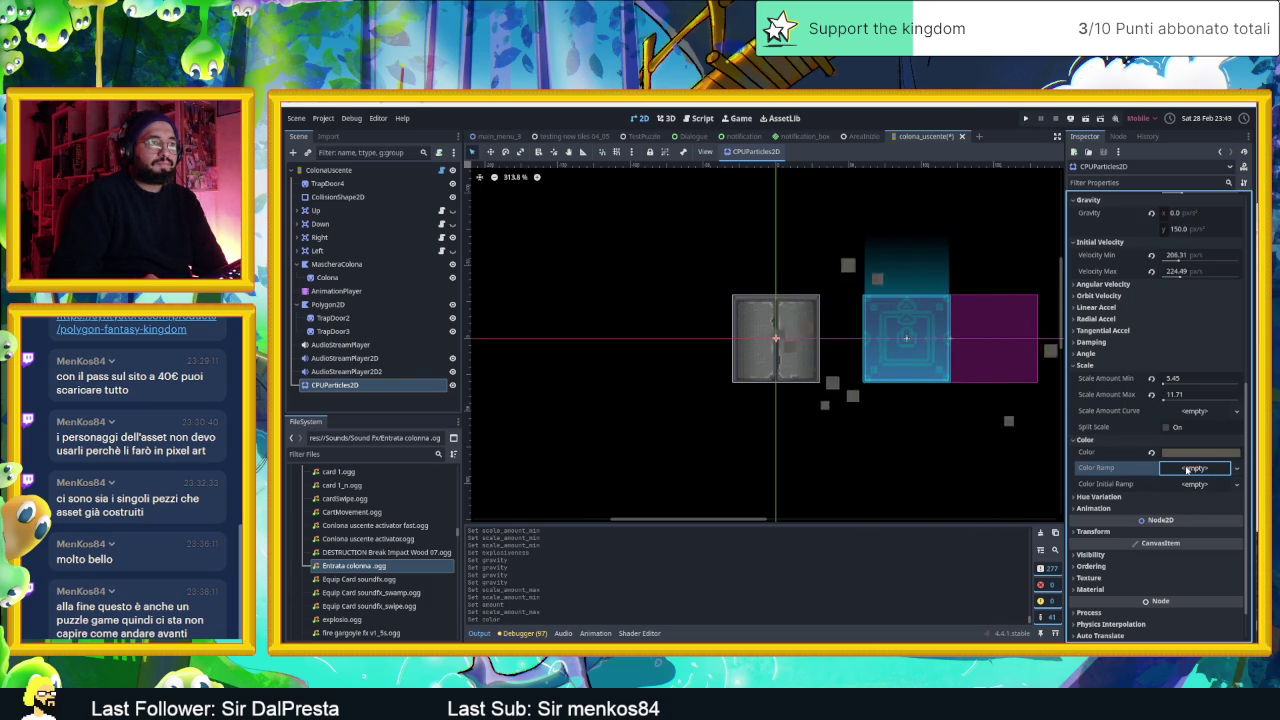
{"action": "left_click", "coordinate": [1187, 469]}
{"action": "left_click", "coordinate": [1160, 488]}
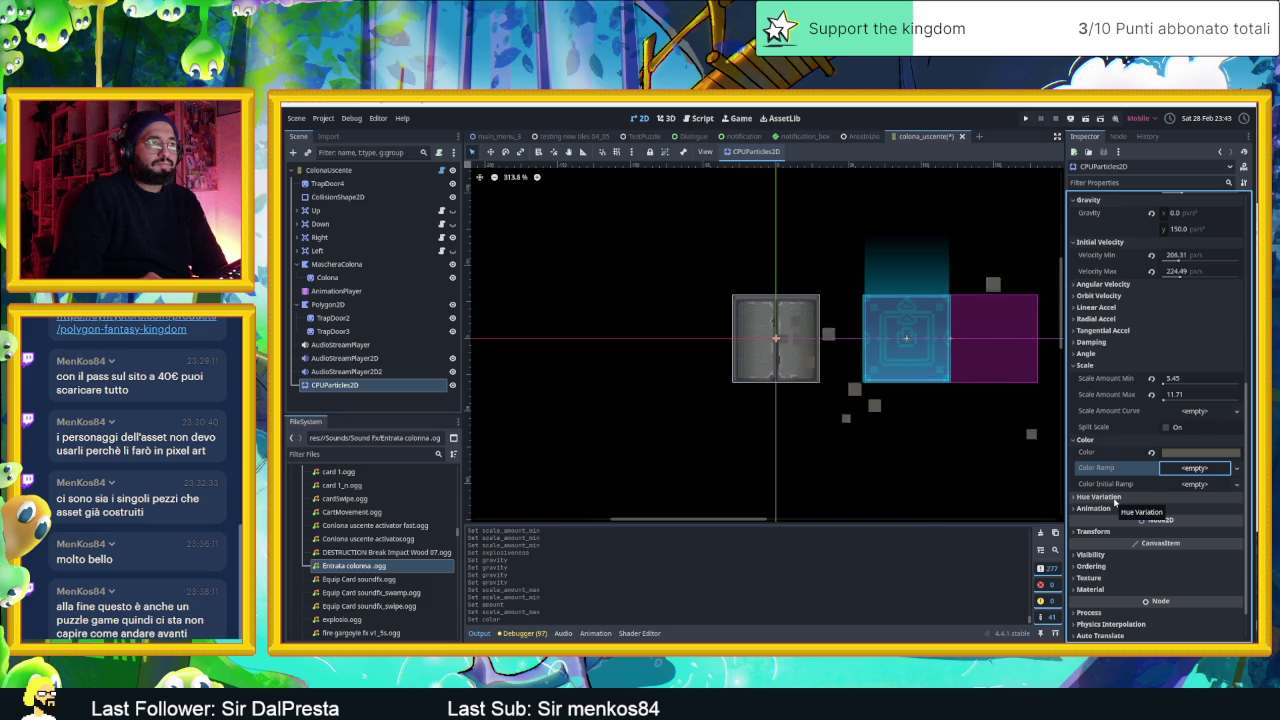
- Expand Hue Variation and assign a New Gradient to Color Ramp
{"action": "scroll", "coordinate": [1113, 500], "scroll_direction": "down", "scroll_amount": 1}
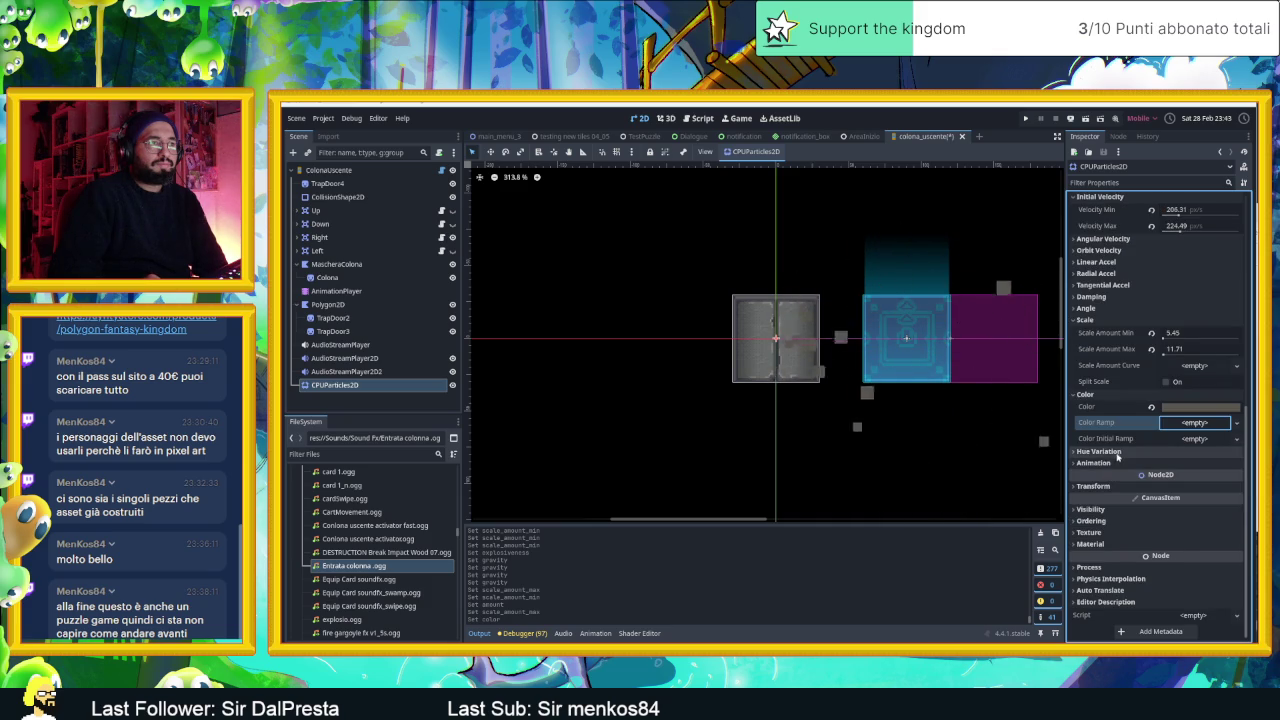
{"action": "left_click", "coordinate": [1100, 452]}
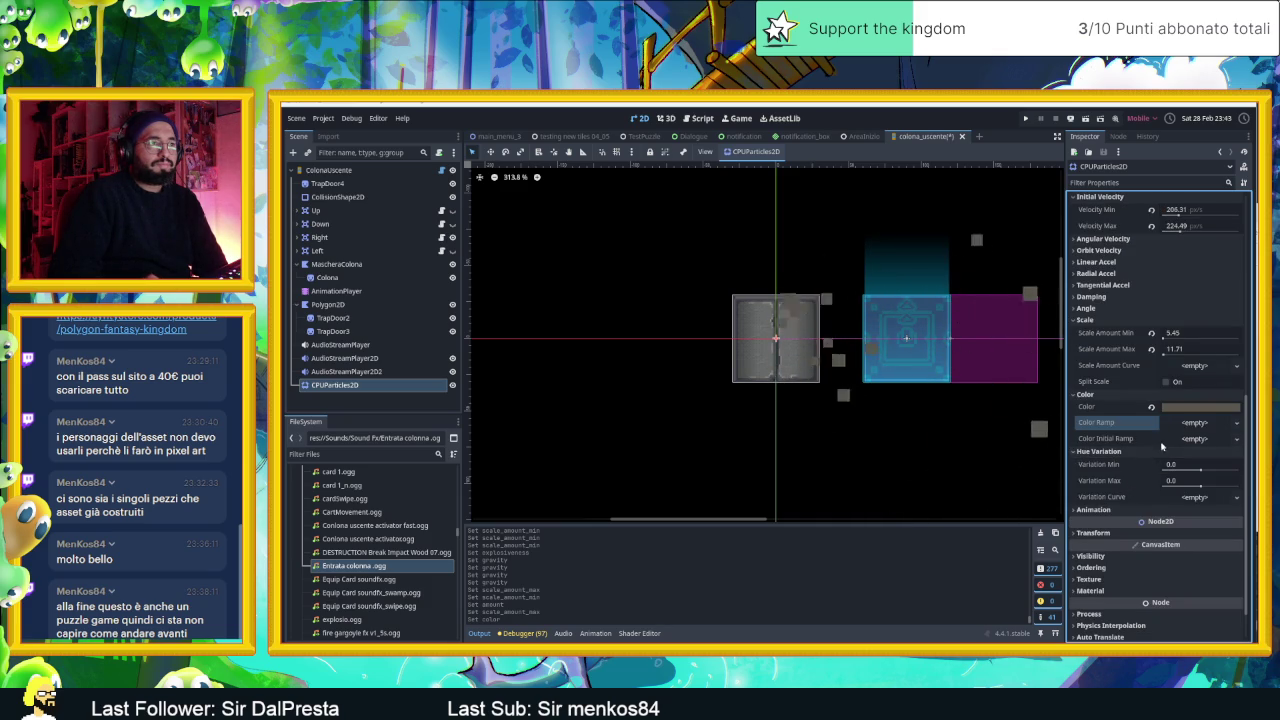
{"action": "left_click", "coordinate": [1200, 423]}
{"action": "left_click", "coordinate": [1211, 440]}
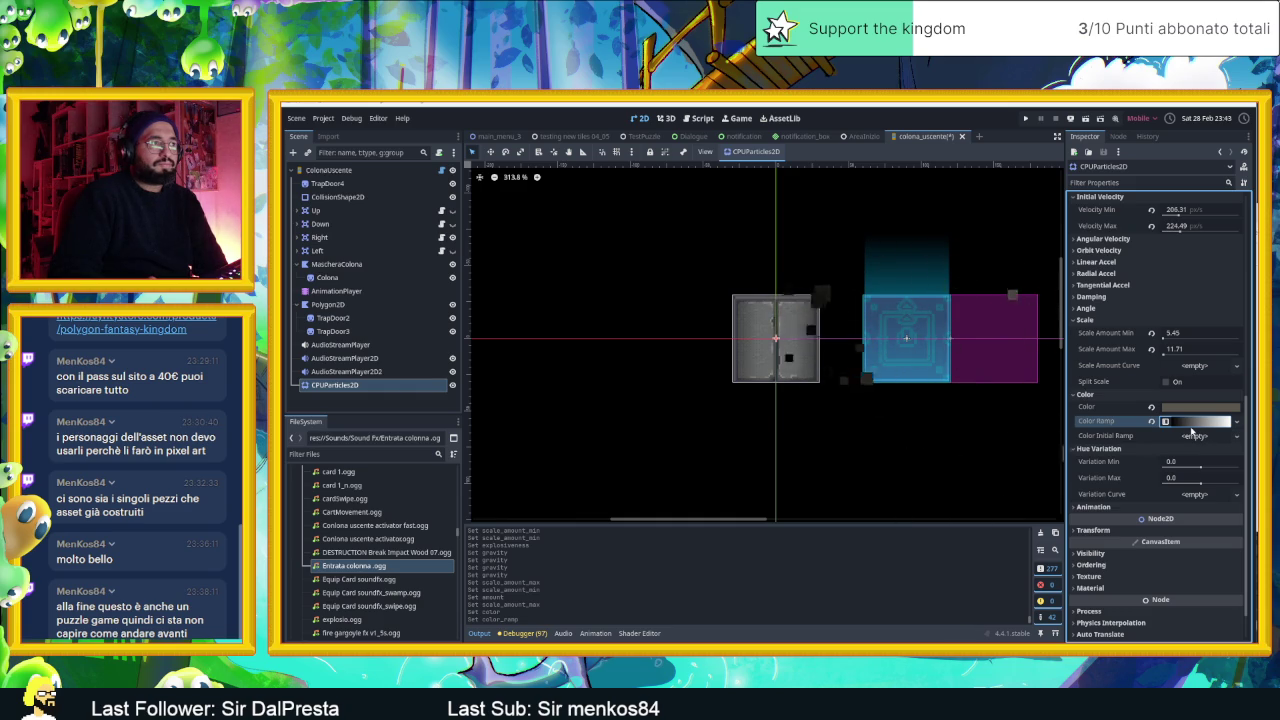
{"action": "left_click", "coordinate": [1184, 425]}
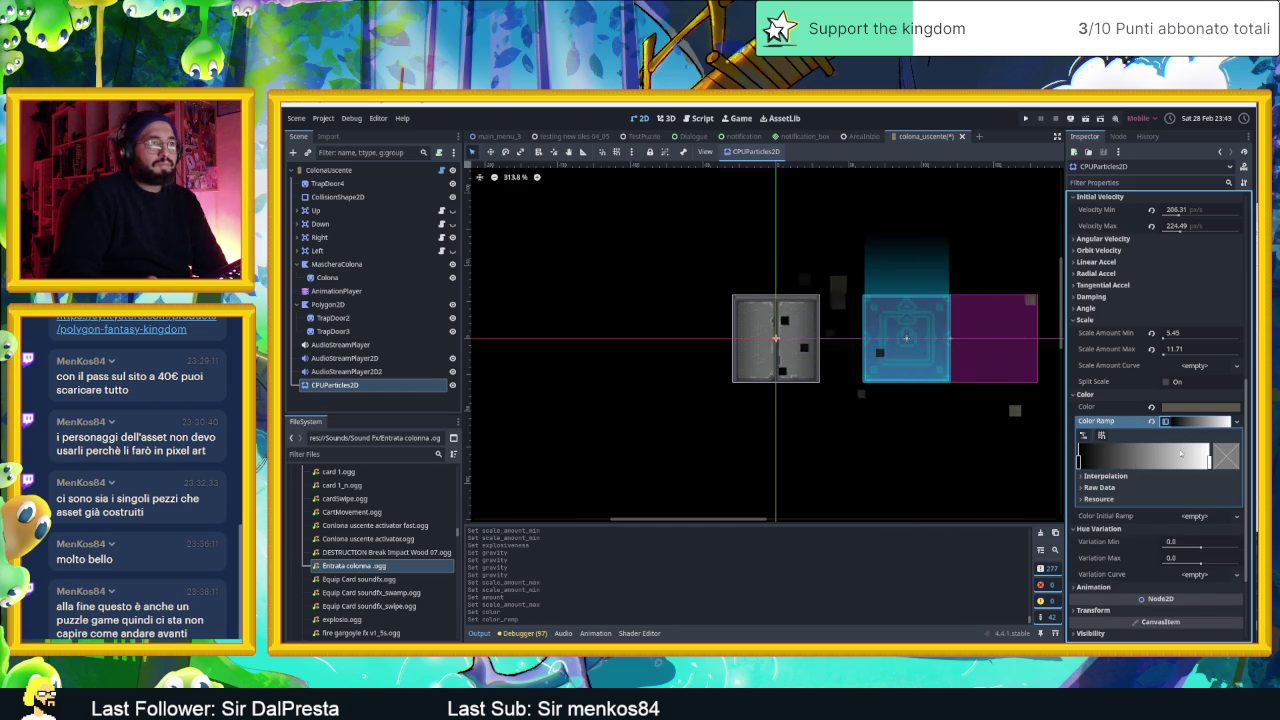
- Reposition the Color Ramp stops, making the end stop alpha 0 and widening white
{"action": "mouse_move", "coordinate": [1082, 462]}
{"action": "left_mouse_down"}
{"action": "mouse_move", "coordinate": [1169, 464]}
{"action": "mouse_move", "coordinate": [1074, 462]}
{"action": "left_mouse_up"}
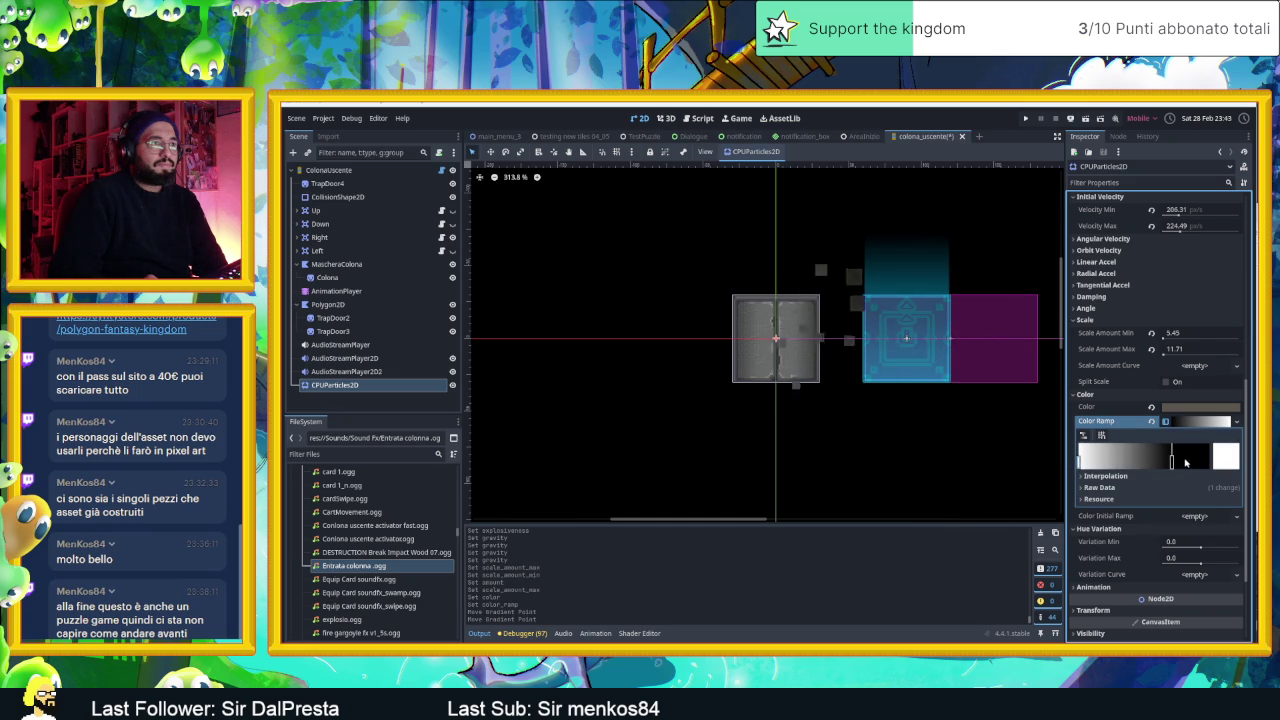
{"action": "left_click_drag", "start_coordinate": [1174, 461], "coordinate": [1209, 462]}
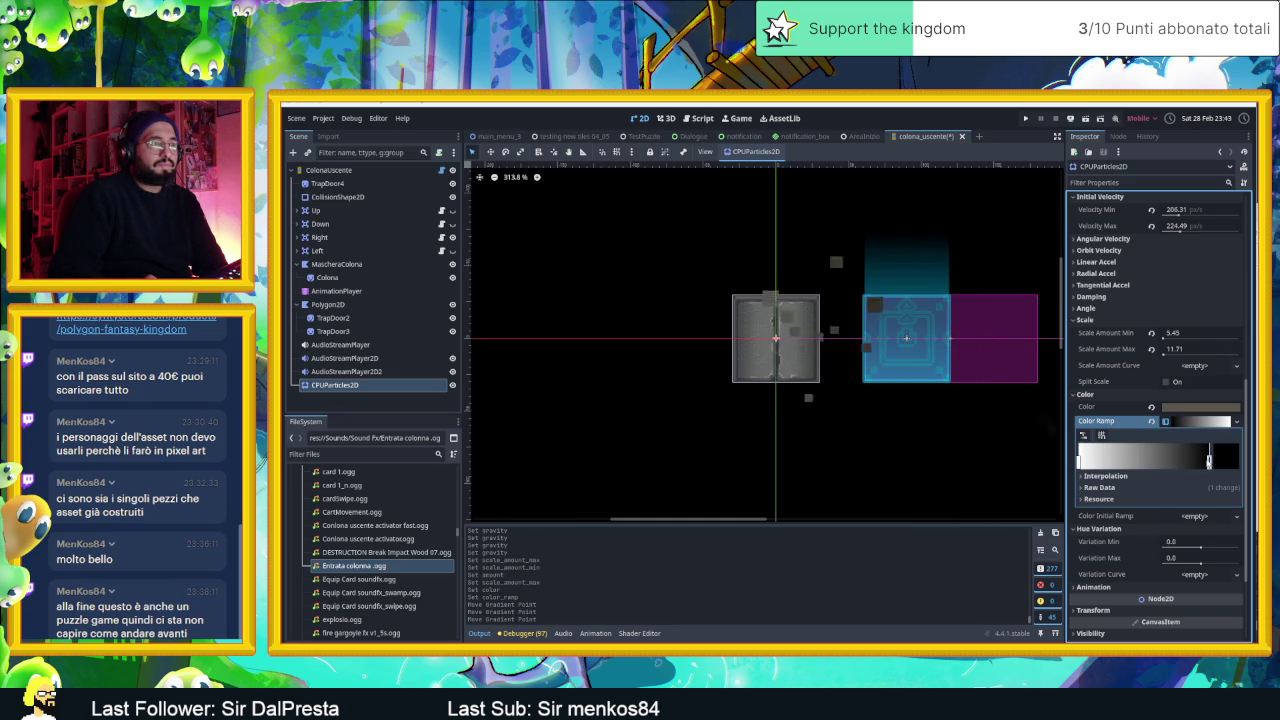
{"action": "double_click", "coordinate": [1209, 461]}
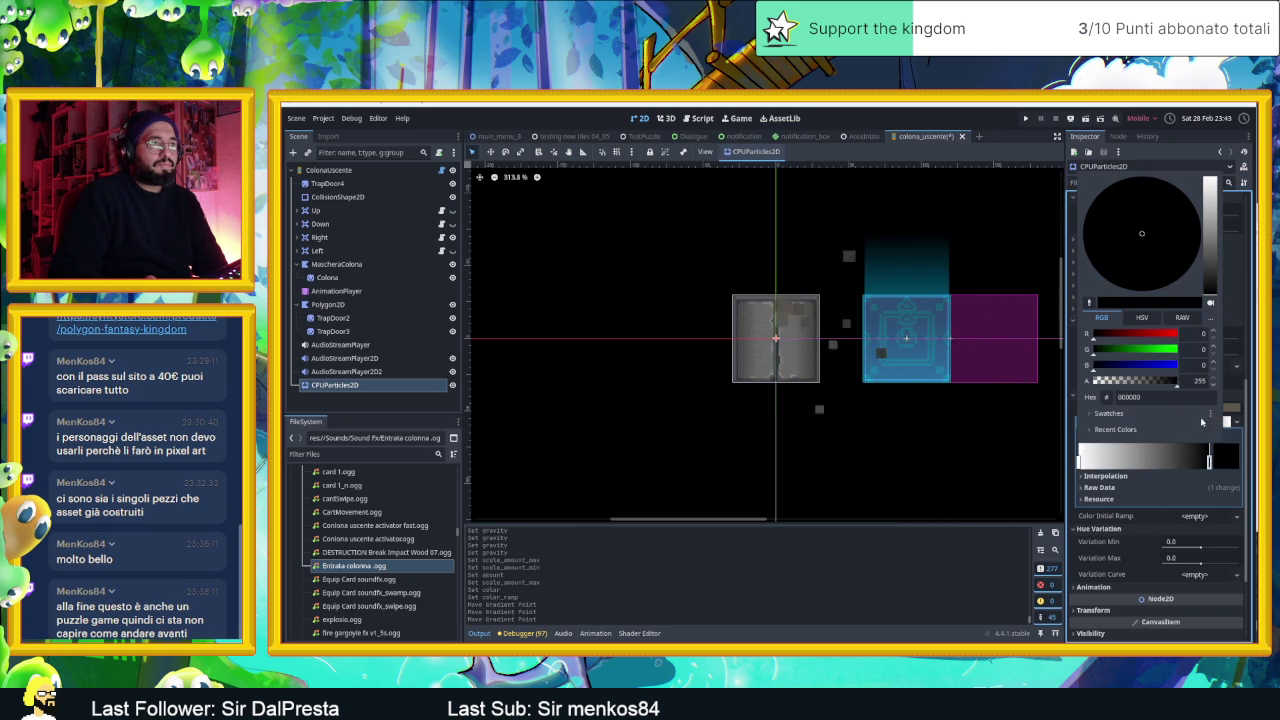
{"action": "left_click_drag", "start_coordinate": [1162, 383], "coordinate": [1084, 385]}
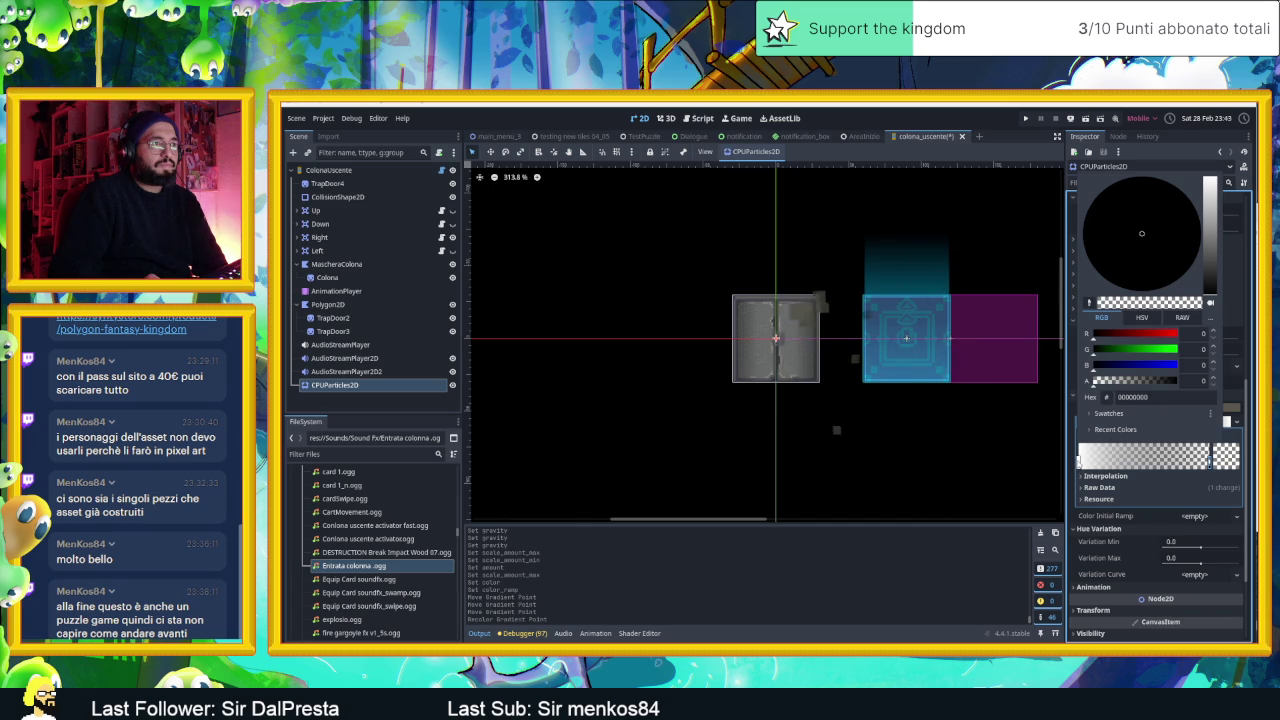
{"action": "left_click", "coordinate": [1110, 462]}
{"action": "mouse_move", "coordinate": [1080, 463]}
{"action": "left_mouse_down"}
{"action": "mouse_move", "coordinate": [1160, 468]}
{"action": "mouse_move", "coordinate": [1141, 462]}
{"action": "left_mouse_up"}
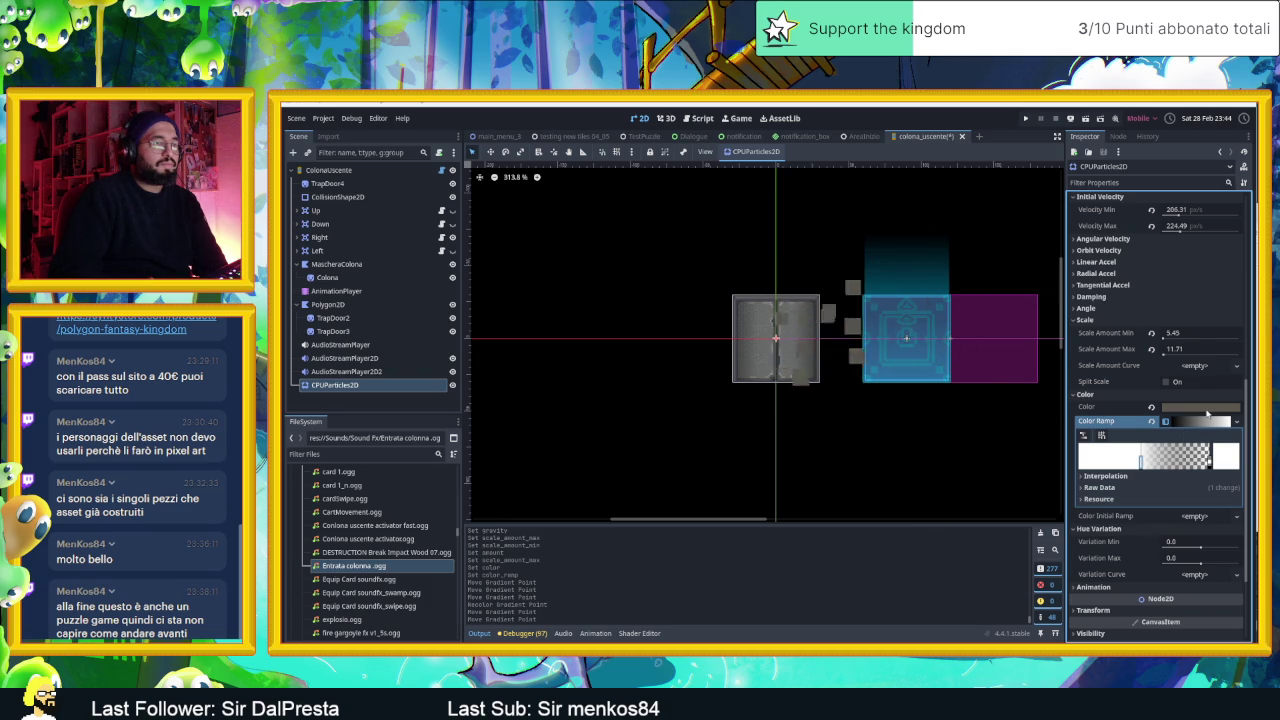
- Recolour the end gradient point light grey and give Color Initial Ramp a new gradient
{"action": "left_click", "coordinate": [1208, 460]}
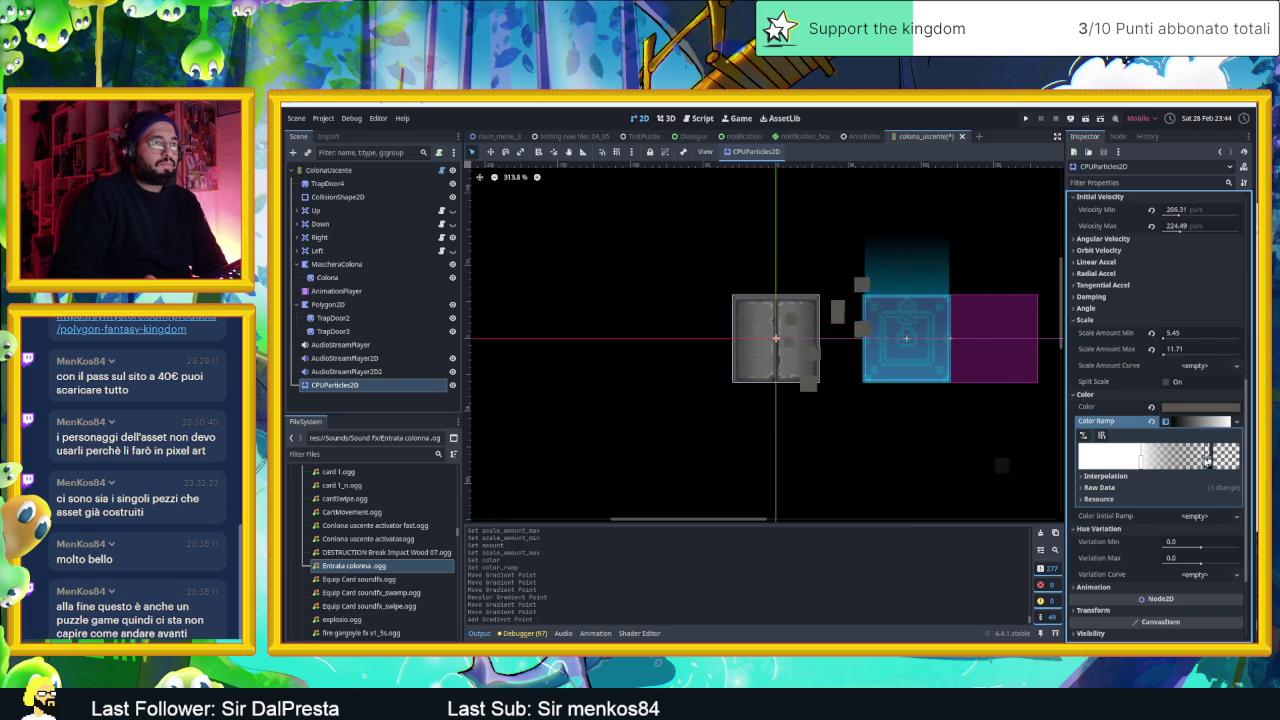
{"action": "left_click", "coordinate": [1203, 458]}
{"action": "right_click", "coordinate": [1203, 458]}
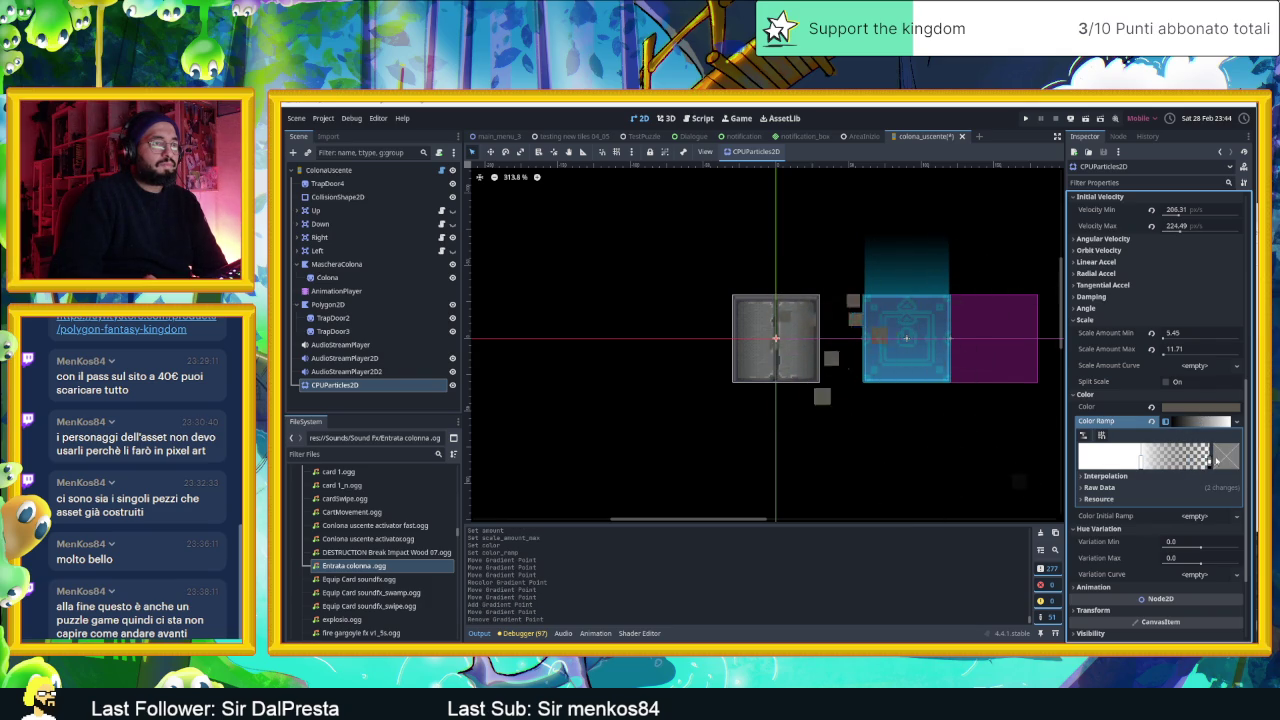
{"action": "left_click", "coordinate": [1226, 458]}
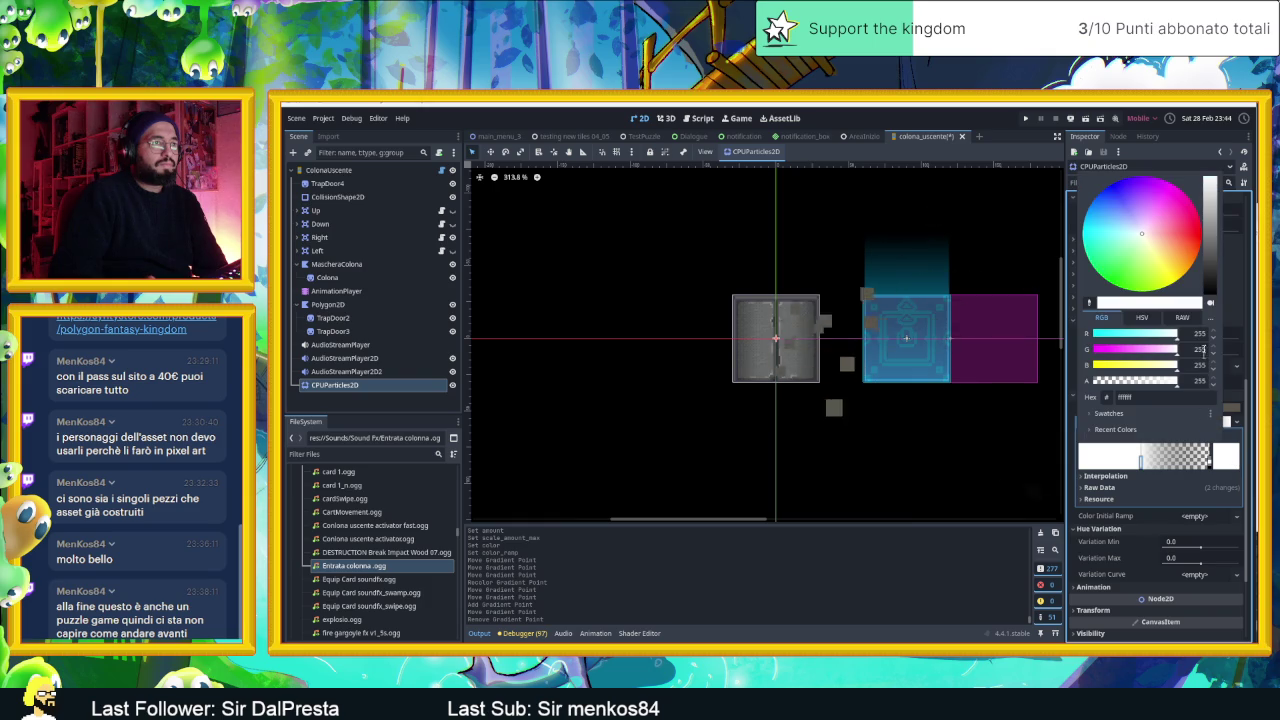
{"action": "left_click_drag", "start_coordinate": [1215, 222], "coordinate": [1213, 206]}
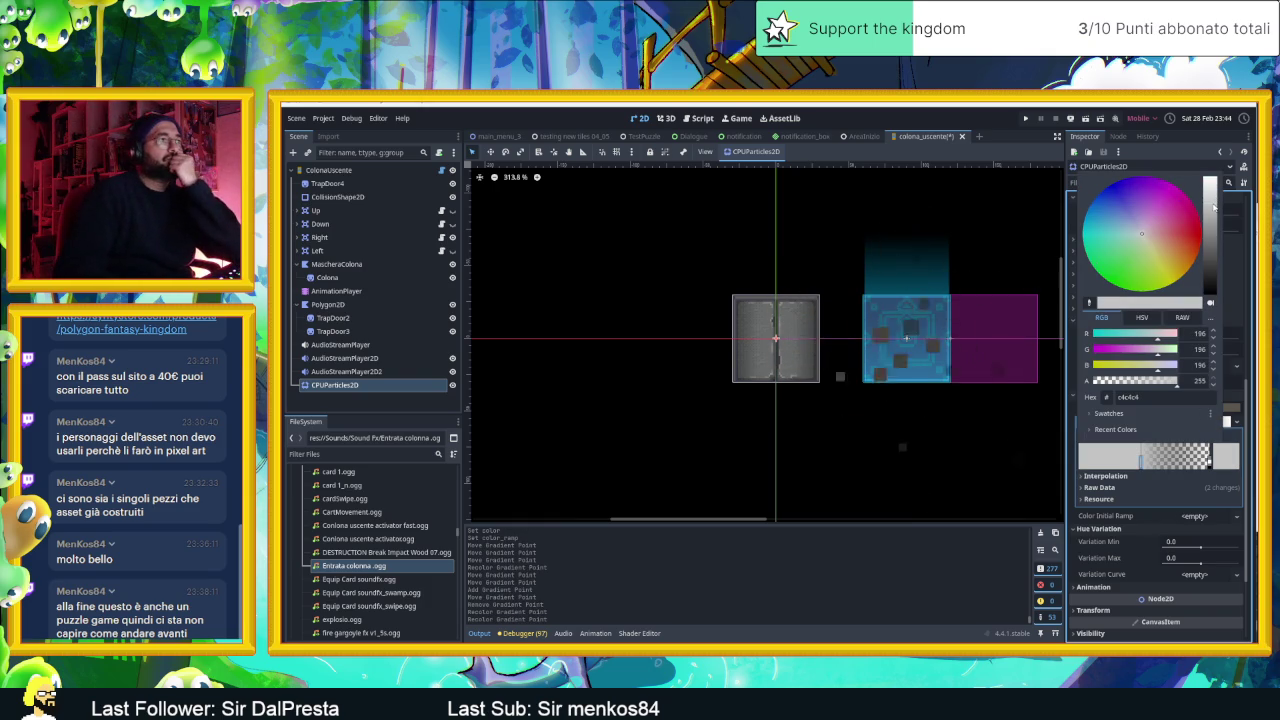
{"action": "left_click", "coordinate": [1119, 519]}
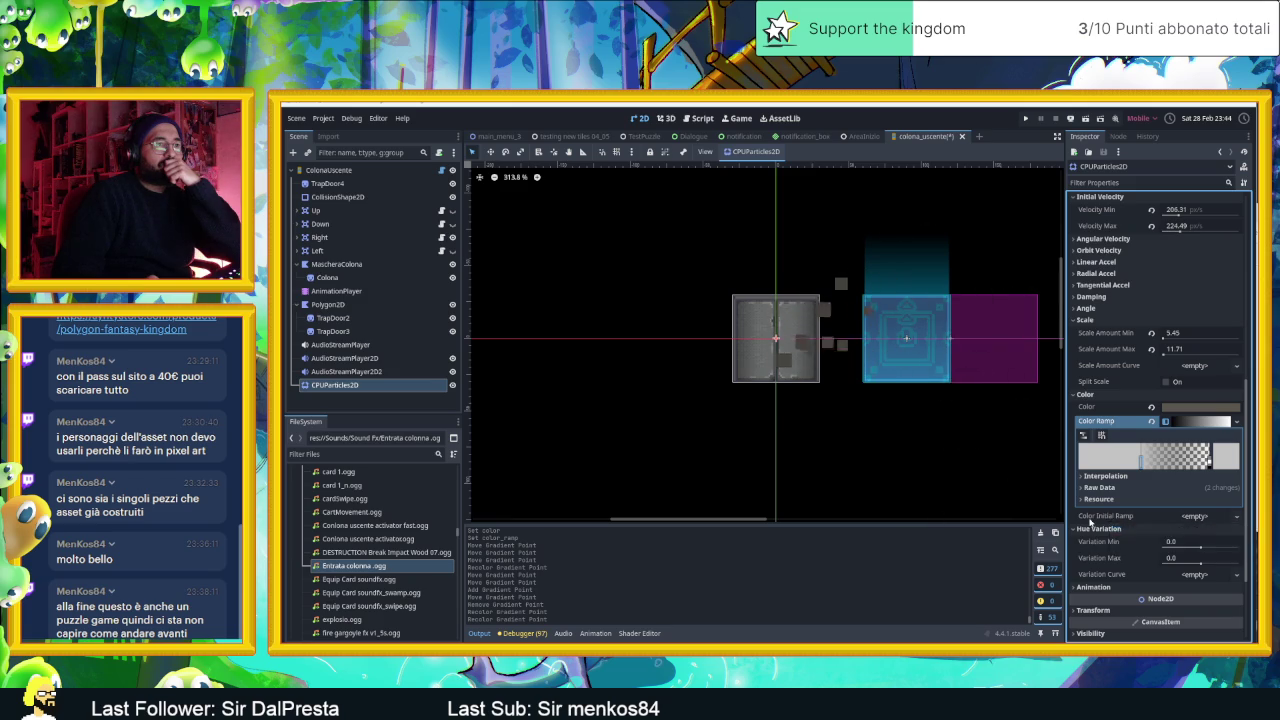
{"action": "left_click", "coordinate": [1206, 519]}
{"action": "left_click", "coordinate": [1209, 531]}
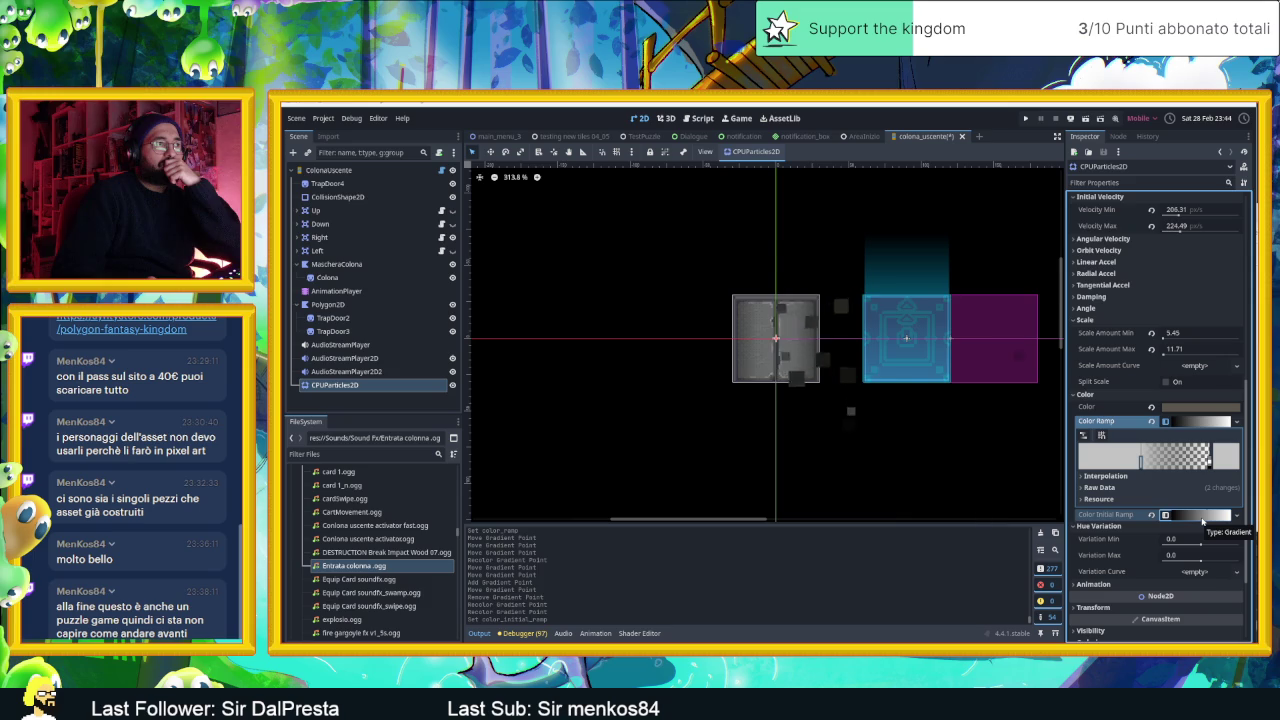
- Set Color Initial Ramp's black stop to alpha 190 and white stop to alpha 123
{"action": "left_click", "coordinate": [1203, 517]}
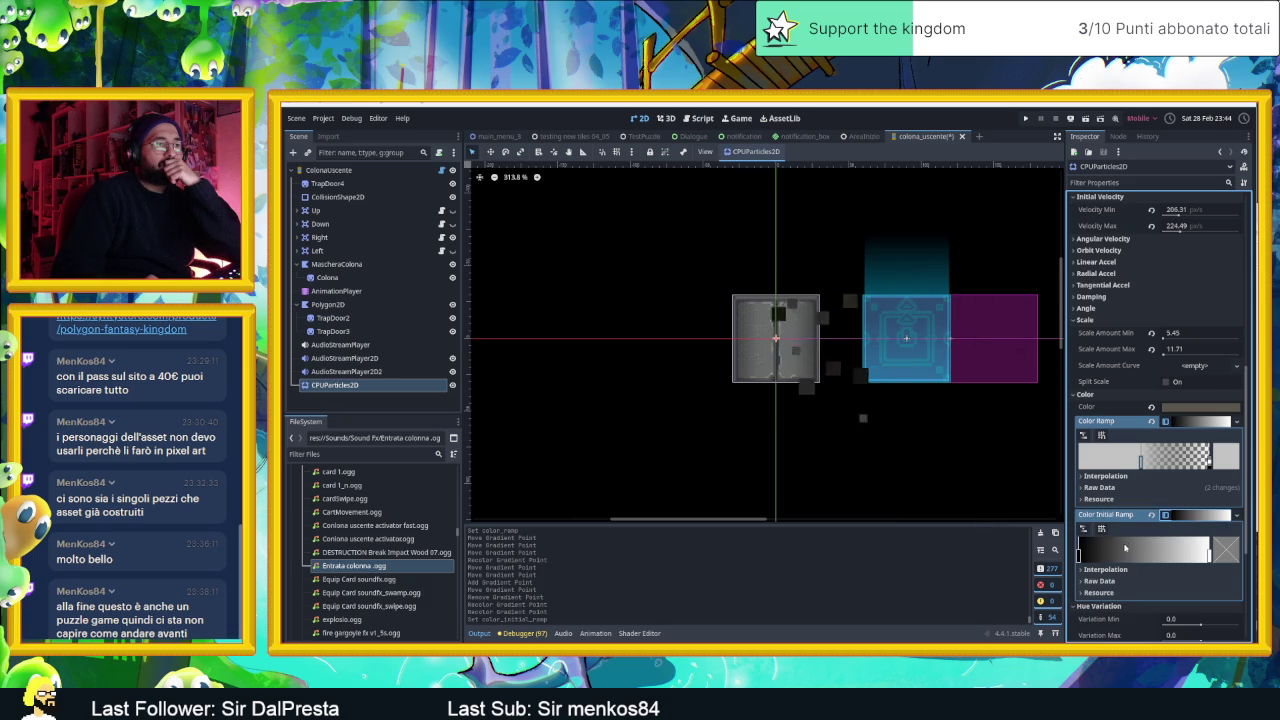
{"action": "left_click", "coordinate": [1080, 552]}
{"action": "left_click", "coordinate": [1226, 552]}
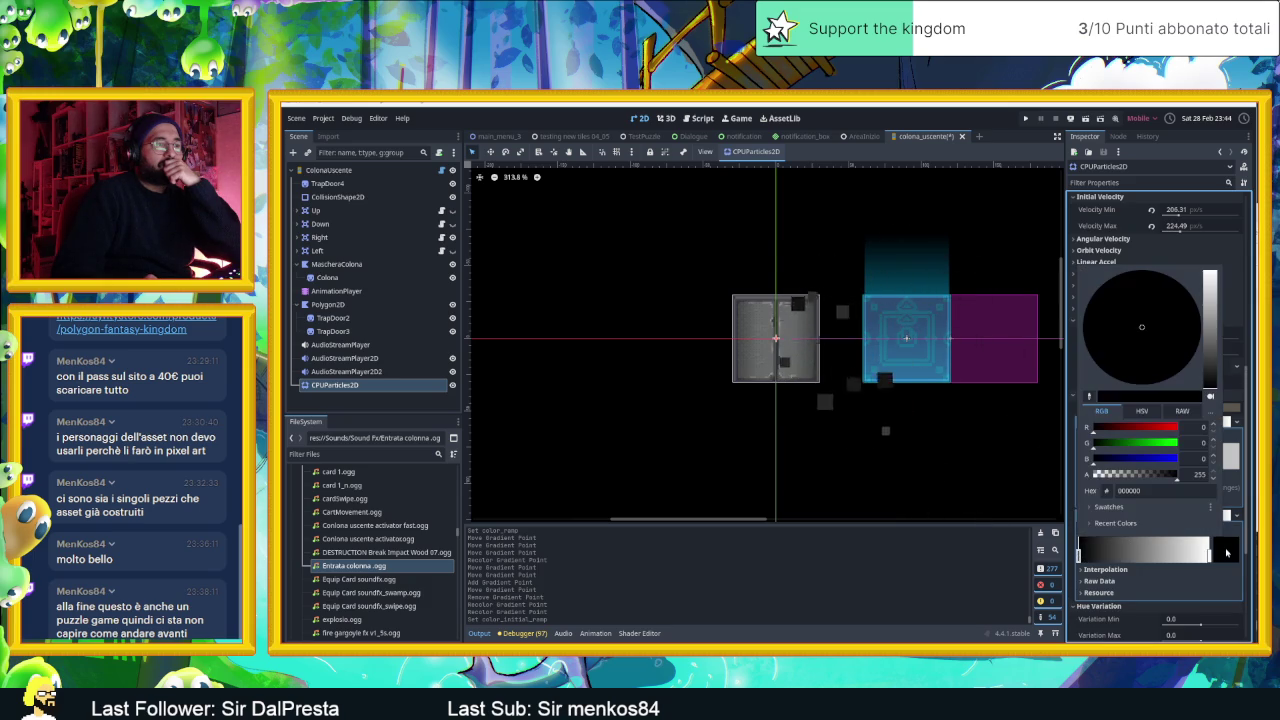
{"action": "left_click_drag", "start_coordinate": [1158, 476], "coordinate": [1157, 479]}
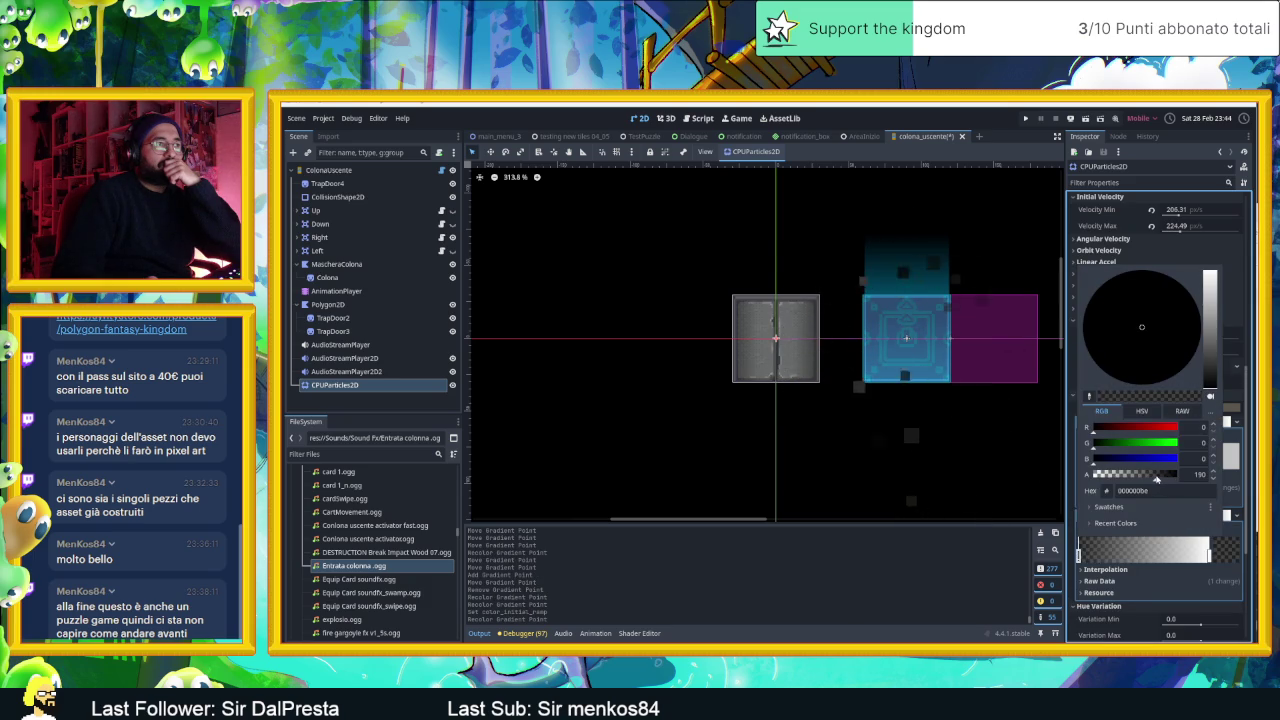
{"action": "left_click", "coordinate": [1216, 562]}
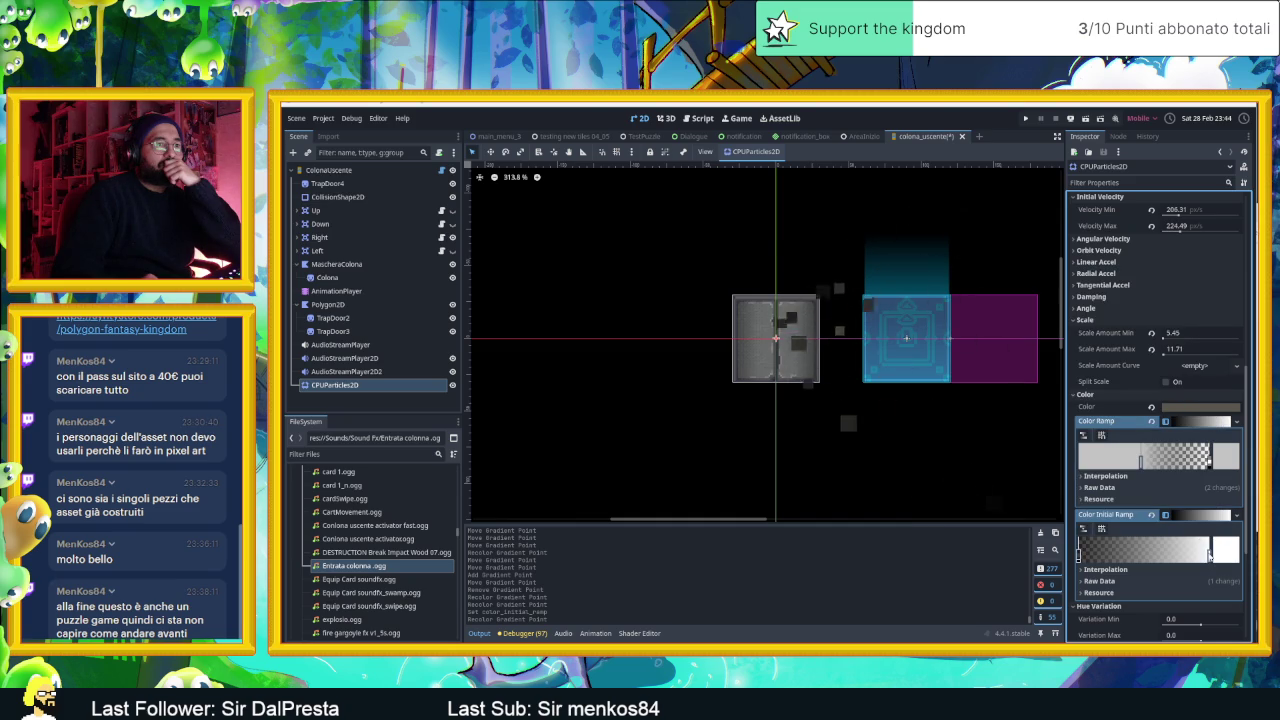
{"action": "left_click", "coordinate": [1223, 552]}
{"action": "left_click_drag", "start_coordinate": [1154, 478], "coordinate": [1134, 479]}
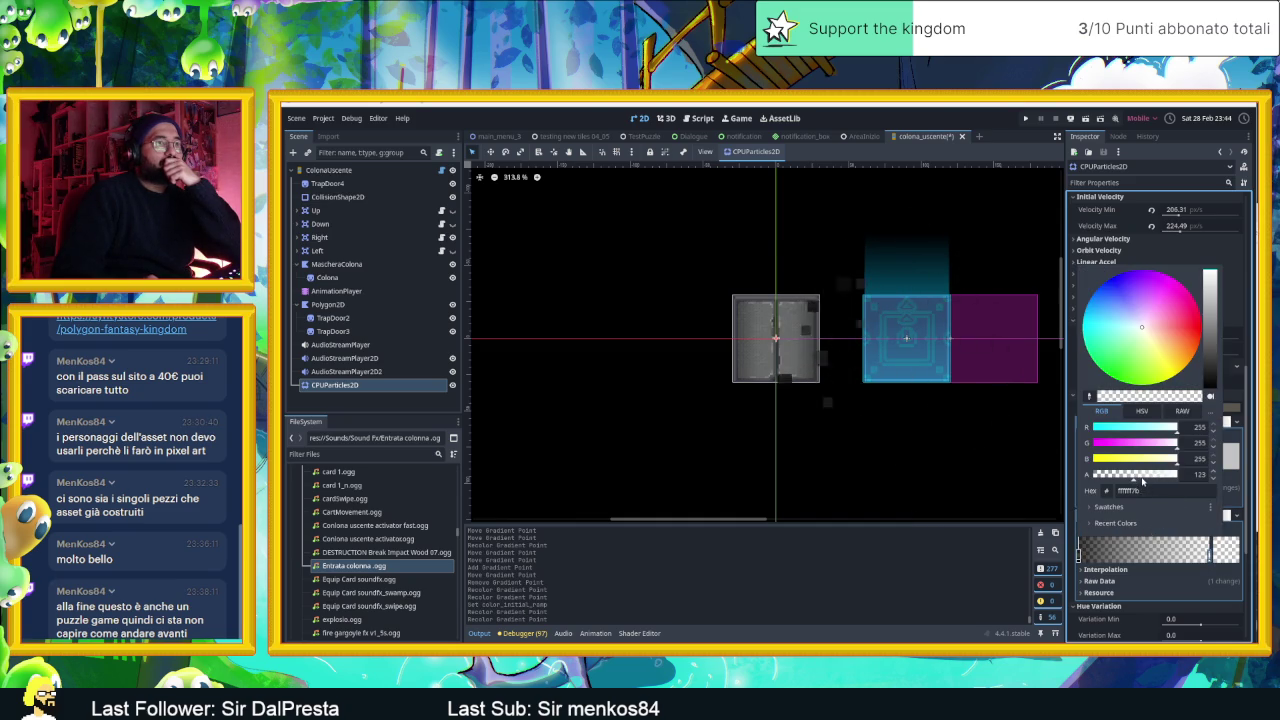
{"action": "left_click", "coordinate": [1069, 490]}
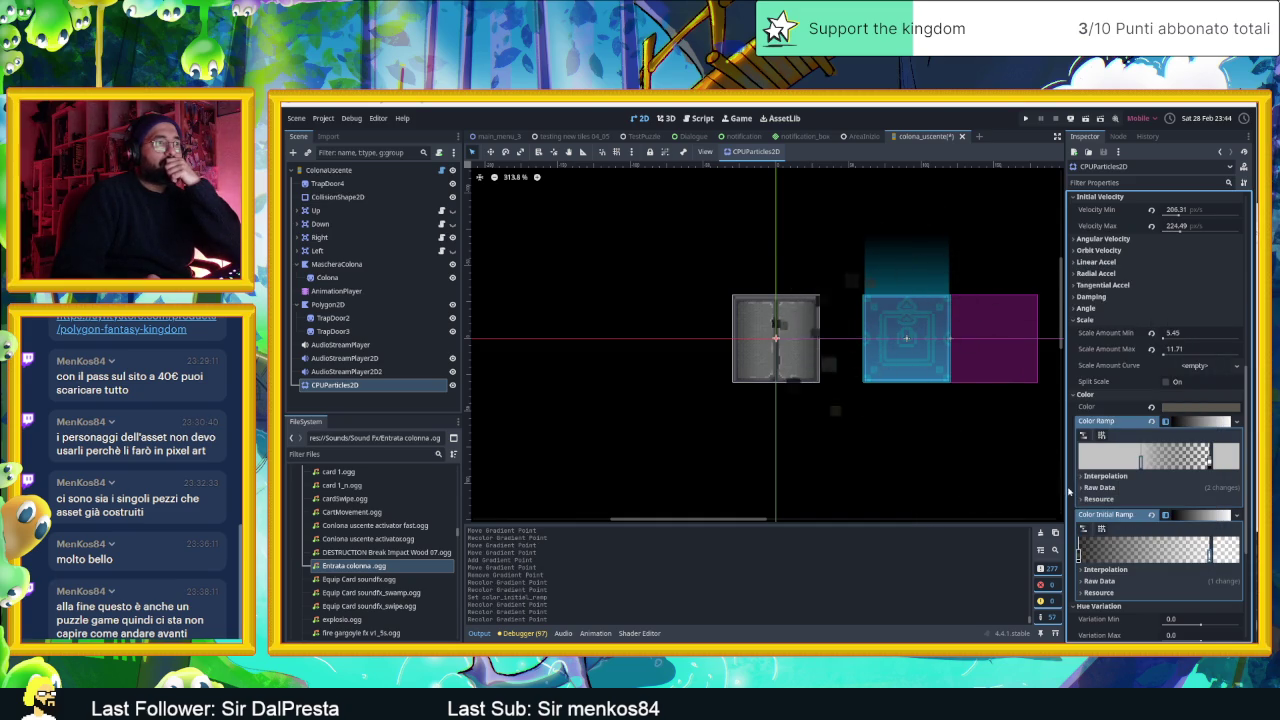
{"action": "scroll", "coordinate": [1150, 300], "scroll_direction": "up", "scroll_amount": 5}
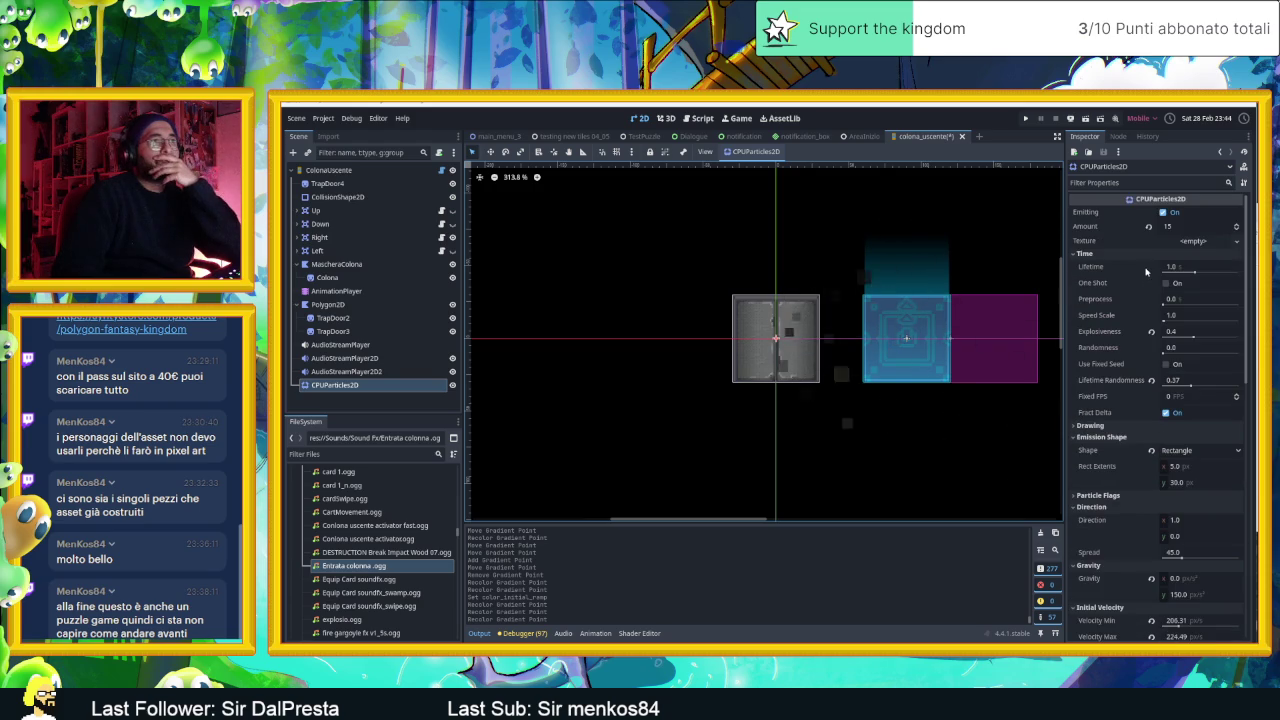
- Enable One Shot and replay the debris burst several times via Emitting
{"action": "left_click", "coordinate": [1168, 285]}
{"action": "left_click", "coordinate": [1166, 284]}
{"action": "left_click", "coordinate": [1163, 213]}
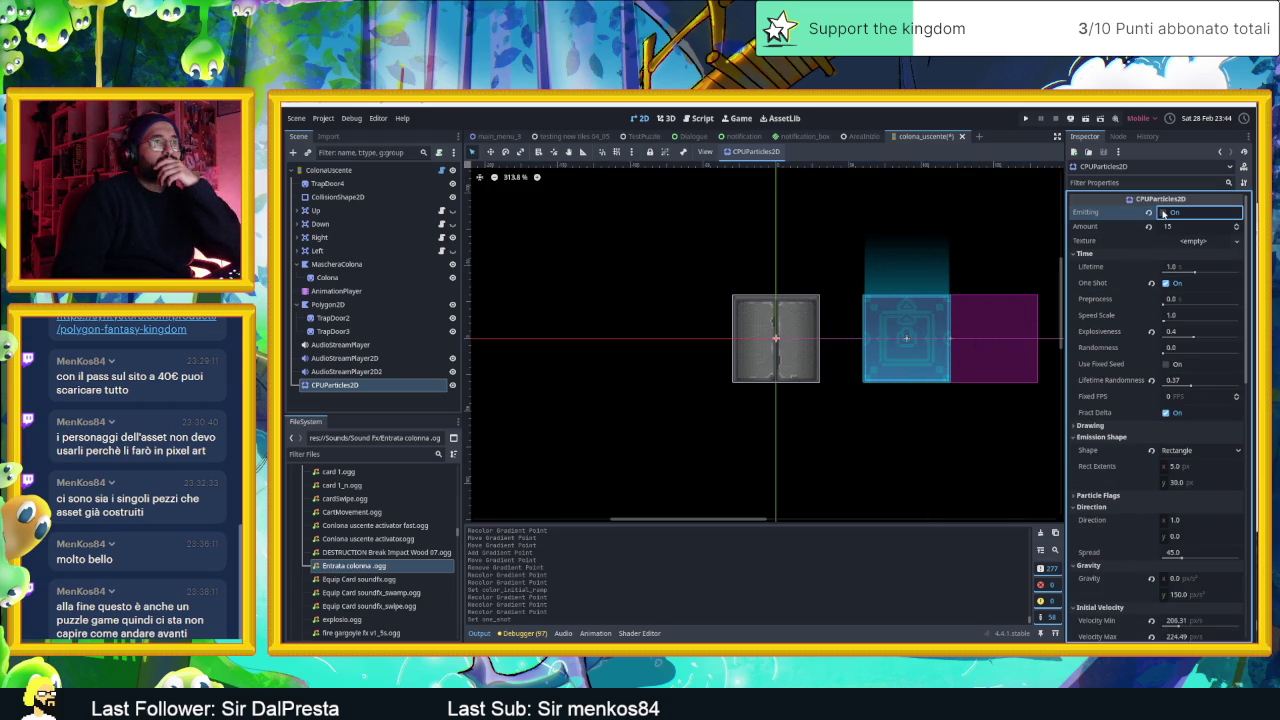
{"action": "left_click", "coordinate": [1163, 213]}
{"action": "left_click", "coordinate": [1163, 213]}
{"action": "left_click", "coordinate": [1163, 213]}
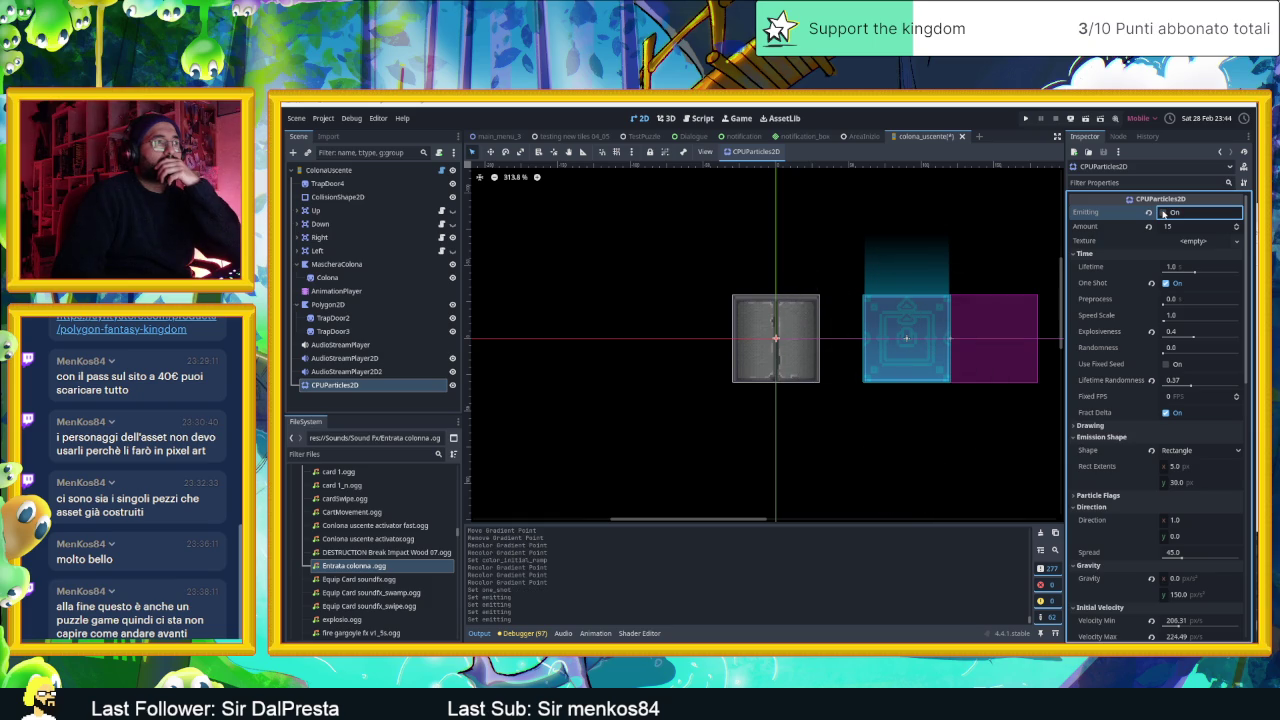
{"action": "left_click", "coordinate": [1163, 213]}
{"action": "left_click", "coordinate": [1163, 213]}
{"action": "left_click", "coordinate": [1163, 213]}
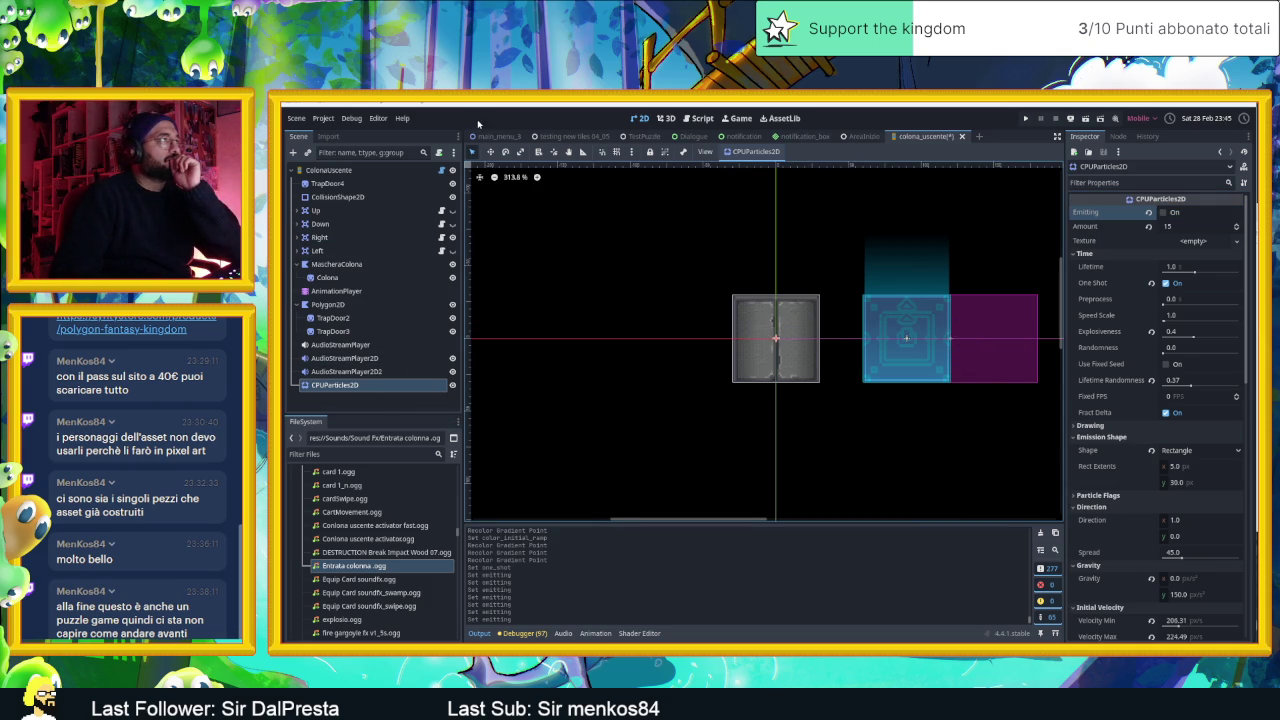
- Move the emitter to (21, 0) and replay the burst from there
{"action": "left_click", "coordinate": [493, 153]}
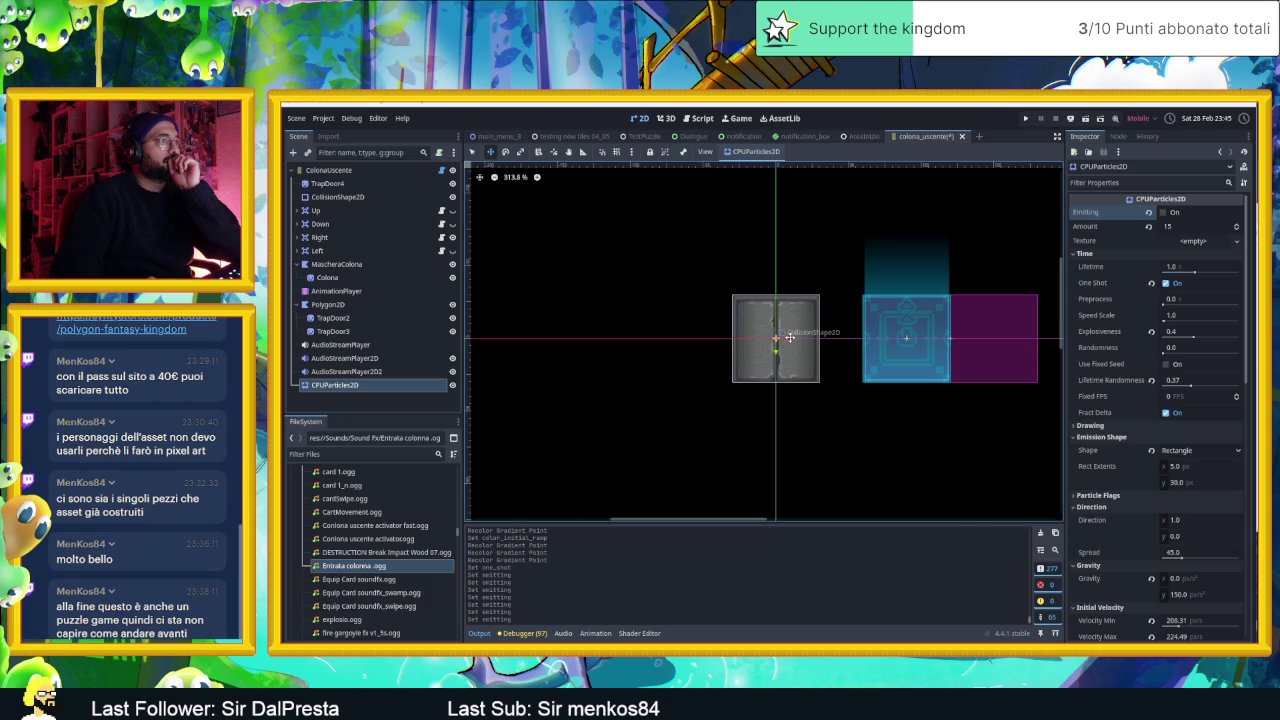
{"action": "left_click_drag", "start_coordinate": [820, 340], "coordinate": [820, 340]}
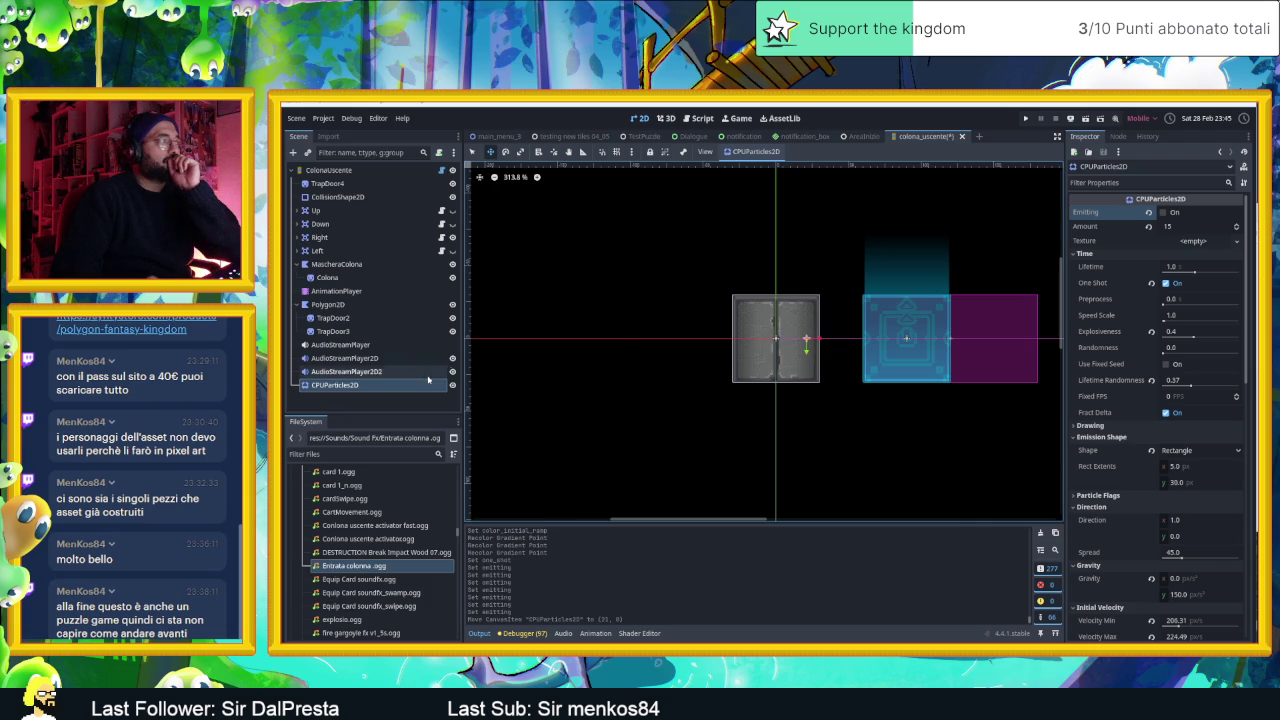
{"action": "left_click", "coordinate": [1161, 213]}
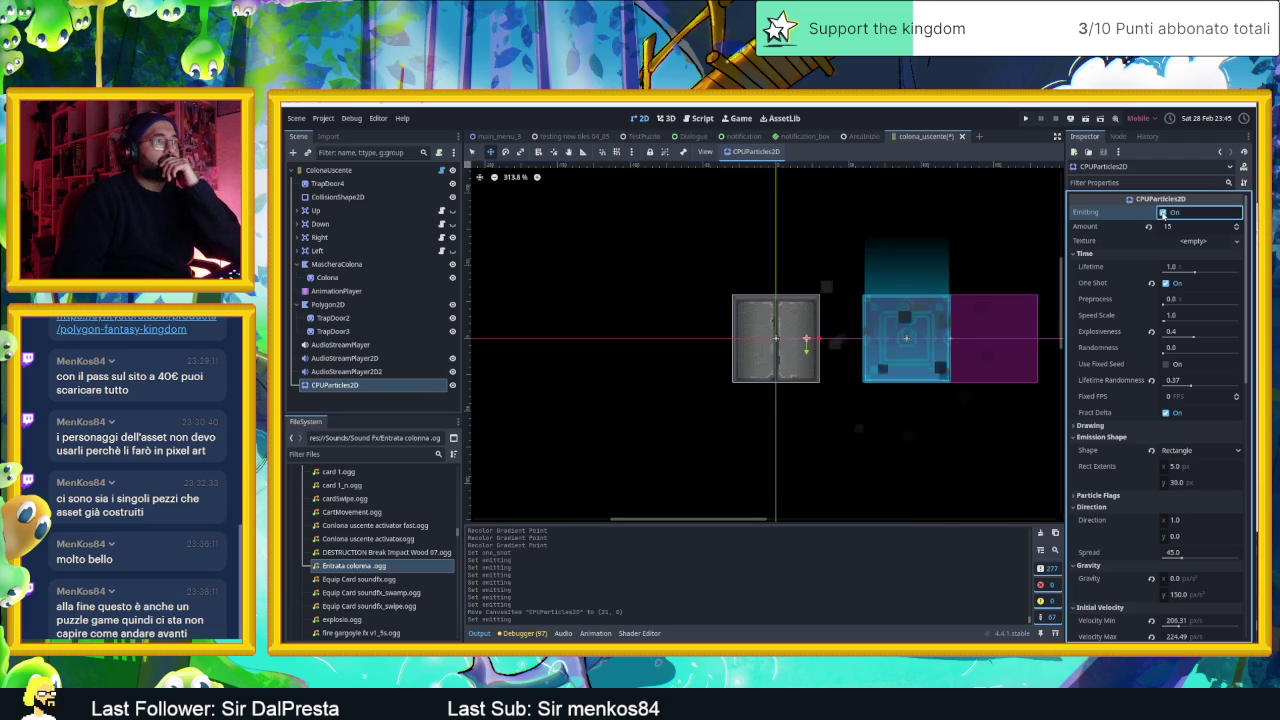
{"action": "left_click", "coordinate": [1161, 213]}
{"action": "left_click", "coordinate": [1162, 213]}
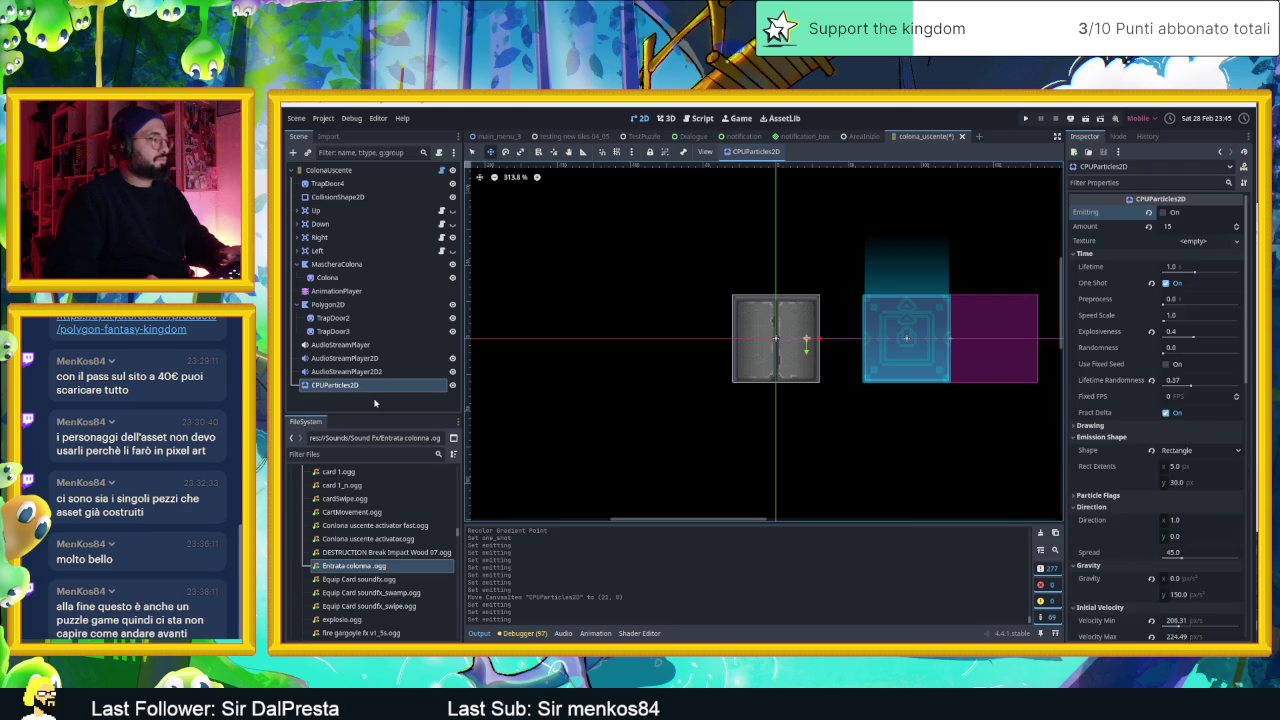
- Duplicate the emitter as CPUParticles2D2 with Transform Scale x of -1
{"action": "key", "text": "ctrl+d"}
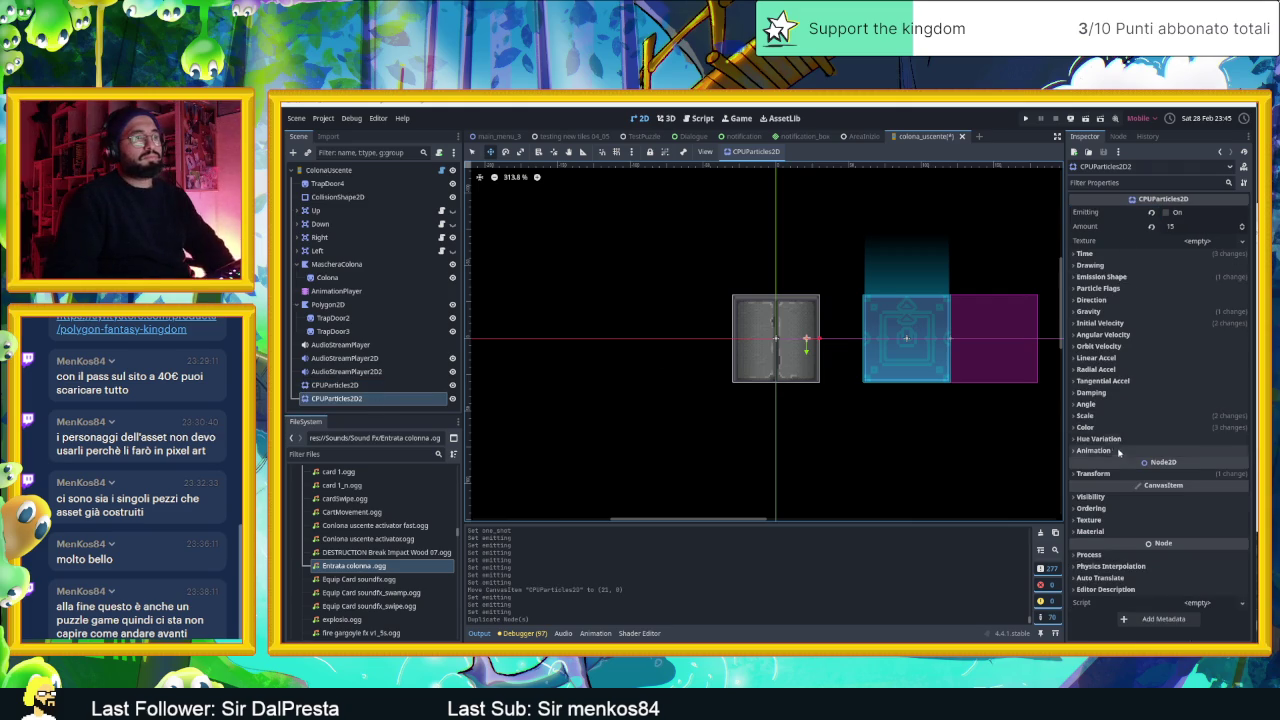
{"action": "left_click", "coordinate": [1094, 473]}
{"action": "left_click", "coordinate": [1192, 537]}
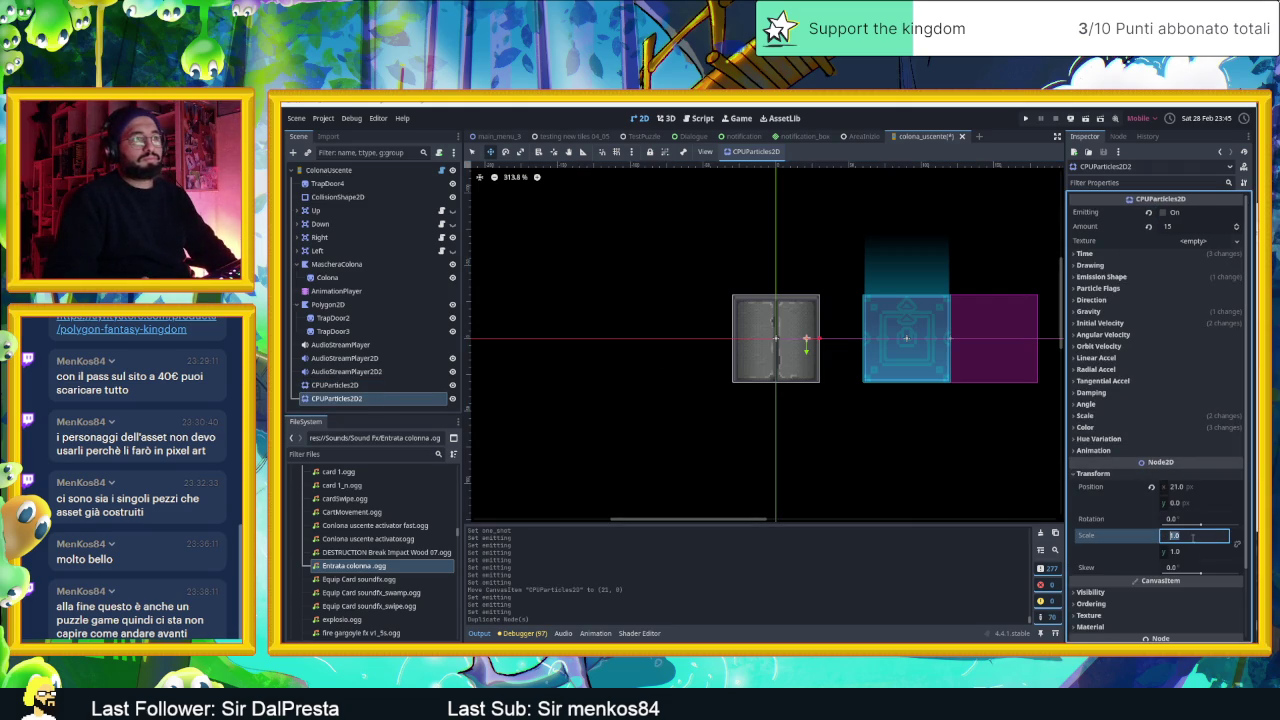
{"action": "type", "text": "-1"}
{"action": "key", "text": "Return"}
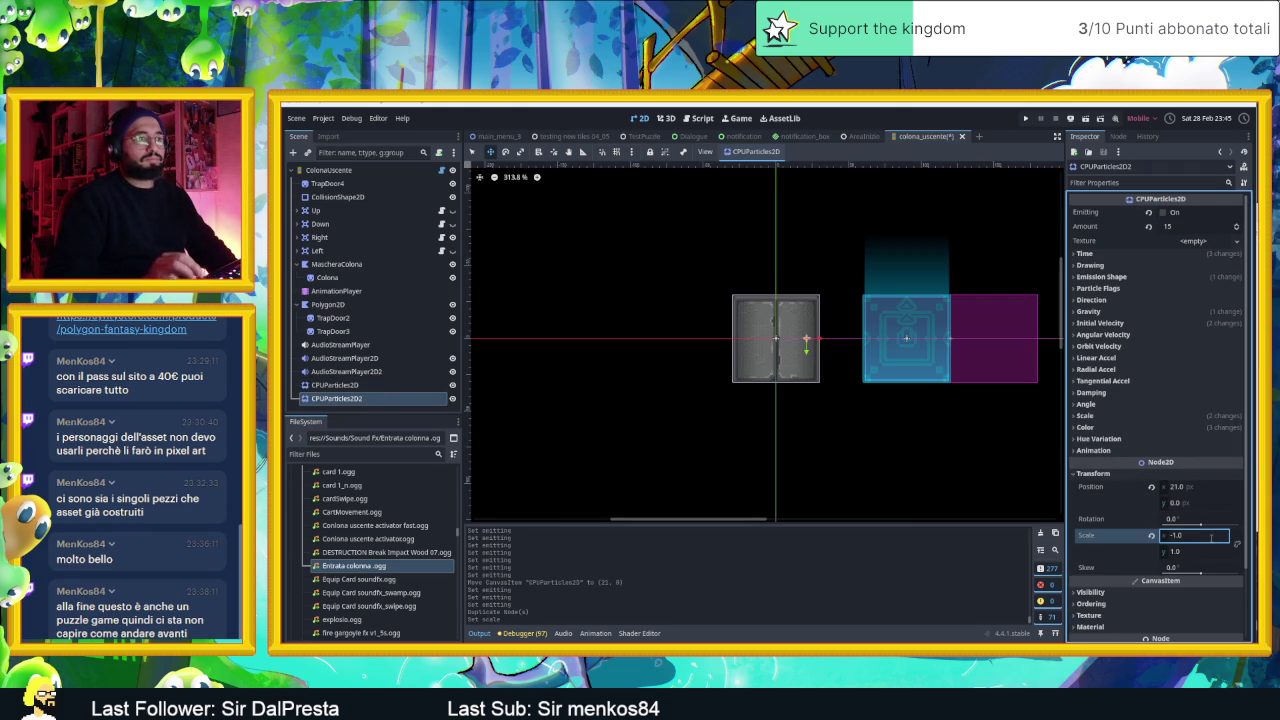
{"action": "left_click", "coordinate": [1164, 212]}
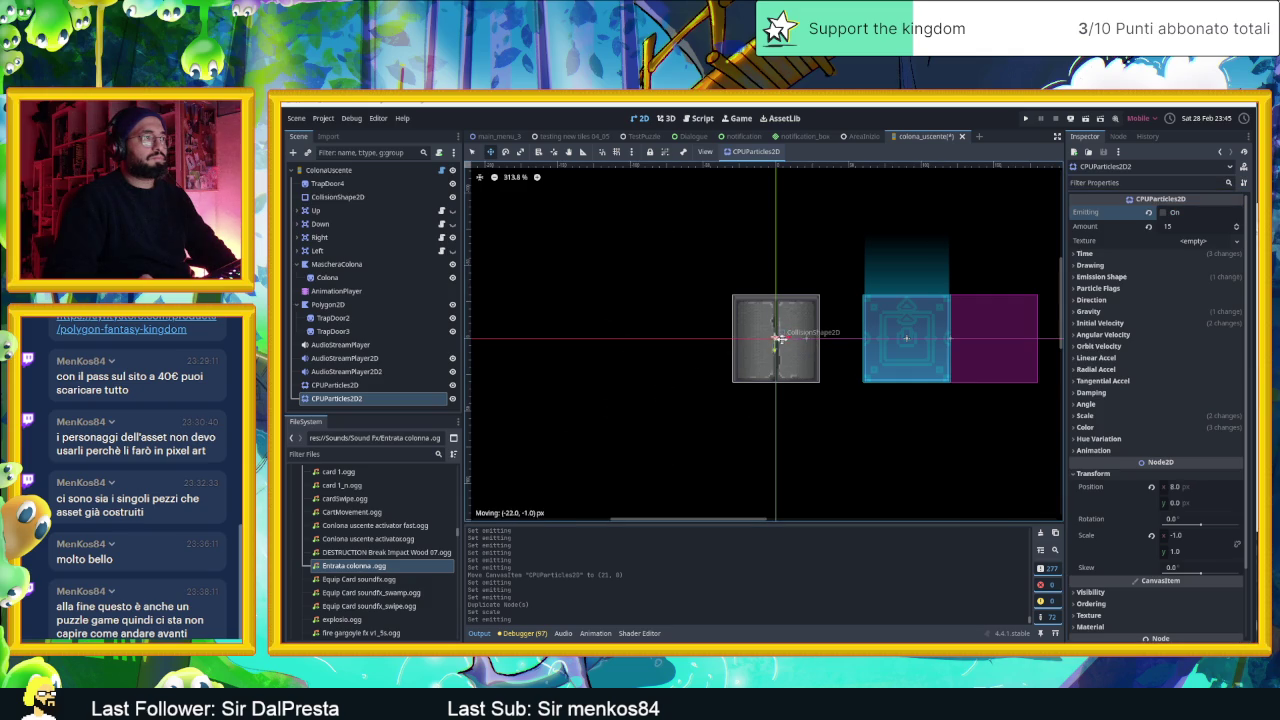
- Place the mirrored emitter at (-23, -1), save the scene, and open colona_uscente.gd
{"action": "left_click_drag", "start_coordinate": [756, 339], "coordinate": [753, 339]}
{"action": "left_click", "coordinate": [1164, 213]}
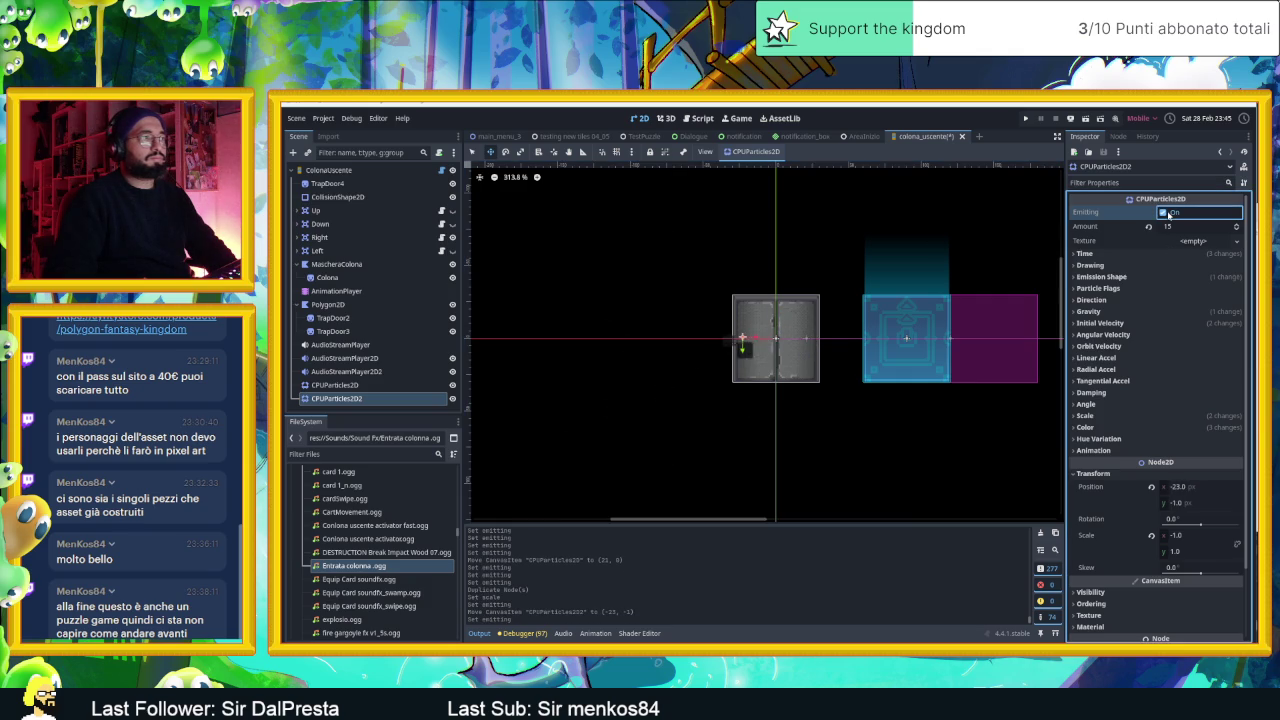
{"action": "left_click", "coordinate": [1166, 214]}
{"action": "left_click", "coordinate": [1165, 213]}
{"action": "left_click", "coordinate": [1166, 214]}
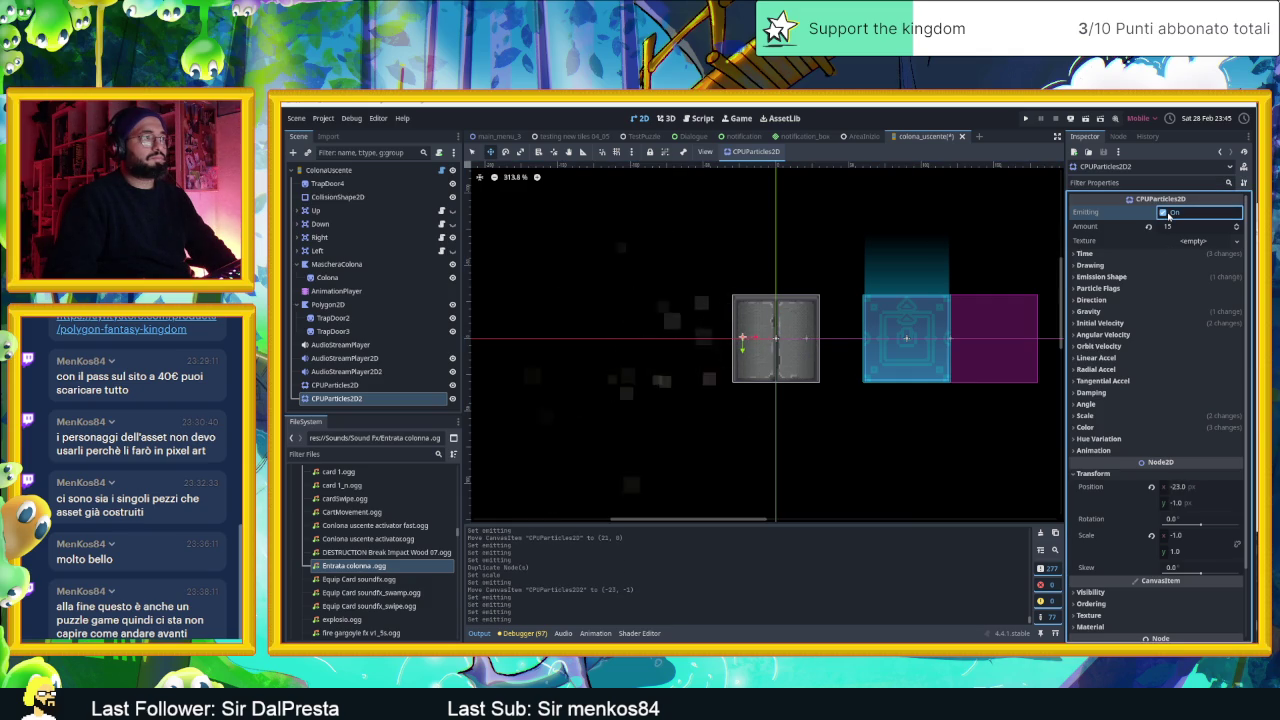
{"action": "scroll", "coordinate": [833, 276], "scroll_direction": "down", "scroll_amount": 3}
{"action": "key", "text": "ctrl+s"}
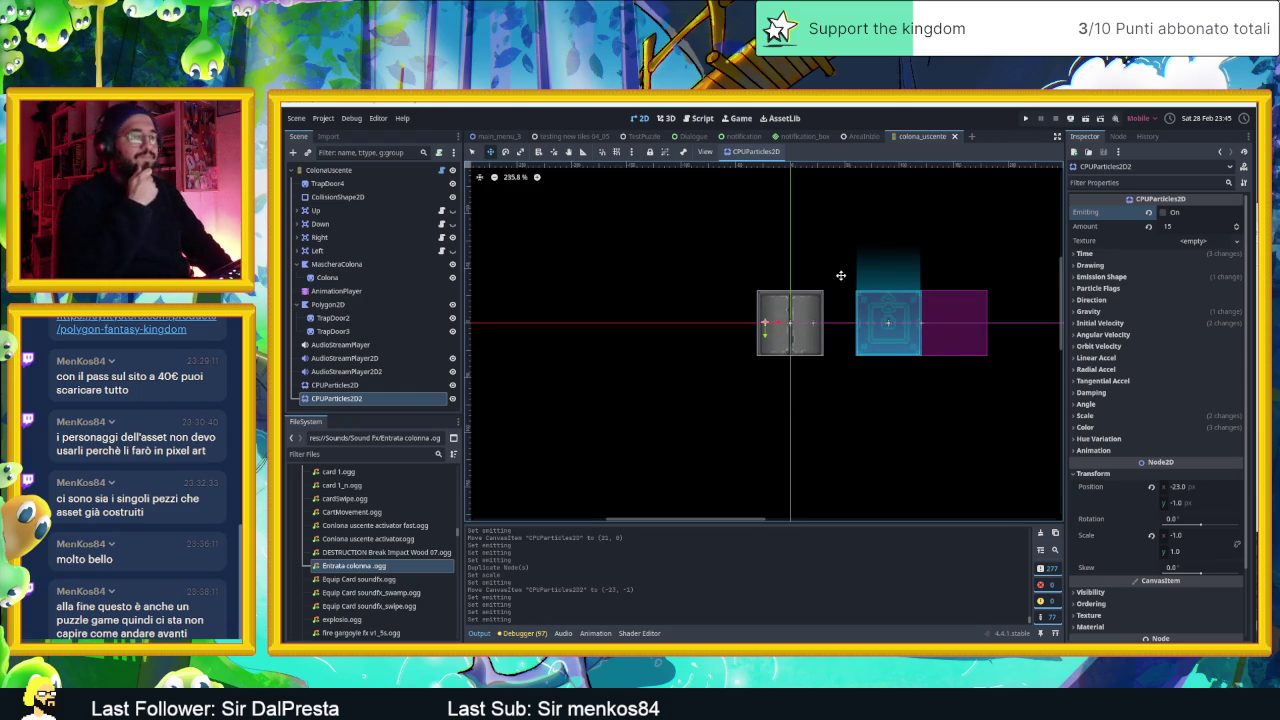
{"action": "left_click", "coordinate": [440, 171]}
{"action": "scroll", "coordinate": [920, 410], "scroll_direction": "up", "scroll_amount": 2}
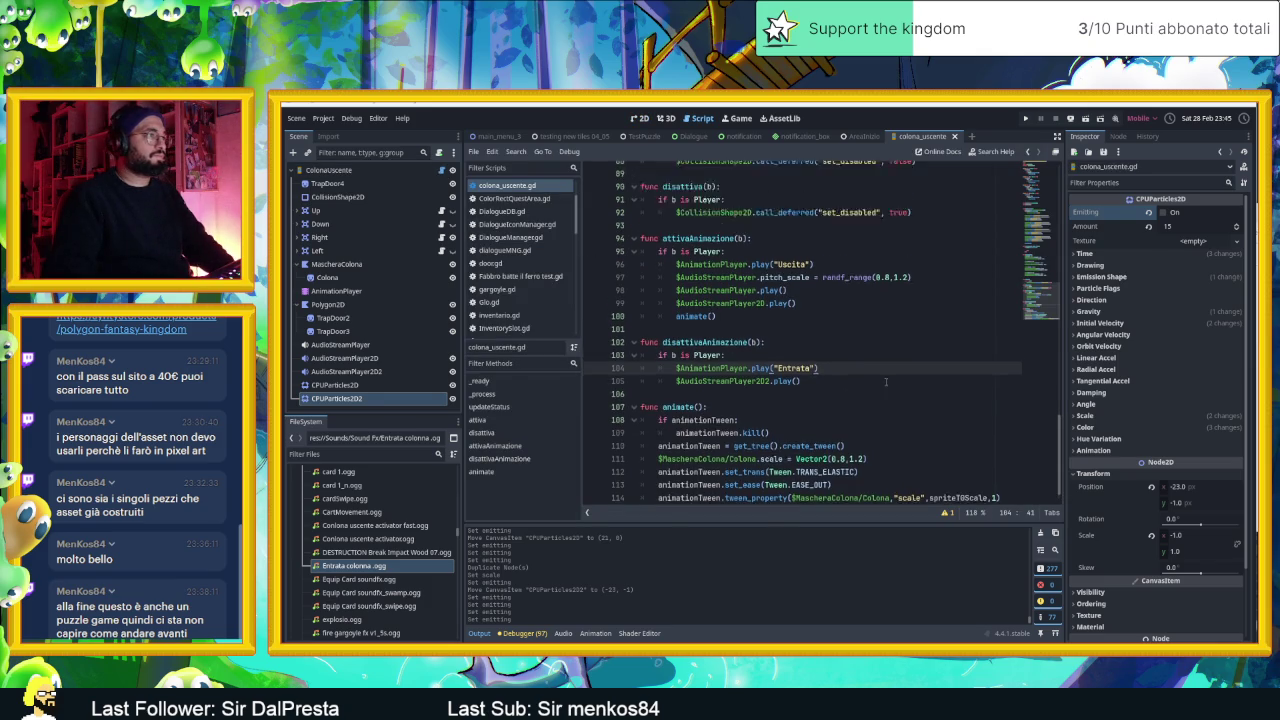
- In attivaAnimazione, set emitting = true on CPUParticles2D and CPUParticles2D2, then save
{"action": "left_click", "coordinate": [826, 327]}
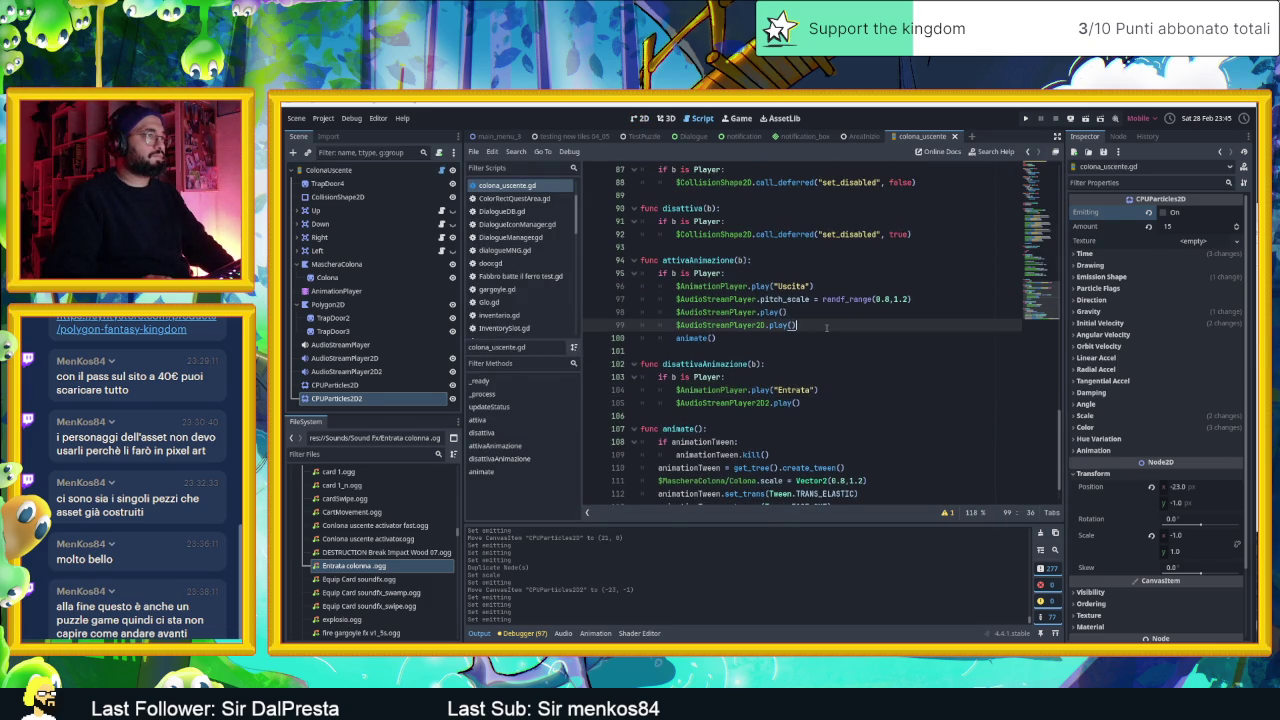
{"action": "key", "text": "Return"}
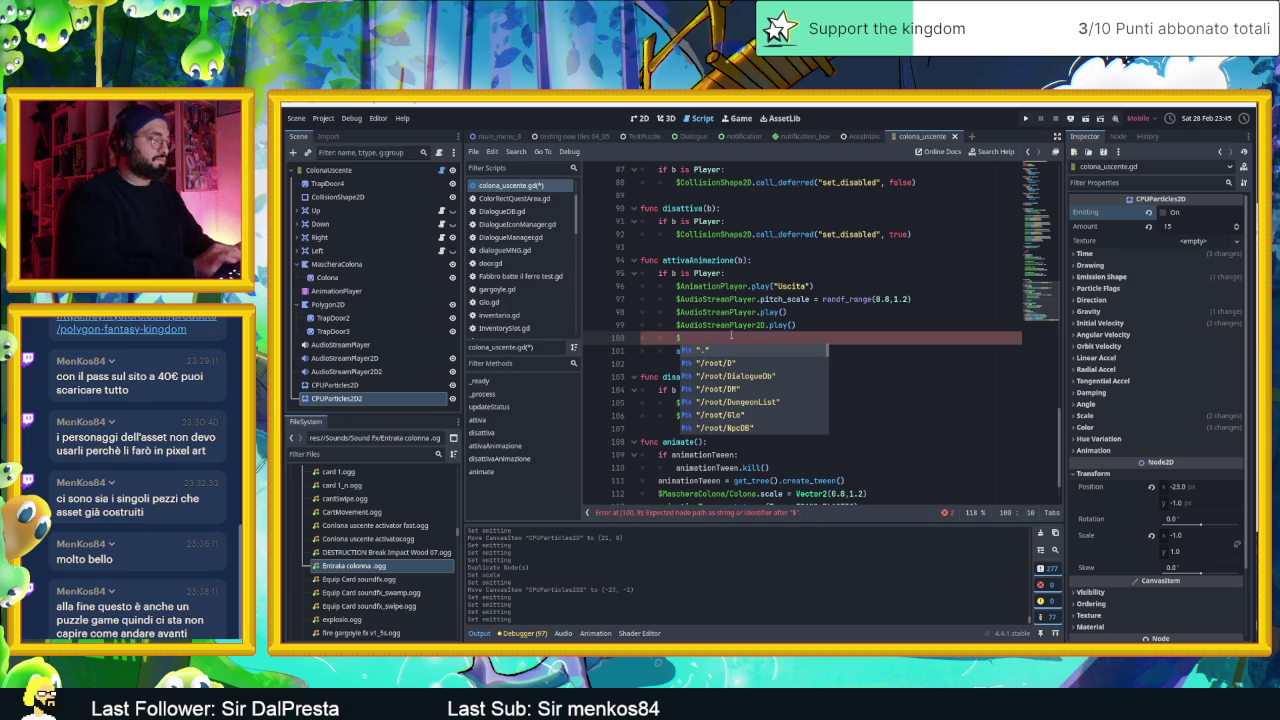
{"action": "type", "text": "cp"}
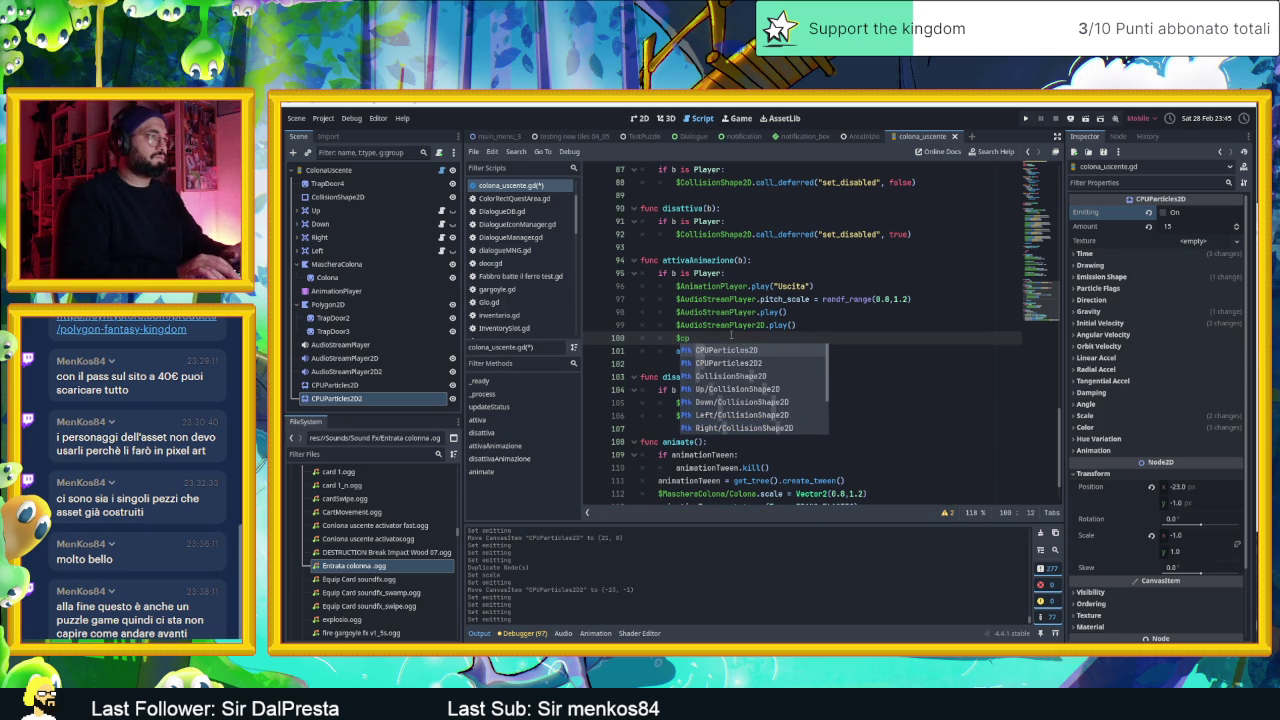
{"action": "key", "text": "Return"}
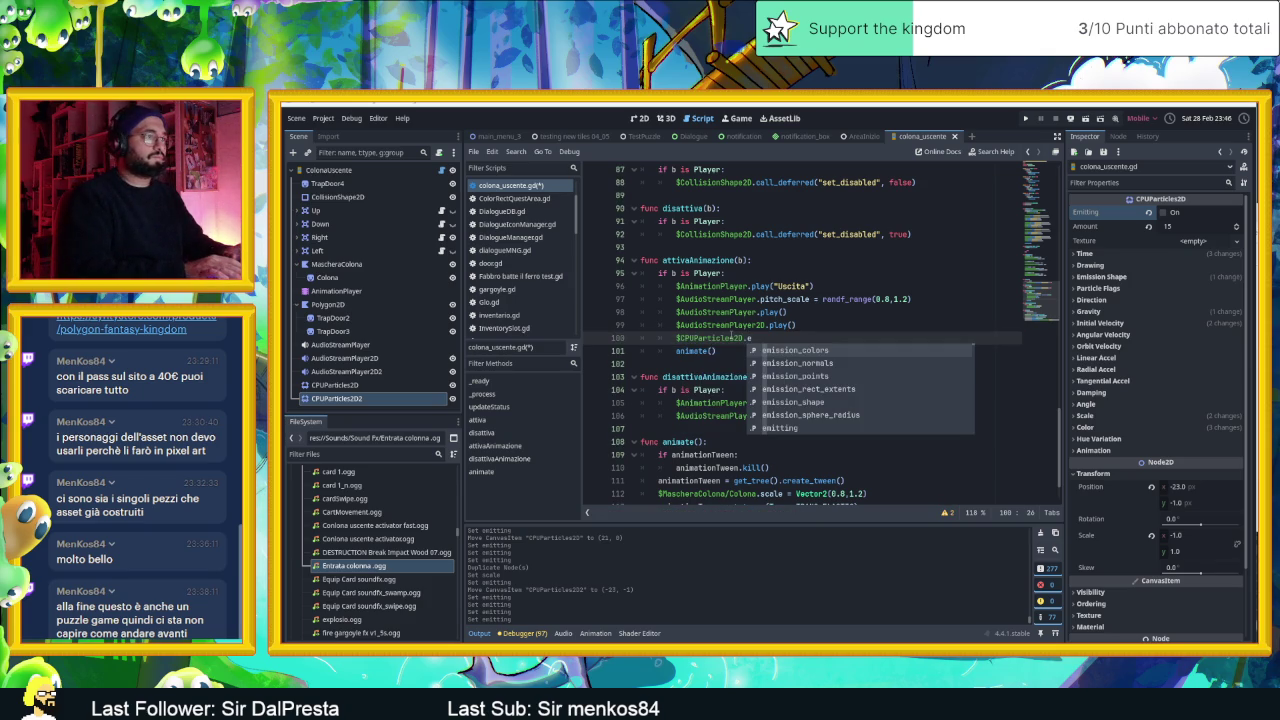
{"action": "key", "text": "Down"}
{"action": "key", "text": "Down"}
{"action": "key", "text": "Down"}
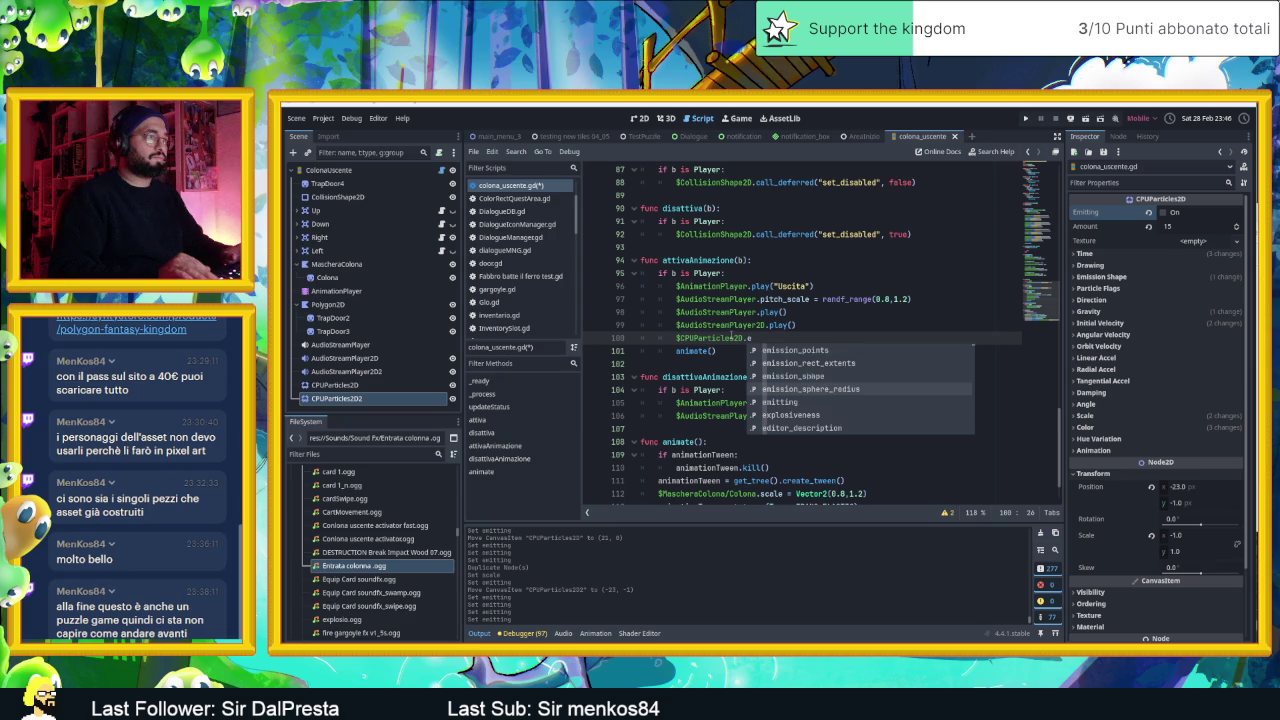
{"action": "key", "text": "Return"}
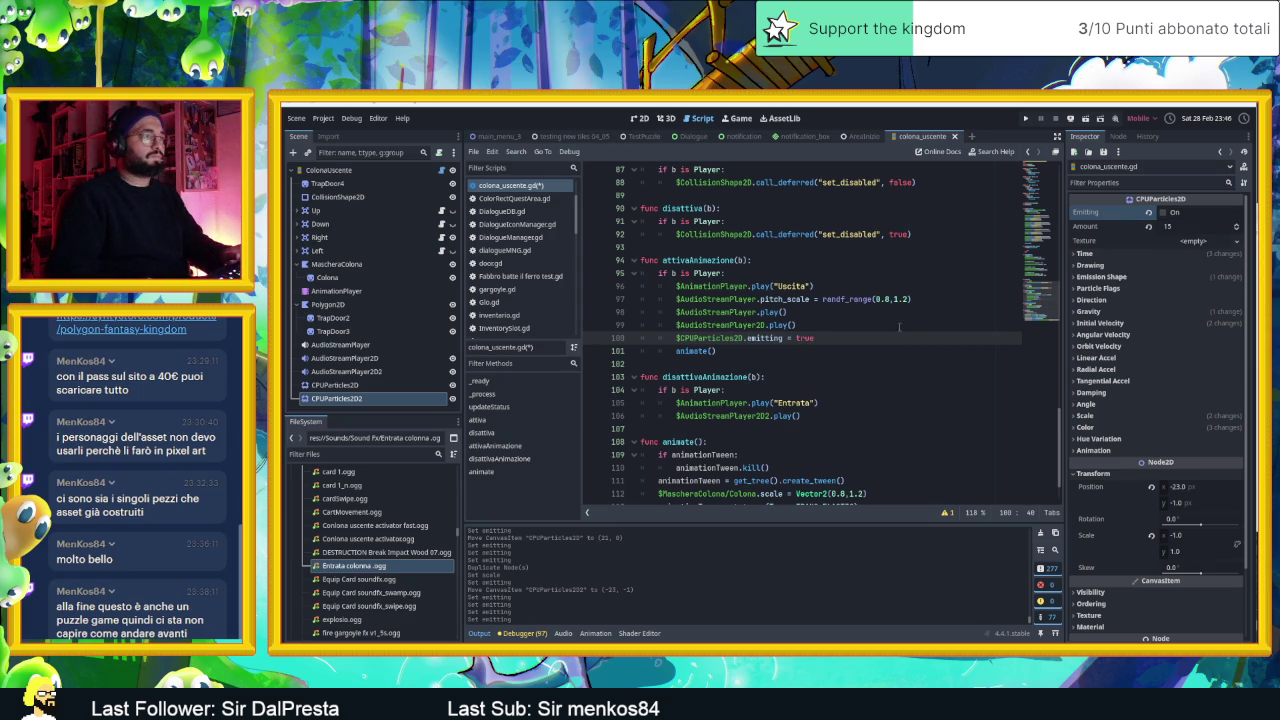
{"action": "key", "text": "ctrl+shift+d"}
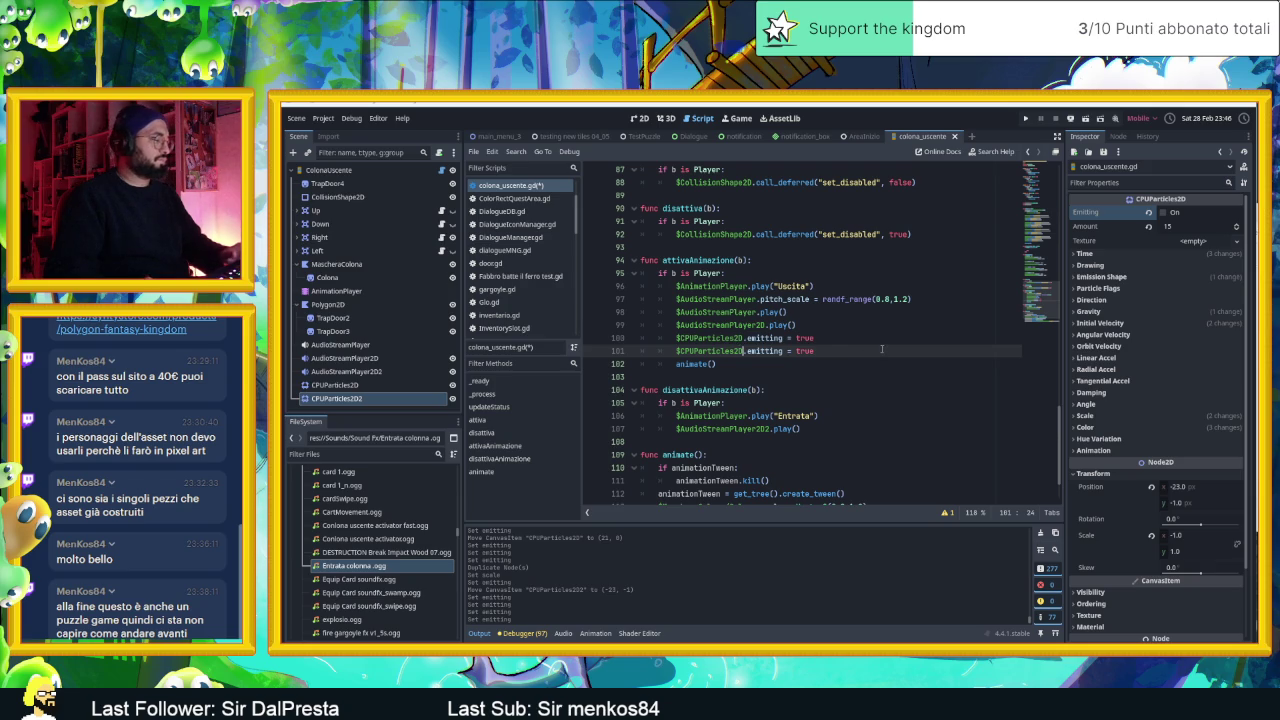
{"action": "key", "text": "ctrl+s"}
- Open the AreaInizio scene in 2D and launch the game to test
{"action": "left_click", "coordinate": [642, 118]}
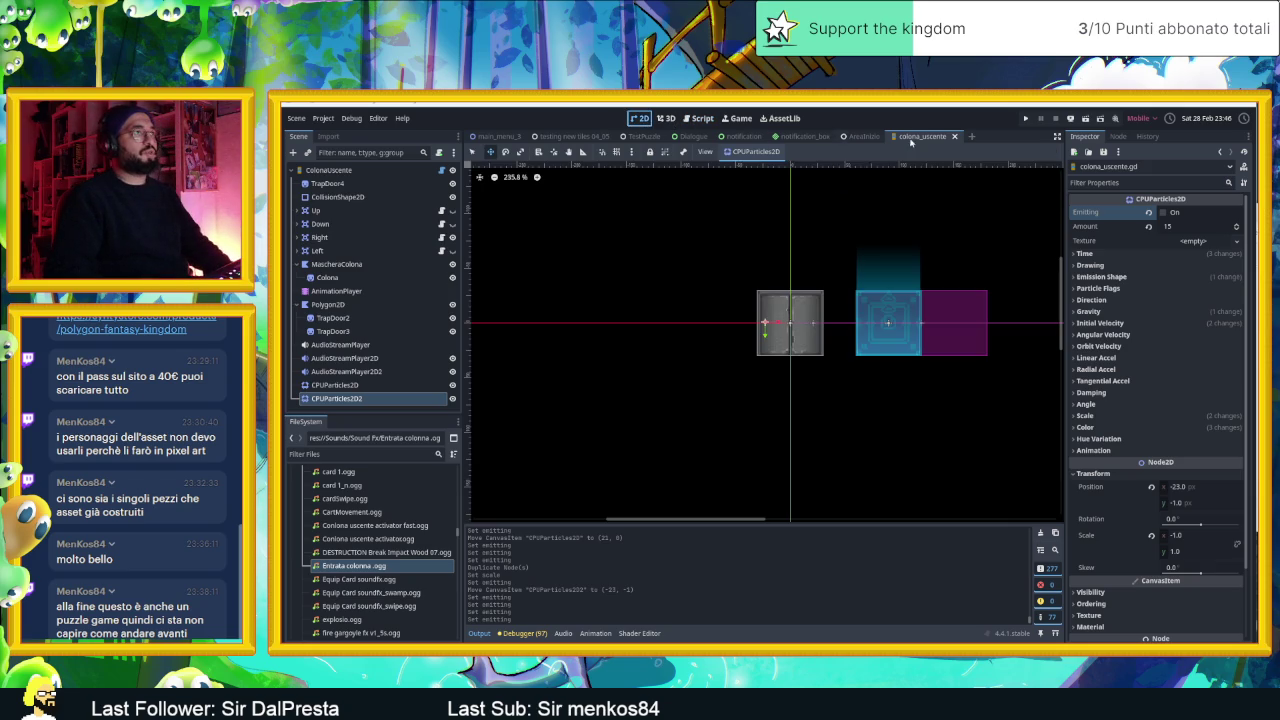
{"action": "left_click", "coordinate": [862, 136]}
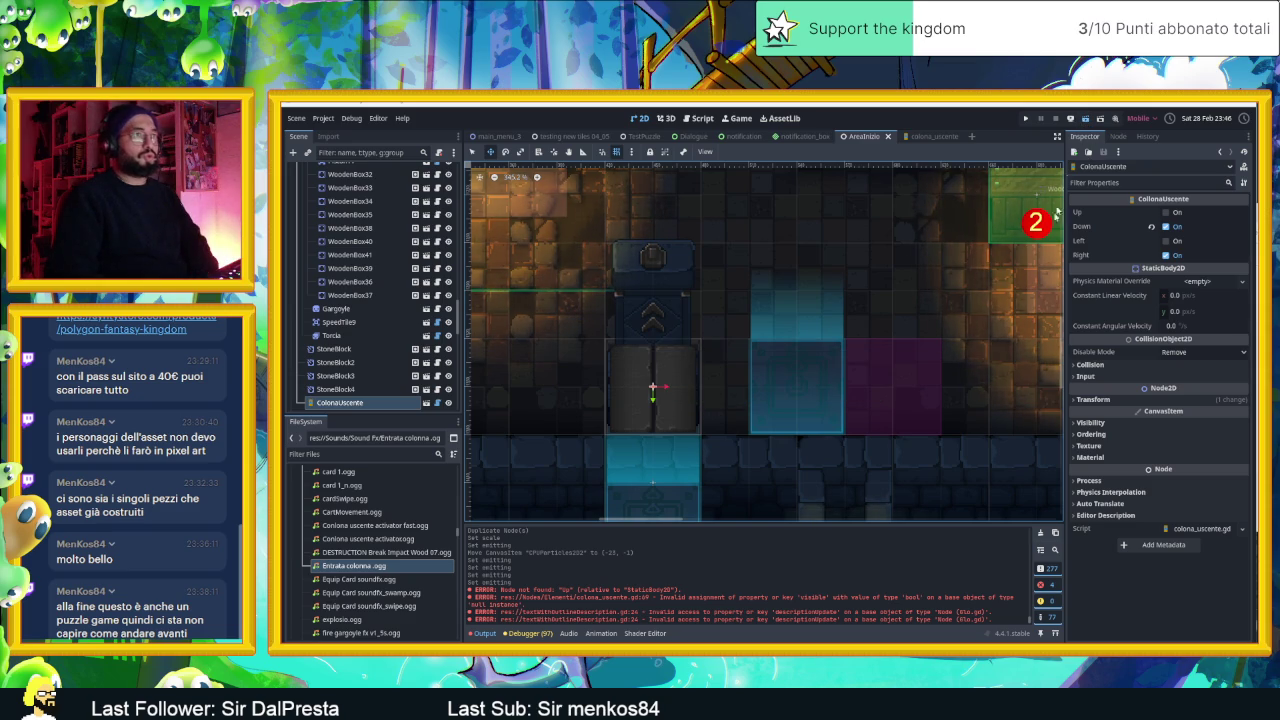
{"action": "key", "text": "ctrl+s"}
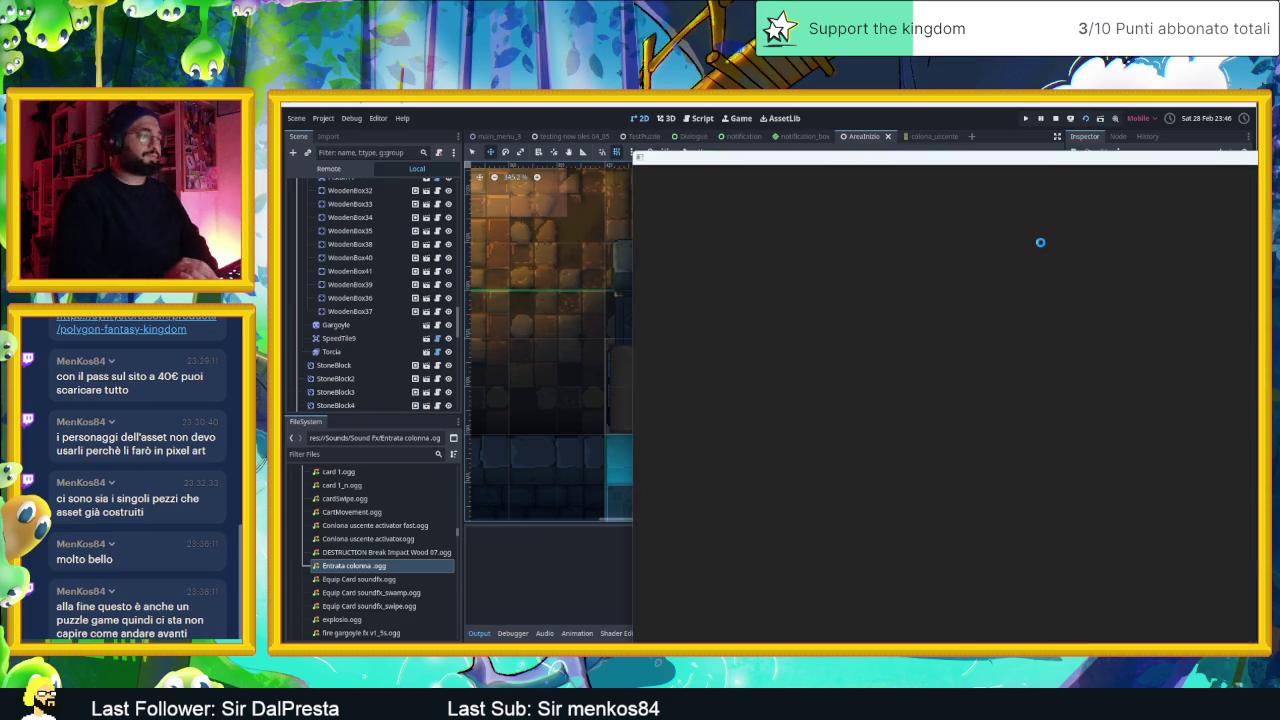
- Steer the player block around the room and onto the column to trigger its debris bursts
{"action": "key", "text": "Right"}
{"action": "key", "text": "Down"}
{"action": "key", "text": "Left"}
{"action": "key", "text": "Right"}
{"action": "key", "text": "Left"}
{"action": "key", "text": "Right"}
{"action": "key", "text": "Left"}
{"action": "key", "text": "Right"}
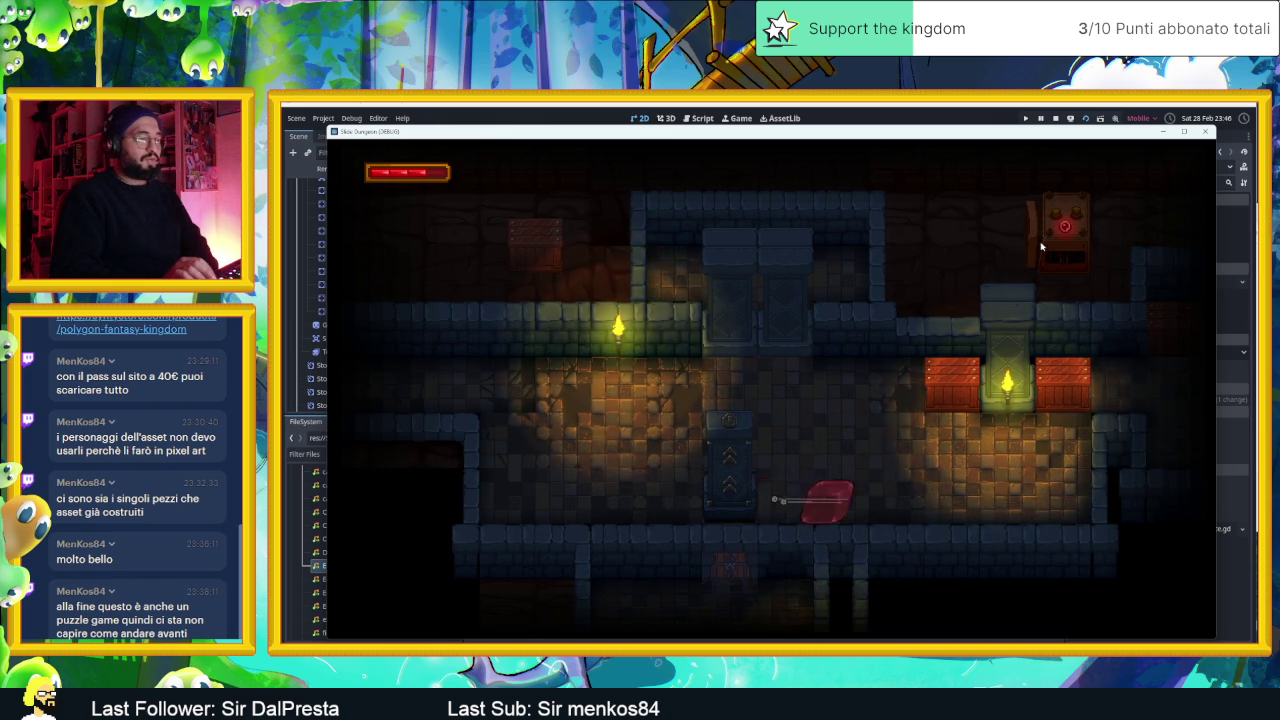
{"action": "key", "text": "Left"}
{"action": "key", "text": "Right"}
{"action": "key", "text": "Left"}
{"action": "key", "text": "Right"}
{"action": "key", "text": "Left"}
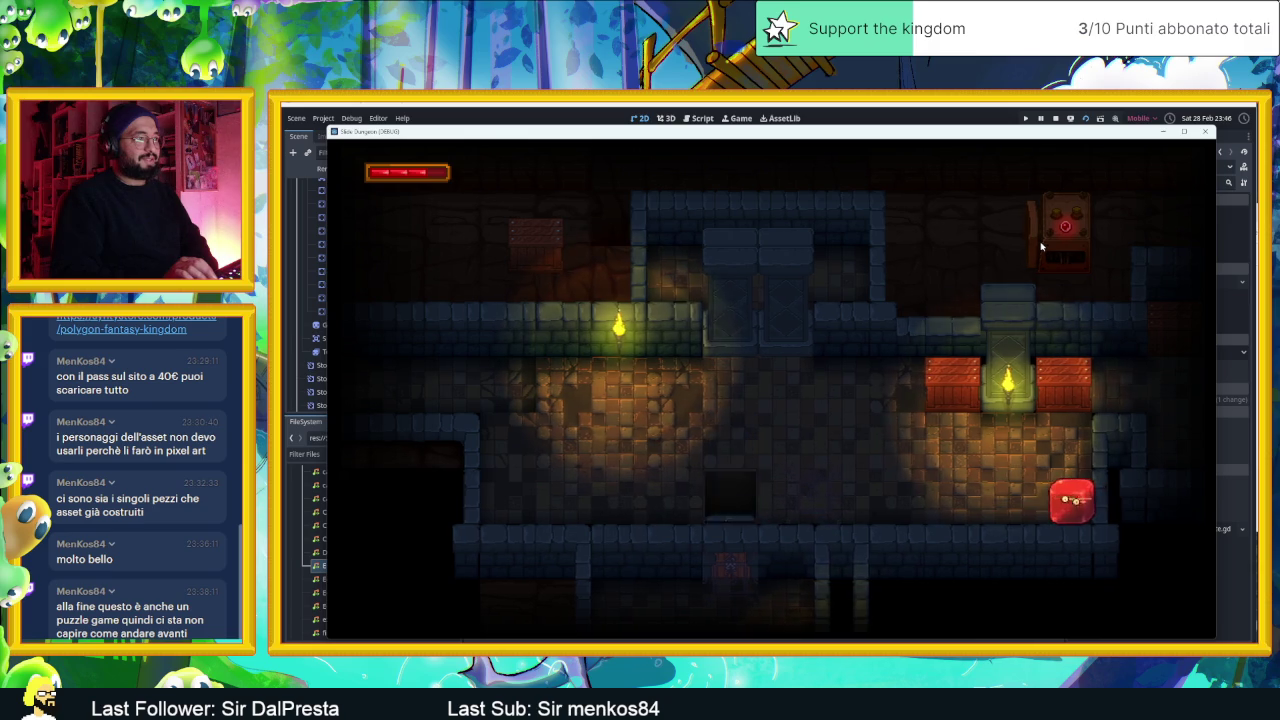
{"action": "key", "text": "Left"}
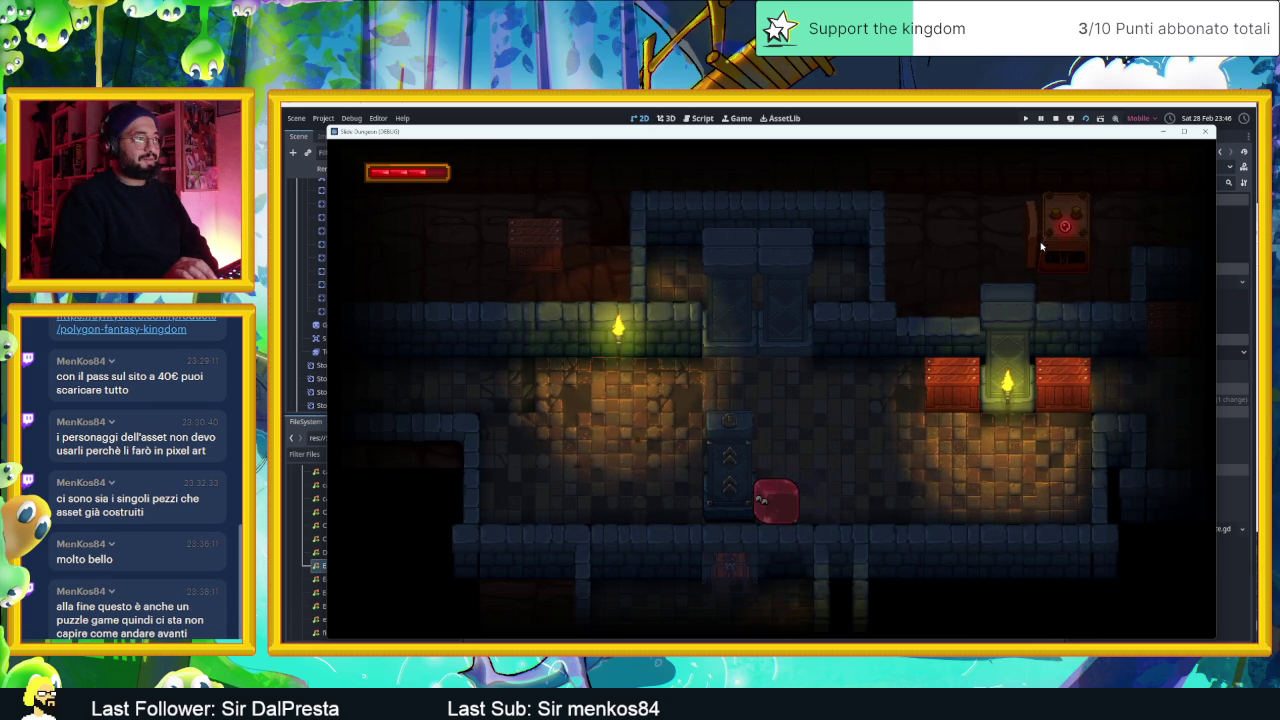
{"action": "key", "text": "Right"}
{"action": "key", "text": "Right"}
{"action": "key", "text": "Left"}
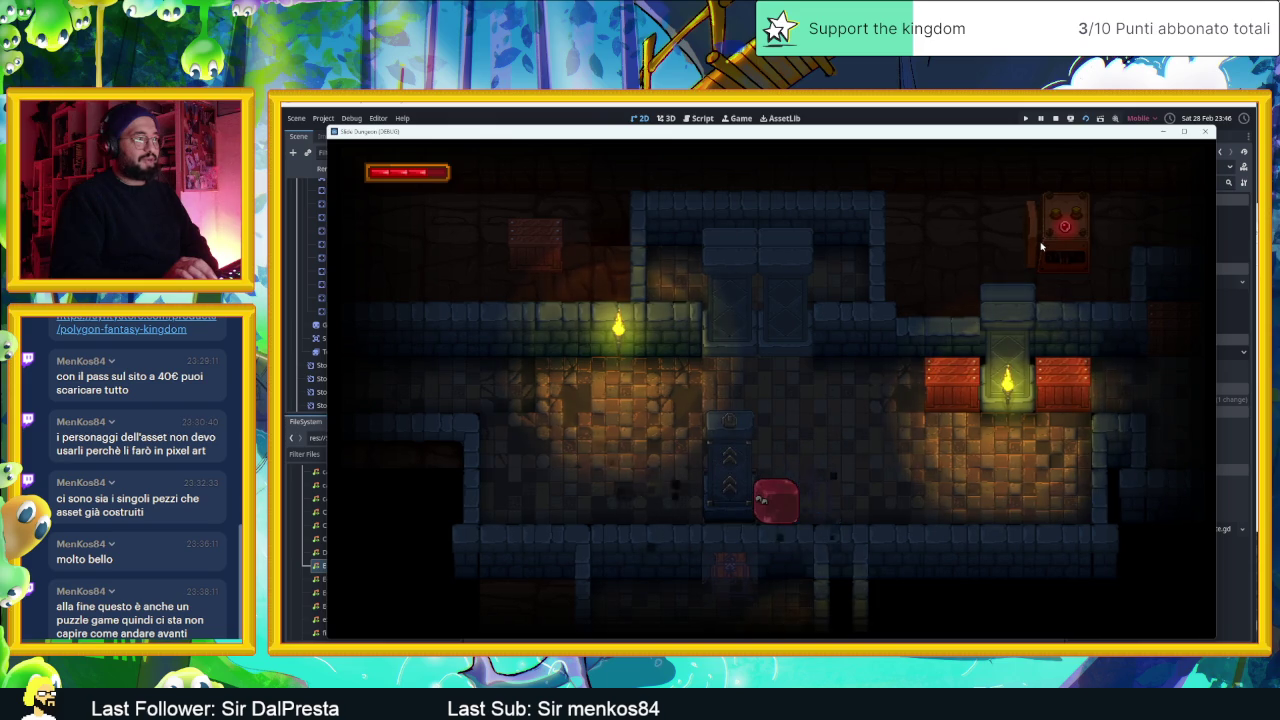
{"action": "key", "text": "Left"}
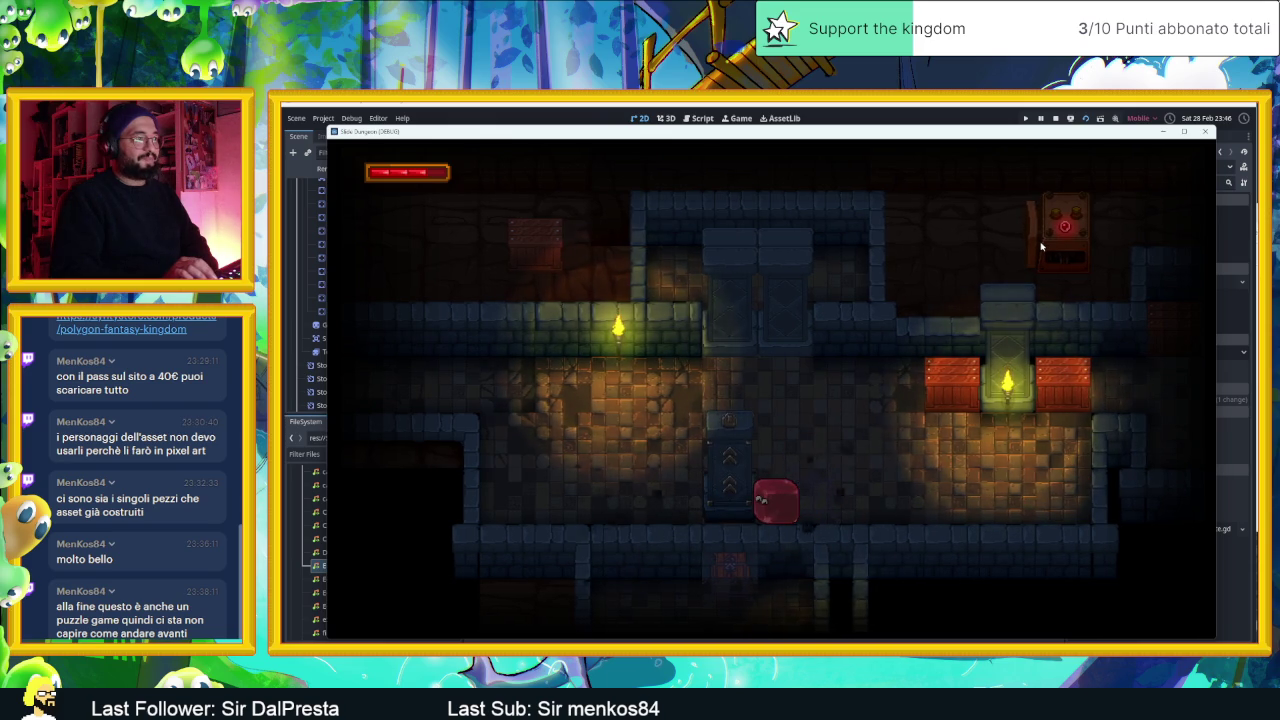
{"action": "key", "text": "Right"}
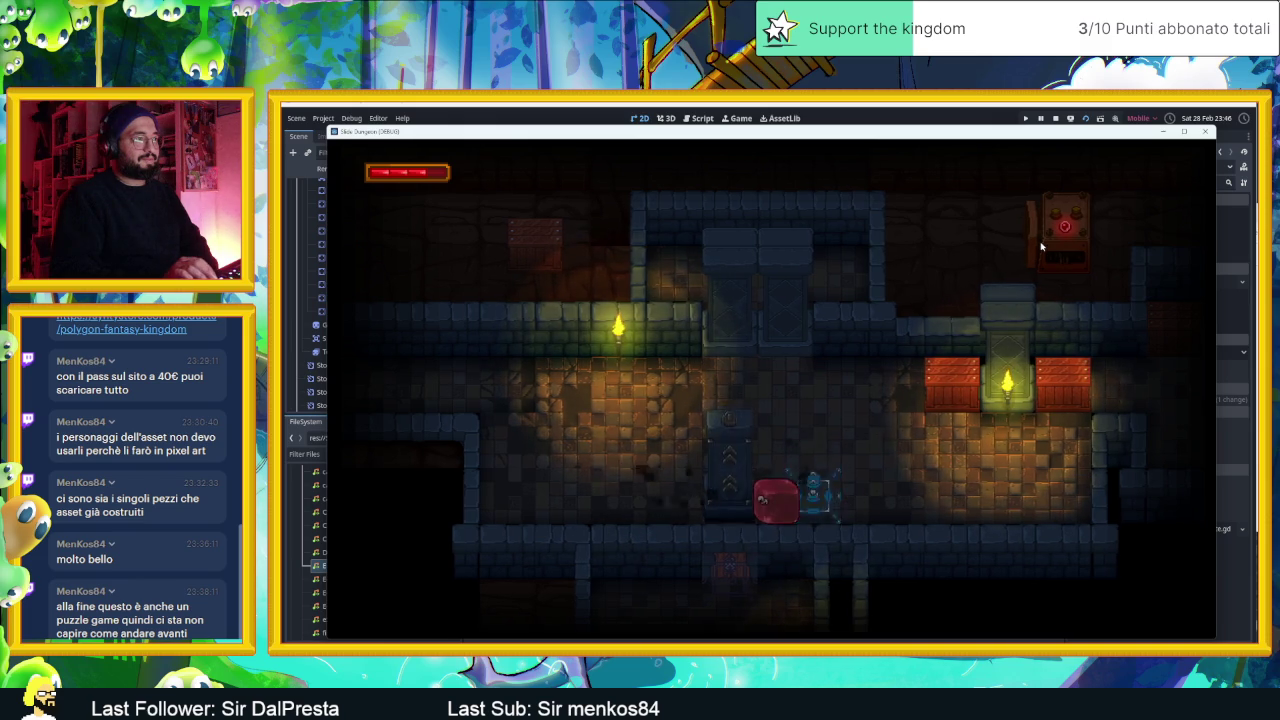
{"action": "key", "text": "Right"}
{"action": "key", "text": "Right"}
{"action": "key", "text": "Right"}
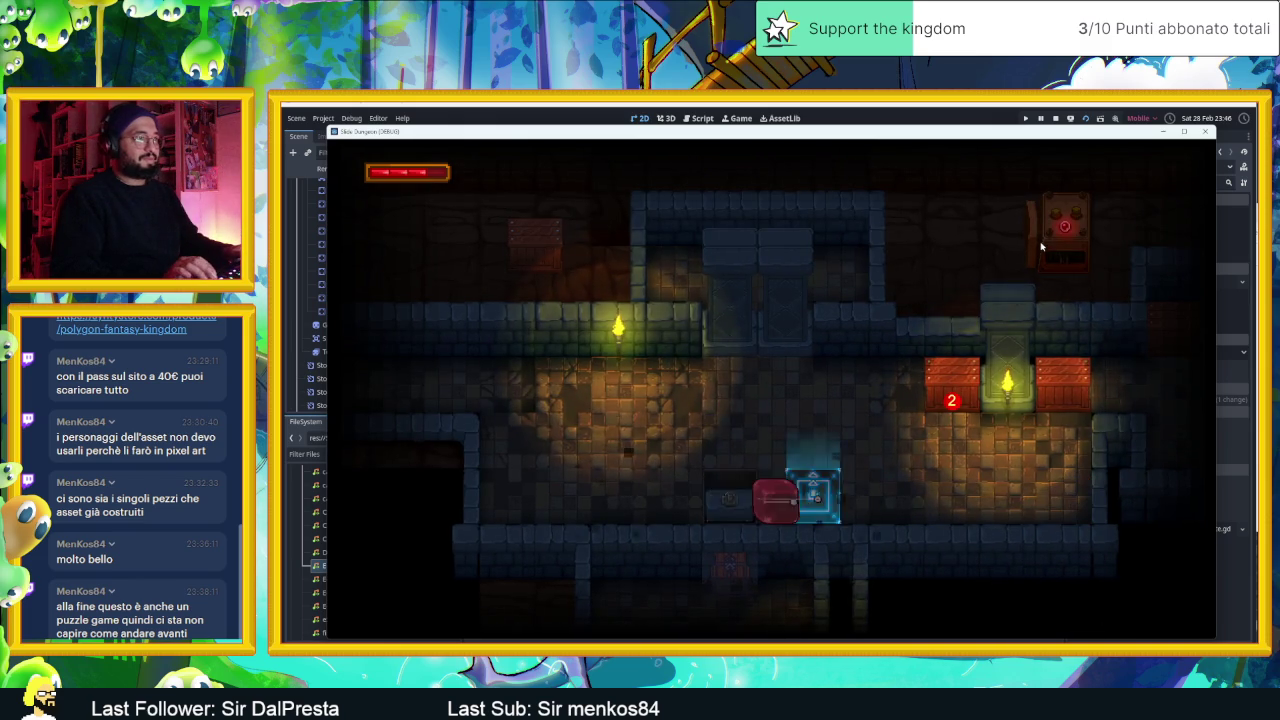
- Restart the room, visit the neighbouring room, trigger the column again, then stop the game
{"action": "key", "text": "r"}
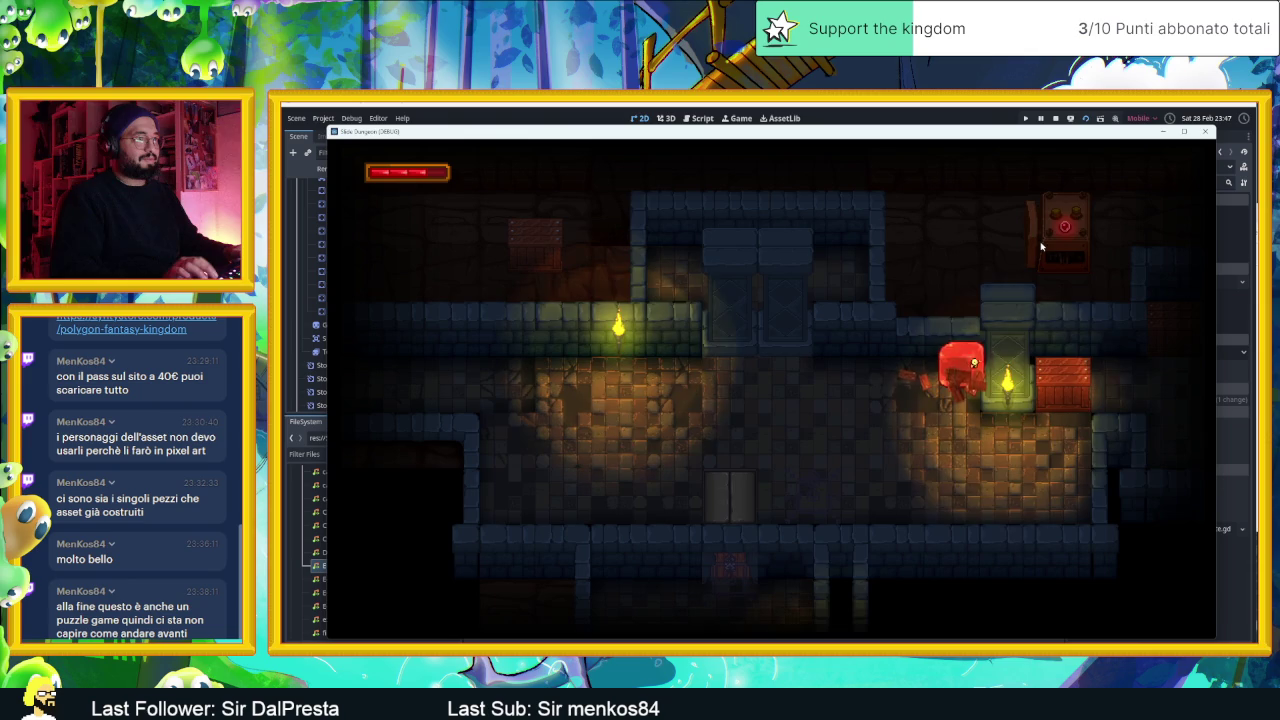
{"action": "key", "text": "Right"}
{"action": "key", "text": "Down"}
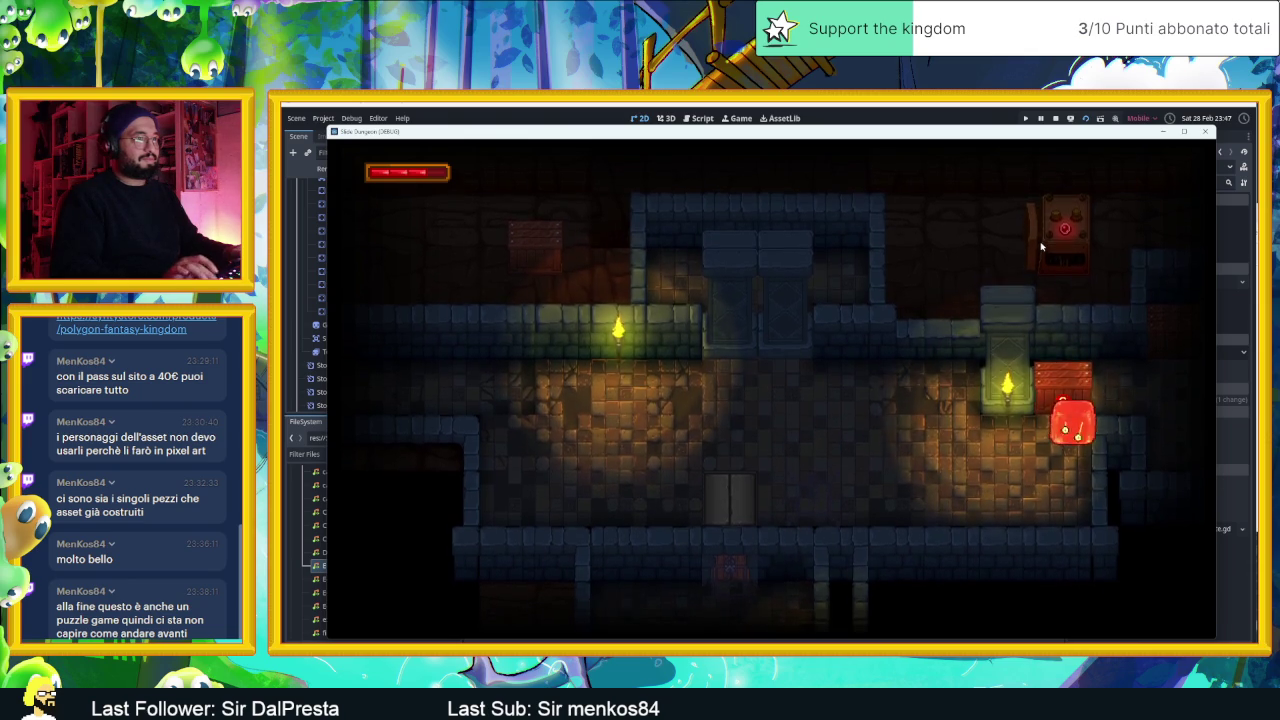
{"action": "key", "text": "Left"}
{"action": "key", "text": "Right"}
{"action": "key", "text": "Up"}
{"action": "key", "text": "Left"}
{"action": "key", "text": "Down"}
{"action": "key", "text": "Left"}
{"action": "key", "text": "Down"}
{"action": "key", "text": "Left"}
{"action": "key", "text": "Right"}
{"action": "key", "text": "Left"}
{"action": "key", "text": "Right"}
{"action": "key", "text": "Left"}
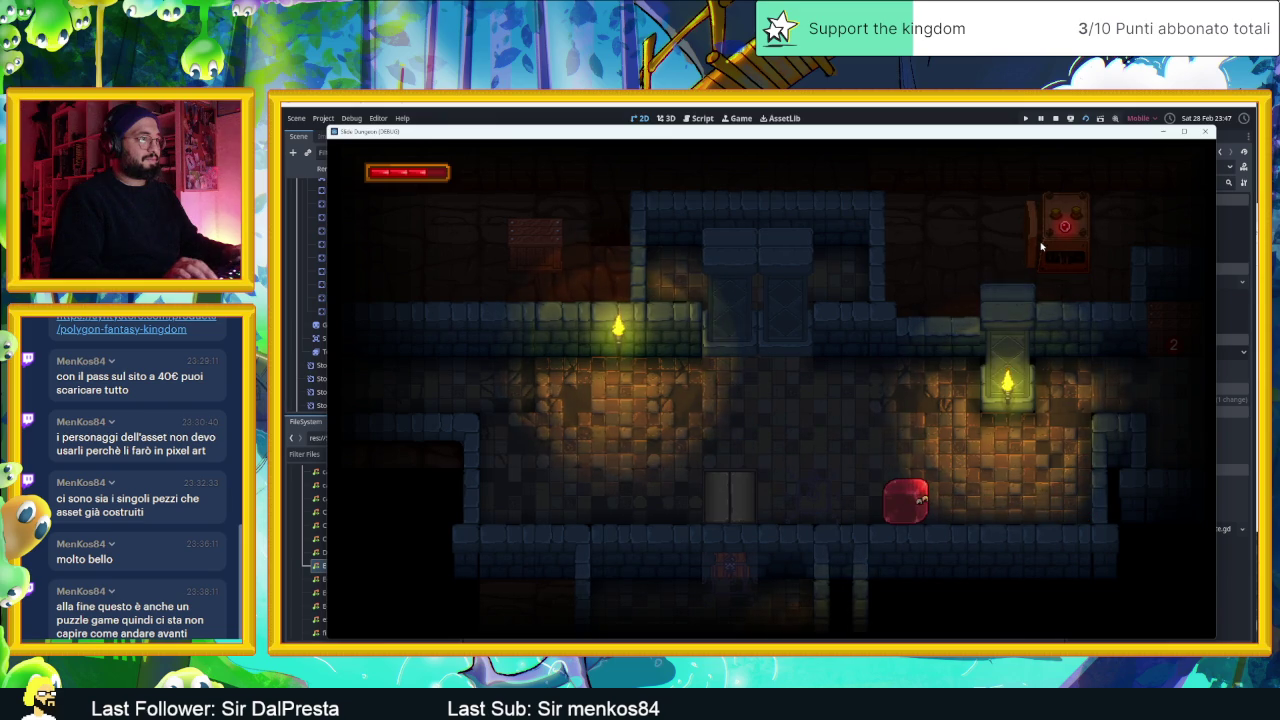
{"action": "key", "text": "Left"}
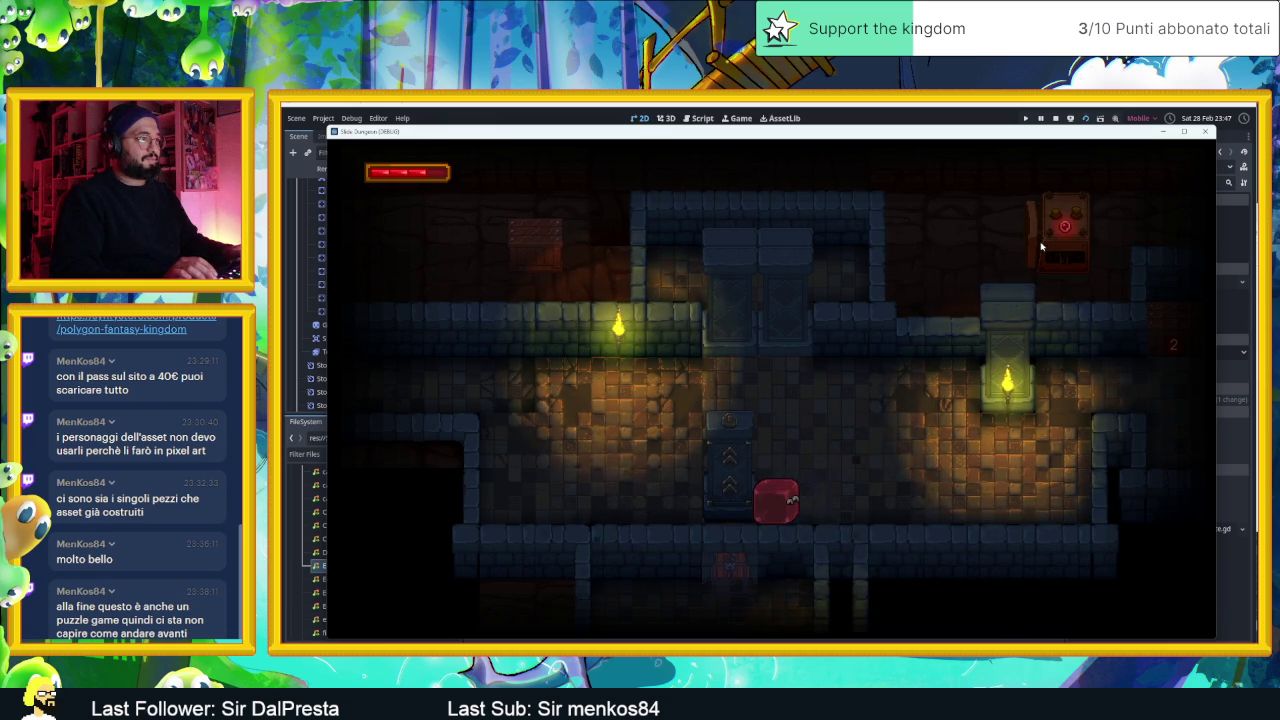
{"action": "key", "text": "Right"}
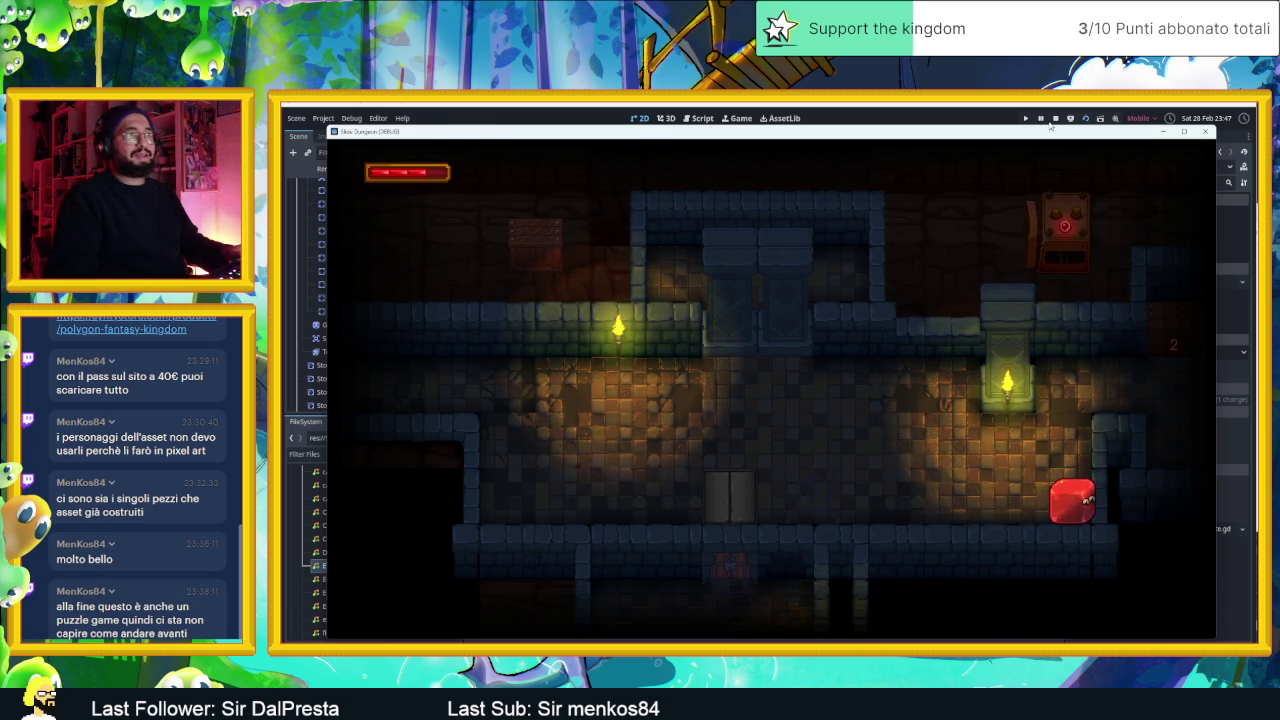
{"action": "left_click", "coordinate": [1054, 119]}
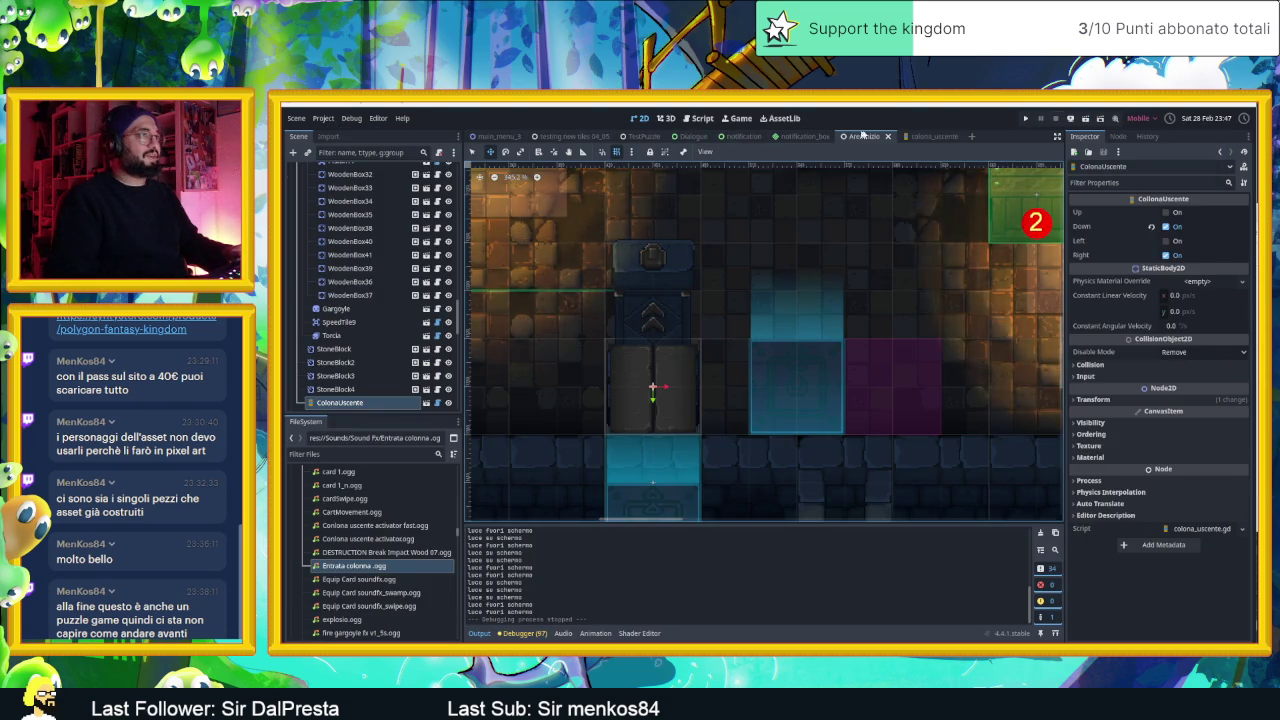
- In colona_uscente, set the Lifetime of both CPUParticles2D debris emitters to 0.7
{"action": "left_click", "coordinate": [928, 136]}
{"action": "left_click", "coordinate": [387, 384], "text": "shift"}
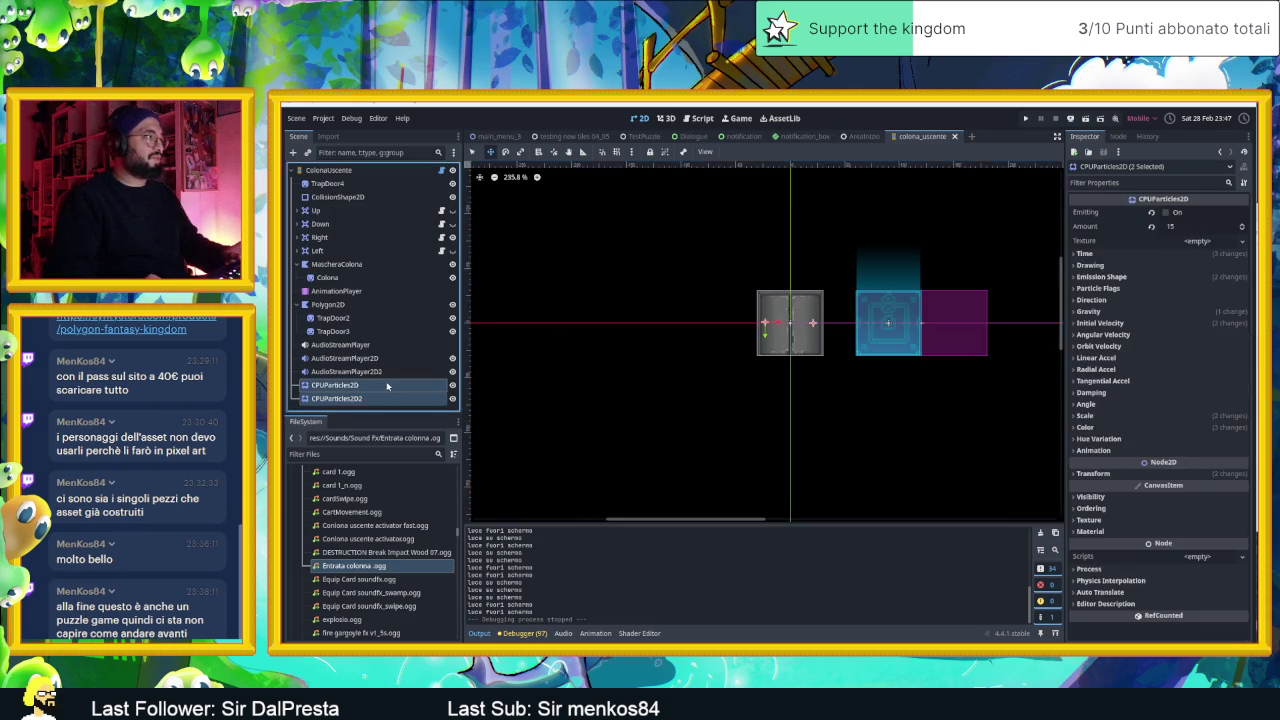
{"action": "left_click", "coordinate": [1105, 254]}
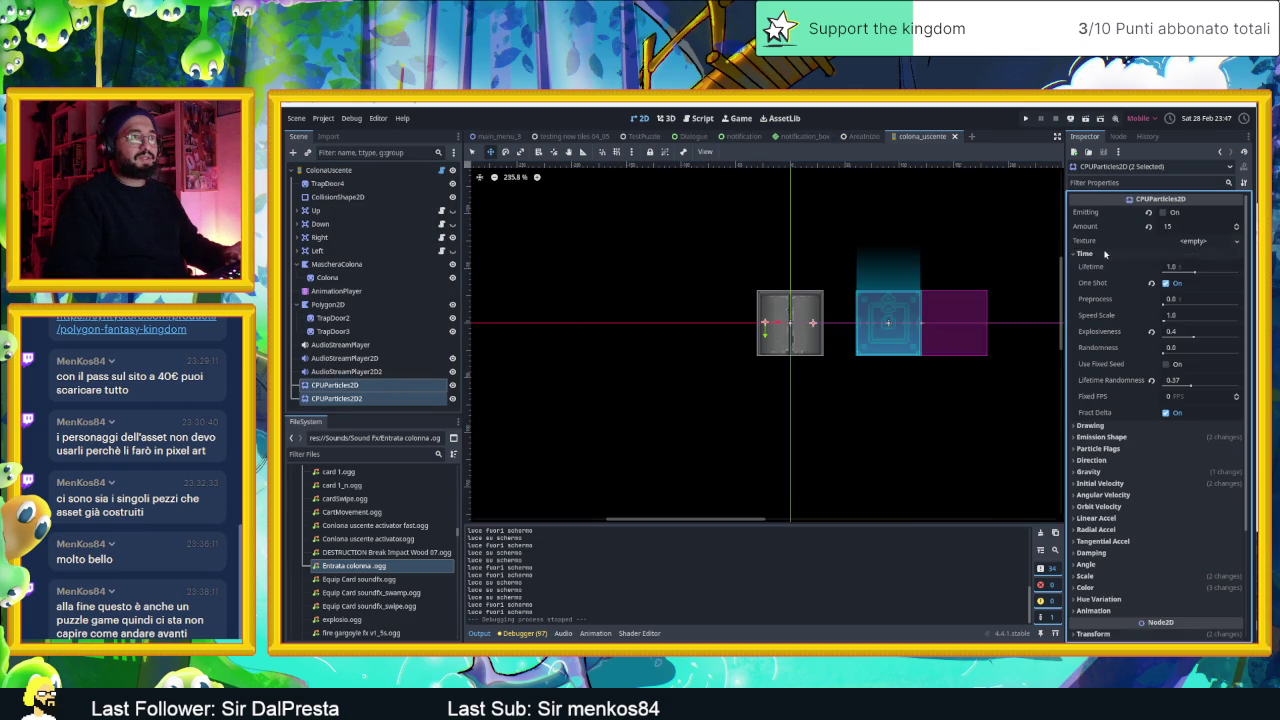
{"action": "left_click", "coordinate": [1184, 266]}
{"action": "type", "text": "0.8"}
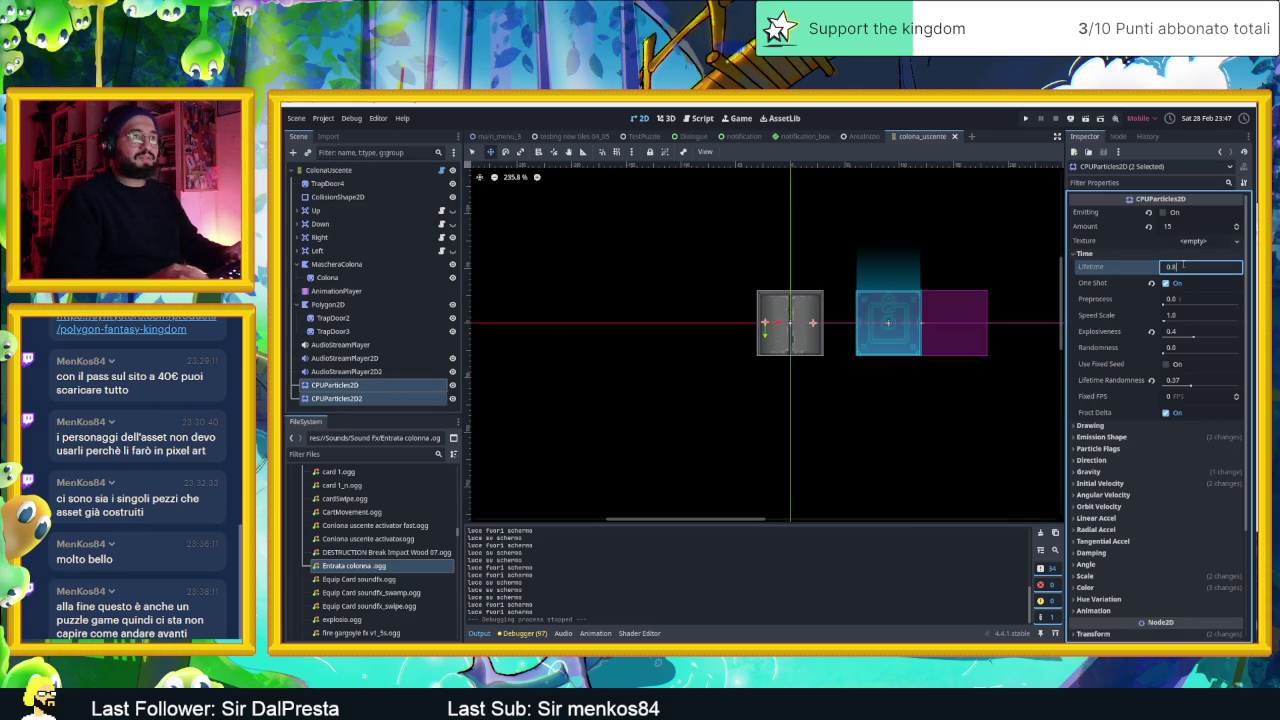
{"action": "key", "text": "Return"}
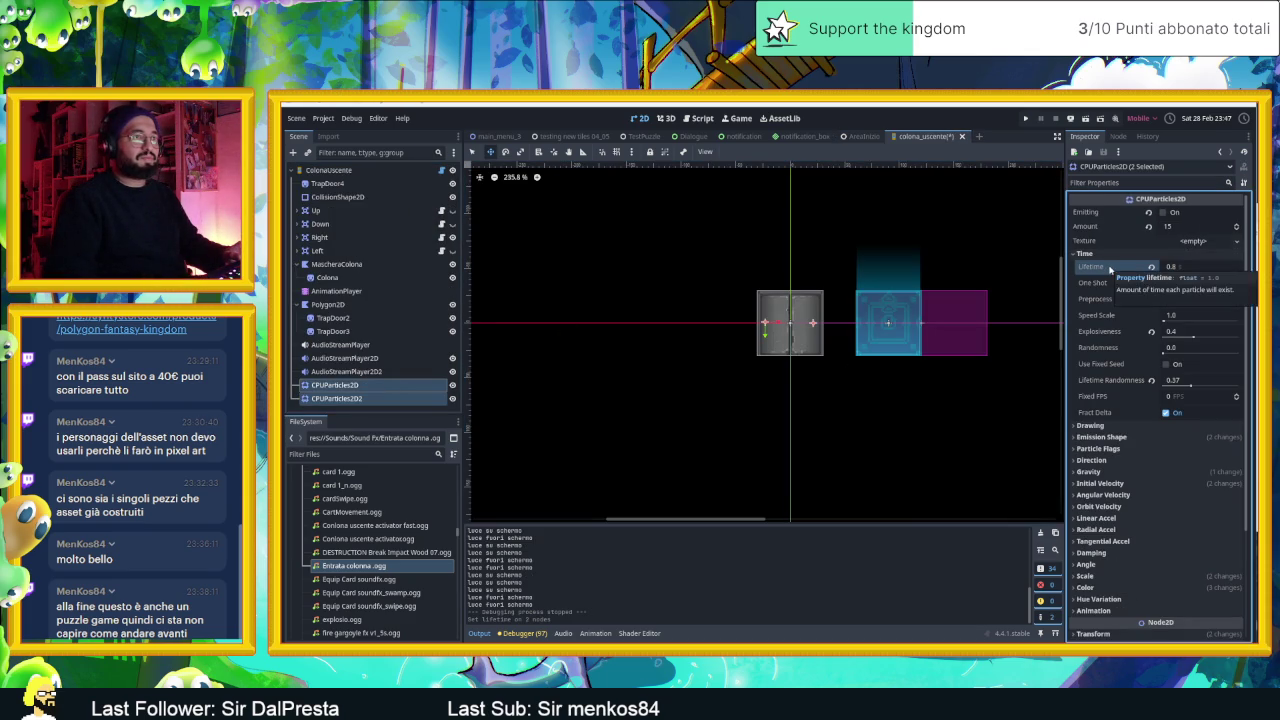
{"action": "type", "text": "0."}
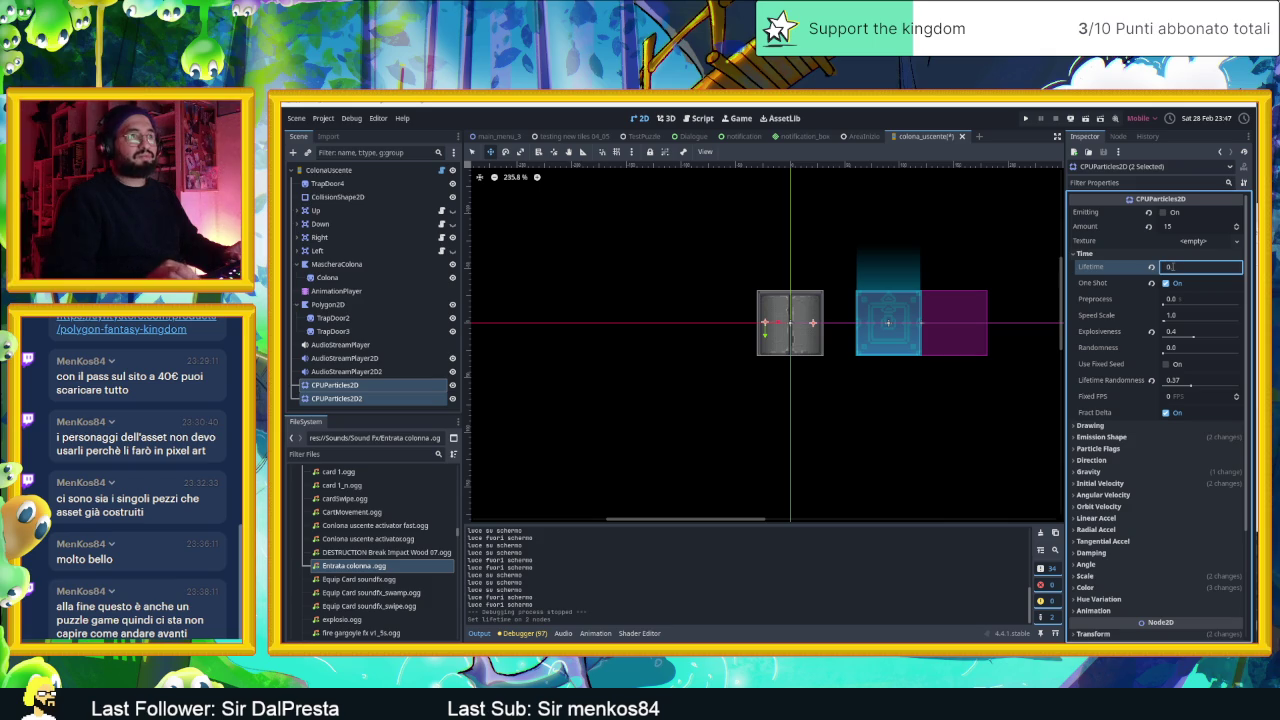
{"action": "key", "text": "Return"}
- Save the column scene and run the AreaInizio level with F6 to test the shorter bursts
{"action": "key", "text": "ctrl+s"}
{"action": "left_click", "coordinate": [860, 136]}
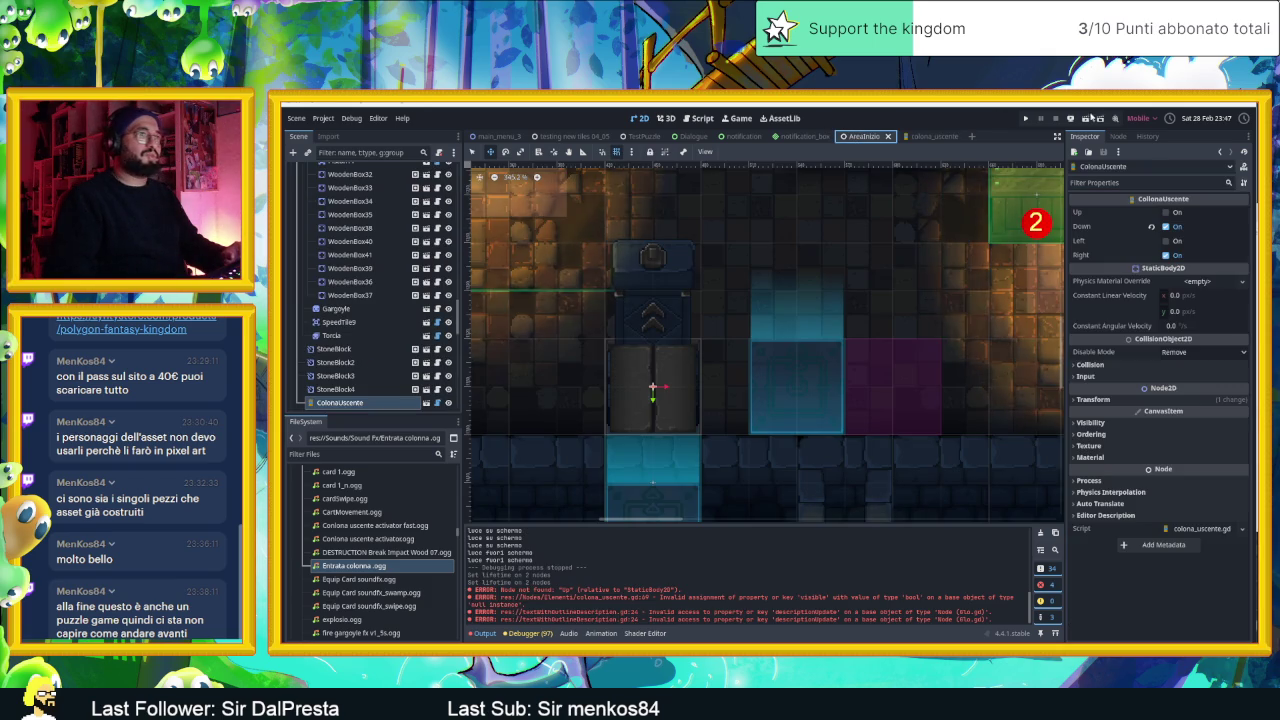
{"action": "key", "text": "F6"}
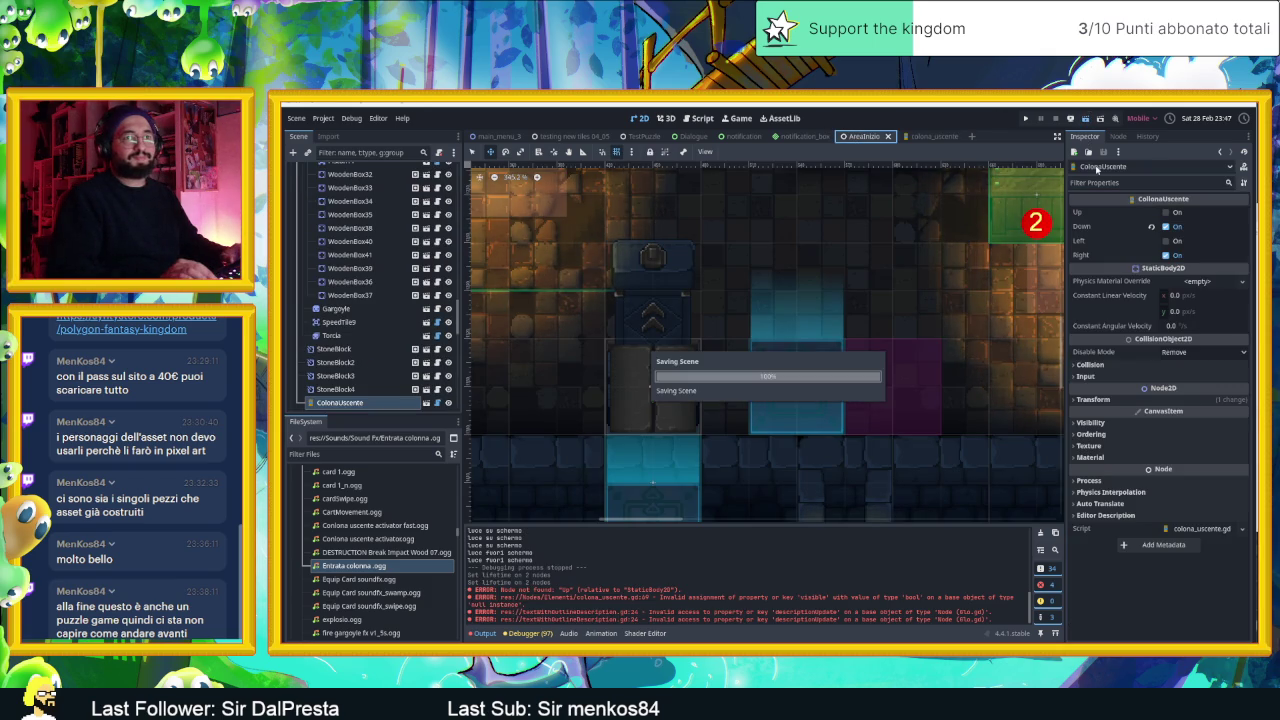